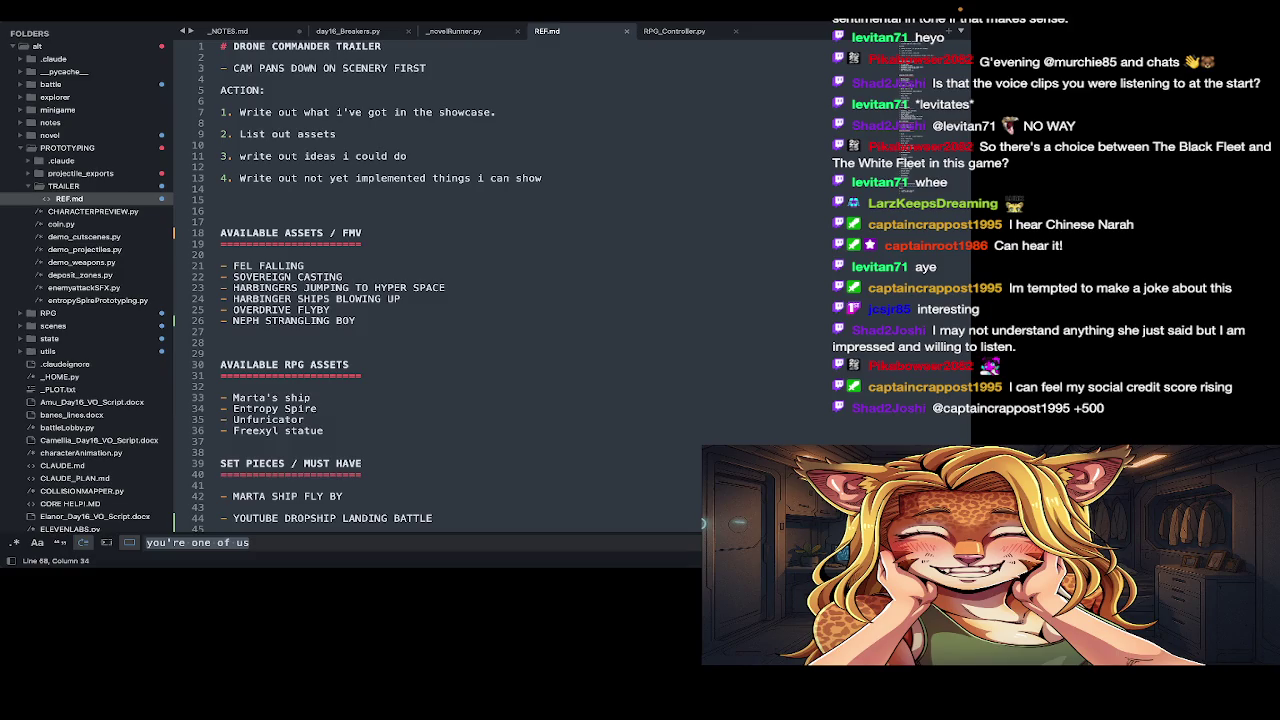
- Switch from the Sublime Text trailer notes to the Ice Cave inside.png tileset in Aseprite
{"action": "key", "text": "super+Tab"}
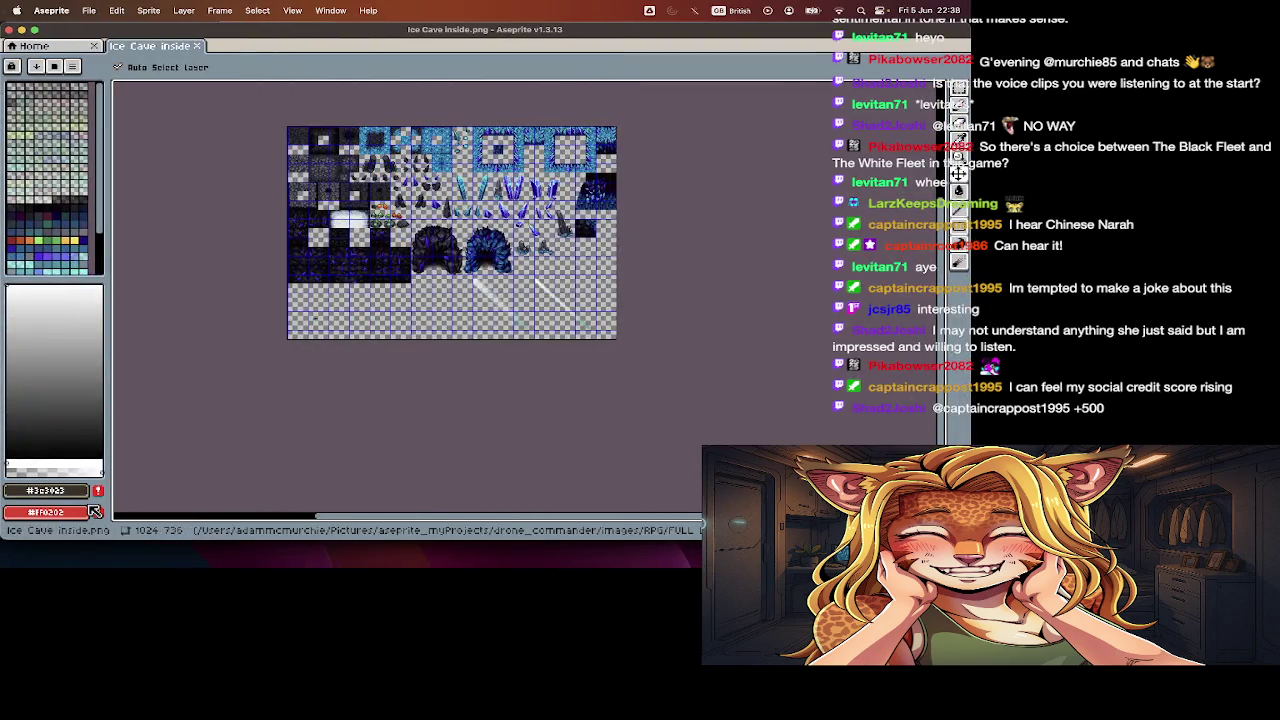
- Hide the grid over the Ice Cave tileset, pick the pencil, then switch to Streamlabs Desktop
{"action": "key", "text": "super+o"}
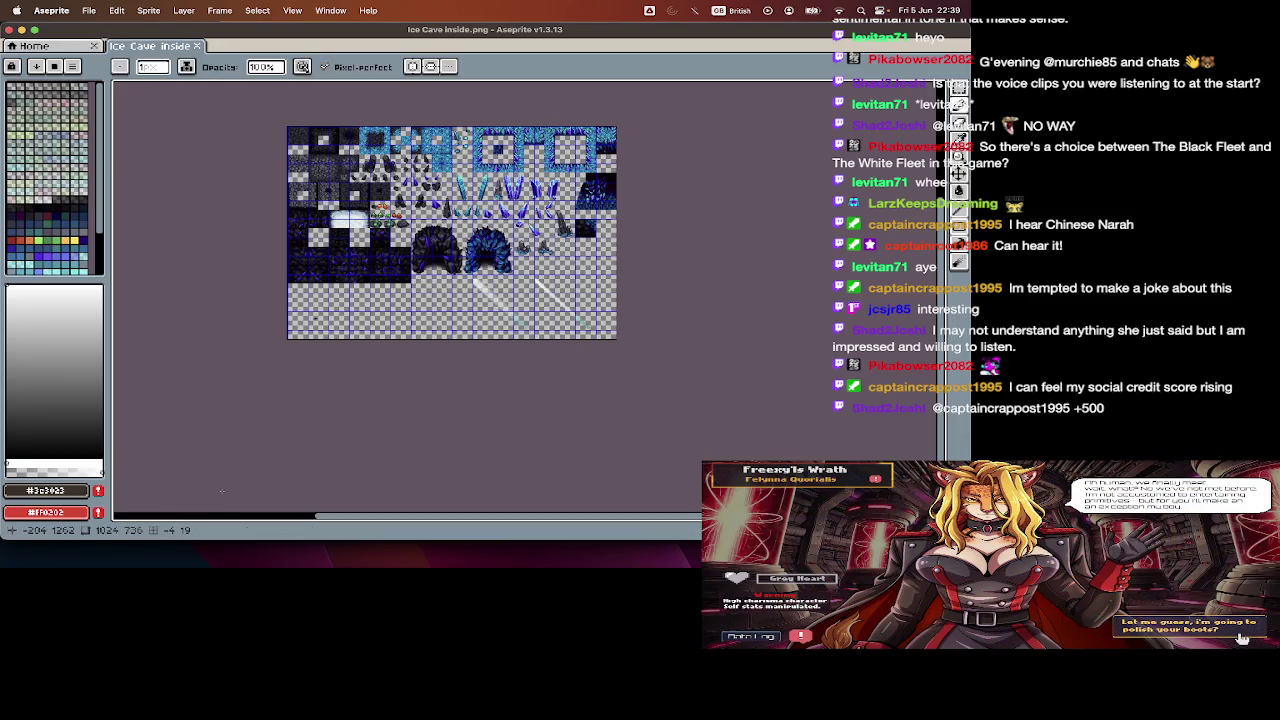
{"action": "key", "text": "ctrl+apostrophe"}
{"action": "key", "text": "b"}
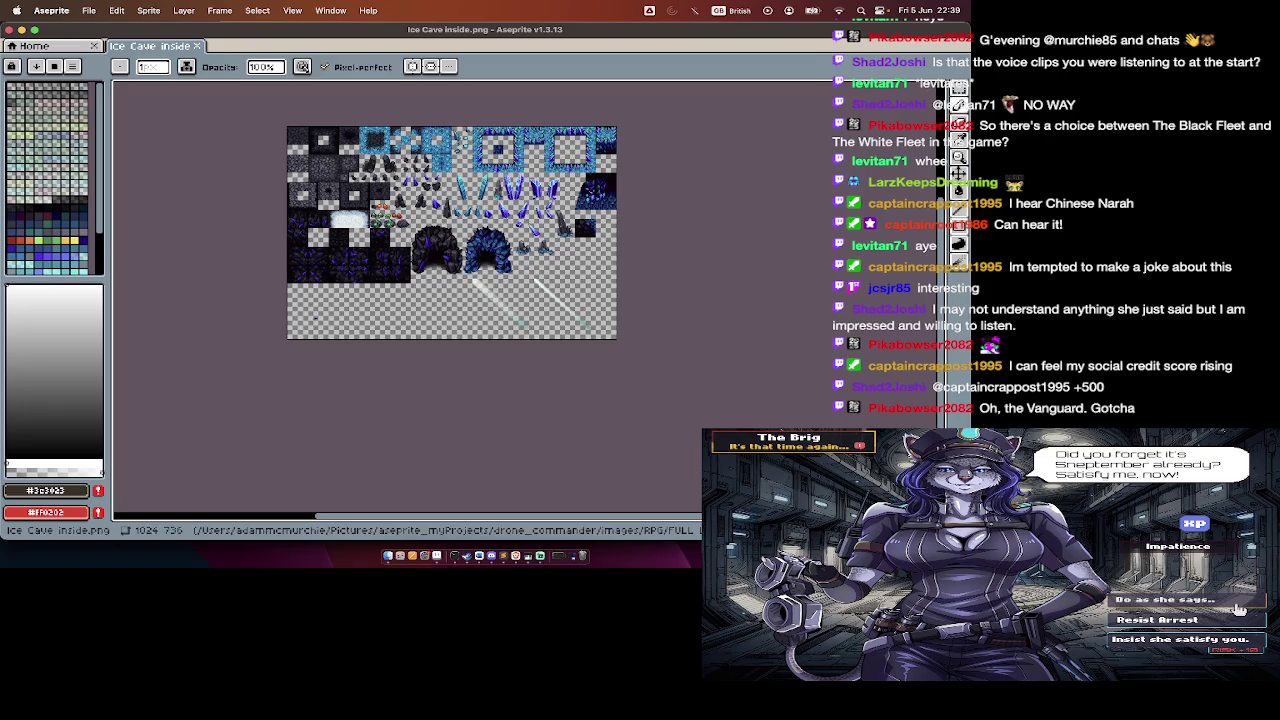
{"action": "left_click", "coordinate": [1239, 609]}
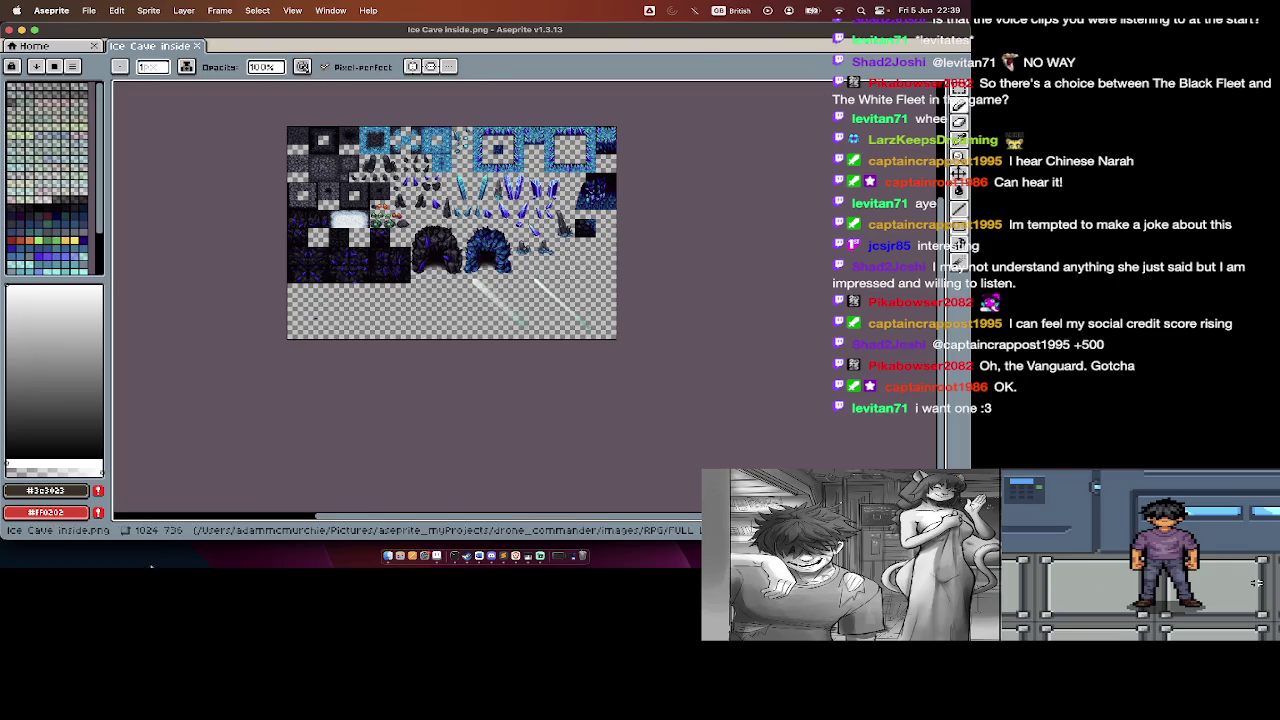
{"action": "key", "text": "super+Tab"}
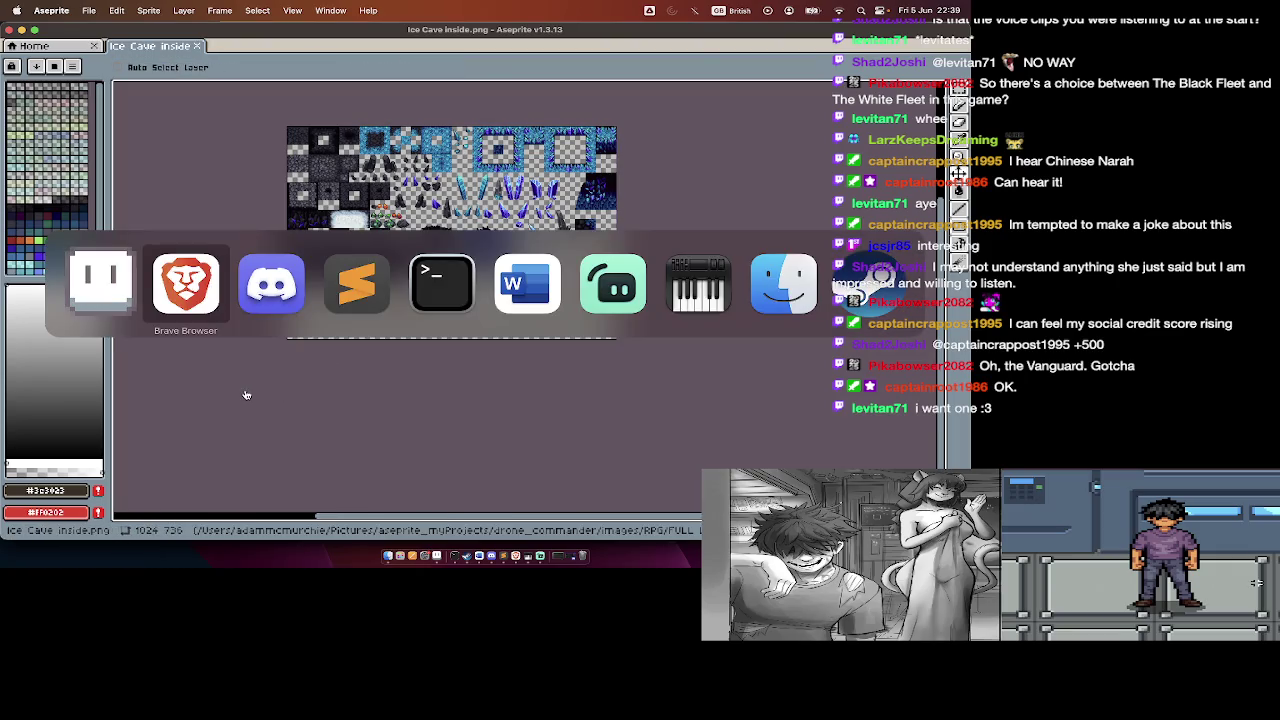
{"action": "key", "text": "super+Tab"}
{"action": "key", "text": "super+Tab"}
{"action": "key", "text": "super+Tab"}
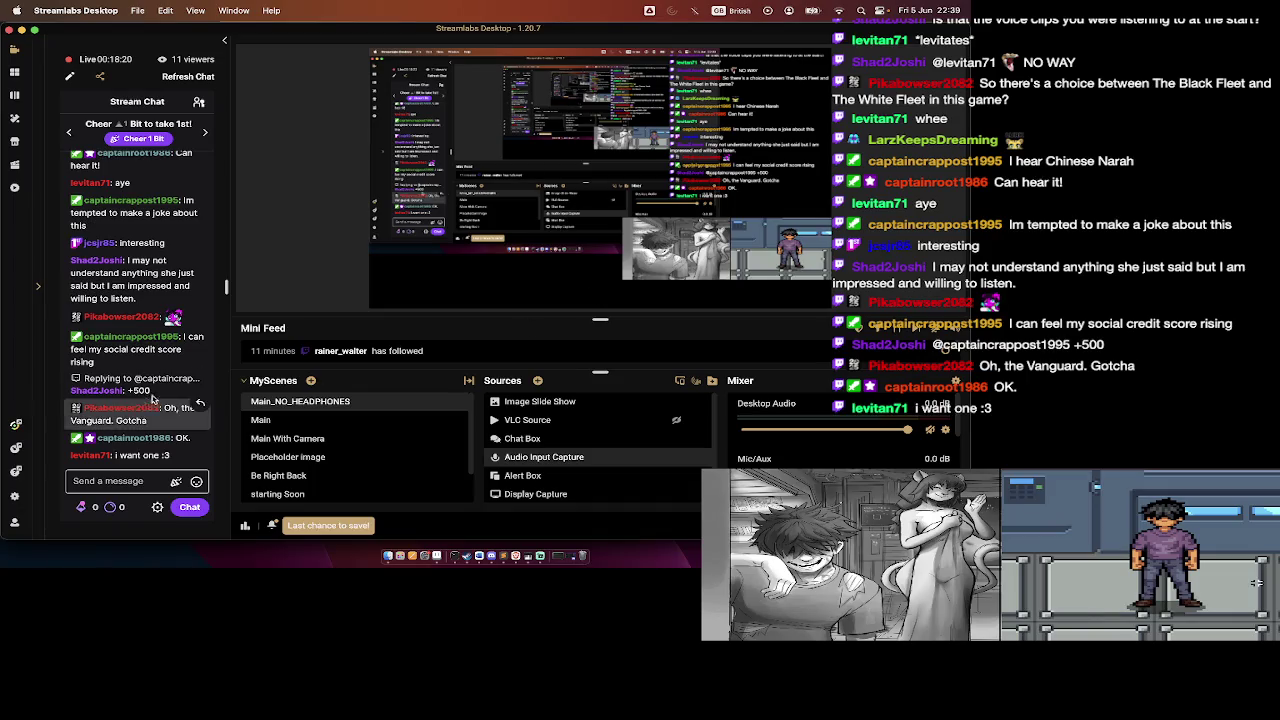
- Put the live stream on the BrB2 break scene, then back on the Main scene
{"action": "scroll", "coordinate": [391, 483], "scroll_direction": "down", "scroll_amount": 2}
{"action": "left_click", "coordinate": [391, 483]}
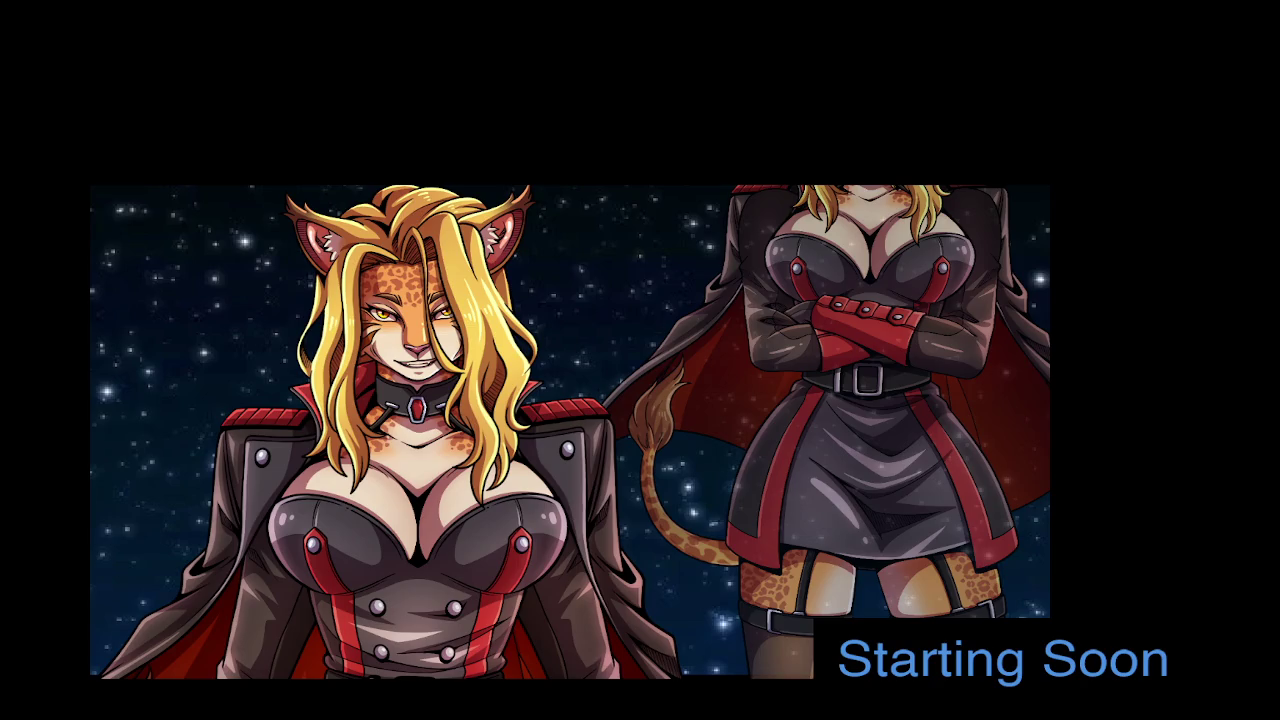
{"action": "left_click", "coordinate": [376, 463]}
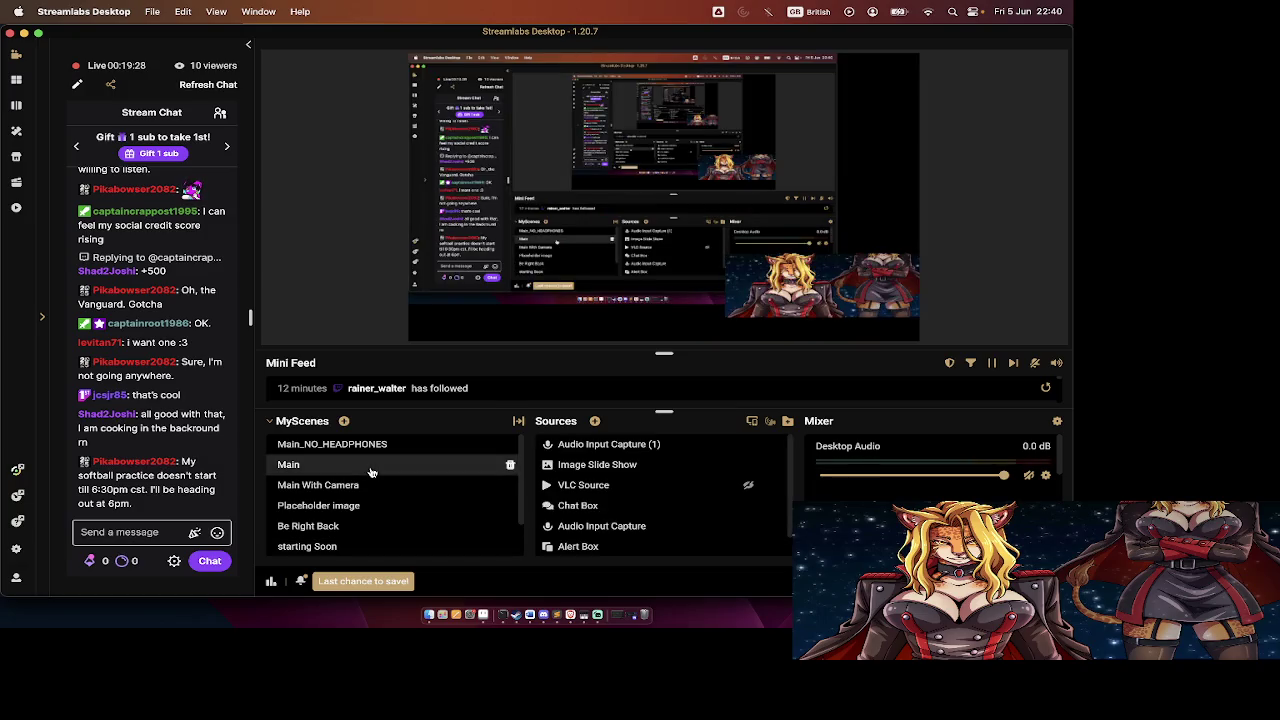
- Switch the live stream to the Main_NO_HEADPHONES desktop scene
{"action": "left_click", "coordinate": [376, 447]}
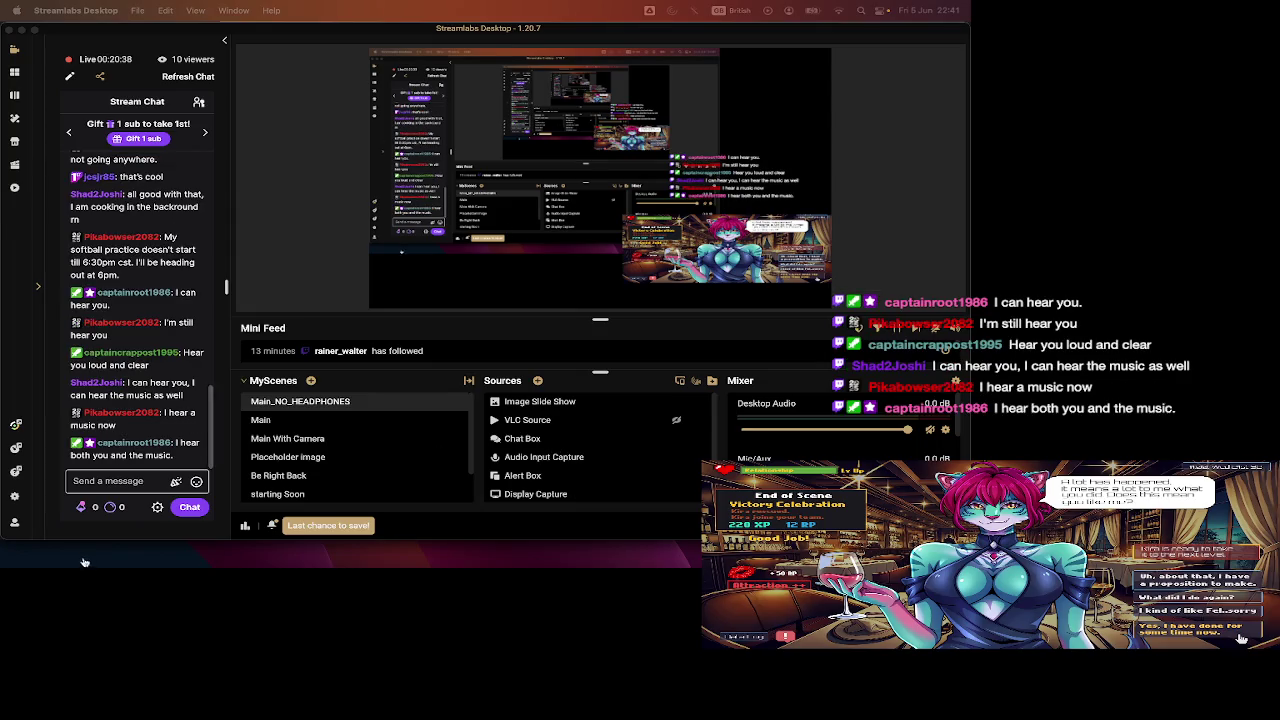
- Back in Aseprite, add a new empty Layer 1 below the original tileset layer
{"action": "key", "text": "super+Tab"}
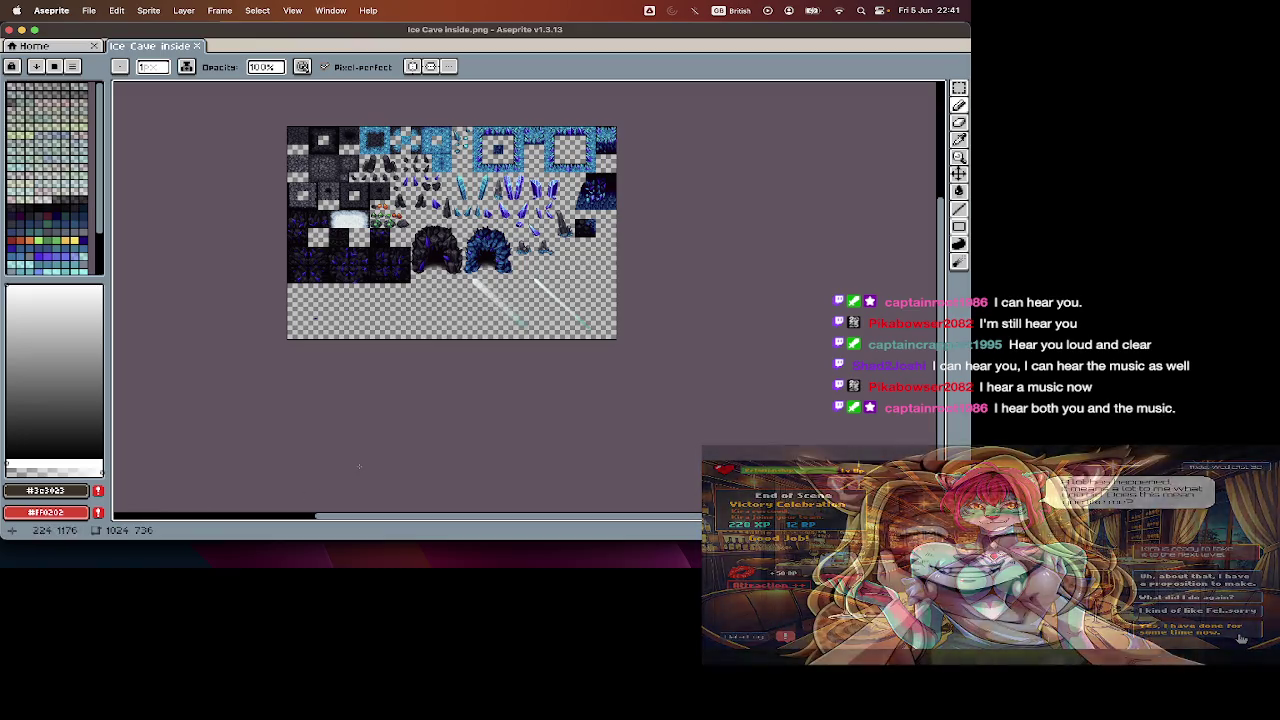
{"action": "scroll", "coordinate": [411, 213], "scroll_direction": "up", "scroll_amount": 1}
{"action": "scroll", "coordinate": [535, 335], "scroll_direction": "up", "scroll_amount": 1}
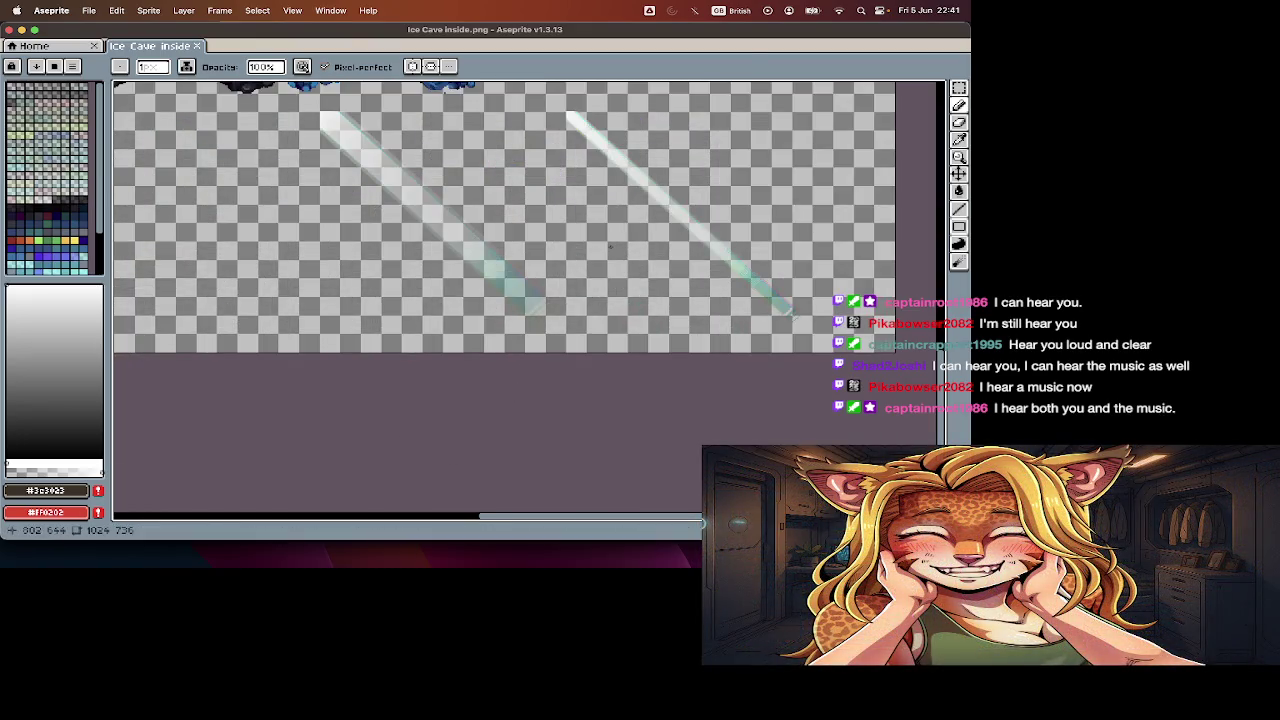
{"action": "scroll", "coordinate": [625, 250], "scroll_direction": "down", "scroll_amount": 1}
{"action": "key", "text": "Tab"}
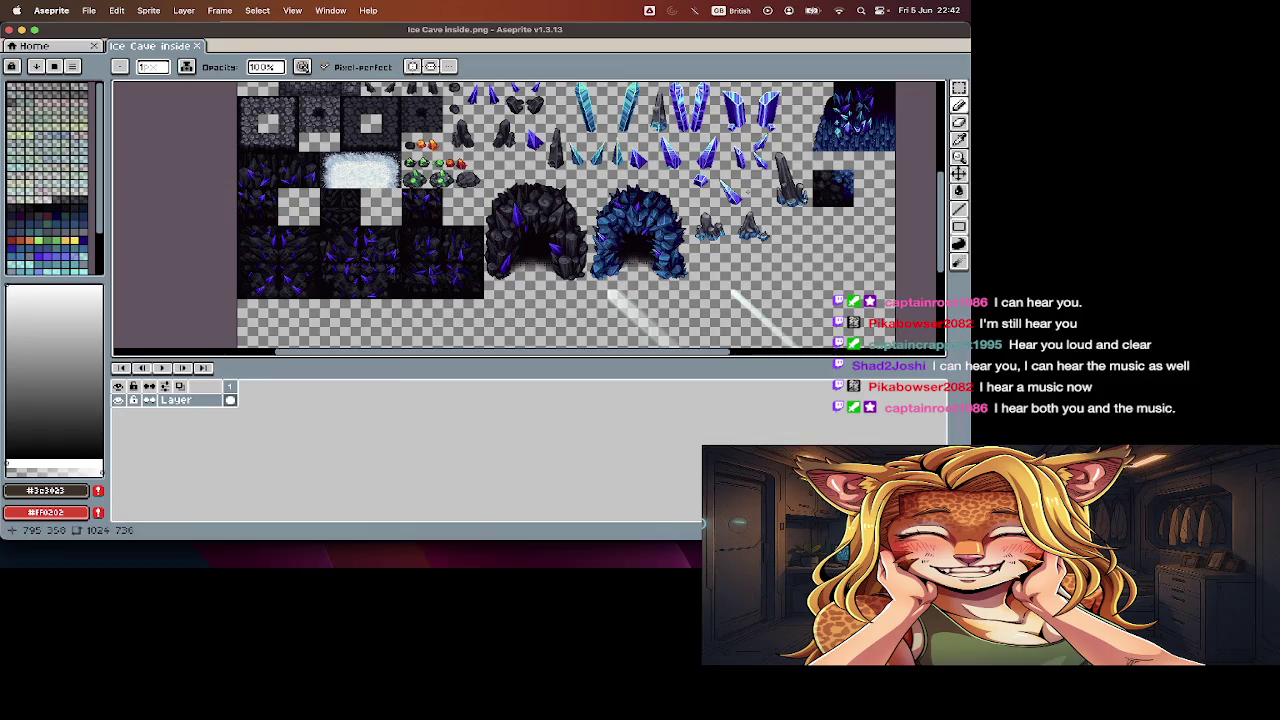
{"action": "key", "text": "shift+n"}
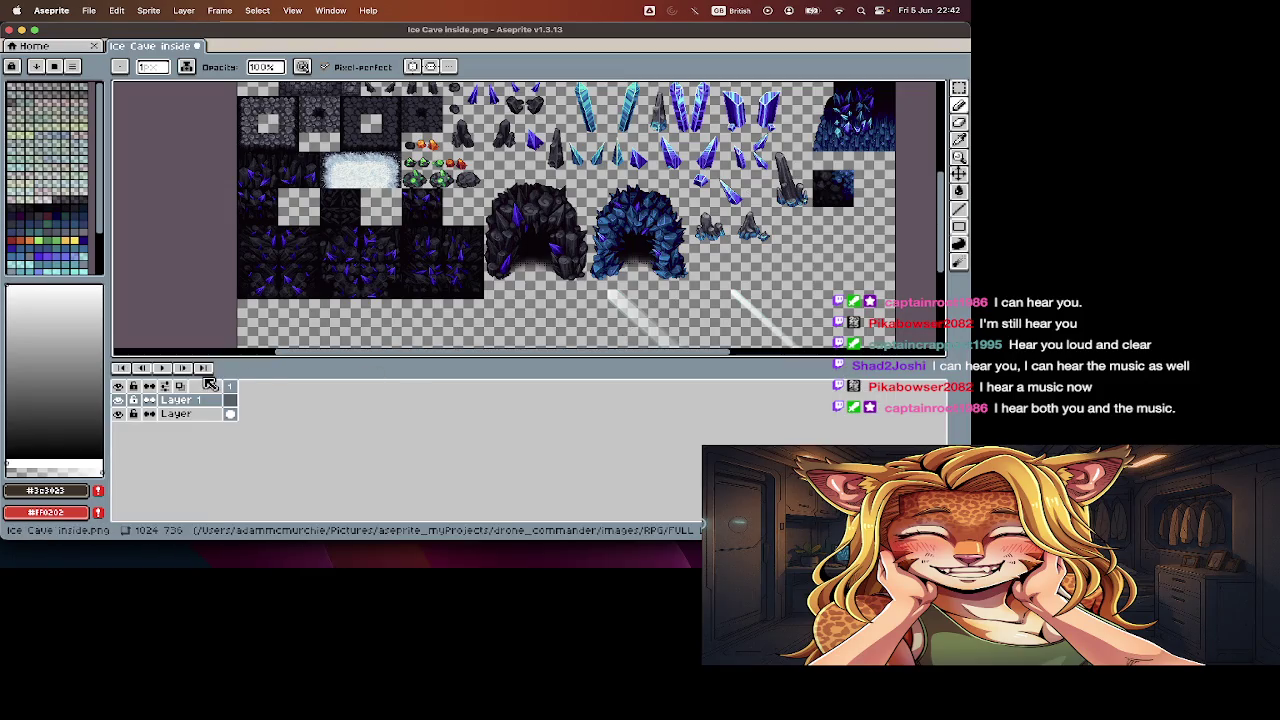
{"action": "left_click", "coordinate": [213, 402]}
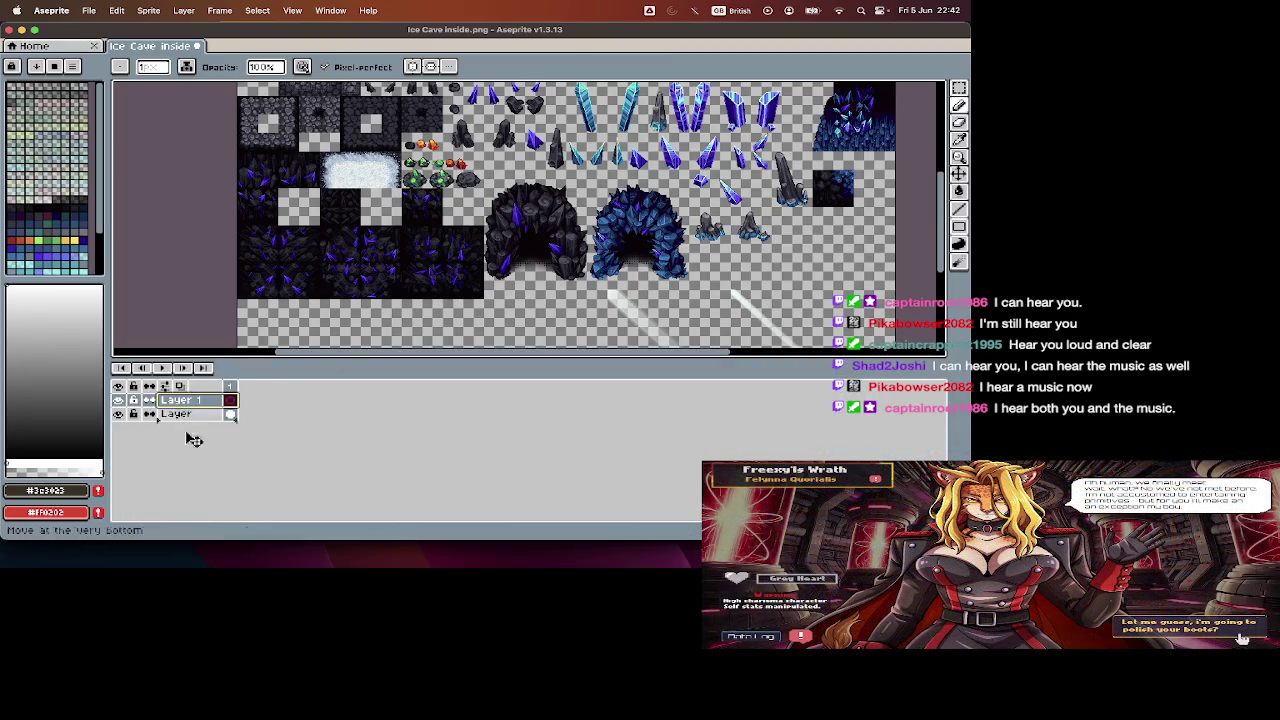
{"action": "key", "text": "Tab"}
- Try a black bucket fill on Layer 1, undo it, and return to the REF.md notes
{"action": "key", "text": "g"}
{"action": "left_click", "coordinate": [493, 308]}
{"action": "key", "text": "Tab"}
{"action": "key", "text": "Tab"}
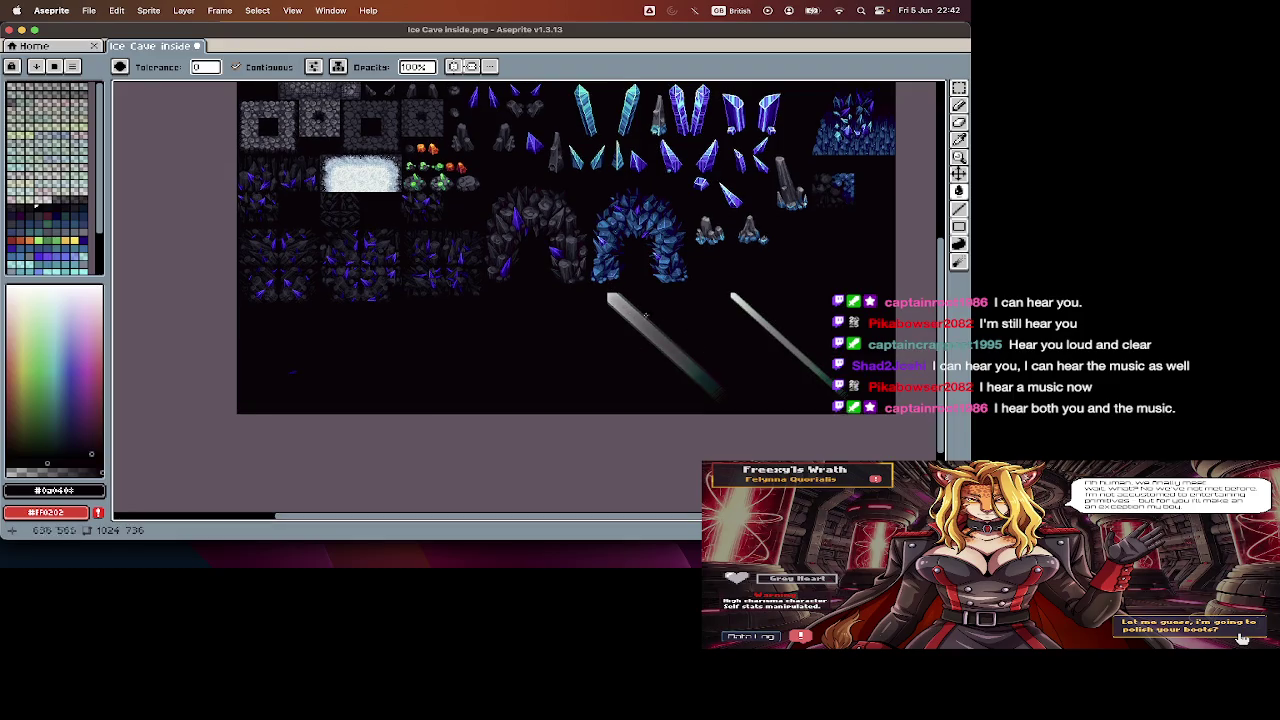
{"action": "key", "text": "super+z"}
{"action": "key", "text": "Tab"}
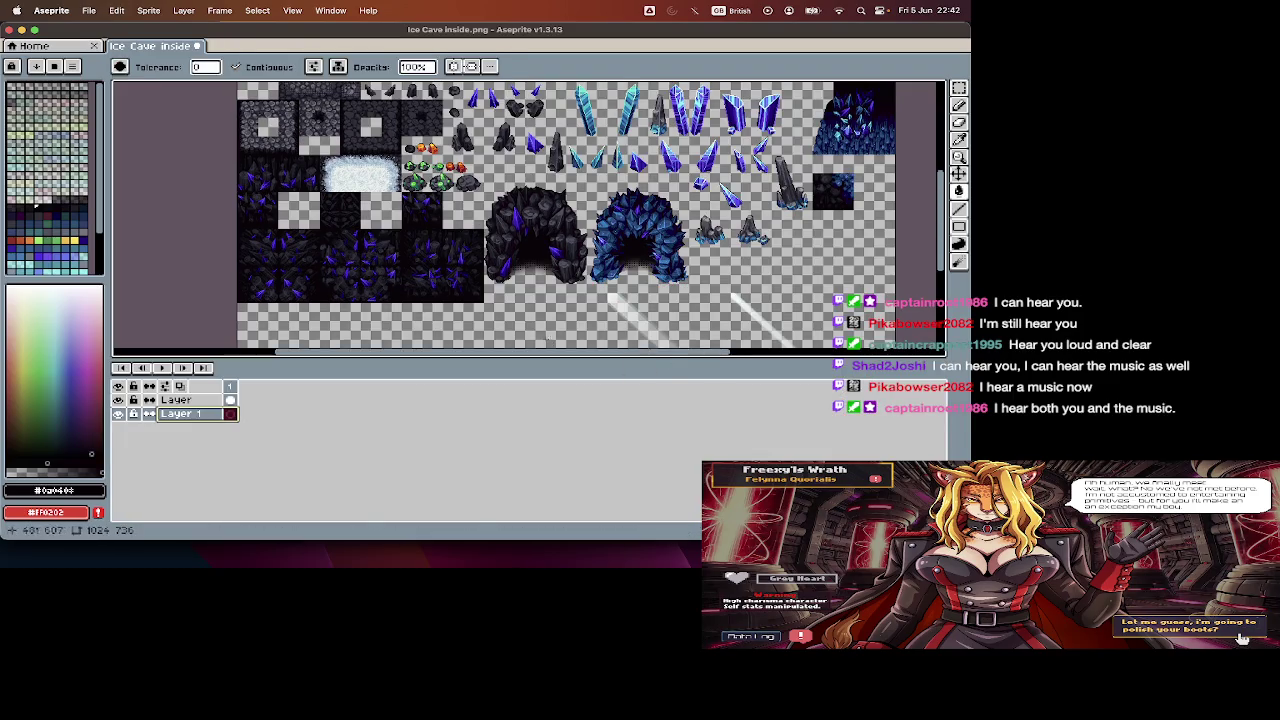
{"action": "key", "text": "Tab"}
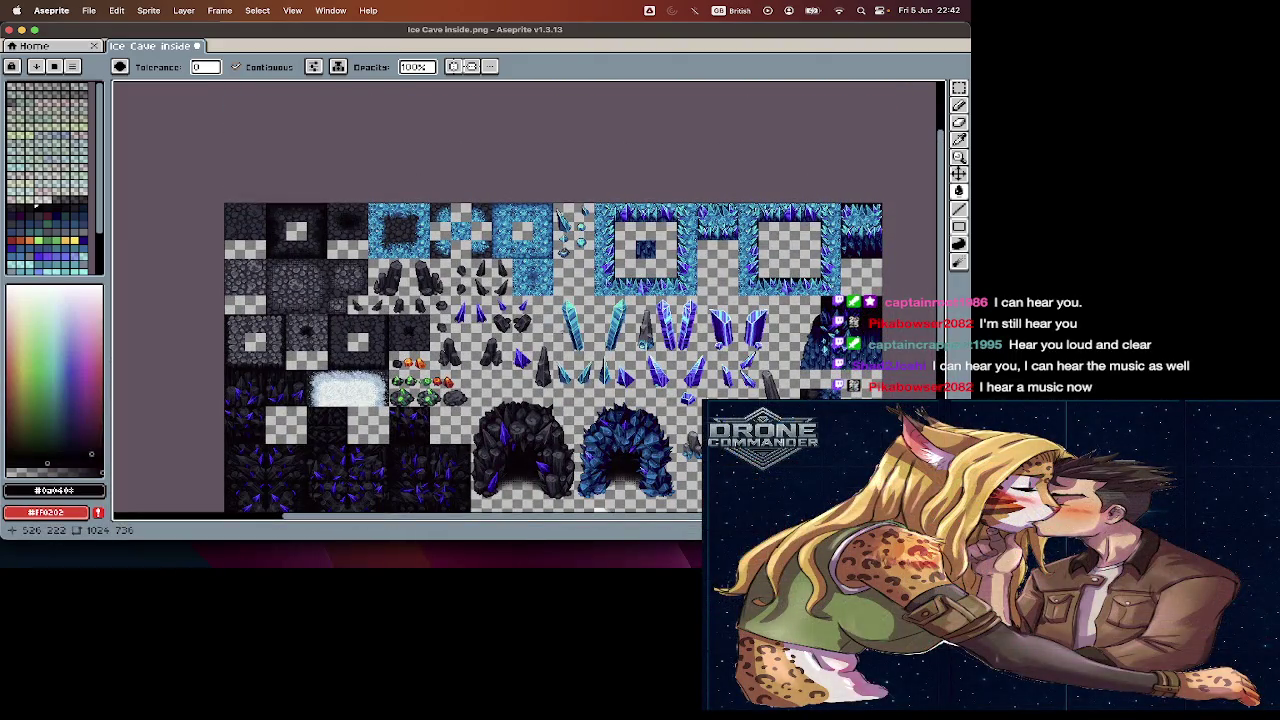
{"action": "key", "text": "v"}
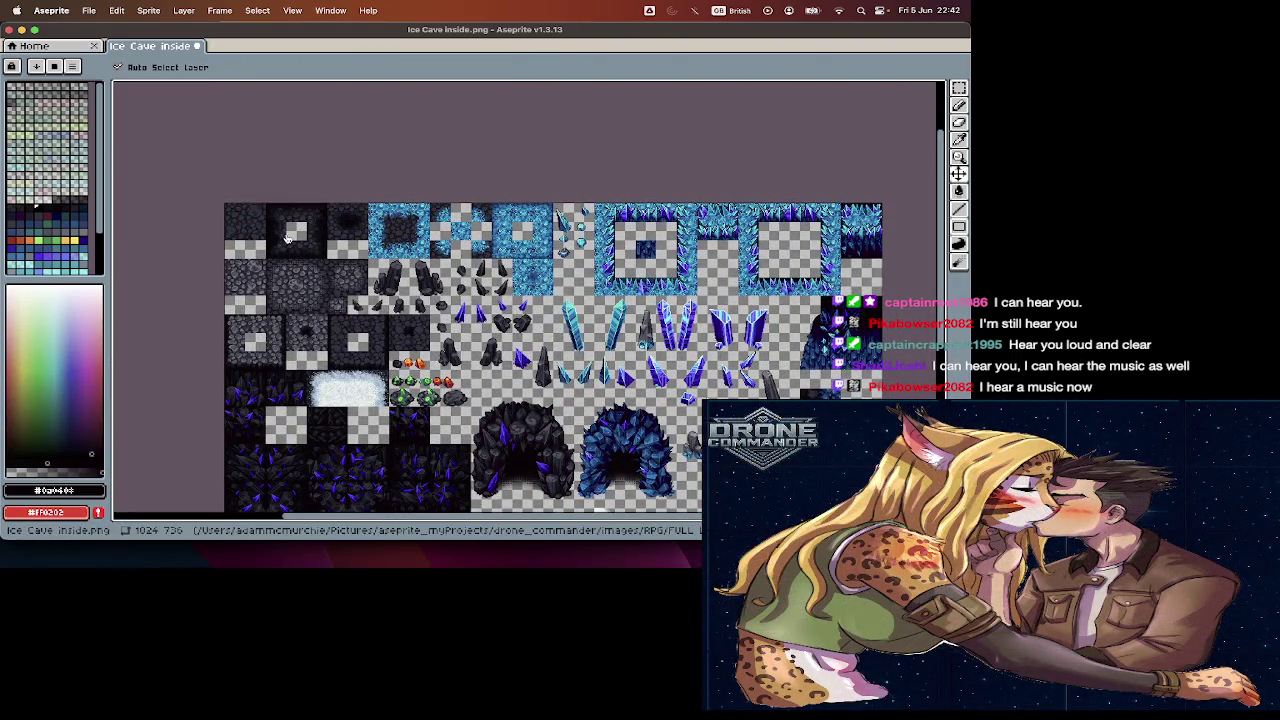
{"action": "key", "text": "super+Tab"}
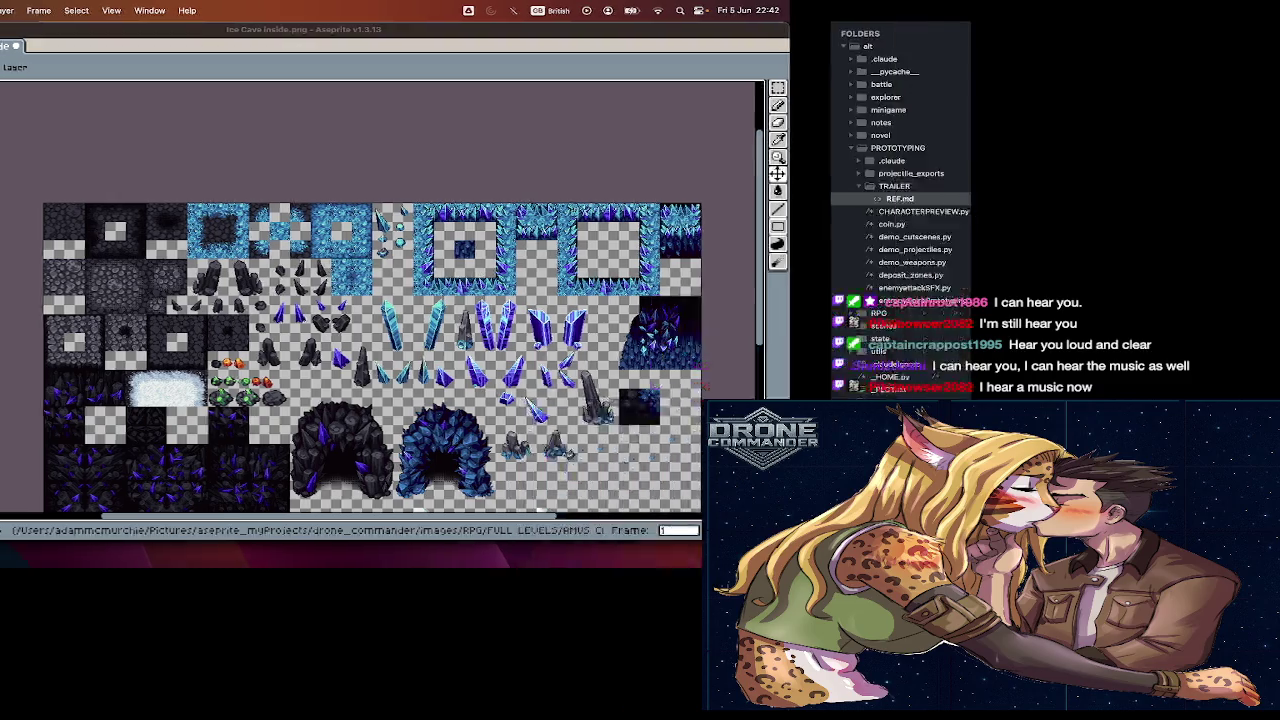
{"action": "scroll", "coordinate": [536, 491], "scroll_direction": "down", "scroll_amount": 2}
{"action": "scroll", "coordinate": [536, 491], "scroll_direction": "up", "scroll_amount": 2}
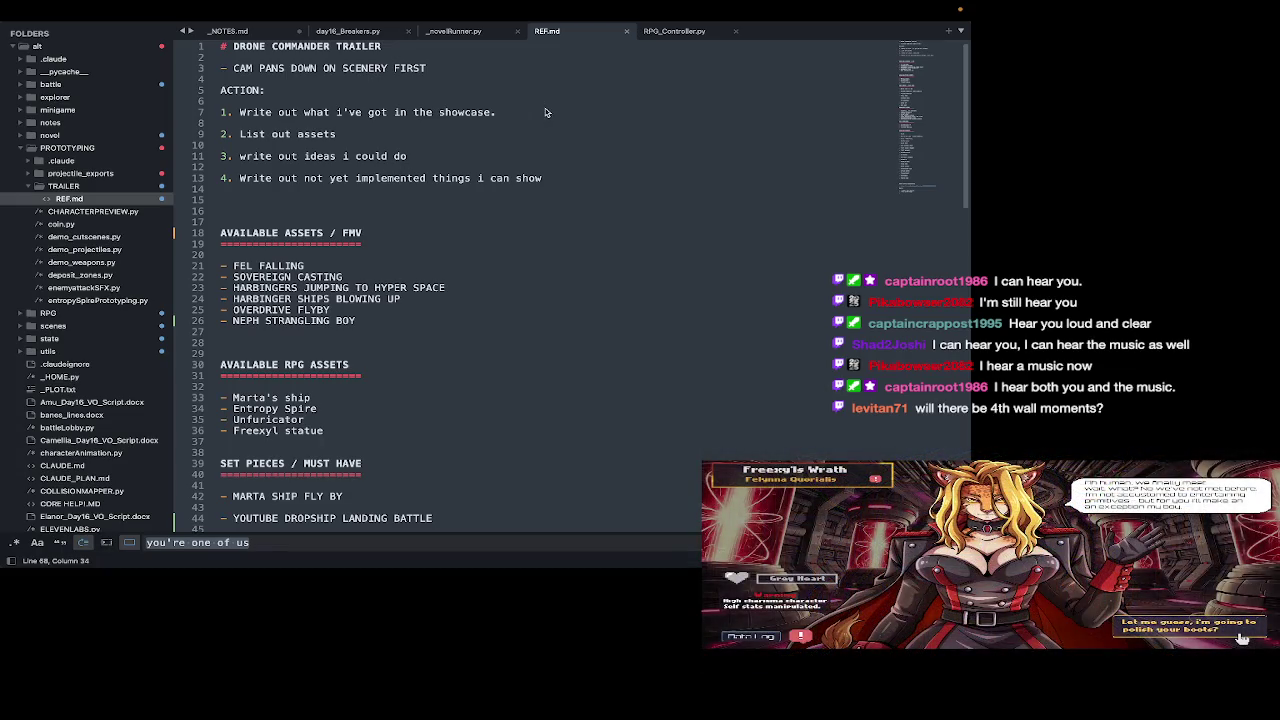
{"action": "double_click", "coordinate": [400, 113]}
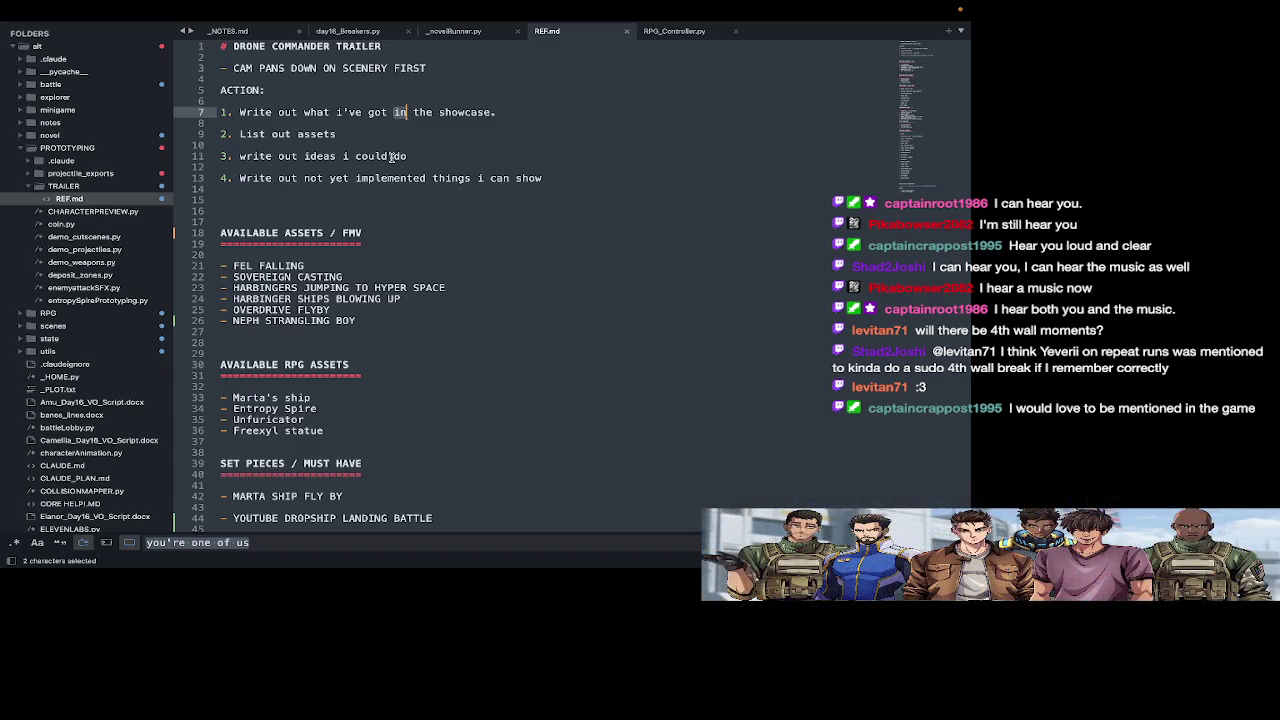
- Prefix the OVERDRIVE FLYBY entry with 'WEAPONS'
{"action": "mouse_move", "coordinate": [388, 320]}
{"action": "left_mouse_down"}
{"action": "mouse_move", "coordinate": [276, 298]}
{"action": "mouse_move", "coordinate": [210, 261]}
{"action": "left_mouse_up"}
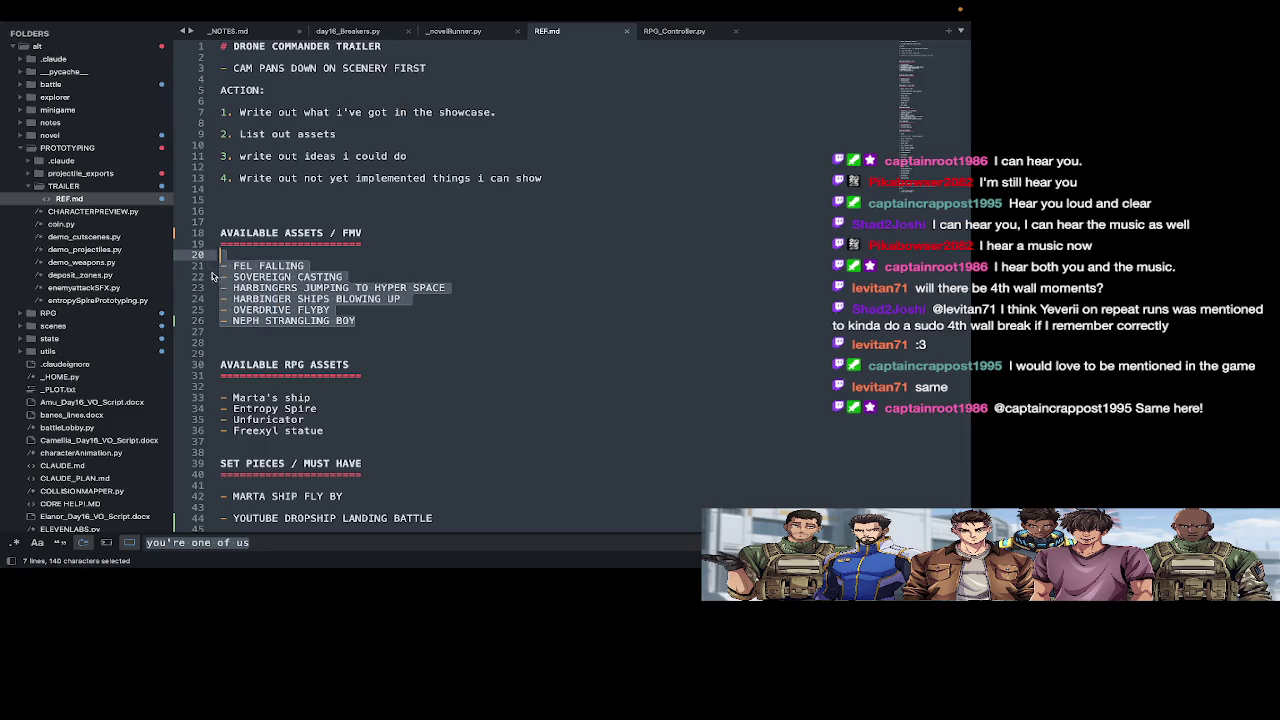
{"action": "left_click", "coordinate": [220, 299]}
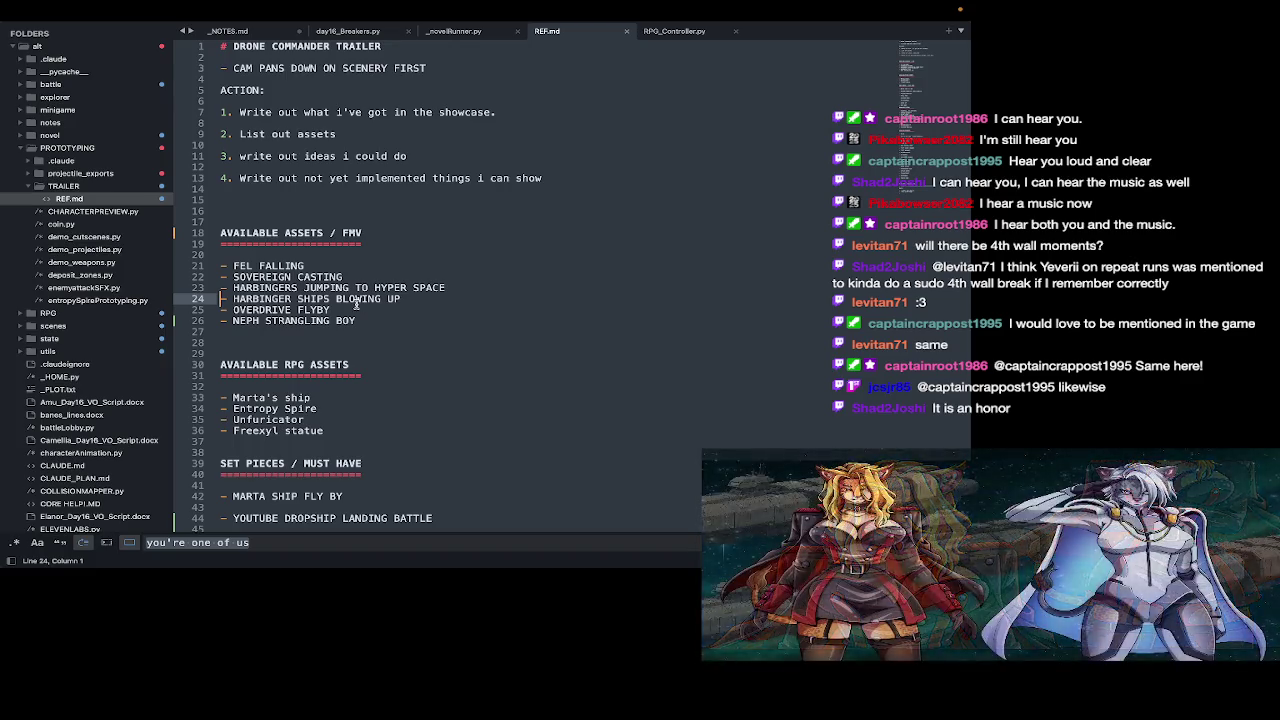
{"action": "left_click", "coordinate": [233, 310]}
{"action": "type", "text": "WEAPONS"}
- Add 'KARGATHON SLAVES' and 'PRISONERS IN TRIBUTE HOLD (USED)' entries after NEPH STRANGLING BOY
{"action": "left_click", "coordinate": [358, 320]}
{"action": "key", "text": "Return"}
{"action": "type", "text": "- "}
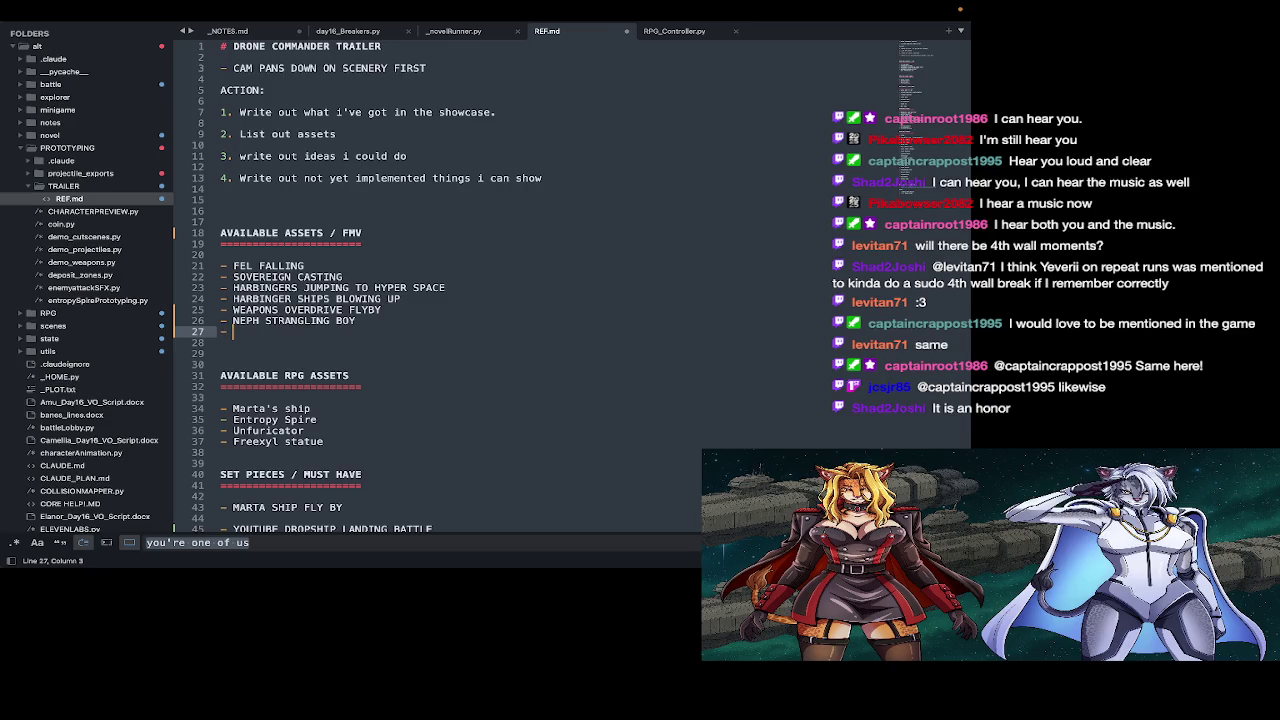
{"action": "type", "text": "KARGATHON "}
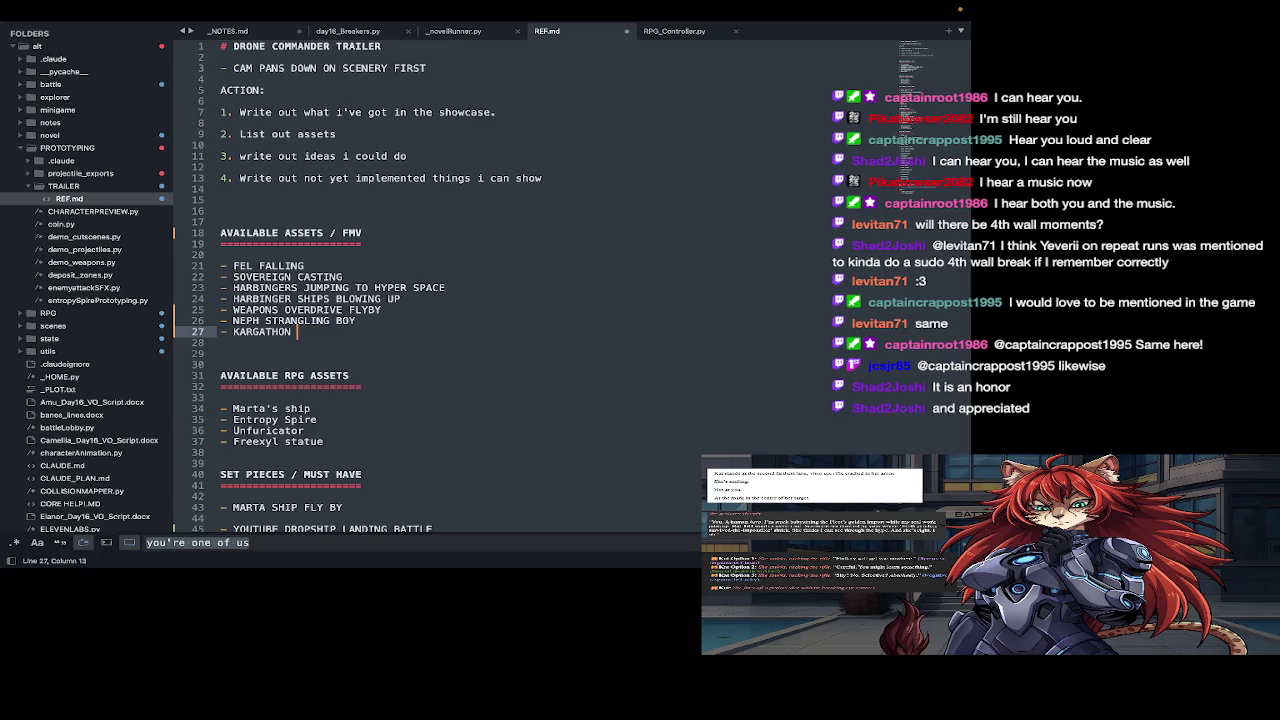
{"action": "type", "text": "PRISN SHIP"}
{"action": "key", "text": "BackSpace"}
{"action": "key", "text": "BackSpace"}
{"action": "key", "text": "BackSpace"}
{"action": "key", "text": "BackSpace"}
{"action": "key", "text": "BackSpace"}
{"action": "key", "text": "BackSpace"}
{"action": "key", "text": "BackSpace"}
{"action": "type", "text": "SLAVES"}
{"action": "key", "text": "Return"}
{"action": "type", "text": "- PRISONERS IN TRIBUTE HOL"}
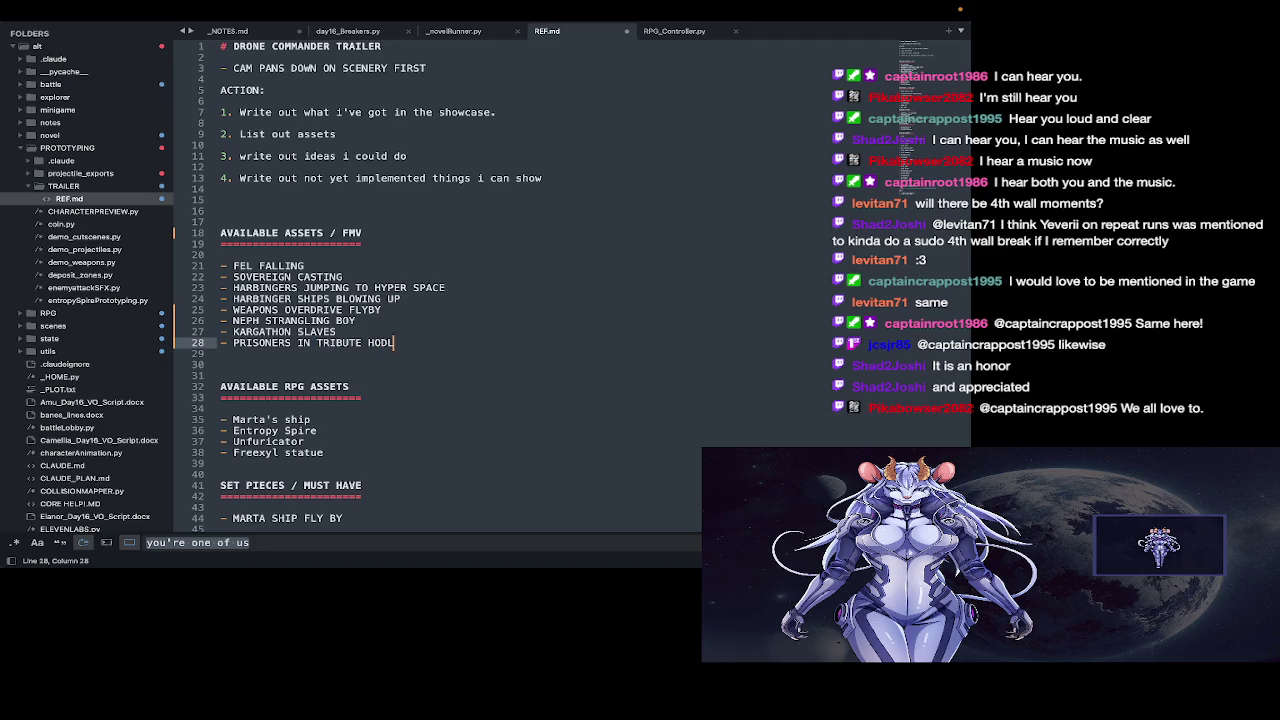
{"action": "type", "text": "D *"}
{"action": "key", "text": "BackSpace"}
{"action": "type", "text": "(USED"}
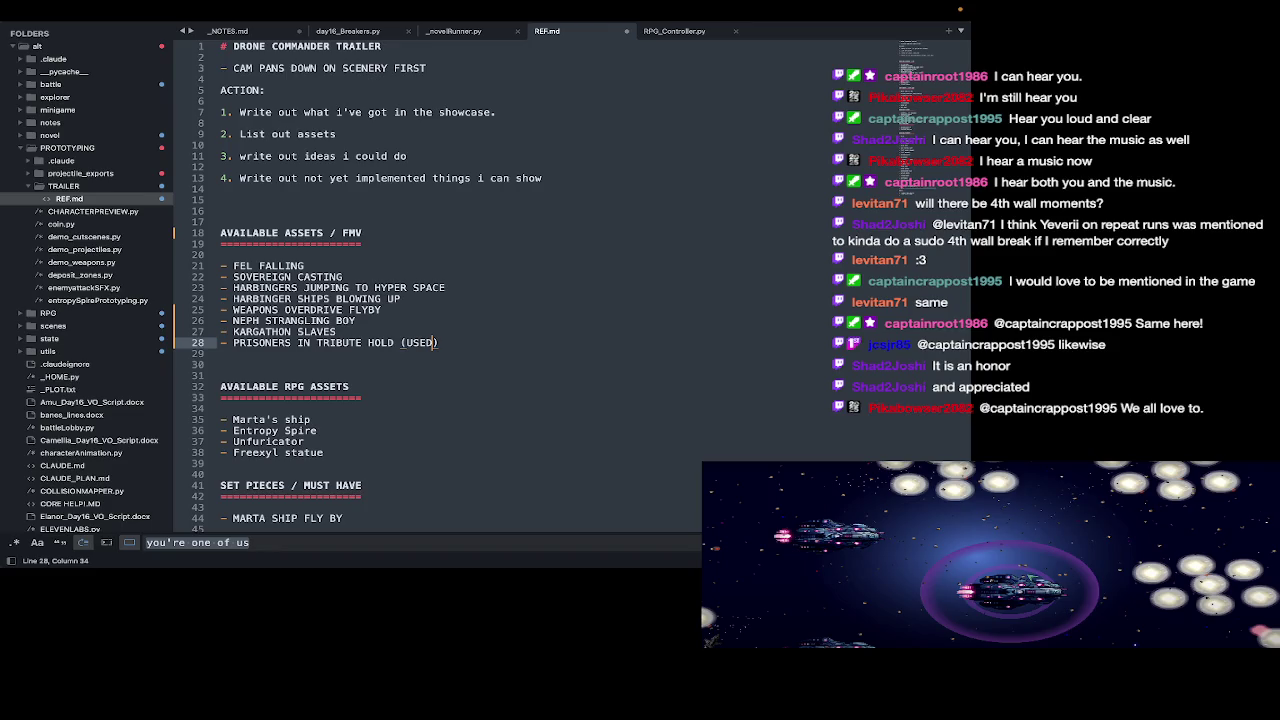
- Add an underlined 'fourth wall (volunteers)' heading at the end of REF.md
{"action": "key", "text": "ctrl+End"}
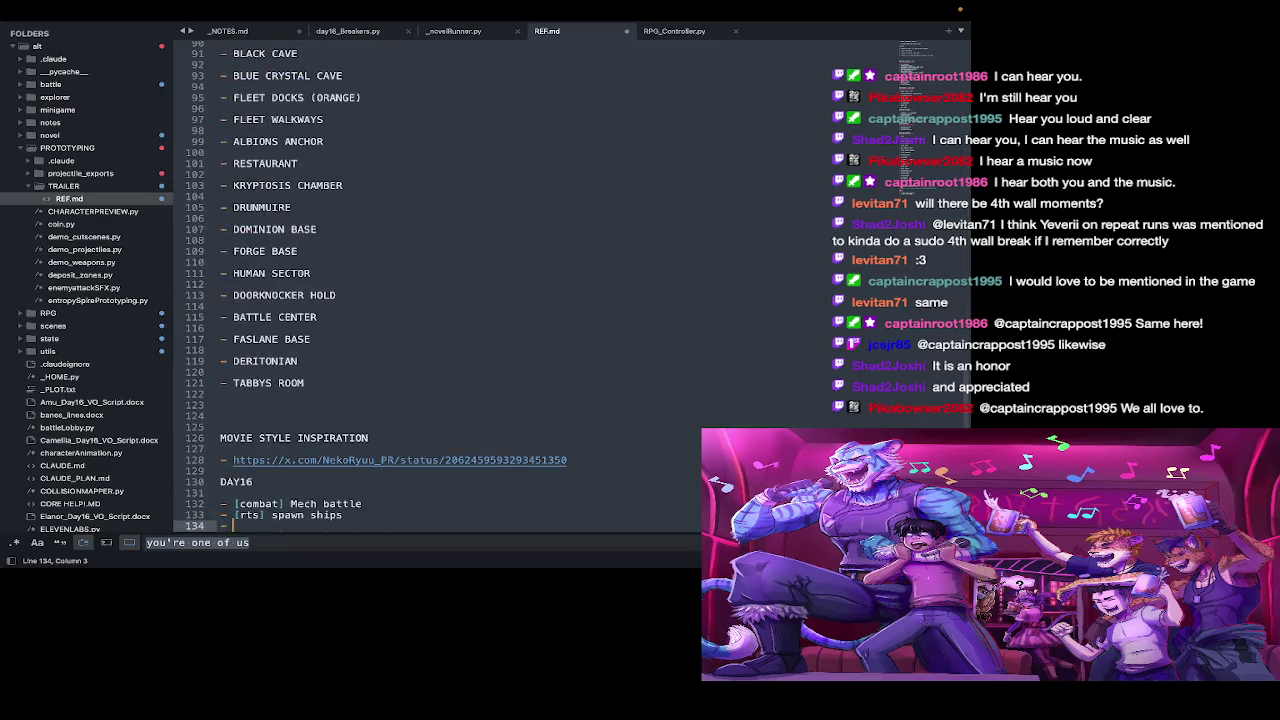
{"action": "key", "text": "Return"}
{"action": "key", "text": "Return"}
{"action": "key", "text": "Return"}
{"action": "type", "text": "fourth wall"}
{"action": "key", "text": "Return"}
{"action": "type", "text": "========="}
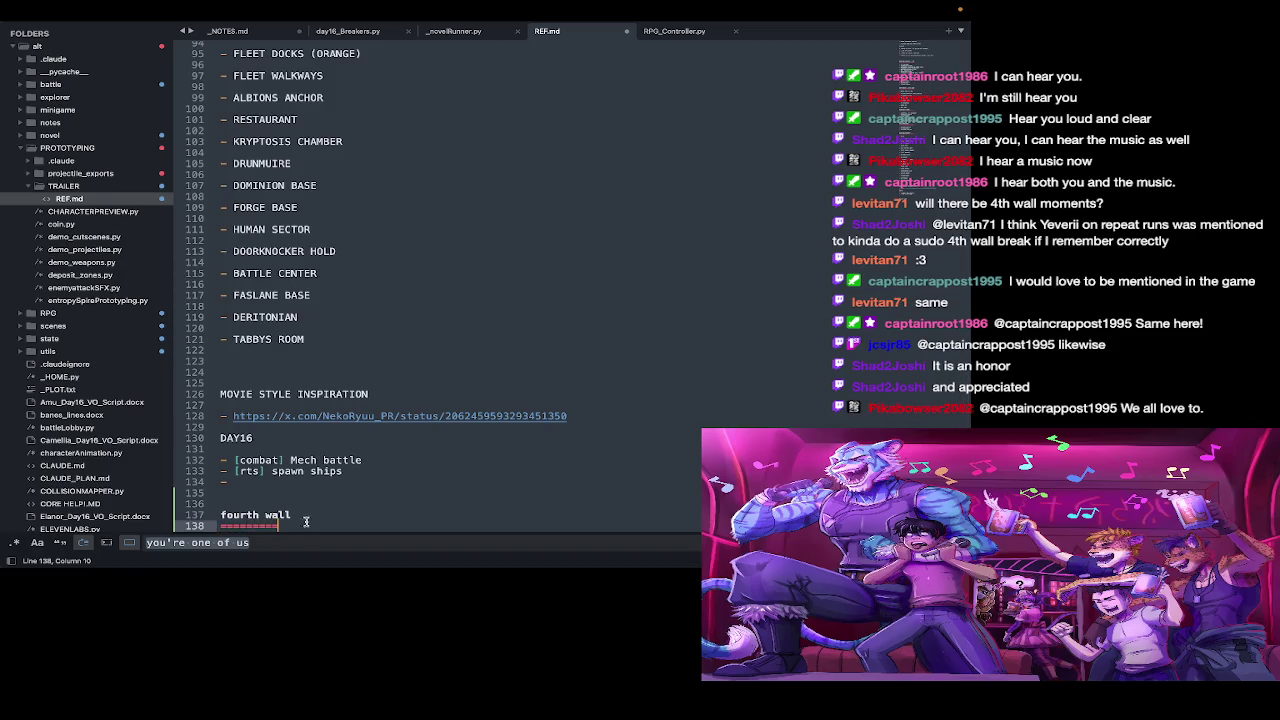
{"action": "left_click", "coordinate": [310, 515]}
{"action": "type", "text": "volunteeers"}
{"action": "key", "text": "BackSpace"}
{"action": "key", "text": "BackSpace"}
{"action": "key", "text": "BackSpace"}
{"action": "type", "text": "ers"}
{"action": "key", "text": "Down"}
{"action": "key", "text": "Down"}
{"action": "key", "text": "Down"}
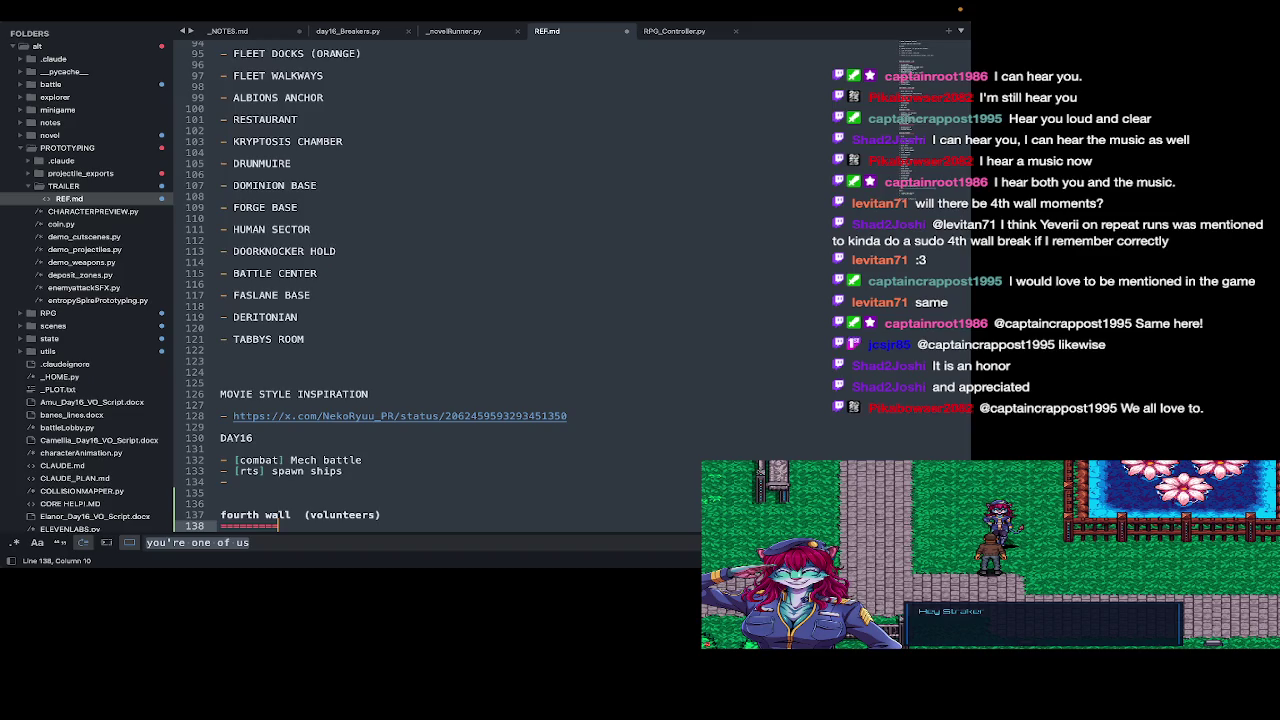
- List the six volunteers' names, one per line, beneath the heading
{"action": "type", "text": "SHAD"}
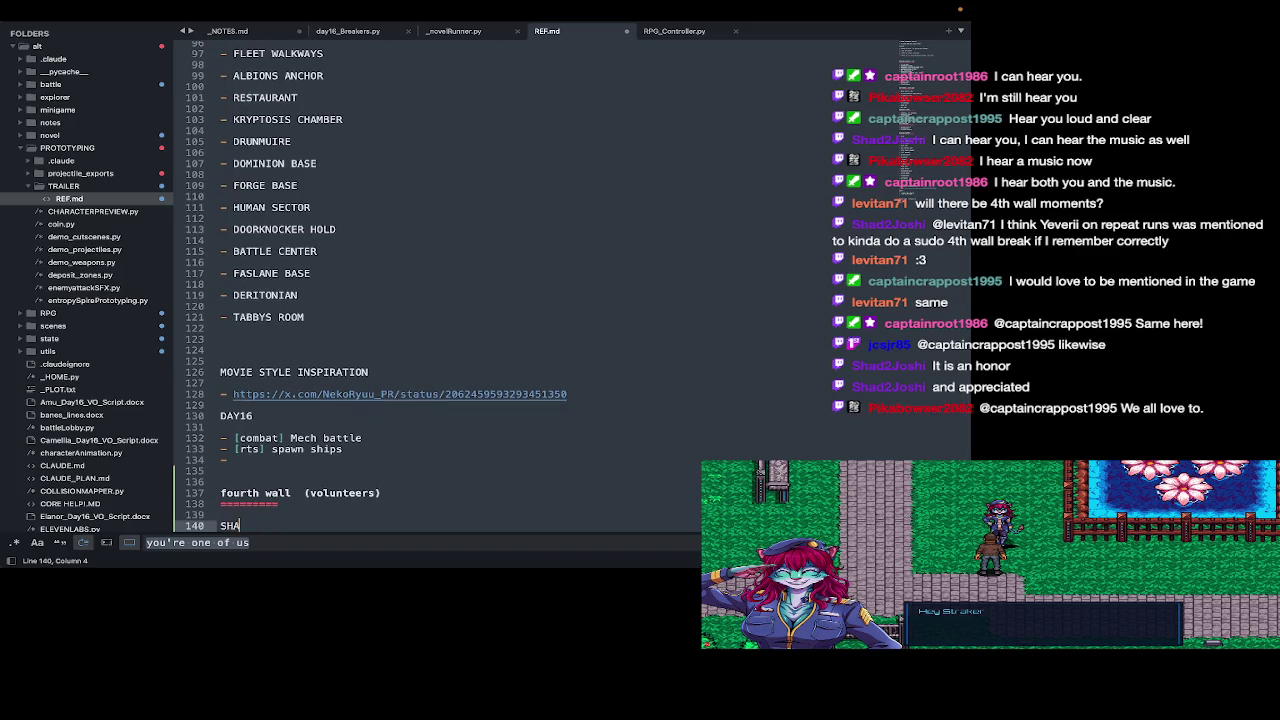
{"action": "key", "text": "Return"}
{"action": "type", "text": "JC"}
{"action": "key", "text": "Return"}
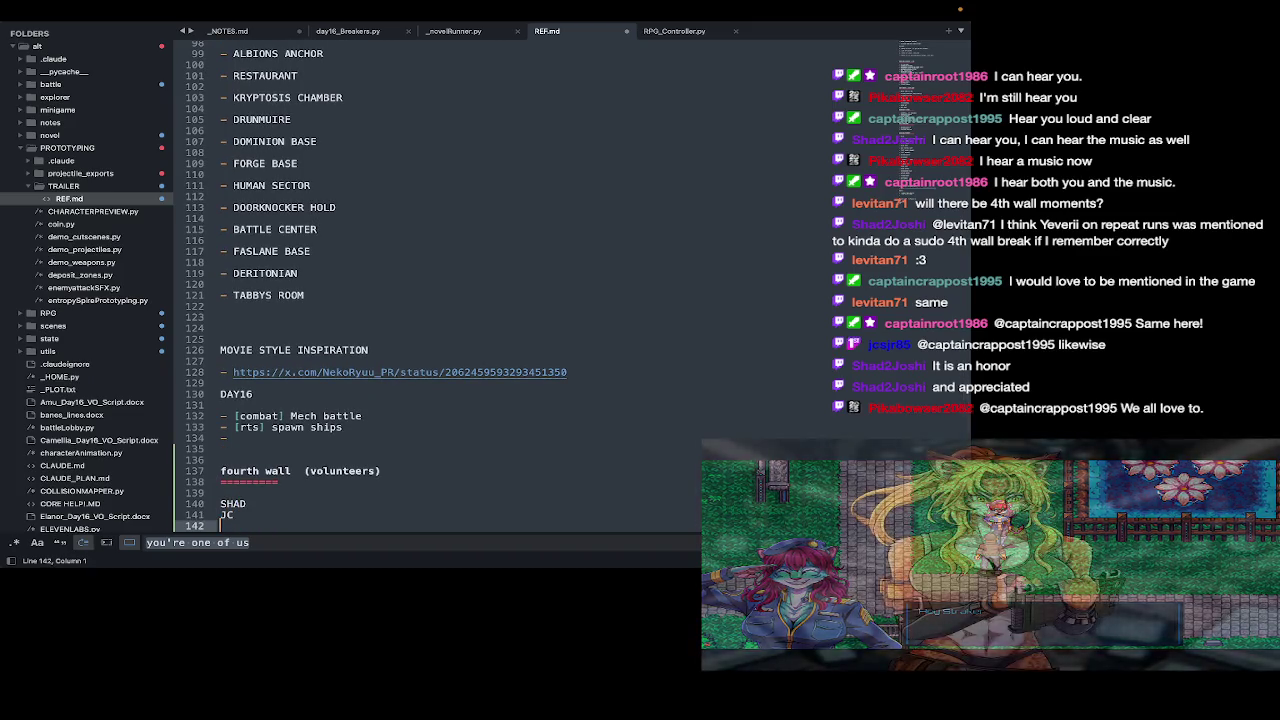
{"action": "type", "text": "RO"}
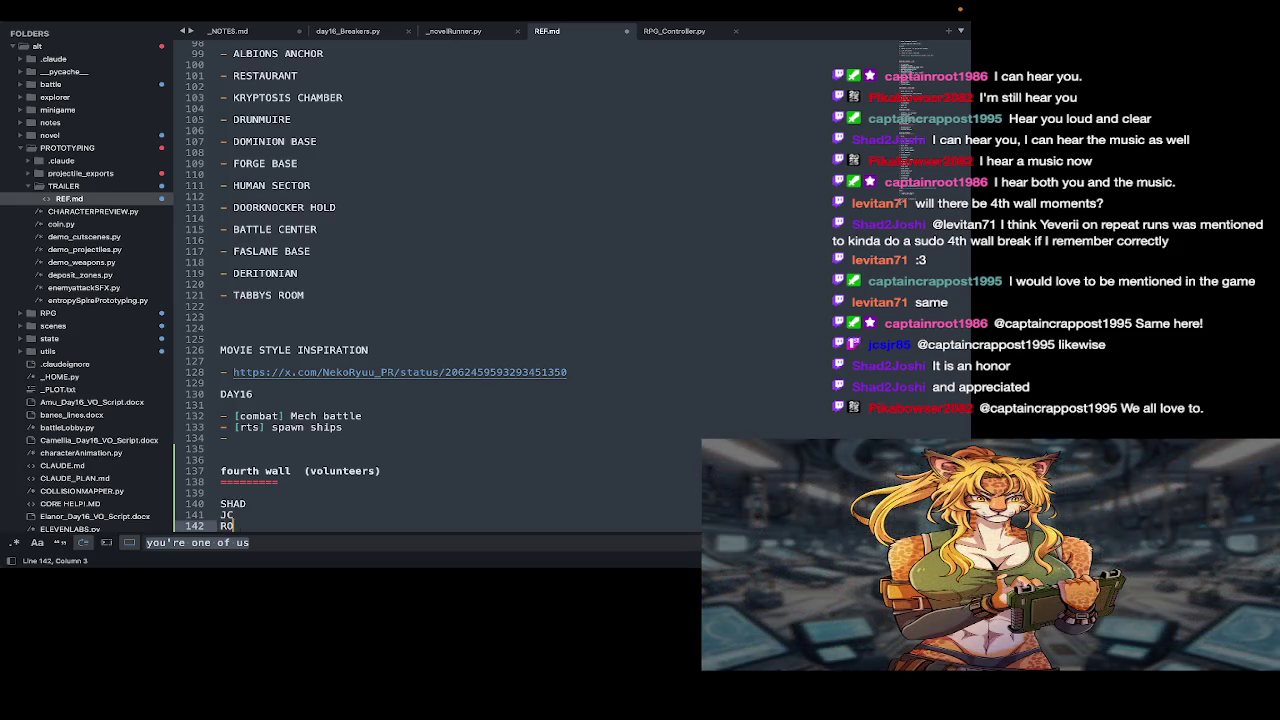
{"action": "type", "text": "OT"}
{"action": "key", "text": "Return"}
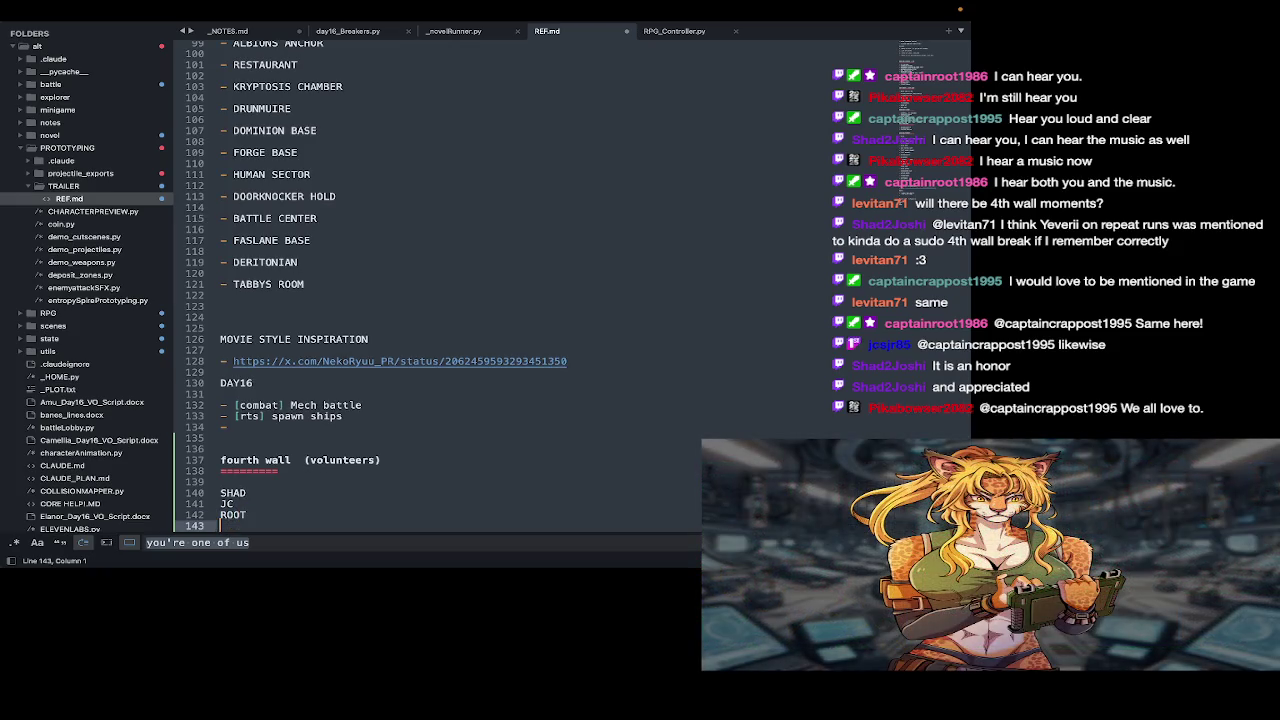
{"action": "type", "text": "CRAPPOST"}
{"action": "key", "text": "Return"}
{"action": "type", "text": "LEVITA"}
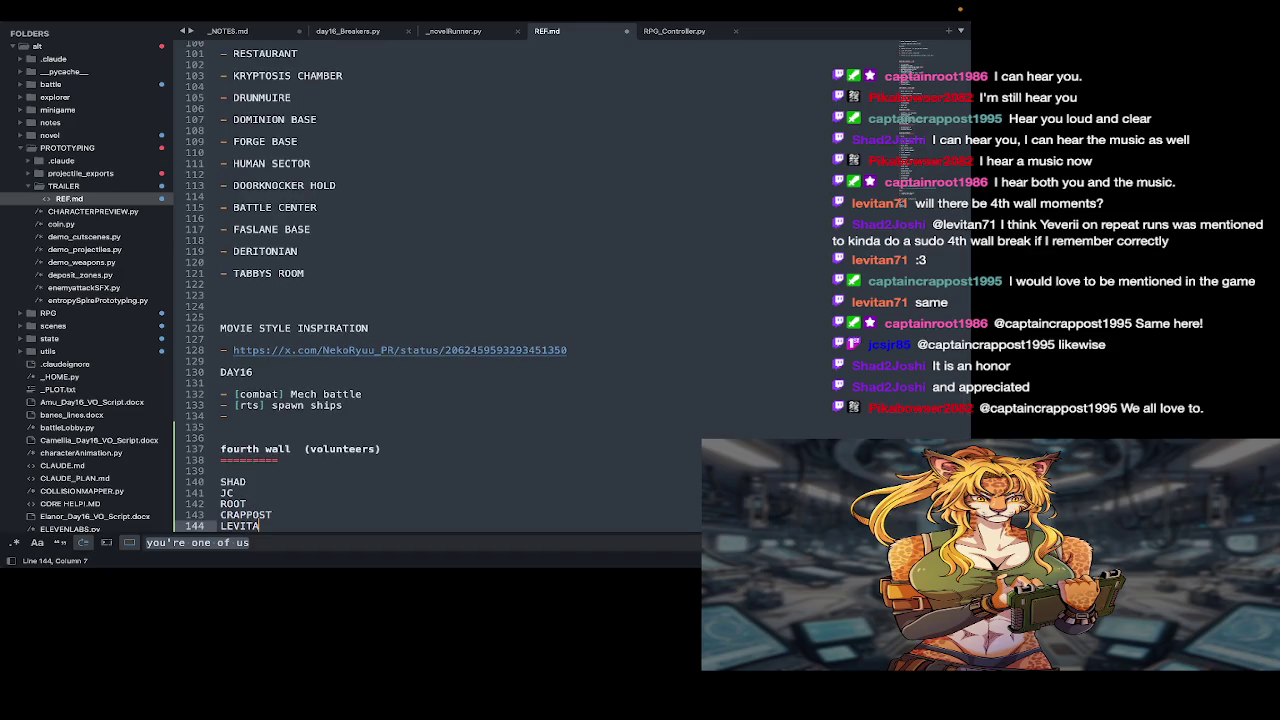
{"action": "type", "text": "N"}
{"action": "key", "text": "Return"}
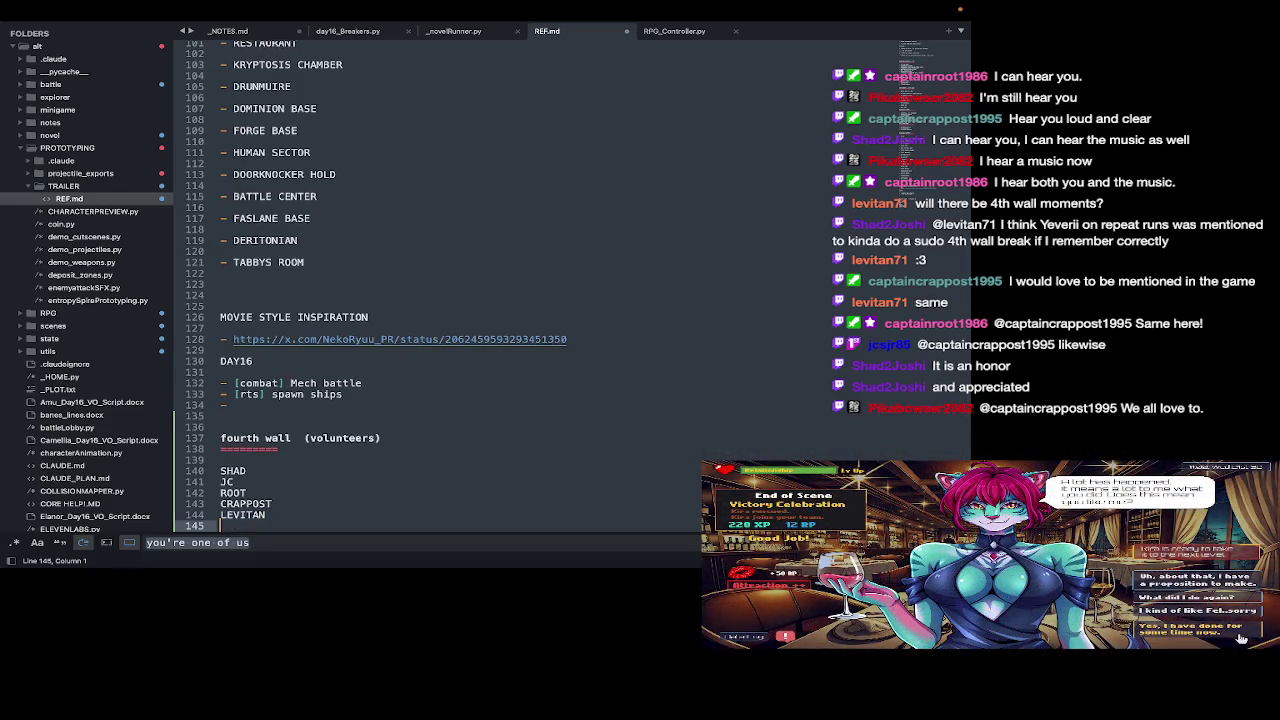
{"action": "type", "text": "PIKAB"}
{"action": "type", "text": "OWSER"}
{"action": "key", "text": "Return"}
{"action": "key", "text": "Return"}
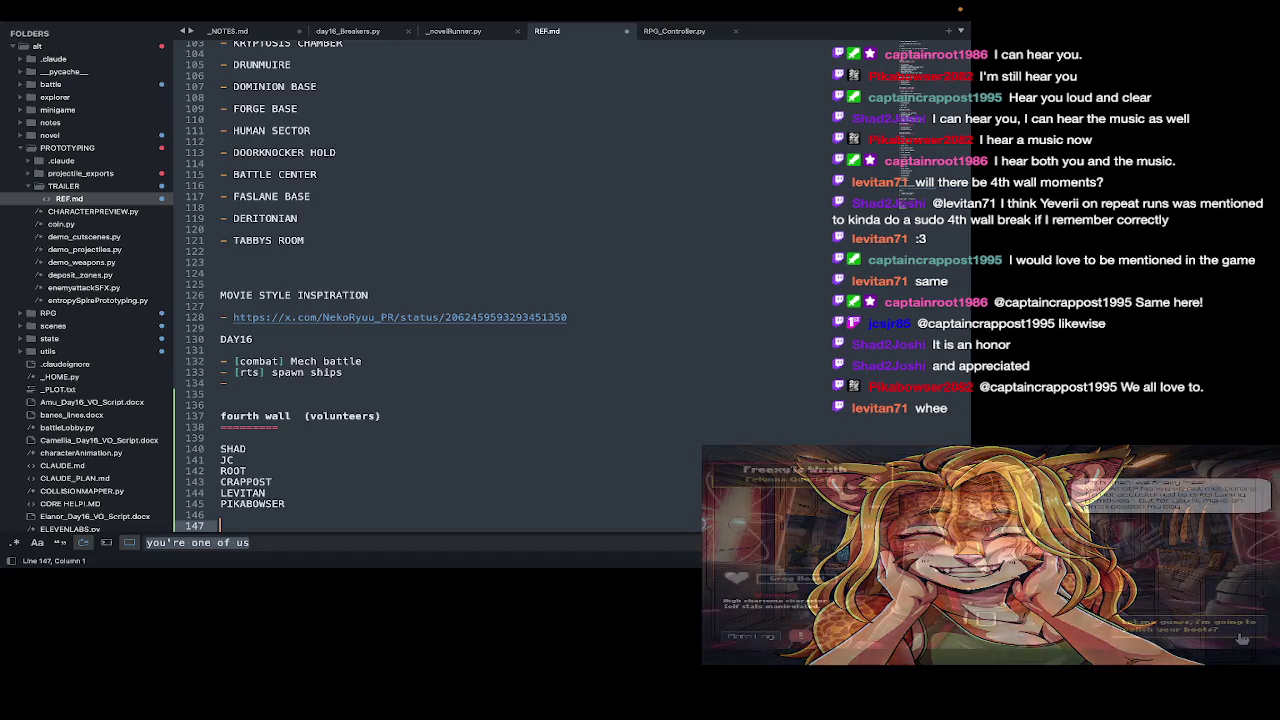
- Scroll back up through the REF.md notes
{"action": "scroll", "coordinate": [421, 425], "scroll_direction": "up", "scroll_amount": 5}
{"action": "scroll", "coordinate": [421, 425], "scroll_direction": "up", "scroll_amount": 10}
{"action": "scroll", "coordinate": [421, 425], "scroll_direction": "up", "scroll_amount": 5}
{"action": "scroll", "coordinate": [421, 425], "scroll_direction": "up", "scroll_amount": 2}
{"action": "scroll", "coordinate": [418, 420], "scroll_direction": "up", "scroll_amount": 2}
{"action": "scroll", "coordinate": [416, 416], "scroll_direction": "up", "scroll_amount": 1}
{"action": "scroll", "coordinate": [414, 413], "scroll_direction": "up", "scroll_amount": 1}
{"action": "scroll", "coordinate": [414, 413], "scroll_direction": "up", "scroll_amount": 3}
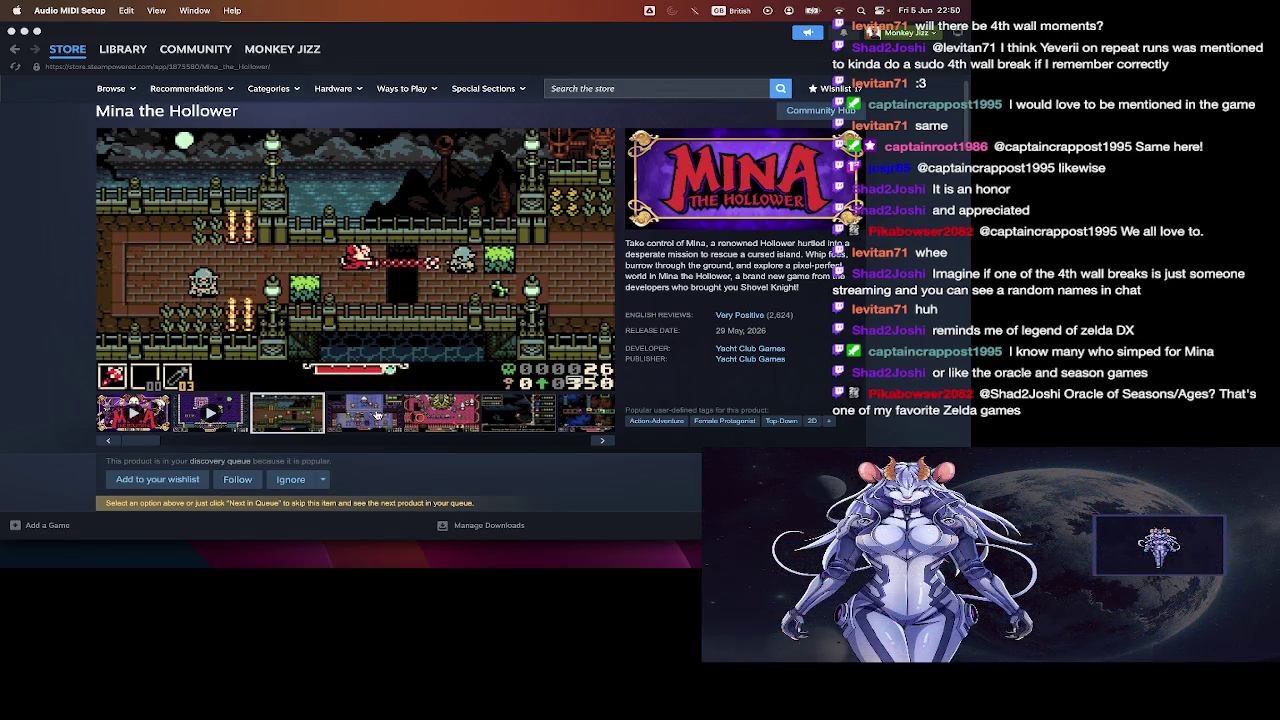
- Play the Mina the Hollower trailer on its Steam store page
{"action": "left_click", "coordinate": [157, 424]}
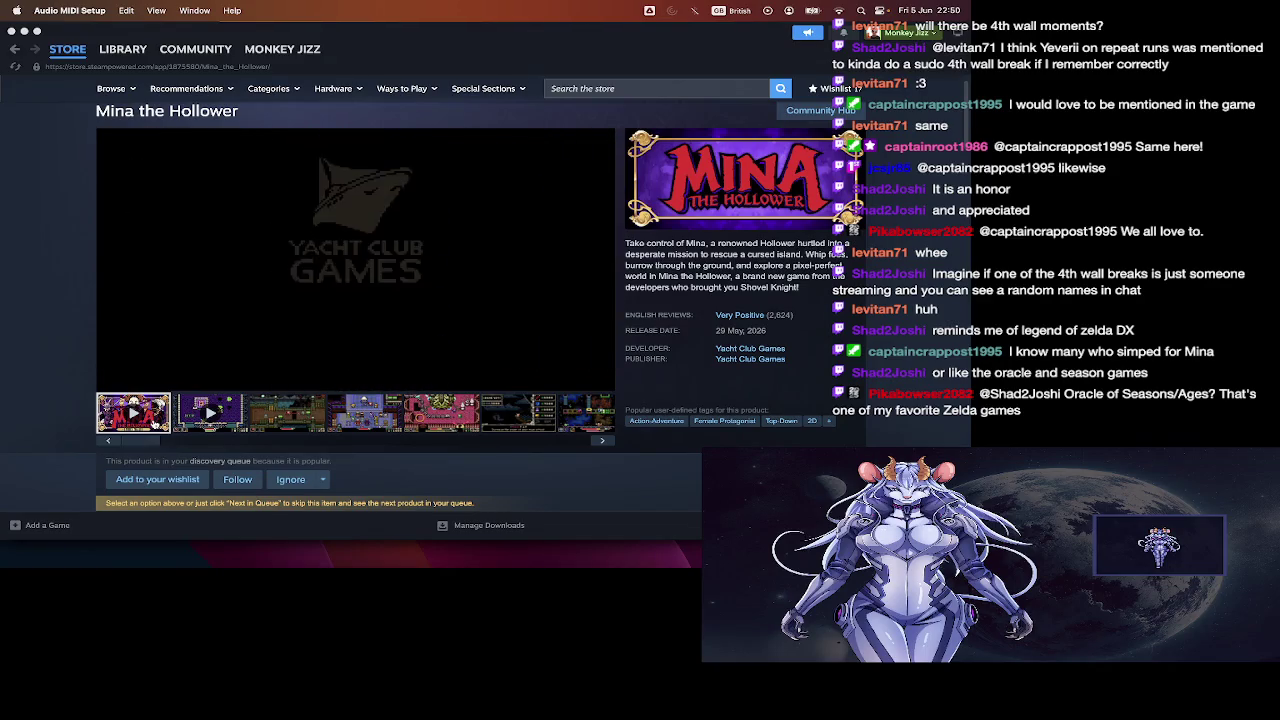
- View the third and fourth screenshots, then return to the trailer and rewind it to the intro
{"action": "left_click", "coordinate": [310, 420]}
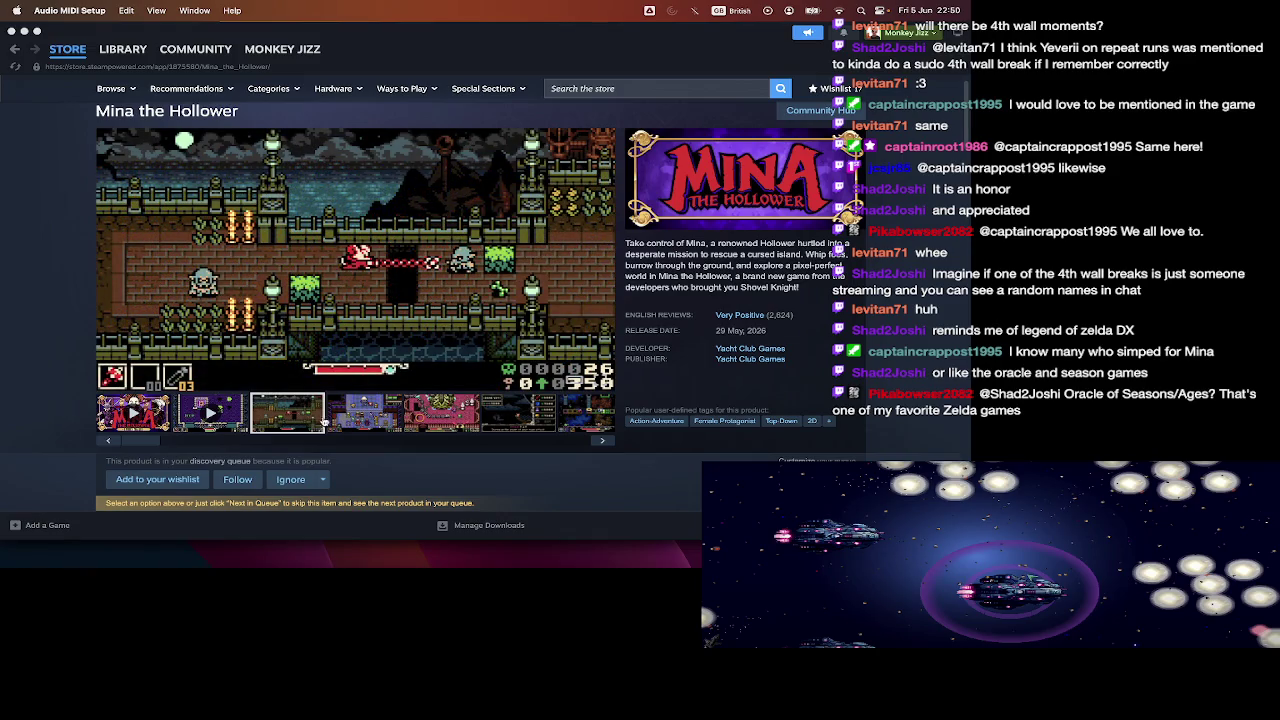
{"action": "left_click", "coordinate": [352, 420]}
{"action": "left_click", "coordinate": [145, 423]}
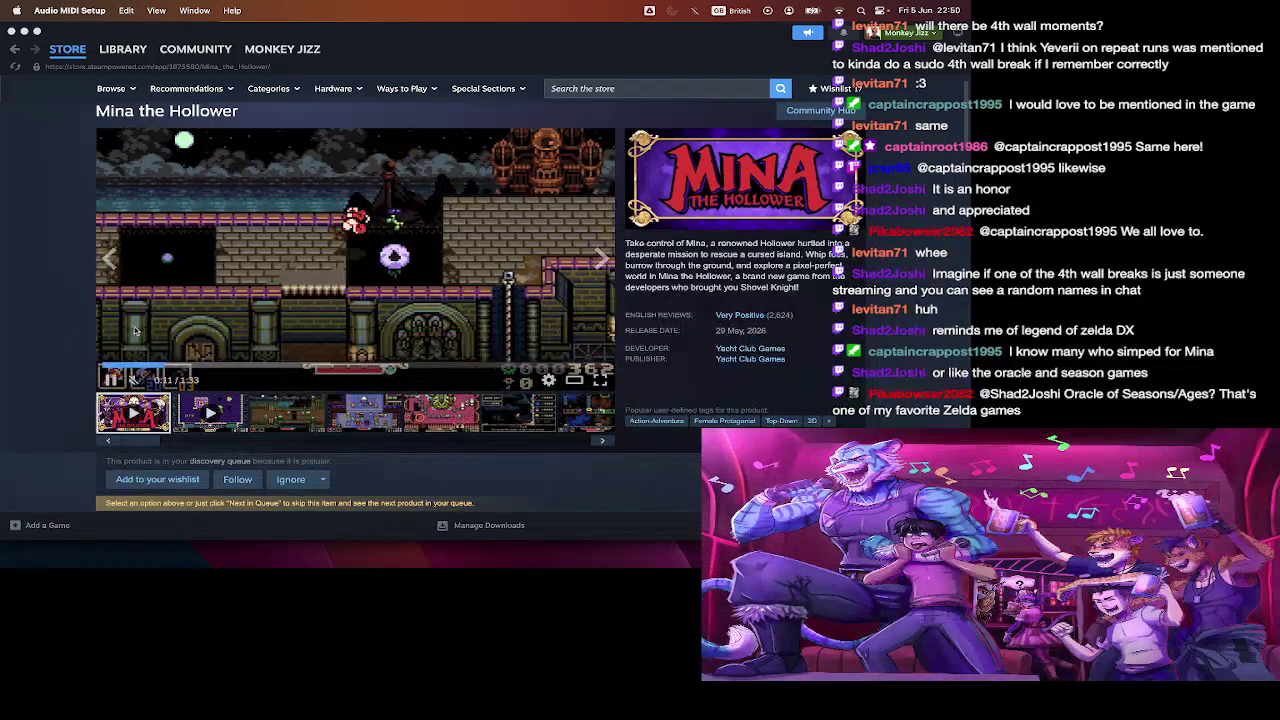
{"action": "left_click", "coordinate": [139, 366]}
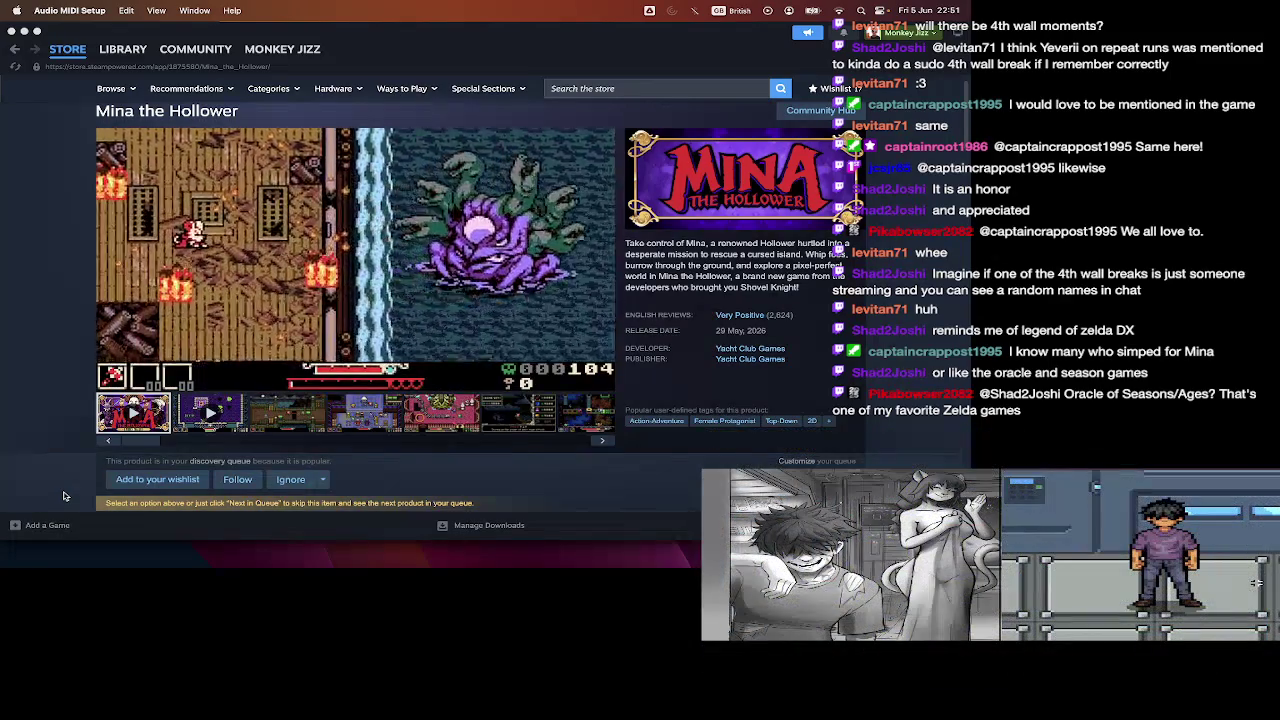
- Return to REF.md, scroll to the Available Biomes list, then switch to the Ice Cave tileset
{"action": "key", "text": "ctrl+Right"}
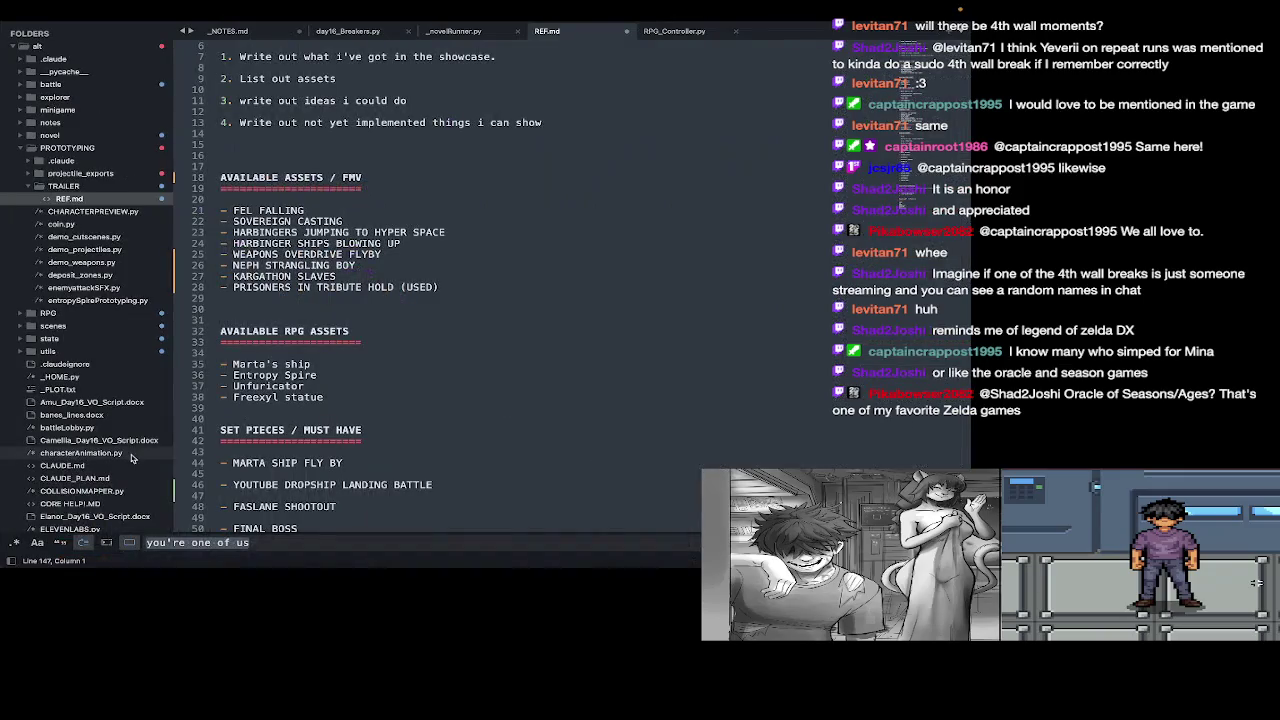
{"action": "scroll", "coordinate": [292, 467], "scroll_direction": "down", "scroll_amount": 10}
{"action": "scroll", "coordinate": [292, 467], "scroll_direction": "up", "scroll_amount": 2}
{"action": "scroll", "coordinate": [292, 467], "scroll_direction": "up", "scroll_amount": 4}
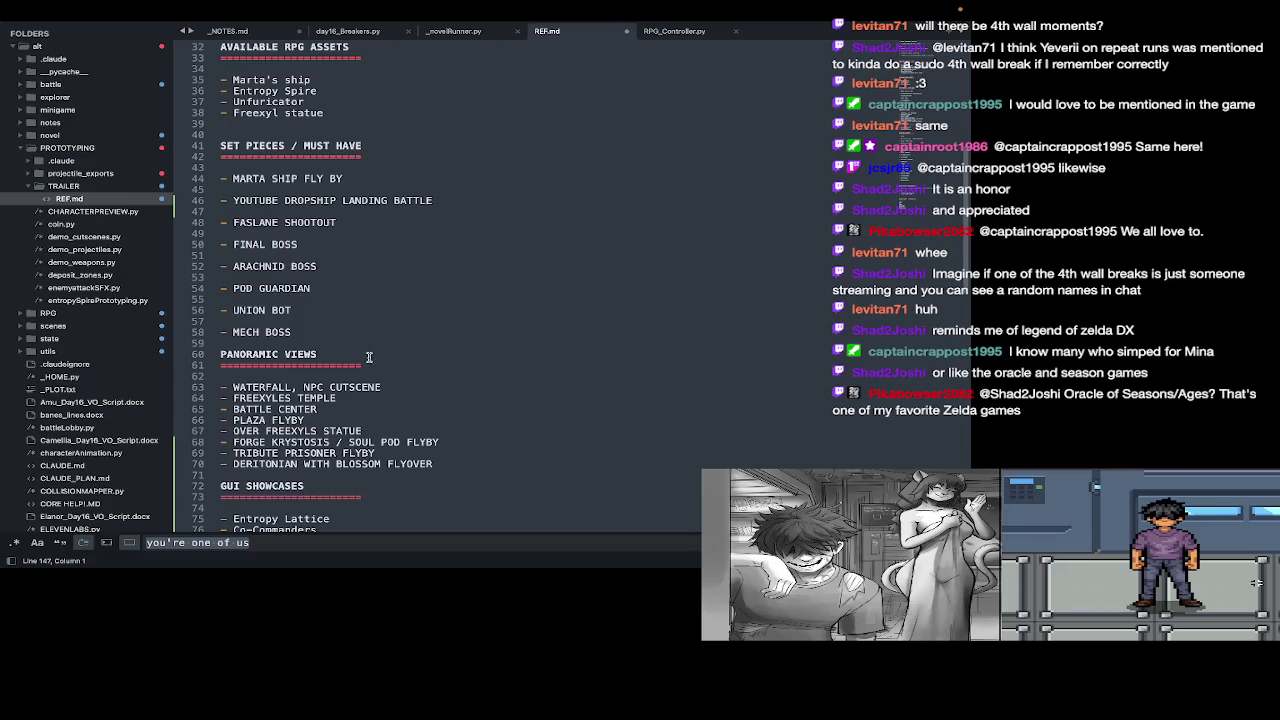
{"action": "scroll", "coordinate": [361, 362], "scroll_direction": "down", "scroll_amount": 3}
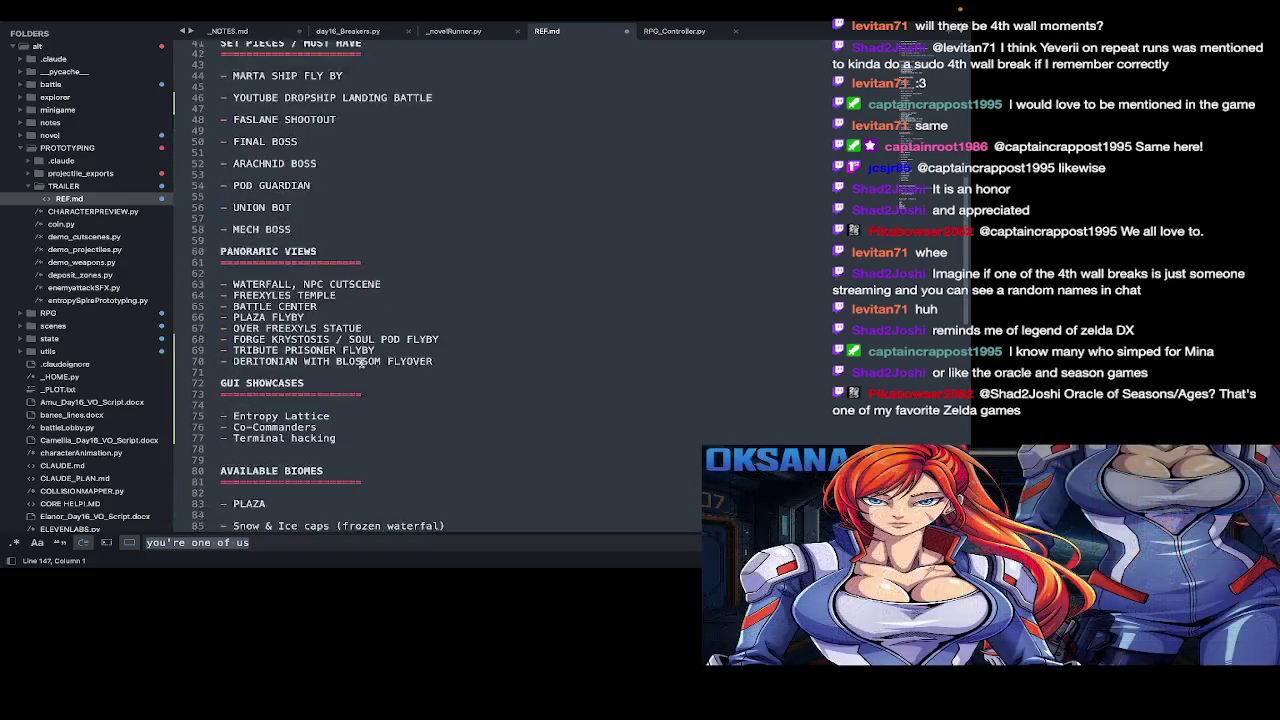
{"action": "scroll", "coordinate": [361, 362], "scroll_direction": "down", "scroll_amount": 3}
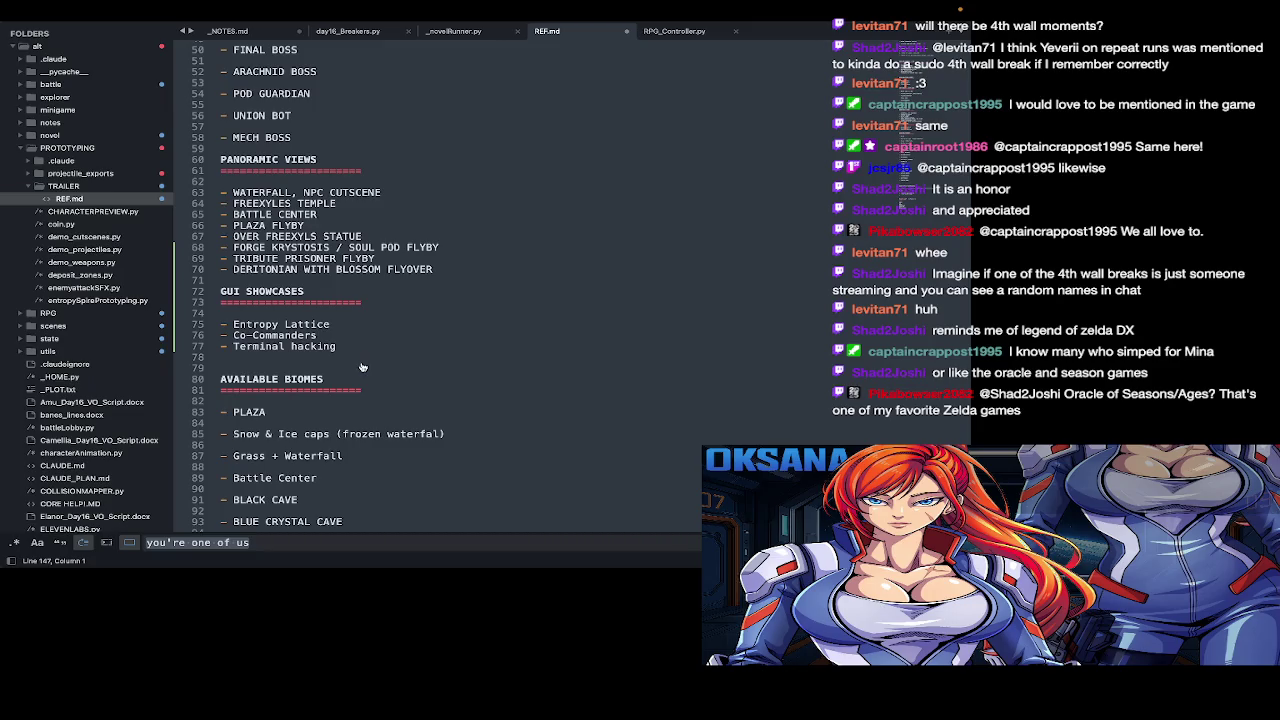
{"action": "key", "text": "super+Tab"}
- Scroll across the Ice Cave inside sprite sheet to view all of it, then show the timeline
{"action": "scroll", "coordinate": [495, 330], "scroll_direction": "down", "scroll_amount": 3}
{"action": "scroll", "coordinate": [495, 330], "scroll_direction": "down", "scroll_amount": 2}
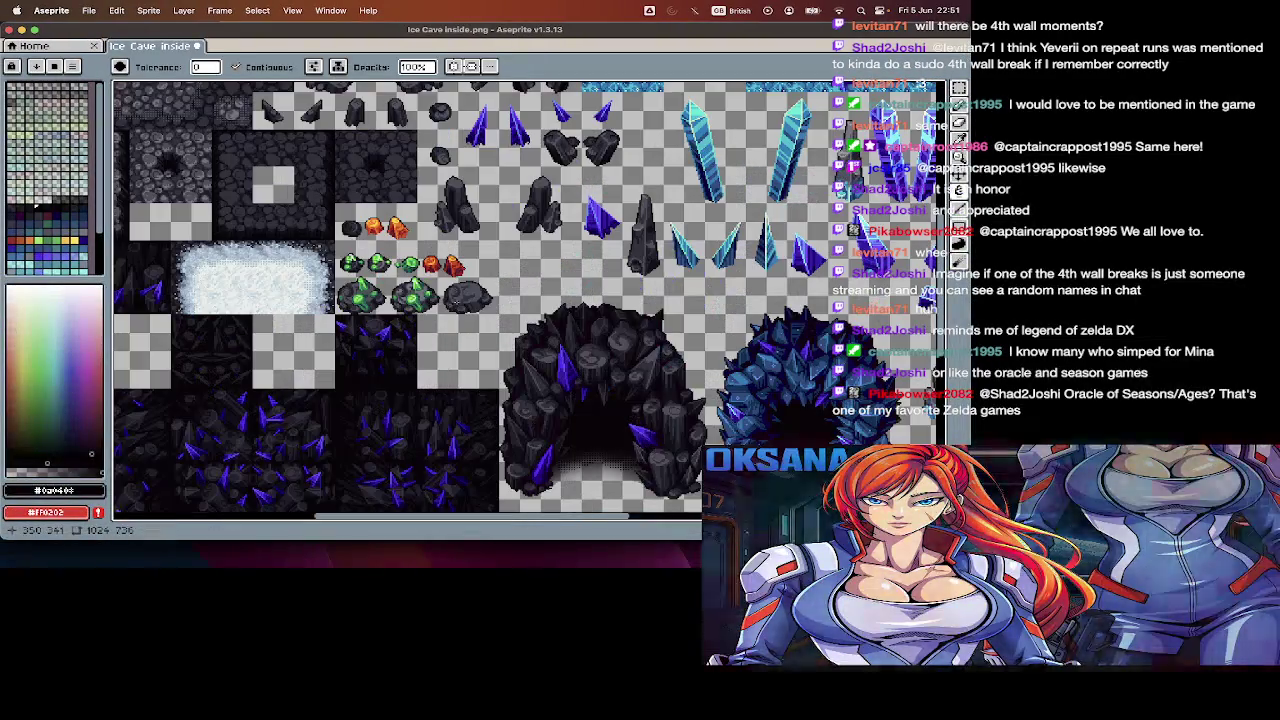
{"action": "scroll", "coordinate": [550, 355], "scroll_direction": "down", "scroll_amount": 1}
{"action": "scroll", "coordinate": [463, 329], "scroll_direction": "up", "scroll_amount": 2}
{"action": "scroll", "coordinate": [463, 329], "scroll_direction": "right", "scroll_amount": 1}
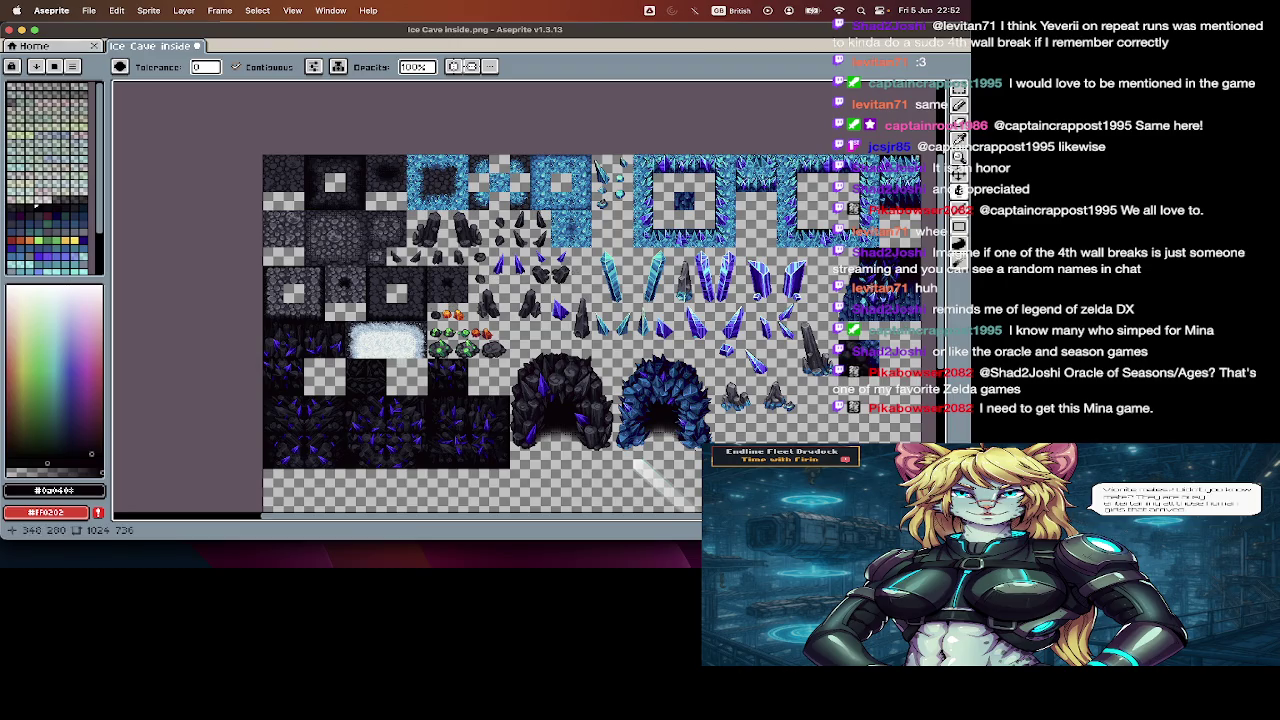
{"action": "scroll", "coordinate": [440, 340], "scroll_direction": "right", "scroll_amount": 10}
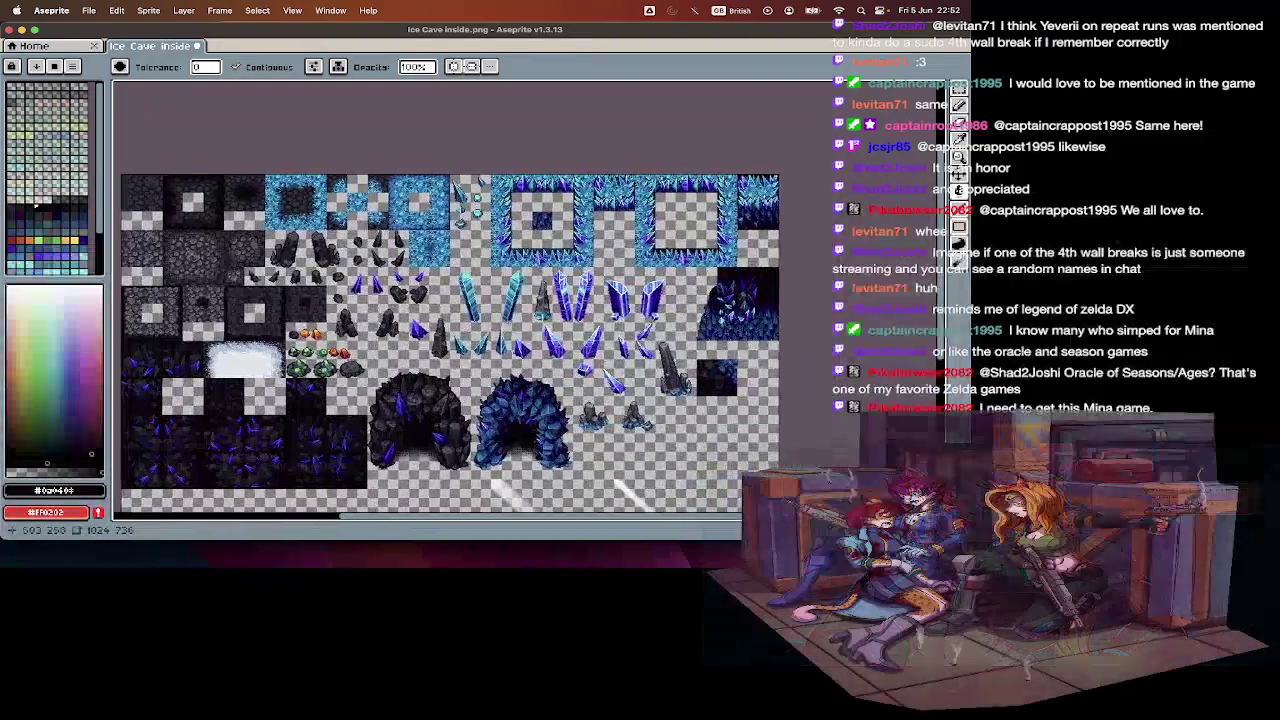
{"action": "scroll", "coordinate": [440, 340], "scroll_direction": "right", "scroll_amount": 5}
{"action": "scroll", "coordinate": [440, 340], "scroll_direction": "right", "scroll_amount": 2}
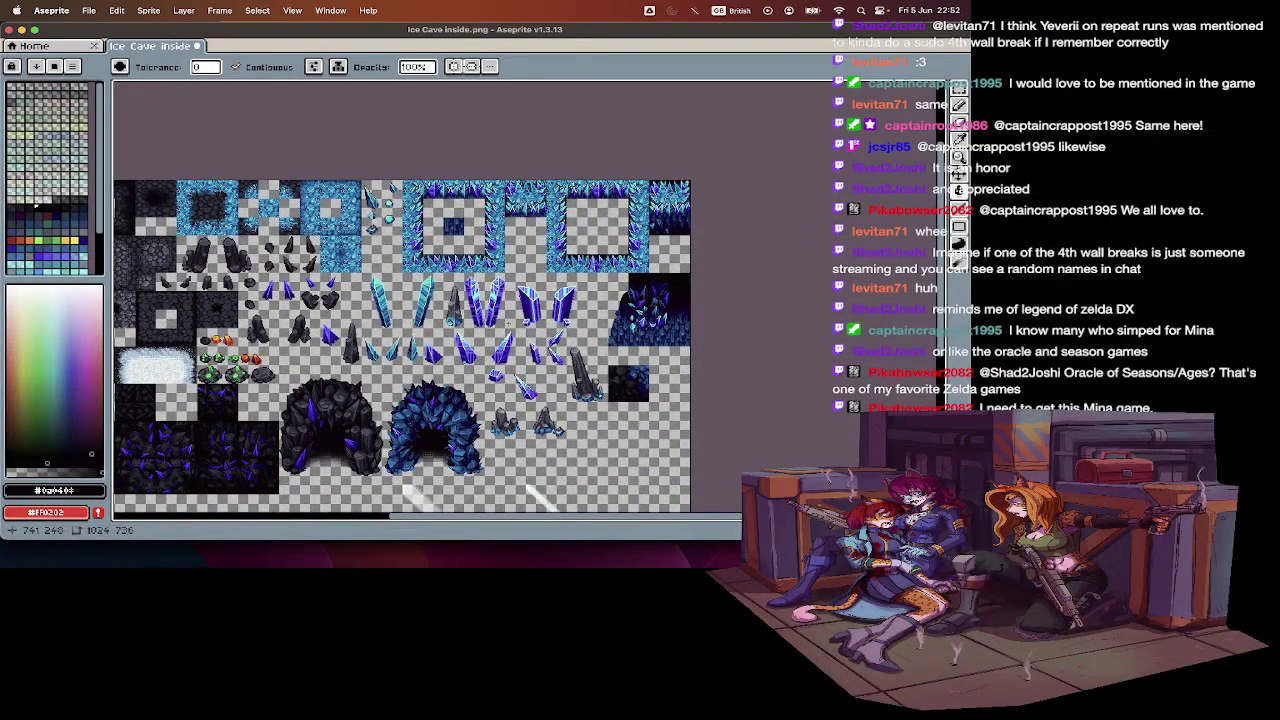
{"action": "scroll", "coordinate": [662, 340], "scroll_direction": "up", "scroll_amount": 1}
{"action": "key", "text": "Tab"}
{"action": "key", "text": "Tab"}
- In the Open dialog, jump to CHARACTERS via Recent Folders, then go up to the RPG folder
{"action": "scroll", "coordinate": [680, 345], "scroll_direction": "down", "scroll_amount": 2}
{"action": "key", "text": "ctrl+o"}
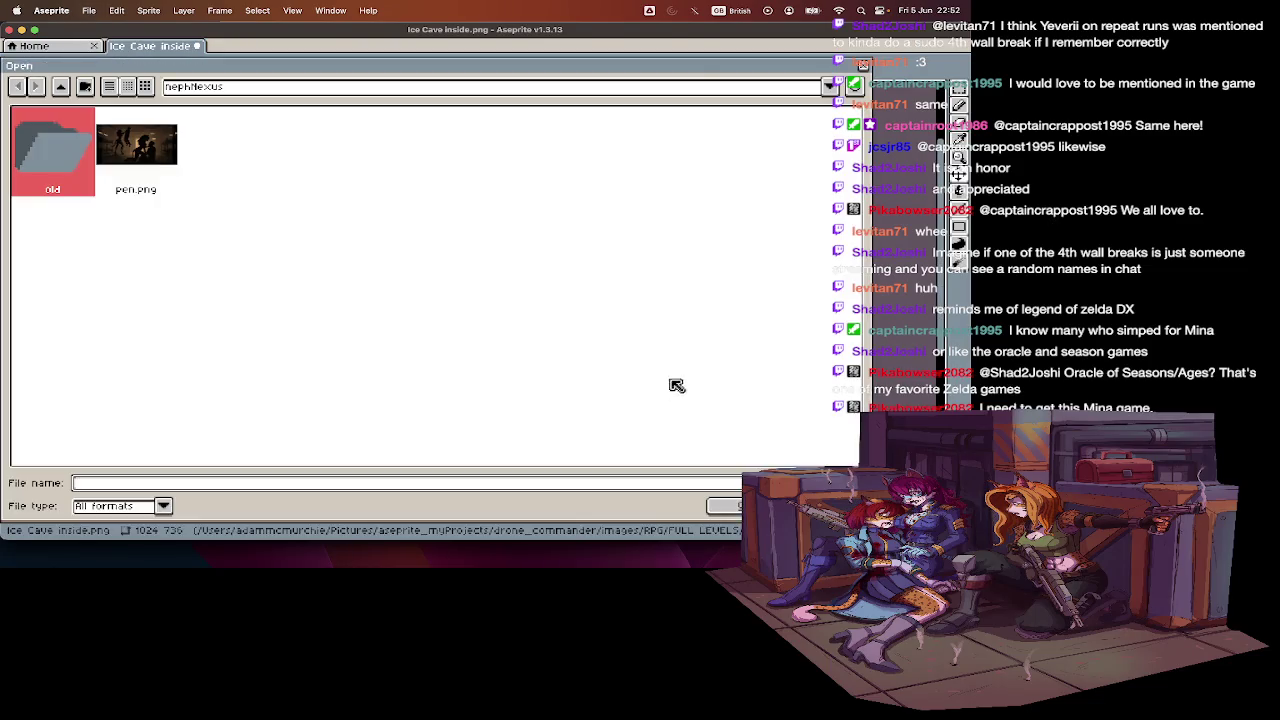
{"action": "key", "text": "Escape"}
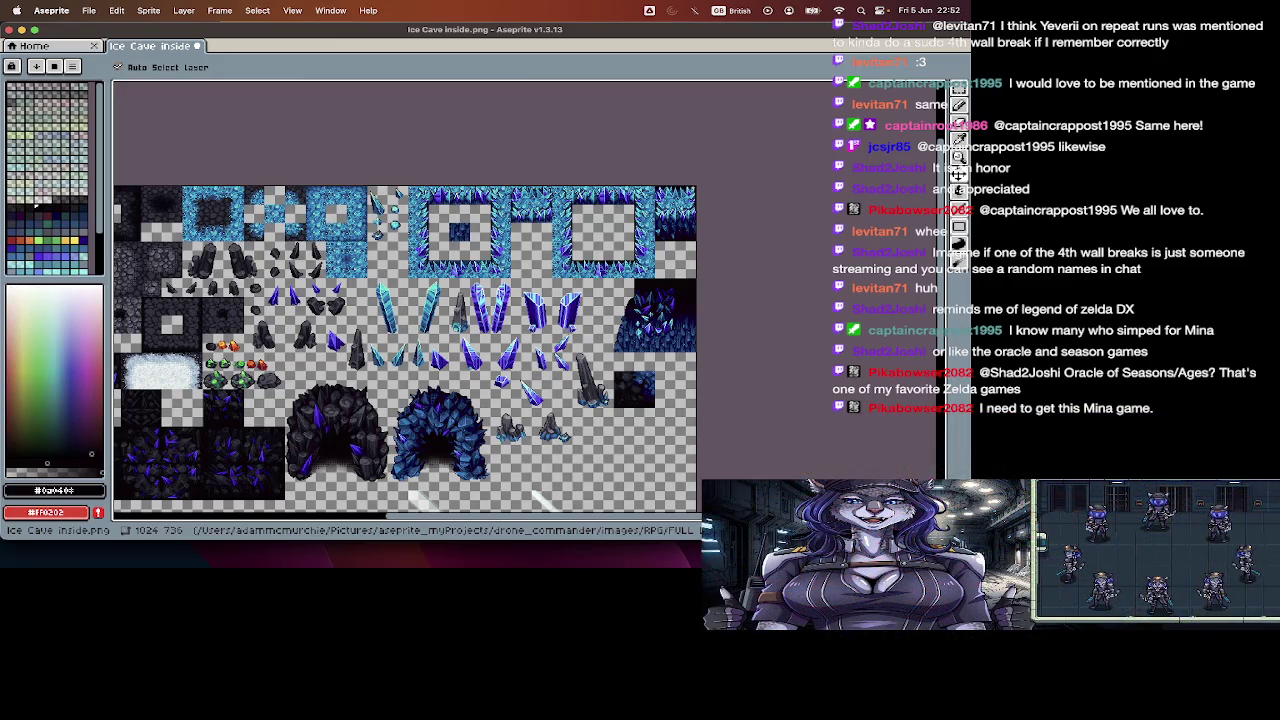
{"action": "key", "text": "ctrl+o"}
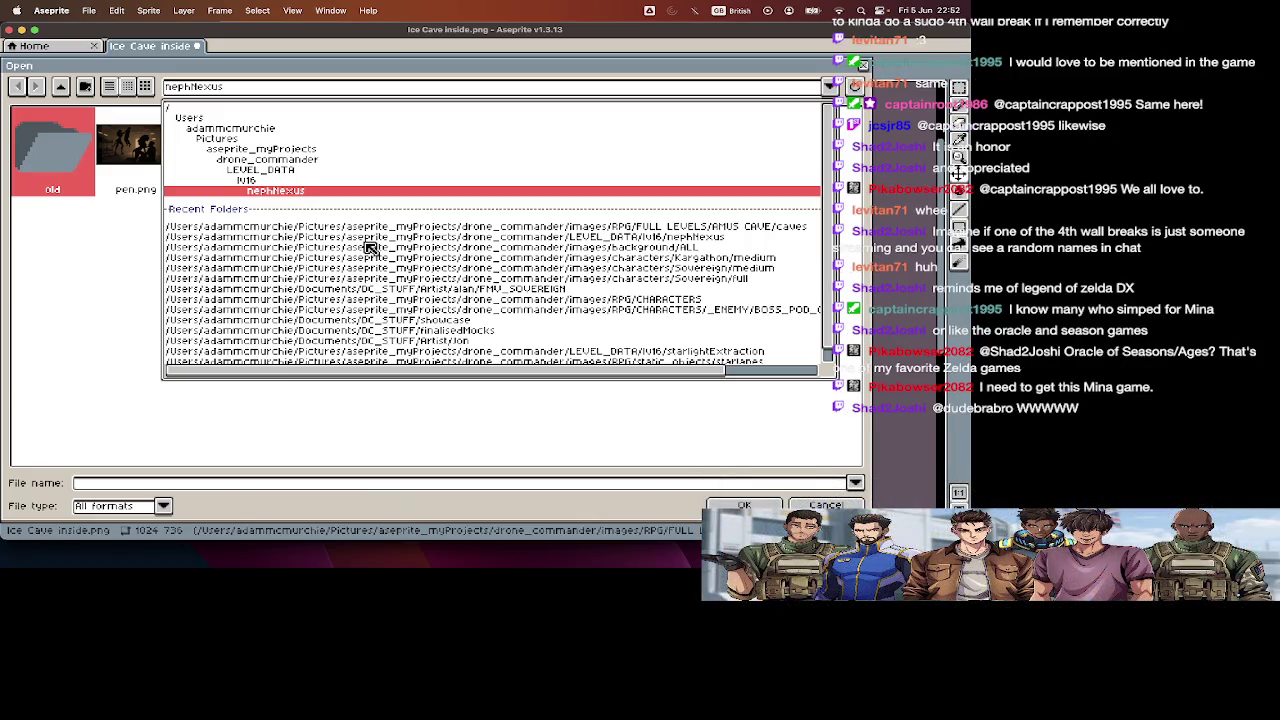
{"action": "scroll", "coordinate": [370, 247], "scroll_direction": "down", "scroll_amount": 1}
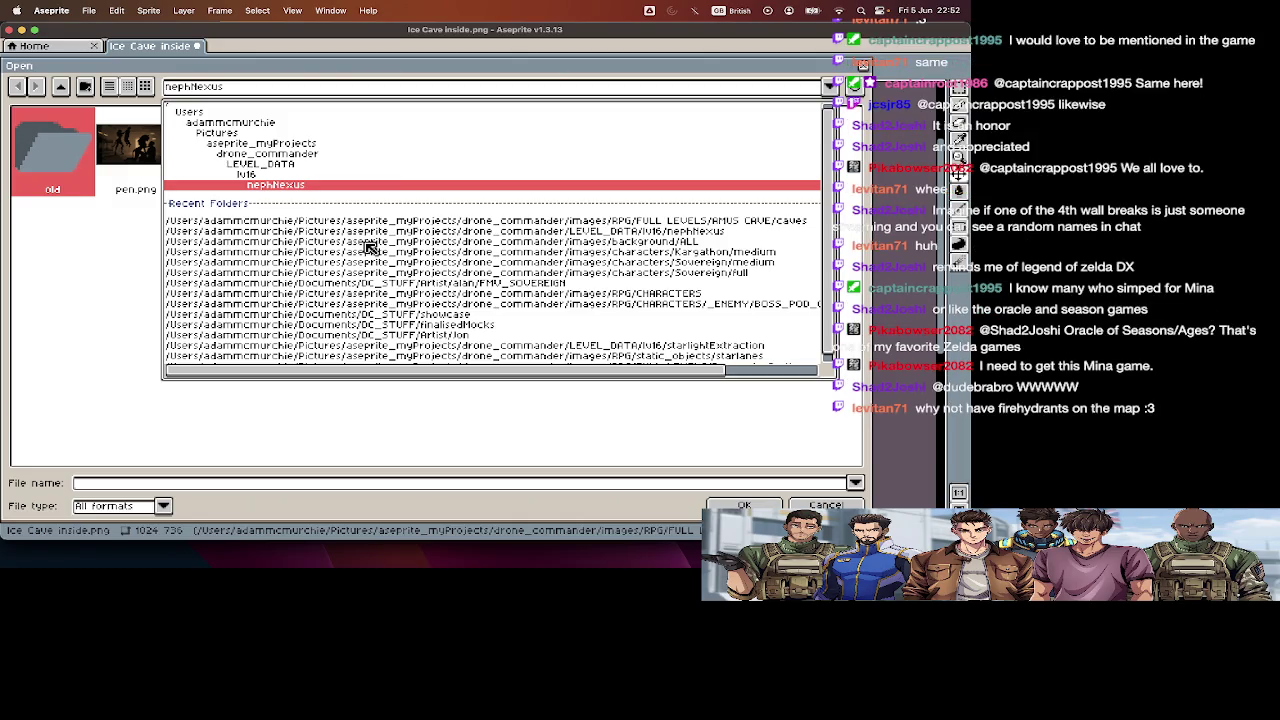
{"action": "scroll", "coordinate": [370, 247], "scroll_direction": "down", "scroll_amount": 1}
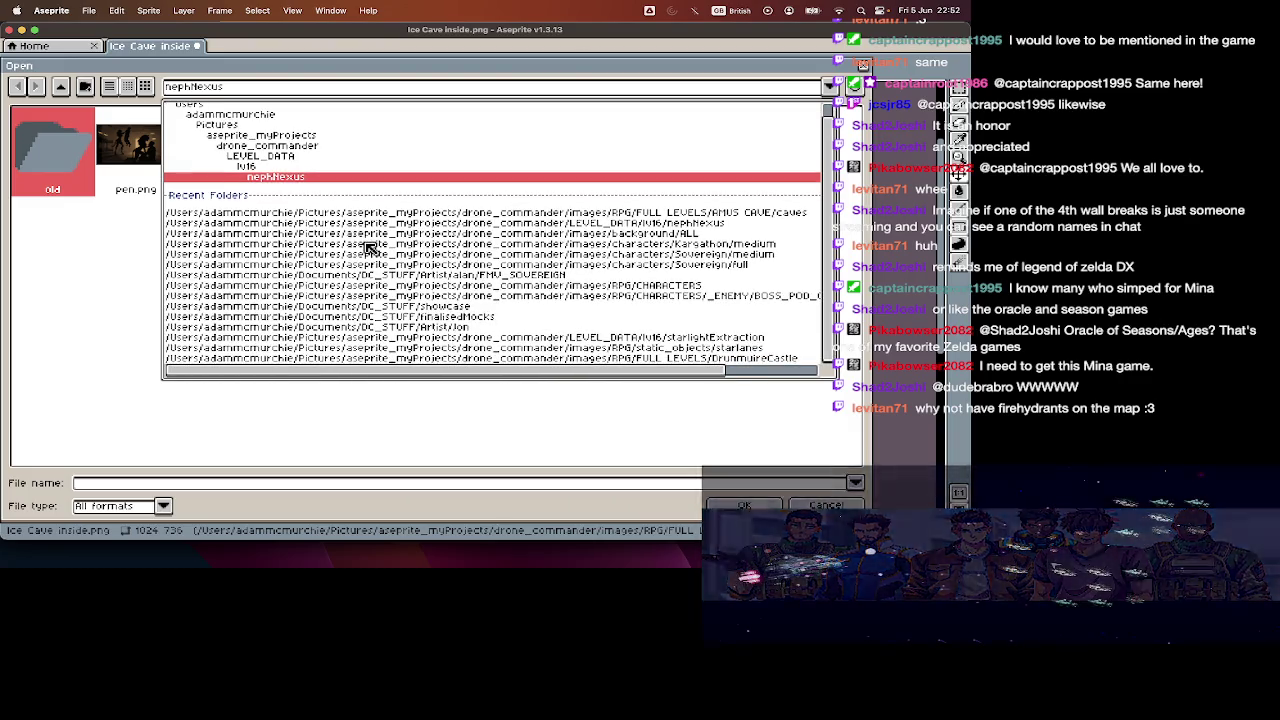
{"action": "scroll", "coordinate": [370, 247], "scroll_direction": "up", "scroll_amount": 2}
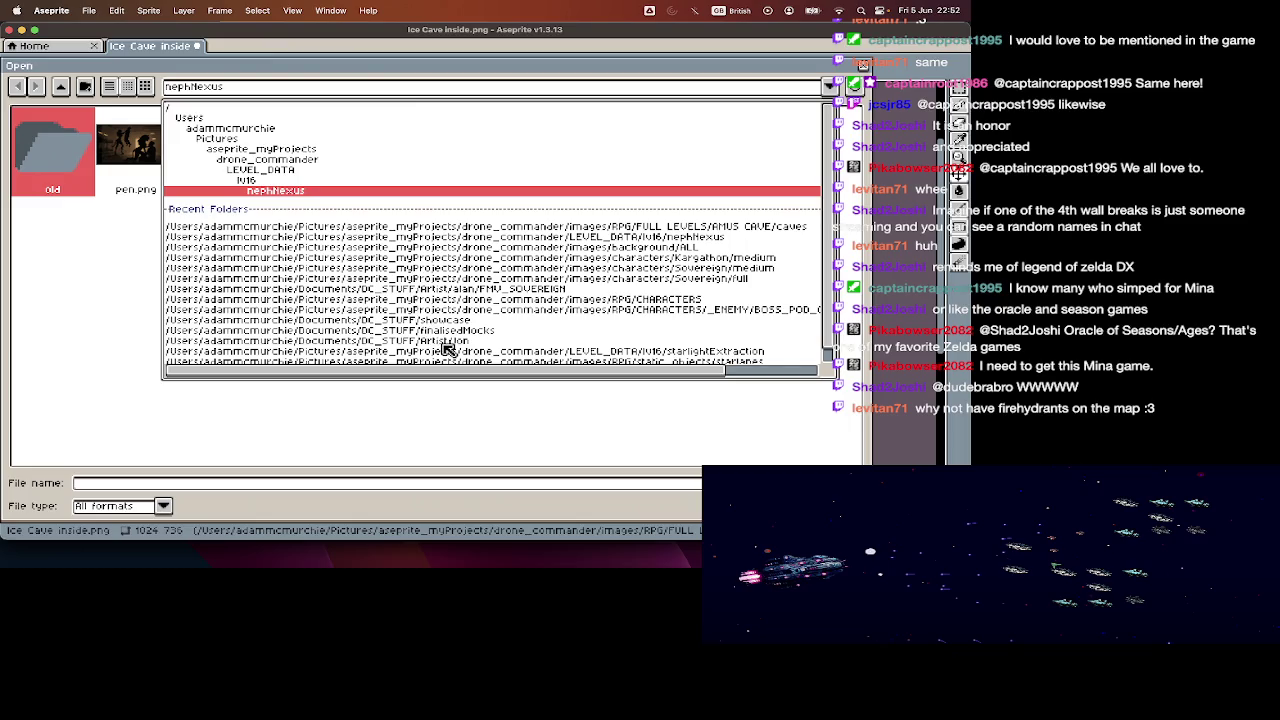
{"action": "scroll", "coordinate": [447, 349], "scroll_direction": "down", "scroll_amount": 2}
{"action": "left_click", "coordinate": [710, 286]}
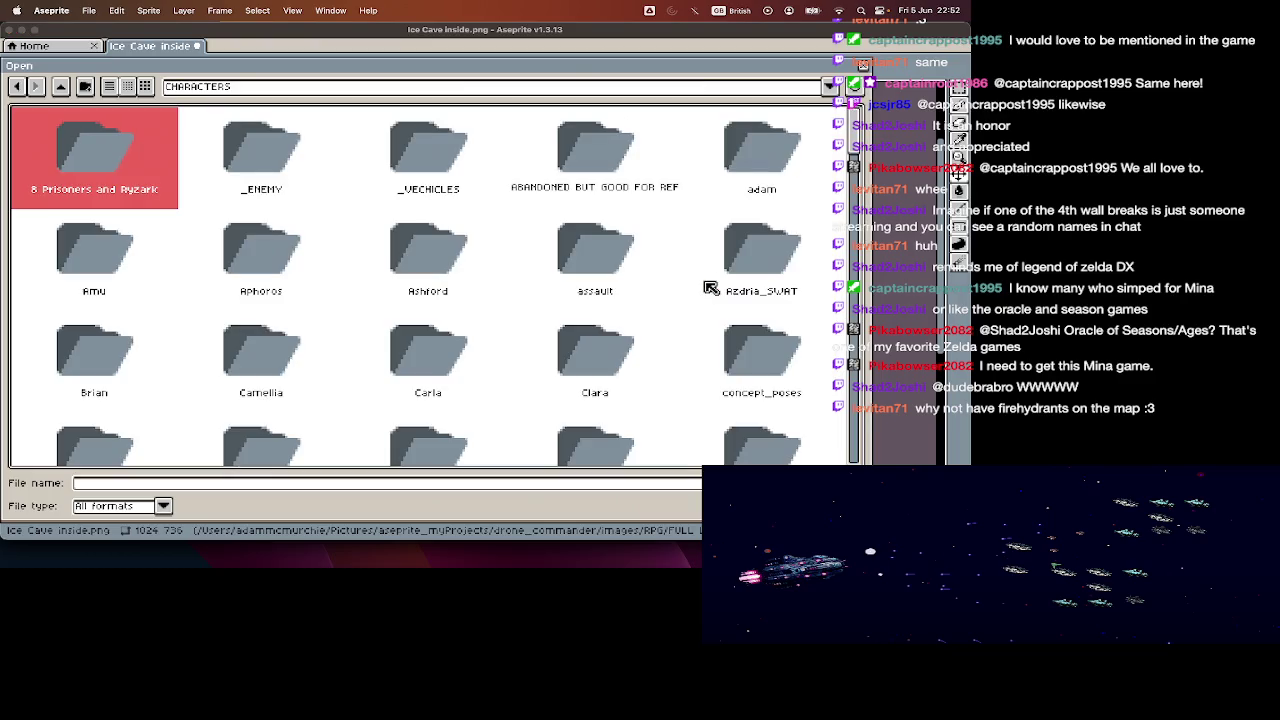
{"action": "key", "text": "BackSpace"}
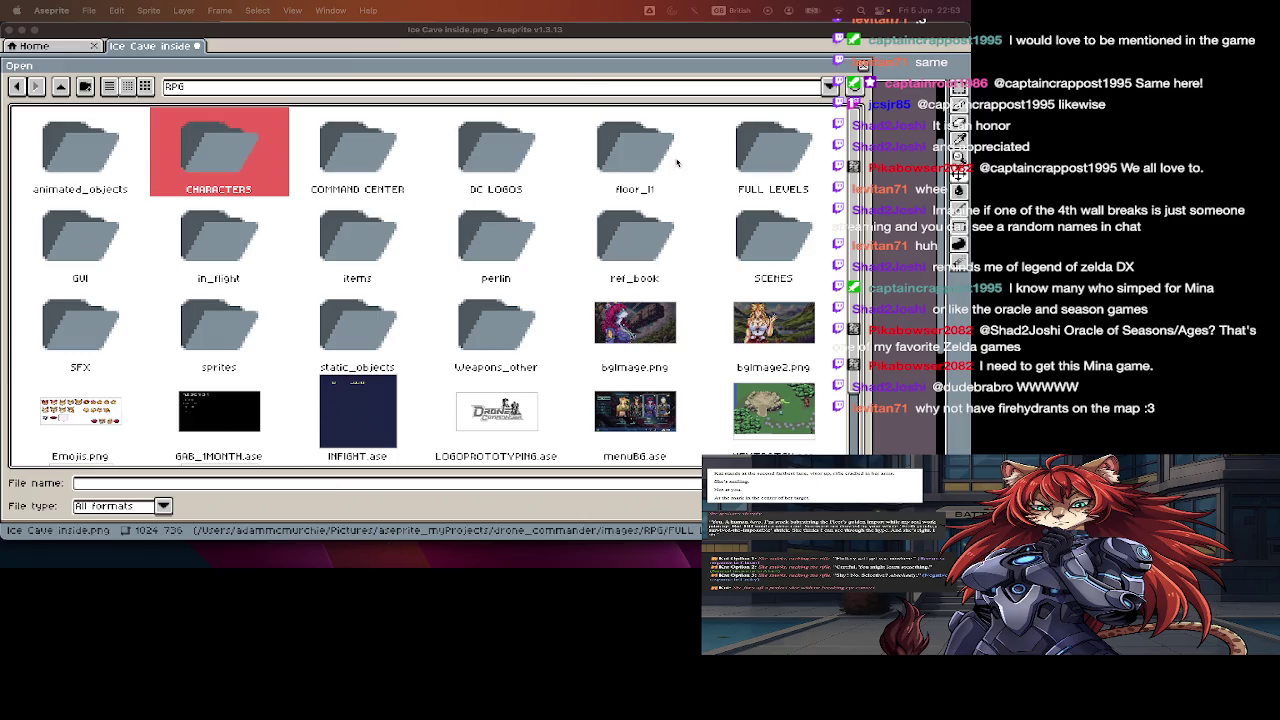
- Look through the CHARACTERS and Amu folders, then return to the RPG folder
{"action": "key", "text": "Return"}
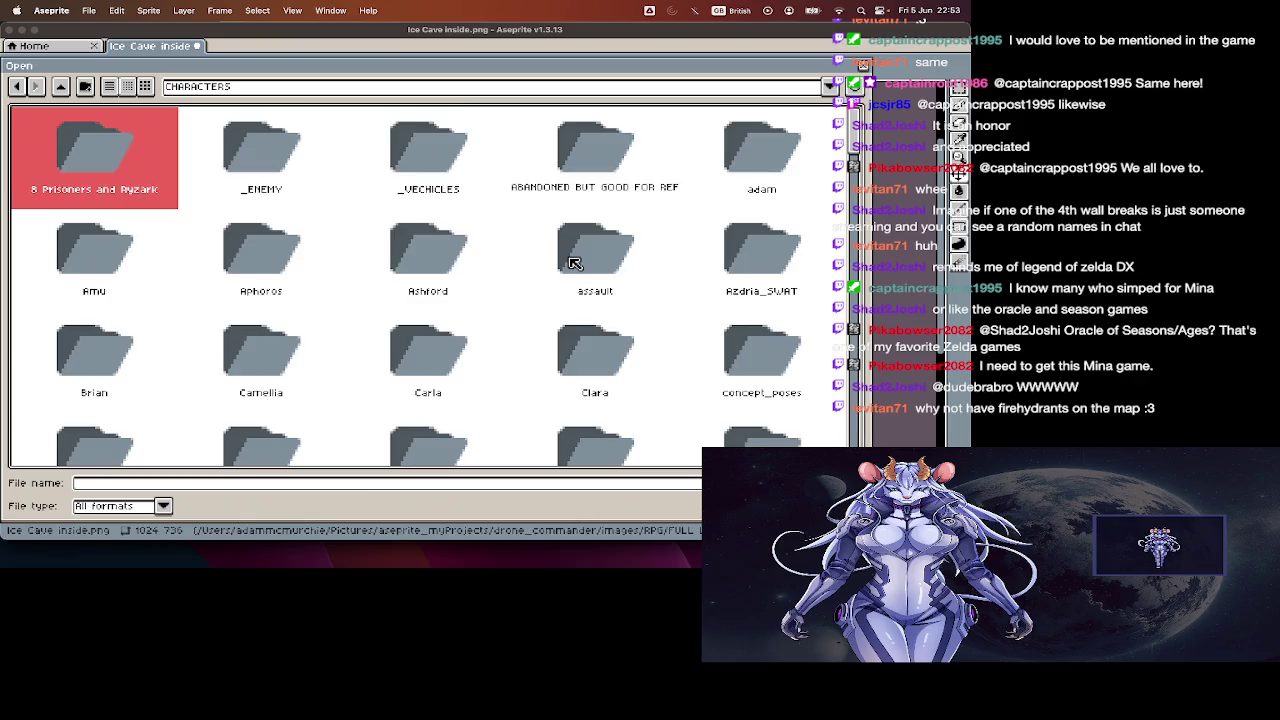
{"action": "scroll", "coordinate": [574, 263], "scroll_direction": "down", "scroll_amount": 5}
{"action": "scroll", "coordinate": [574, 263], "scroll_direction": "up", "scroll_amount": 1}
{"action": "scroll", "coordinate": [574, 263], "scroll_direction": "up", "scroll_amount": 2}
{"action": "scroll", "coordinate": [574, 263], "scroll_direction": "up", "scroll_amount": 2}
{"action": "double_click", "coordinate": [52, 264]}
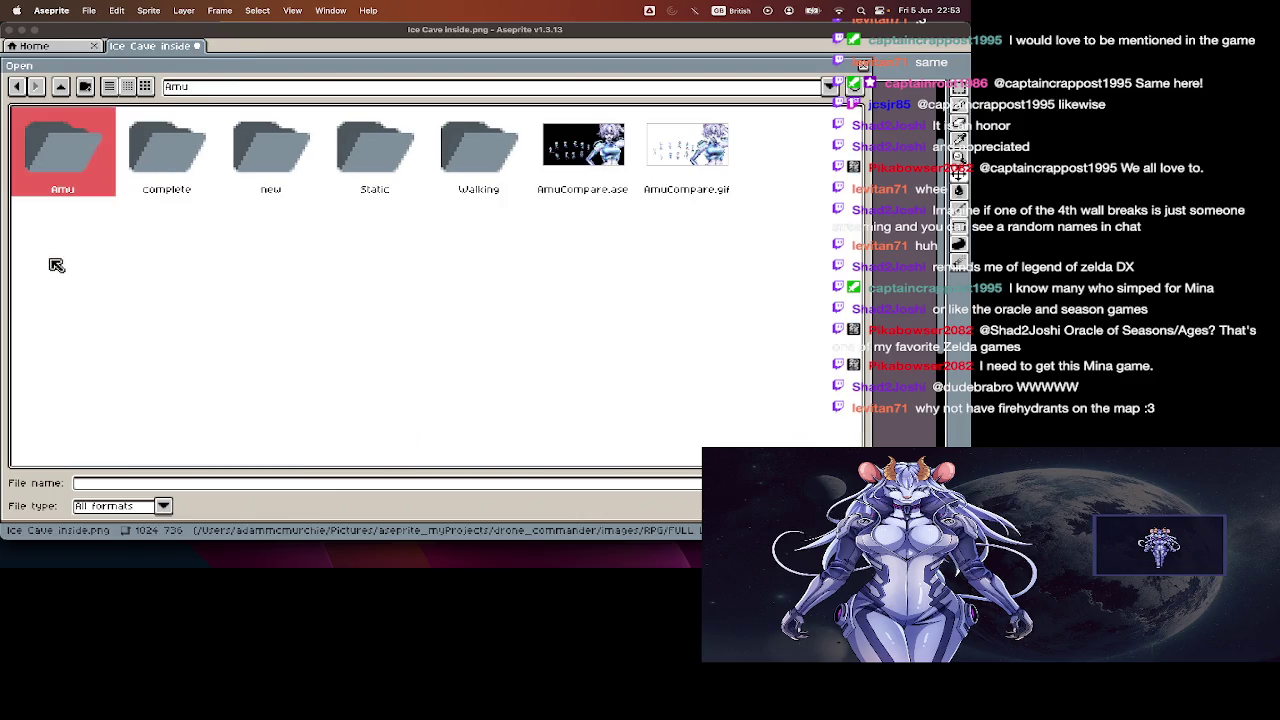
{"action": "key", "text": "BackSpace"}
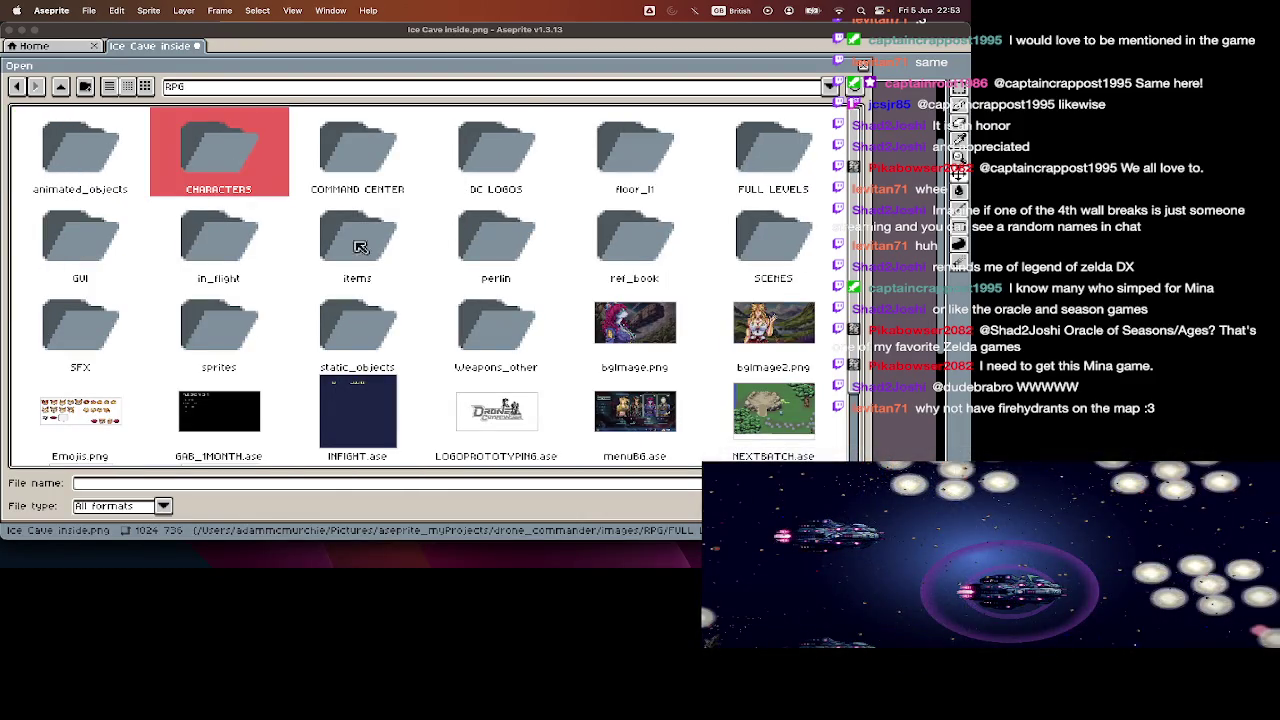
- Open edges1.png from RPG > floor_1 > AmusCave as its own document
{"action": "double_click", "coordinate": [680, 158]}
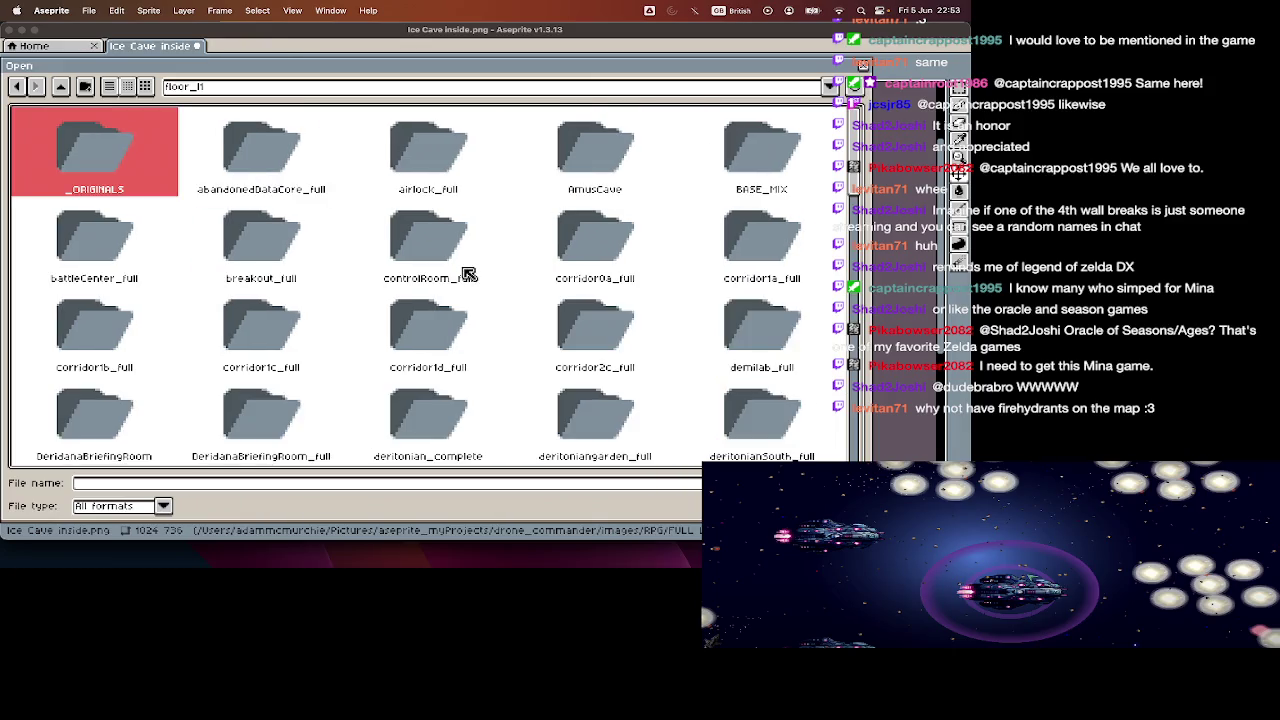
{"action": "double_click", "coordinate": [593, 168]}
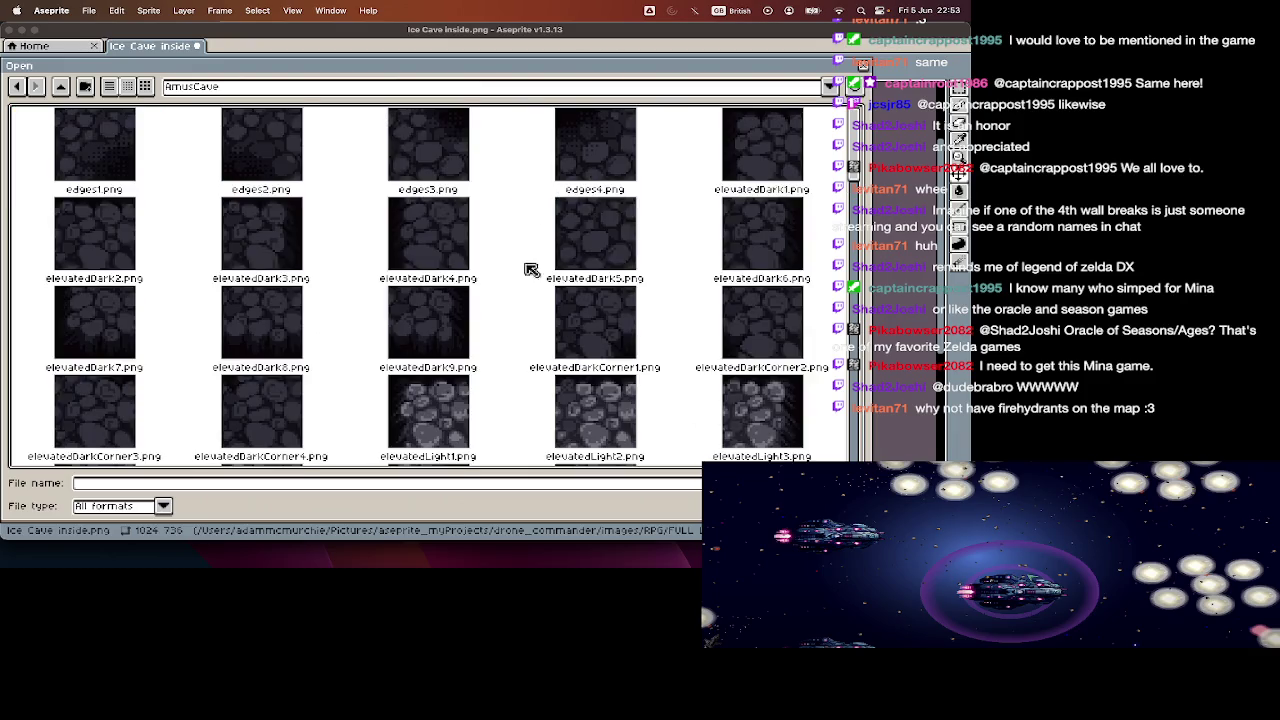
{"action": "scroll", "coordinate": [529, 271], "scroll_direction": "down", "scroll_amount": 5}
{"action": "scroll", "coordinate": [520, 286], "scroll_direction": "down", "scroll_amount": 5}
{"action": "scroll", "coordinate": [520, 287], "scroll_direction": "down", "scroll_amount": 5}
{"action": "scroll", "coordinate": [520, 287], "scroll_direction": "down", "scroll_amount": 5}
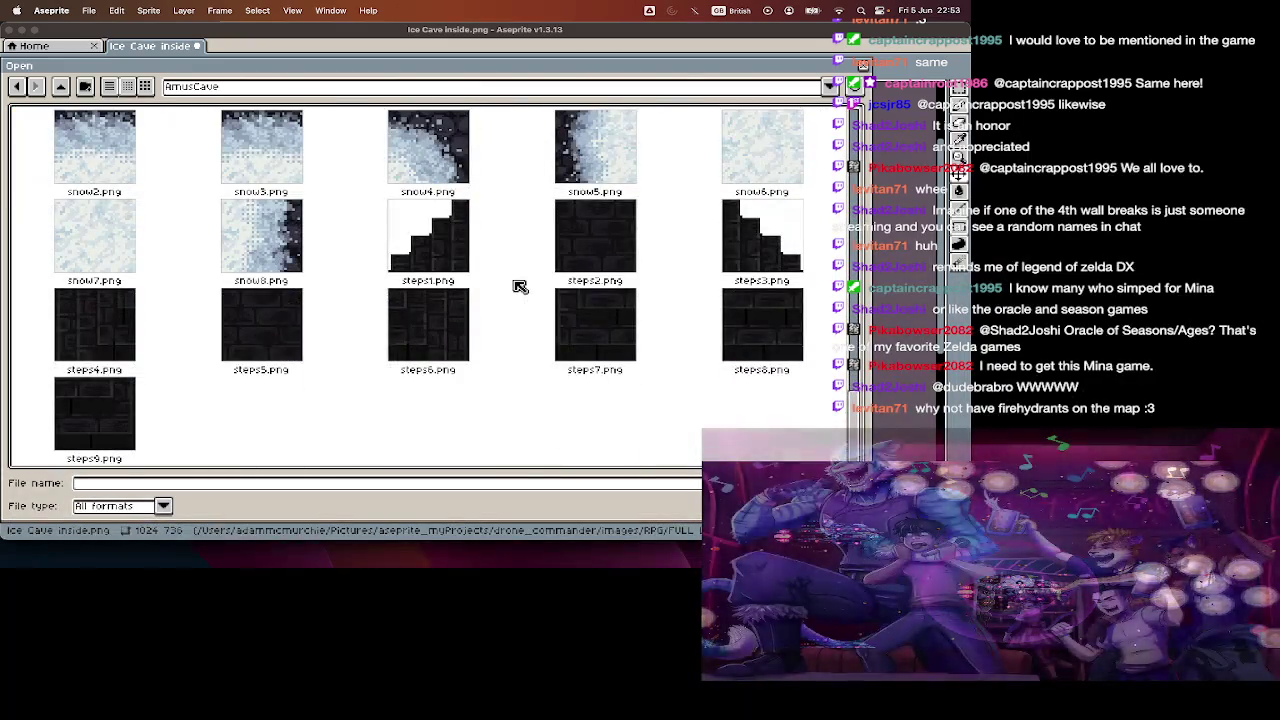
{"action": "scroll", "coordinate": [520, 290], "scroll_direction": "up", "scroll_amount": 3}
{"action": "scroll", "coordinate": [518, 292], "scroll_direction": "up", "scroll_amount": 5}
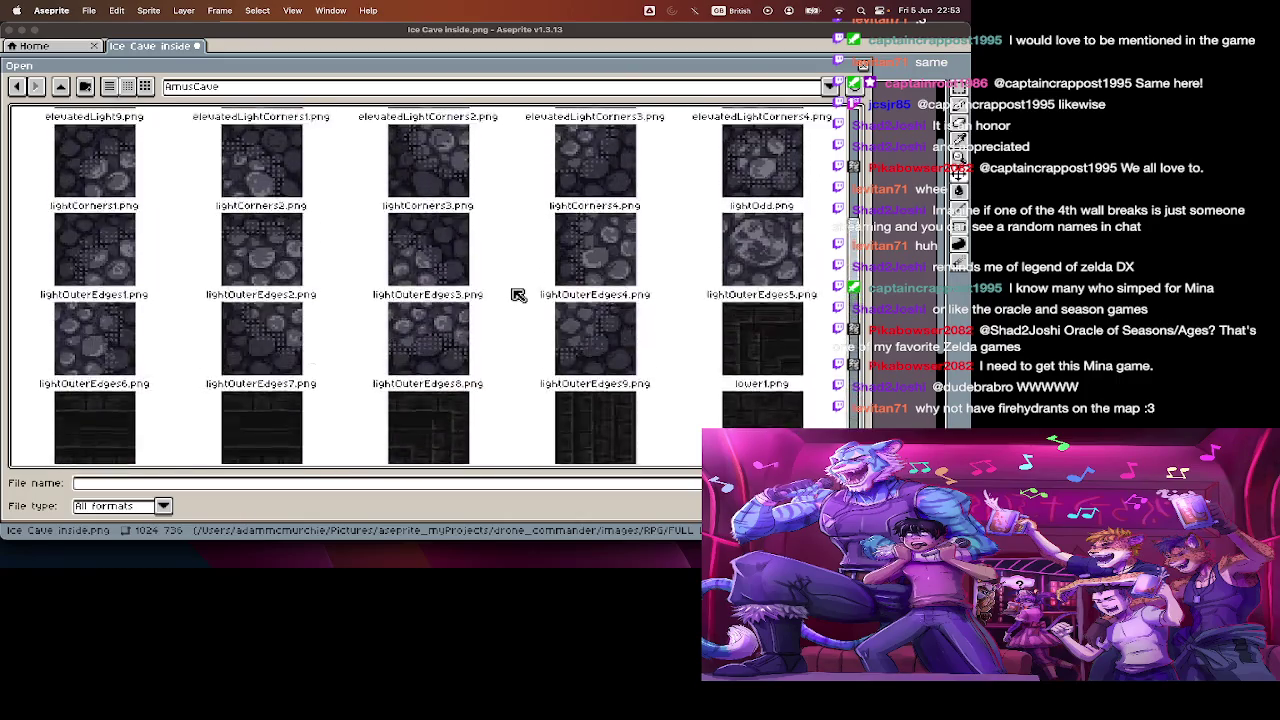
{"action": "scroll", "coordinate": [518, 292], "scroll_direction": "up", "scroll_amount": 5}
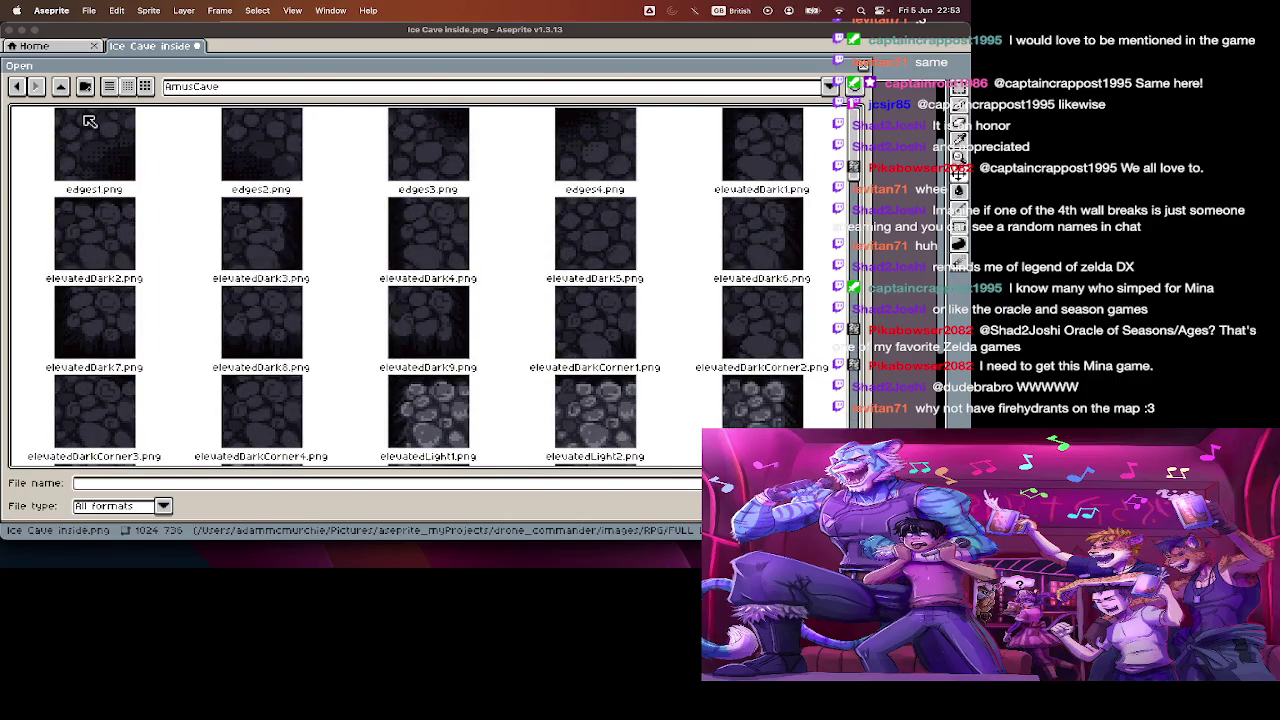
{"action": "scroll", "coordinate": [116, 158], "scroll_direction": "down", "scroll_amount": 2, "text": "ctrl"}
{"action": "scroll", "coordinate": [116, 158], "scroll_direction": "up", "scroll_amount": 1, "text": "ctrl"}
{"action": "scroll", "coordinate": [118, 160], "scroll_direction": "down", "scroll_amount": 1, "text": "ctrl"}
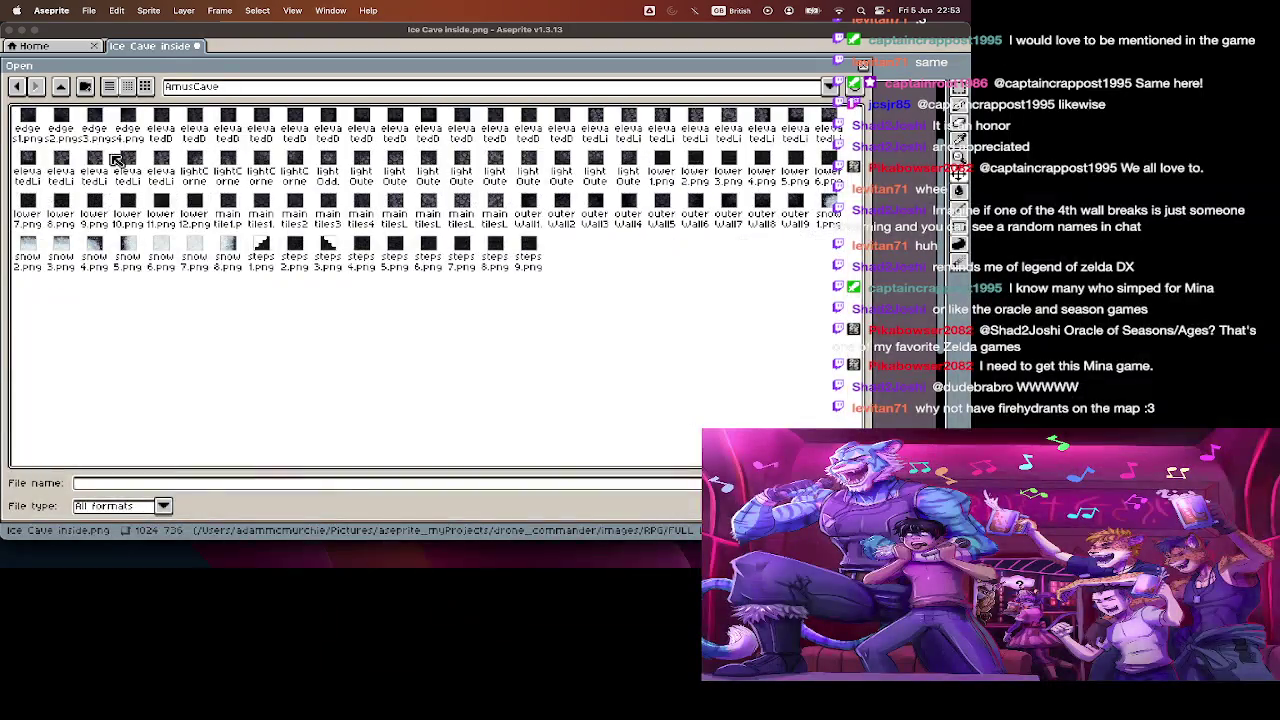
{"action": "scroll", "coordinate": [116, 158], "scroll_direction": "up", "scroll_amount": 2, "text": "ctrl"}
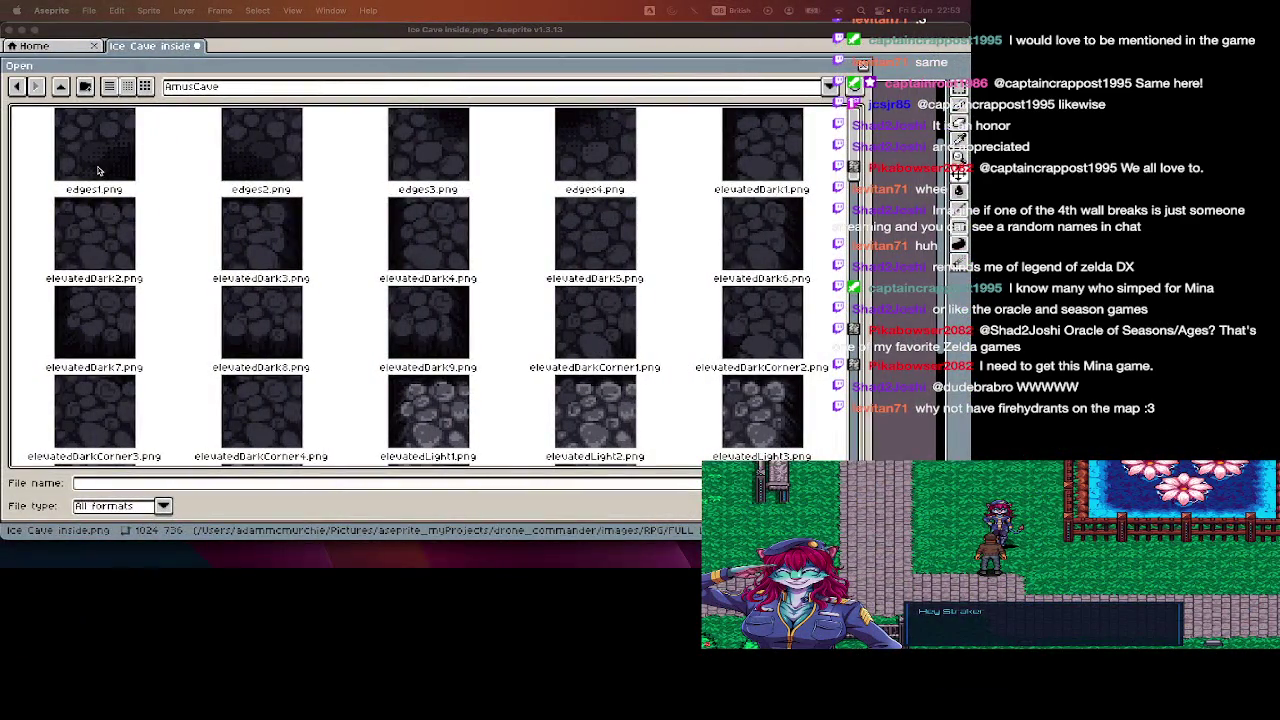
{"action": "left_click", "coordinate": [103, 174]}
{"action": "double_click", "coordinate": [105, 174]}
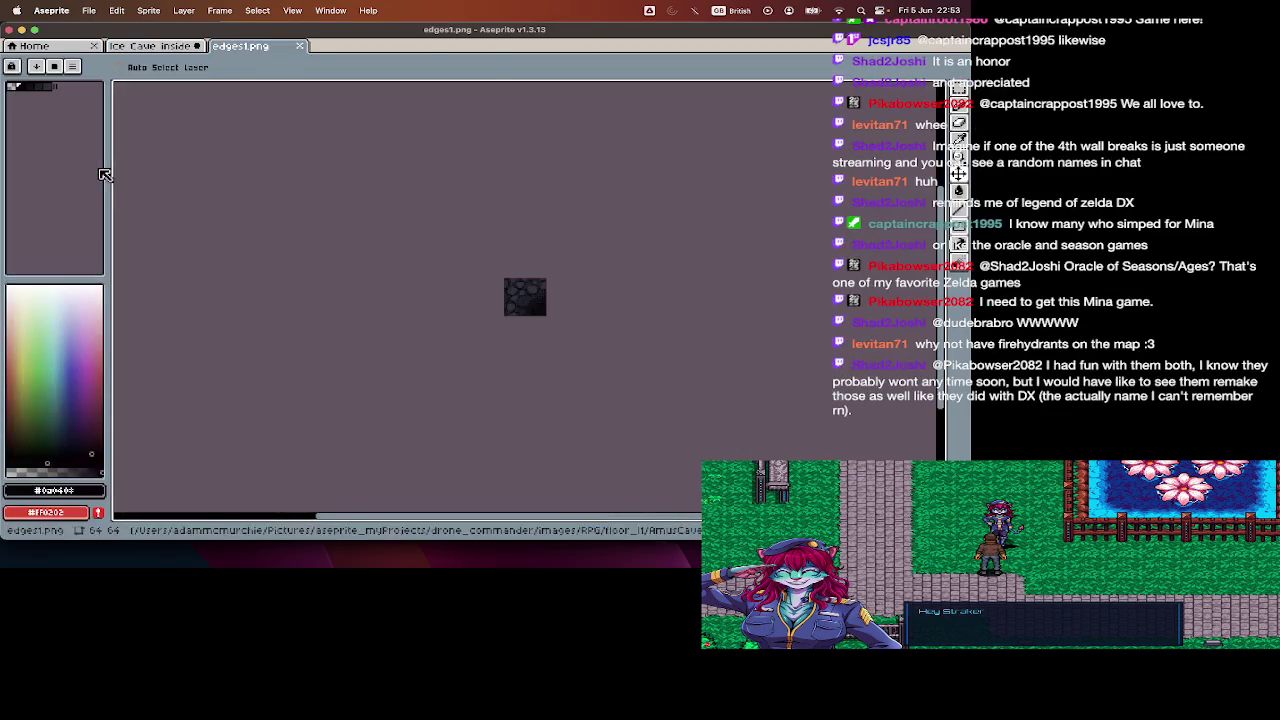
- Return to the Ice Cave inside tileset, zoom in and hide the timeline
{"action": "left_click", "coordinate": [150, 46]}
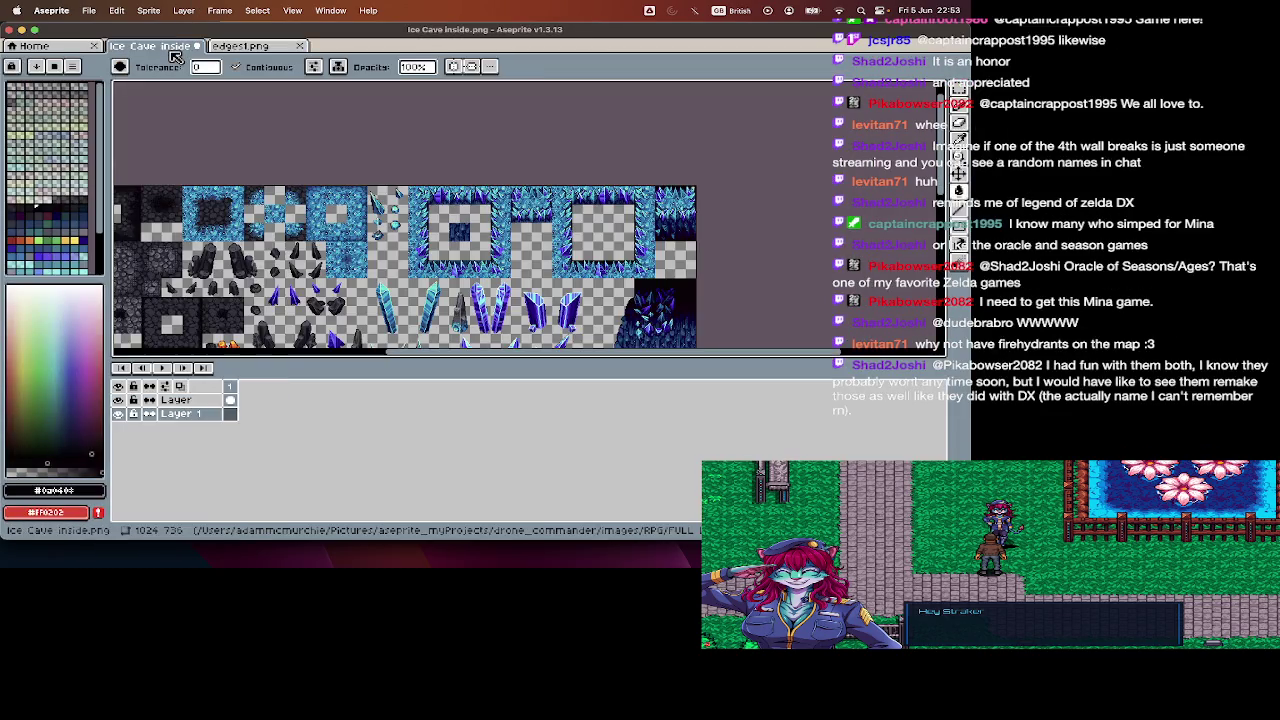
{"action": "scroll", "coordinate": [296, 212], "scroll_direction": "up", "scroll_amount": 1}
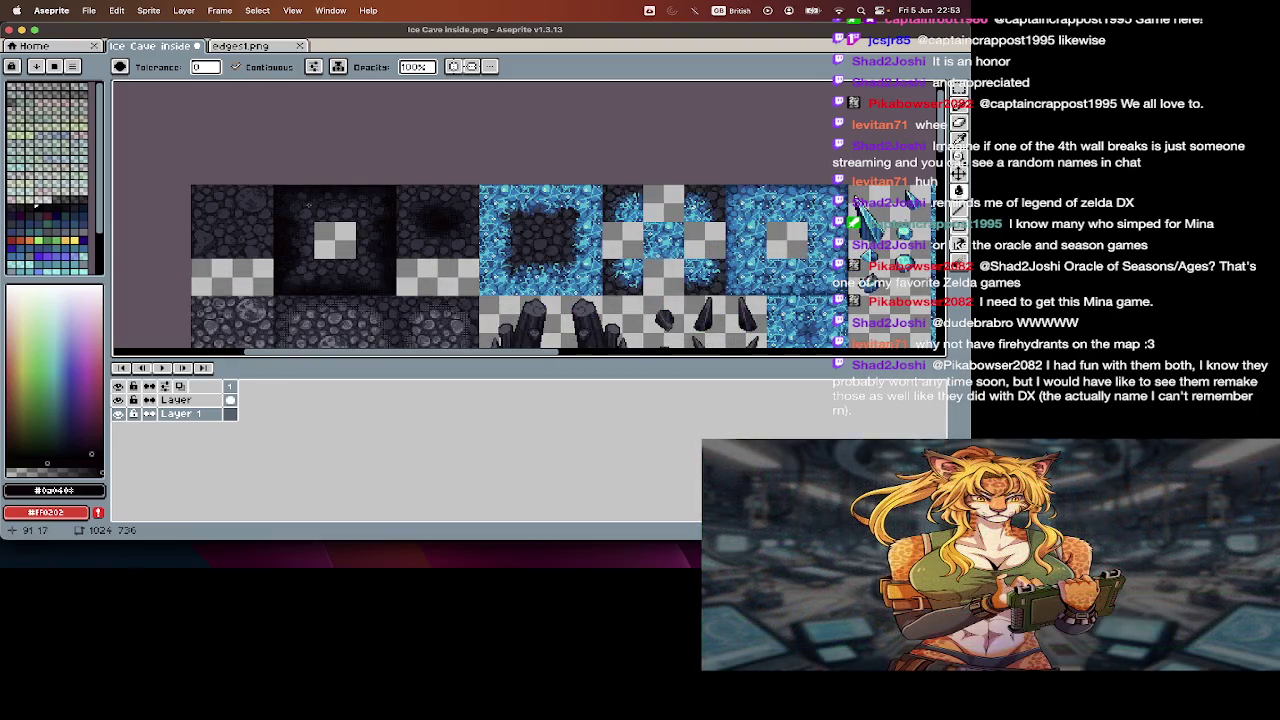
{"action": "scroll", "coordinate": [300, 210], "scroll_direction": "up", "scroll_amount": 1}
{"action": "scroll", "coordinate": [309, 205], "scroll_direction": "up", "scroll_amount": 1}
{"action": "key", "text": "Tab"}
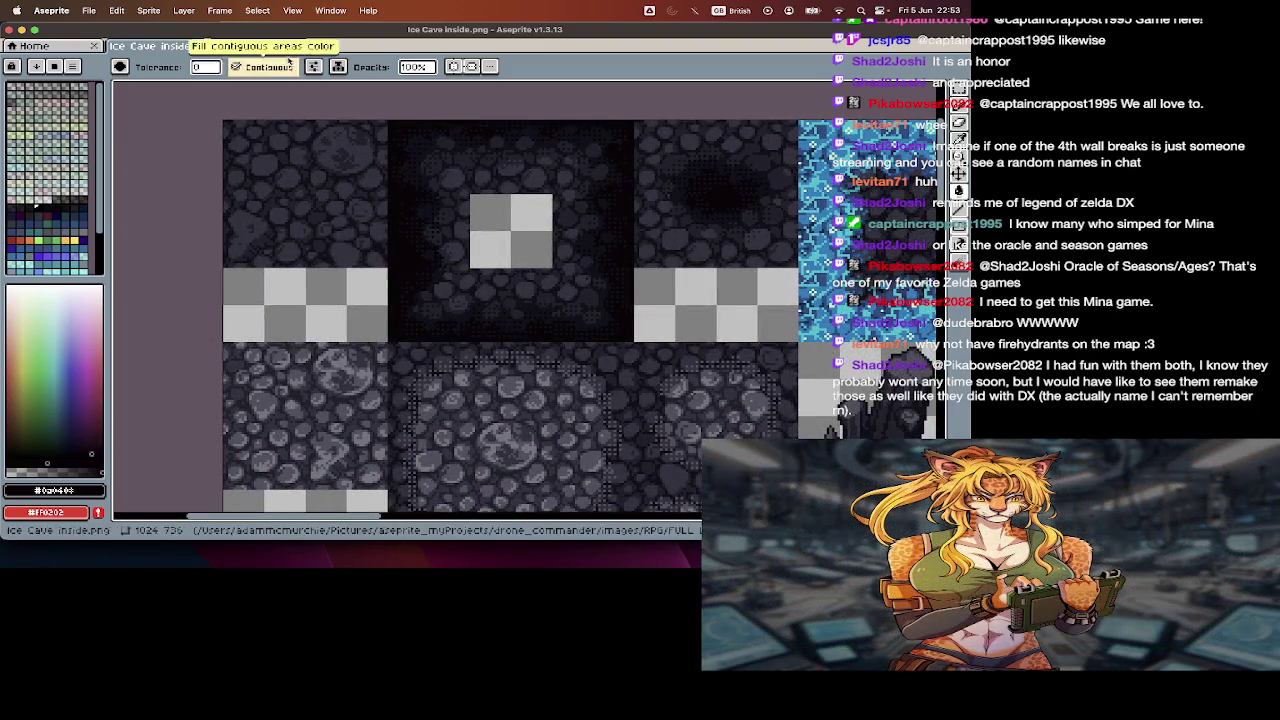
- Compare the edges1 and Ice Cave tabs and check the tileset's sprite size without resizing
{"action": "left_click", "coordinate": [240, 46]}
{"action": "key", "text": "Return"}
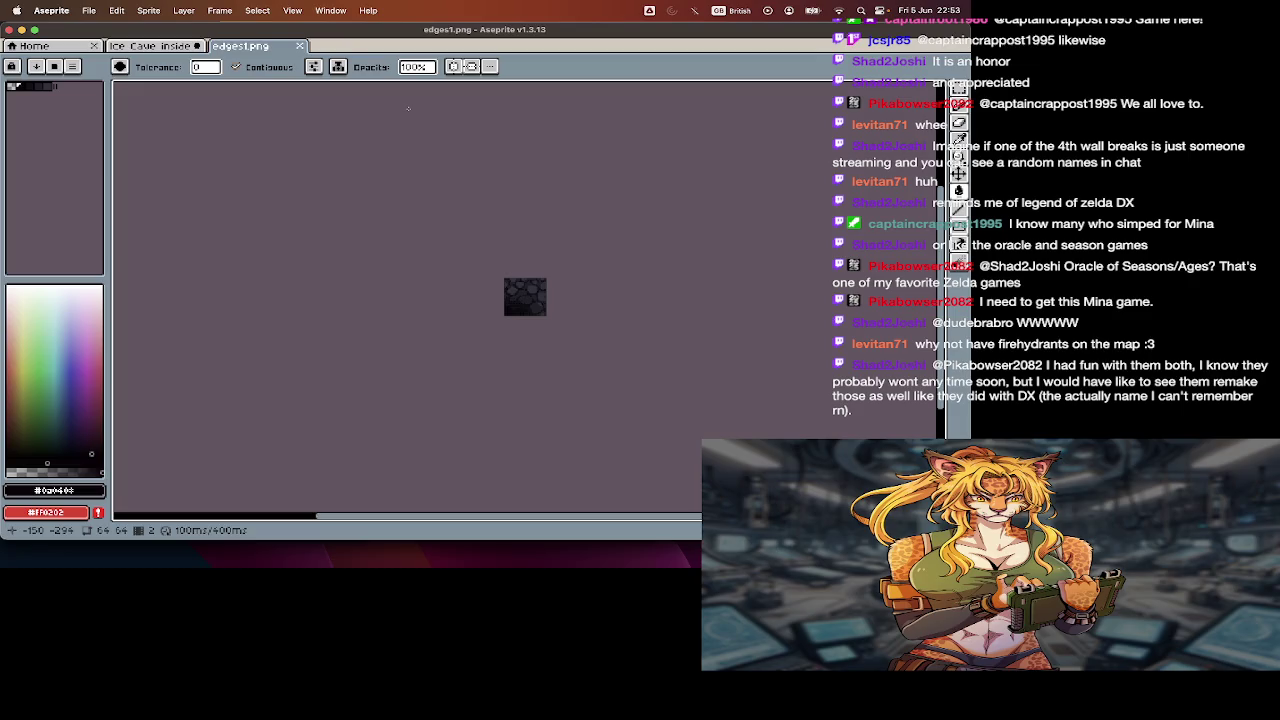
{"action": "left_click", "coordinate": [150, 46]}
{"action": "scroll", "coordinate": [302, 85], "scroll_direction": "right", "scroll_amount": 3}
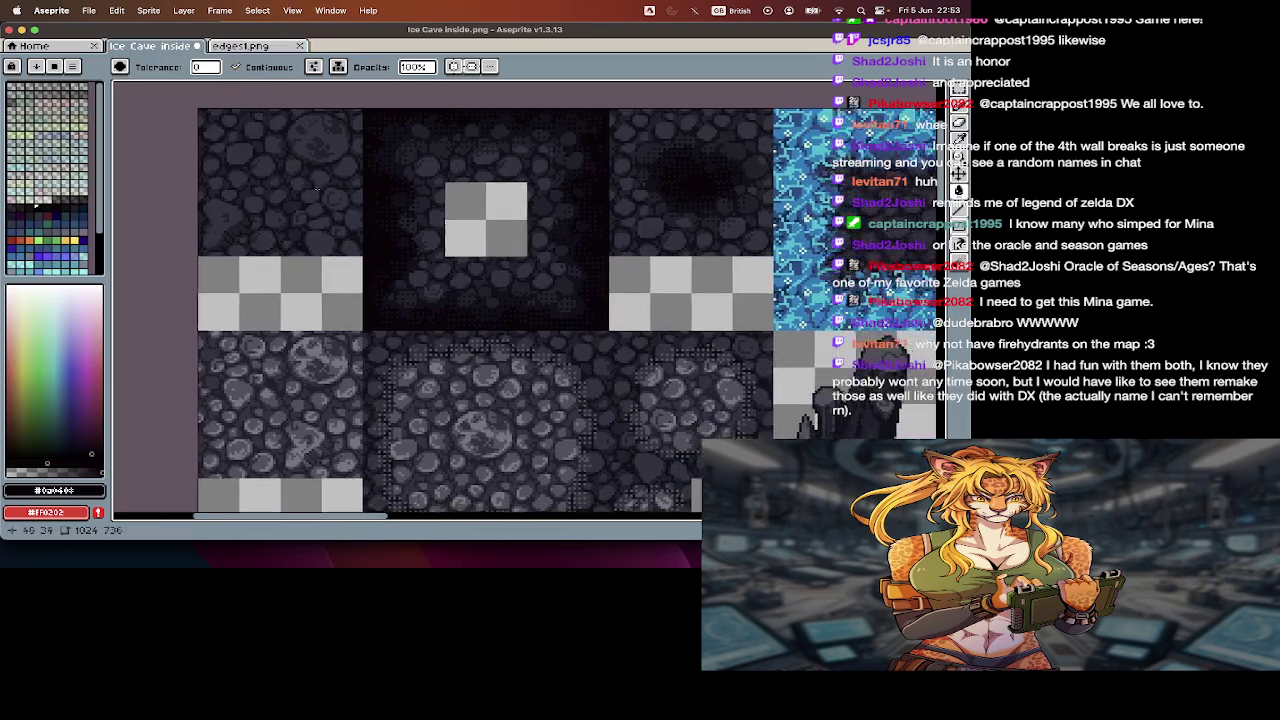
{"action": "left_click", "coordinate": [250, 46]}
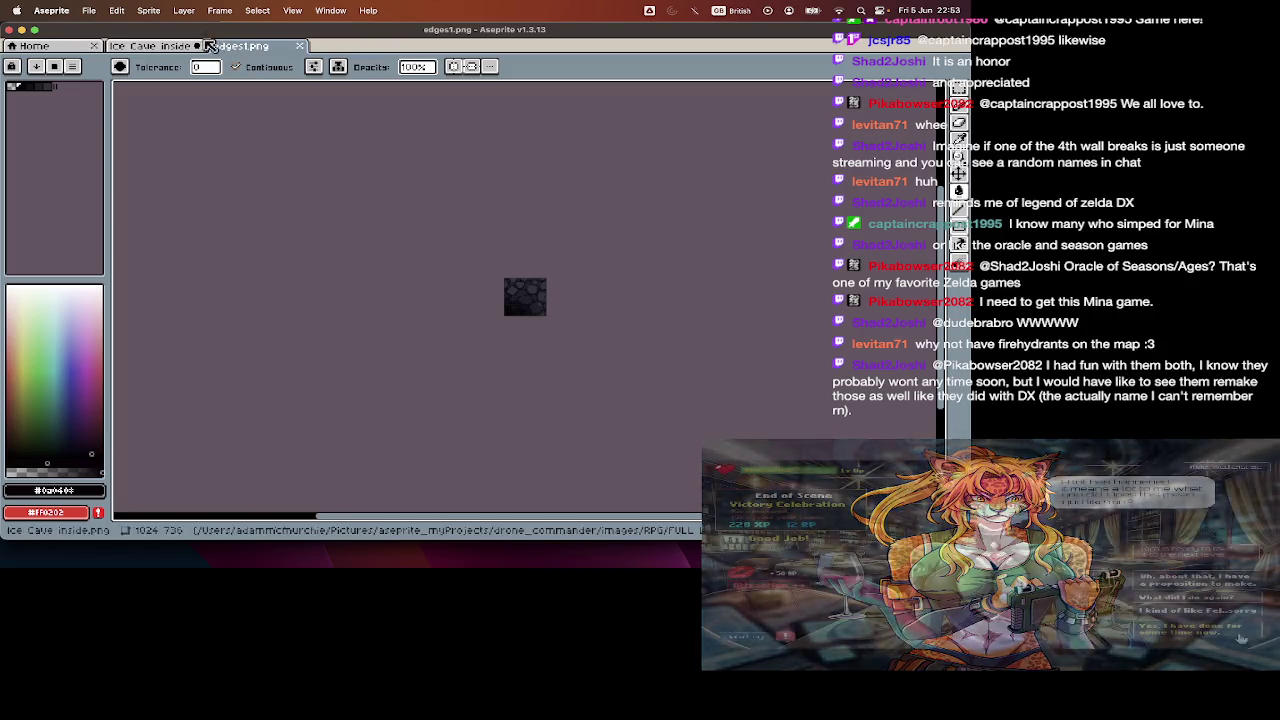
{"action": "left_click", "coordinate": [150, 46]}
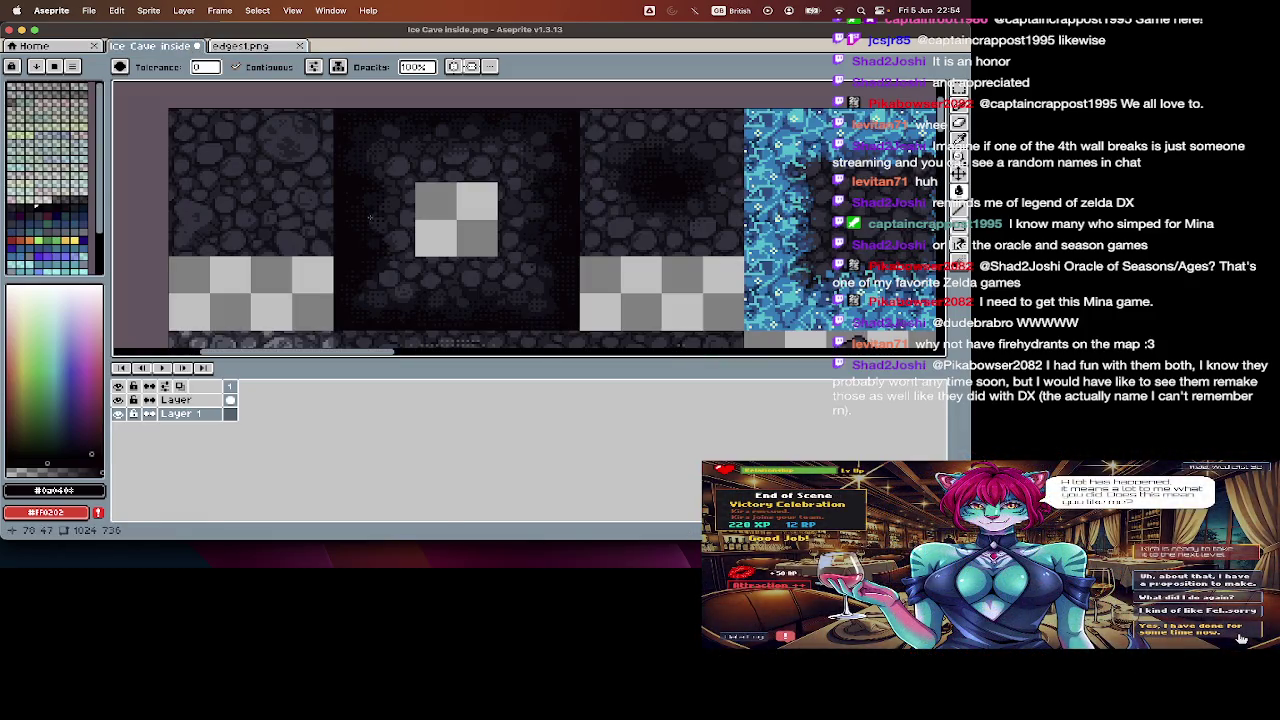
{"action": "key", "text": "super+alt+i"}
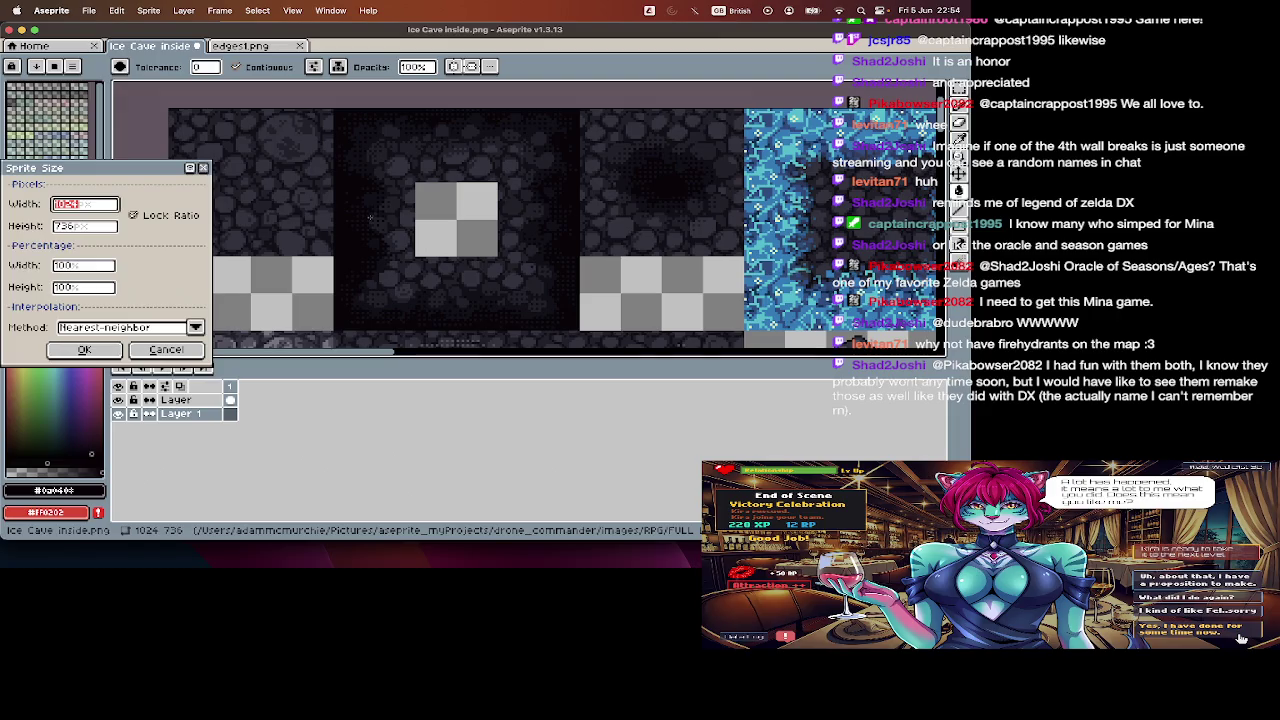
{"action": "key", "text": "Escape"}
- Copy all of edges1.png and paste it into the Ice Cave inside tileset
{"action": "left_click", "coordinate": [258, 47]}
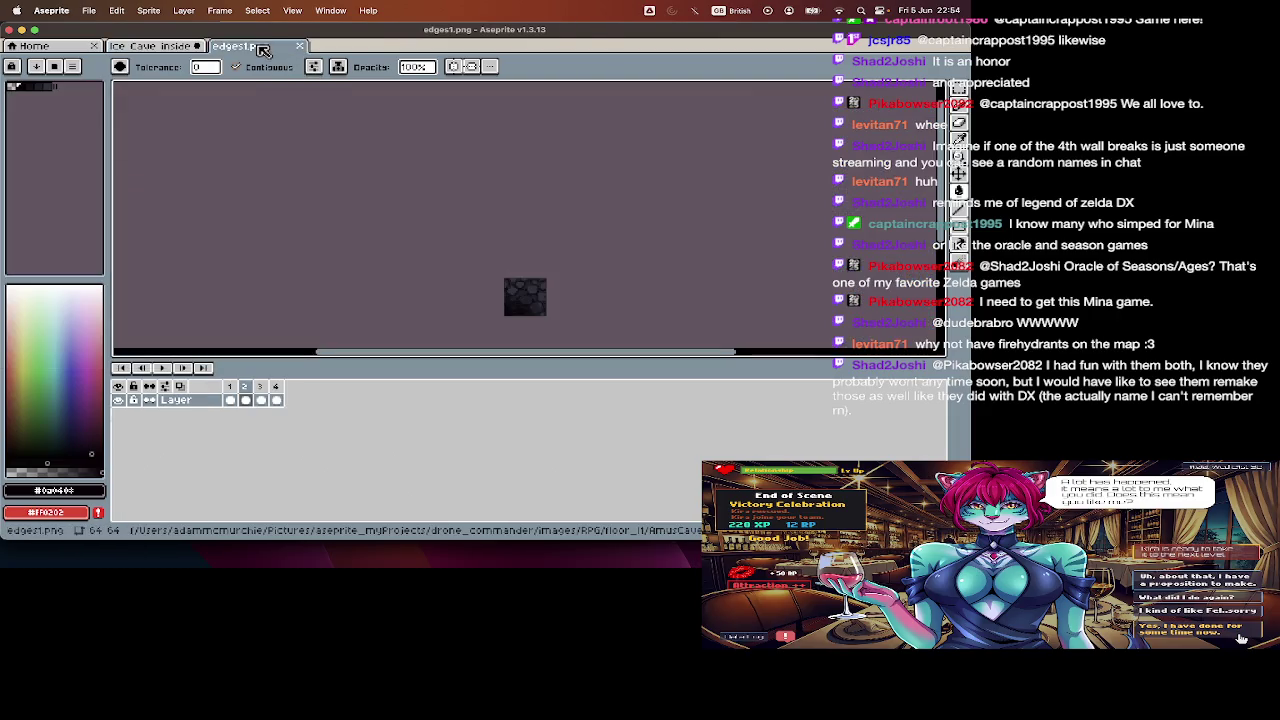
{"action": "key", "text": "super+a"}
{"action": "key", "text": "super+c"}
{"action": "left_click", "coordinate": [150, 46]}
{"action": "key", "text": "super+v"}
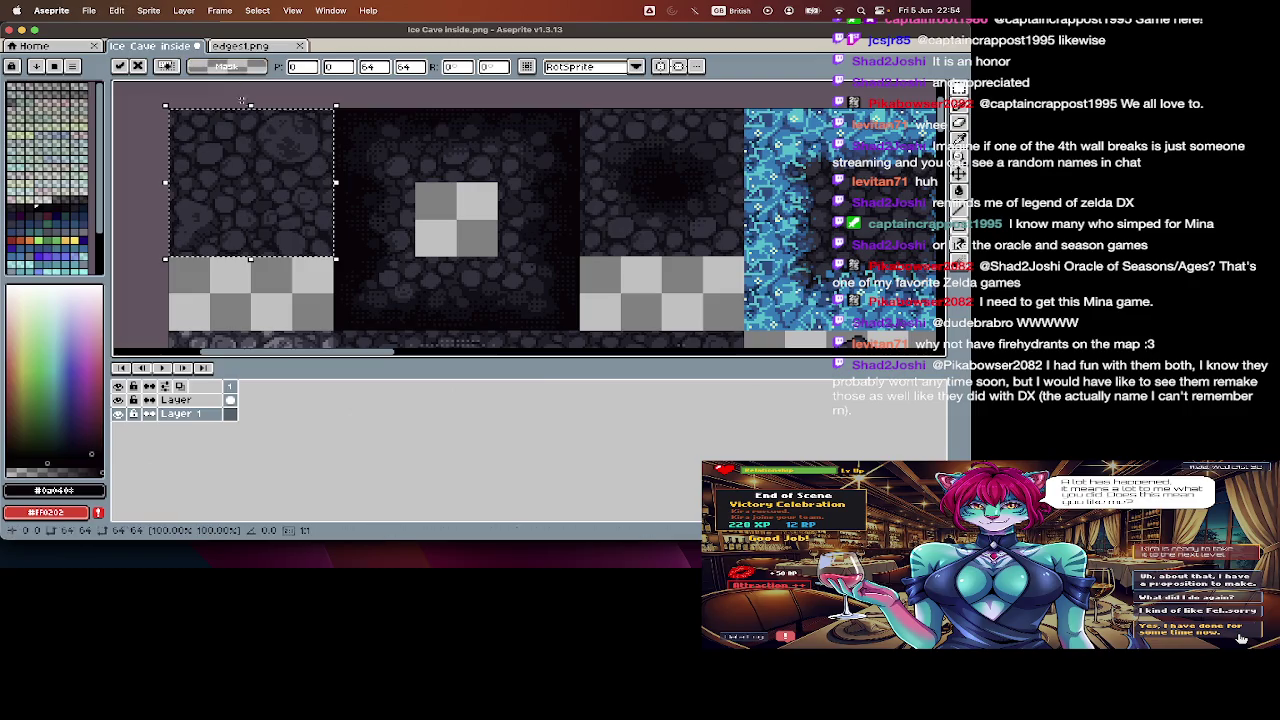
- Commit the pasted edges1 tile in the tileset's top-left corner
{"action": "left_click", "coordinate": [367, 183]}
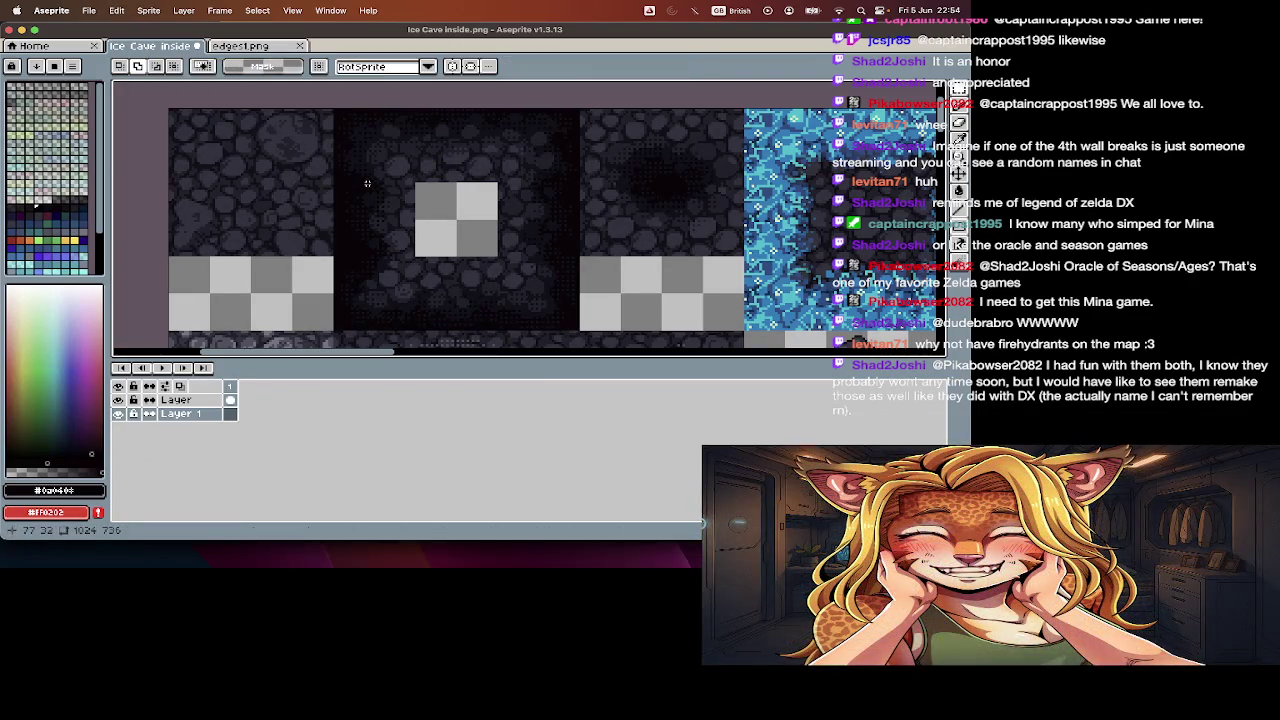
{"action": "left_click", "coordinate": [185, 400]}
{"action": "key", "text": "Tab"}
{"action": "key", "text": "super+v"}
{"action": "key", "text": "Escape"}
- Resize the Ice Cave inside sprite to 200%, making it 2048×1472
{"action": "key", "text": "super+alt+i"}
{"action": "key", "text": "Tab"}
{"action": "key", "text": "Tab"}
{"action": "key", "text": "Tab"}
{"action": "type", "text": "200"}
{"action": "key", "text": "Return"}
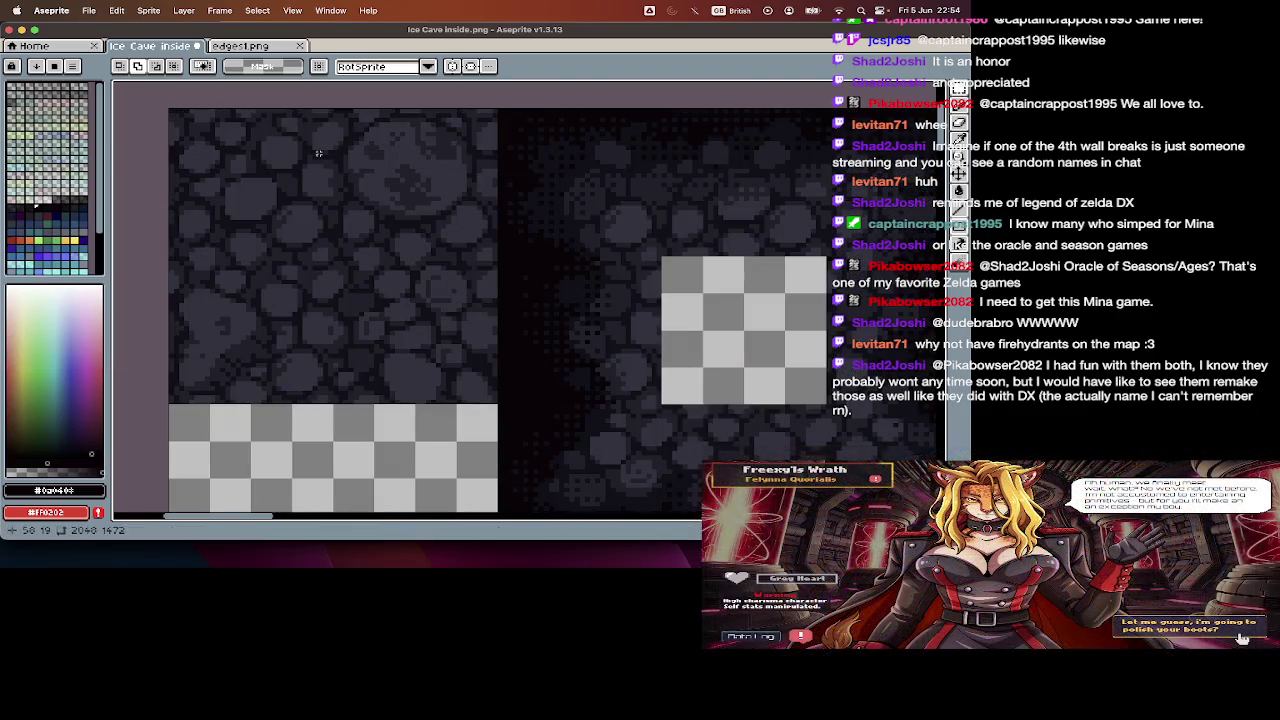
- Paste two more edges1 tile copies along the top row and show the grid
{"action": "scroll", "coordinate": [384, 154], "scroll_direction": "down", "scroll_amount": 2}
{"action": "key", "text": "ctrl+v"}
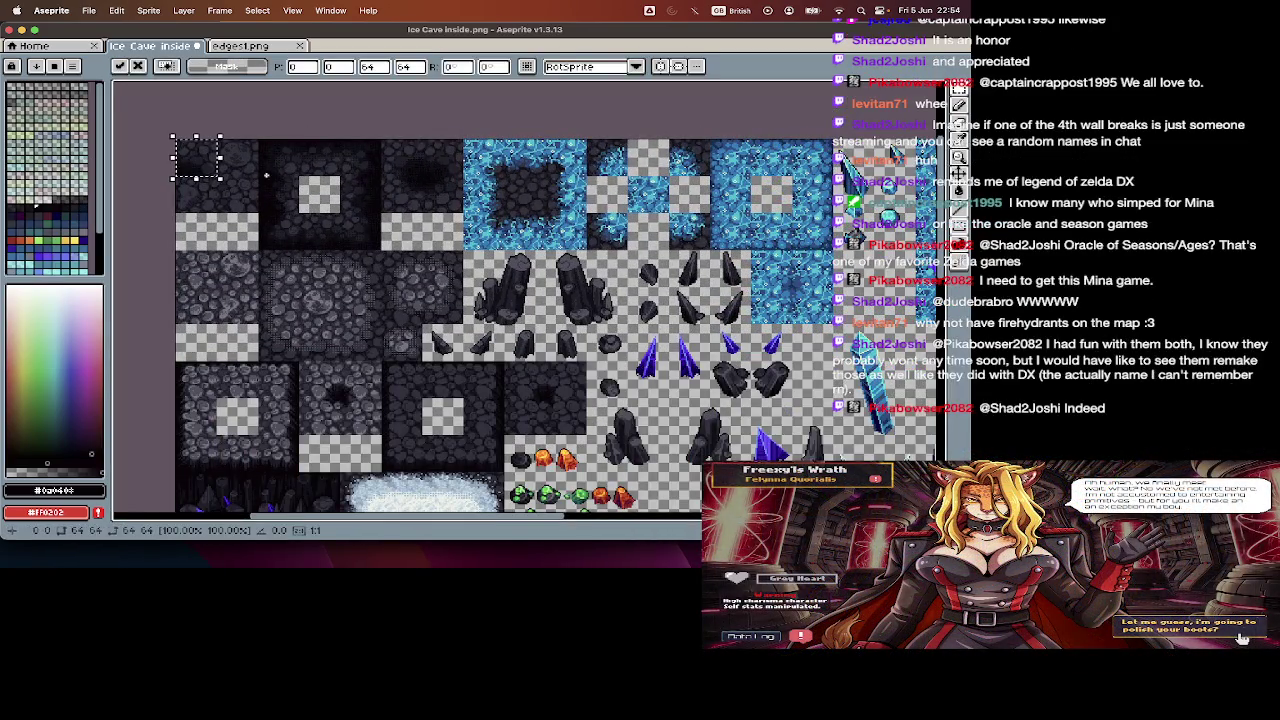
{"action": "left_click_drag", "start_coordinate": [210, 166], "coordinate": [455, 166]}
{"action": "key", "text": "super+d"}
{"action": "key", "text": "super+apostrophe"}
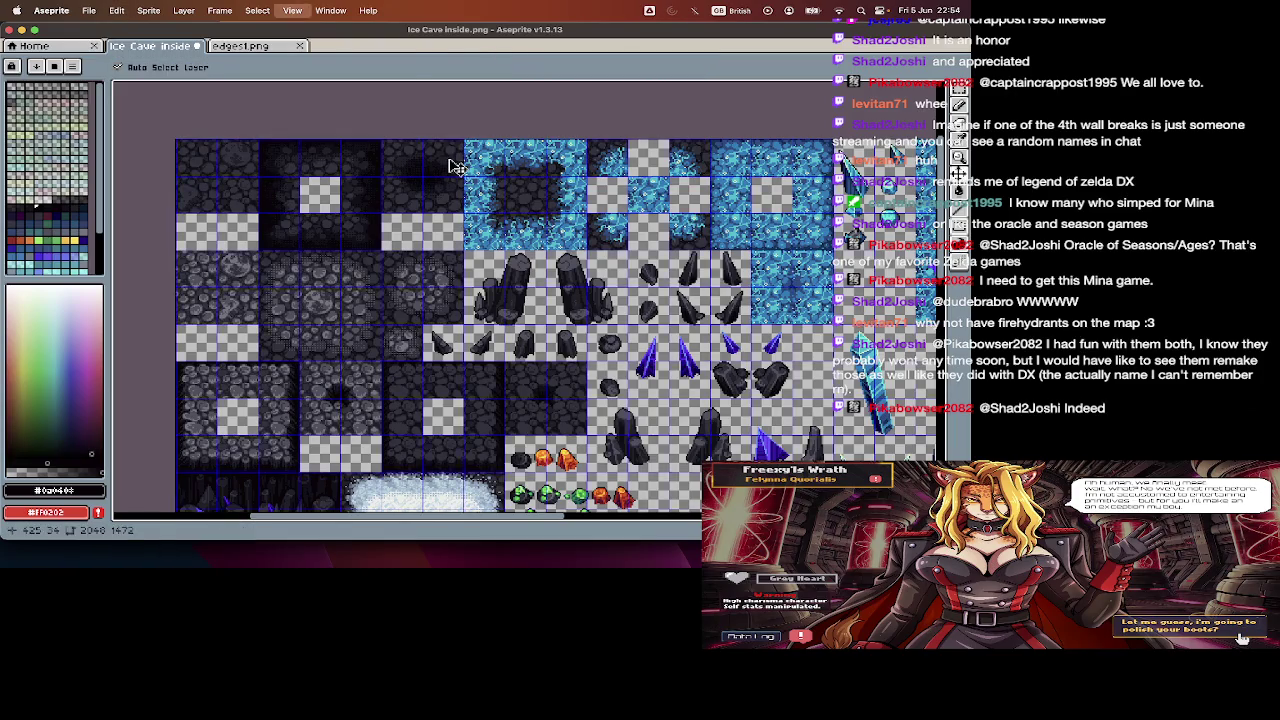
{"action": "scroll", "coordinate": [453, 159], "scroll_direction": "up", "scroll_amount": 3}
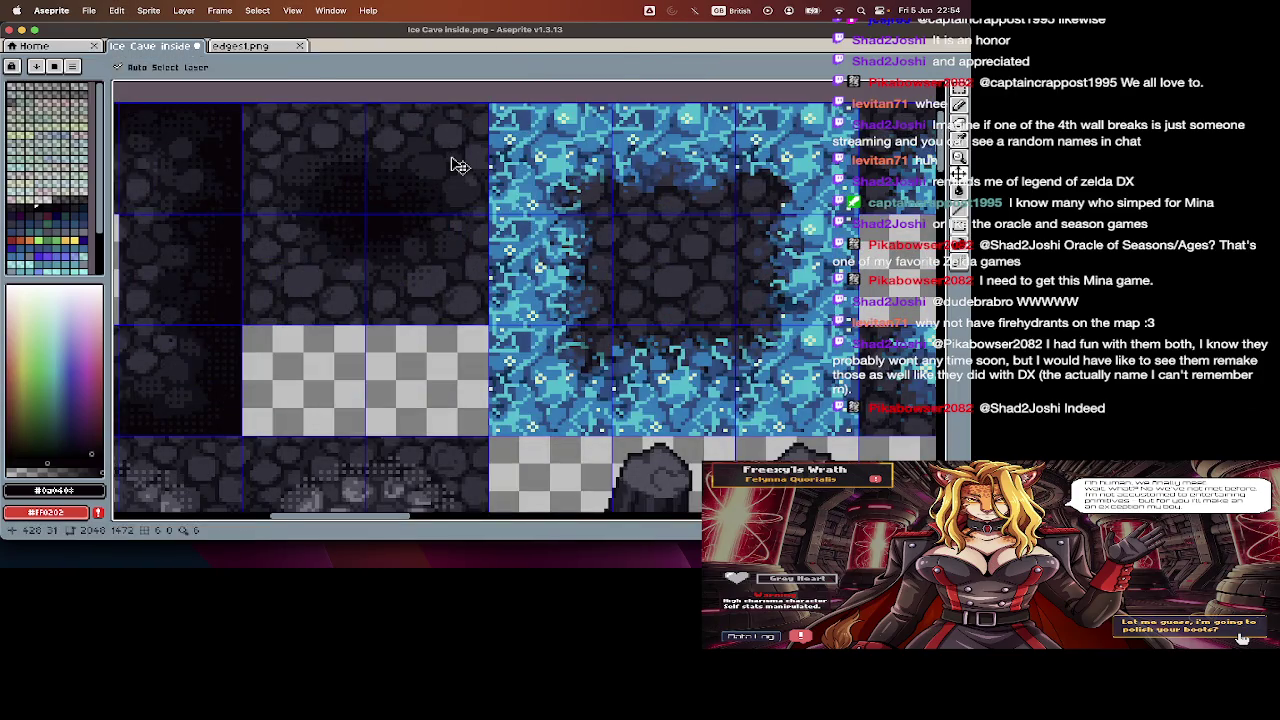
{"action": "key", "text": "ctrl+v"}
{"action": "left_click_drag", "start_coordinate": [491, 163], "coordinate": [435, 167]}
{"action": "scroll", "coordinate": [435, 167], "scroll_direction": "down", "scroll_amount": 3}
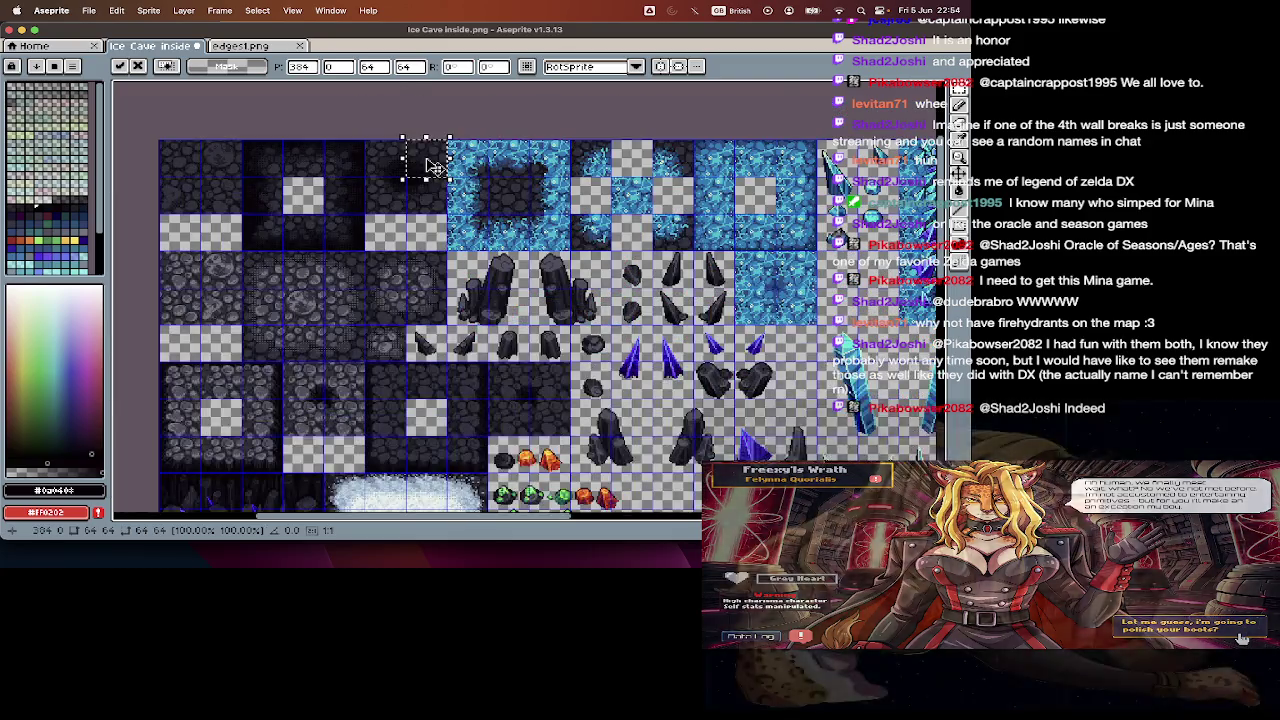
{"action": "key", "text": "super+d"}
- Add a new Layer 2 above the base layer
{"action": "key", "text": "Tab"}
{"action": "key", "text": "Down"}
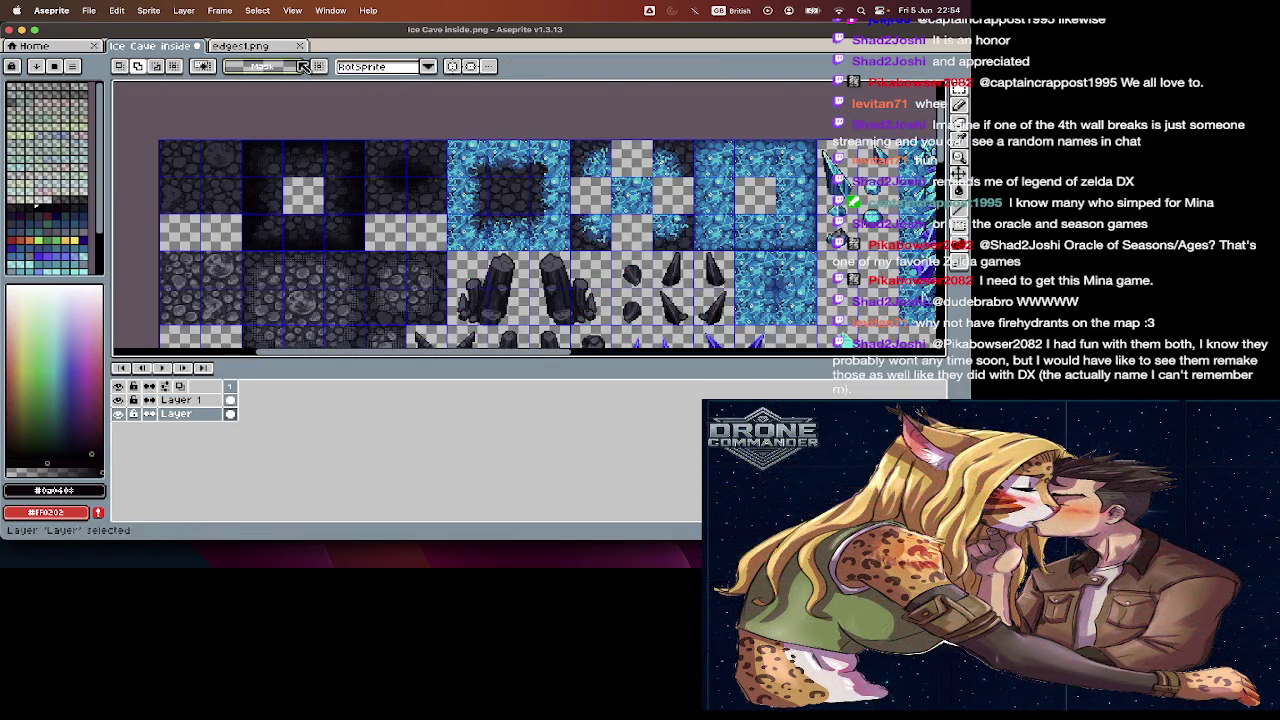
{"action": "key", "text": "shift+n"}
{"action": "left_click_drag", "start_coordinate": [80, 455], "coordinate": [118, 427]}
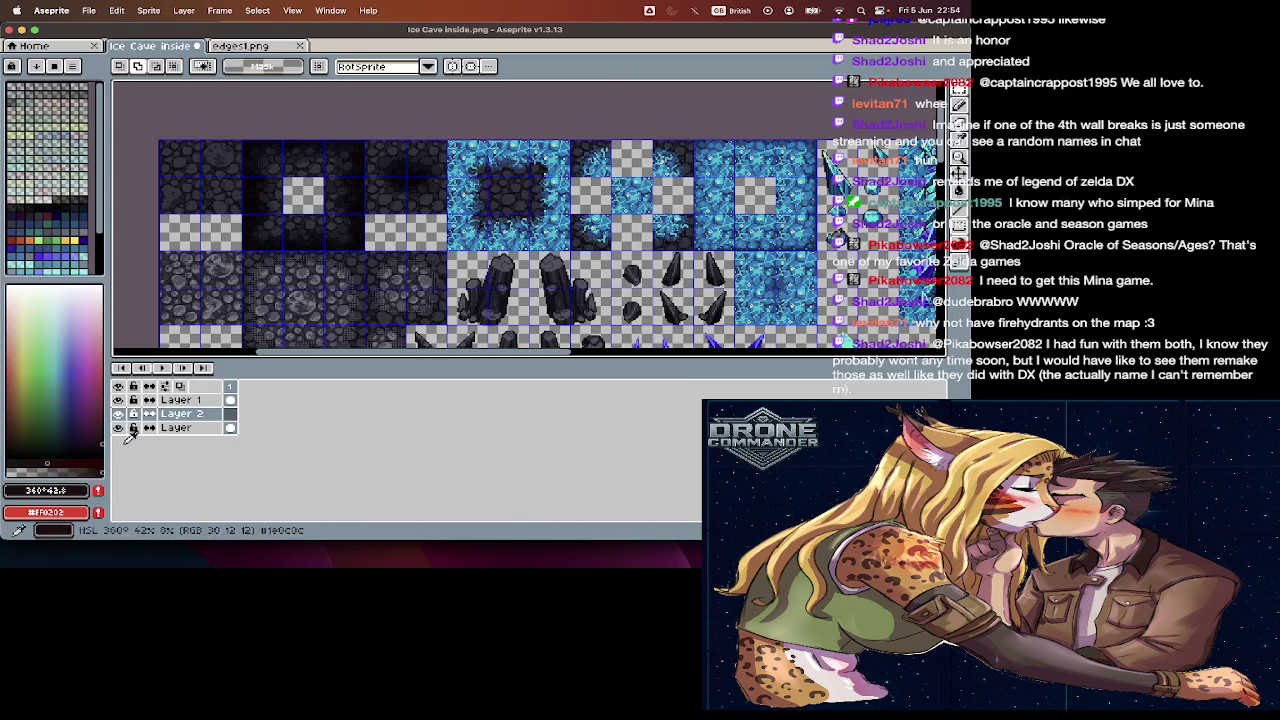
- Fill Layer 2 with dark red using the Paint Bucket, toggle the grid, and bring up edges1.png
{"action": "key", "text": "Tab"}
{"action": "key", "text": "v"}
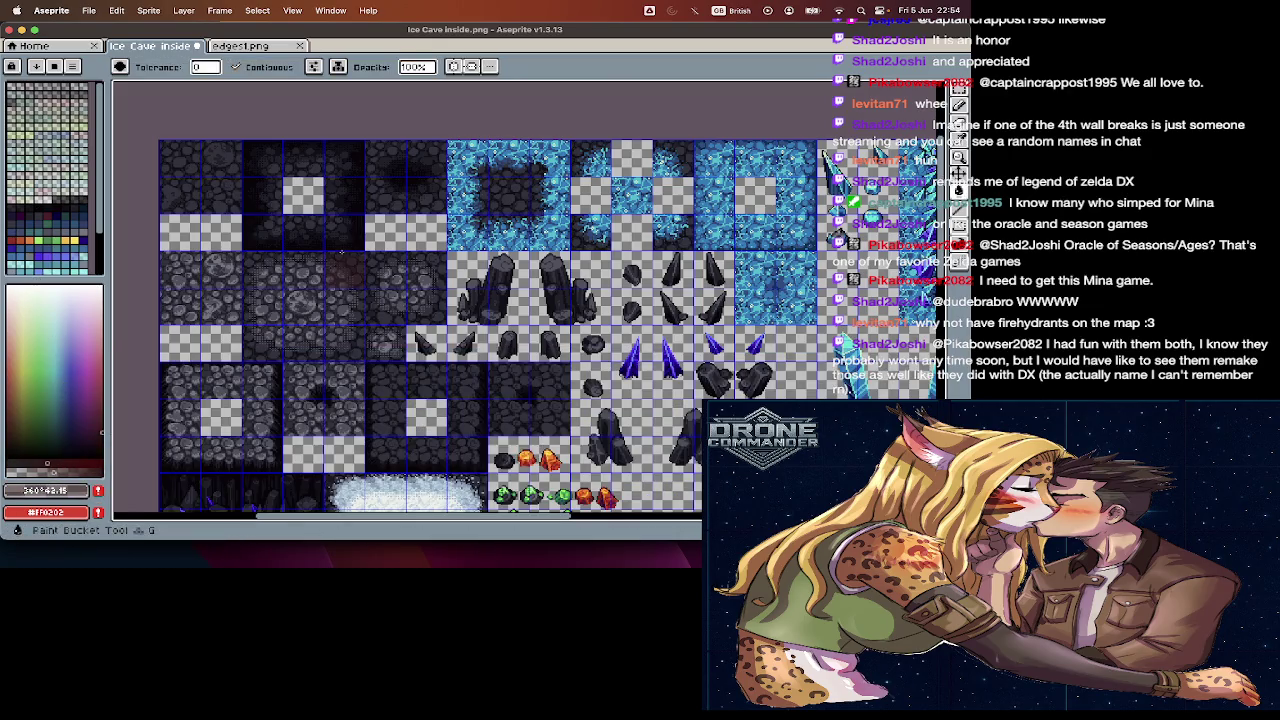
{"action": "key", "text": "g"}
{"action": "key", "text": "Tab"}
{"action": "key", "text": "Tab"}
{"action": "key", "text": "ctrl+apostrophe"}
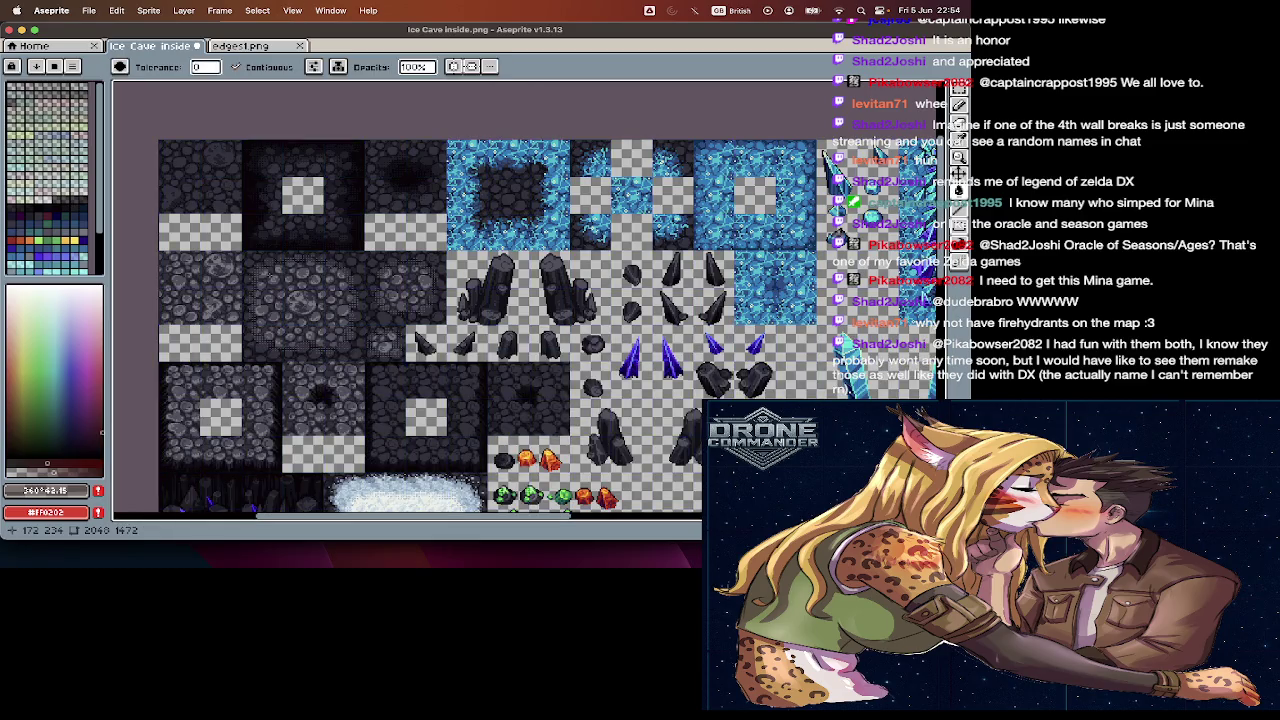
{"action": "left_click", "coordinate": [825, 157]}
{"action": "key", "text": "Tab"}
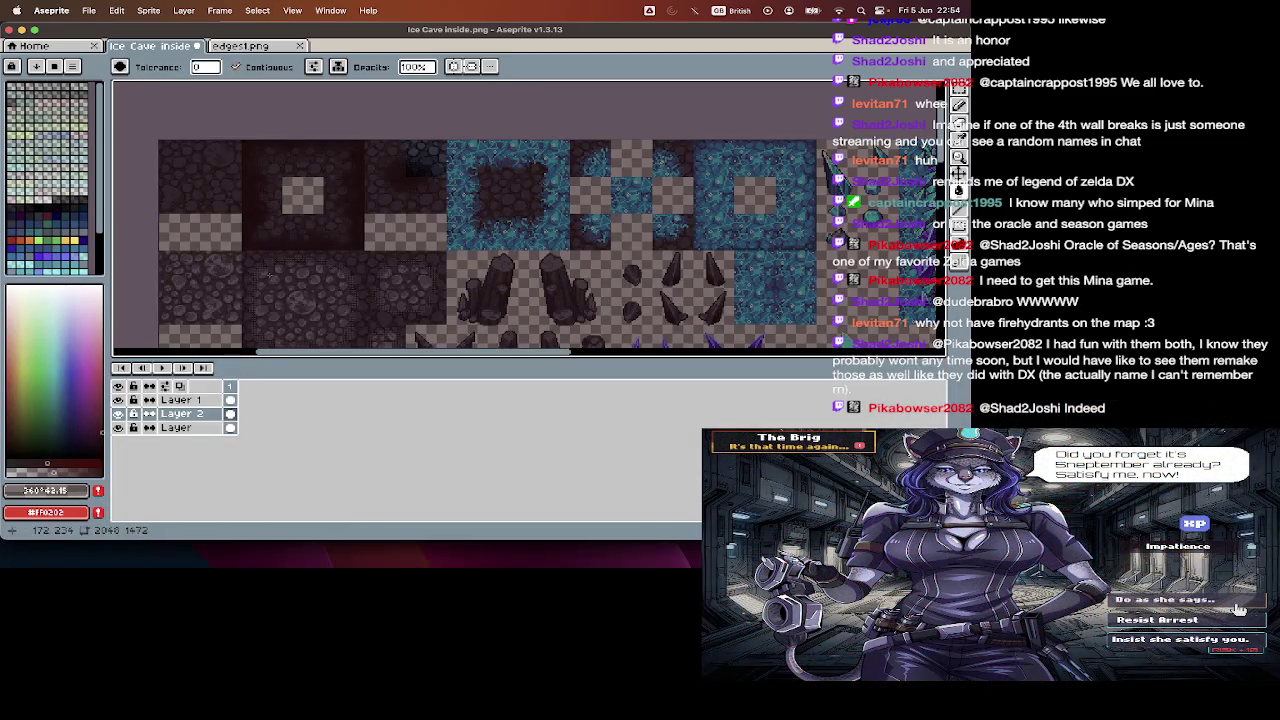
{"action": "key", "text": "ctrl+apostrophe"}
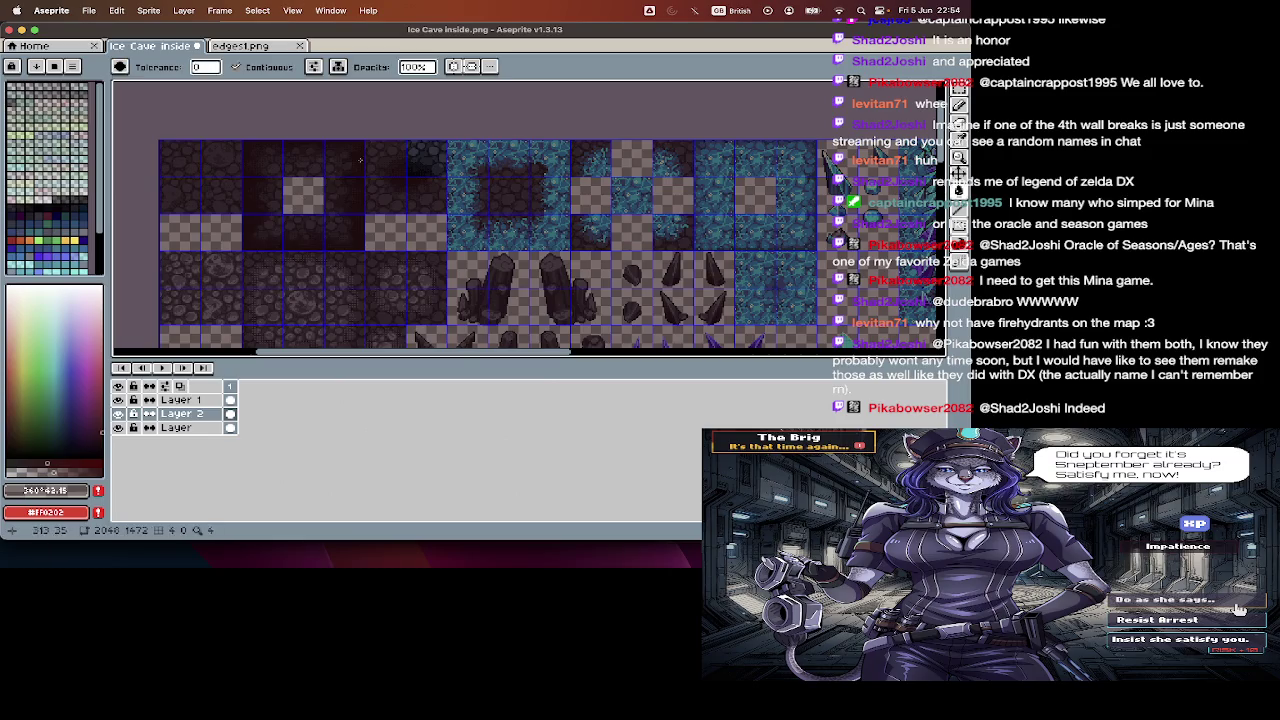
{"action": "key", "text": "Tab"}
{"action": "left_click", "coordinate": [242, 46]}
{"action": "key", "text": "Tab"}
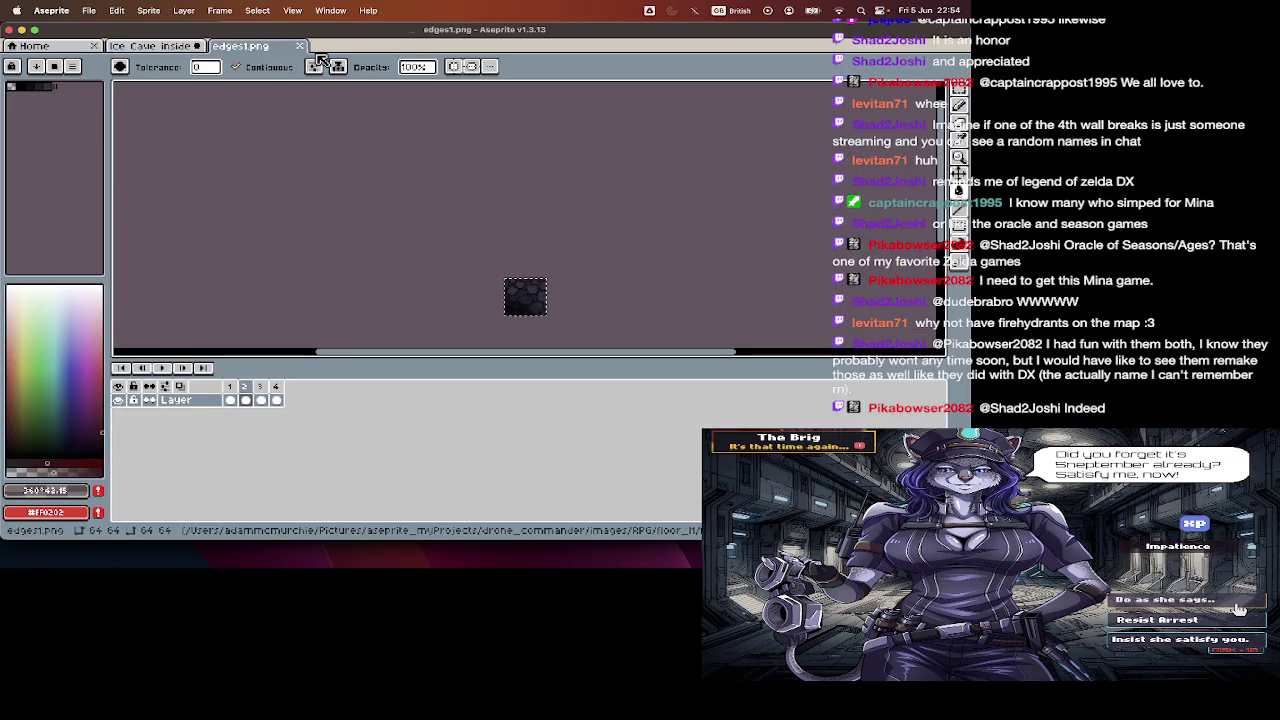
- Copy the edges1 cobble tile and paste it into a top-row cell of the tileset
{"action": "key", "text": "ctrl+a"}
{"action": "key", "text": "Delete"}
{"action": "key", "text": "ctrl+z"}
{"action": "left_click", "coordinate": [195, 46]}
{"action": "key", "text": "Tab"}
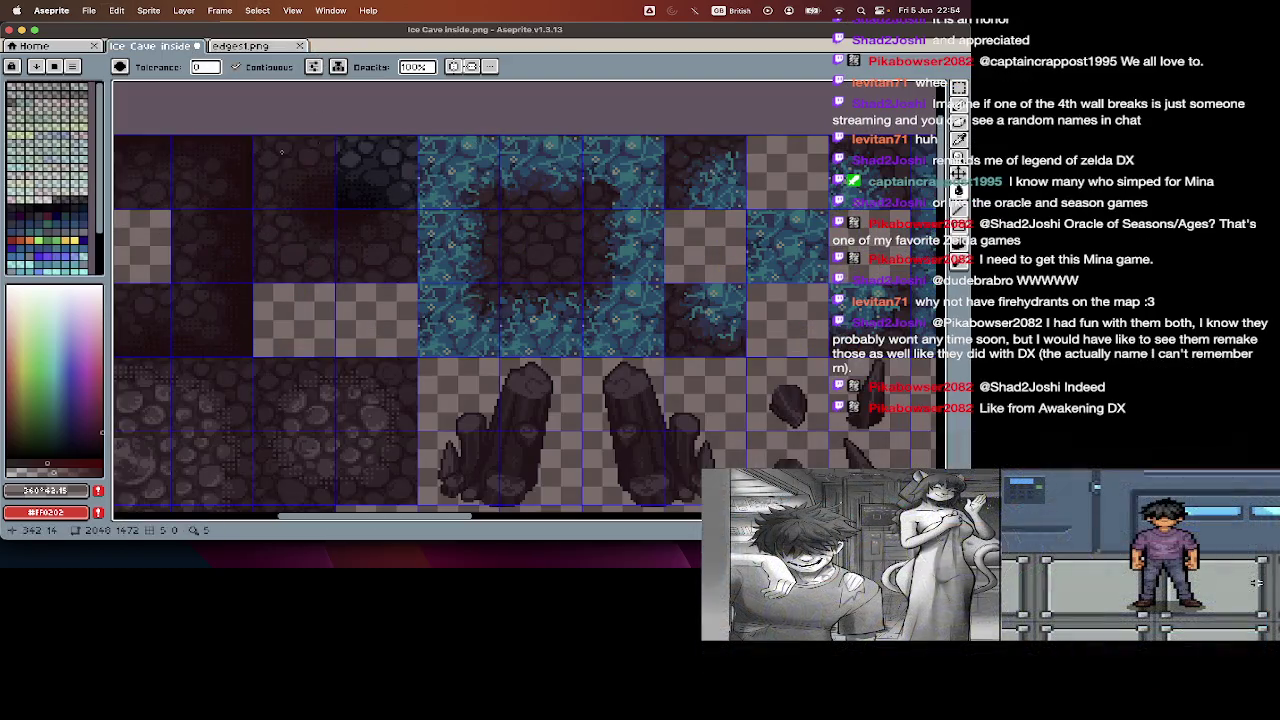
{"action": "key", "text": "ctrl+v"}
{"action": "left_click_drag", "start_coordinate": [537, 177], "coordinate": [276, 166]}
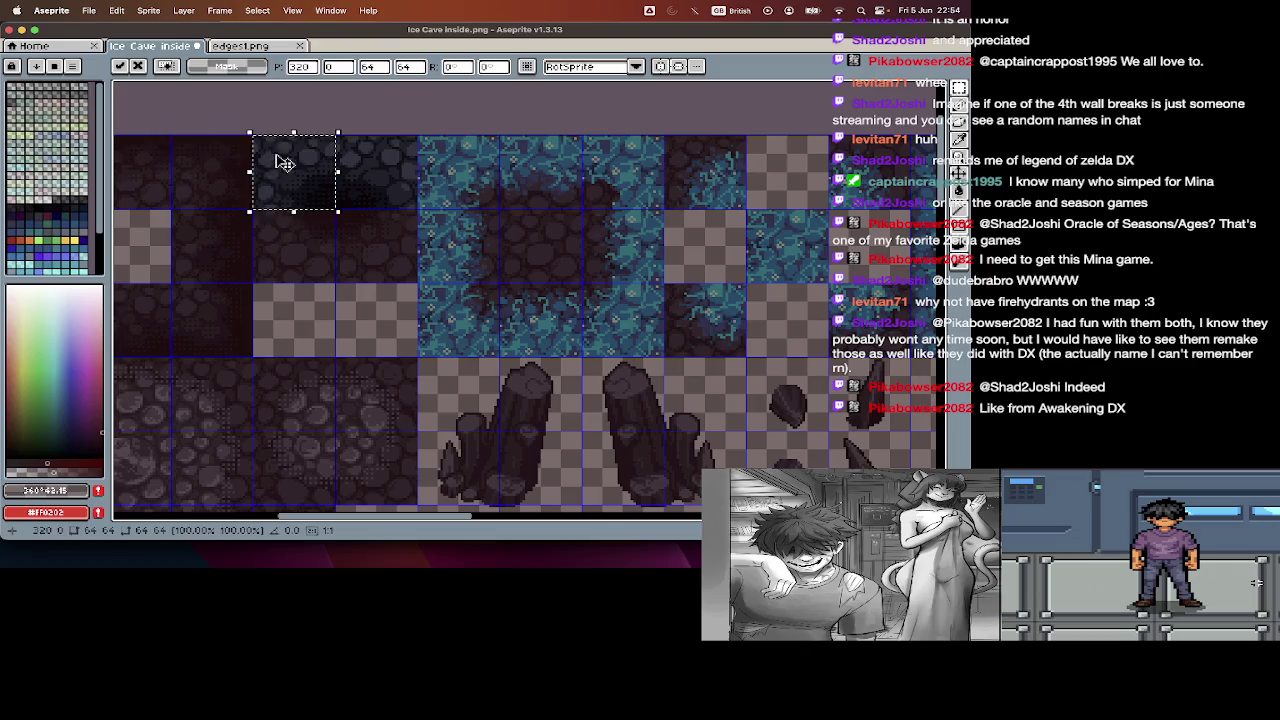
- Paste two more cobble tile copies into the next top-row cells and commit them
{"action": "left_click", "coordinate": [250, 47]}
{"action": "key", "text": "Tab"}
{"action": "key", "text": "Delete"}
{"action": "key", "text": "ctrl+v"}
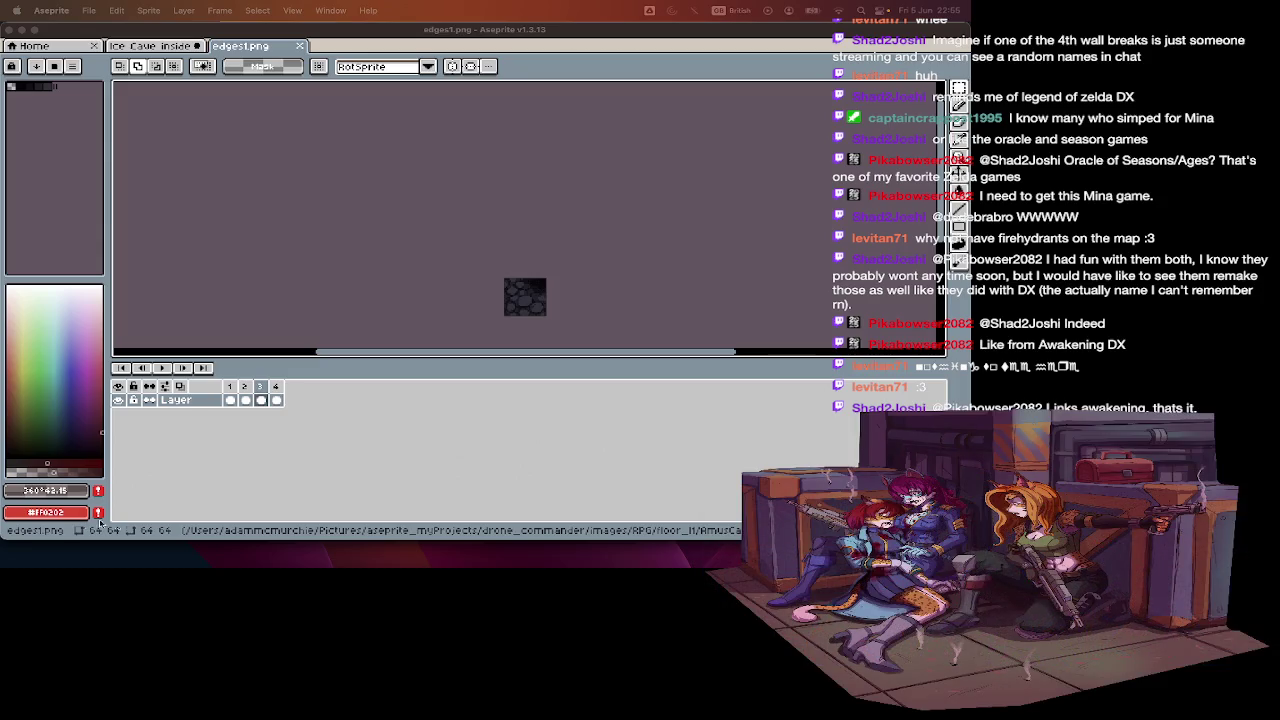
{"action": "left_click", "coordinate": [172, 47]}
{"action": "key", "text": "ctrl+v"}
{"action": "left_click_drag", "start_coordinate": [525, 173], "coordinate": [294, 246]}
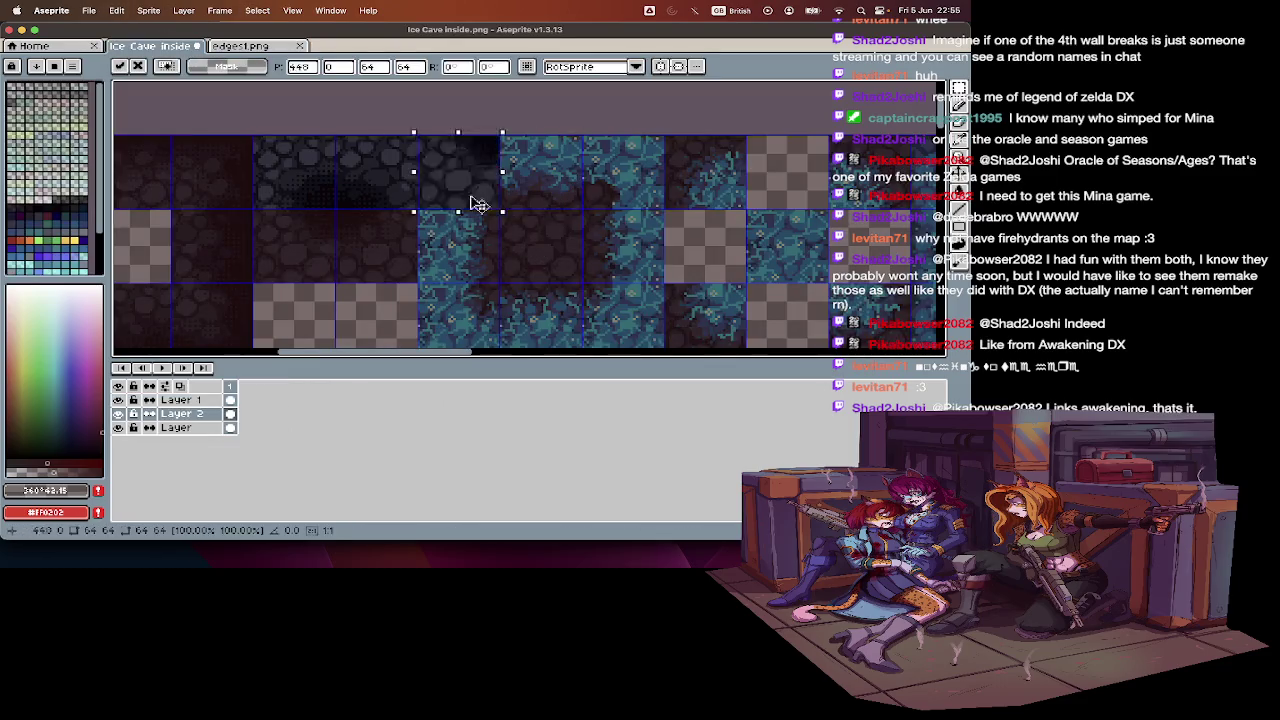
{"action": "left_click", "coordinate": [262, 48]}
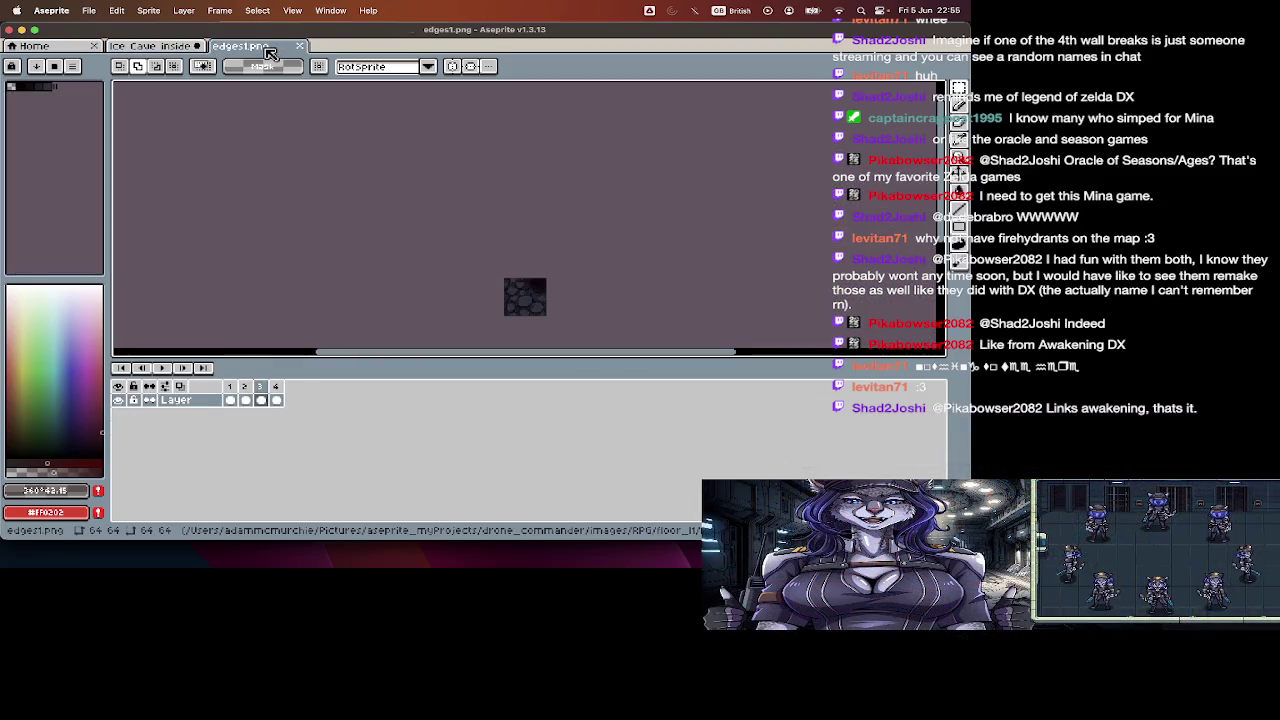
{"action": "left_click", "coordinate": [150, 46]}
{"action": "key", "text": "ctrl+v"}
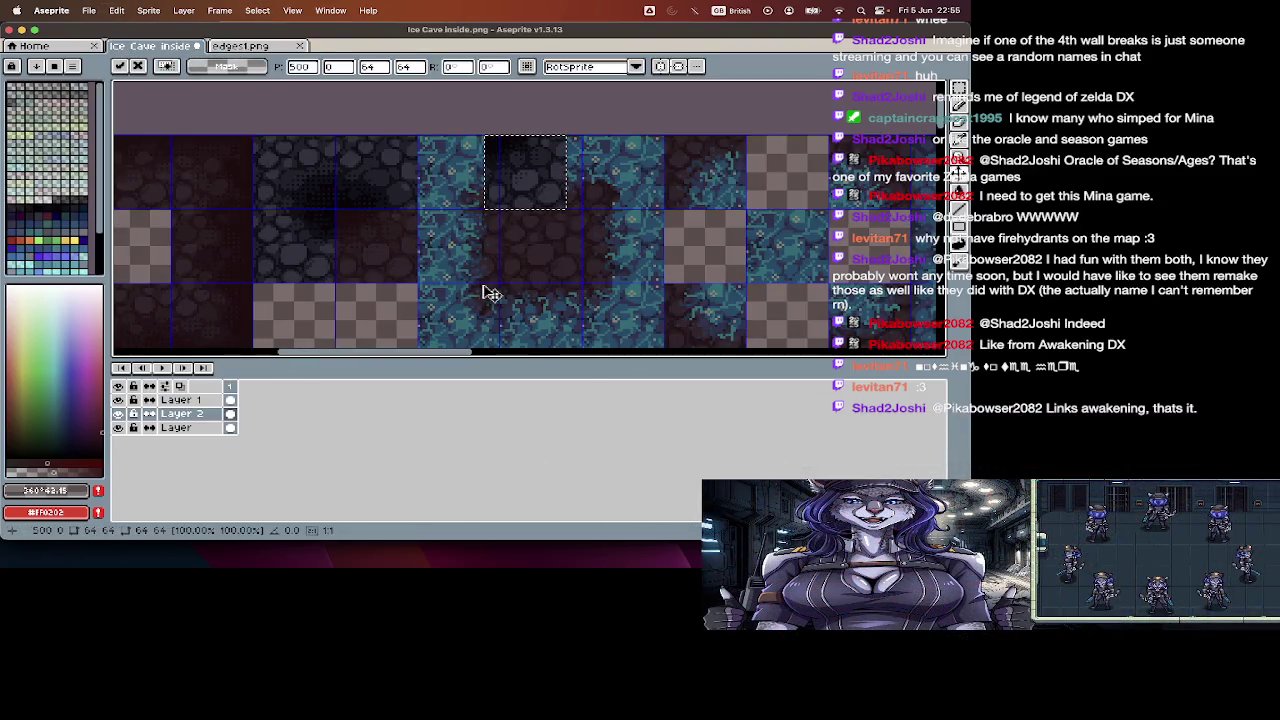
{"action": "left_click_drag", "start_coordinate": [519, 192], "coordinate": [371, 251]}
{"action": "key", "text": "Return"}
- Close edges1.png and browse the AmusCave tiles in the Open dialog
{"action": "left_click", "coordinate": [252, 48]}
{"action": "key", "text": "super+w"}
{"action": "key", "text": "super+o"}
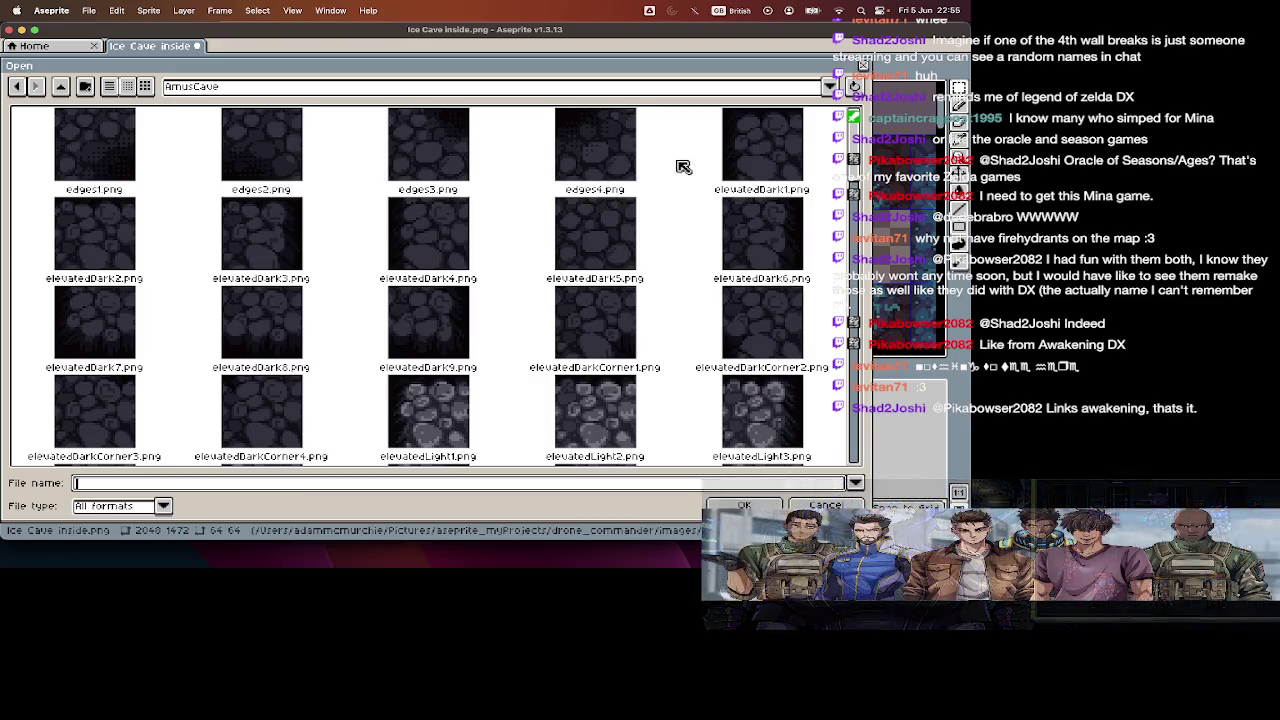
- Open elevatedDark1.png, copy its whole tile, and paste it down the Ice Cave tileset's left column
{"action": "double_click", "coordinate": [760, 145]}
{"action": "key", "text": "super+a"}
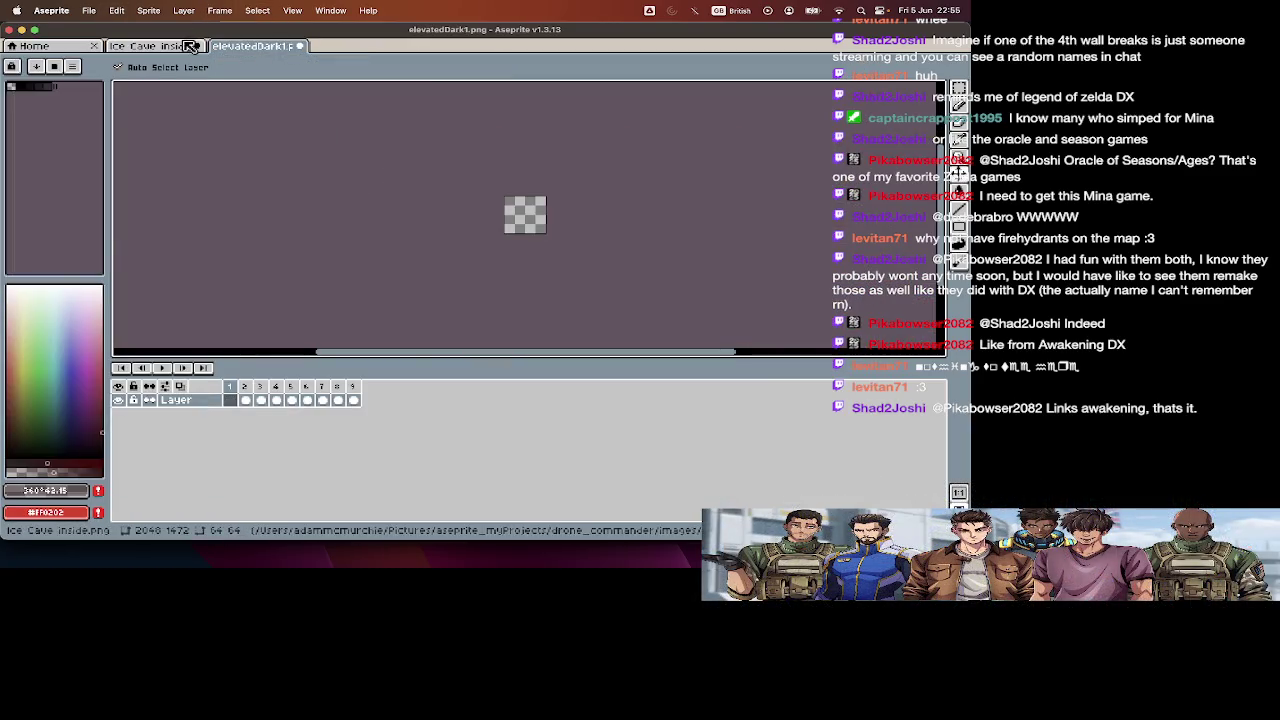
{"action": "key", "text": "super+c"}
{"action": "key", "text": "ctrl+Tab"}
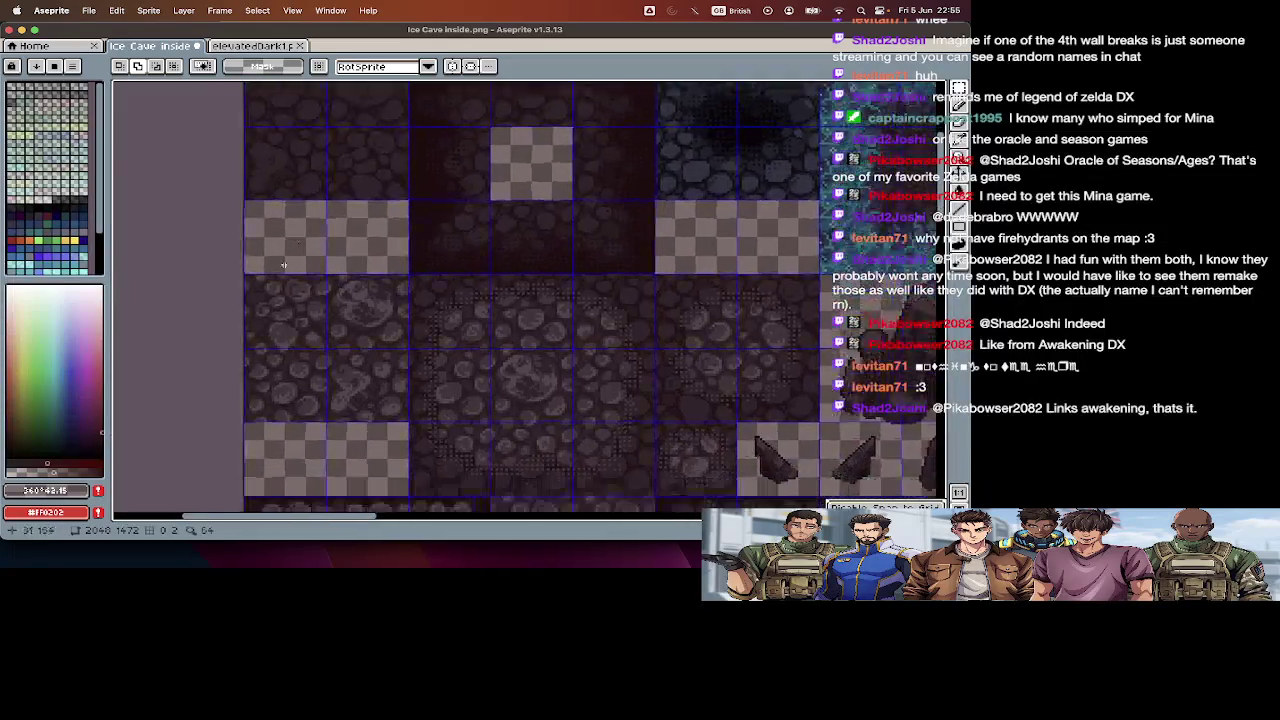
{"action": "scroll", "coordinate": [400, 300], "scroll_direction": "down", "scroll_amount": 3}
{"action": "key", "text": "super+v"}
{"action": "mouse_move", "coordinate": [325, 125]}
{"action": "left_mouse_down"}
{"action": "mouse_move", "coordinate": [345, 268]}
{"action": "mouse_move", "coordinate": [332, 365]}
{"action": "left_mouse_up"}
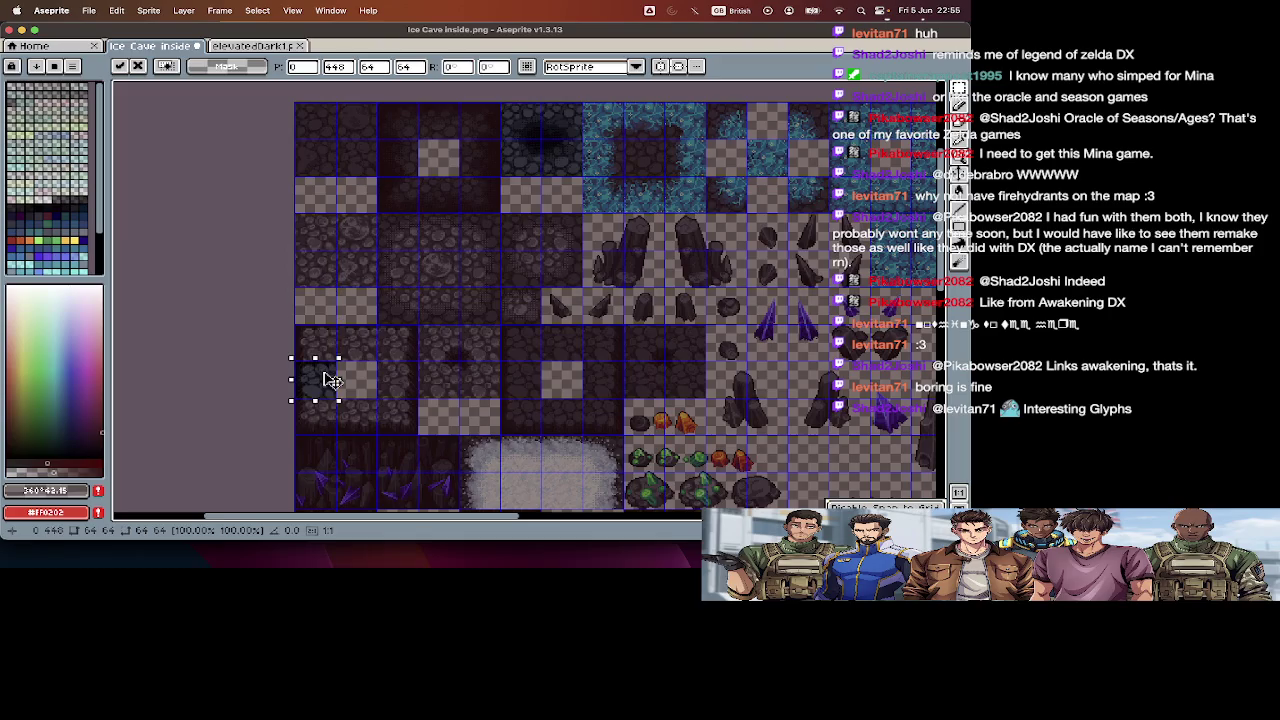
{"action": "key", "text": "Return"}
- Place another pasted elevatedDark1 tile into a lower-left cell of the tileset
{"action": "left_click", "coordinate": [253, 46]}
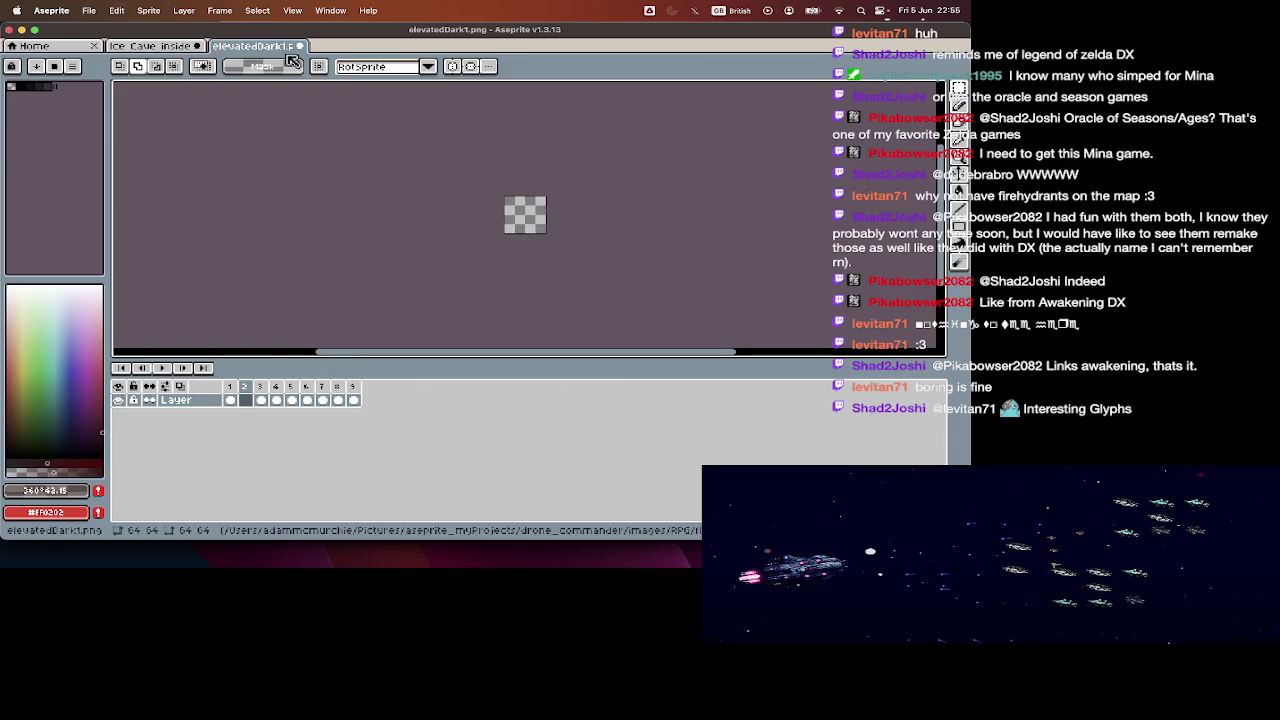
{"action": "left_click", "coordinate": [150, 46]}
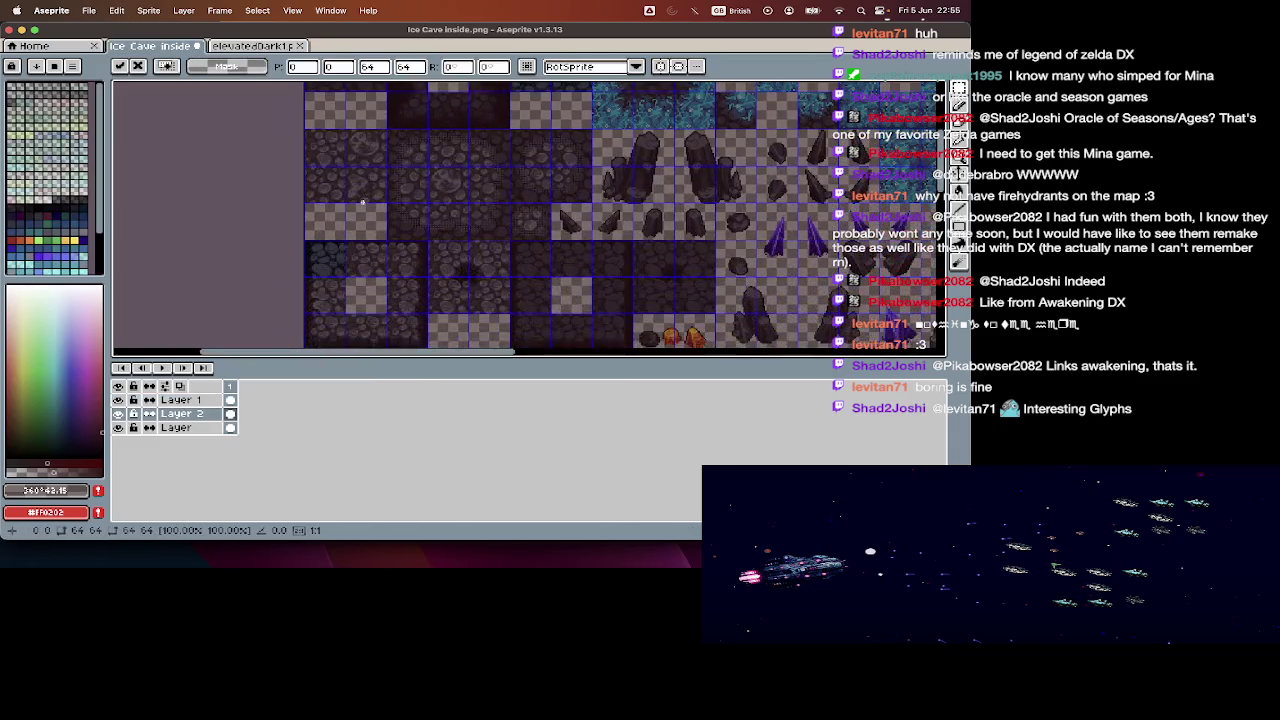
{"action": "key", "text": "Tab"}
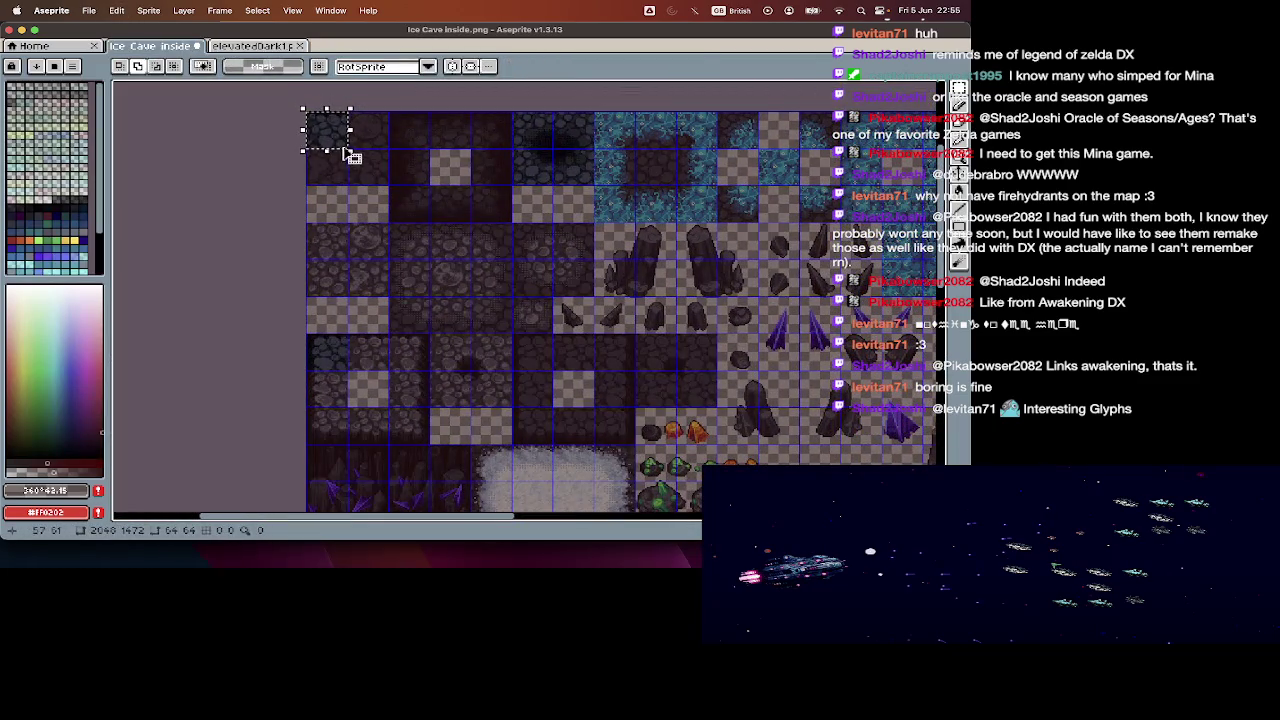
{"action": "mouse_move", "coordinate": [345, 148]}
{"action": "left_mouse_down"}
{"action": "mouse_move", "coordinate": [400, 407]}
{"action": "mouse_move", "coordinate": [398, 385]}
{"action": "left_mouse_up"}
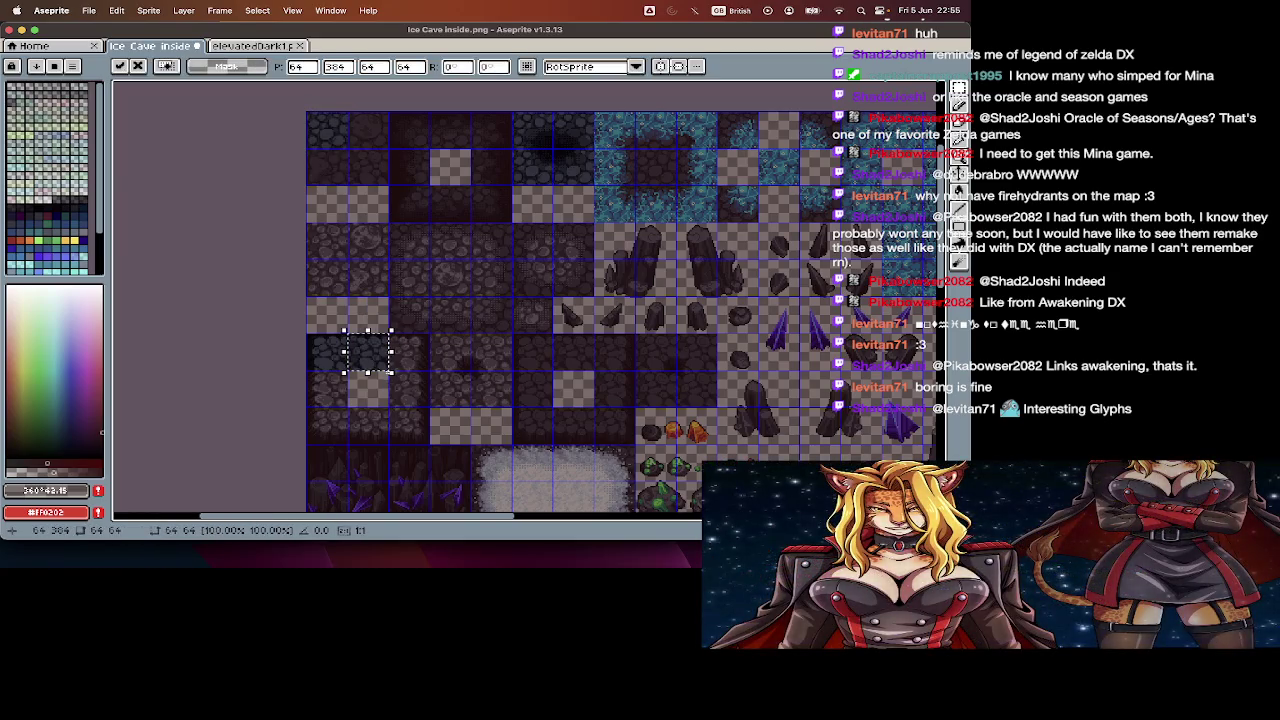
{"action": "left_click", "coordinate": [389, 376]}
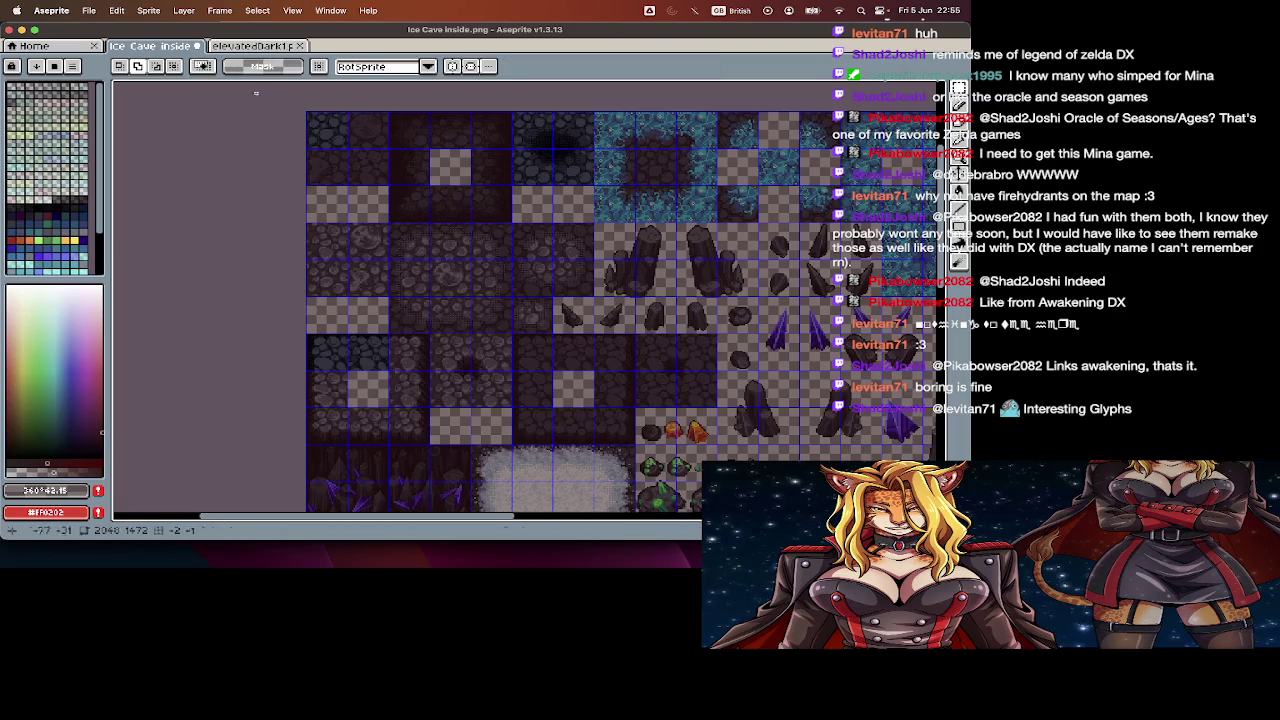
- Preview the elevatedDark1 frames, then paste another copy of the tile at 64,448
{"action": "left_click", "coordinate": [245, 46]}
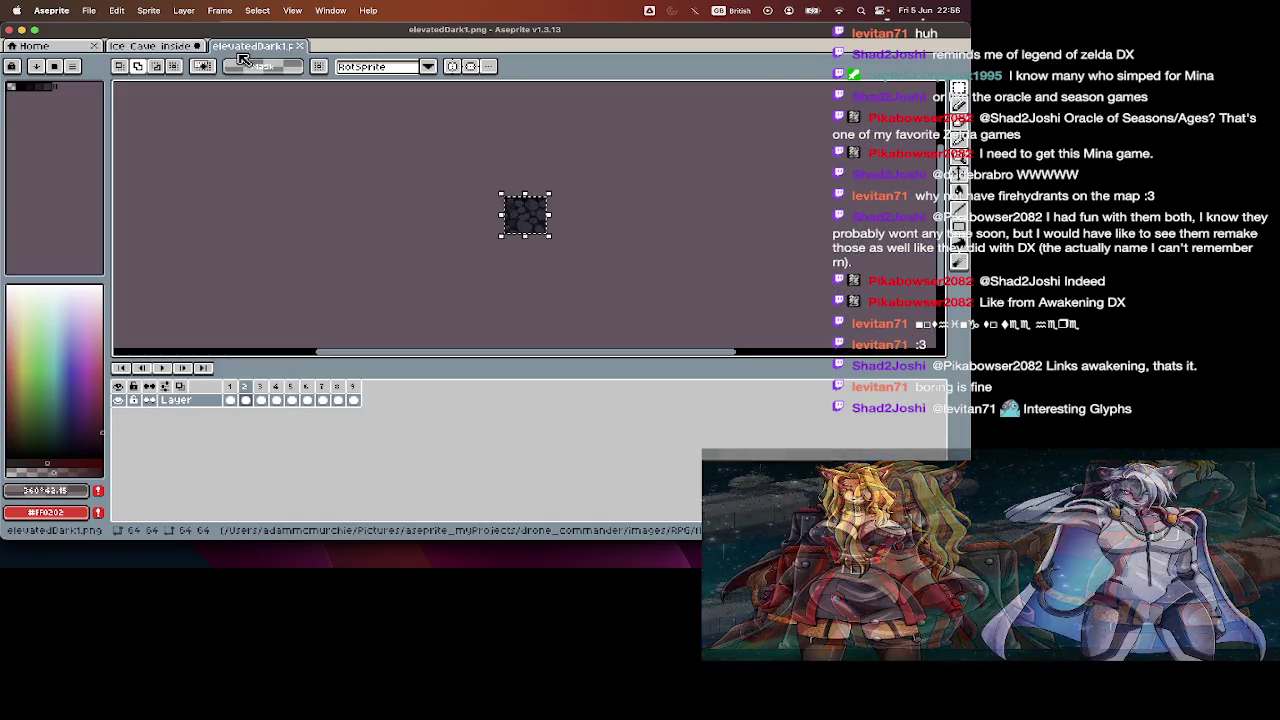
{"action": "key", "text": "Return"}
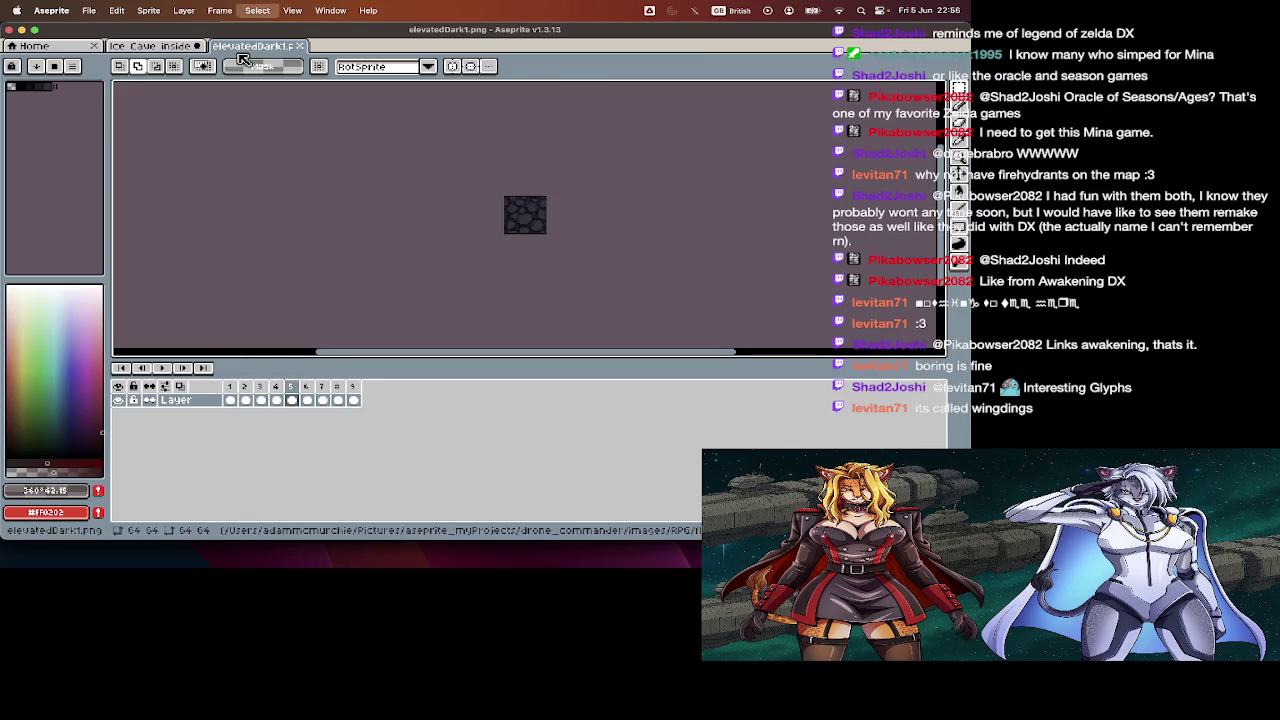
{"action": "left_click", "coordinate": [150, 46]}
{"action": "key", "text": "Tab"}
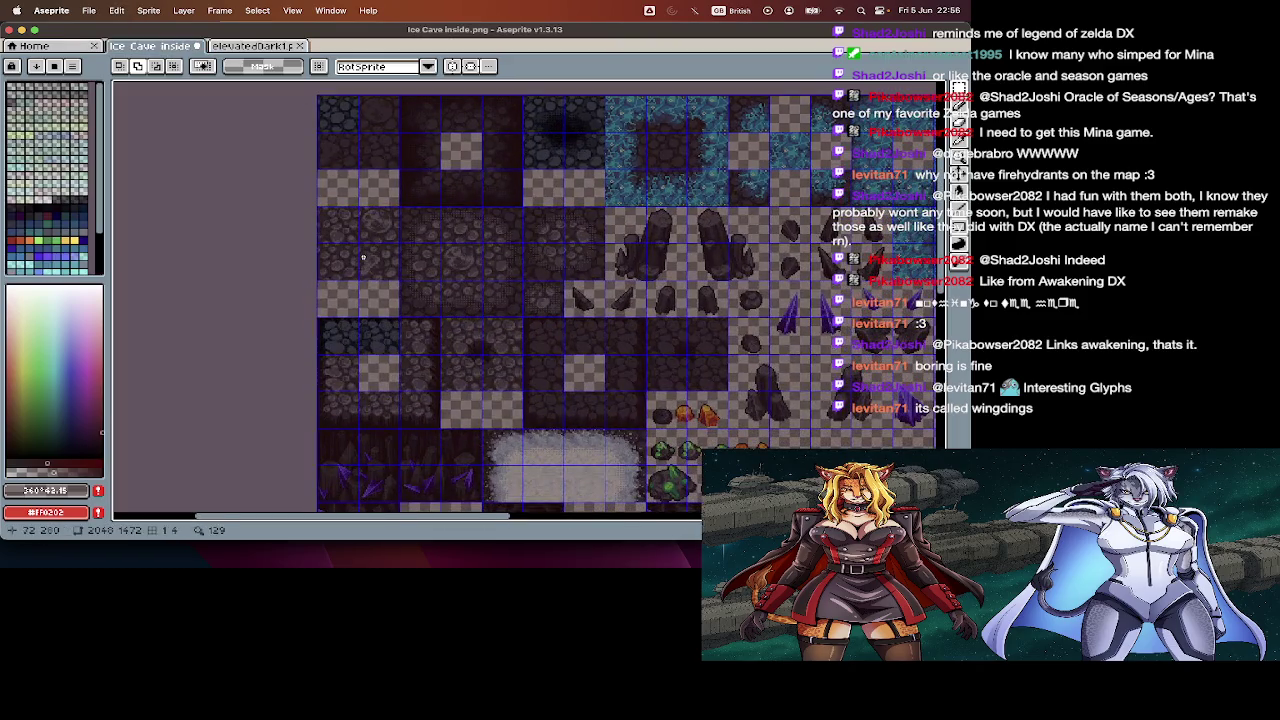
{"action": "key", "text": "super+v"}
{"action": "mouse_move", "coordinate": [338, 126]}
{"action": "left_mouse_down"}
{"action": "mouse_move", "coordinate": [380, 380]}
{"action": "mouse_move", "coordinate": [412, 382]}
{"action": "mouse_move", "coordinate": [412, 353]}
{"action": "left_mouse_up"}
{"action": "left_click", "coordinate": [403, 414]}
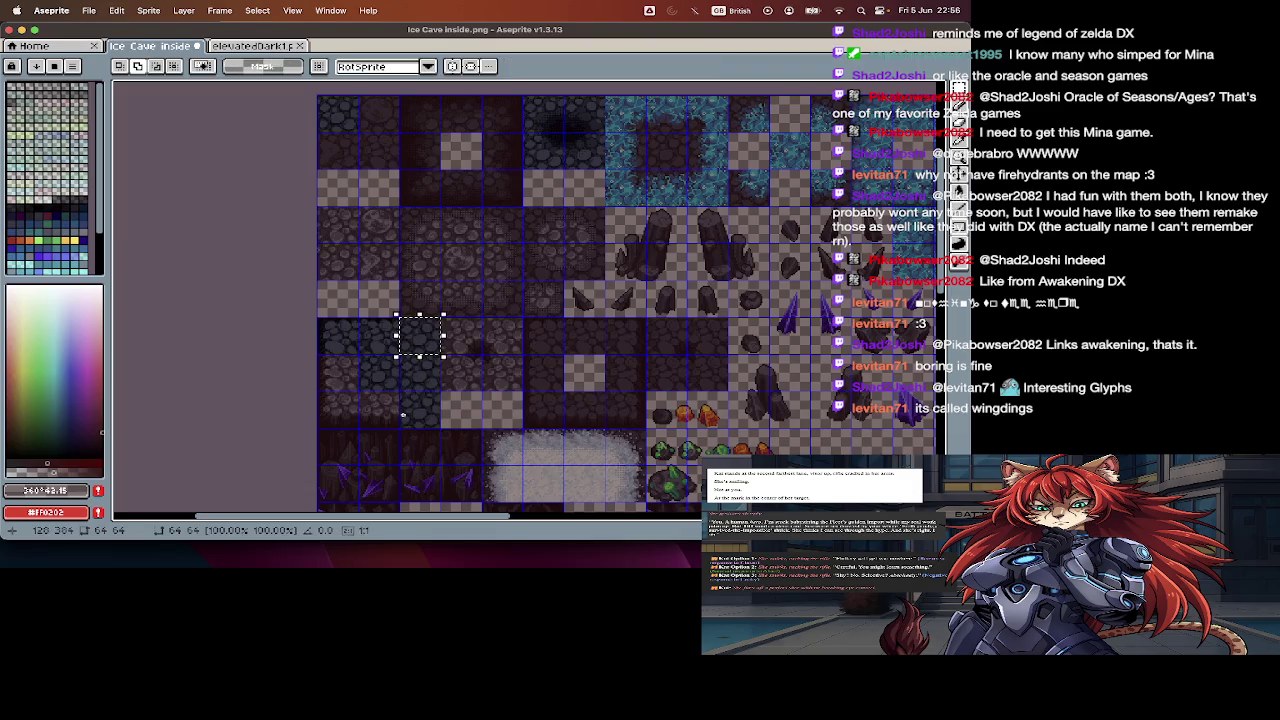
- Paste one more dark cobble tile at 128,384, then close elevatedDark1.png
{"action": "key", "text": "ctrl+v"}
{"action": "left_click_drag", "start_coordinate": [380, 423], "coordinate": [420, 325]}
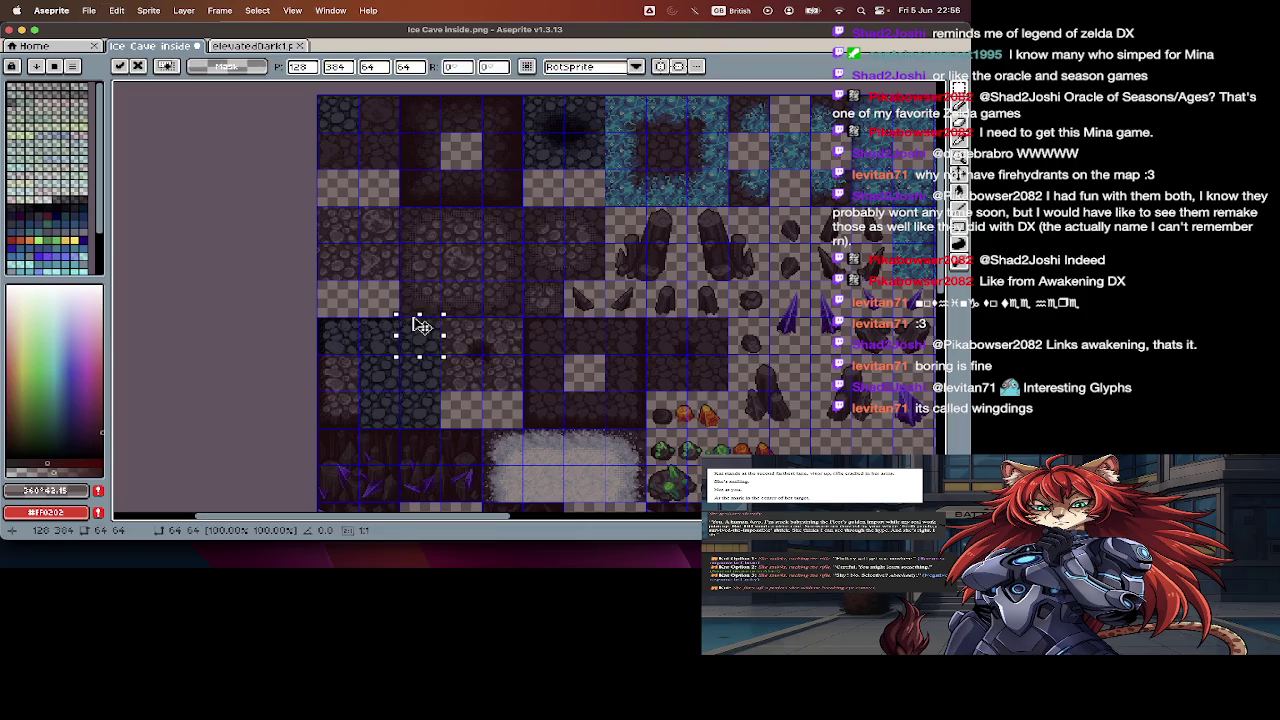
{"action": "left_click", "coordinate": [448, 233]}
{"action": "left_click", "coordinate": [255, 46]}
{"action": "key", "text": "ctrl+w"}
{"action": "key", "text": "ctrl+o"}
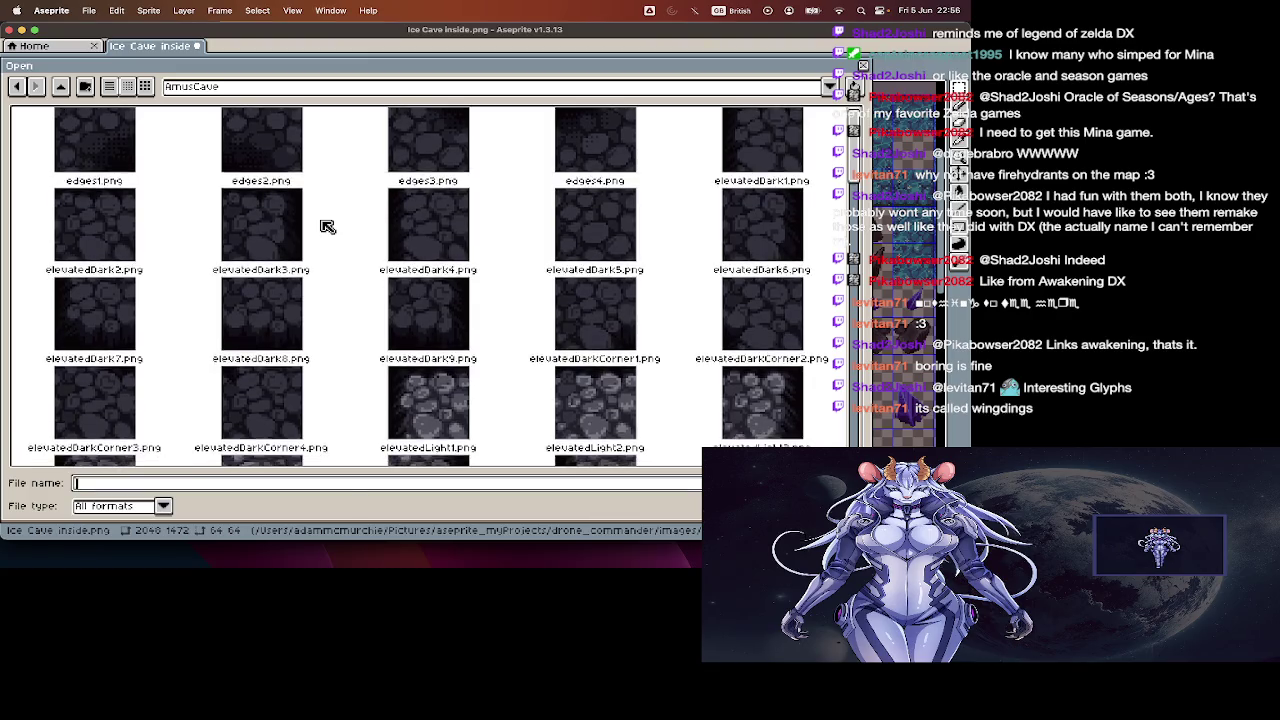
- Open elevatedDarkCorner1.png and mark a 64x64 tile area on the Ice Cave sheet
{"action": "scroll", "coordinate": [327, 228], "scroll_direction": "down", "scroll_amount": 2}
{"action": "scroll", "coordinate": [327, 228], "scroll_direction": "down", "scroll_amount": 1}
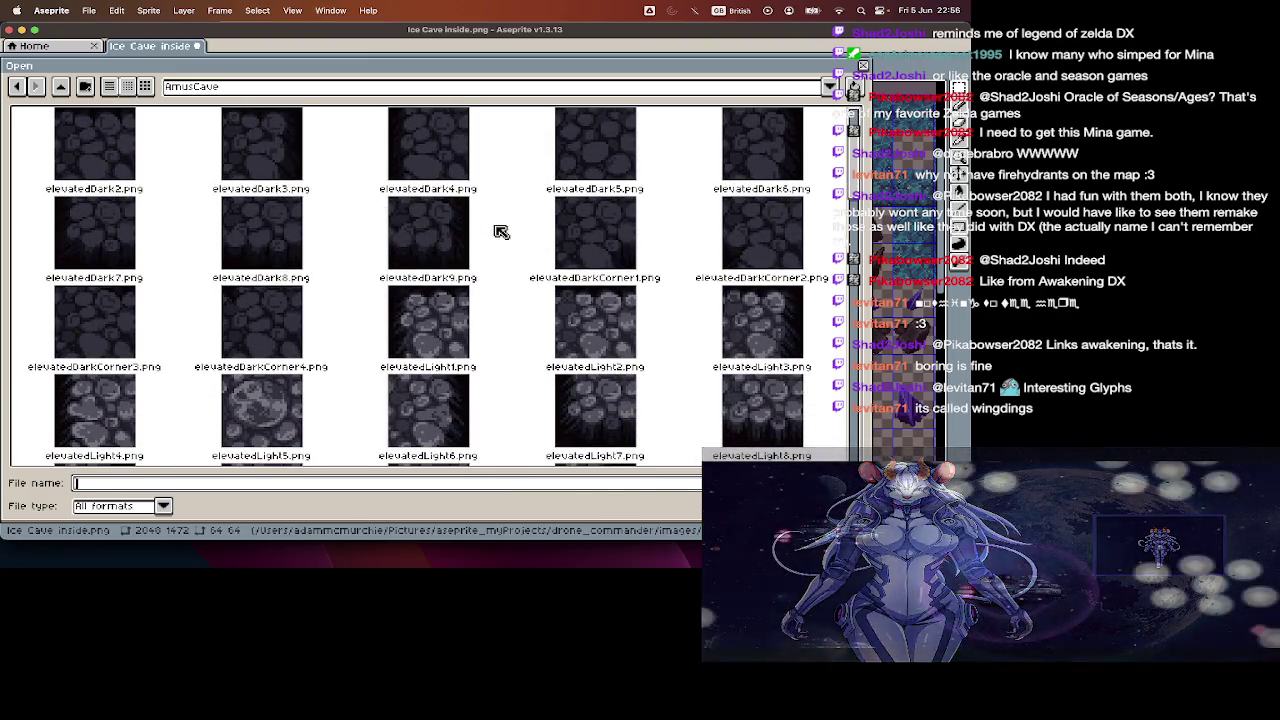
{"action": "double_click", "coordinate": [574, 222]}
{"action": "left_click", "coordinate": [168, 48]}
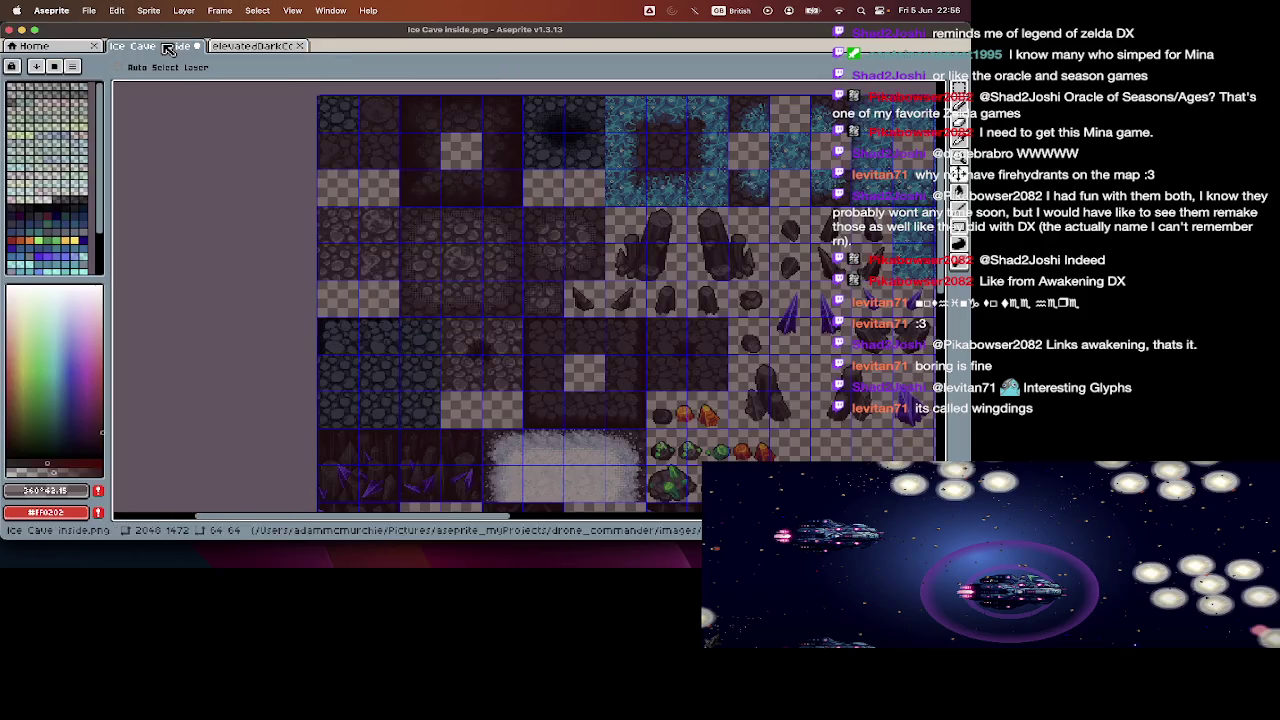
{"action": "scroll", "coordinate": [294, 238], "scroll_direction": "down", "scroll_amount": 3}
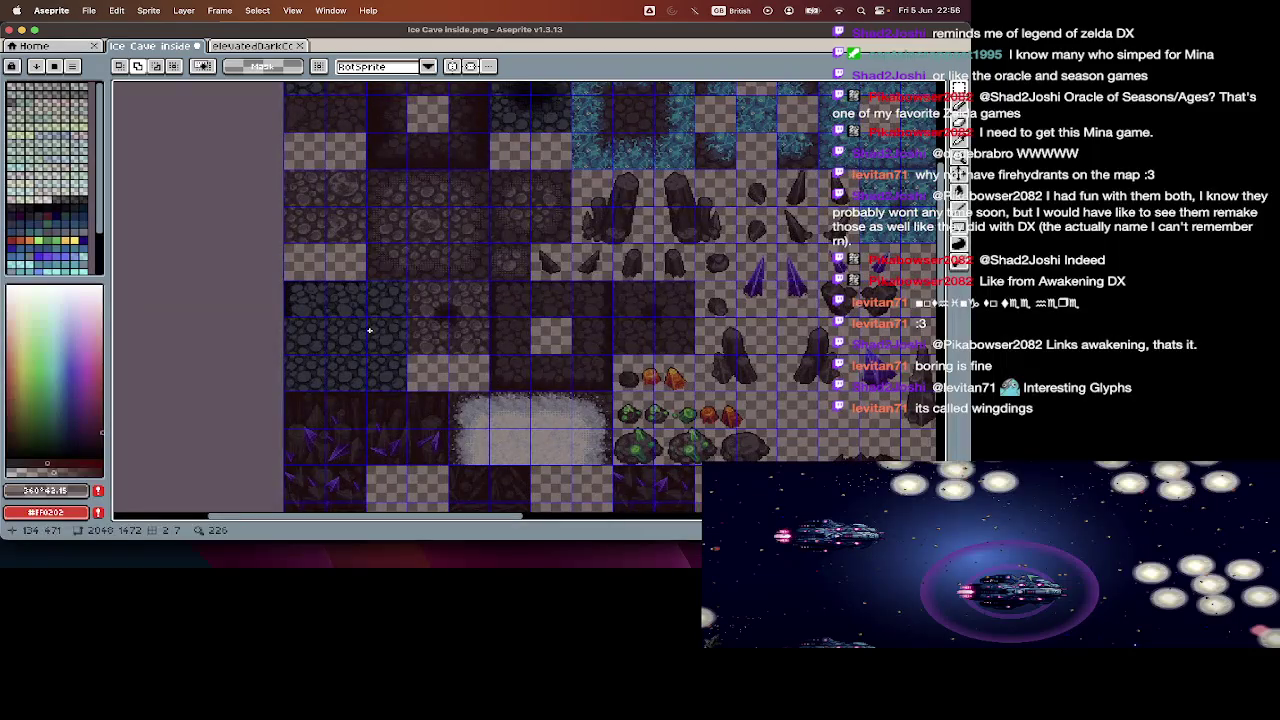
{"action": "key", "text": "v"}
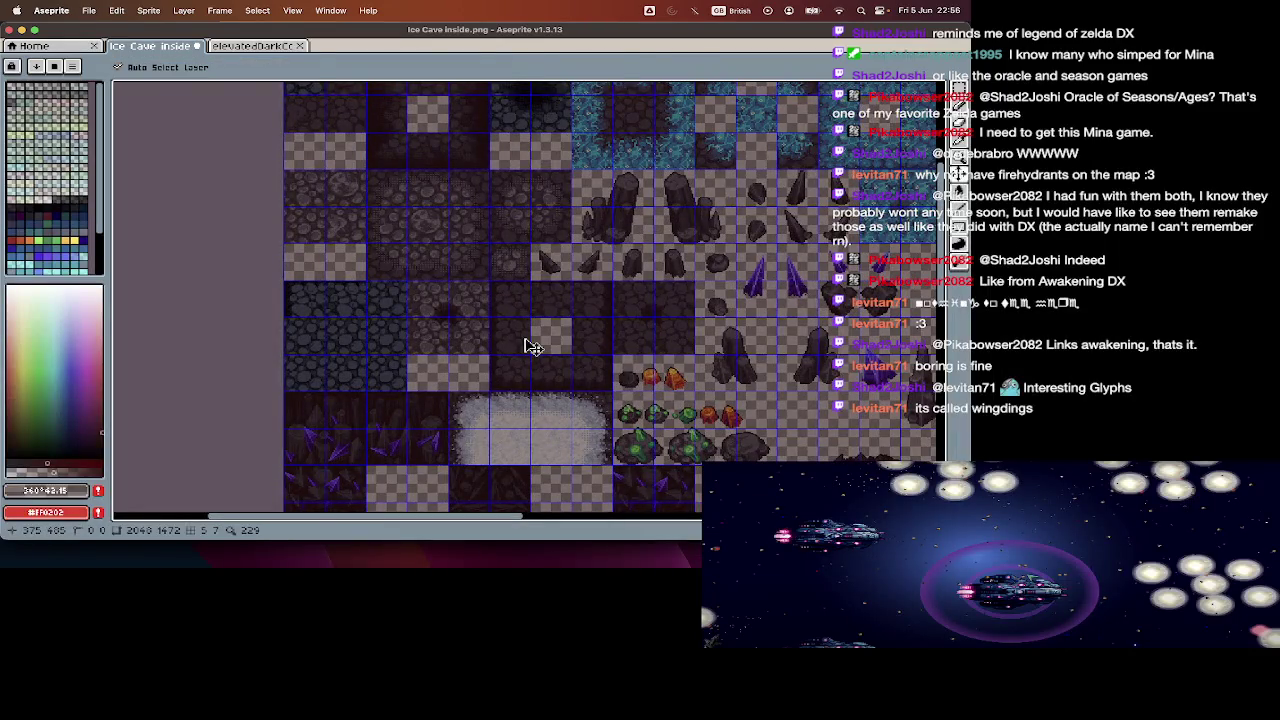
{"action": "mouse_move", "coordinate": [283, 279]}
{"action": "left_mouse_down"}
{"action": "mouse_move", "coordinate": [322, 299]}
{"action": "mouse_move", "coordinate": [430, 300]}
{"action": "left_mouse_up"}
- Copy the dark corner tile and paste it onto the Ice Cave sheet
{"action": "key", "text": "ctrl+c"}
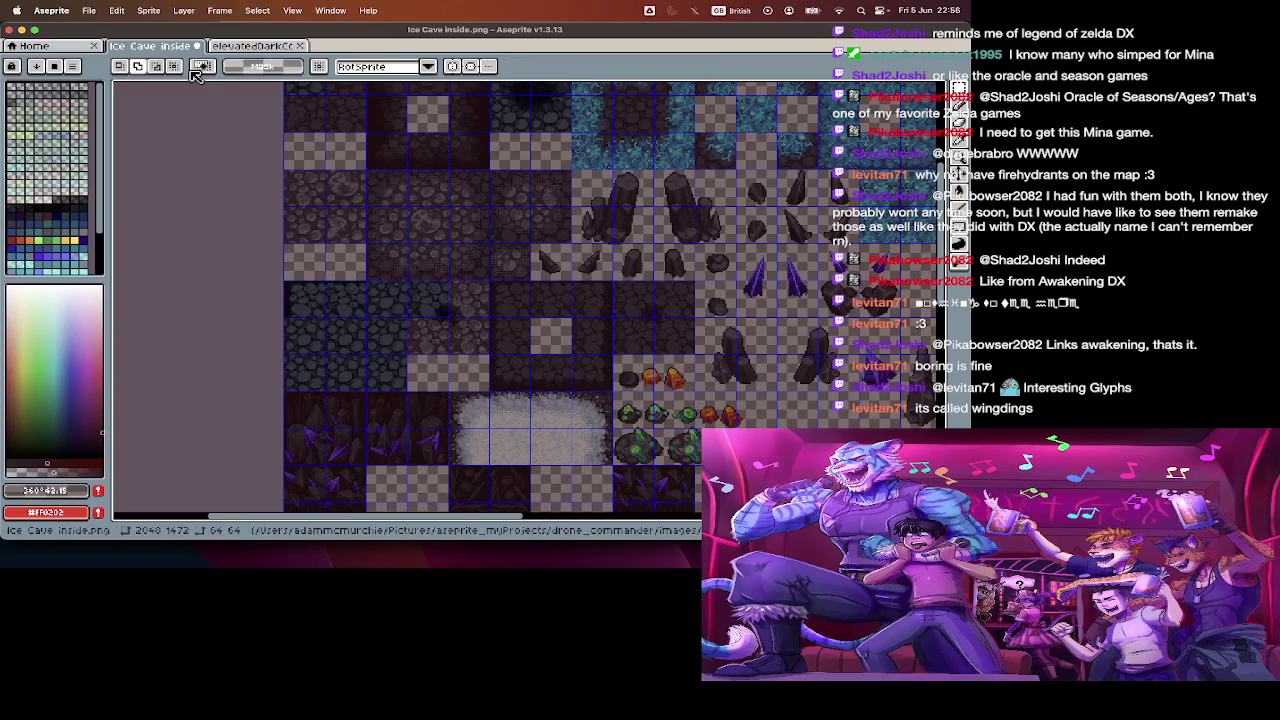
{"action": "left_click", "coordinate": [238, 47]}
{"action": "key", "text": "ctrl+v"}
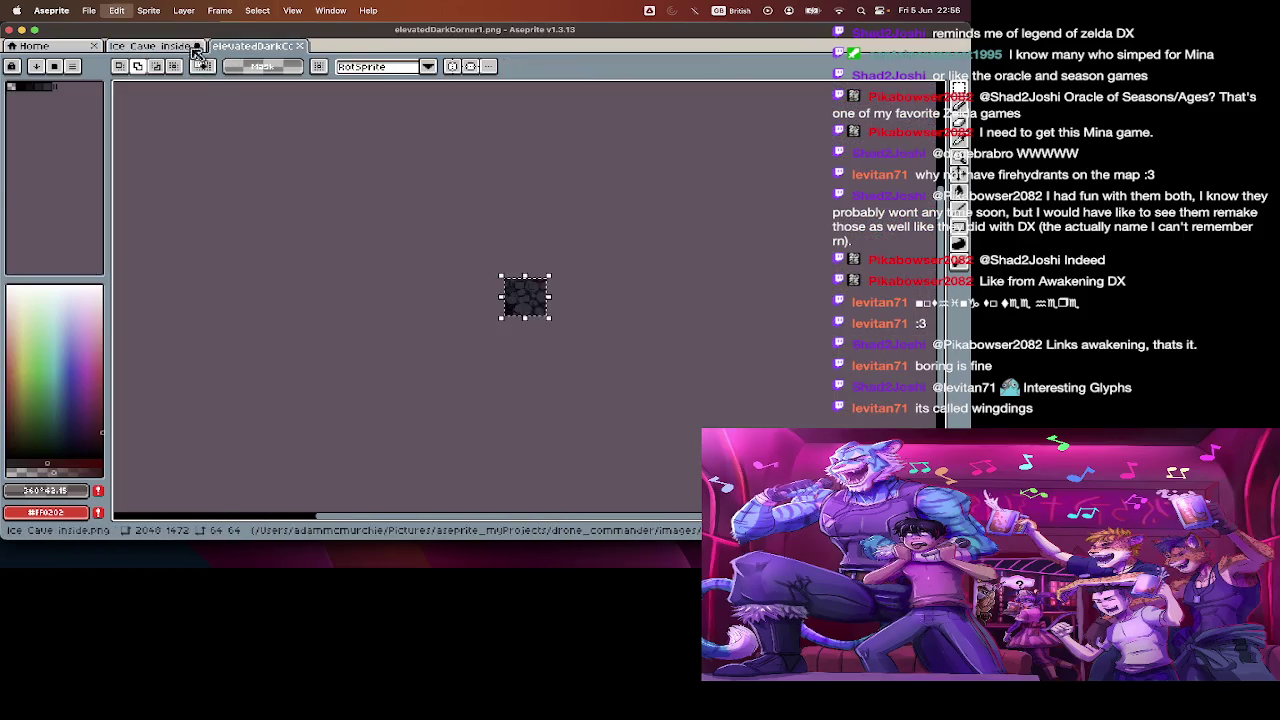
{"action": "key", "text": "ctrl+Tab"}
{"action": "left_click_drag", "start_coordinate": [305, 297], "coordinate": [466, 305]}
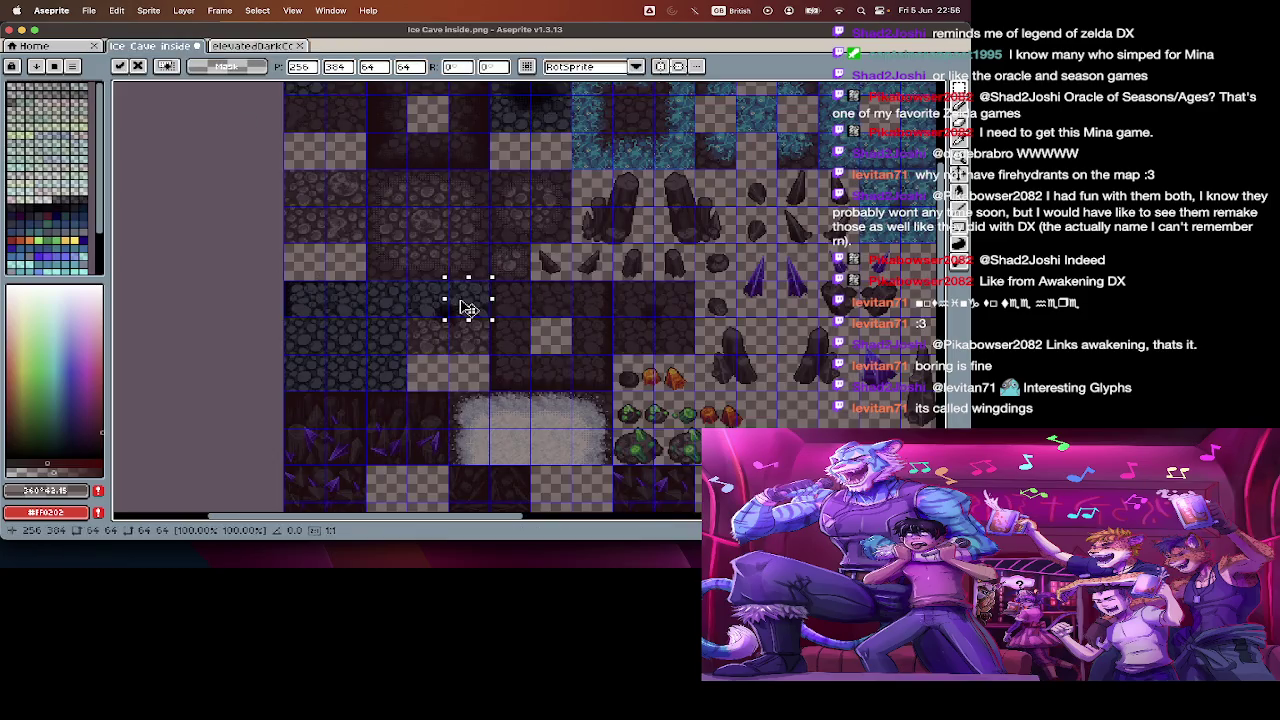
- Move the pasted corner tile into the cobblestone block and commit it
{"action": "left_click", "coordinate": [272, 47]}
{"action": "key", "text": "Tab"}
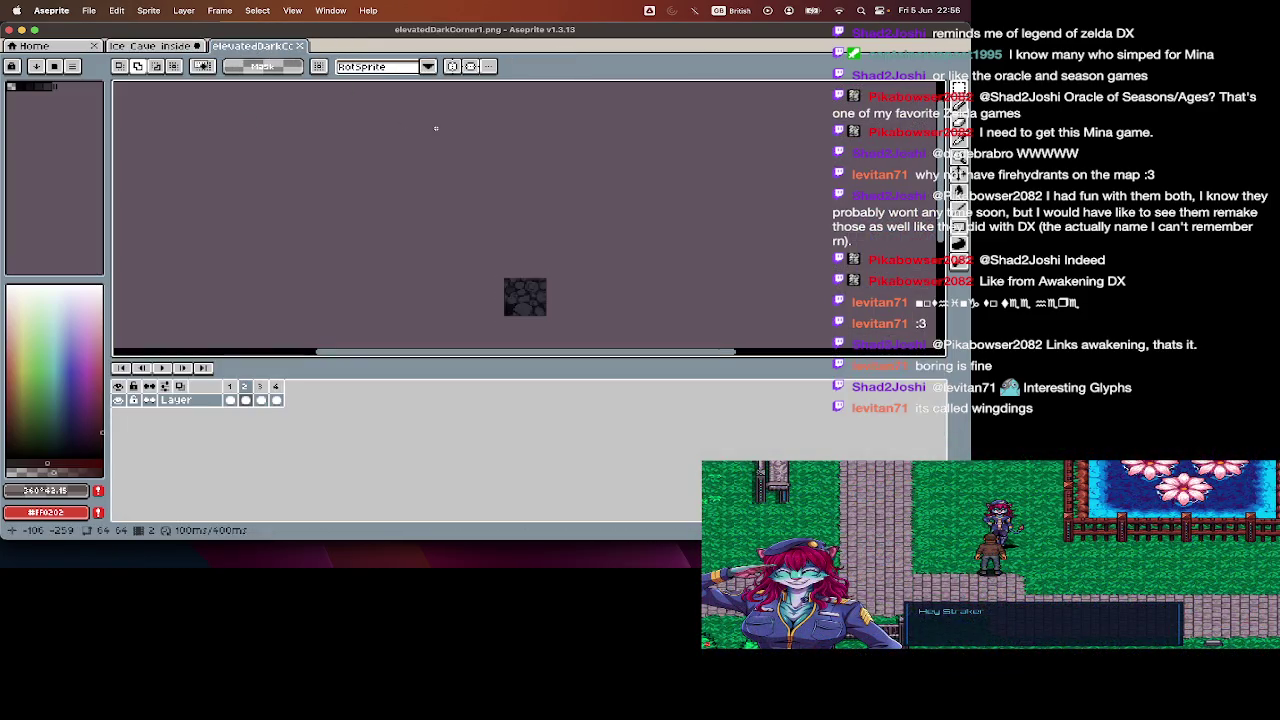
{"action": "key", "text": "v"}
{"action": "key", "text": "Return"}
{"action": "left_click", "coordinate": [160, 46]}
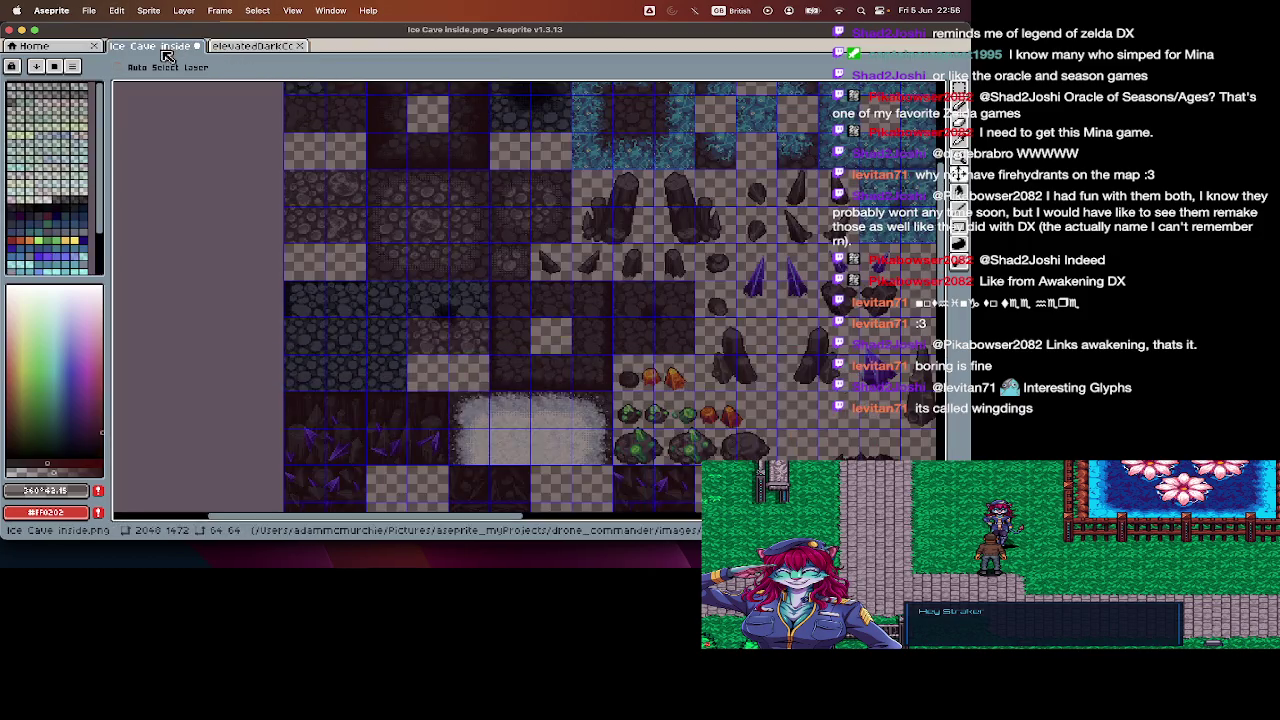
{"action": "left_click_drag", "start_coordinate": [303, 291], "coordinate": [433, 336]}
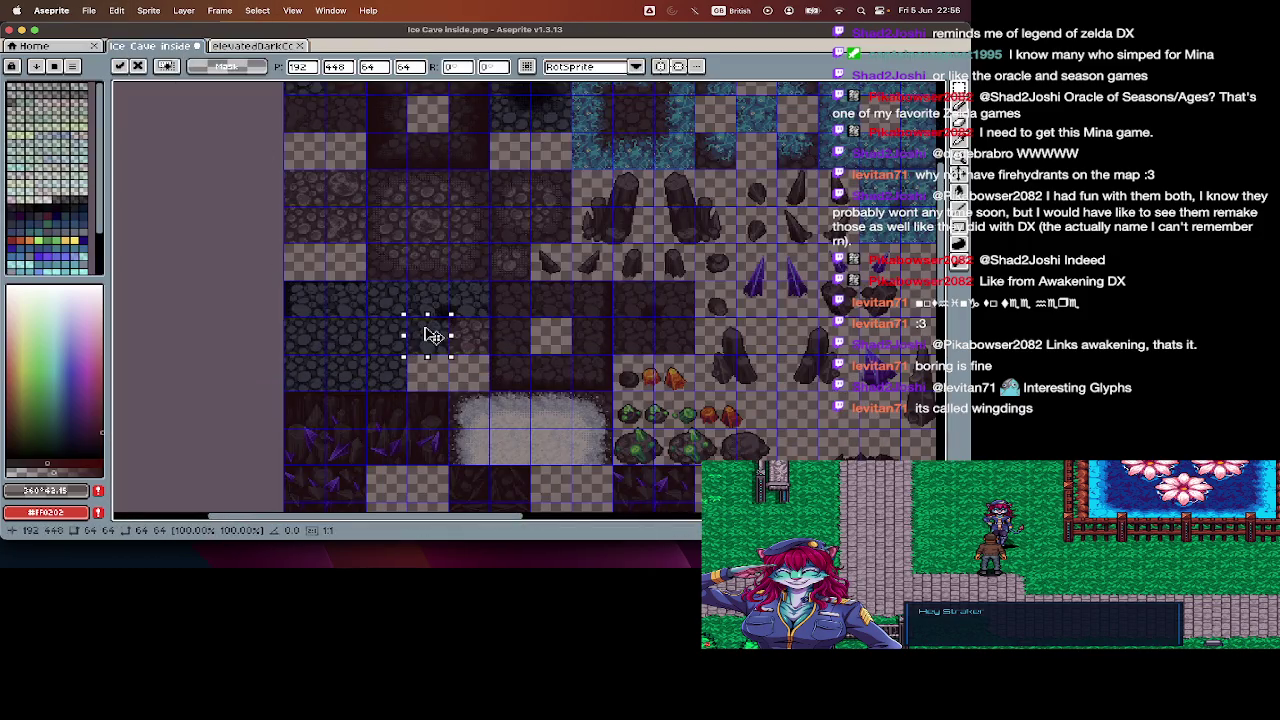
{"action": "left_click", "coordinate": [463, 366]}
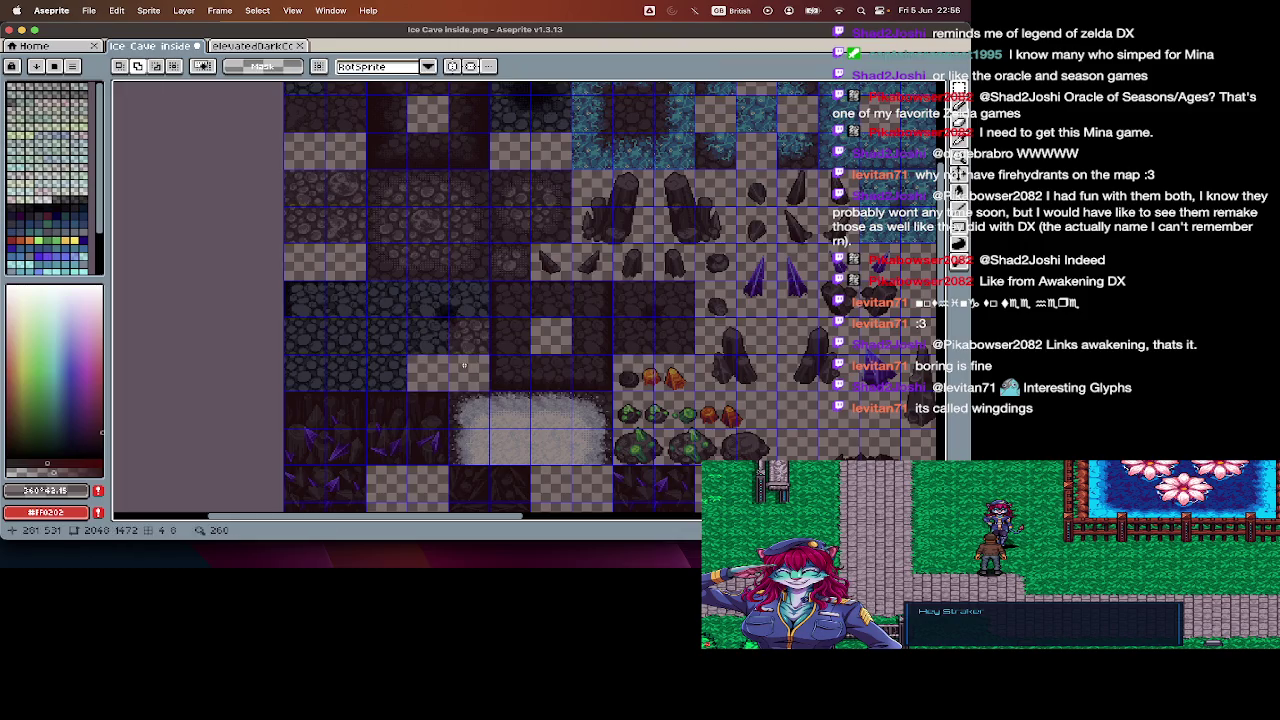
- Close elevatedDarkCorner1.png and paste another corner-tile copy into the cobblestone block
{"action": "left_click", "coordinate": [243, 47]}
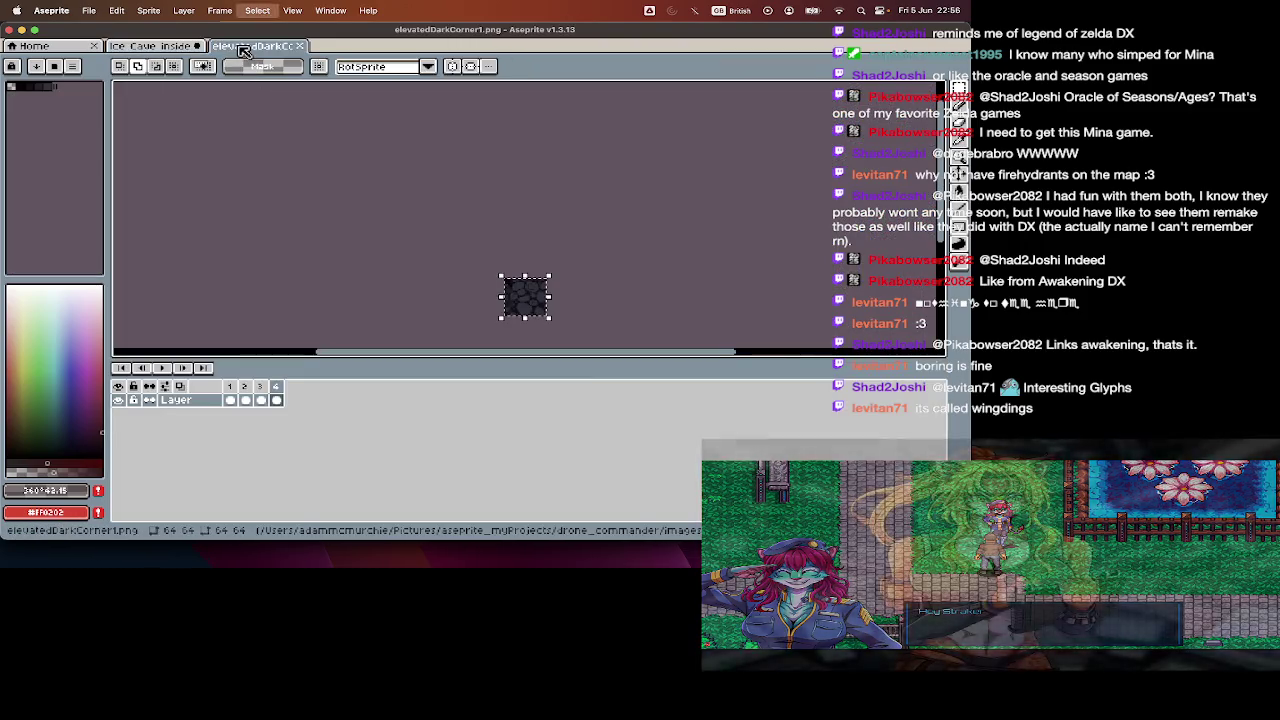
{"action": "key", "text": "ctrl+w"}
{"action": "key", "text": "ctrl+v"}
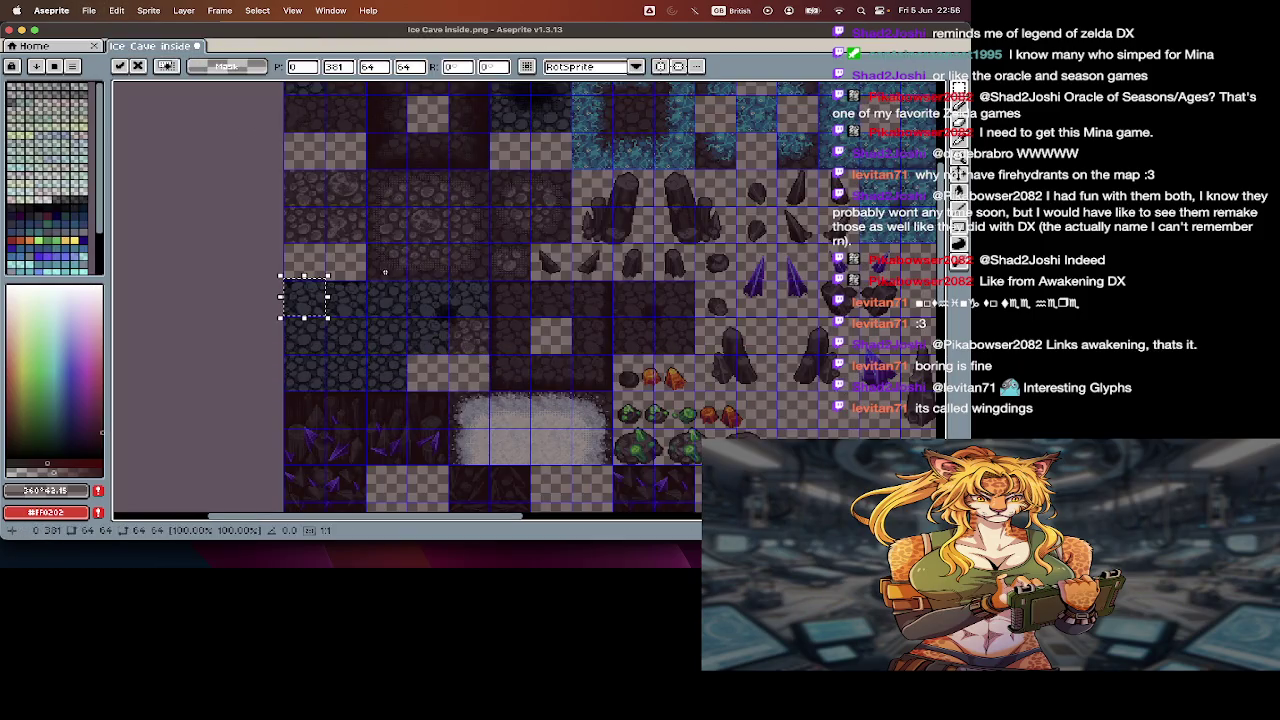
{"action": "mouse_move", "coordinate": [316, 295]}
{"action": "left_mouse_down"}
{"action": "mouse_move", "coordinate": [420, 340]}
{"action": "mouse_move", "coordinate": [468, 345]}
{"action": "left_mouse_up"}
{"action": "key", "text": "ctrl+o"}
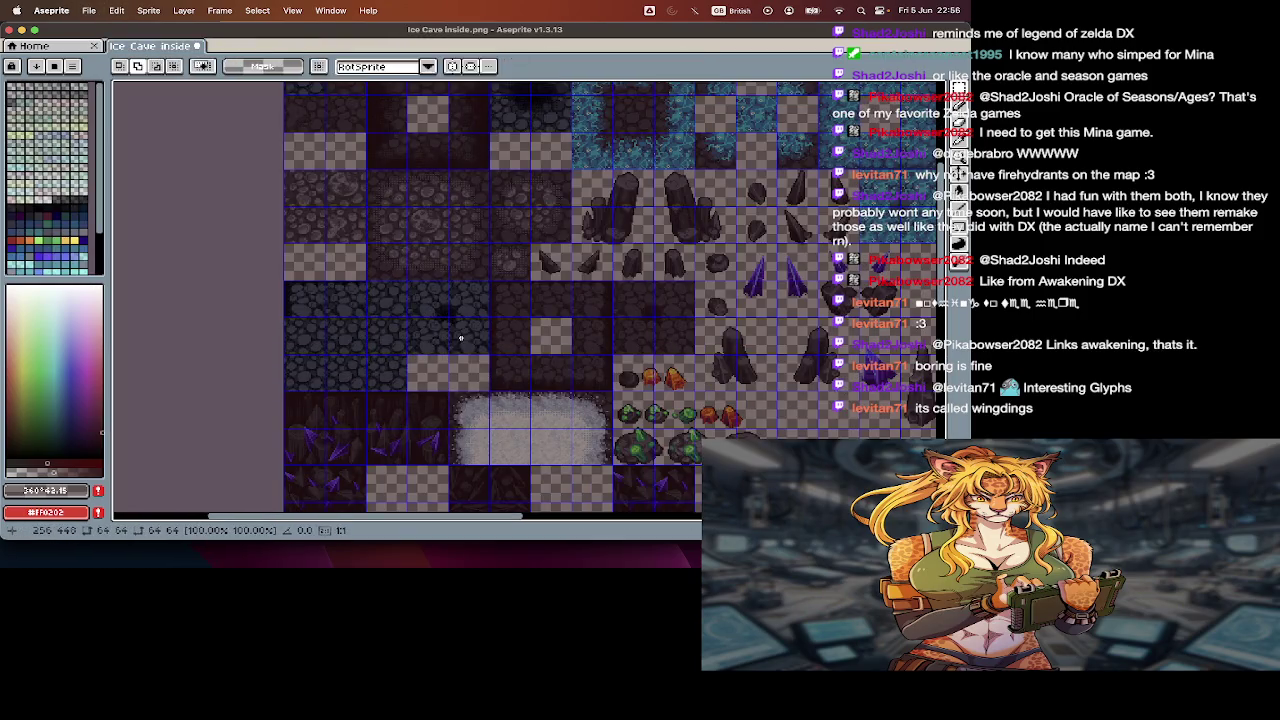
- Open elevatedLight1.png and paste its light cobble tile into the cobblestone block
{"action": "scroll", "coordinate": [449, 390], "scroll_direction": "down", "scroll_amount": 1}
{"action": "scroll", "coordinate": [449, 390], "scroll_direction": "down", "scroll_amount": 2}
{"action": "double_click", "coordinate": [444, 305]}
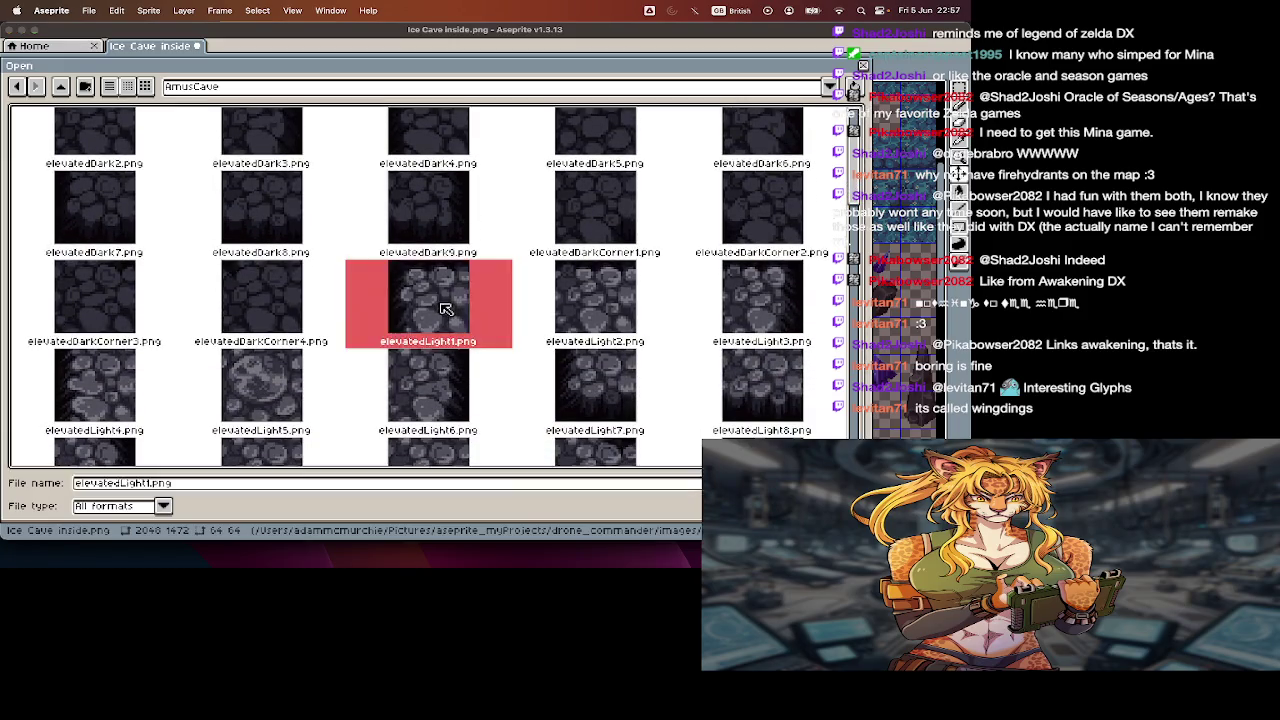
{"action": "left_click", "coordinate": [160, 47]}
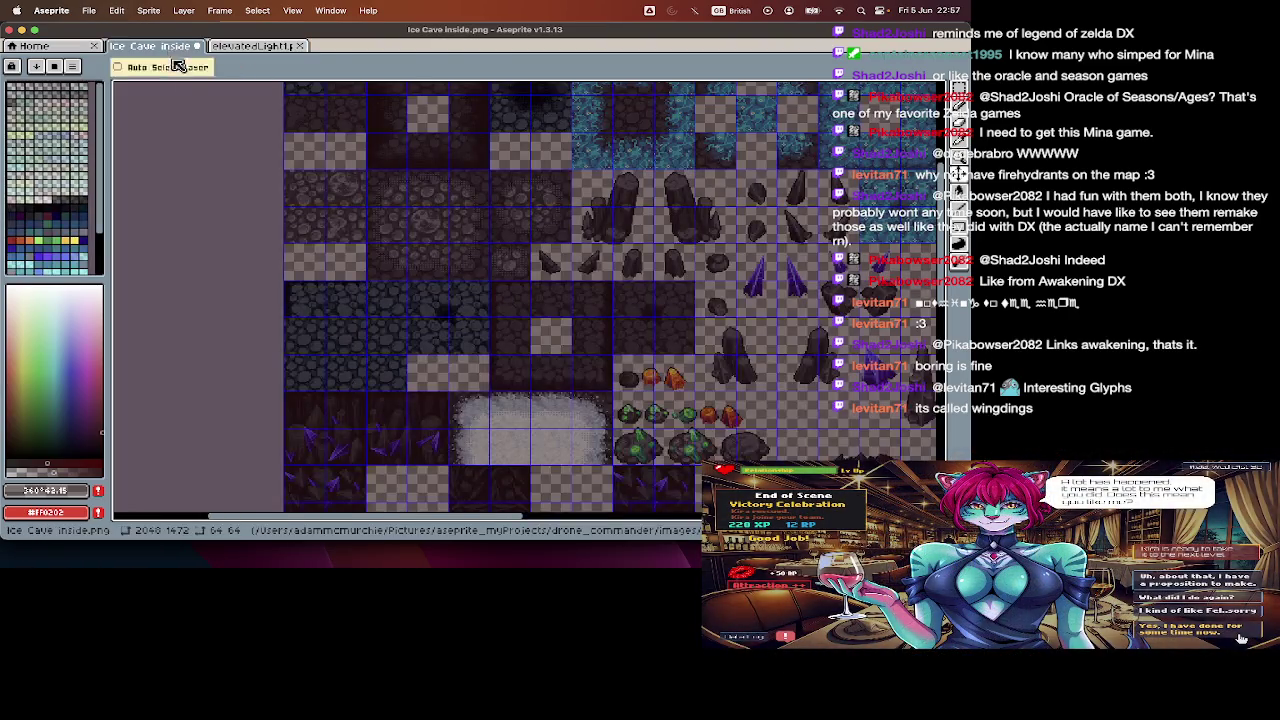
{"action": "scroll", "coordinate": [297, 299], "scroll_direction": "down", "scroll_amount": 2}
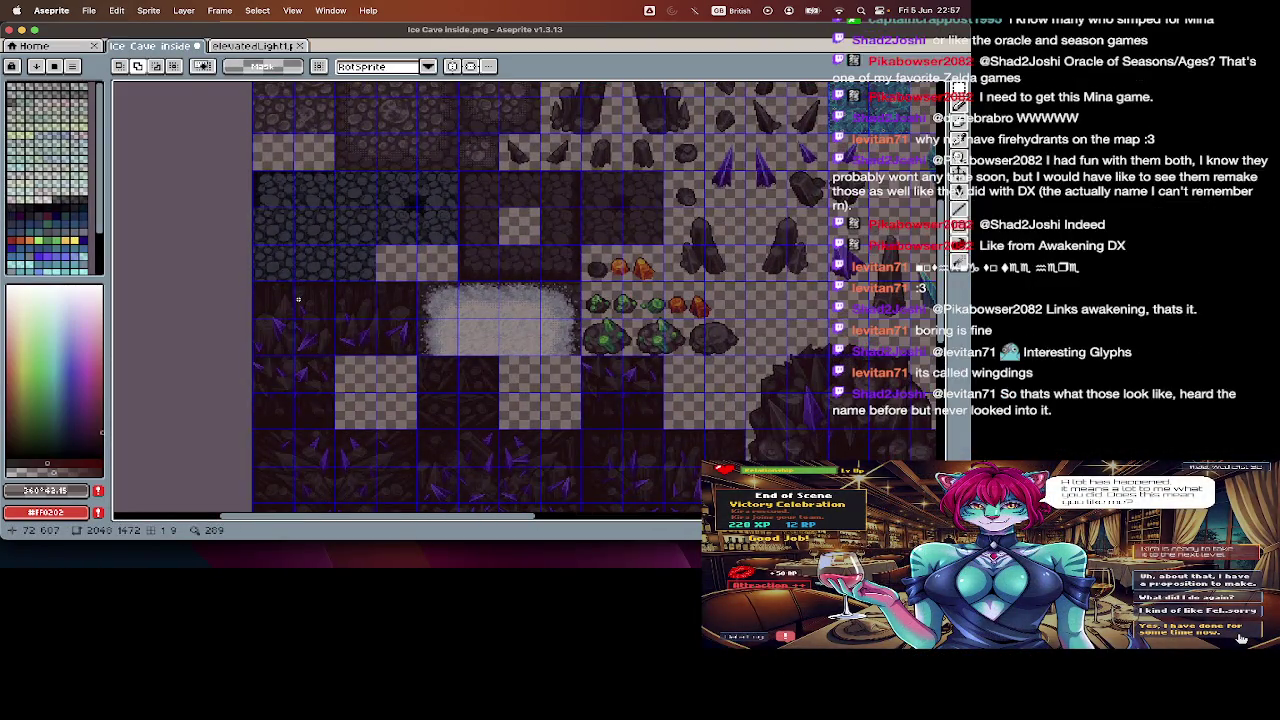
{"action": "scroll", "coordinate": [297, 299], "scroll_direction": "up", "scroll_amount": 2}
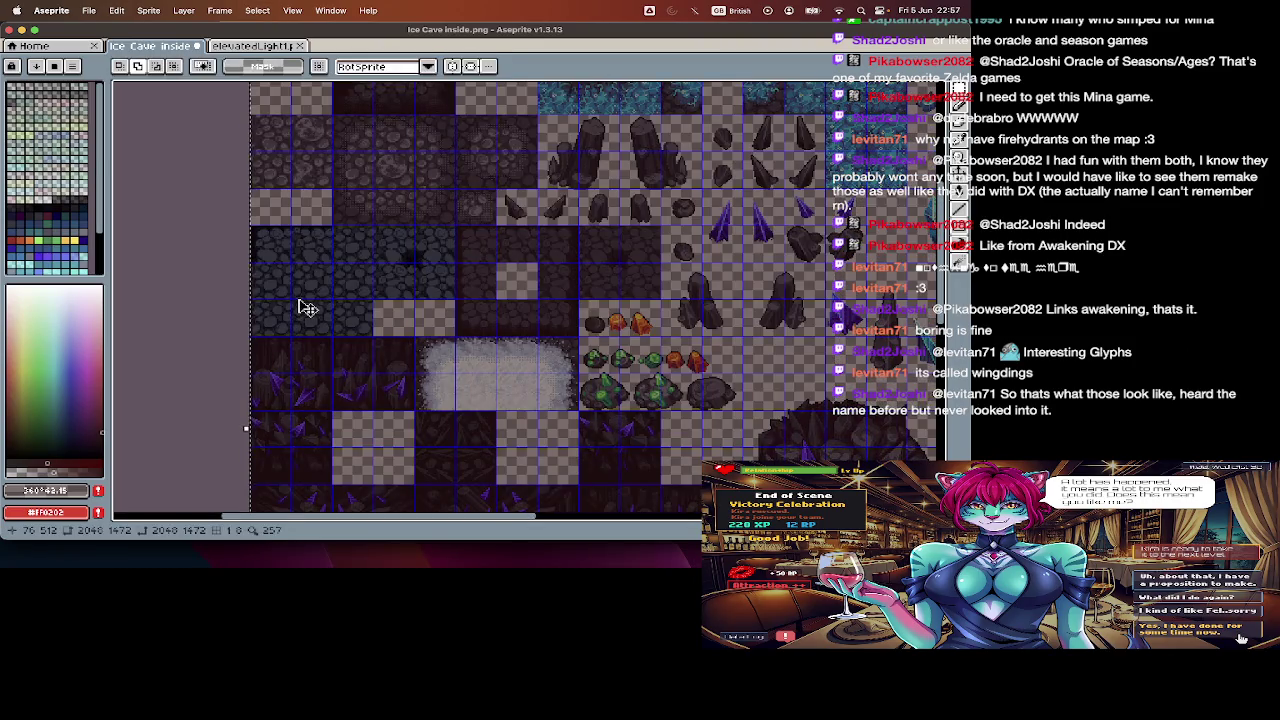
{"action": "key", "text": "super+v"}
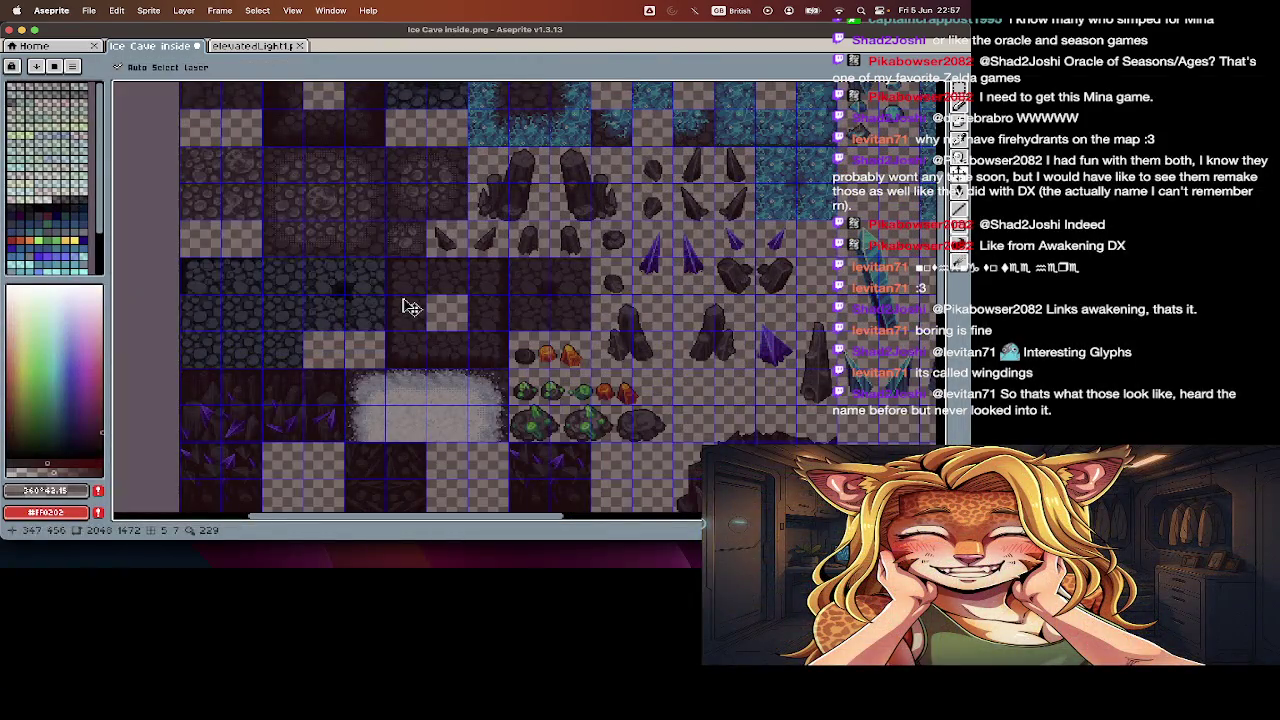
{"action": "mouse_move", "coordinate": [225, 313]}
{"action": "left_mouse_down"}
{"action": "mouse_move", "coordinate": [478, 314]}
{"action": "mouse_move", "coordinate": [438, 299]}
{"action": "left_mouse_up"}
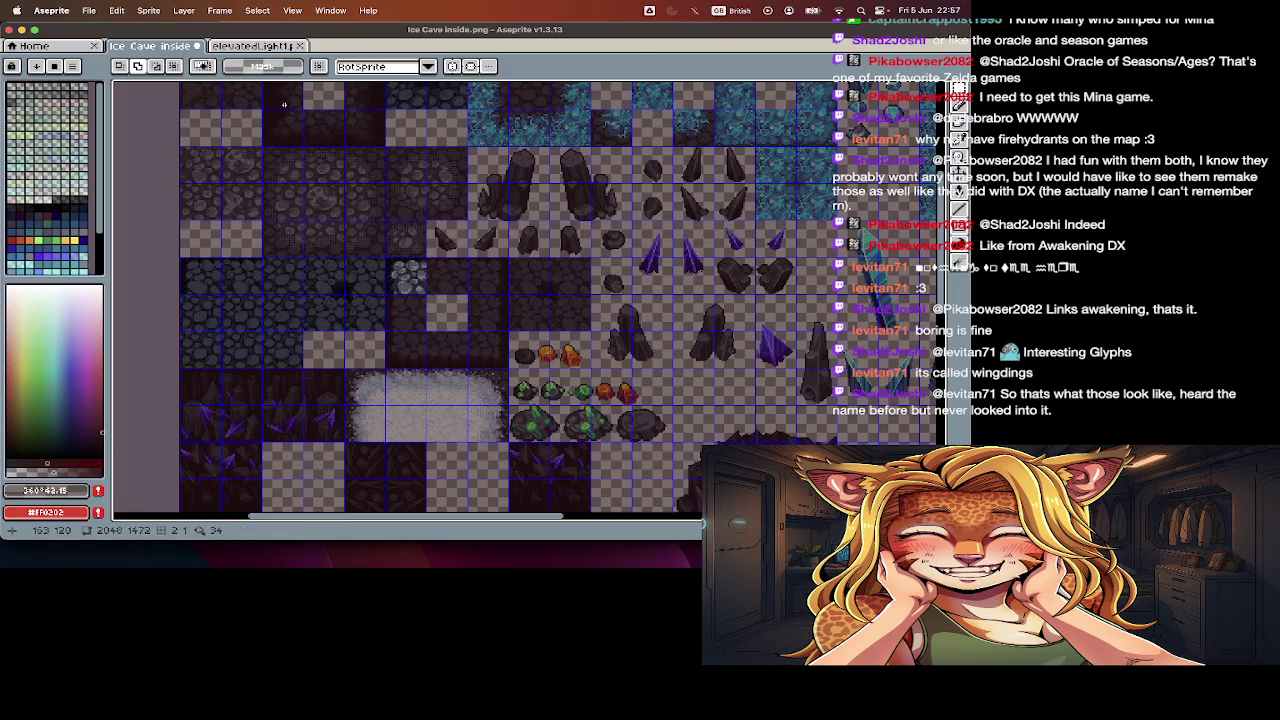
- Paste a second light cobble tile into its slot in the block and commit it
{"action": "left_click", "coordinate": [252, 46]}
{"action": "key", "text": "Return"}
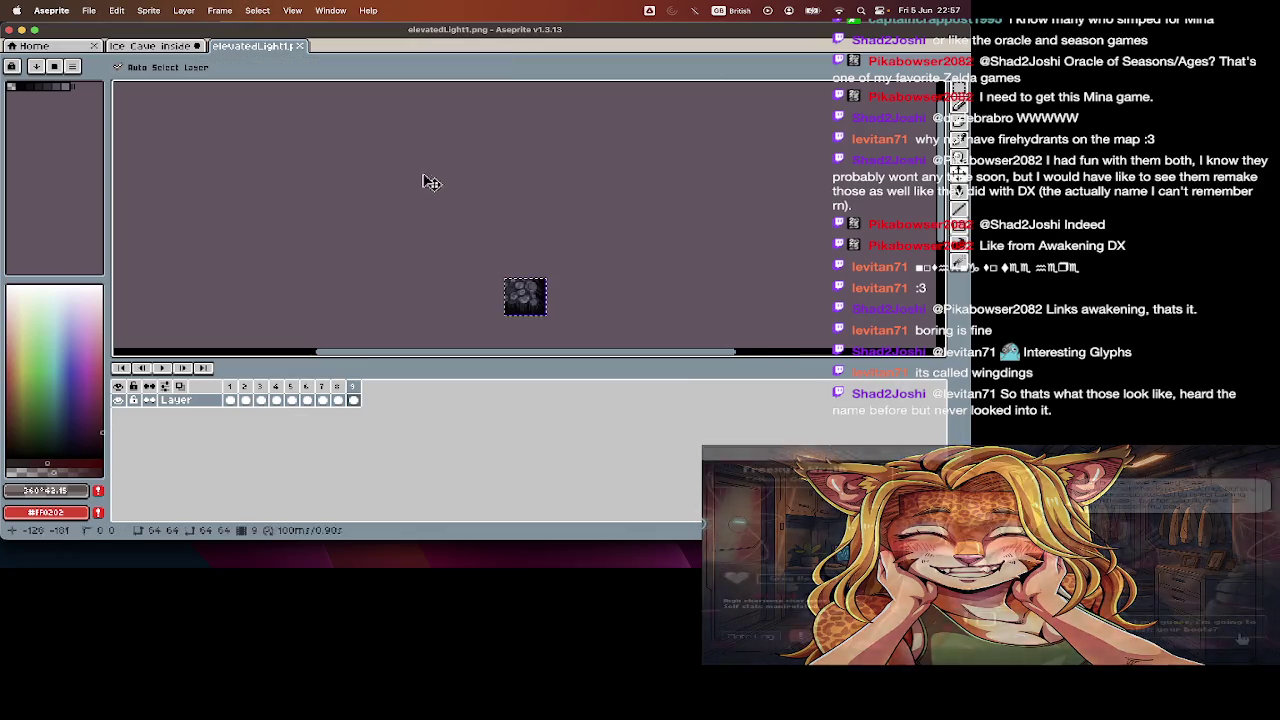
{"action": "left_click", "coordinate": [175, 46]}
{"action": "key", "text": "ctrl+v"}
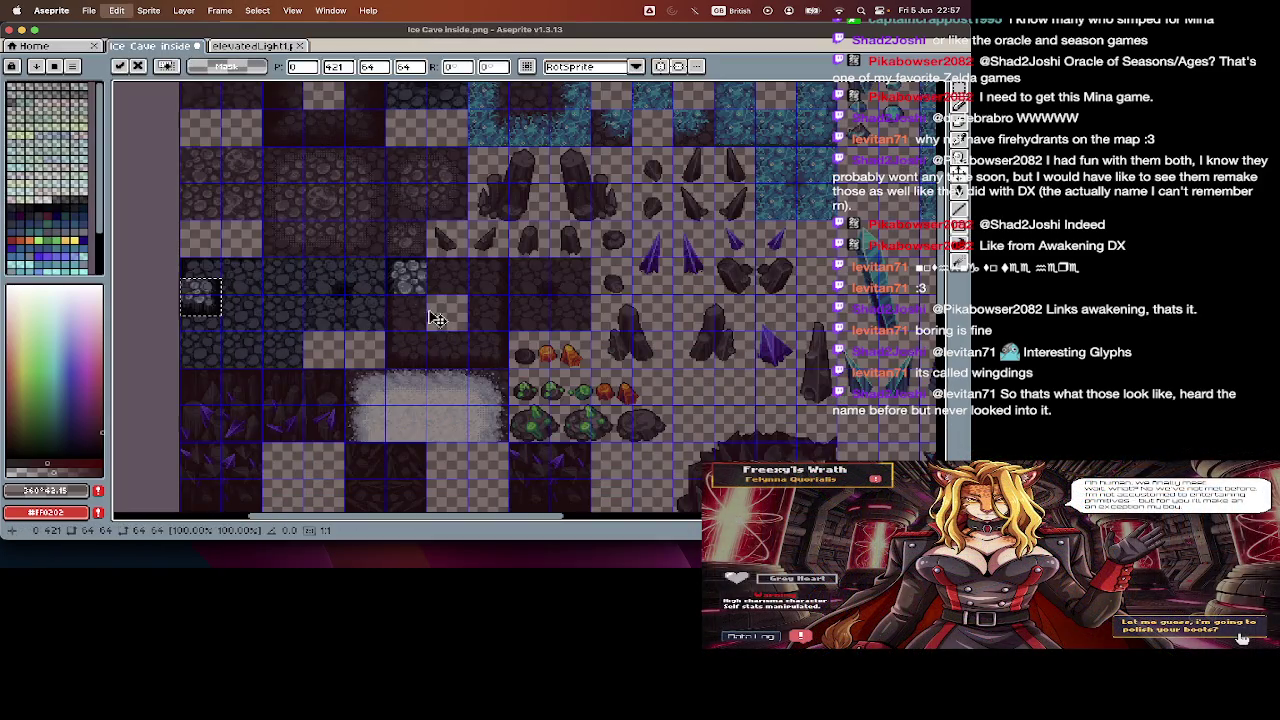
{"action": "left_click_drag", "start_coordinate": [220, 298], "coordinate": [503, 348]}
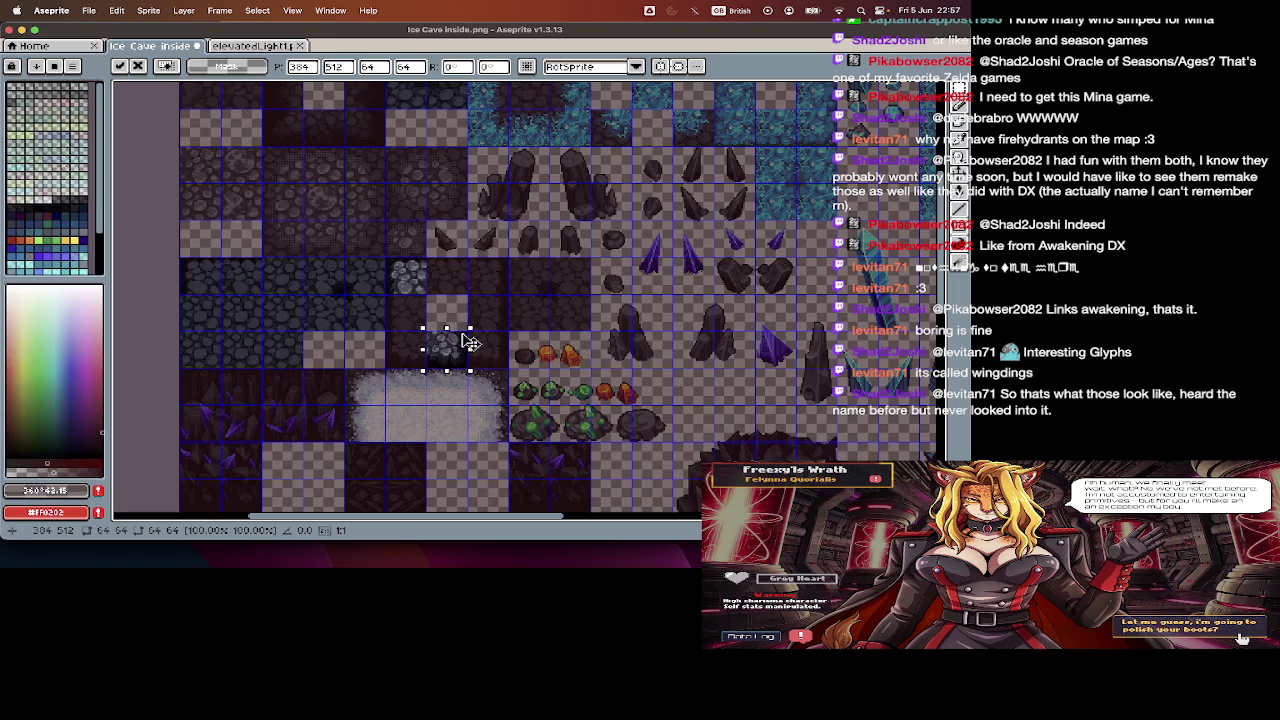
{"action": "key", "text": "Return"}
{"action": "key", "text": "Tab"}
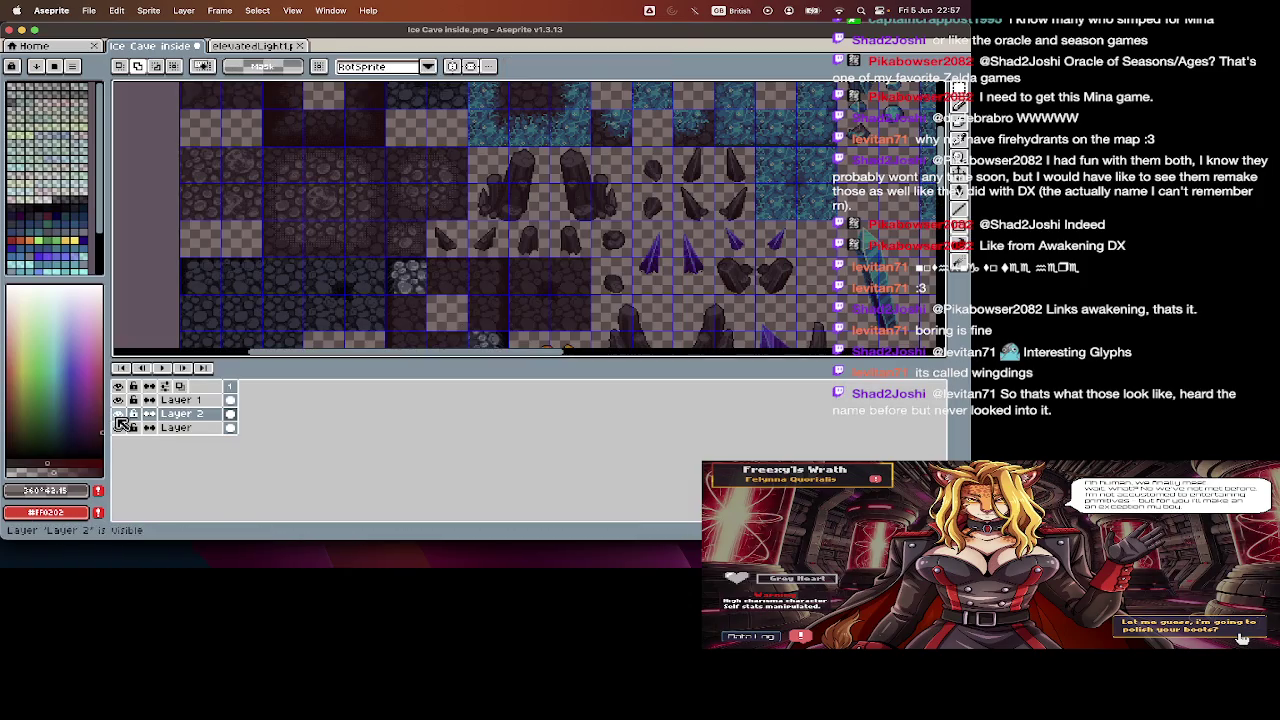
- Toggle Layer 2 visibility off and on to compare the cobble tiles
{"action": "left_click", "coordinate": [119, 414]}
{"action": "key", "text": "Tab"}
{"action": "key", "text": "Tab"}
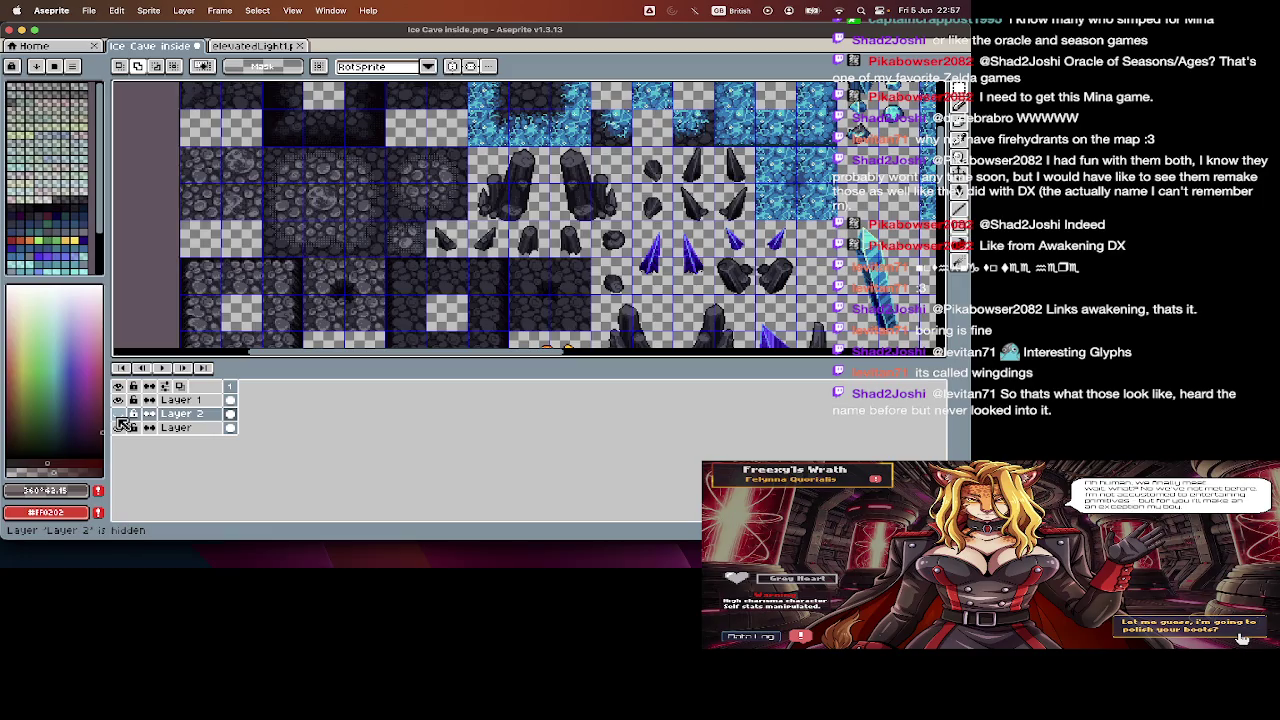
{"action": "key", "text": "Tab"}
{"action": "key", "text": "Tab"}
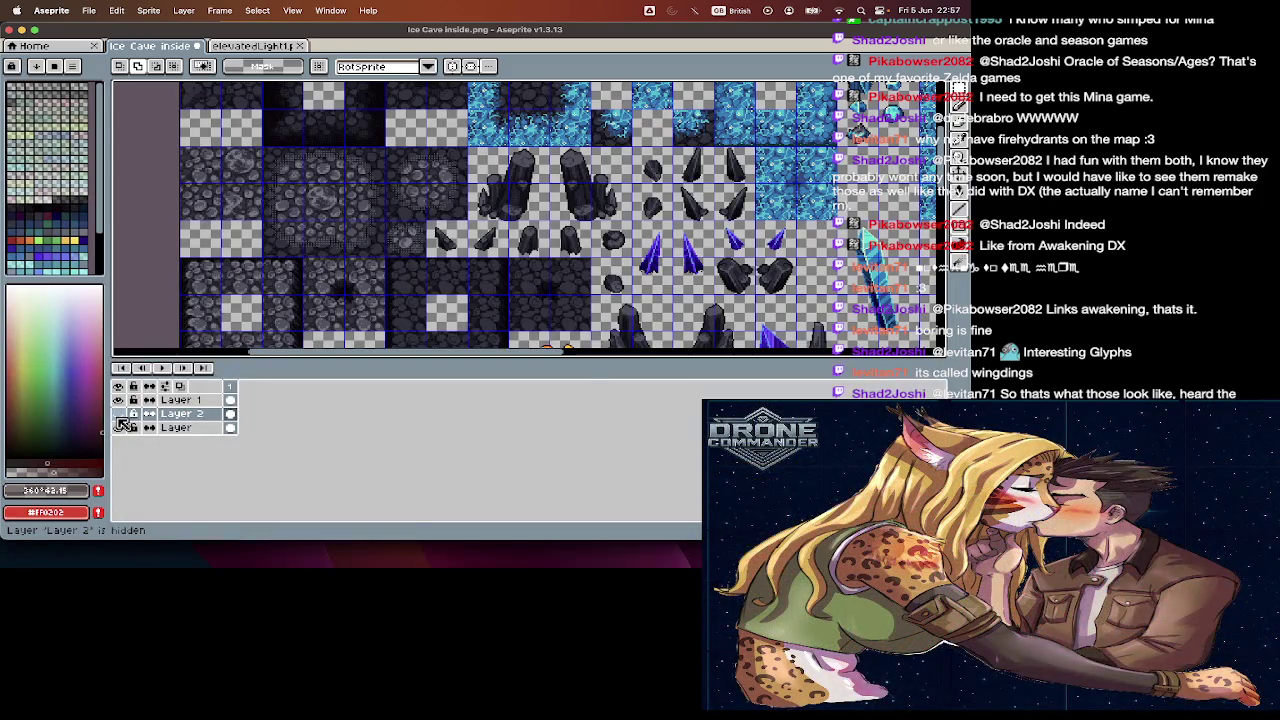
{"action": "left_click", "coordinate": [121, 414]}
{"action": "left_click", "coordinate": [121, 414]}
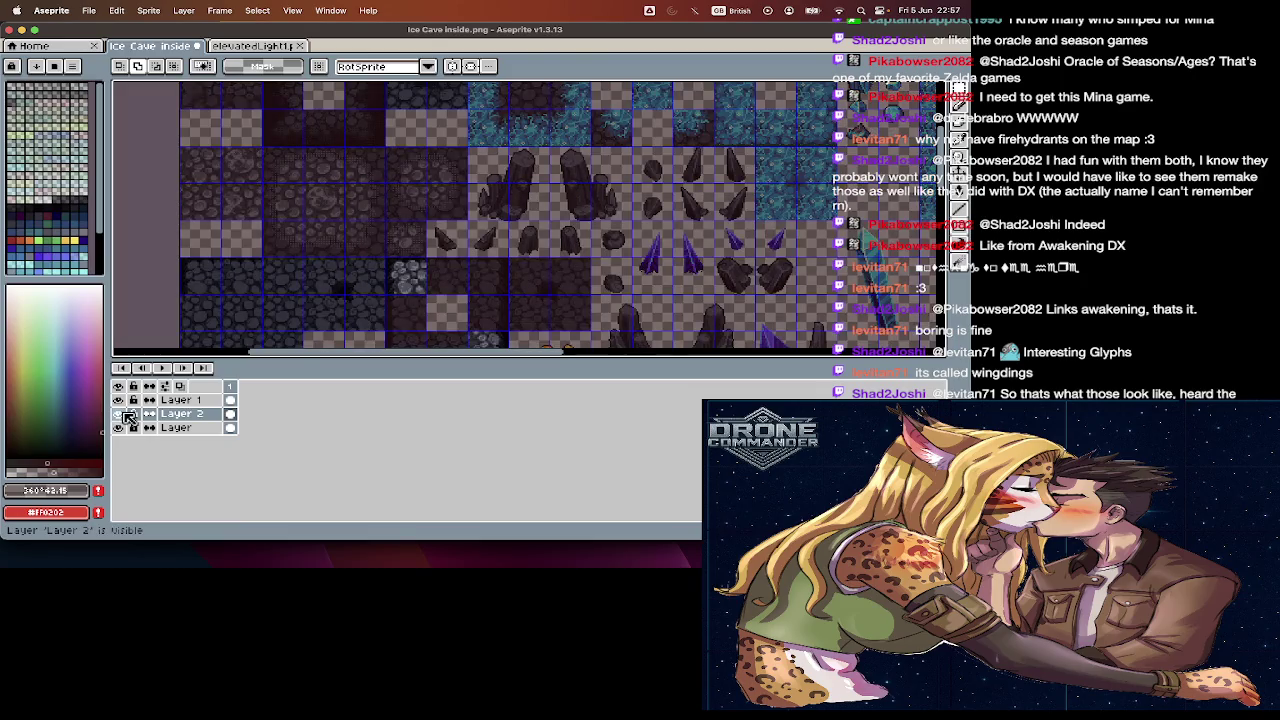
{"action": "key", "text": "Tab"}
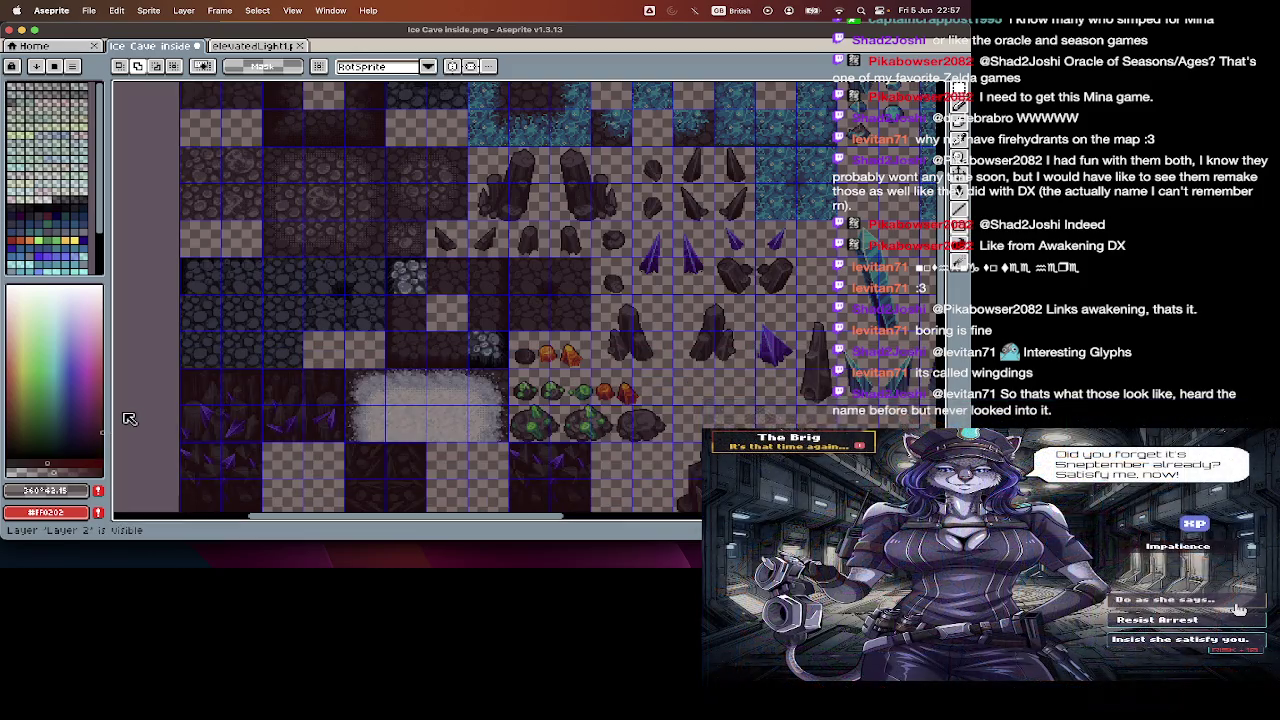
{"action": "key", "text": "Tab"}
- Hide Layer 2 once more for comparison, then leave it visible
{"action": "left_click", "coordinate": [121, 414]}
{"action": "key", "text": "Tab"}
{"action": "scroll", "coordinate": [139, 371], "scroll_direction": "down", "scroll_amount": 2}
{"action": "scroll", "coordinate": [147, 357], "scroll_direction": "left", "scroll_amount": 2}
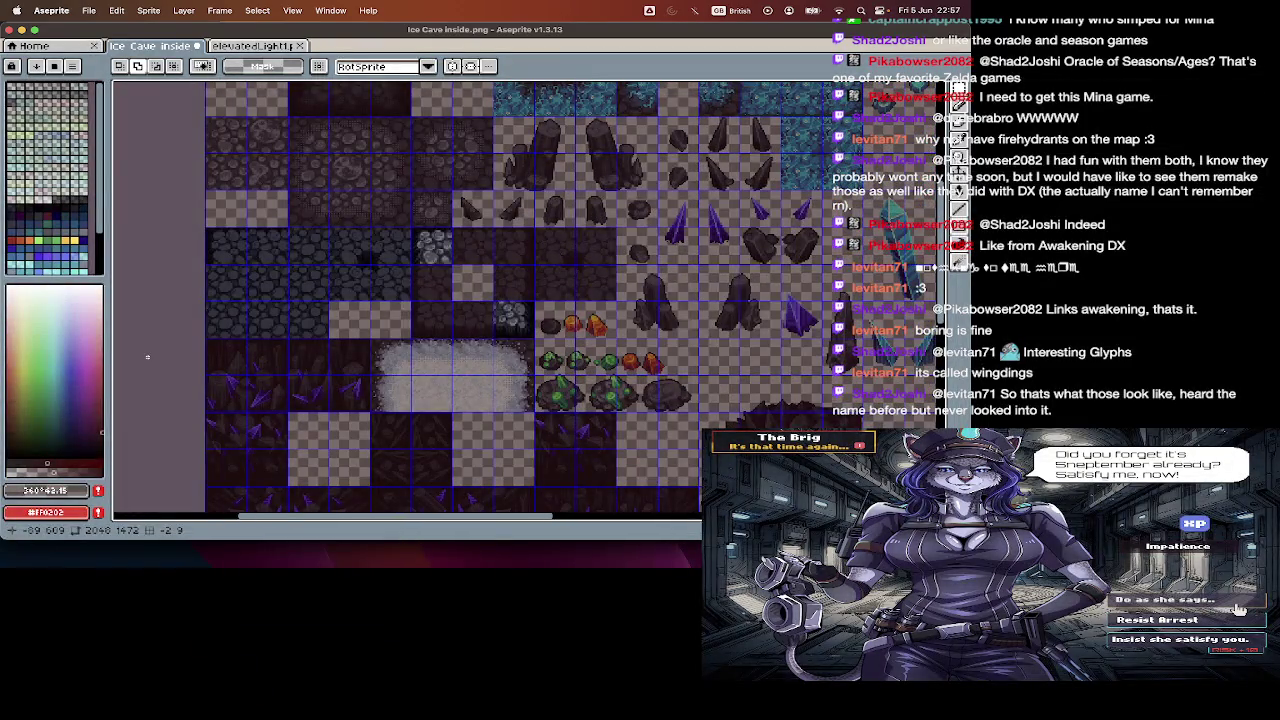
{"action": "key", "text": "Tab"}
{"action": "left_click", "coordinate": [121, 414]}
{"action": "key", "text": "Tab"}
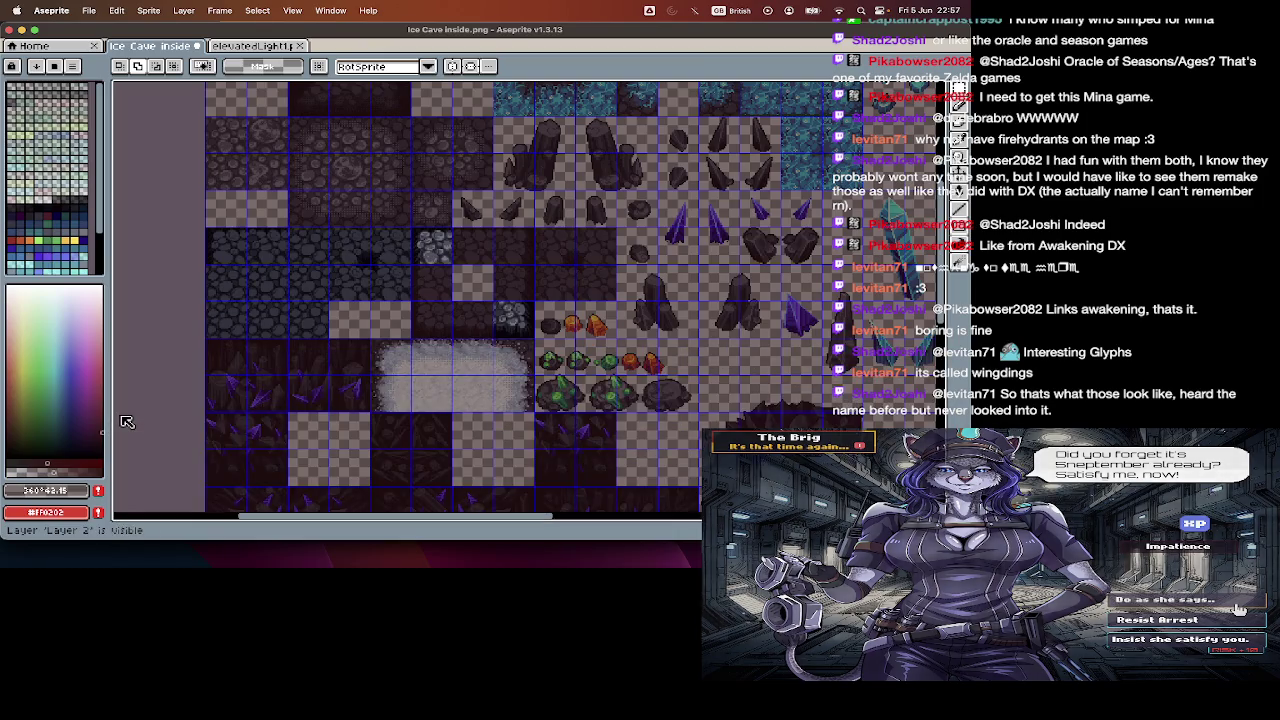
- Select the light cobblestone tile, copy it, and paste a duplicate
{"action": "left_click_drag", "start_coordinate": [430, 252], "coordinate": [440, 257]}
{"action": "key", "text": "ctrl"}
{"action": "key", "text": "ctrl+v"}
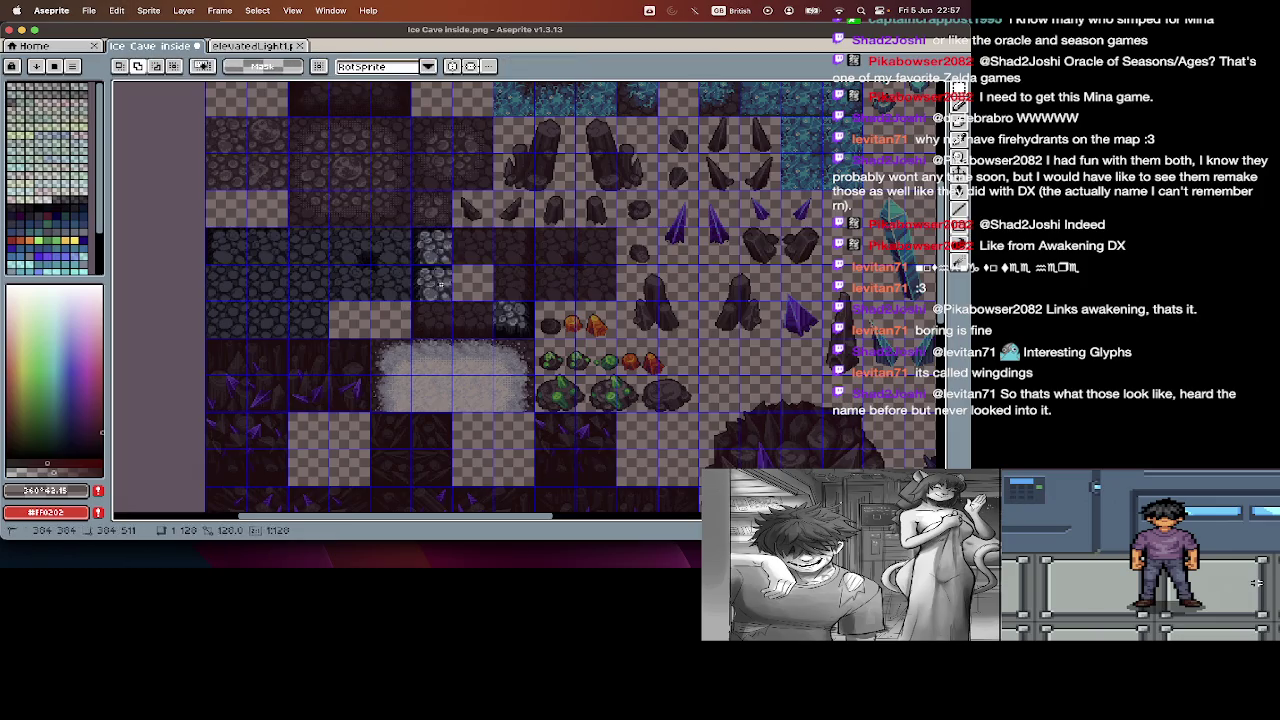
- Commit the cobblestone copy and add two more copies in the neighbouring columns
{"action": "key", "text": "Return"}
{"action": "mouse_move", "coordinate": [429, 277]}
{"action": "left_mouse_down"}
{"action": "mouse_move", "coordinate": [515, 275]}
{"action": "mouse_move", "coordinate": [452, 302]}
{"action": "left_mouse_up"}
{"action": "key", "text": "ctrl+v"}
{"action": "key", "text": "Return"}
{"action": "key", "text": "ctrl+v"}
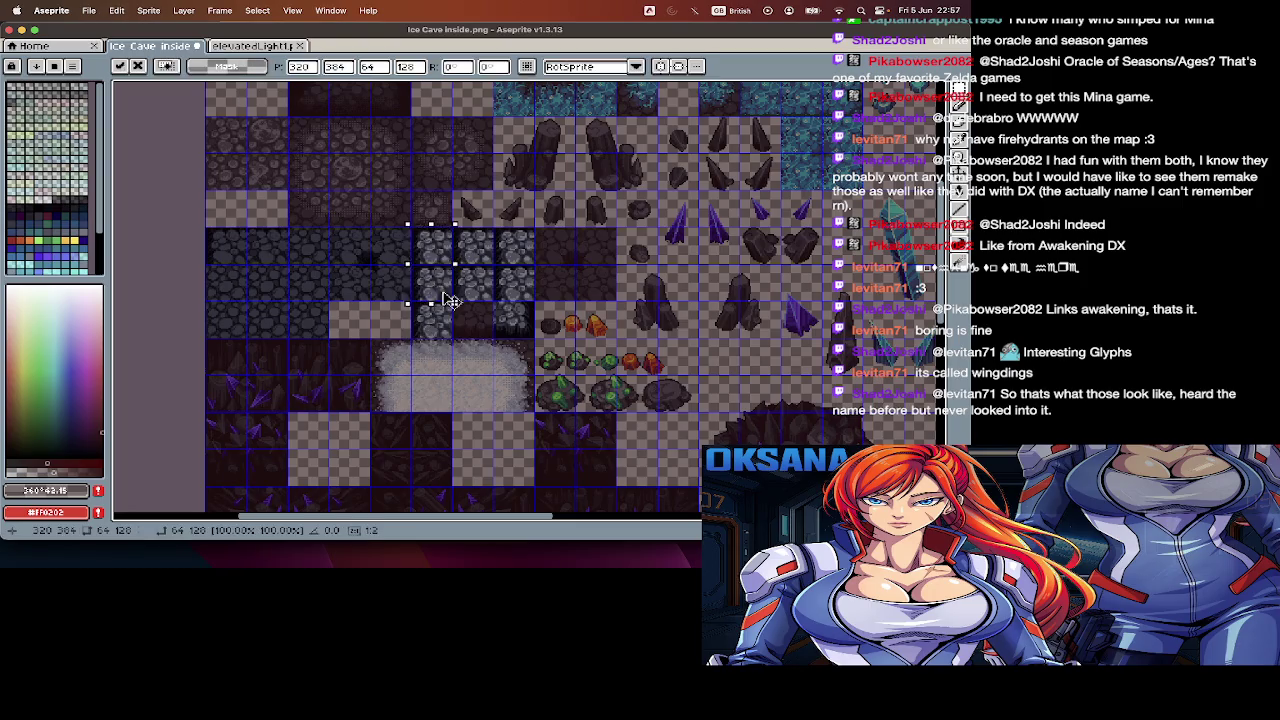
{"action": "key", "text": "Return"}
- Scroll around the filled cobble block, then bring up elevatedLight1.png
{"action": "scroll", "coordinate": [460, 315], "scroll_direction": "right", "scroll_amount": 3}
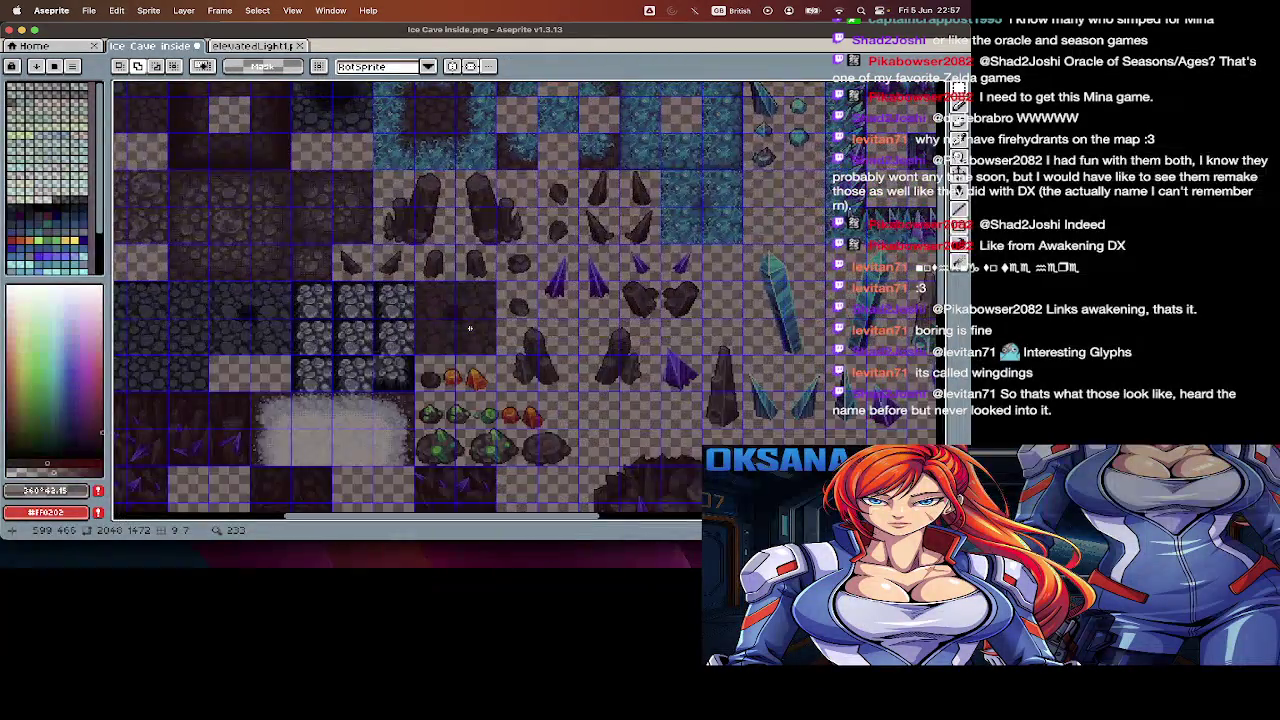
{"action": "scroll", "coordinate": [469, 328], "scroll_direction": "down", "scroll_amount": 3}
{"action": "scroll", "coordinate": [469, 328], "scroll_direction": "left", "scroll_amount": 3}
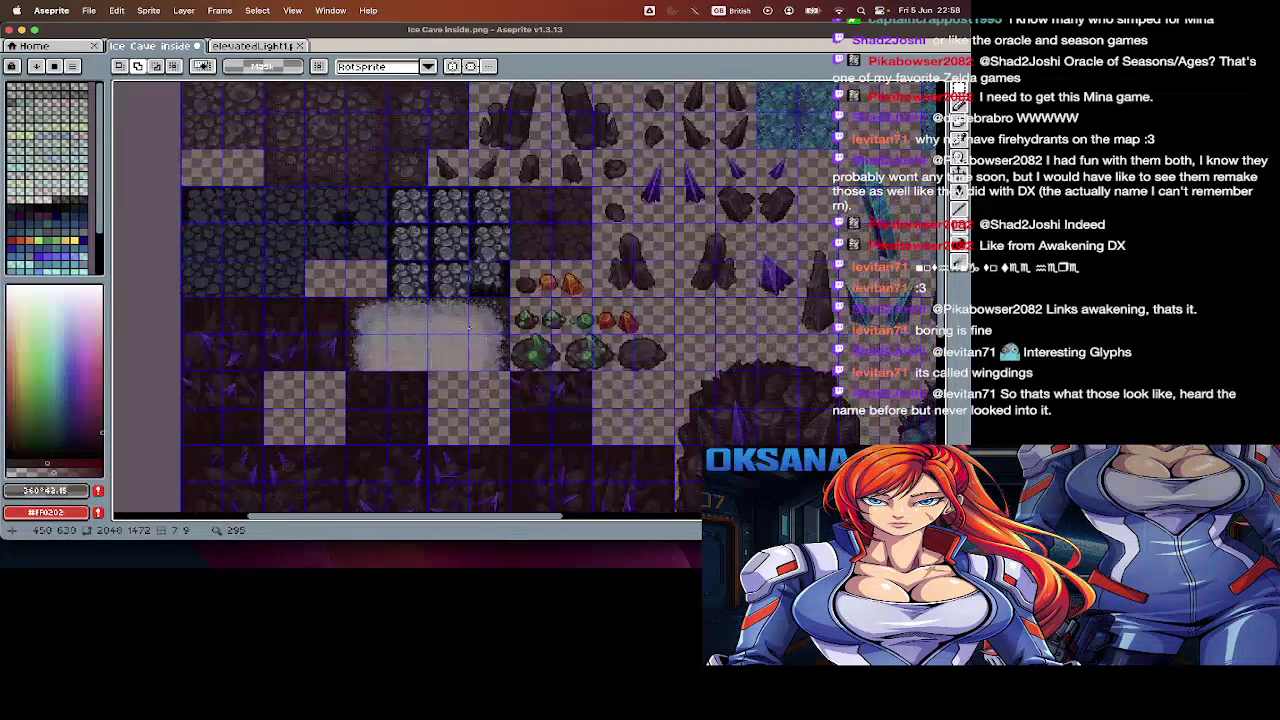
{"action": "scroll", "coordinate": [469, 327], "scroll_direction": "down", "scroll_amount": 2}
{"action": "scroll", "coordinate": [365, 321], "scroll_direction": "up", "scroll_amount": 2}
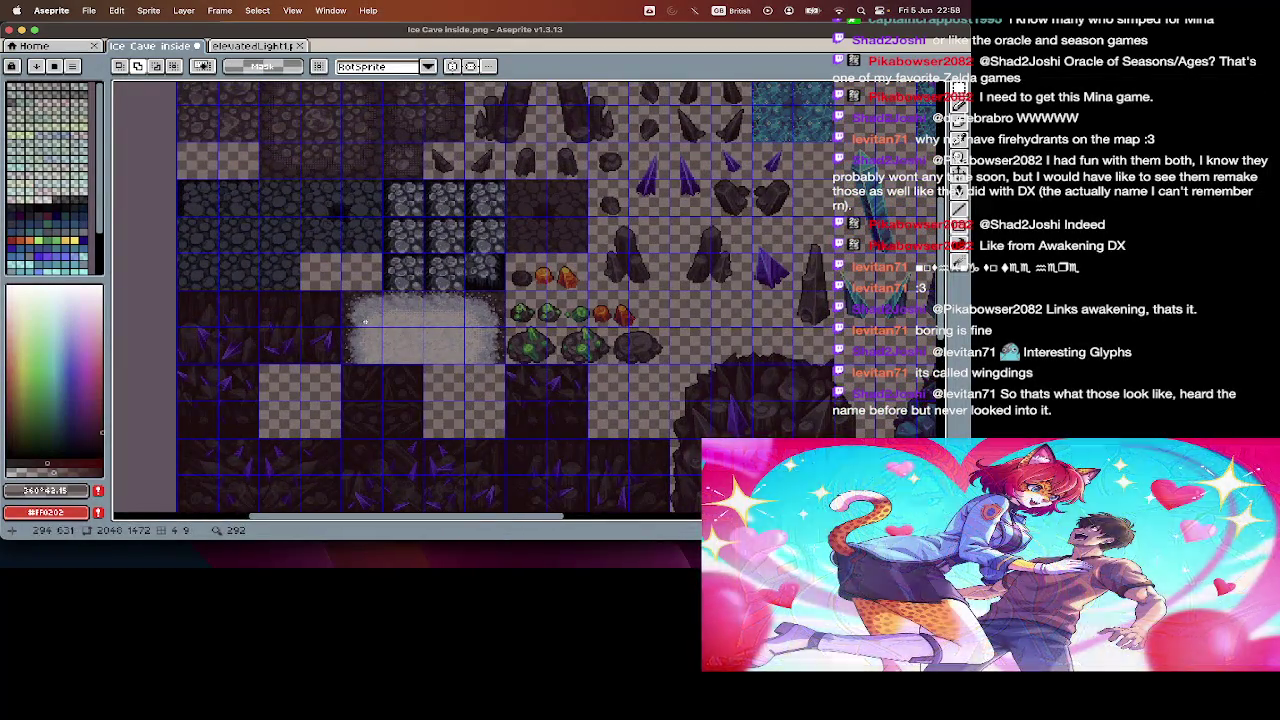
{"action": "scroll", "coordinate": [365, 321], "scroll_direction": "up", "scroll_amount": 2}
{"action": "scroll", "coordinate": [368, 320], "scroll_direction": "up", "scroll_amount": 2}
{"action": "scroll", "coordinate": [371, 318], "scroll_direction": "up", "scroll_amount": 2}
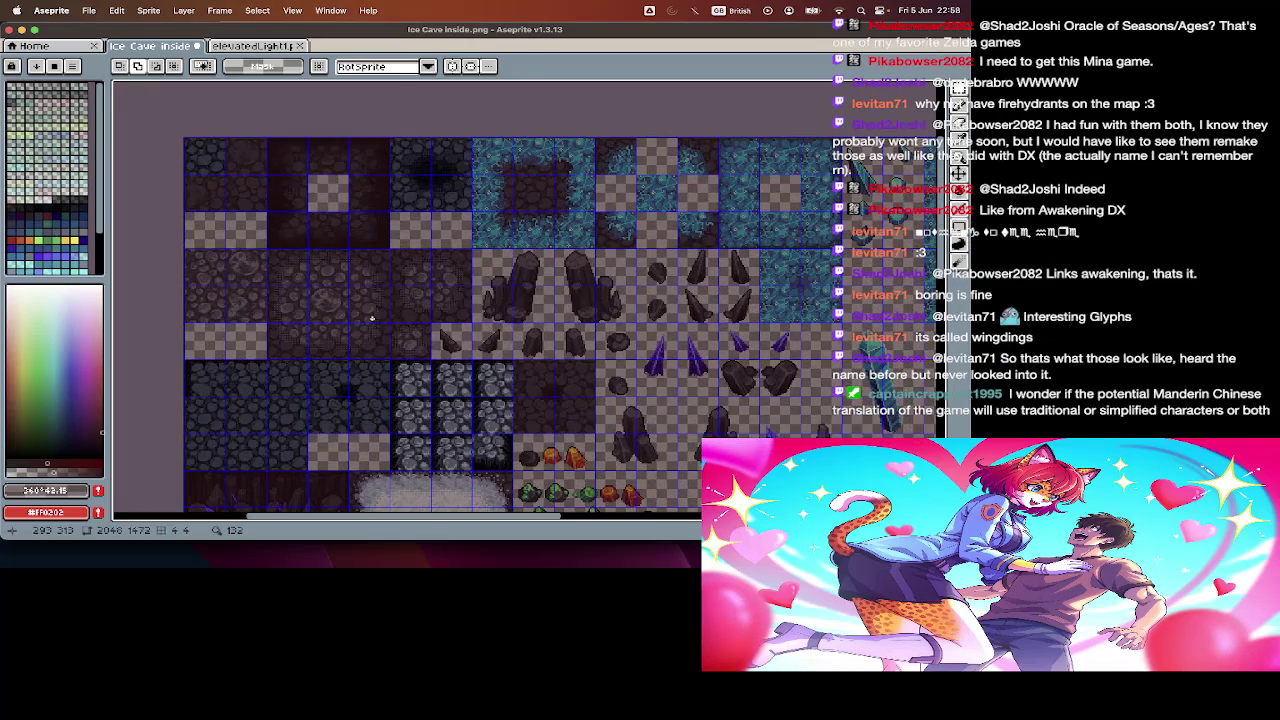
{"action": "left_click", "coordinate": [264, 52]}
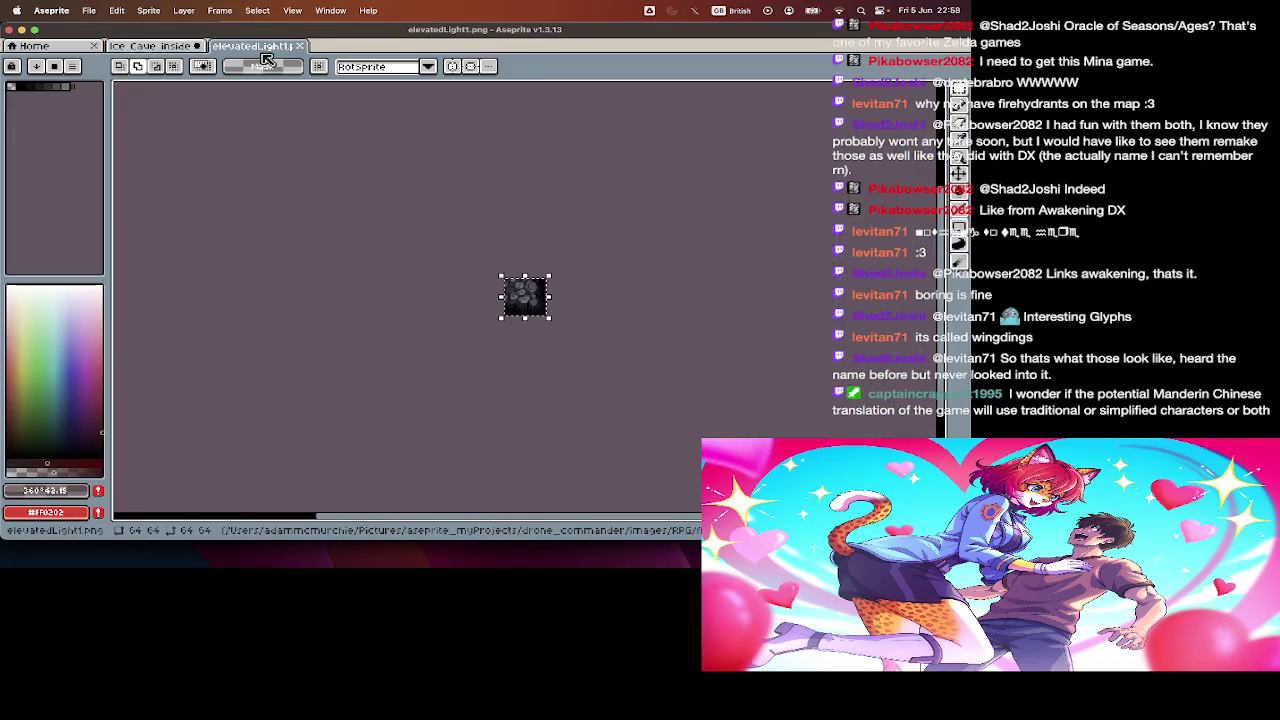
{"action": "key", "text": "super+w"}
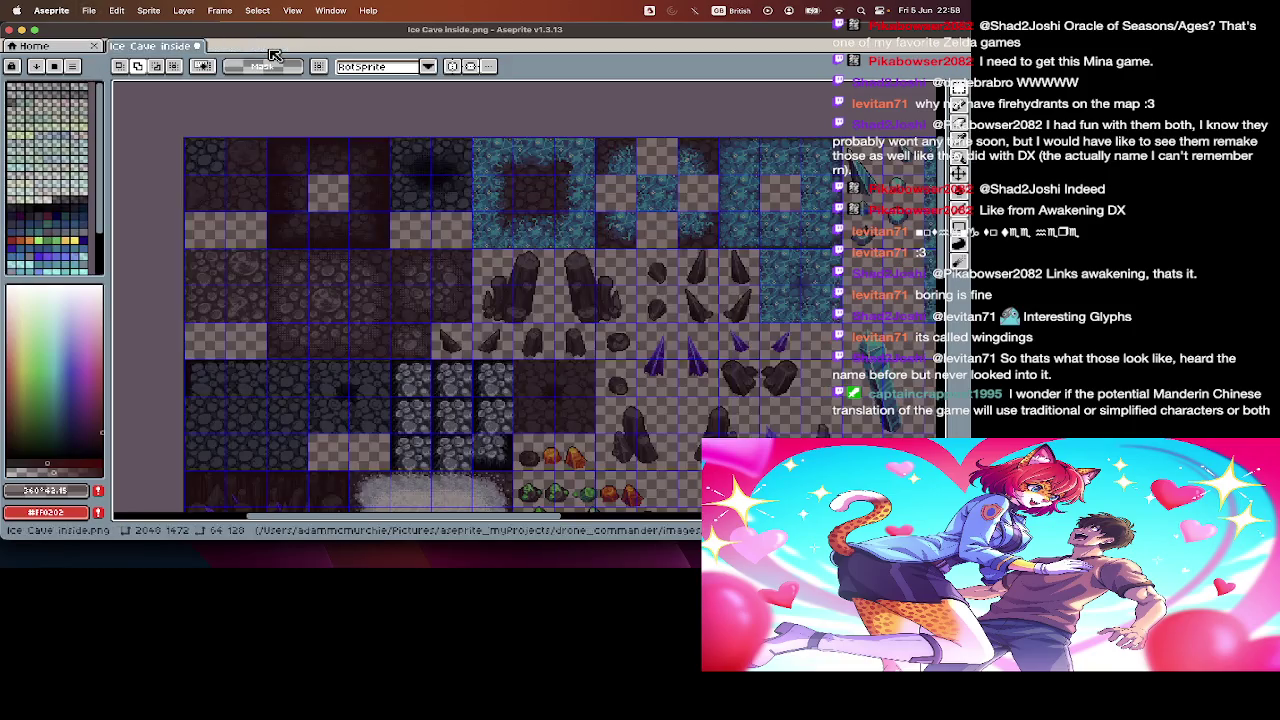
{"action": "key", "text": "super+o"}
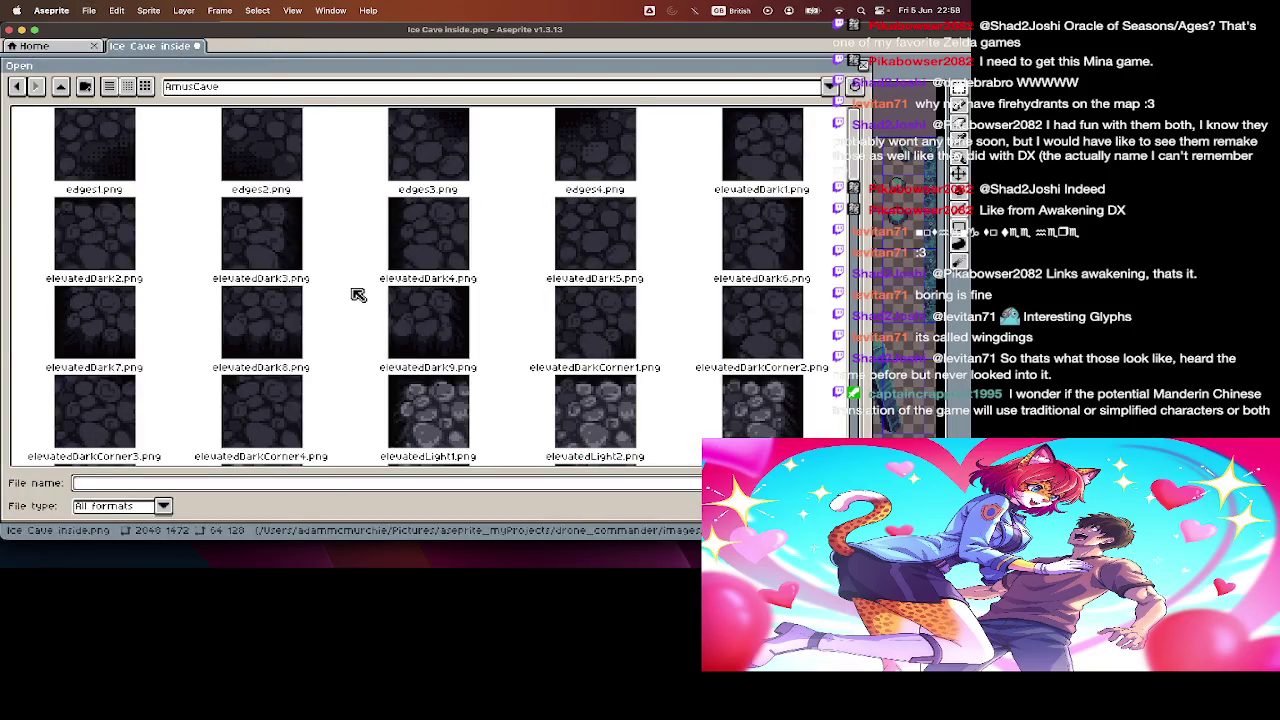
{"action": "scroll", "coordinate": [358, 295], "scroll_direction": "down", "scroll_amount": 3}
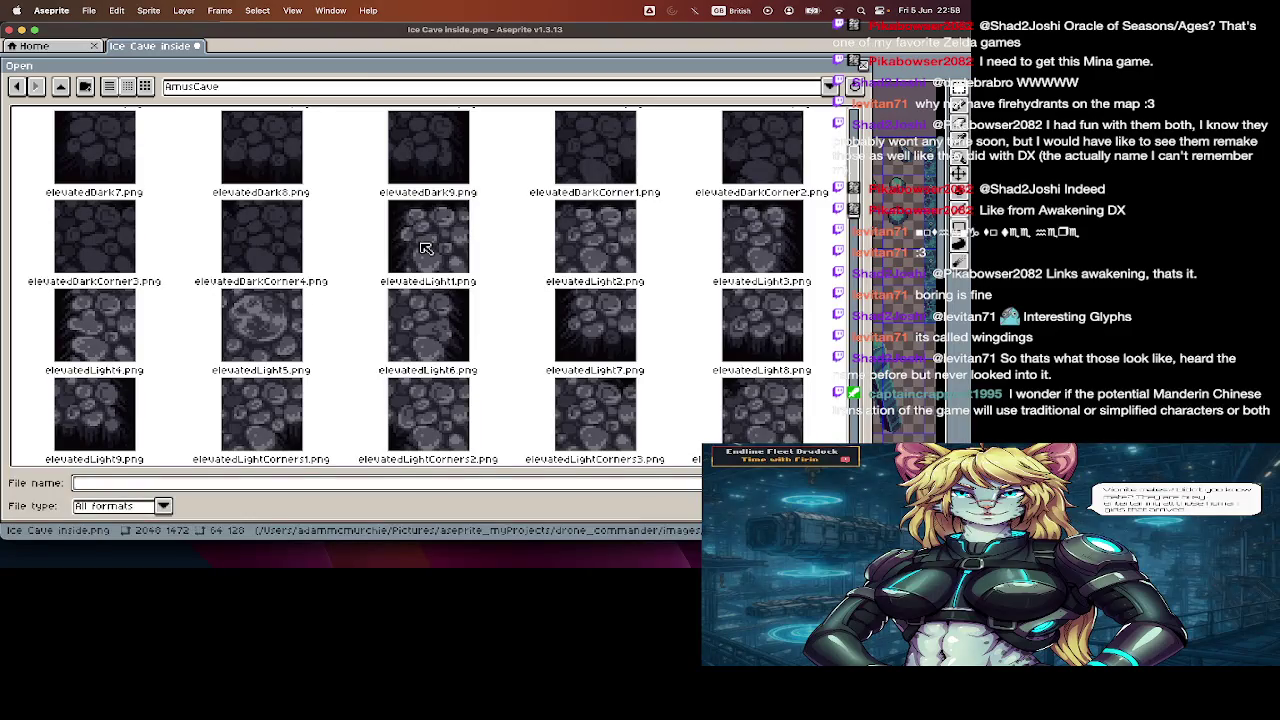
{"action": "scroll", "coordinate": [425, 248], "scroll_direction": "down", "scroll_amount": 2}
{"action": "scroll", "coordinate": [425, 248], "scroll_direction": "down", "scroll_amount": 2}
{"action": "scroll", "coordinate": [425, 248], "scroll_direction": "down", "scroll_amount": 2}
{"action": "scroll", "coordinate": [425, 248], "scroll_direction": "down", "scroll_amount": 2}
{"action": "scroll", "coordinate": [425, 248], "scroll_direction": "down", "scroll_amount": 2}
{"action": "scroll", "coordinate": [425, 248], "scroll_direction": "down", "scroll_amount": 2}
{"action": "scroll", "coordinate": [425, 248], "scroll_direction": "down", "scroll_amount": 2}
{"action": "scroll", "coordinate": [425, 248], "scroll_direction": "down", "scroll_amount": 2}
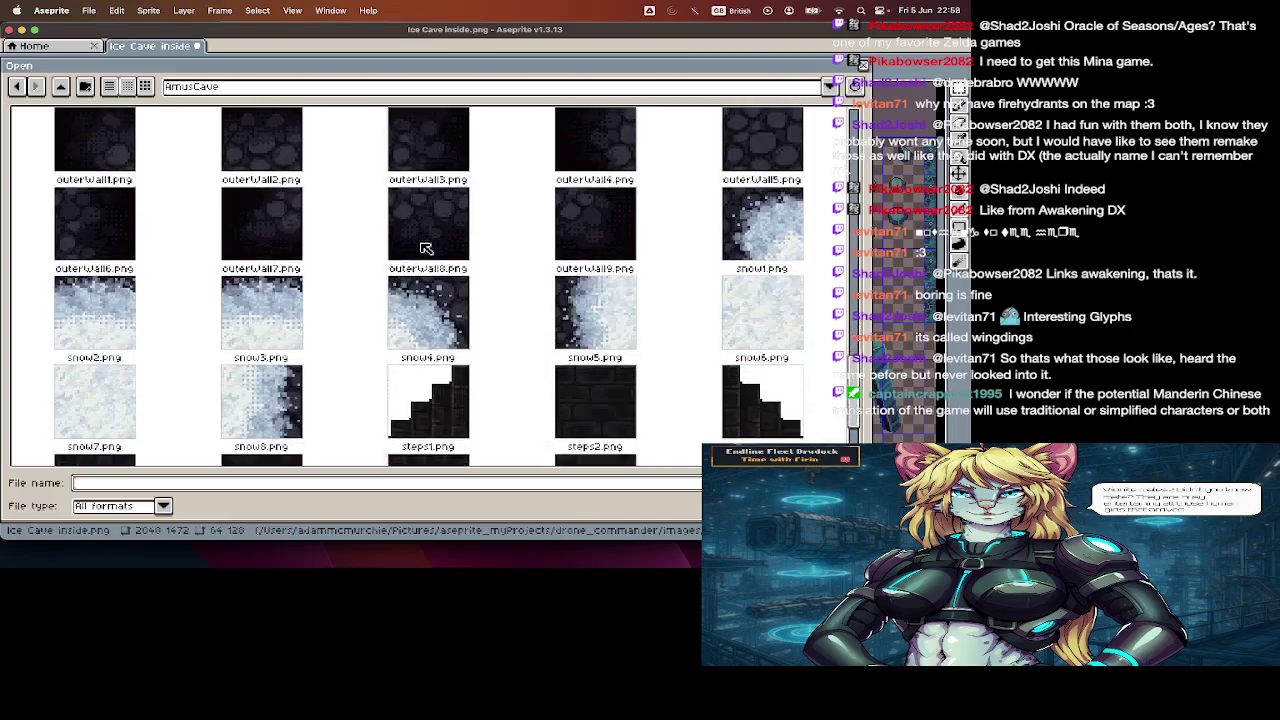
{"action": "scroll", "coordinate": [425, 248], "scroll_direction": "down", "scroll_amount": 3}
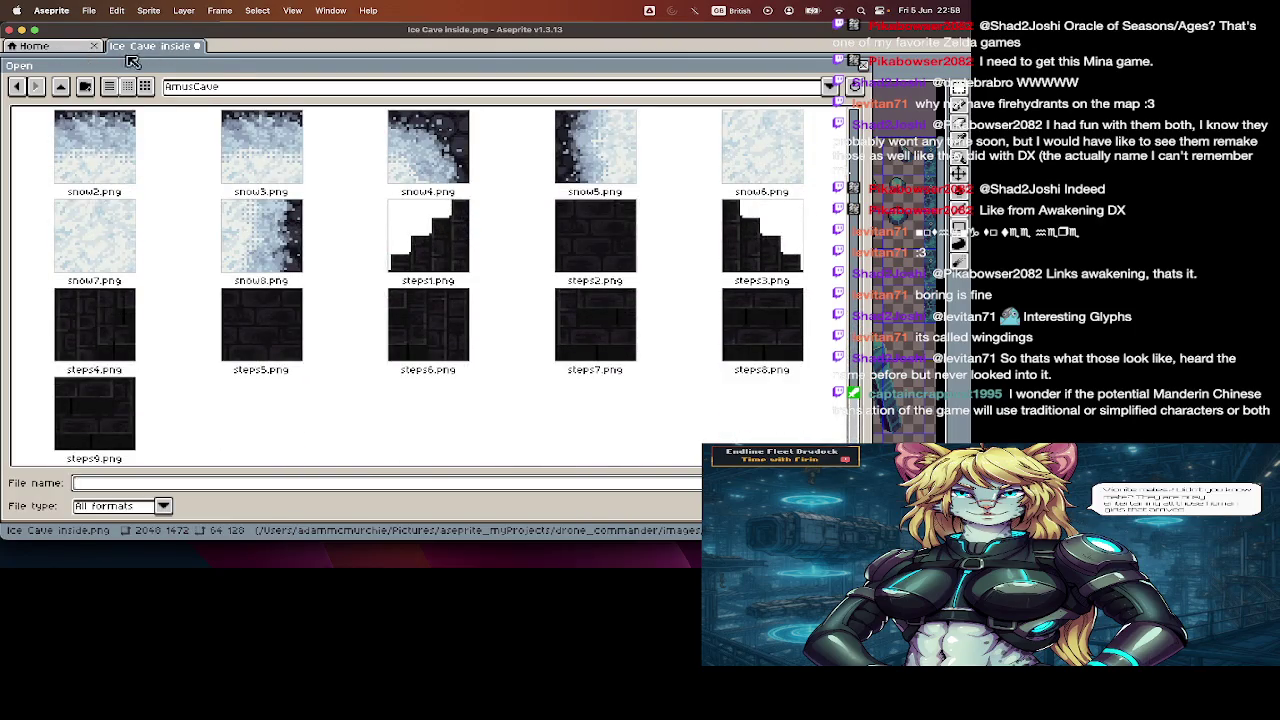
{"action": "key", "text": "Escape"}
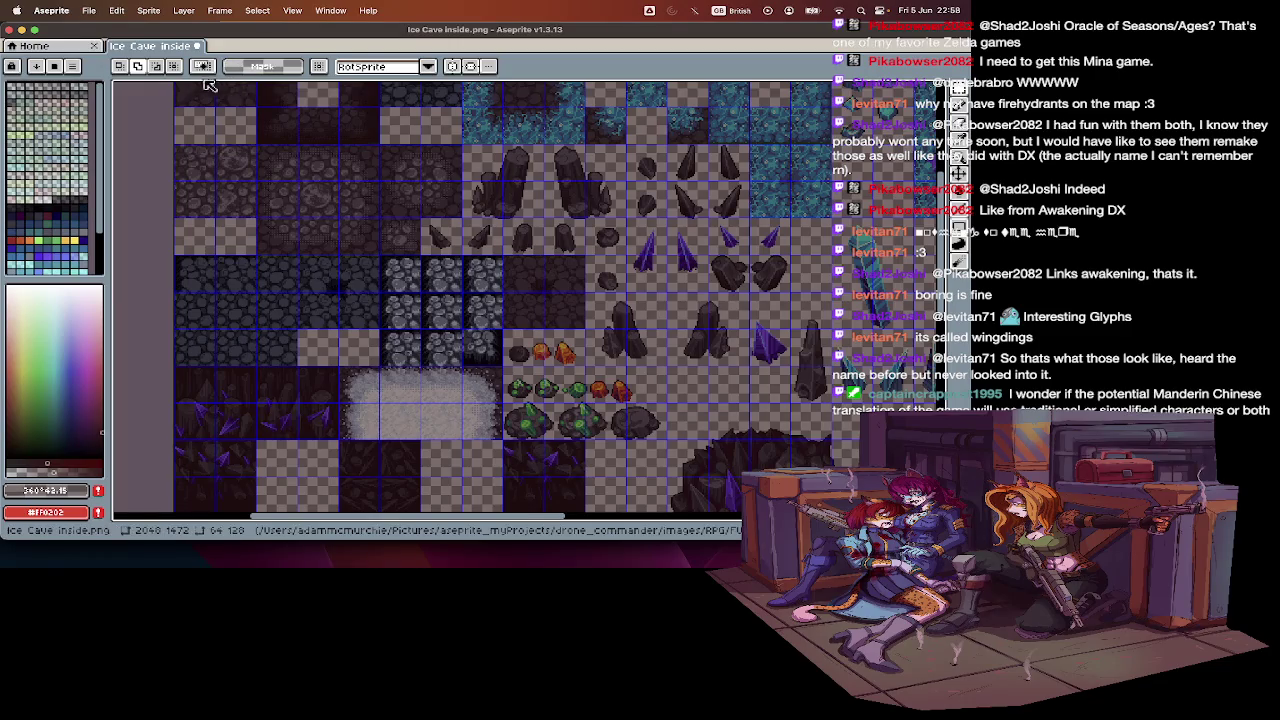
{"action": "key", "text": "super+o"}
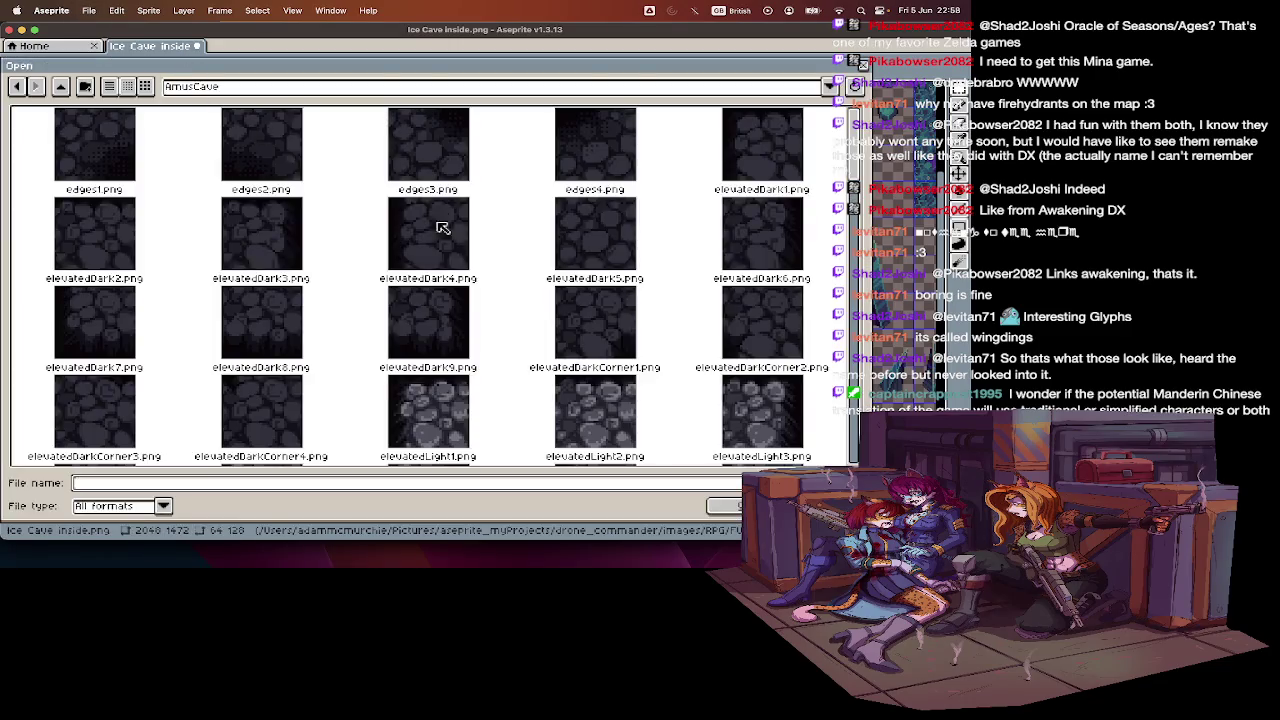
{"action": "scroll", "coordinate": [443, 228], "scroll_direction": "down", "scroll_amount": 5}
{"action": "double_click", "coordinate": [450, 248]}
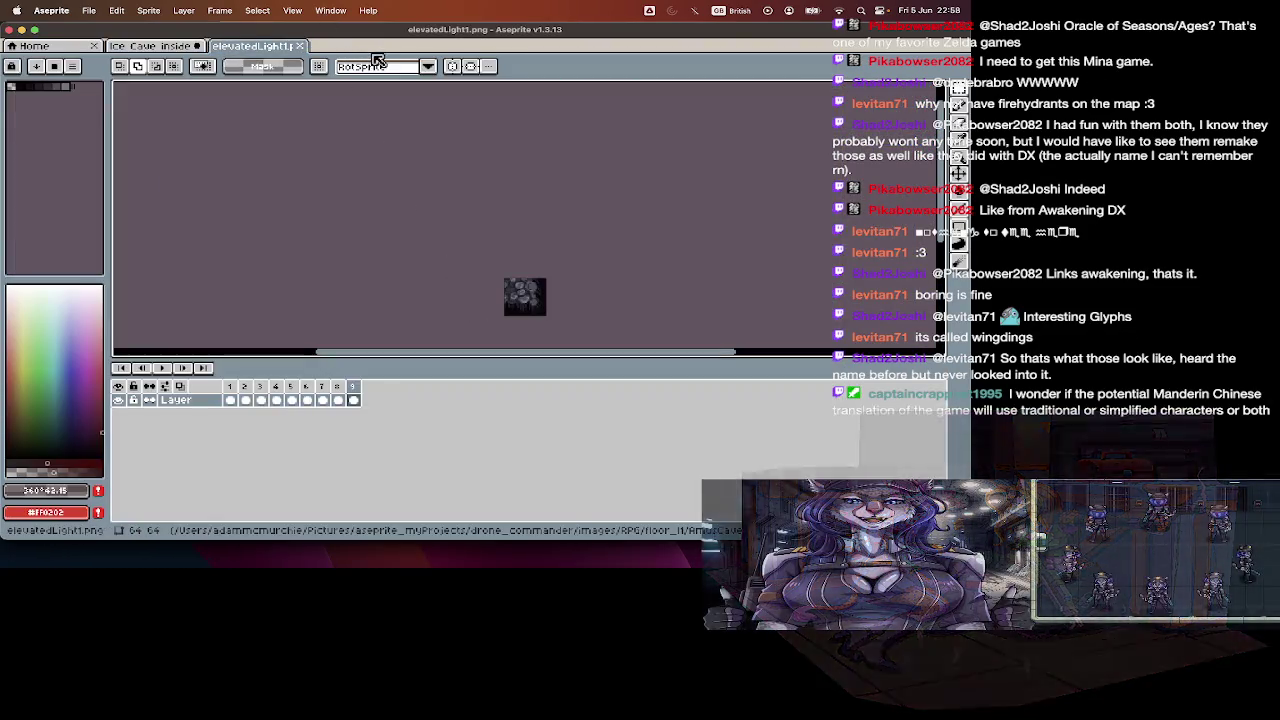
{"action": "key", "text": "v"}
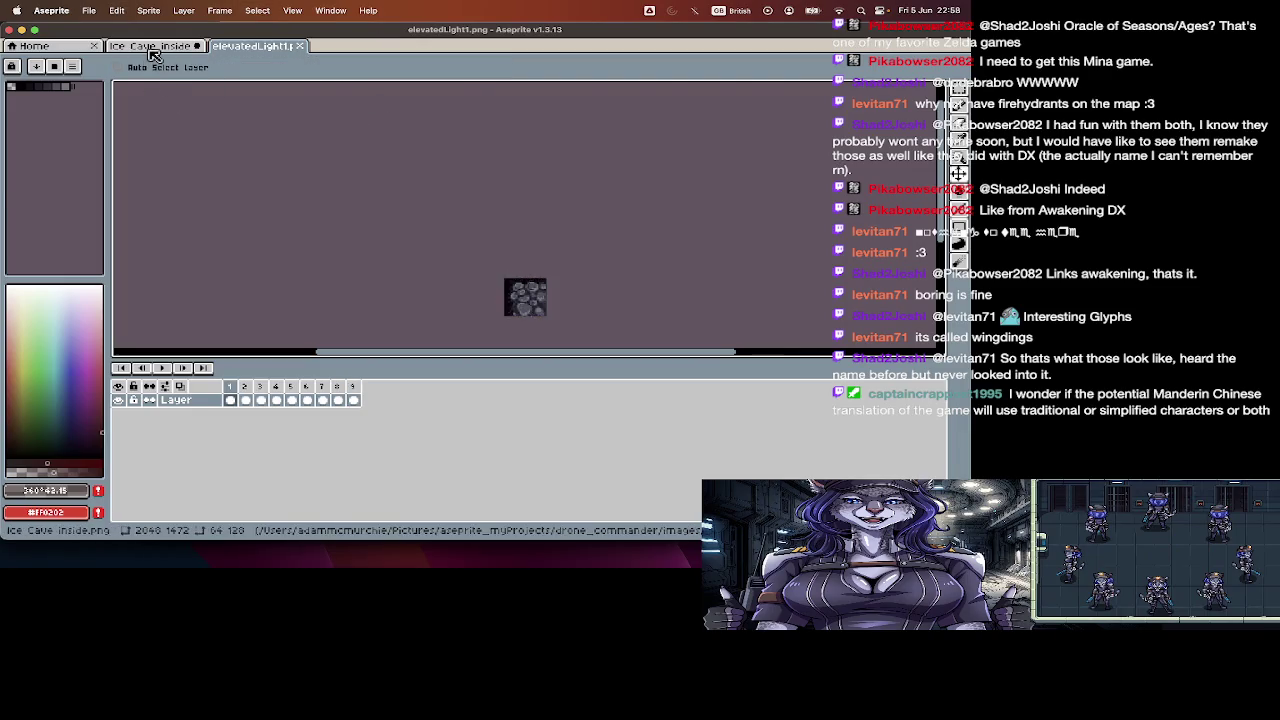
- Back in the Ice Cave tileset, pick the target layer for the paste
{"action": "left_click", "coordinate": [151, 51]}
{"action": "key", "text": "Tab"}
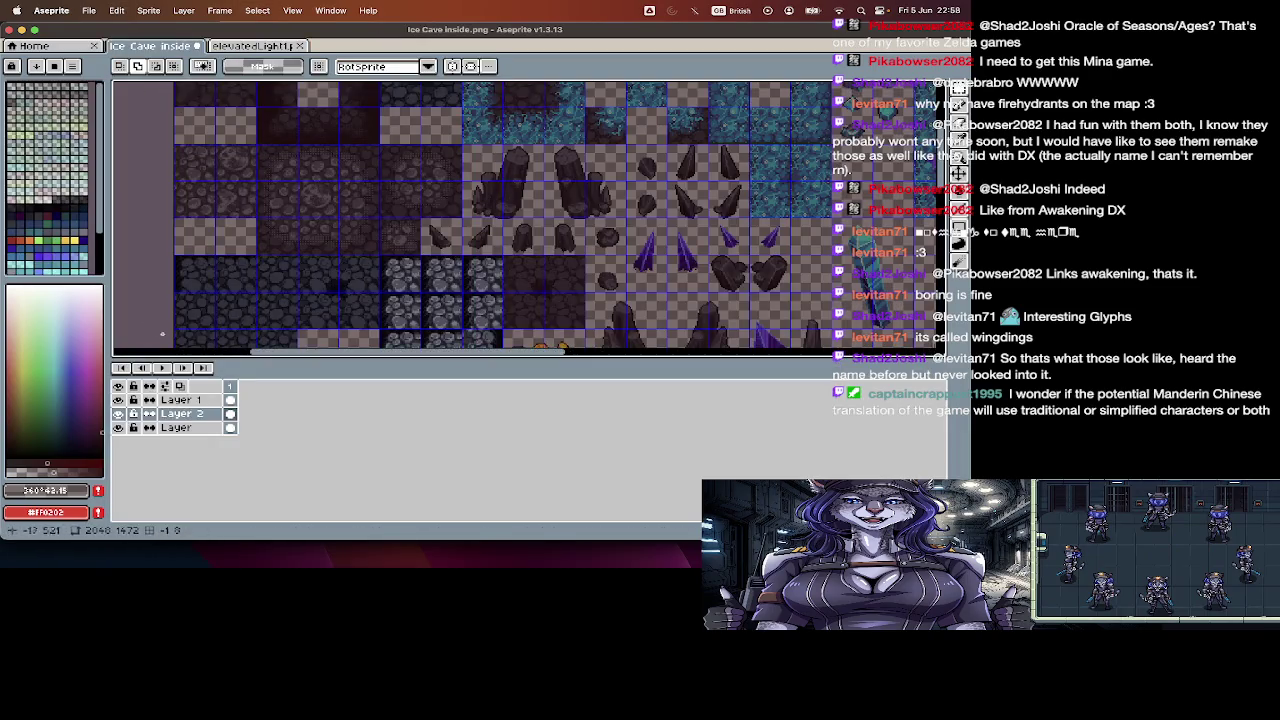
{"action": "left_click", "coordinate": [119, 415]}
{"action": "key", "text": "Tab"}
{"action": "key", "text": "v"}
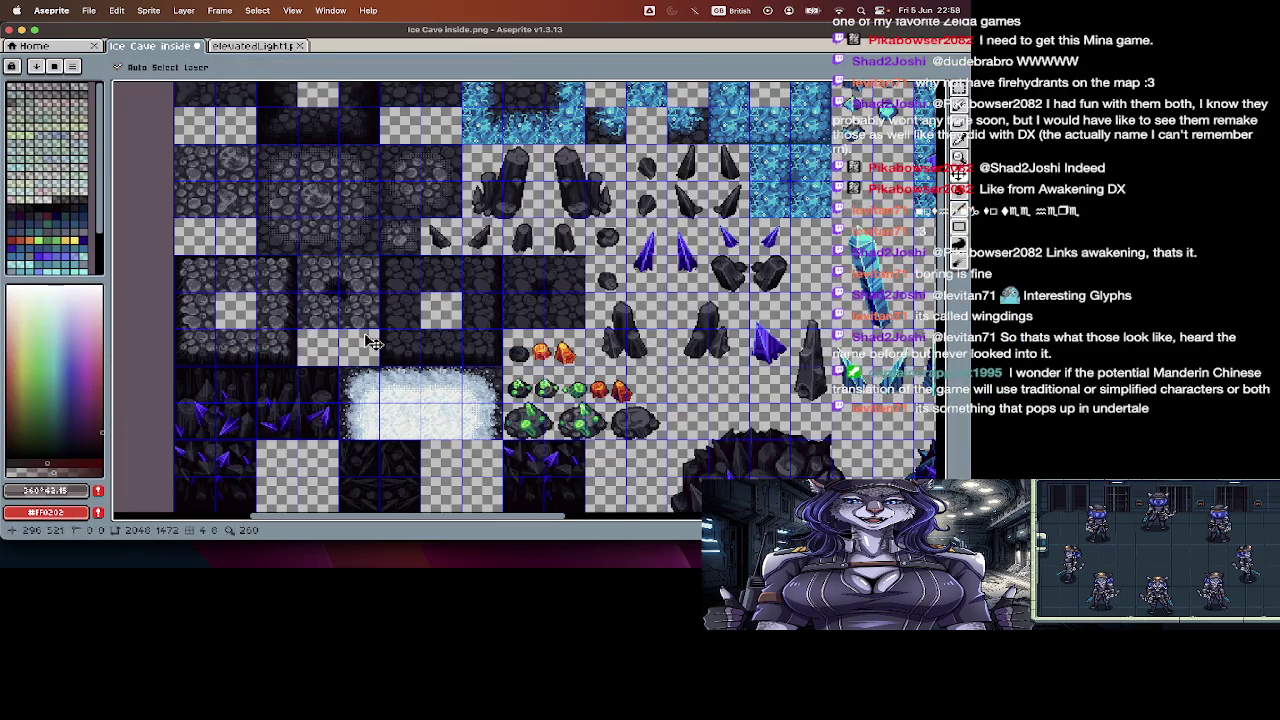
{"action": "key", "text": "Tab"}
{"action": "left_click", "coordinate": [100, 531]}
- Paste the stone tile into the grey stone rows, then return to elevatedLight1
{"action": "key", "text": "ctrl+v"}
{"action": "key", "text": "Tab"}
{"action": "mouse_move", "coordinate": [225, 300]}
{"action": "left_mouse_down"}
{"action": "mouse_move", "coordinate": [338, 222]}
{"action": "mouse_move", "coordinate": [315, 268]}
{"action": "left_mouse_up"}
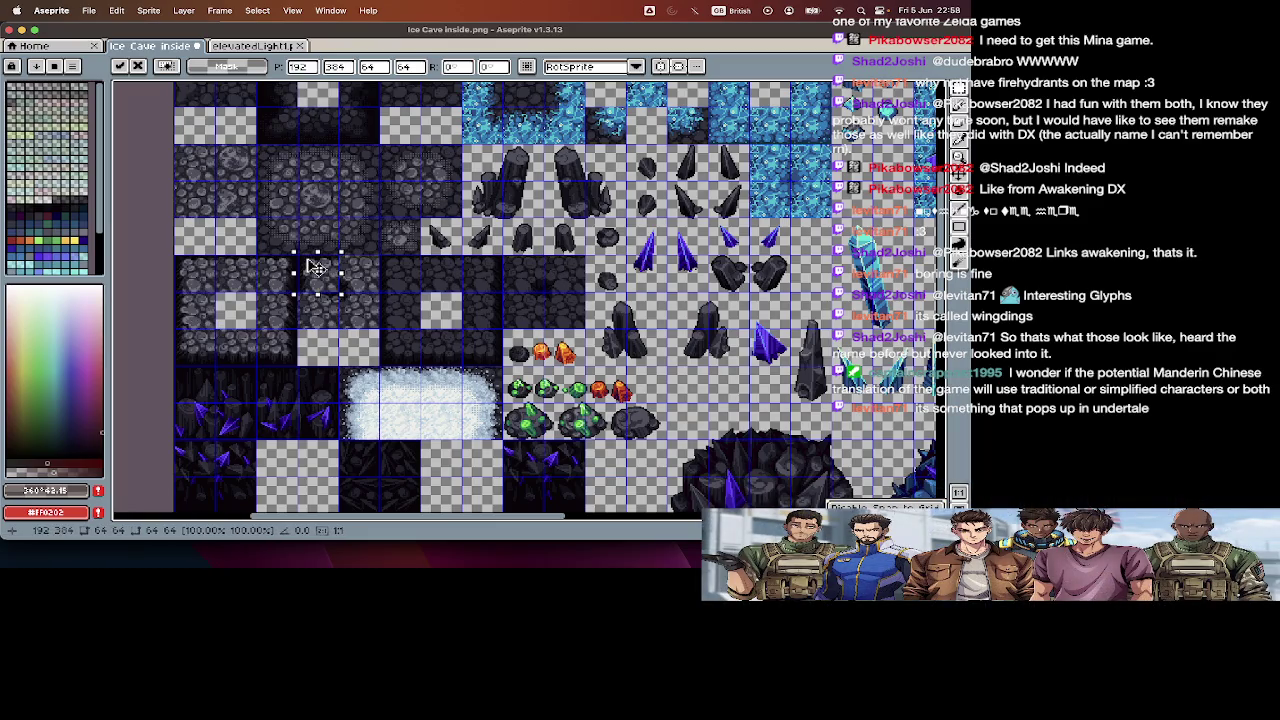
{"action": "left_click", "coordinate": [366, 434]}
{"action": "scroll", "coordinate": [366, 434], "scroll_direction": "up", "scroll_amount": 3}
{"action": "scroll", "coordinate": [365, 430], "scroll_direction": "up", "scroll_amount": 3}
{"action": "scroll", "coordinate": [365, 430], "scroll_direction": "down", "scroll_amount": 3}
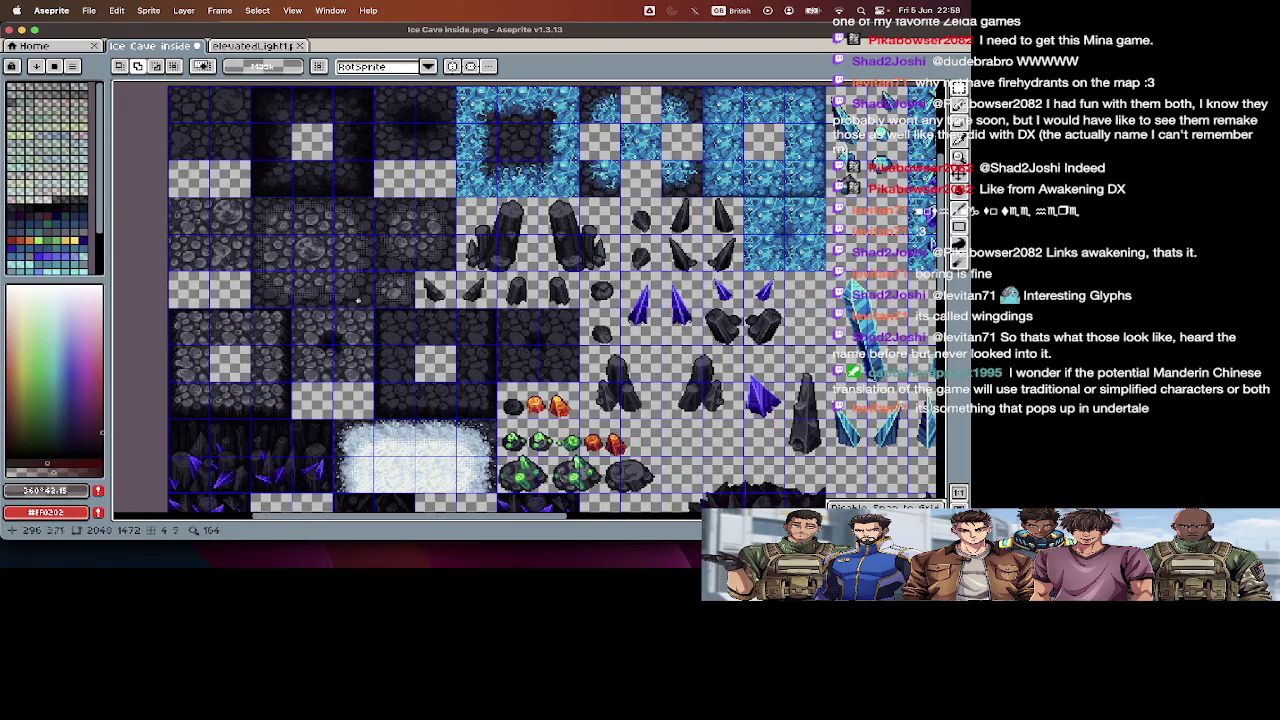
{"action": "left_click", "coordinate": [252, 47]}
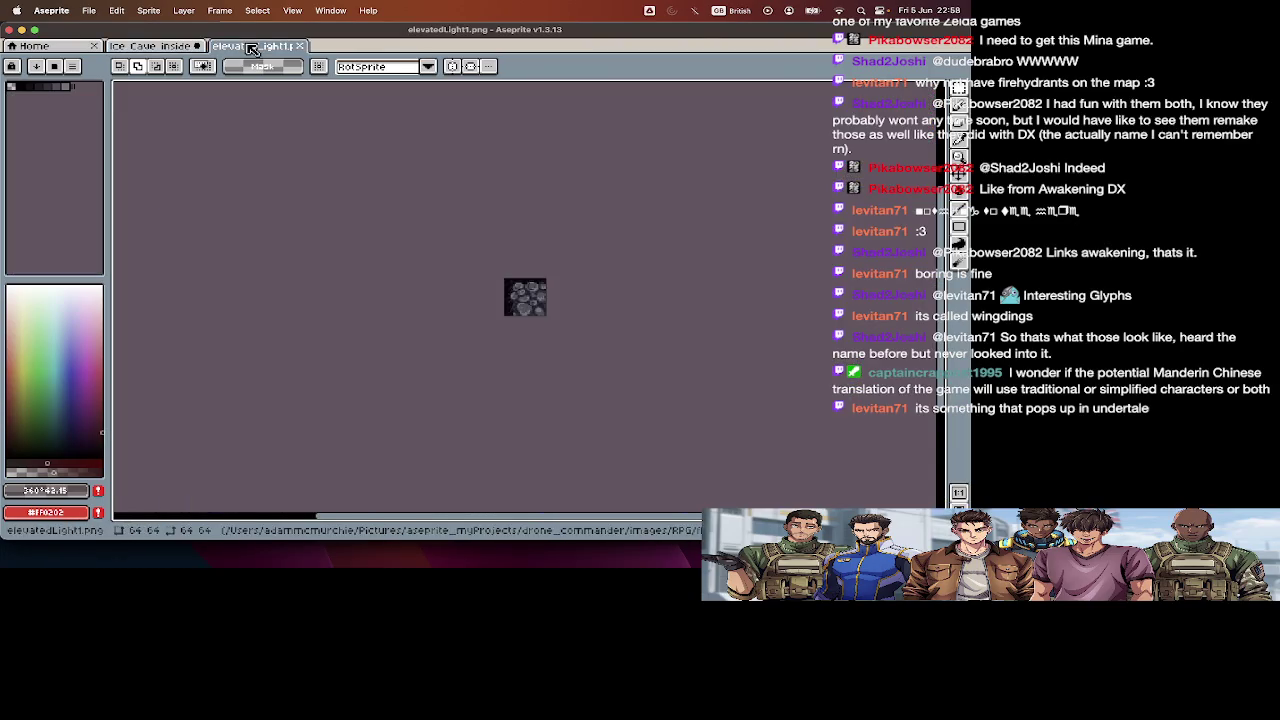
- Close elevatedLight1.png, open lightOuterEdges1.png from AmusCave, and return to the Ice Cave tab
{"action": "key", "text": "super+w"}
{"action": "key", "text": "super+o"}
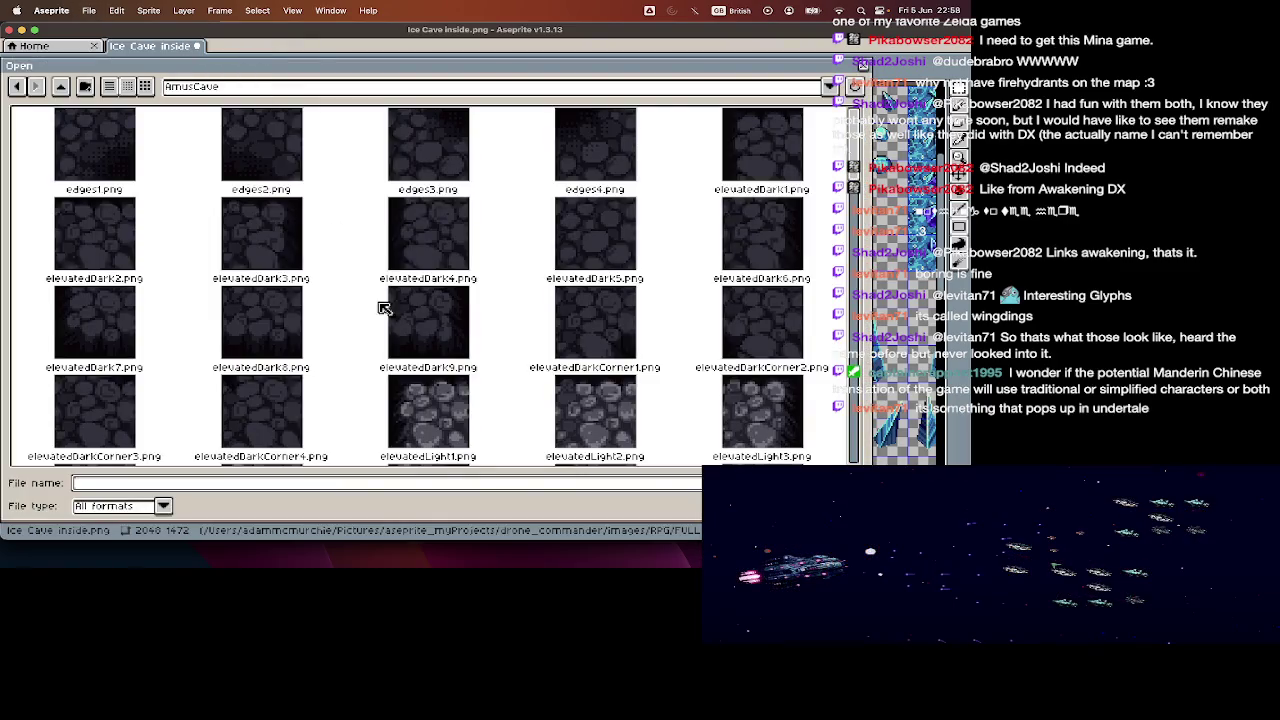
{"action": "scroll", "coordinate": [383, 308], "scroll_direction": "down", "scroll_amount": 2}
{"action": "scroll", "coordinate": [385, 318], "scroll_direction": "down", "scroll_amount": 2}
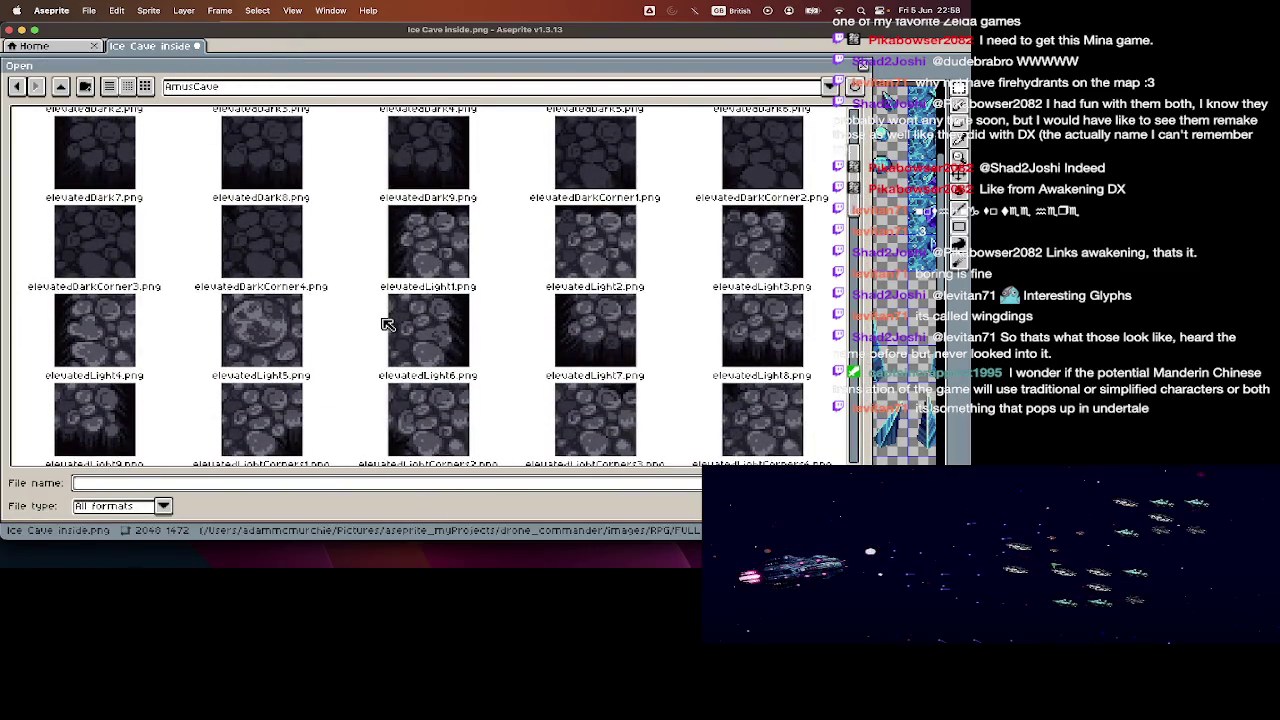
{"action": "scroll", "coordinate": [389, 338], "scroll_direction": "down", "scroll_amount": 2}
{"action": "scroll", "coordinate": [389, 340], "scroll_direction": "down", "scroll_amount": 2}
{"action": "scroll", "coordinate": [389, 342], "scroll_direction": "down", "scroll_amount": 2}
{"action": "scroll", "coordinate": [389, 345], "scroll_direction": "down", "scroll_amount": 2}
{"action": "scroll", "coordinate": [389, 345], "scroll_direction": "up", "scroll_amount": 1}
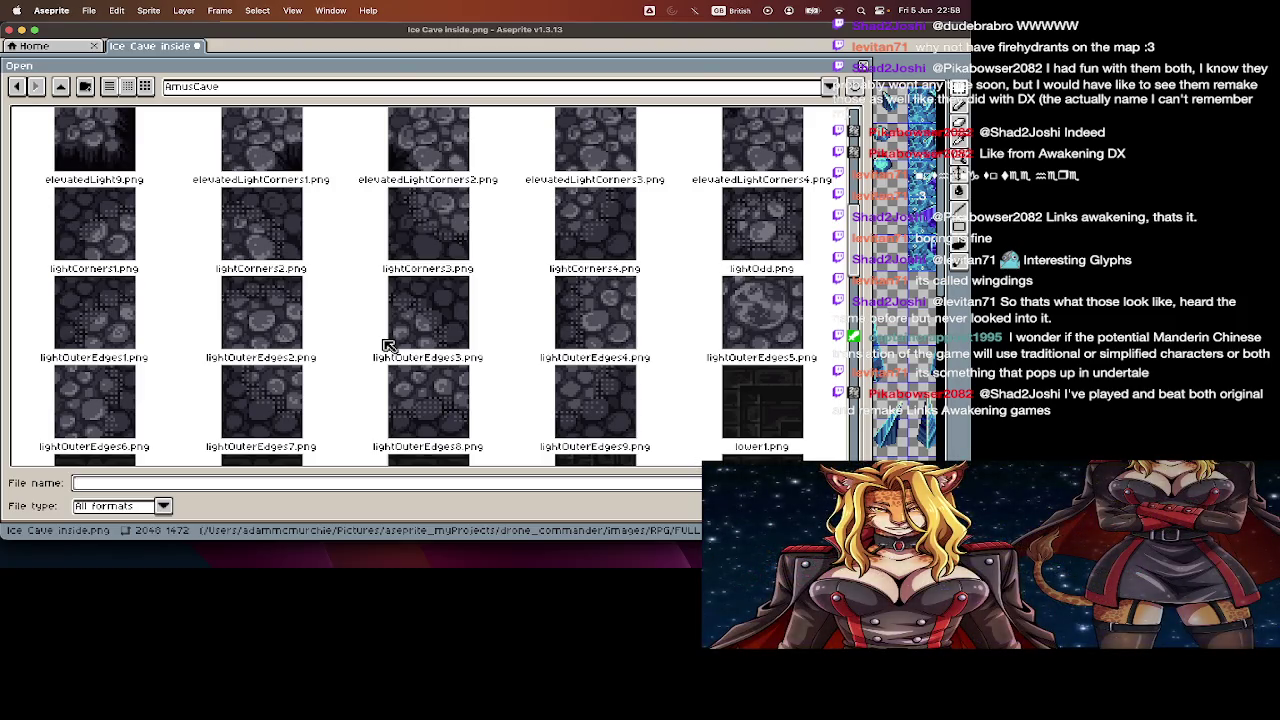
{"action": "double_click", "coordinate": [154, 334]}
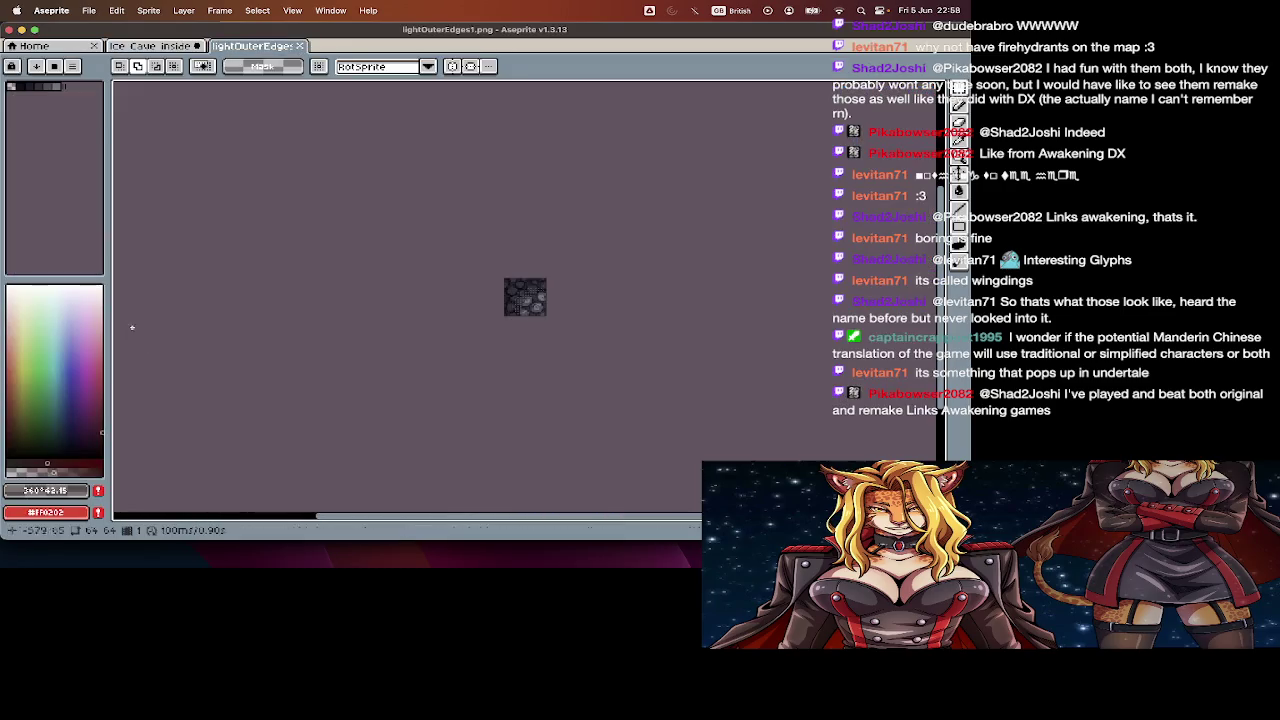
{"action": "left_click", "coordinate": [150, 46]}
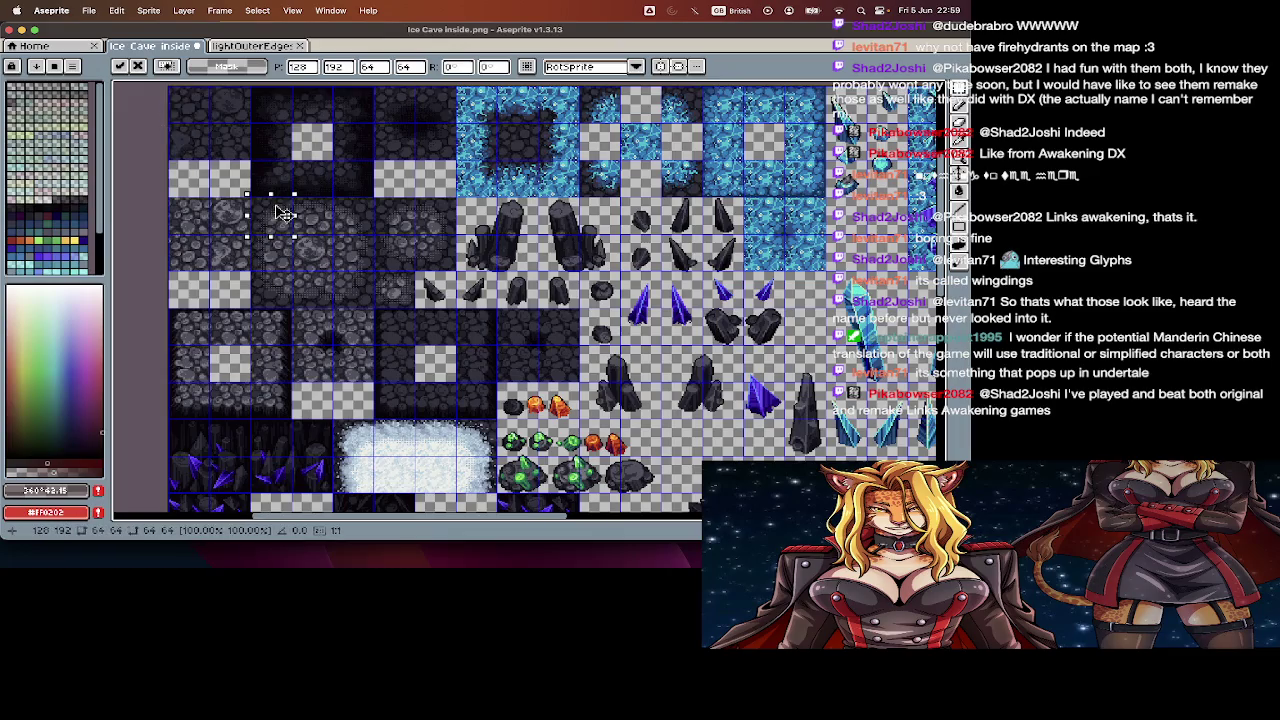
- Undo the last paste, review the 2048×1472 sheet, and drop the transformed tiles in place
{"action": "key", "text": "super+z"}
{"action": "key", "text": "super+d"}
{"action": "key", "text": "Tab"}
{"action": "key", "text": "Tab"}
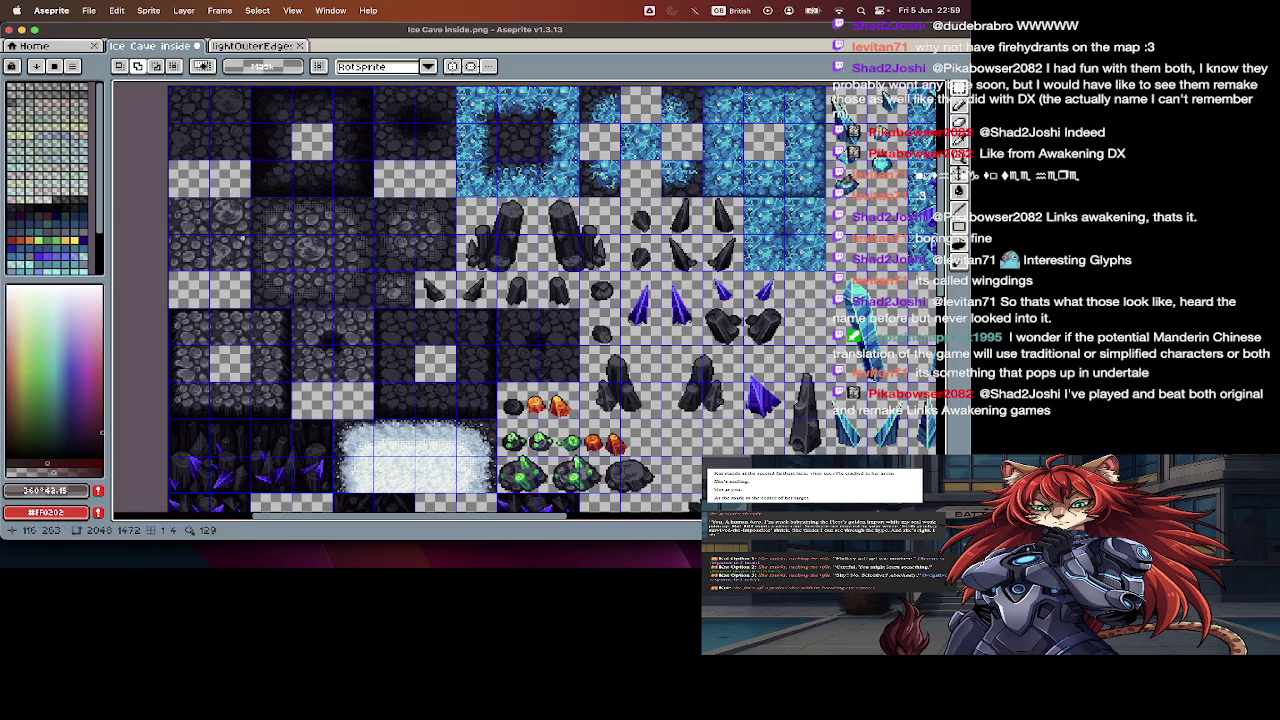
{"action": "scroll", "coordinate": [242, 238], "scroll_direction": "down", "scroll_amount": 5}
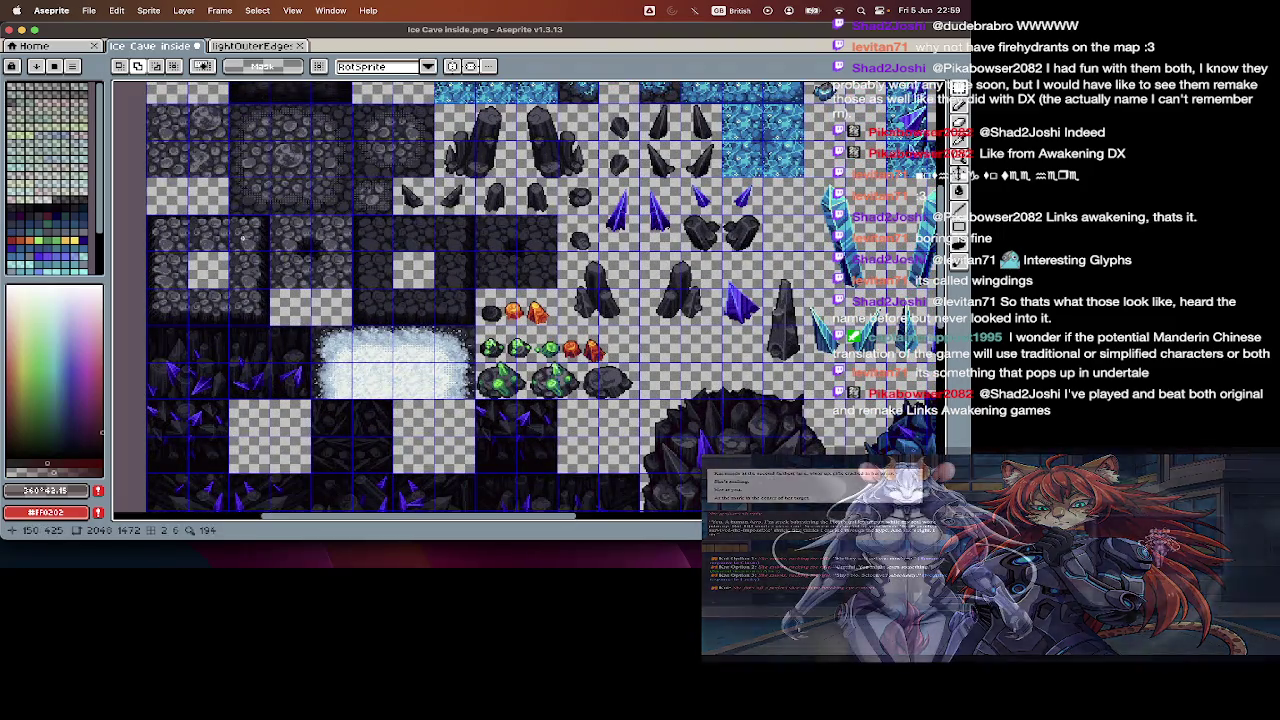
{"action": "scroll", "coordinate": [242, 238], "scroll_direction": "right", "scroll_amount": 5}
{"action": "scroll", "coordinate": [242, 238], "scroll_direction": "up", "scroll_amount": 1}
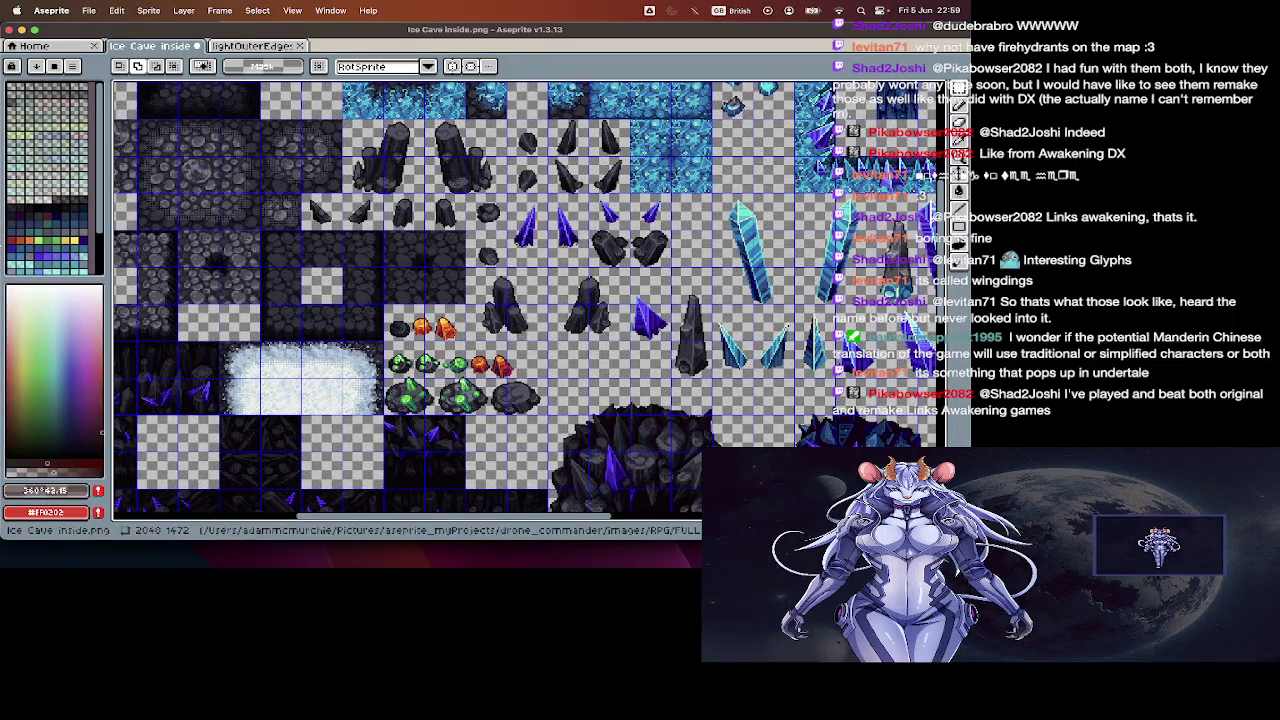
{"action": "scroll", "coordinate": [262, 447], "scroll_direction": "left", "scroll_amount": 5}
{"action": "scroll", "coordinate": [262, 447], "scroll_direction": "down", "scroll_amount": 3}
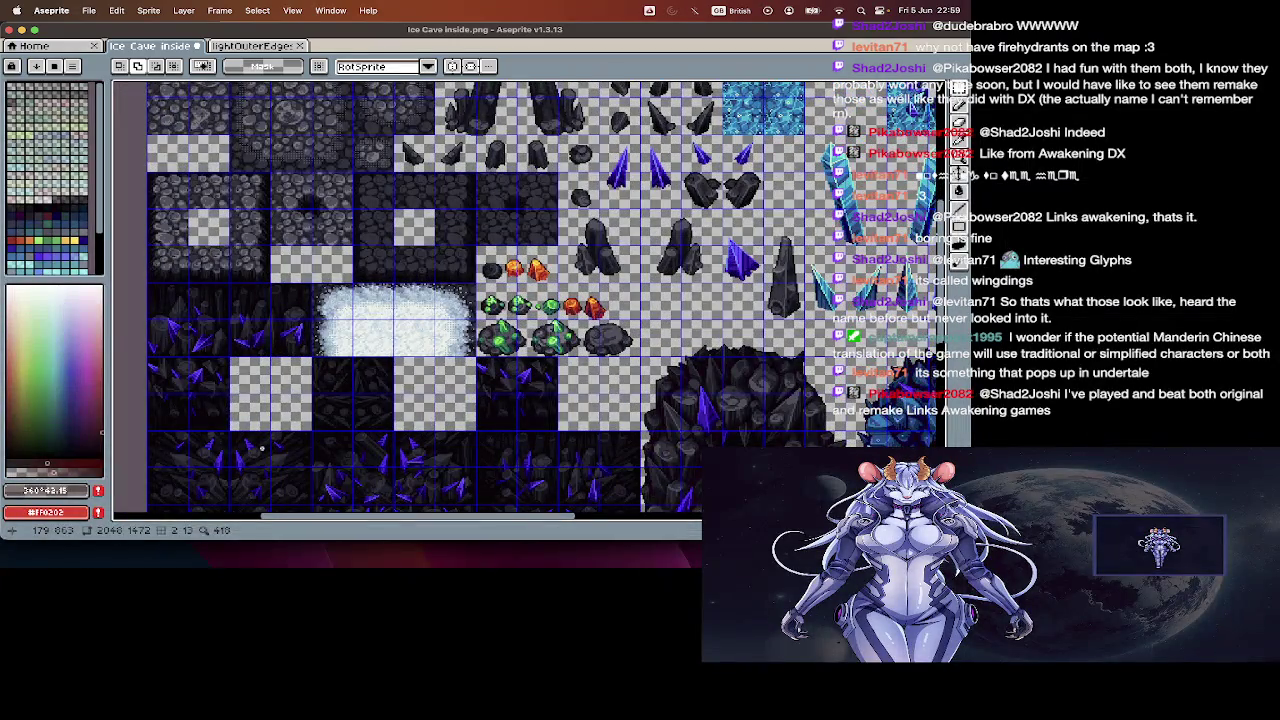
{"action": "scroll", "coordinate": [262, 447], "scroll_direction": "up", "scroll_amount": 3}
{"action": "scroll", "coordinate": [262, 447], "scroll_direction": "up", "scroll_amount": 2}
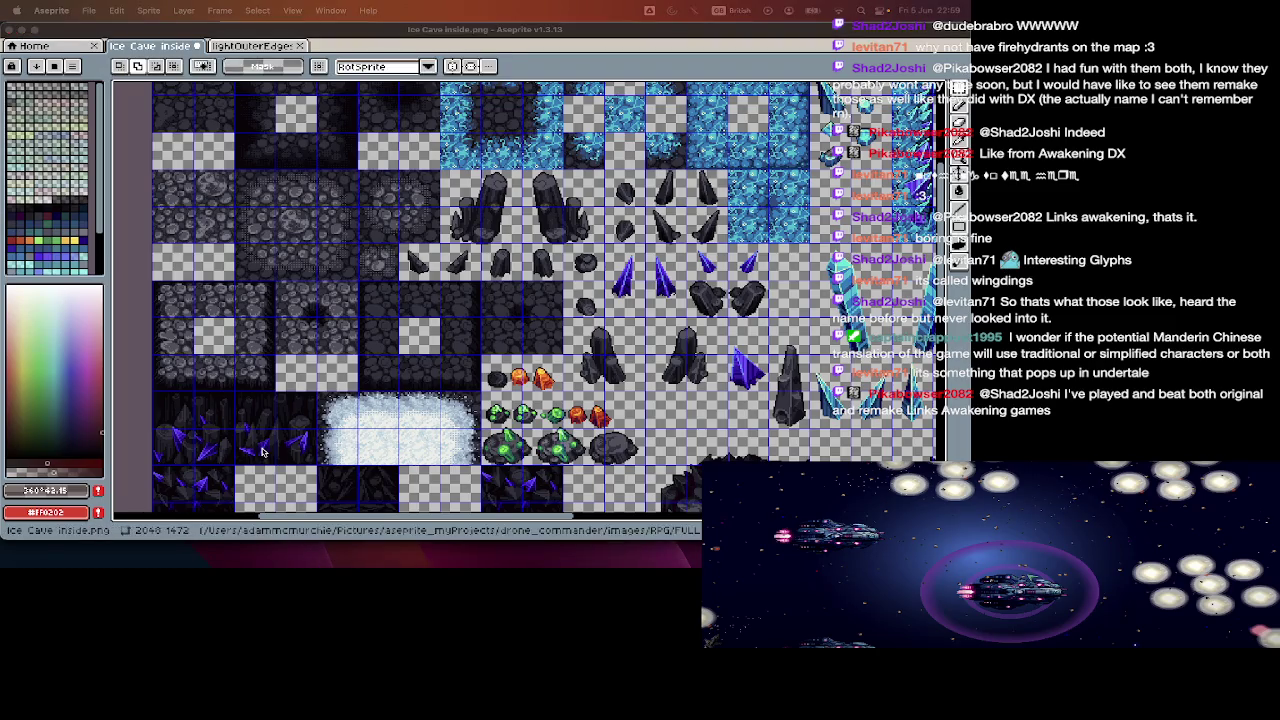
{"action": "key", "text": "super+d"}
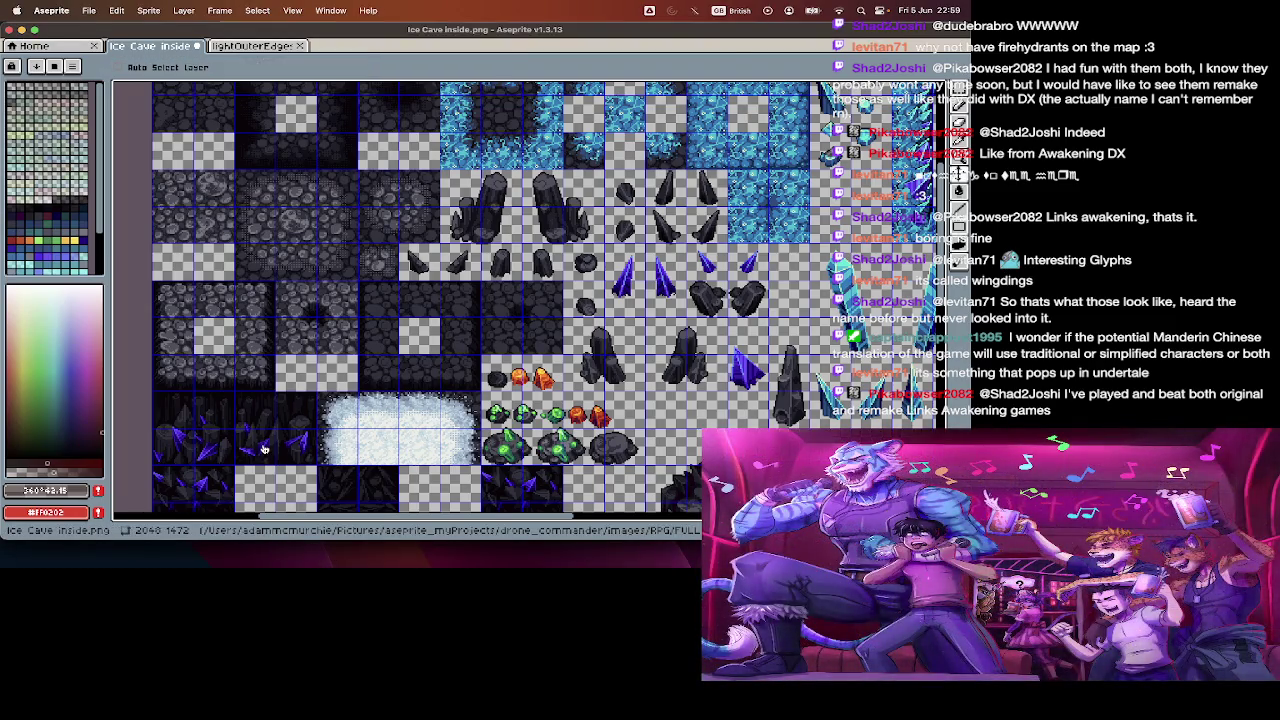
{"action": "key", "text": "super+Tab"}
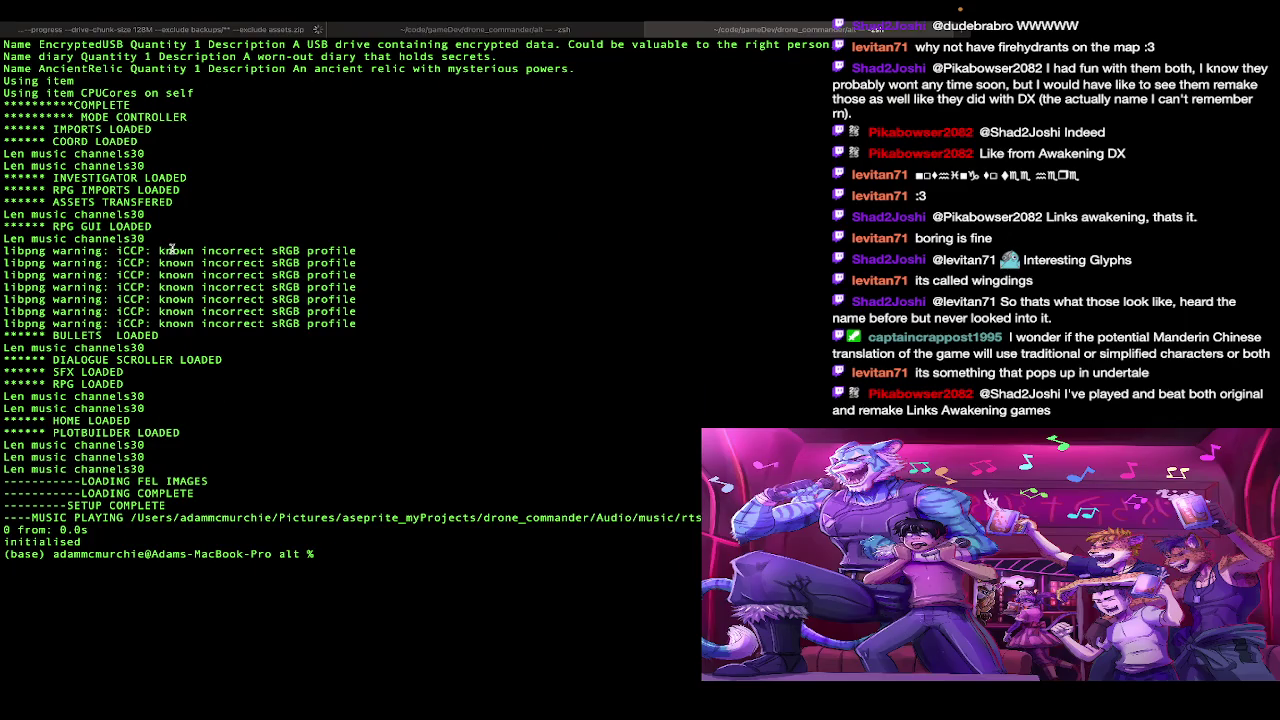
- Leave the Terminal game log and return to the Ice Cave tileset in Aseprite
{"action": "key", "text": "super+Tab"}
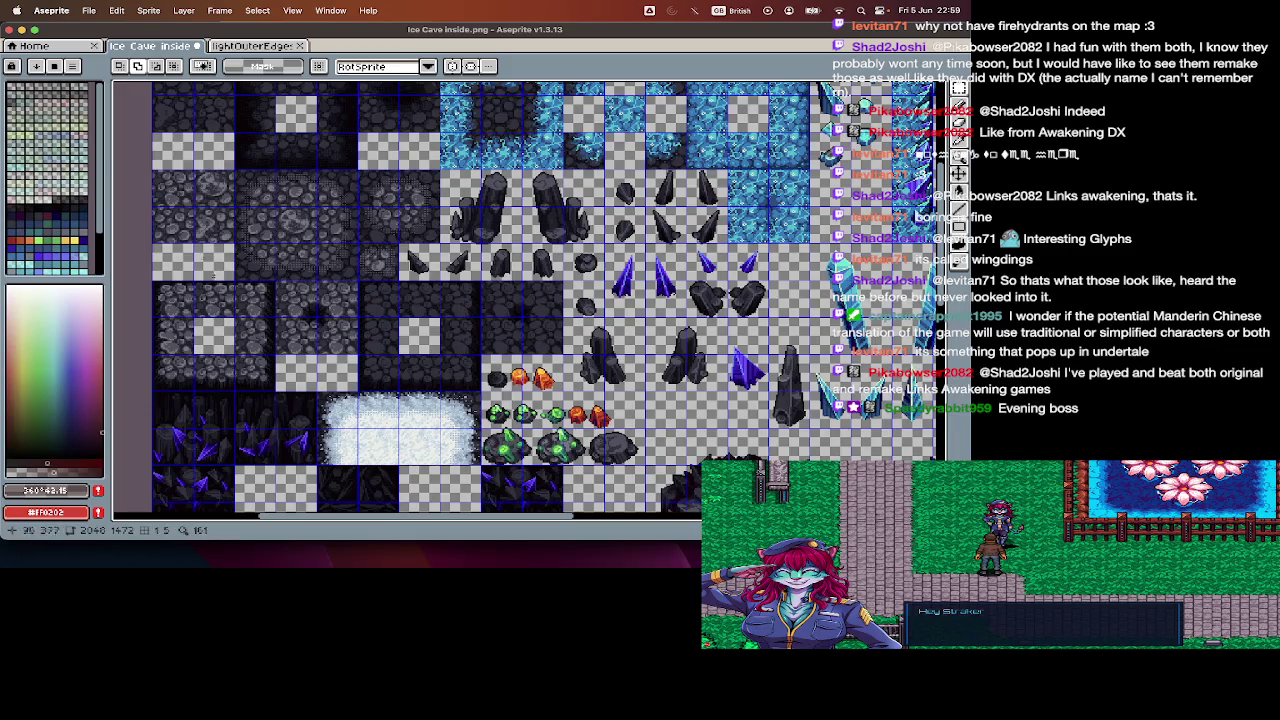
- Show and hide the timeline to check the Ice Cave inside tileset's layers
{"action": "scroll", "coordinate": [430, 300], "scroll_direction": "left", "scroll_amount": 3}
{"action": "key", "text": "Tab"}
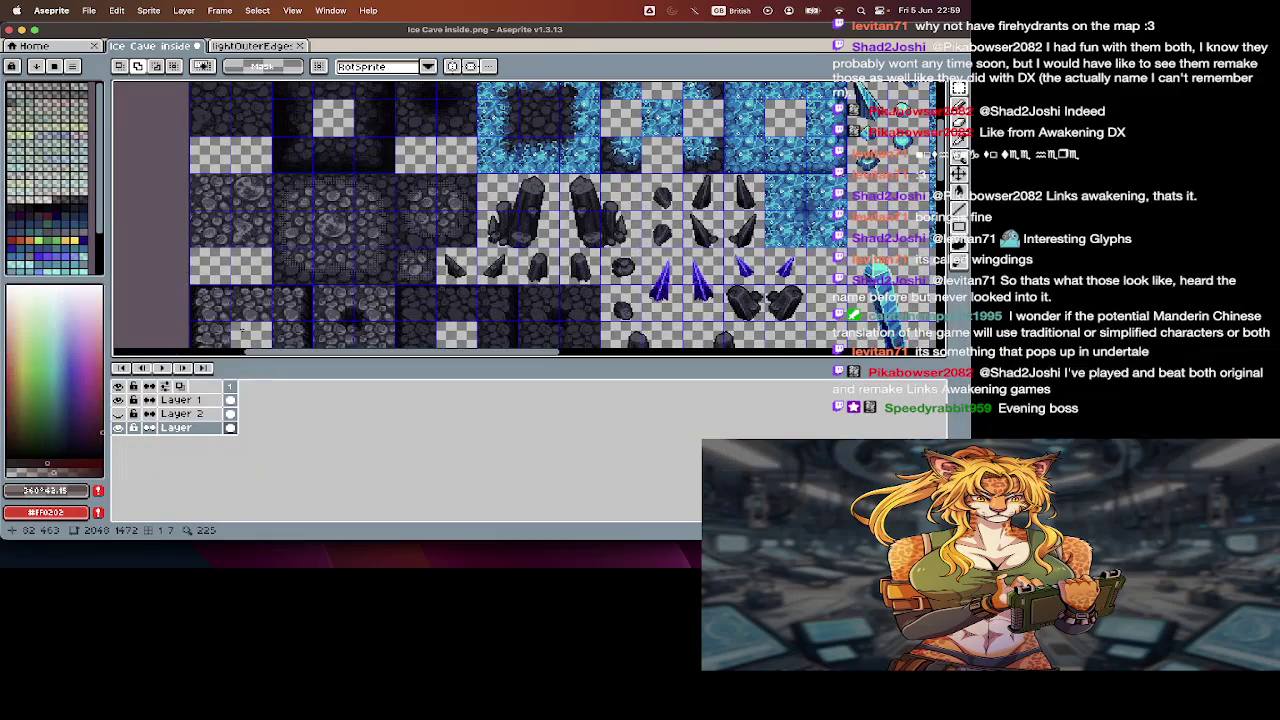
{"action": "key", "text": "Tab"}
- Pan around the Ice Cave inside tileset to look over its tiles
{"action": "scroll", "coordinate": [240, 336], "scroll_direction": "up", "scroll_amount": 2}
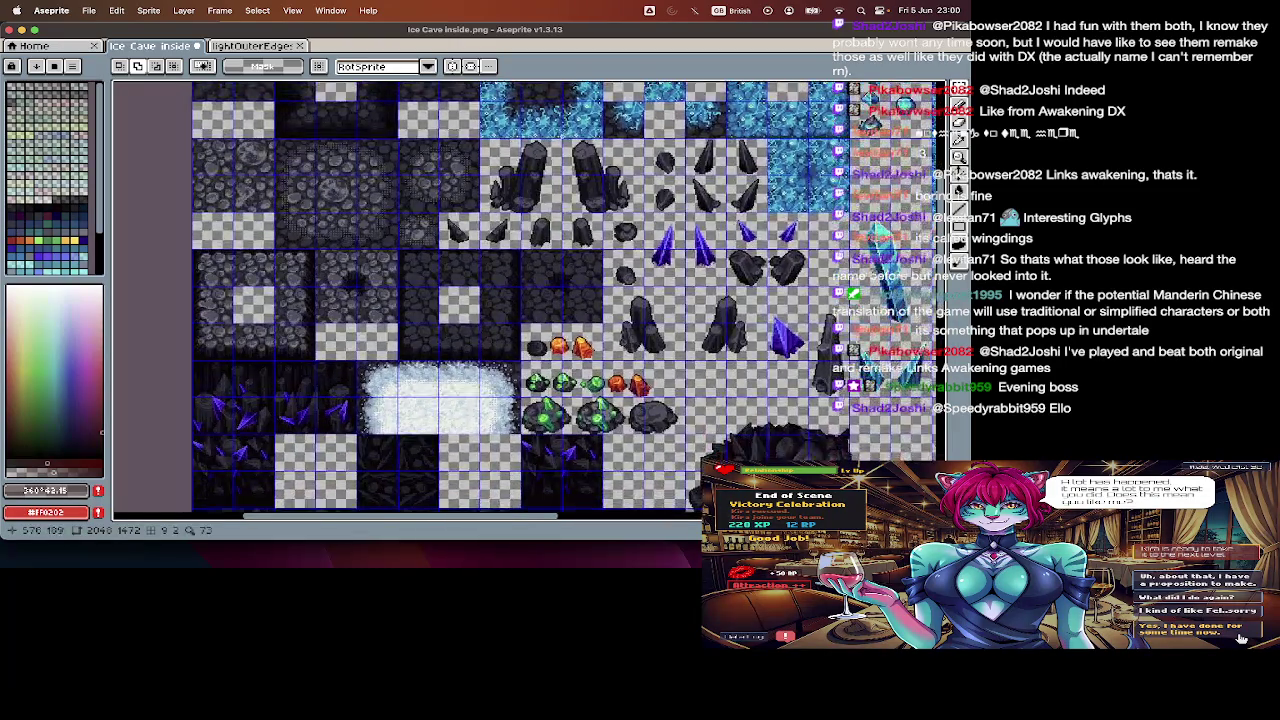
{"action": "scroll", "coordinate": [561, 136], "scroll_direction": "down", "scroll_amount": 10}
{"action": "scroll", "coordinate": [561, 136], "scroll_direction": "left", "scroll_amount": 5}
{"action": "scroll", "coordinate": [561, 136], "scroll_direction": "right", "scroll_amount": 5}
{"action": "scroll", "coordinate": [561, 136], "scroll_direction": "up", "scroll_amount": 3}
{"action": "scroll", "coordinate": [561, 136], "scroll_direction": "up", "scroll_amount": 3}
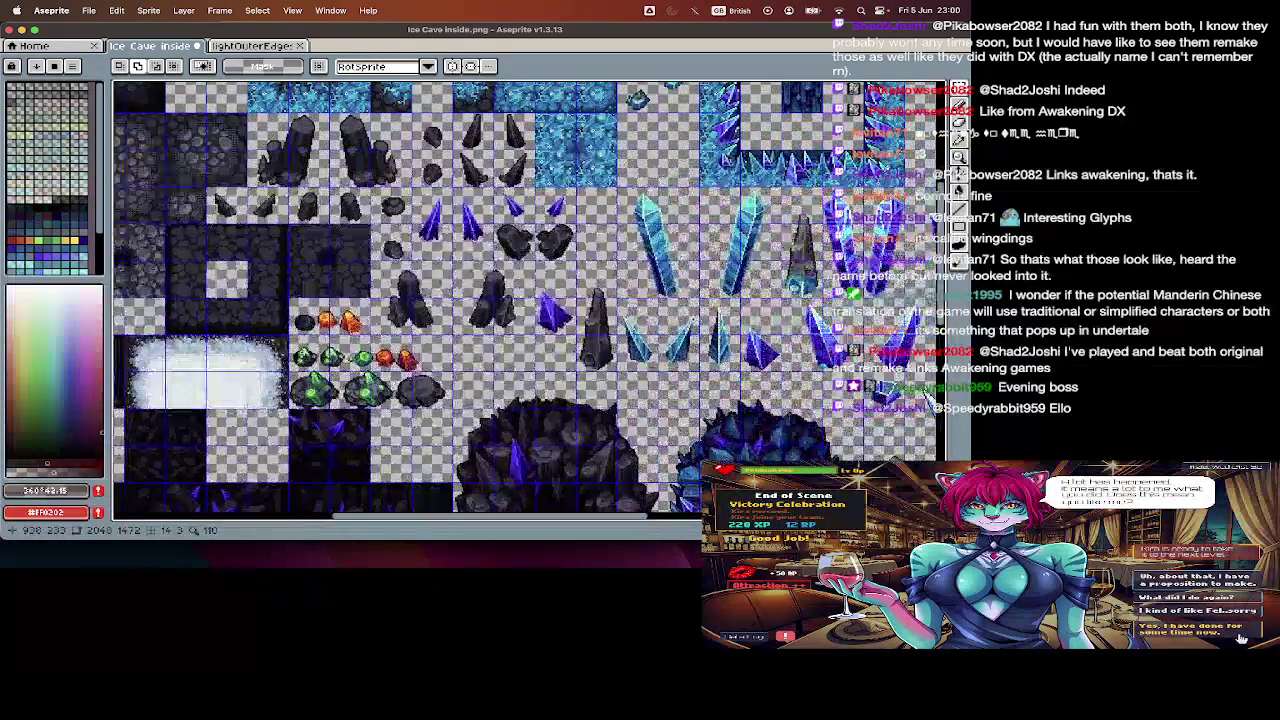
{"action": "scroll", "coordinate": [561, 136], "scroll_direction": "up", "scroll_amount": 3}
{"action": "scroll", "coordinate": [561, 136], "scroll_direction": "up", "scroll_amount": 2}
{"action": "scroll", "coordinate": [561, 136], "scroll_direction": "left", "scroll_amount": 2}
{"action": "scroll", "coordinate": [561, 136], "scroll_direction": "down", "scroll_amount": 3}
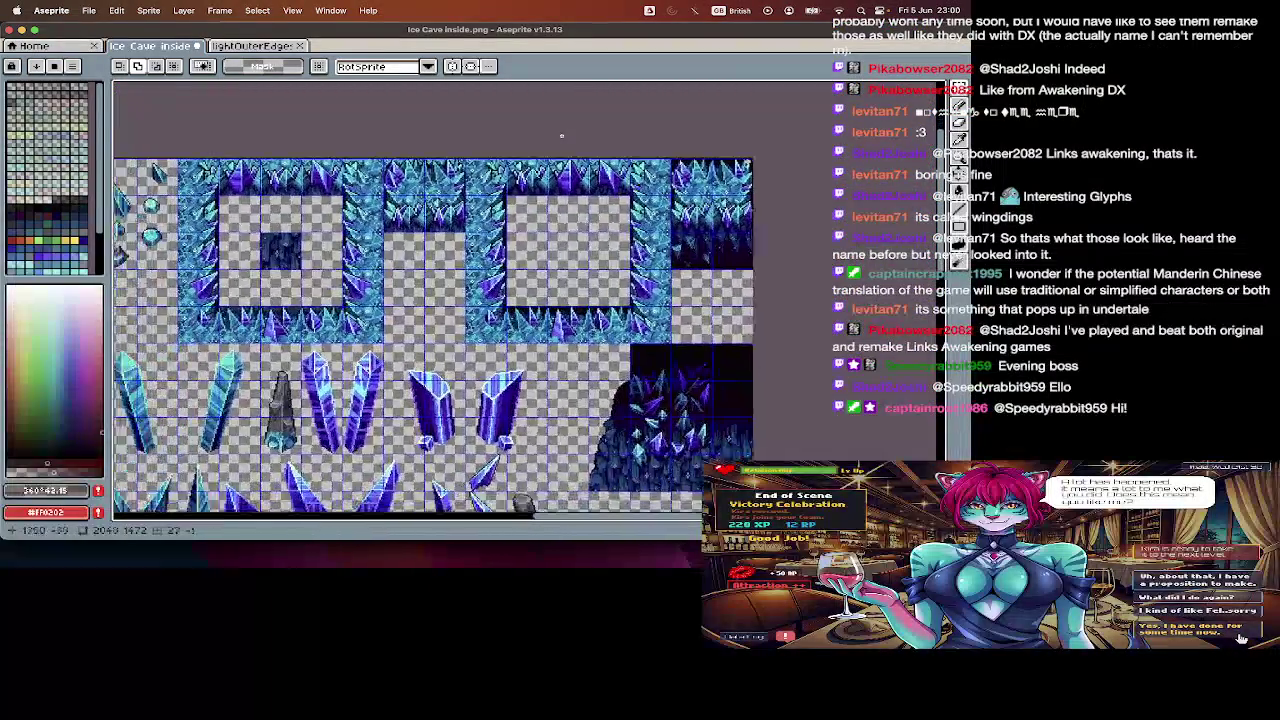
{"action": "scroll", "coordinate": [561, 136], "scroll_direction": "down", "scroll_amount": 3}
{"action": "scroll", "coordinate": [561, 136], "scroll_direction": "down", "scroll_amount": 3}
{"action": "scroll", "coordinate": [561, 136], "scroll_direction": "down", "scroll_amount": 2}
{"action": "scroll", "coordinate": [561, 136], "scroll_direction": "left", "scroll_amount": 8}
{"action": "scroll", "coordinate": [561, 136], "scroll_direction": "up", "scroll_amount": 4}
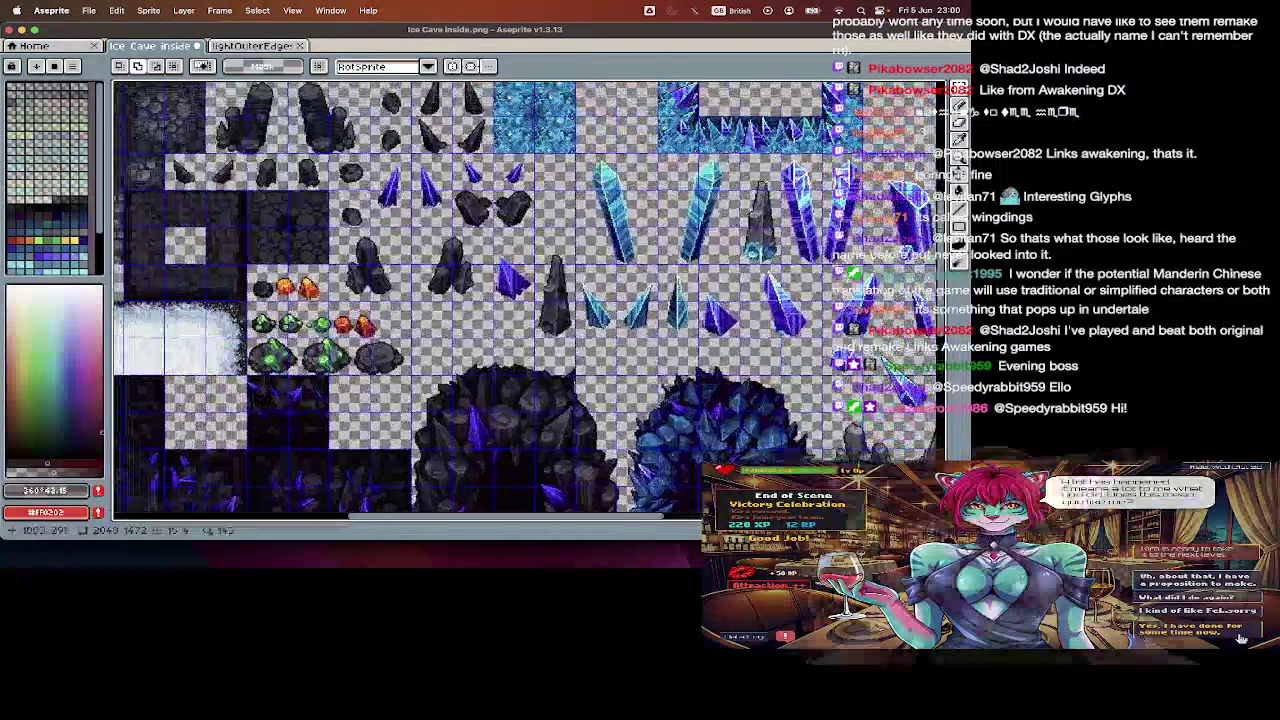
{"action": "scroll", "coordinate": [386, 216], "scroll_direction": "left", "scroll_amount": 3}
{"action": "scroll", "coordinate": [386, 216], "scroll_direction": "up", "scroll_amount": 2}
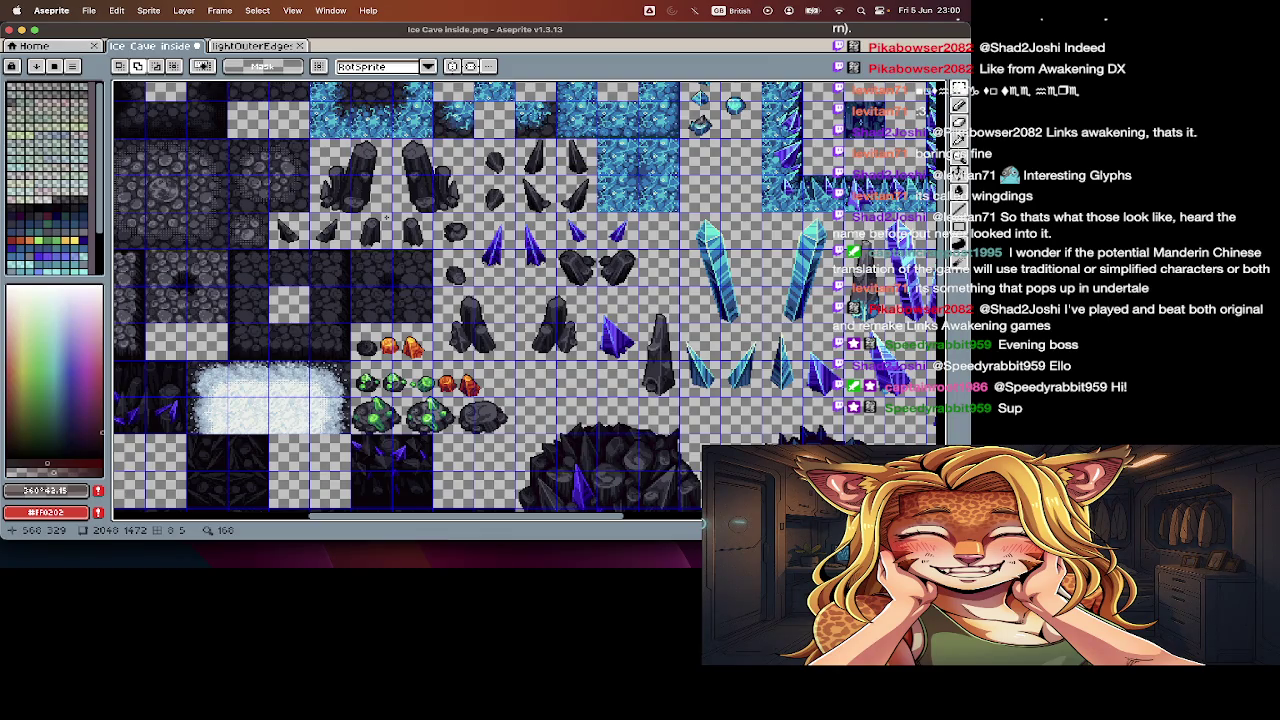
{"action": "scroll", "coordinate": [386, 216], "scroll_direction": "up", "scroll_amount": 2}
{"action": "scroll", "coordinate": [386, 216], "scroll_direction": "left", "scroll_amount": 3}
{"action": "scroll", "coordinate": [386, 216], "scroll_direction": "up", "scroll_amount": 2}
{"action": "scroll", "coordinate": [386, 216], "scroll_direction": "left", "scroll_amount": 2}
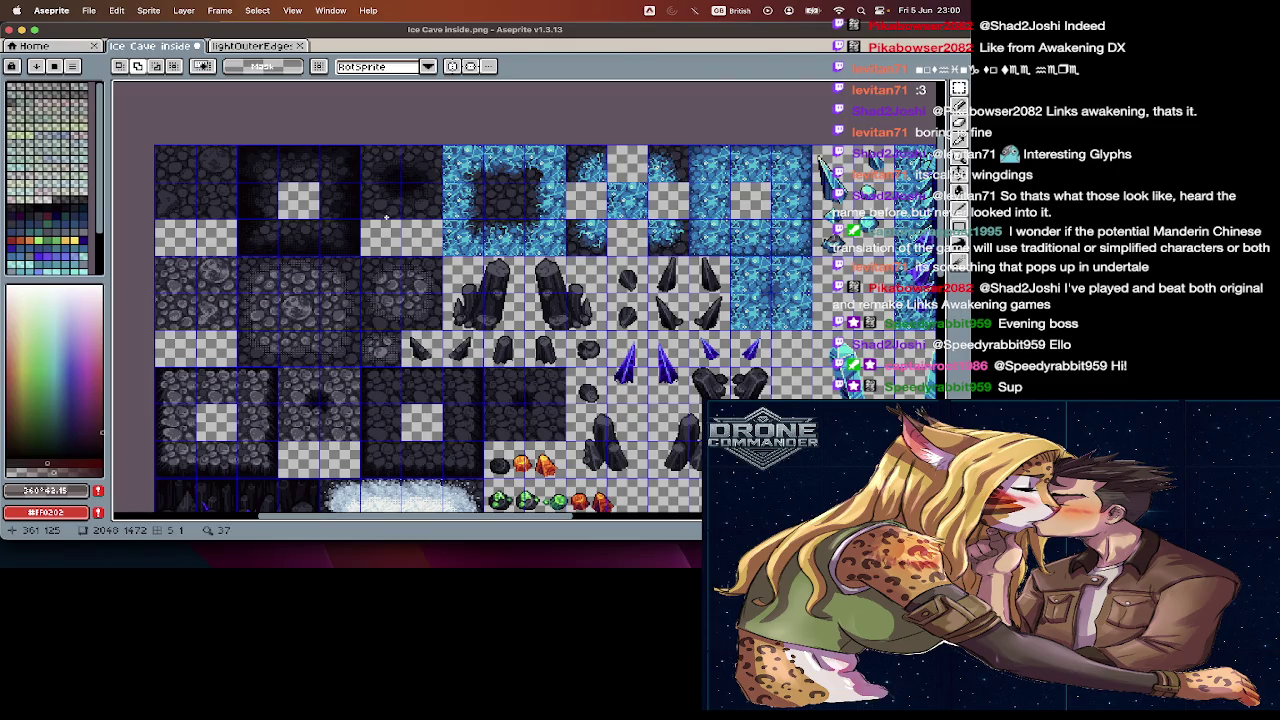
{"action": "scroll", "coordinate": [420, 300], "scroll_direction": "down", "scroll_amount": 3}
{"action": "scroll", "coordinate": [420, 300], "scroll_direction": "down", "scroll_amount": 3}
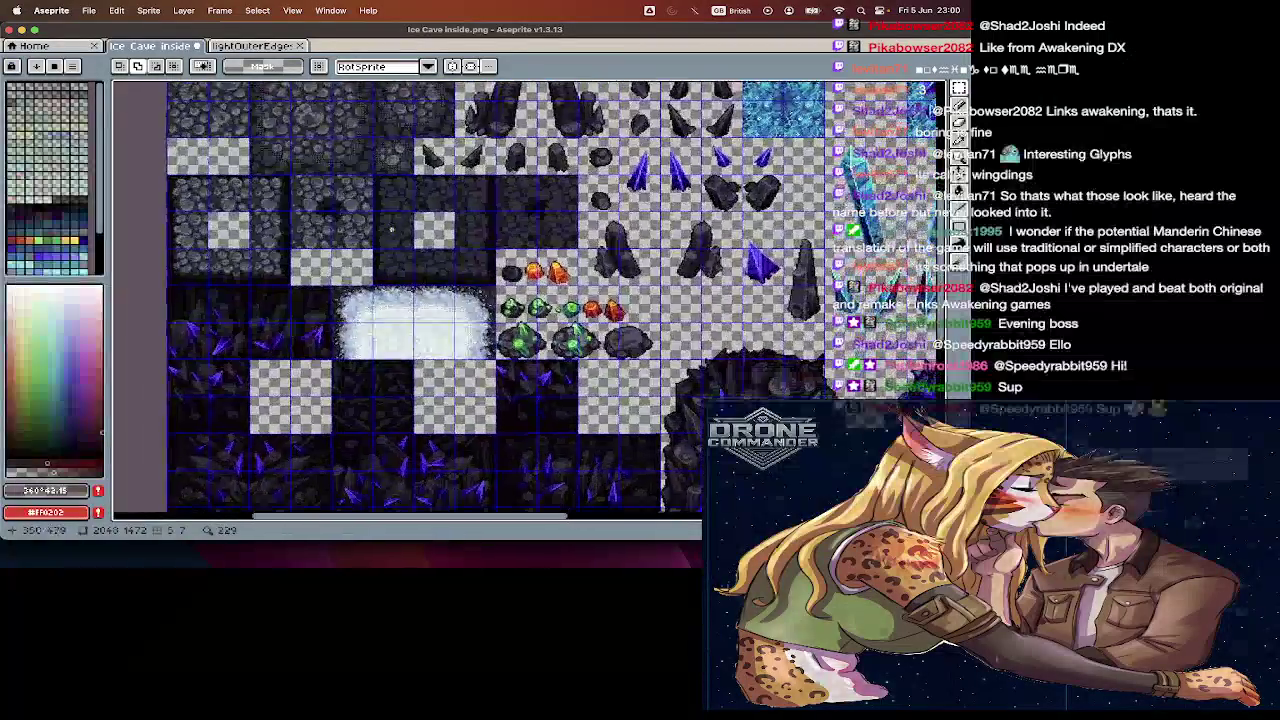
{"action": "scroll", "coordinate": [420, 300], "scroll_direction": "down", "scroll_amount": 3}
{"action": "scroll", "coordinate": [420, 300], "scroll_direction": "down", "scroll_amount": 3}
{"action": "scroll", "coordinate": [420, 300], "scroll_direction": "left", "scroll_amount": 1}
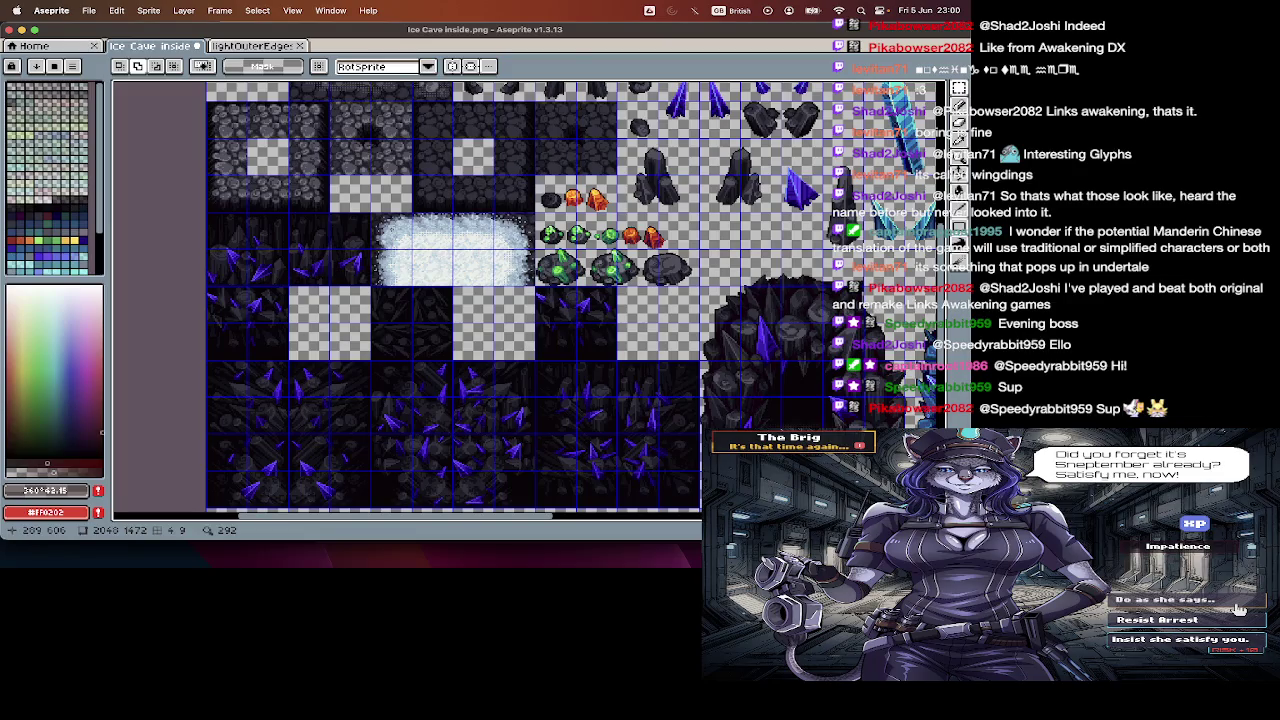
{"action": "scroll", "coordinate": [420, 300], "scroll_direction": "down", "scroll_amount": 2}
- Cancel an Open File dialog and switch to Finder's Audio/RPG folder
{"action": "key", "text": "super+o"}
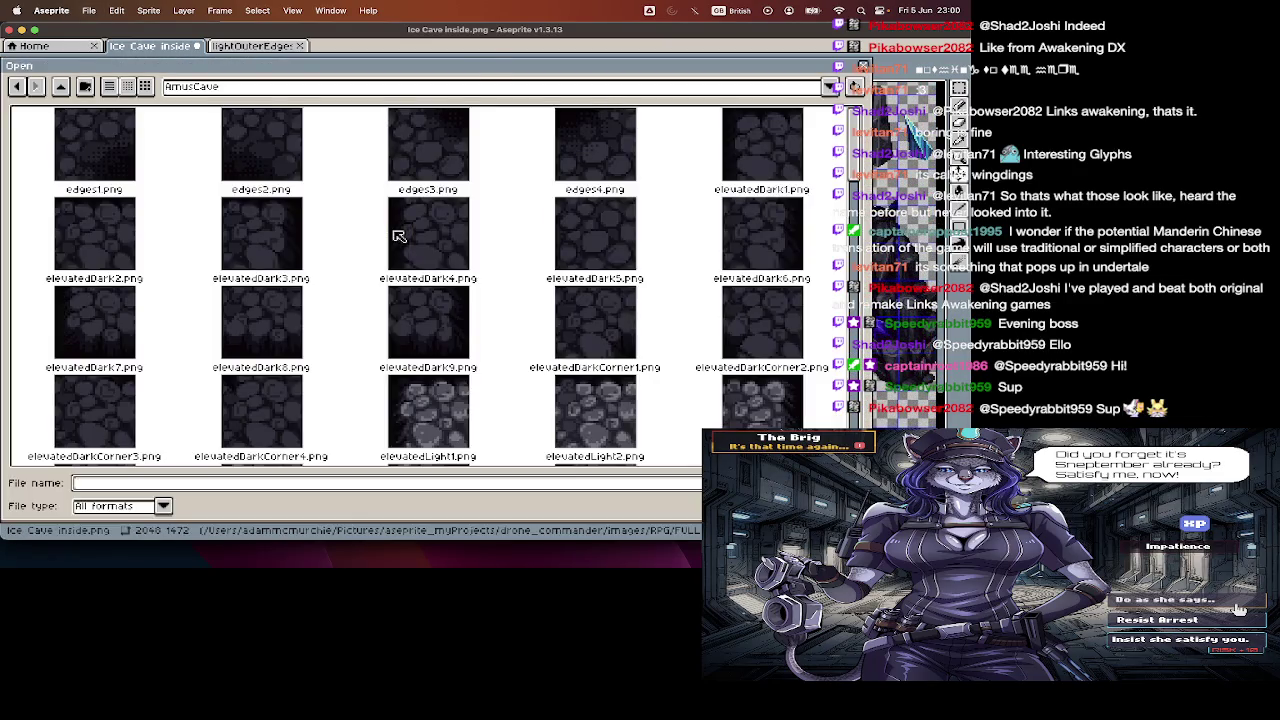
{"action": "key", "text": "Escape"}
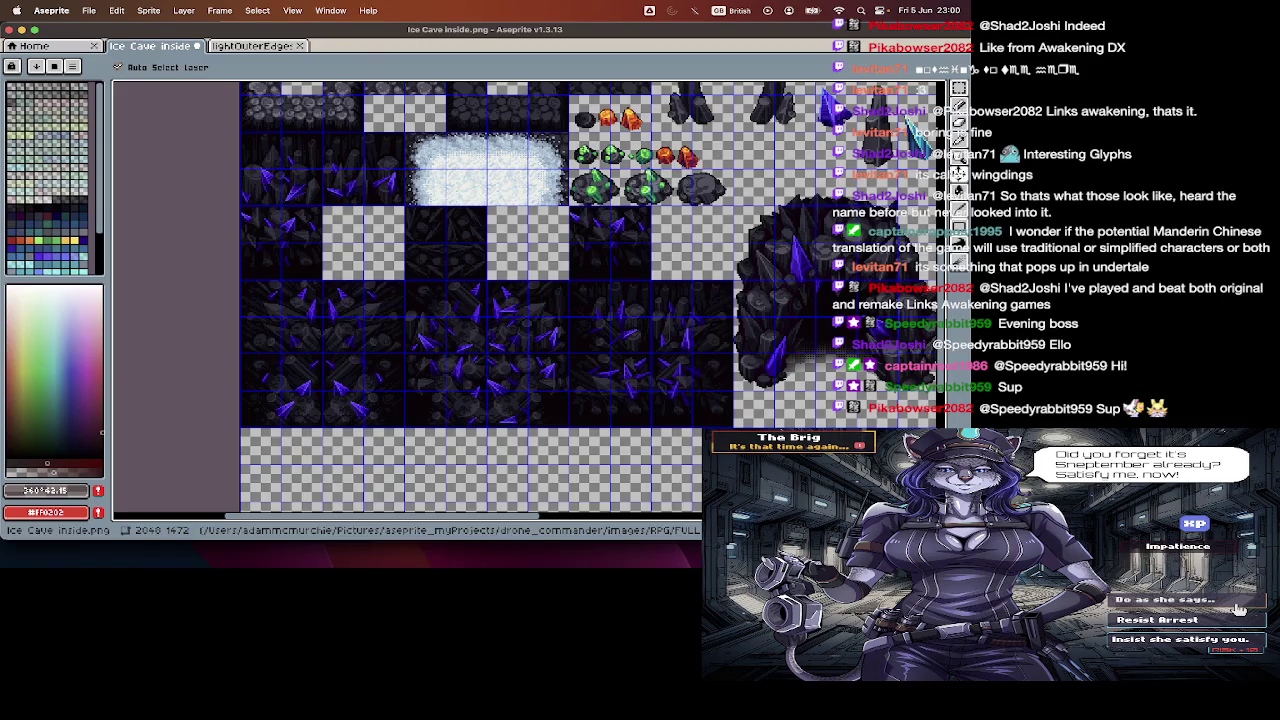
{"action": "key", "text": "super+Tab"}
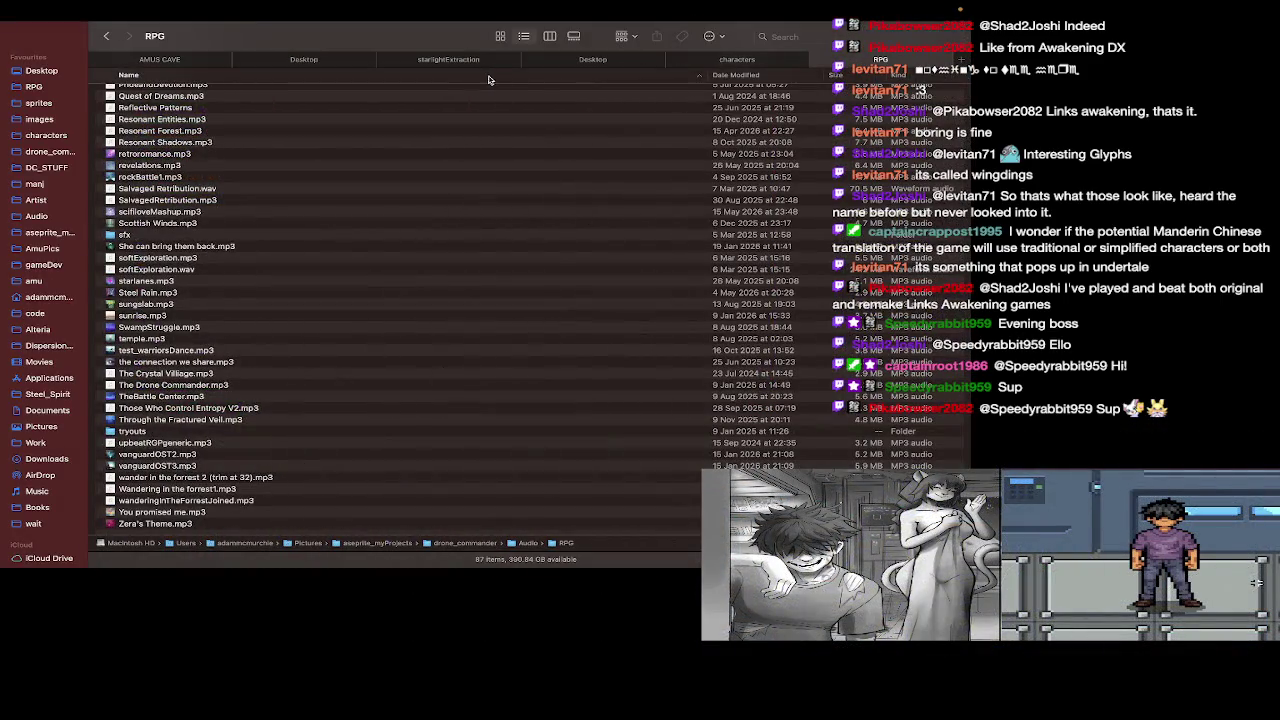
- In AMUS CAVE's caves folder, open Ice Cave inside2.png with Aseprite
{"action": "left_click", "coordinate": [160, 60]}
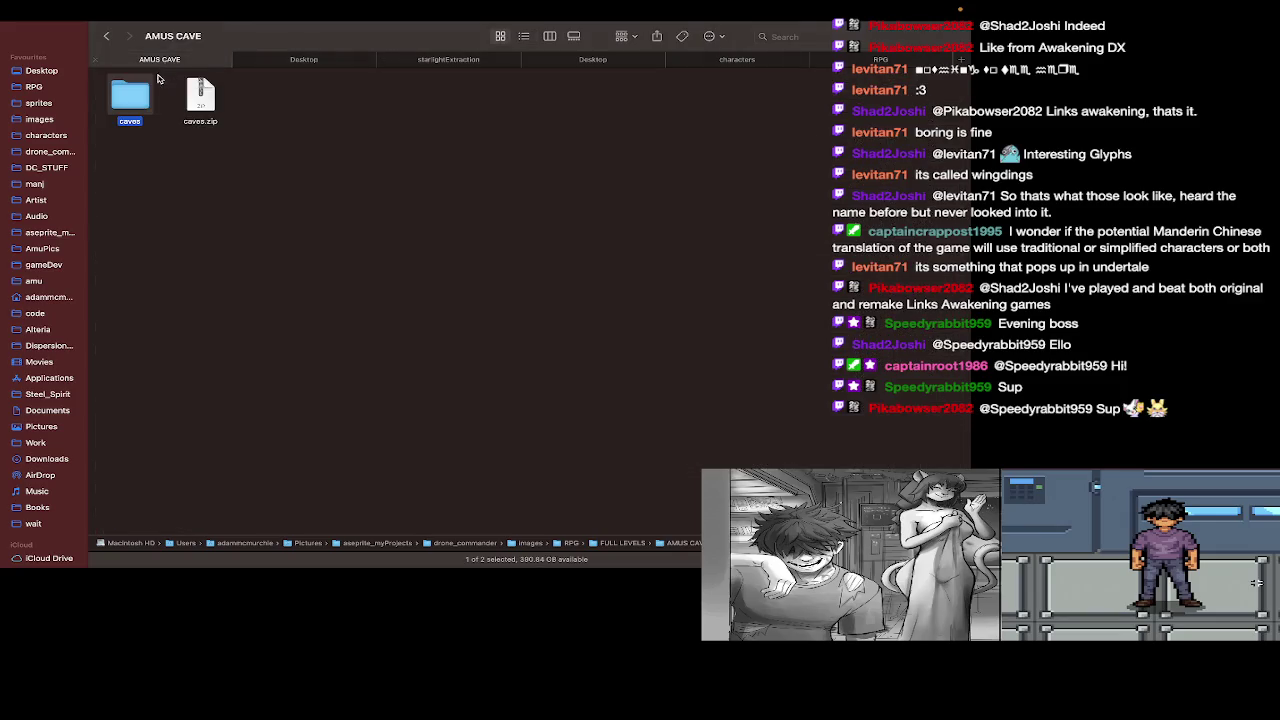
{"action": "key", "text": "super+Down"}
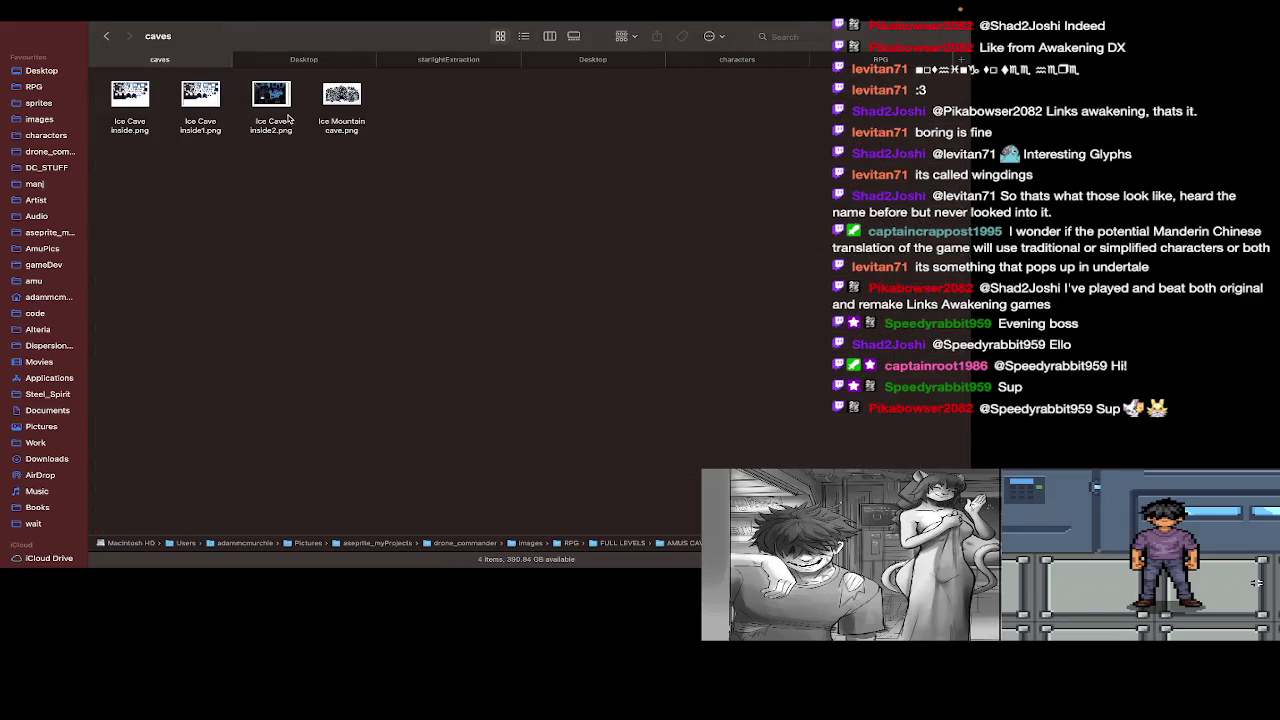
{"action": "left_click", "coordinate": [281, 103]}
{"action": "right_click", "coordinate": [282, 101]}
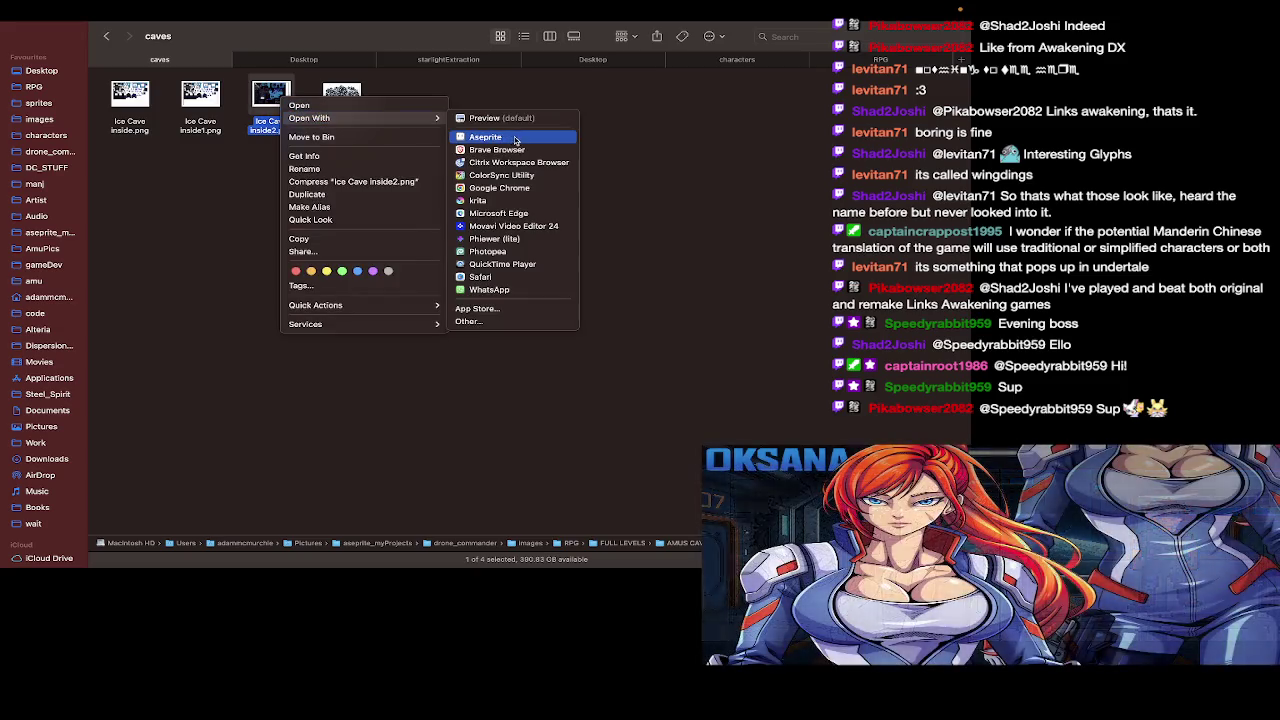
{"action": "left_click", "coordinate": [515, 138]}
- Open Ice Mountain cave.png with Aseprite as well
{"action": "left_click", "coordinate": [341, 95]}
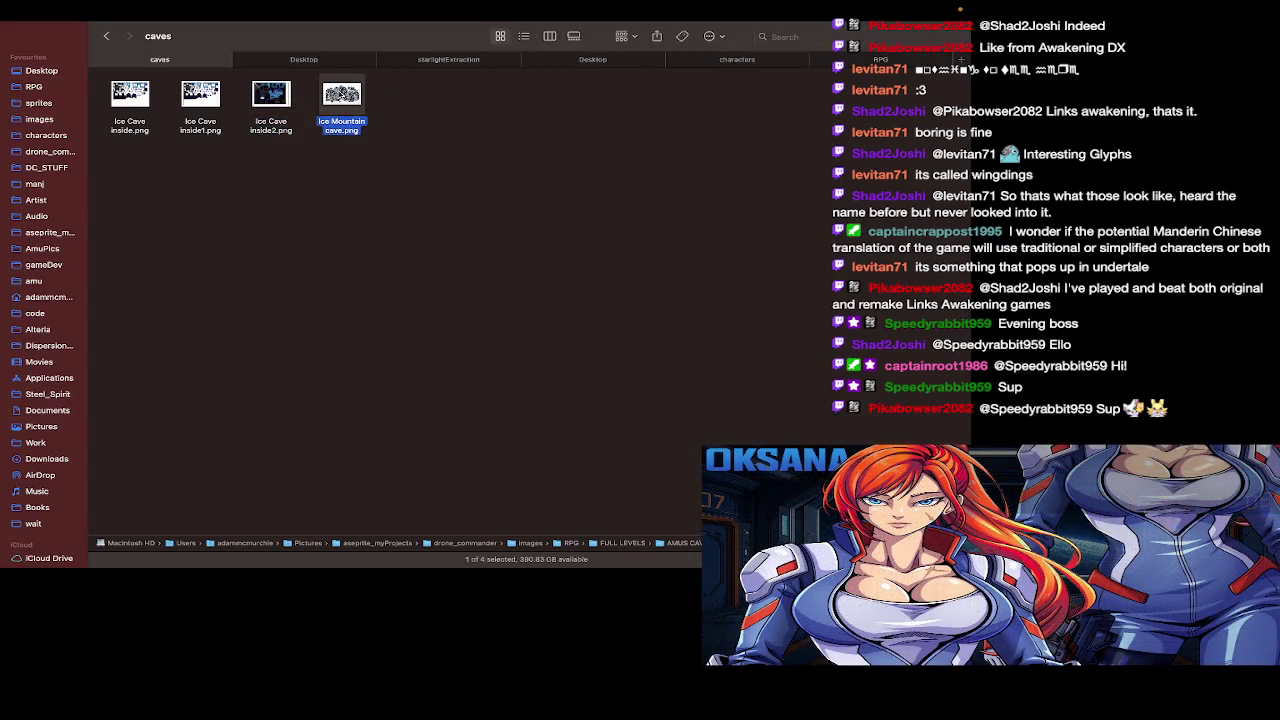
{"action": "right_click", "coordinate": [341, 100]}
{"action": "left_click", "coordinate": [555, 130]}
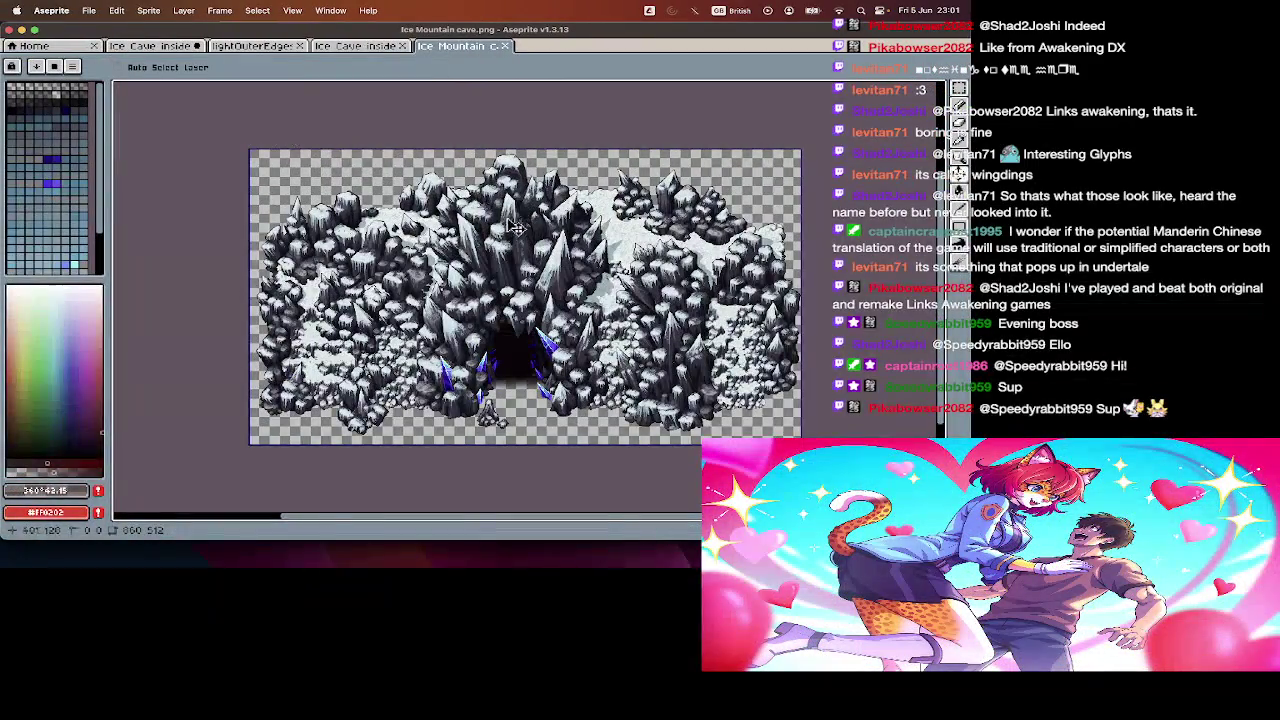
- Zoom in on Ice Mountain cave's crystal-lined entrance, then move to the Ice Cave inside2 image
{"action": "scroll", "coordinate": [575, 277], "scroll_direction": "up", "scroll_amount": 1}
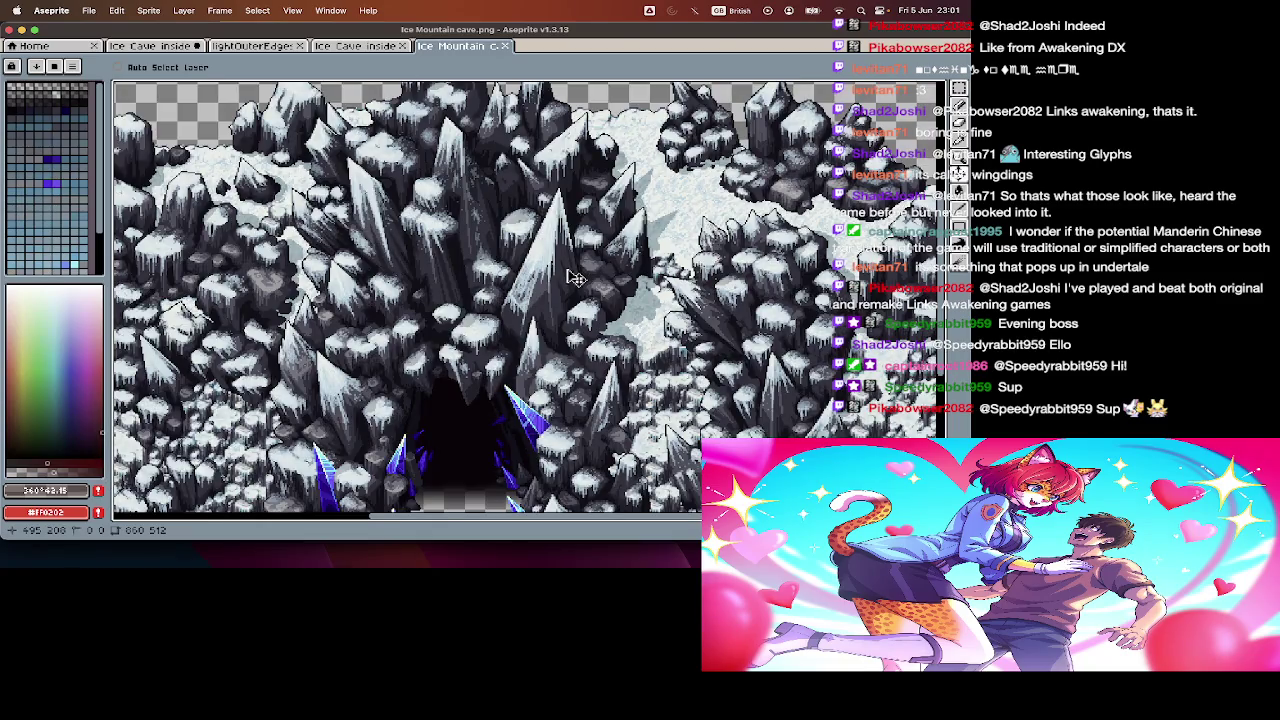
{"action": "scroll", "coordinate": [575, 277], "scroll_direction": "down", "scroll_amount": 1}
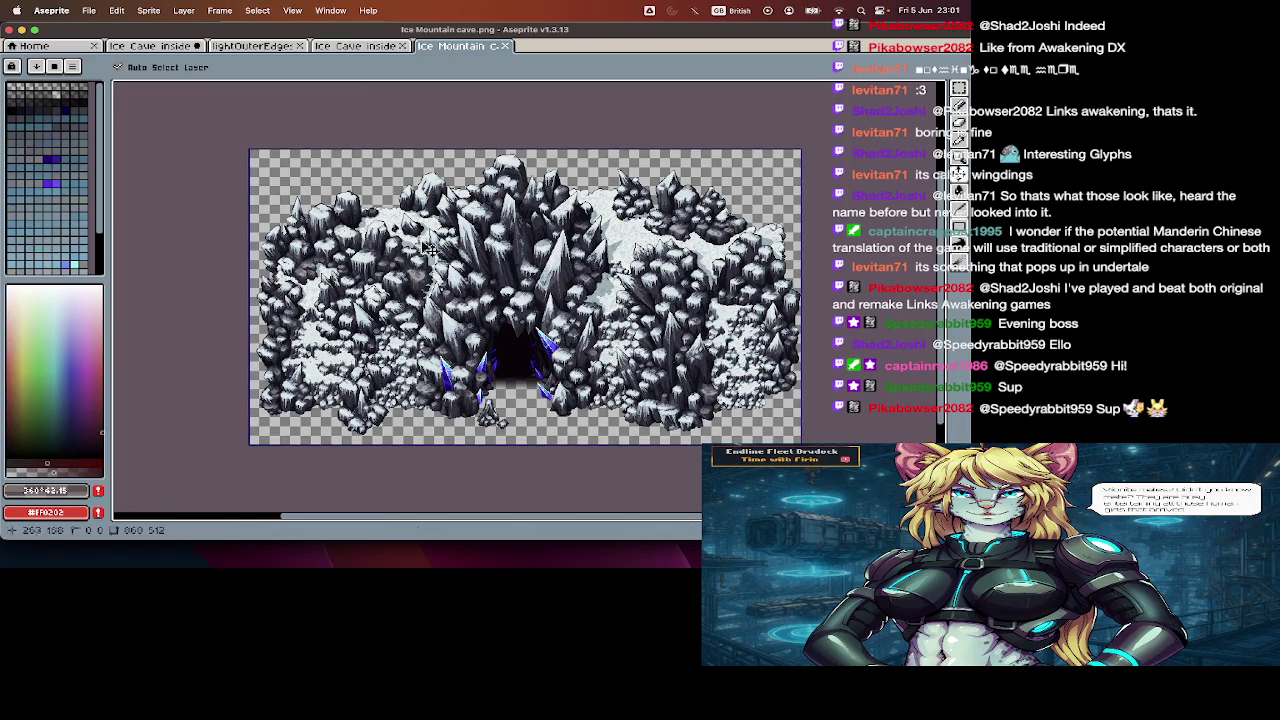
{"action": "scroll", "coordinate": [474, 404], "scroll_direction": "up", "scroll_amount": 3}
{"action": "scroll", "coordinate": [474, 404], "scroll_direction": "up", "scroll_amount": 1}
{"action": "scroll", "coordinate": [474, 404], "scroll_direction": "up", "scroll_amount": 1}
{"action": "scroll", "coordinate": [474, 404], "scroll_direction": "up", "scroll_amount": 2}
{"action": "scroll", "coordinate": [474, 404], "scroll_direction": "up", "scroll_amount": 2}
{"action": "scroll", "coordinate": [474, 404], "scroll_direction": "up", "scroll_amount": 2}
{"action": "scroll", "coordinate": [474, 404], "scroll_direction": "up", "scroll_amount": 2}
{"action": "scroll", "coordinate": [474, 404], "scroll_direction": "up", "scroll_amount": 2}
{"action": "scroll", "coordinate": [474, 404], "scroll_direction": "down", "scroll_amount": 5}
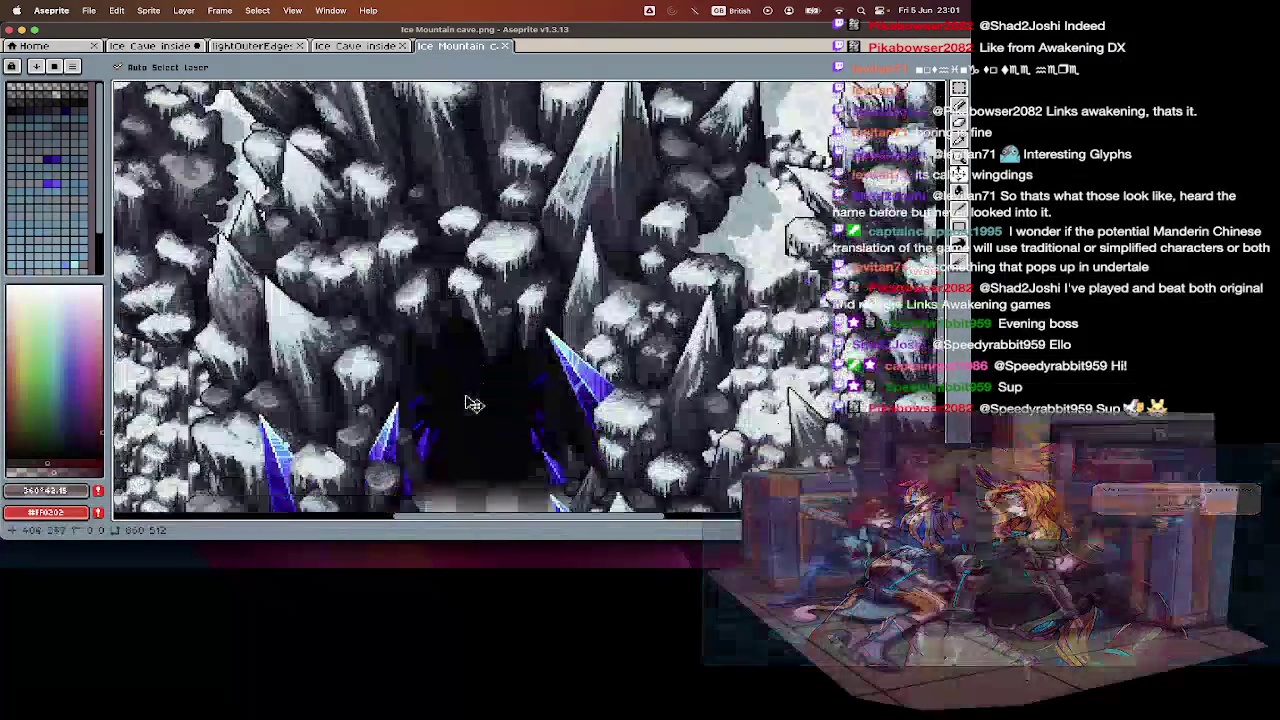
{"action": "scroll", "coordinate": [474, 404], "scroll_direction": "down", "scroll_amount": 3}
{"action": "scroll", "coordinate": [474, 404], "scroll_direction": "down", "scroll_amount": 1}
{"action": "scroll", "coordinate": [474, 404], "scroll_direction": "up", "scroll_amount": 2}
{"action": "scroll", "coordinate": [474, 404], "scroll_direction": "up", "scroll_amount": 2}
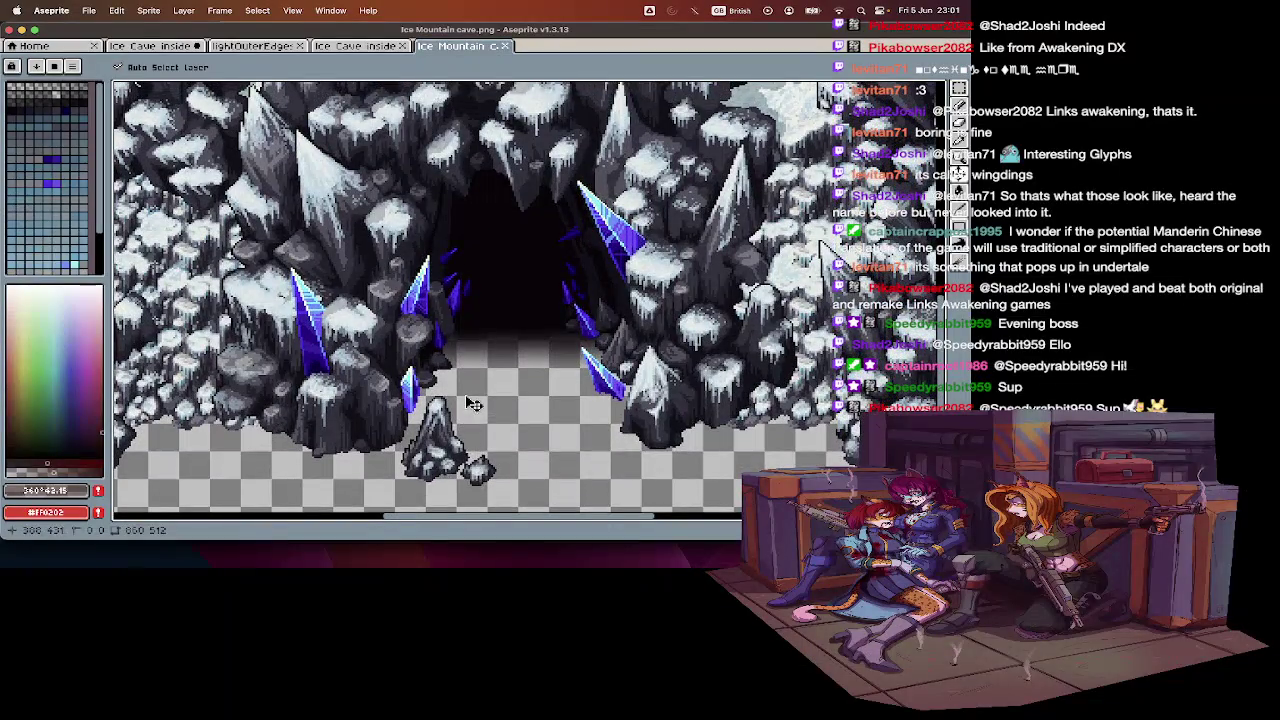
{"action": "left_click", "coordinate": [357, 46]}
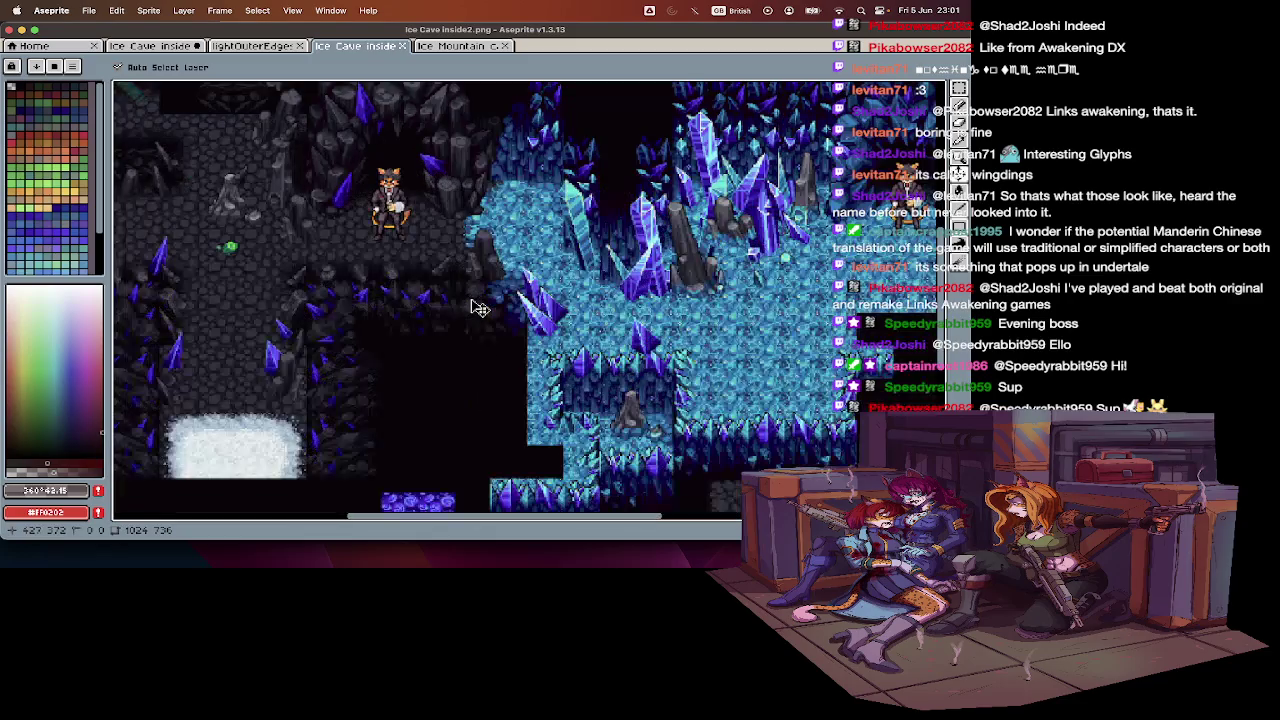
- Scroll and zoom around the Ice Cave inside2 map to look it over
{"action": "scroll", "coordinate": [480, 308], "scroll_direction": "up", "scroll_amount": 2}
{"action": "scroll", "coordinate": [480, 308], "scroll_direction": "down", "scroll_amount": 2}
{"action": "scroll", "coordinate": [440, 300], "scroll_direction": "left", "scroll_amount": 3}
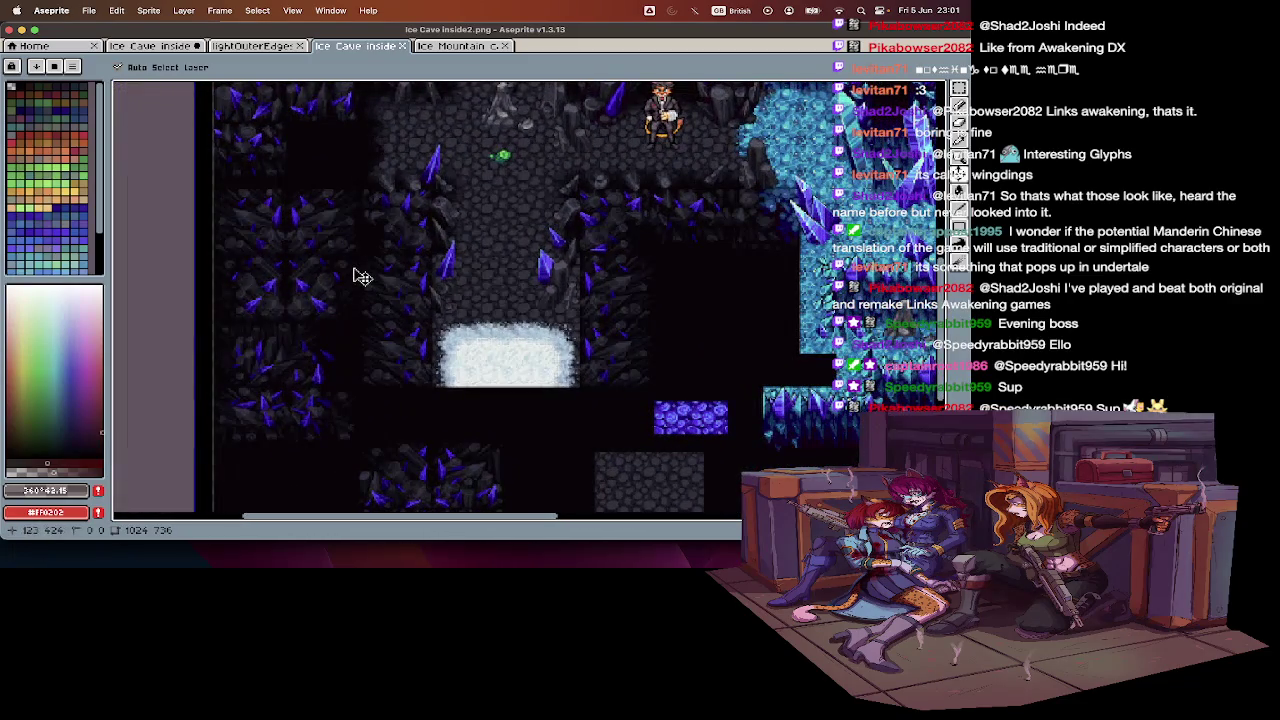
{"action": "scroll", "coordinate": [362, 277], "scroll_direction": "up", "scroll_amount": 2}
{"action": "scroll", "coordinate": [362, 277], "scroll_direction": "right", "scroll_amount": 1}
{"action": "scroll", "coordinate": [362, 277], "scroll_direction": "right", "scroll_amount": 1}
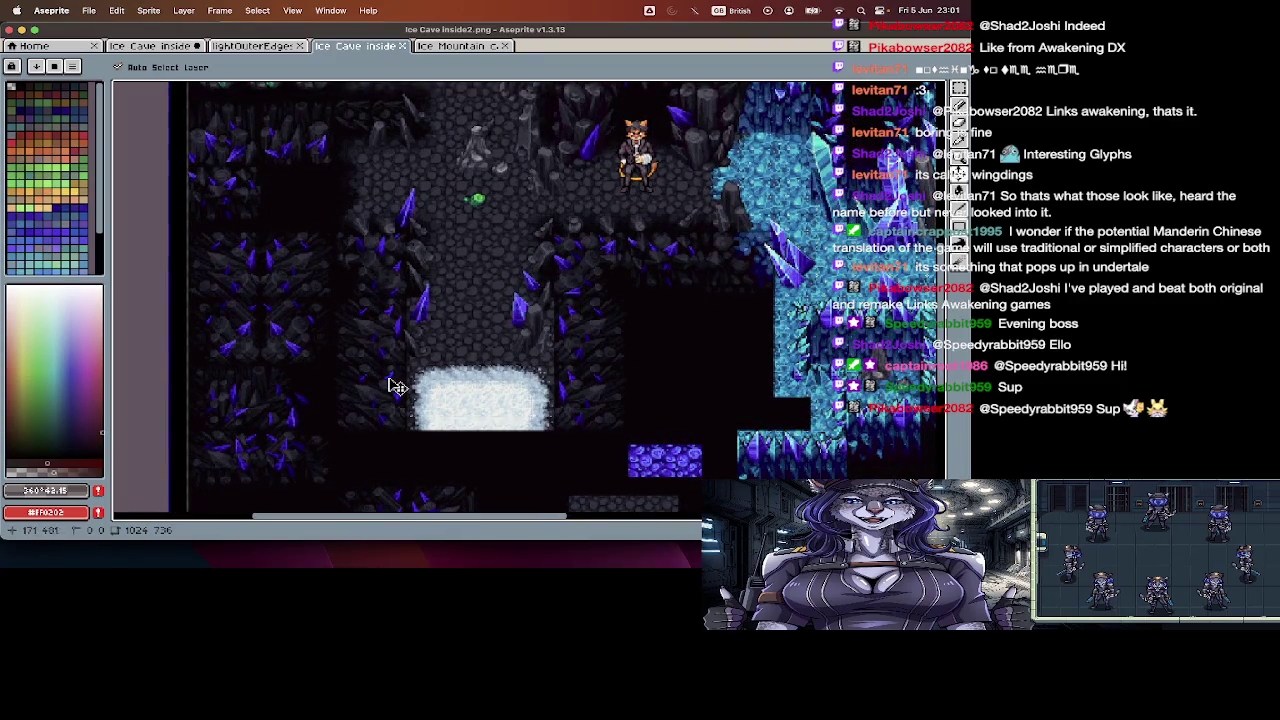
{"action": "scroll", "coordinate": [397, 386], "scroll_direction": "up", "scroll_amount": 3}
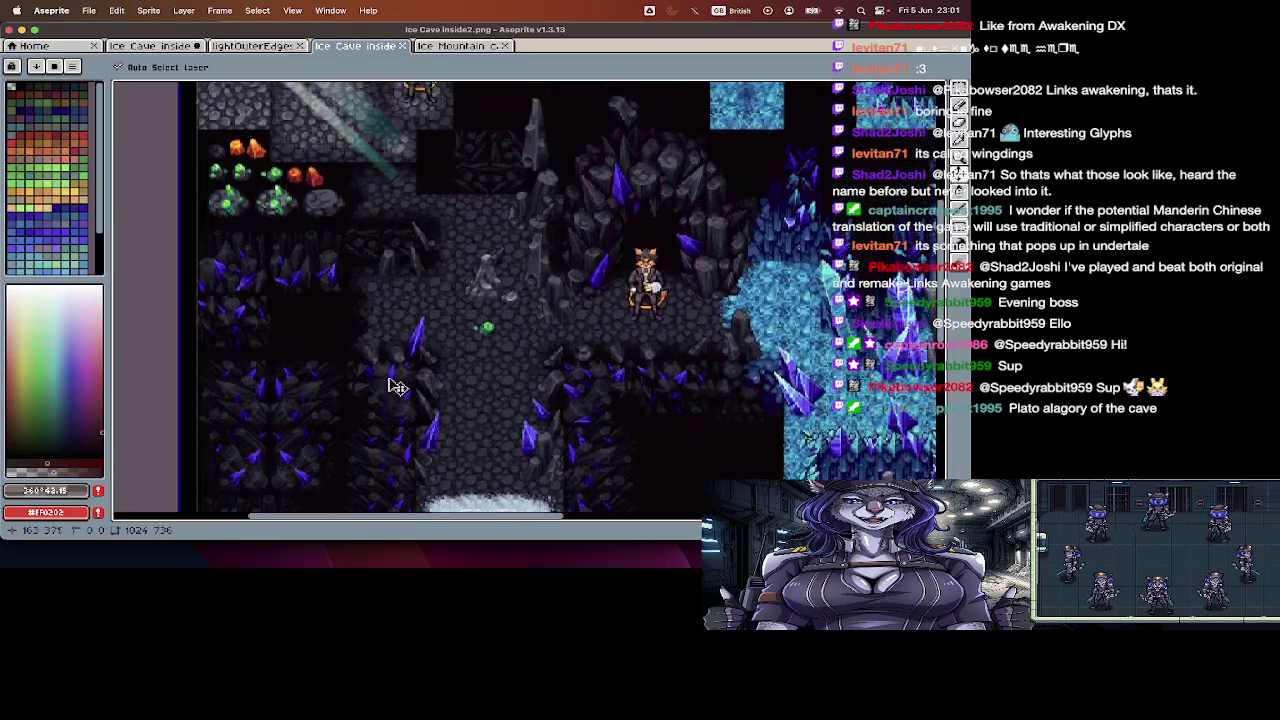
{"action": "scroll", "coordinate": [397, 386], "scroll_direction": "up", "scroll_amount": 2}
{"action": "scroll", "coordinate": [380, 370], "scroll_direction": "down", "scroll_amount": 3}
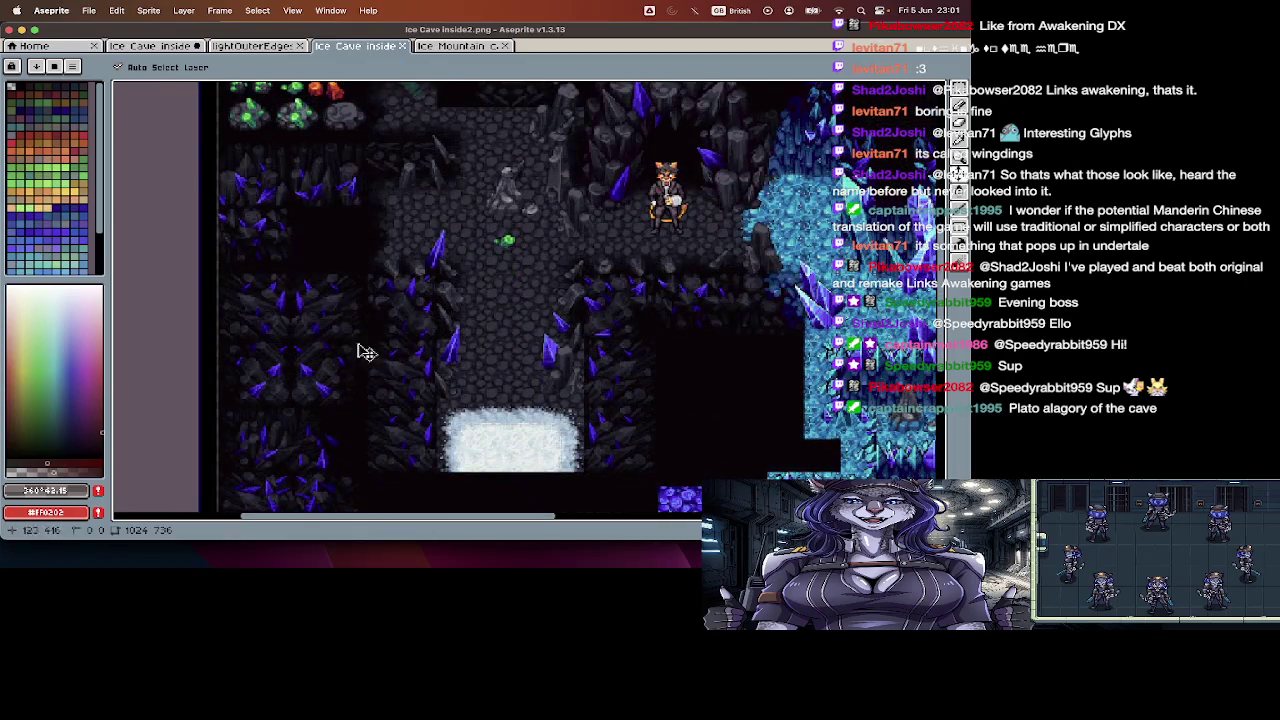
{"action": "scroll", "coordinate": [338, 387], "scroll_direction": "down", "scroll_amount": 4}
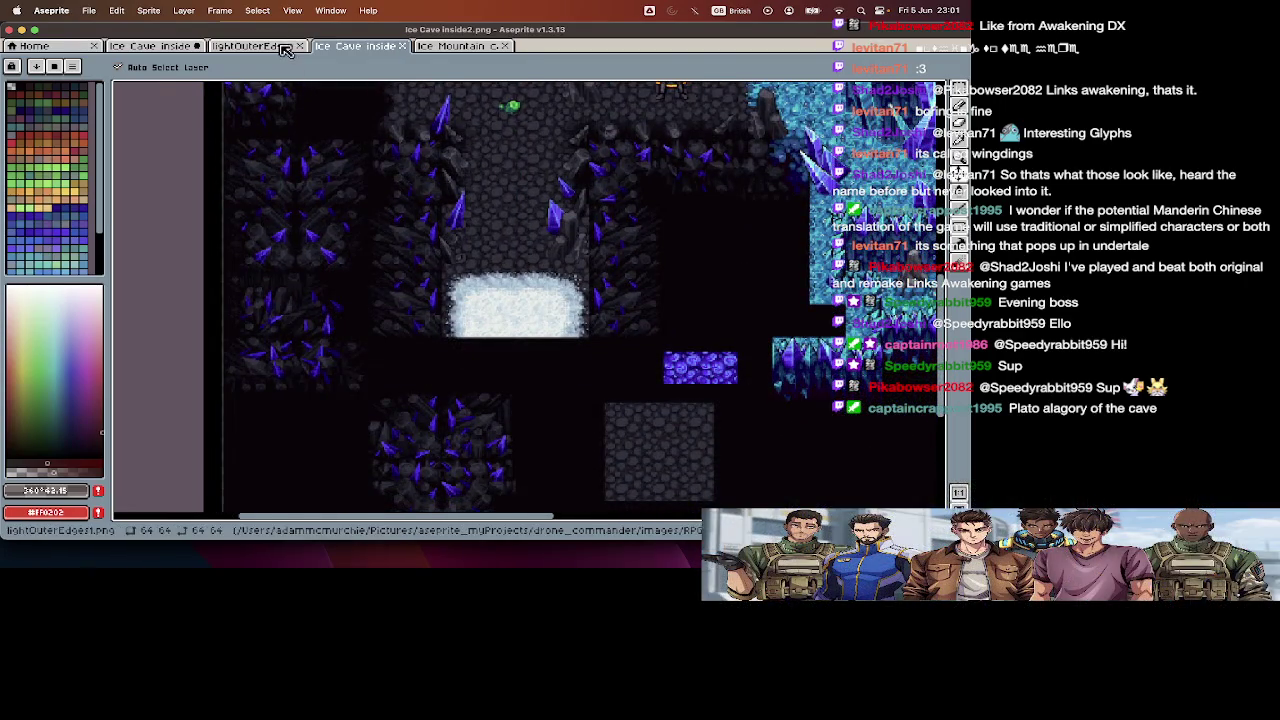
- Close the lightOuterEdges1 image and return to the Ice Cave inside tileset
{"action": "key", "text": "ctrl+shift+Tab"}
{"action": "key", "text": "super+w"}
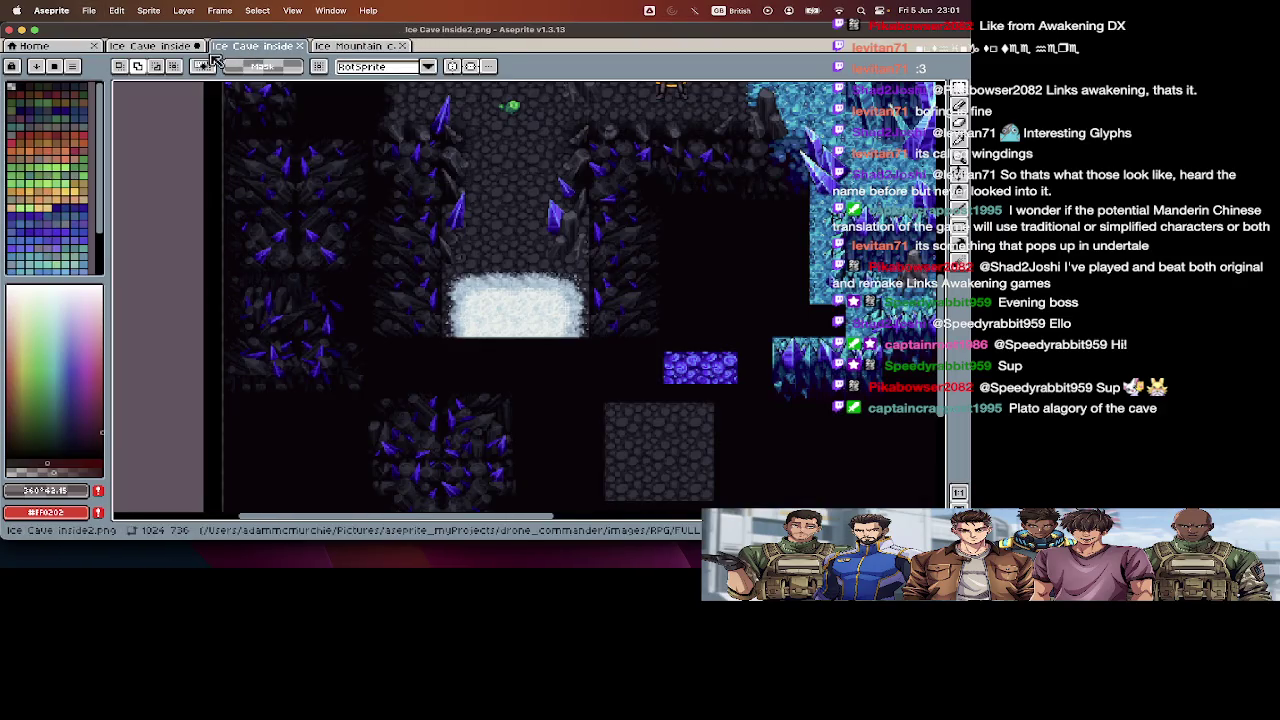
{"action": "left_click", "coordinate": [155, 46]}
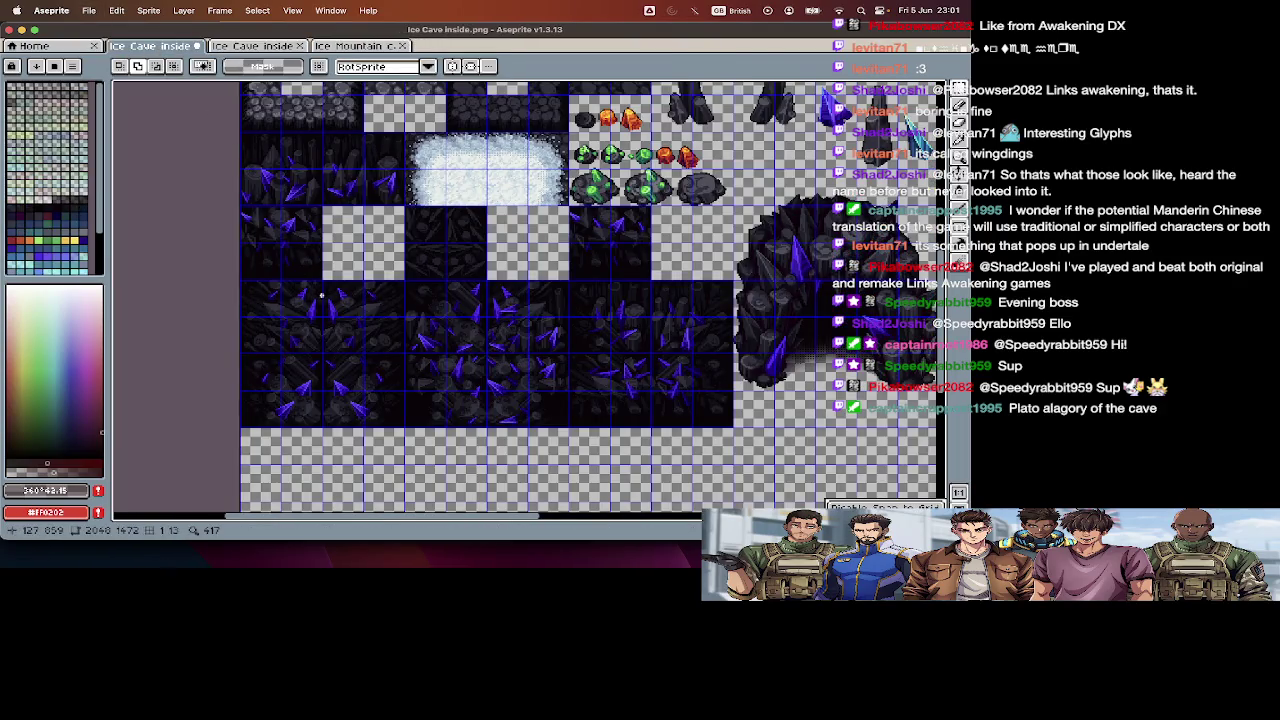
- With the tile grid shown, marquee-select a 128×128 block of crystal wall tiles
{"action": "key", "text": "super+apostrophe"}
{"action": "key", "text": "m"}
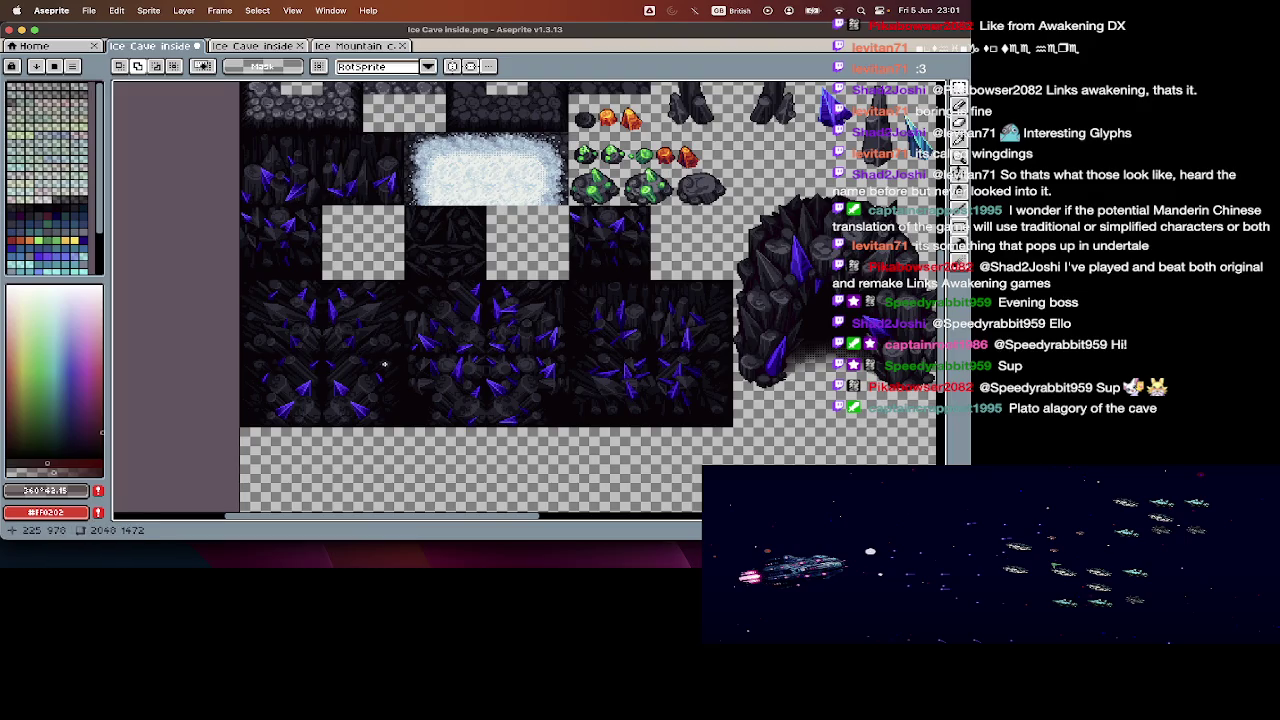
{"action": "scroll", "coordinate": [384, 364], "scroll_direction": "up", "scroll_amount": 2}
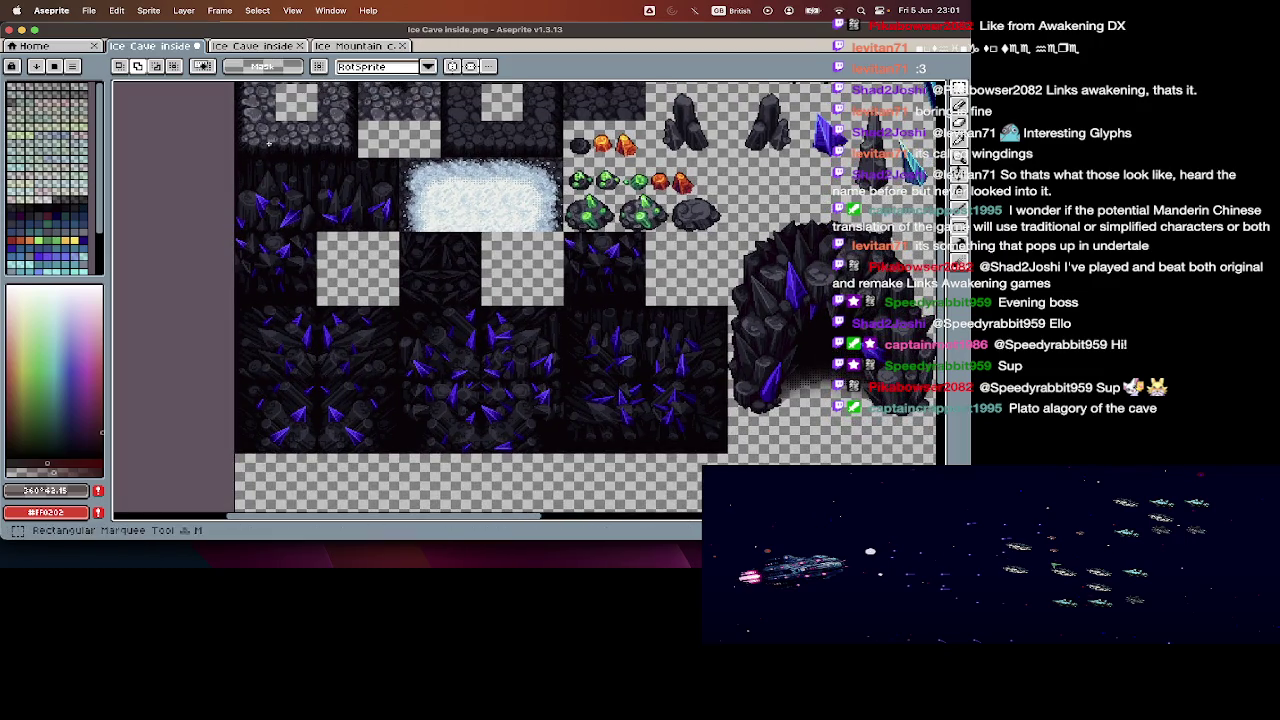
{"action": "scroll", "coordinate": [300, 200], "scroll_direction": "down", "scroll_amount": 5}
{"action": "key", "text": "v"}
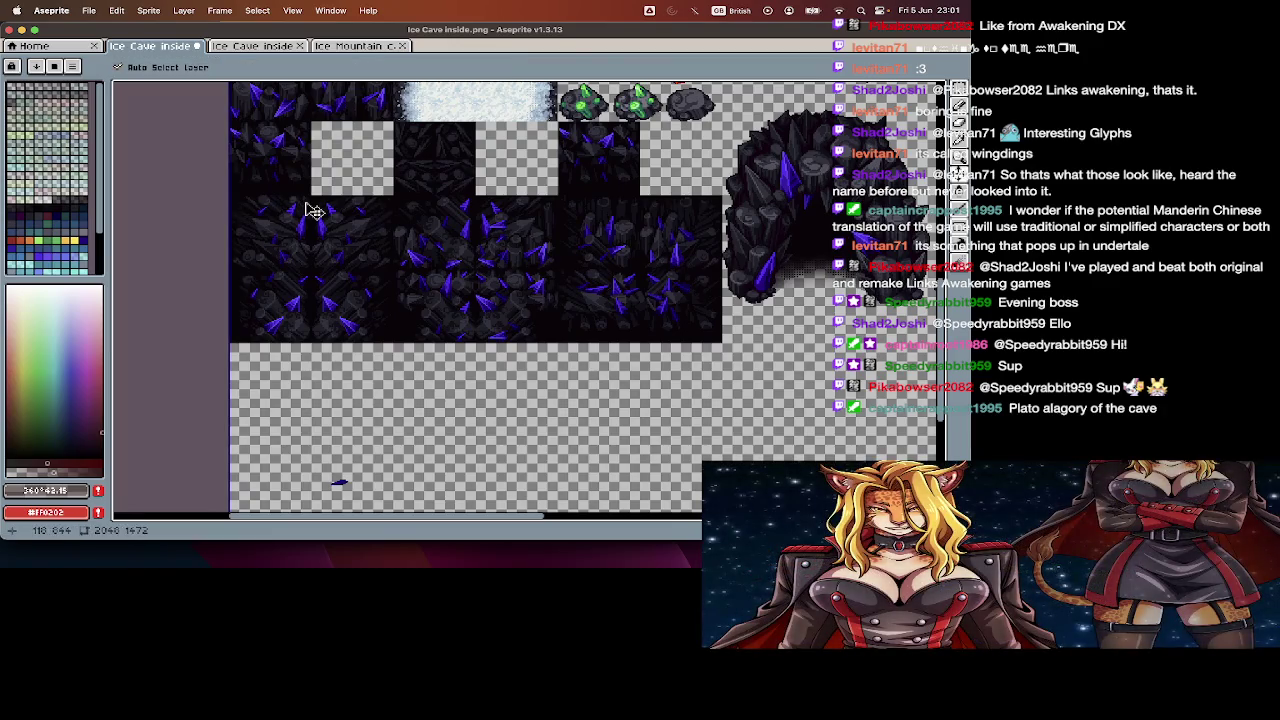
{"action": "key", "text": "super+apostrophe"}
{"action": "key", "text": "m"}
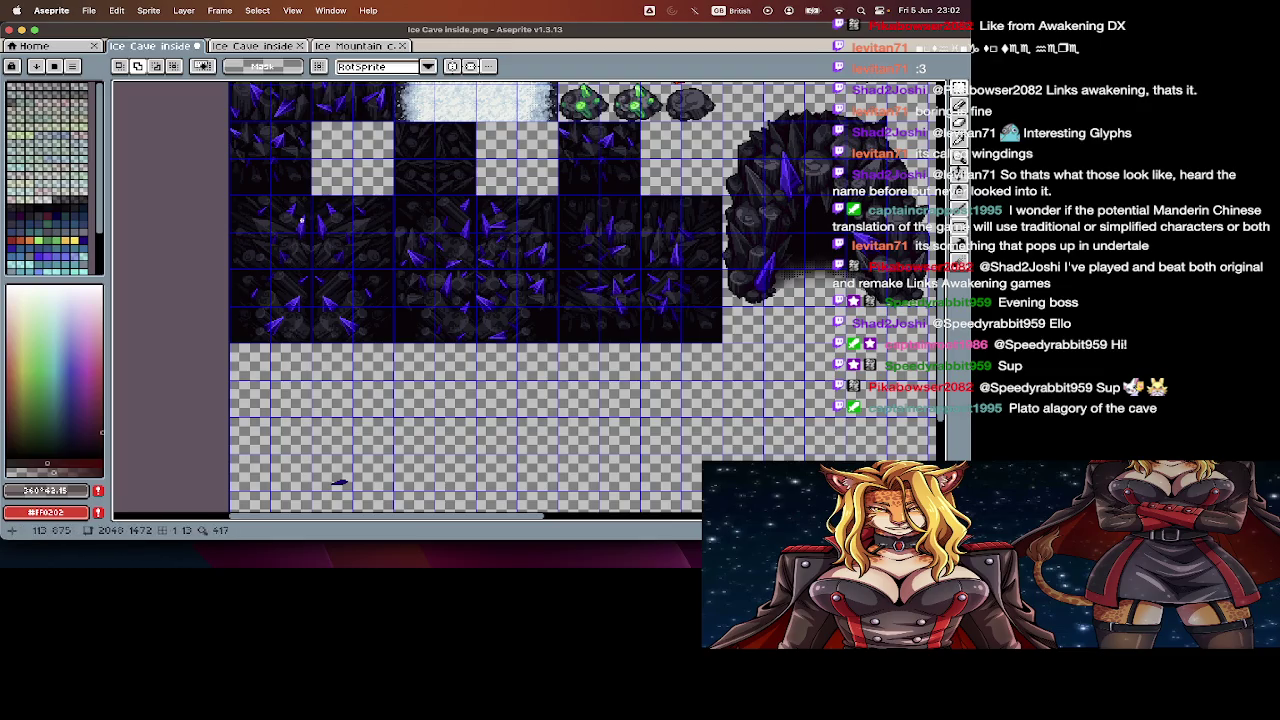
{"action": "left_click_drag", "start_coordinate": [305, 204], "coordinate": [242, 268]}
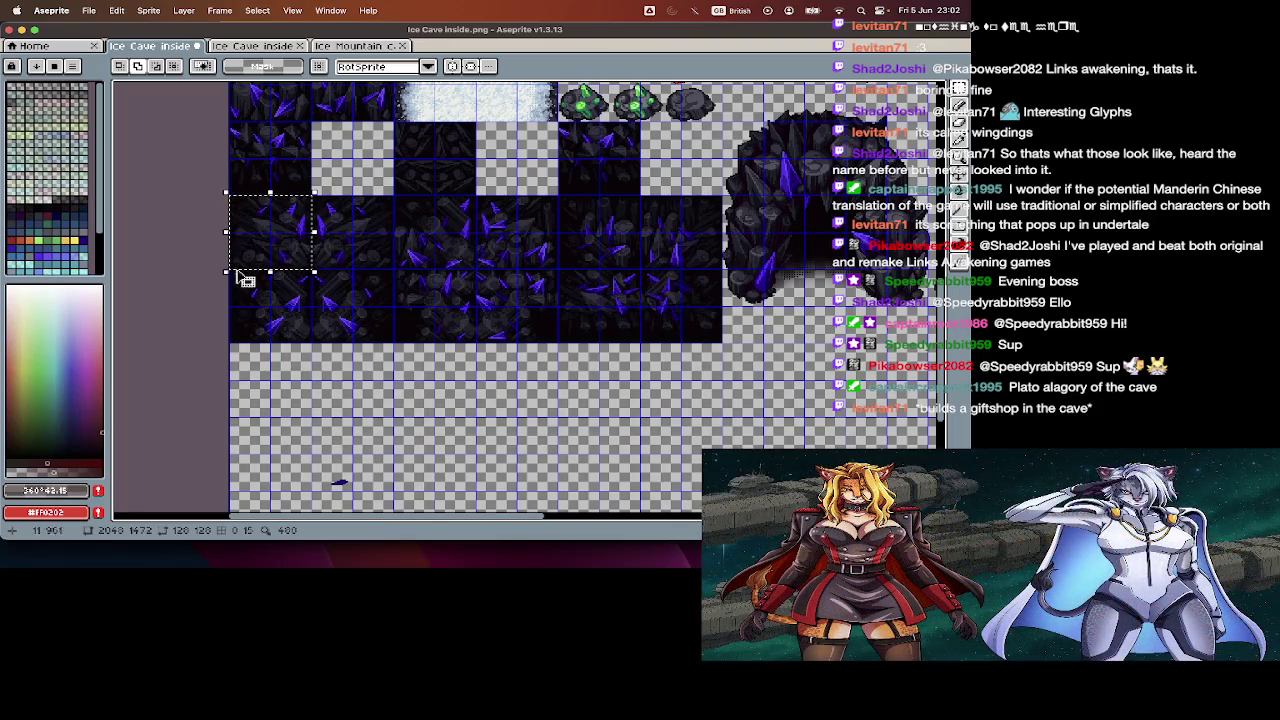
- Hide the tile grid, zoom the view, and move to the Ice Cave inside2 map
{"action": "key", "text": "super+apostrophe"}
{"action": "scroll", "coordinate": [297, 398], "scroll_direction": "up", "scroll_amount": 1}
{"action": "scroll", "coordinate": [300, 410], "scroll_direction": "up", "scroll_amount": 1}
{"action": "scroll", "coordinate": [303, 430], "scroll_direction": "up", "scroll_amount": 1}
{"action": "scroll", "coordinate": [306, 449], "scroll_direction": "up", "scroll_amount": 2}
{"action": "scroll", "coordinate": [306, 449], "scroll_direction": "up", "scroll_amount": 1}
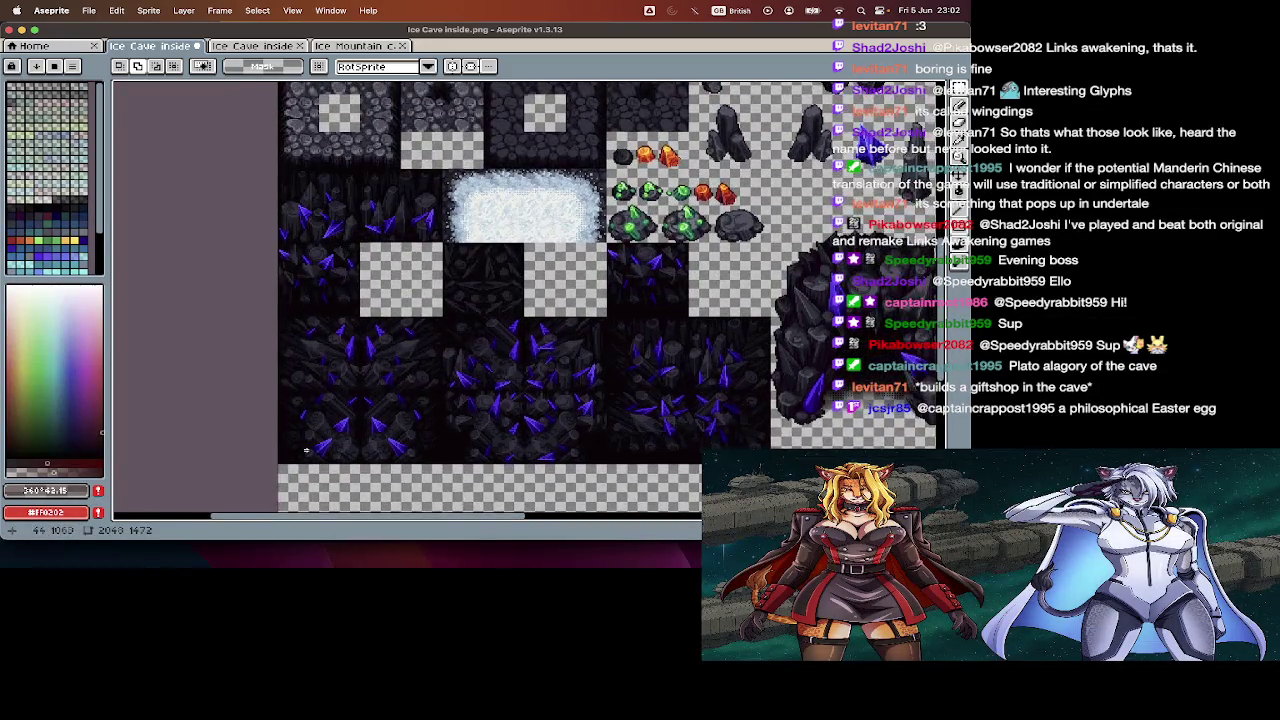
{"action": "scroll", "coordinate": [320, 300], "scroll_direction": "up", "scroll_amount": 2}
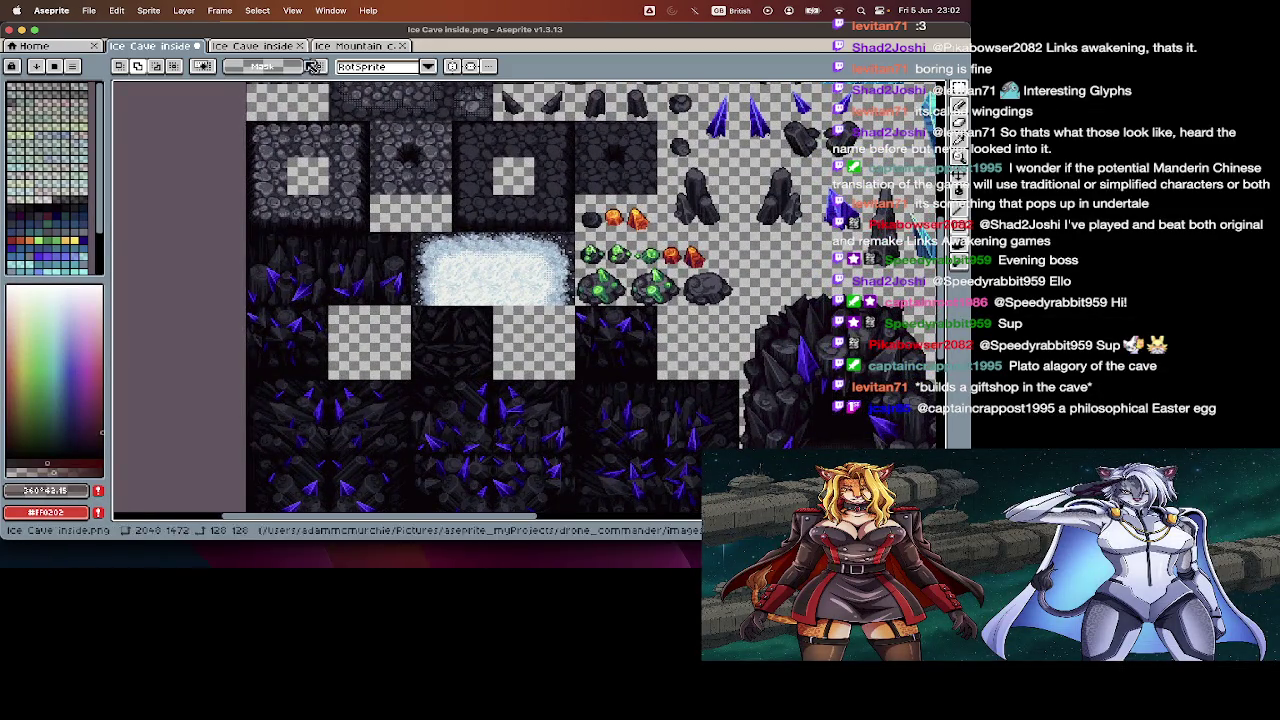
{"action": "left_click", "coordinate": [287, 47]}
{"action": "scroll", "coordinate": [465, 325], "scroll_direction": "up", "scroll_amount": 1}
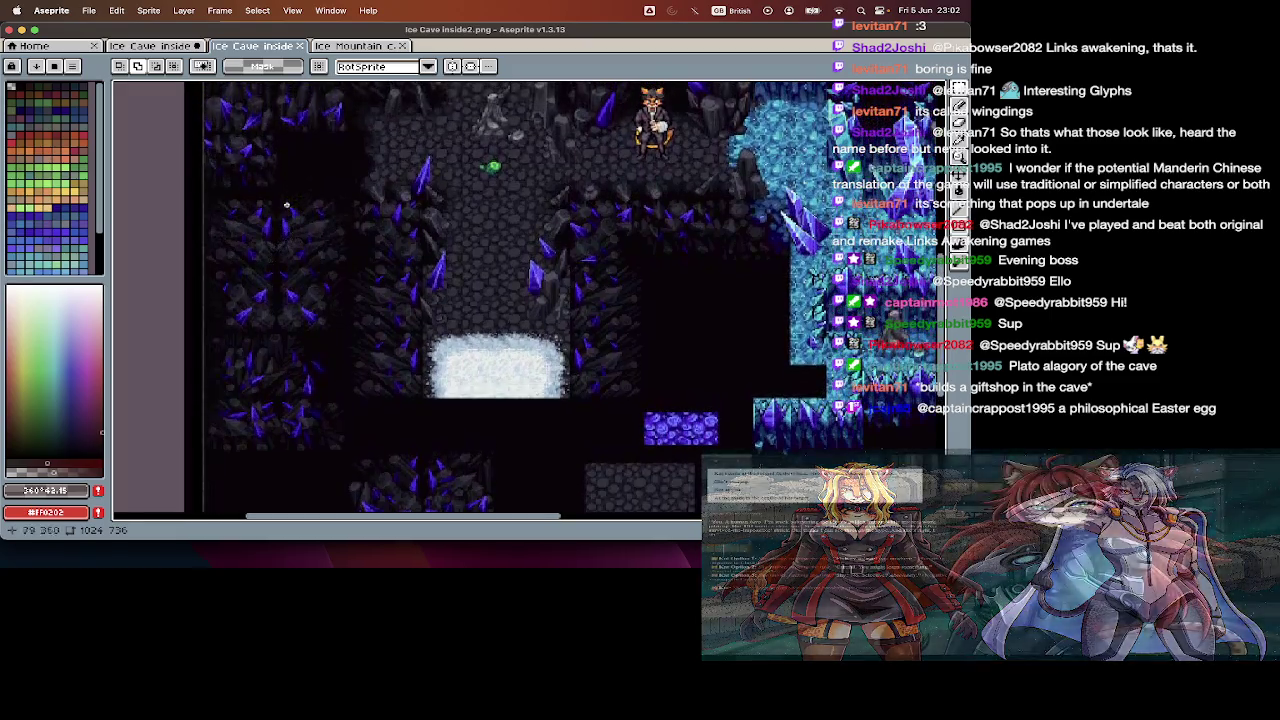
{"action": "scroll", "coordinate": [466, 332], "scroll_direction": "up", "scroll_amount": 1}
{"action": "scroll", "coordinate": [468, 339], "scroll_direction": "up", "scroll_amount": 1}
{"action": "scroll", "coordinate": [467, 340], "scroll_direction": "down", "scroll_amount": 1}
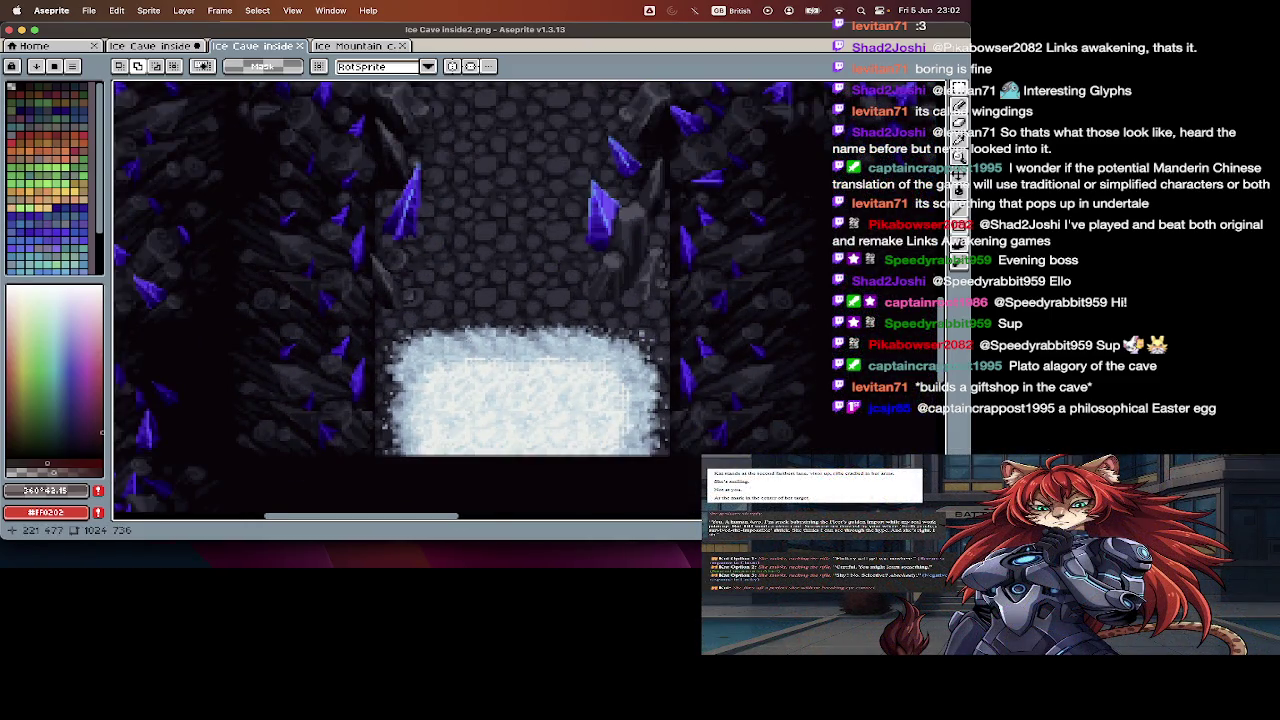
{"action": "scroll", "coordinate": [468, 340], "scroll_direction": "left", "scroll_amount": 2}
{"action": "scroll", "coordinate": [468, 340], "scroll_direction": "up", "scroll_amount": 1}
{"action": "scroll", "coordinate": [468, 340], "scroll_direction": "up", "scroll_amount": 1}
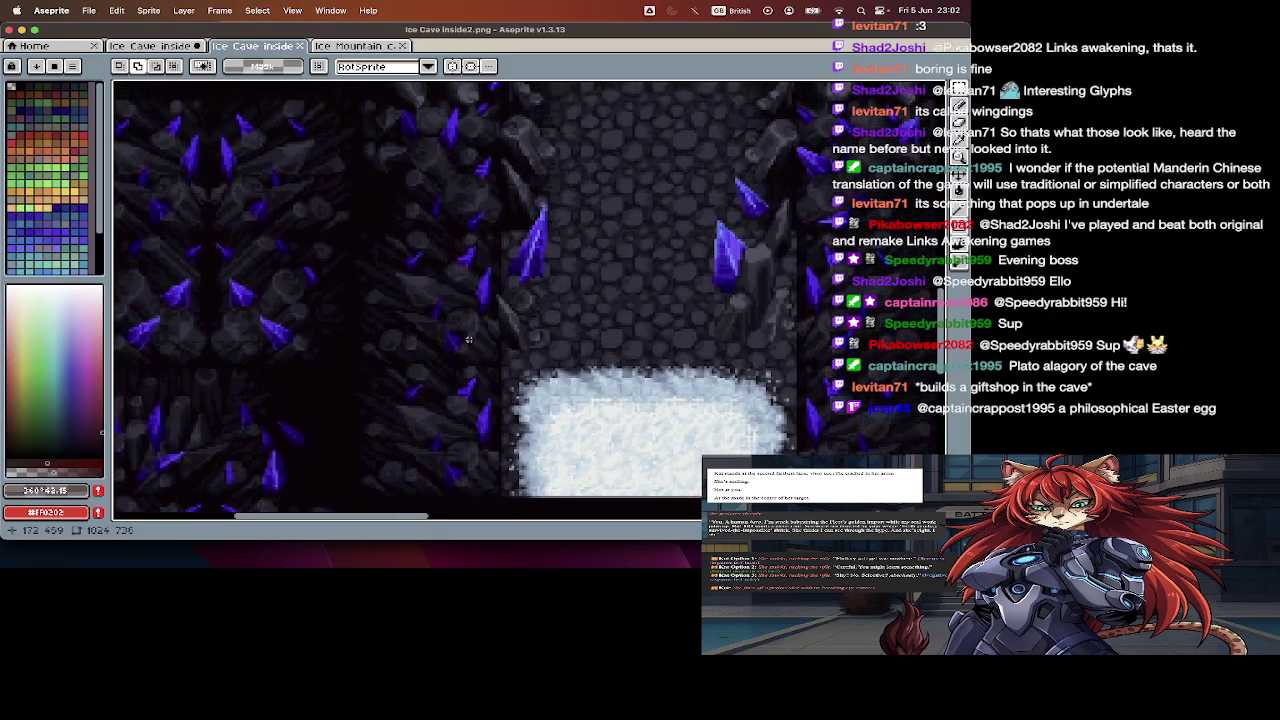
{"action": "scroll", "coordinate": [469, 340], "scroll_direction": "up", "scroll_amount": 1}
{"action": "scroll", "coordinate": [468, 340], "scroll_direction": "up", "scroll_amount": 2}
{"action": "scroll", "coordinate": [468, 340], "scroll_direction": "up", "scroll_amount": 2}
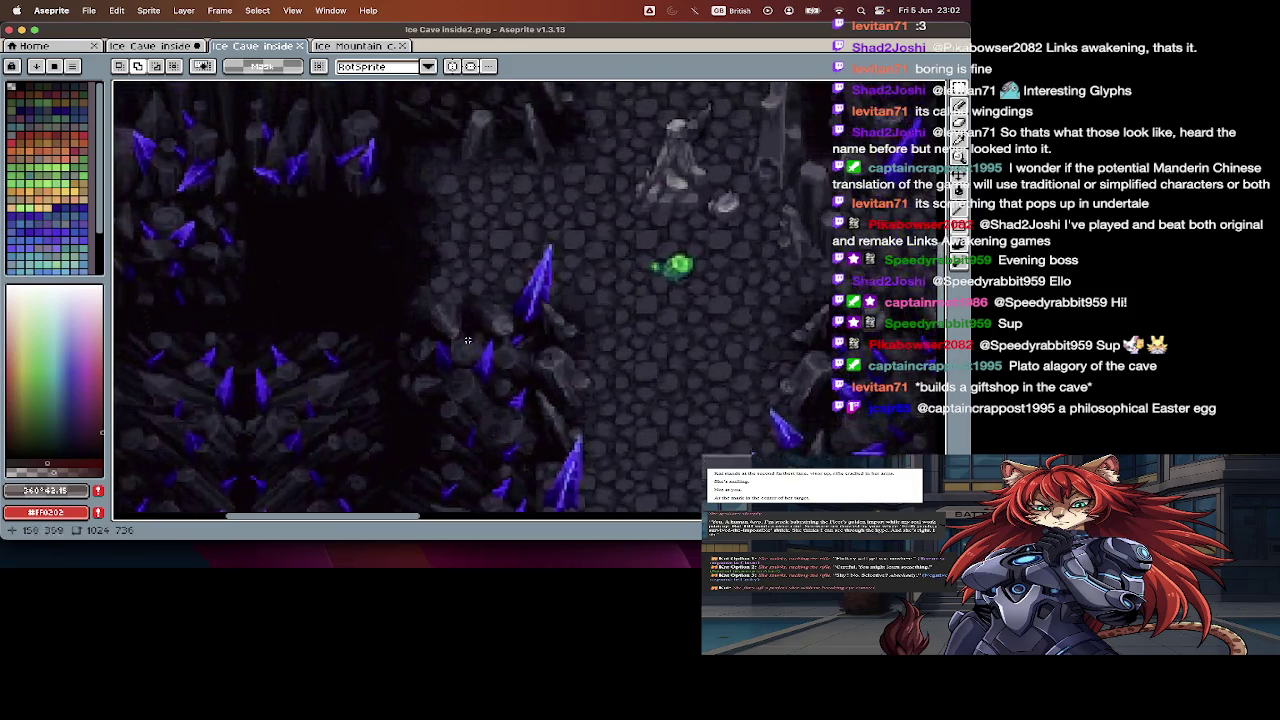
{"action": "scroll", "coordinate": [468, 340], "scroll_direction": "up", "scroll_amount": 2}
{"action": "scroll", "coordinate": [468, 340], "scroll_direction": "down", "scroll_amount": 2}
{"action": "scroll", "coordinate": [468, 340], "scroll_direction": "down", "scroll_amount": 3}
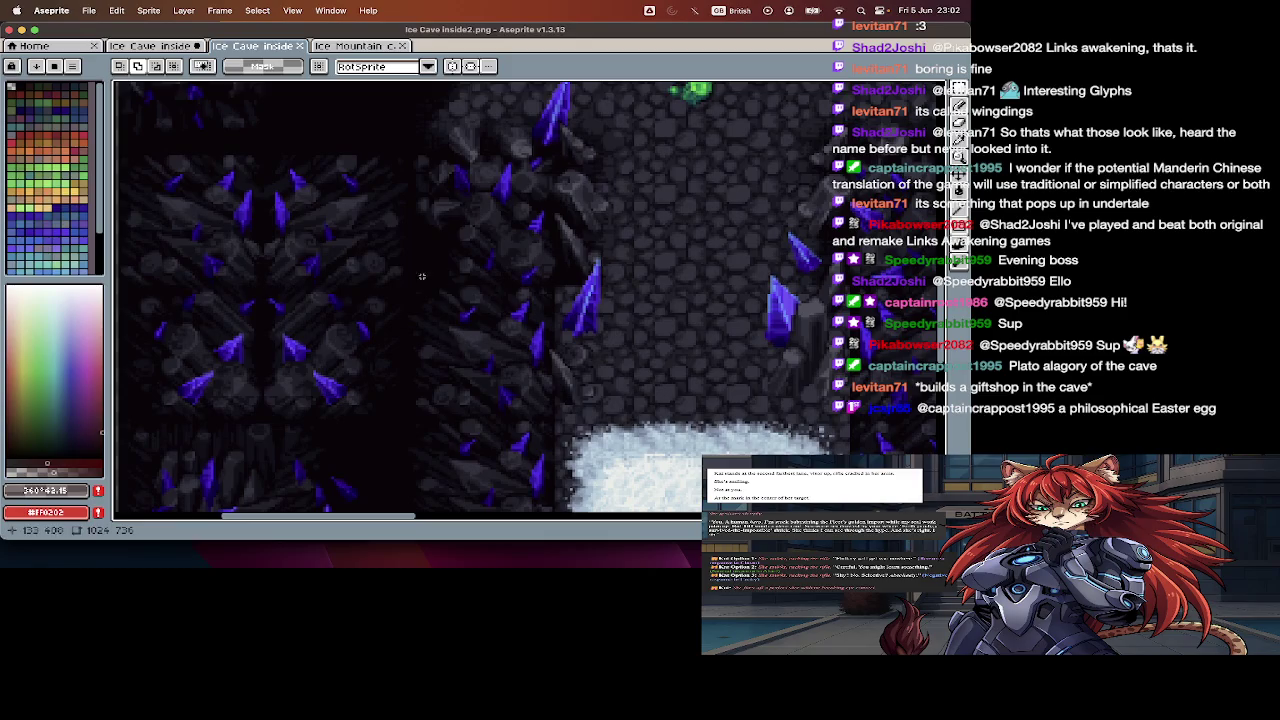
{"action": "scroll", "coordinate": [388, 385], "scroll_direction": "down", "scroll_amount": 3}
{"action": "scroll", "coordinate": [388, 400], "scroll_direction": "right", "scroll_amount": 2}
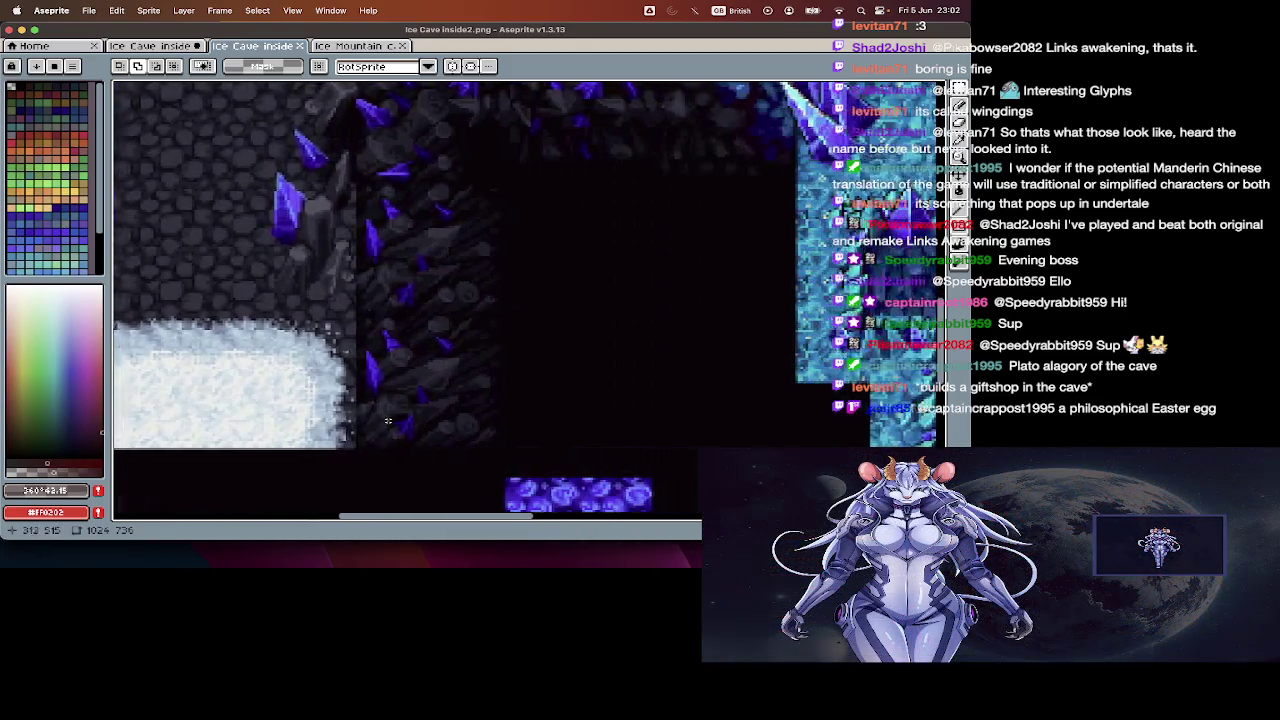
{"action": "scroll", "coordinate": [387, 420], "scroll_direction": "down", "scroll_amount": 1}
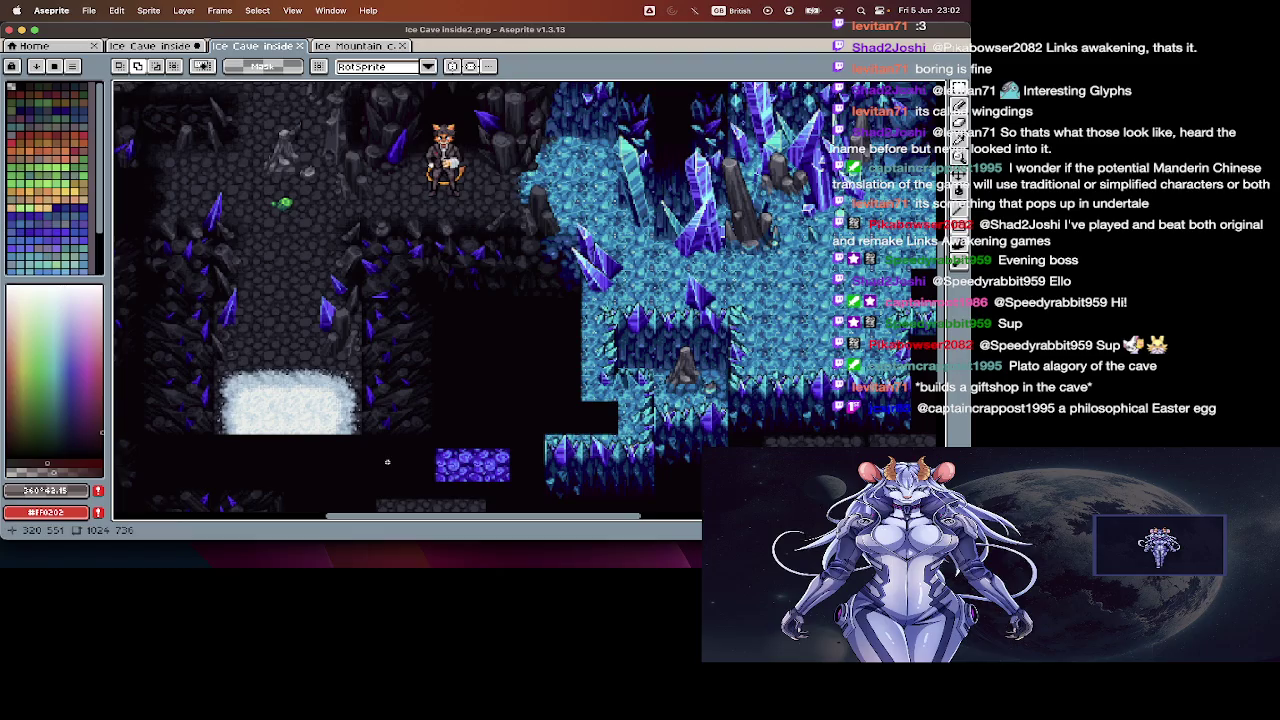
{"action": "scroll", "coordinate": [387, 461], "scroll_direction": "up", "scroll_amount": 2}
{"action": "scroll", "coordinate": [550, 272], "scroll_direction": "down", "scroll_amount": 3}
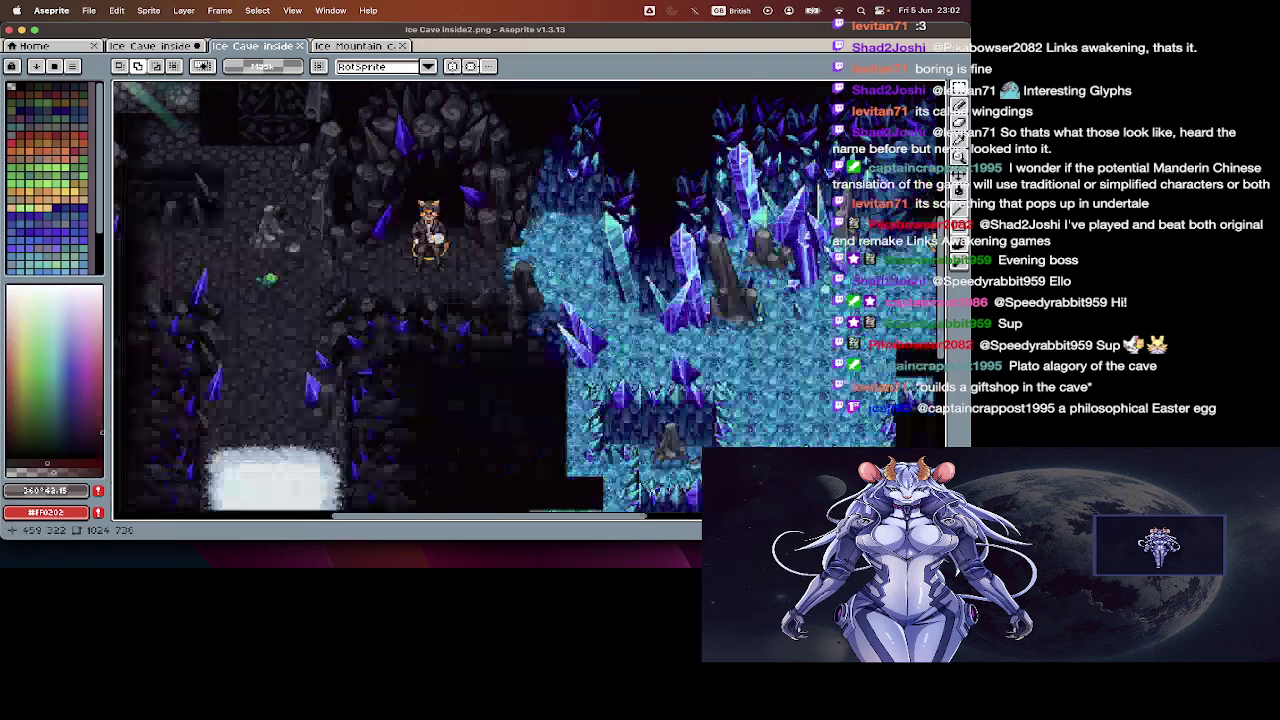
{"action": "left_click", "coordinate": [185, 45]}
- Scroll the Ice Cave inside tileset over to its blue ice cobble tiles
{"action": "scroll", "coordinate": [246, 127], "scroll_direction": "up", "scroll_amount": 5}
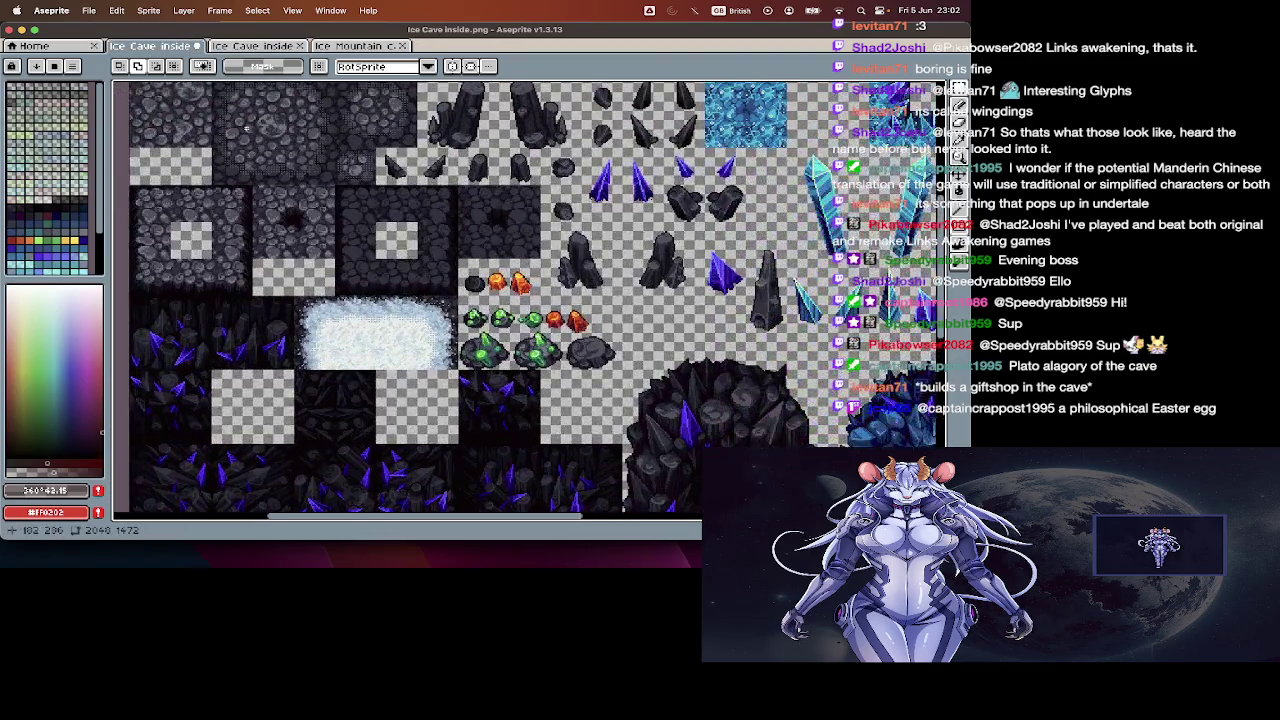
{"action": "scroll", "coordinate": [246, 127], "scroll_direction": "right", "scroll_amount": 3}
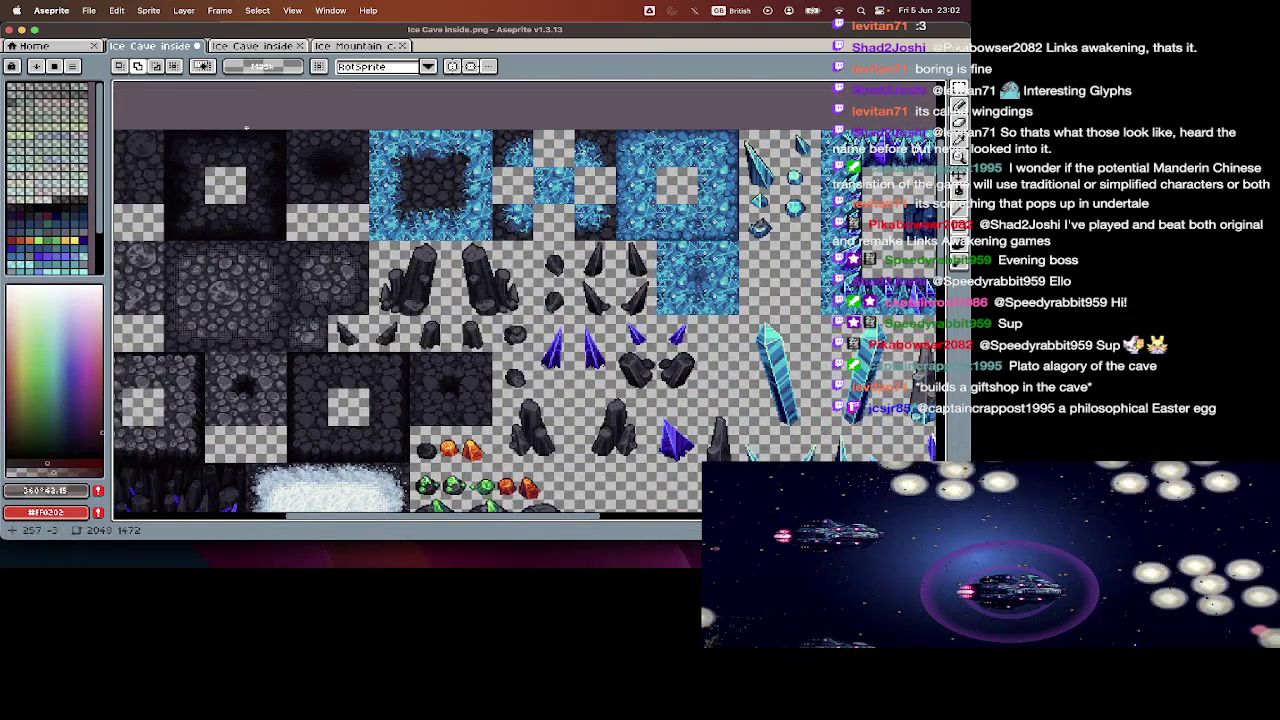
{"action": "scroll", "coordinate": [246, 127], "scroll_direction": "right", "scroll_amount": 2}
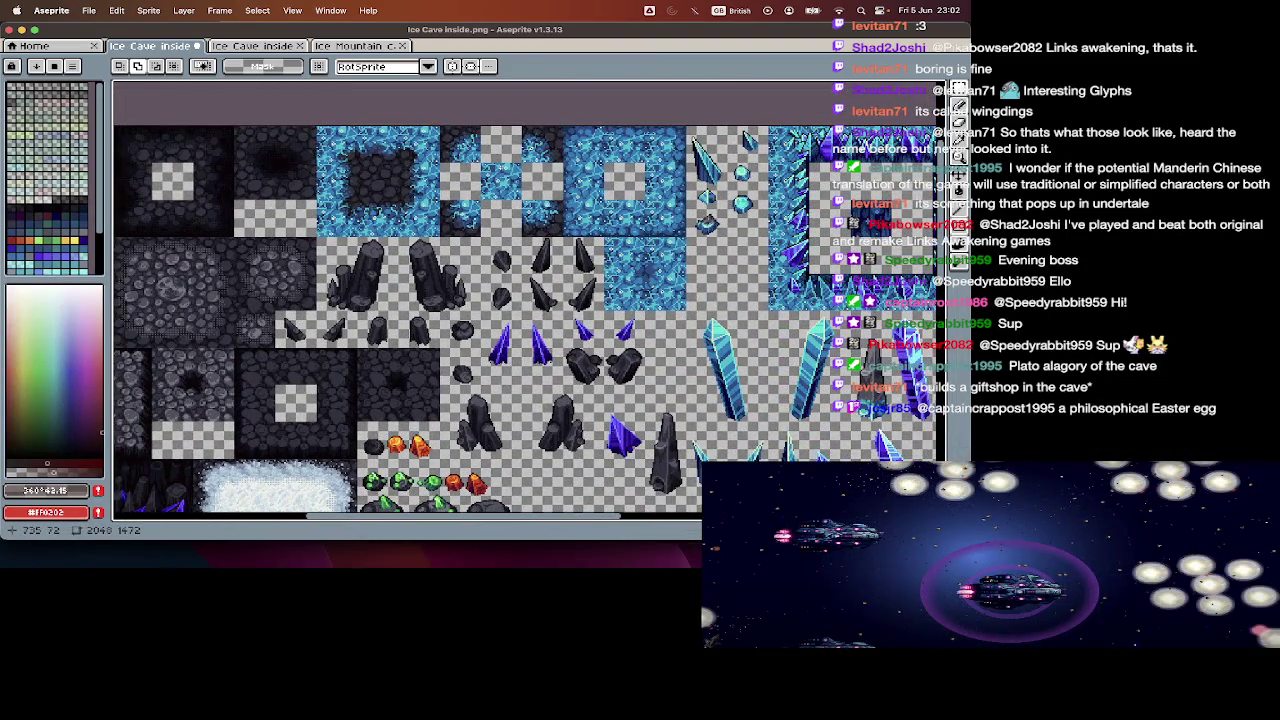
{"action": "scroll", "coordinate": [246, 127], "scroll_direction": "right", "scroll_amount": 2}
{"action": "scroll", "coordinate": [246, 127], "scroll_direction": "right", "scroll_amount": 2}
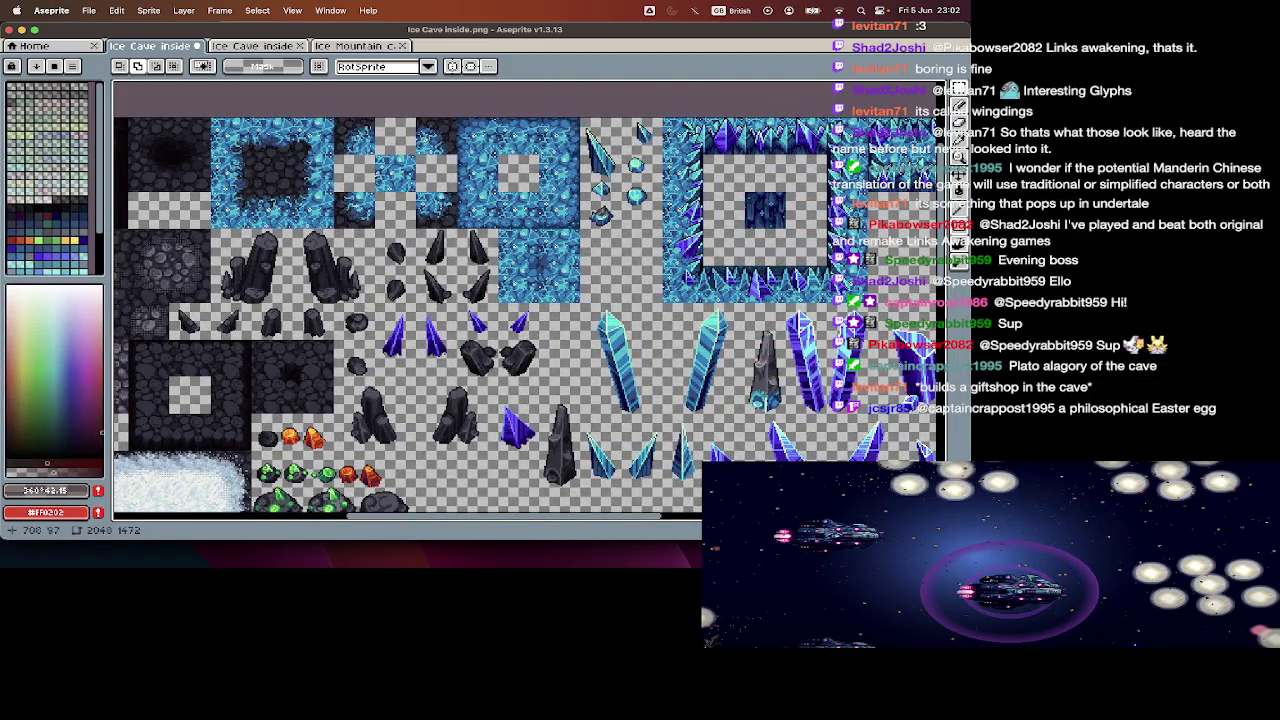
{"action": "scroll", "coordinate": [293, 175], "scroll_direction": "up", "scroll_amount": 2}
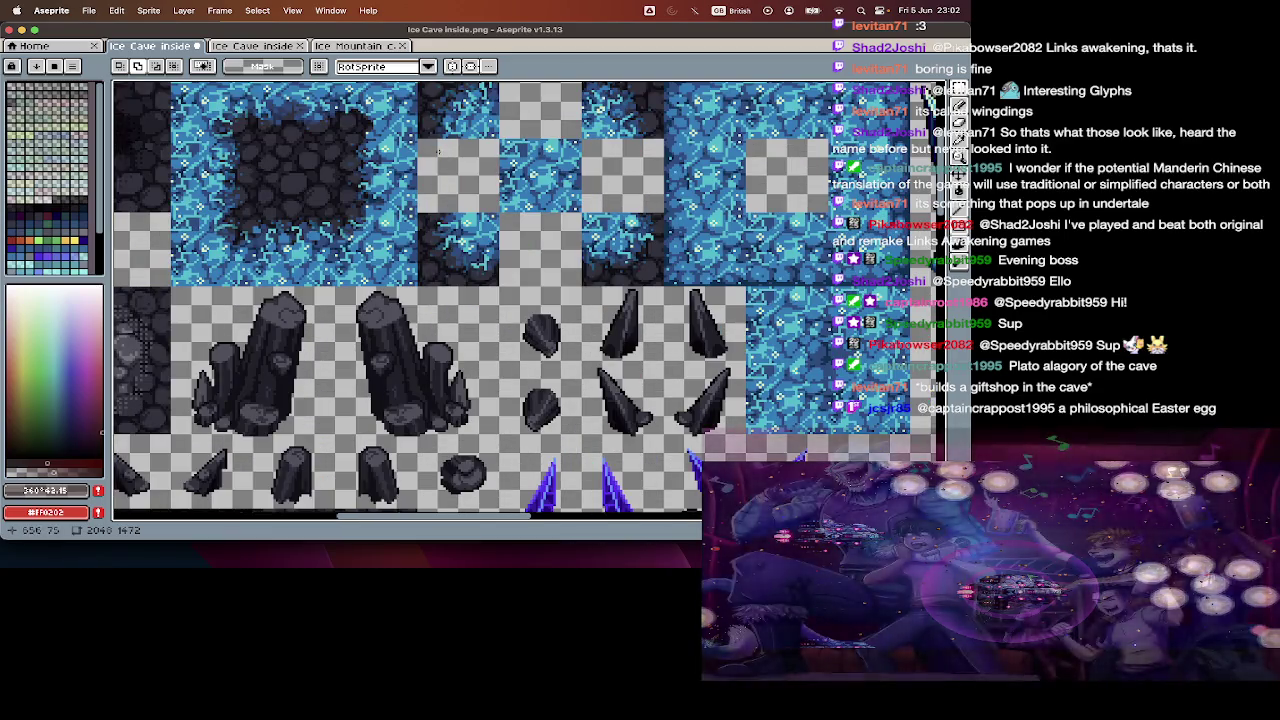
- Copy one ice tile and paste it one cell right into the gap
{"action": "key", "text": "ctrl+'"}
{"action": "key", "text": "m"}
{"action": "mouse_move", "coordinate": [336, 140]}
{"action": "left_mouse_down"}
{"action": "mouse_move", "coordinate": [416, 212]}
{"action": "mouse_move", "coordinate": [632, 197]}
{"action": "mouse_move", "coordinate": [343, 178]}
{"action": "left_mouse_up"}
{"action": "key", "text": "ctrl+c"}
{"action": "key", "text": "ctrl+v"}
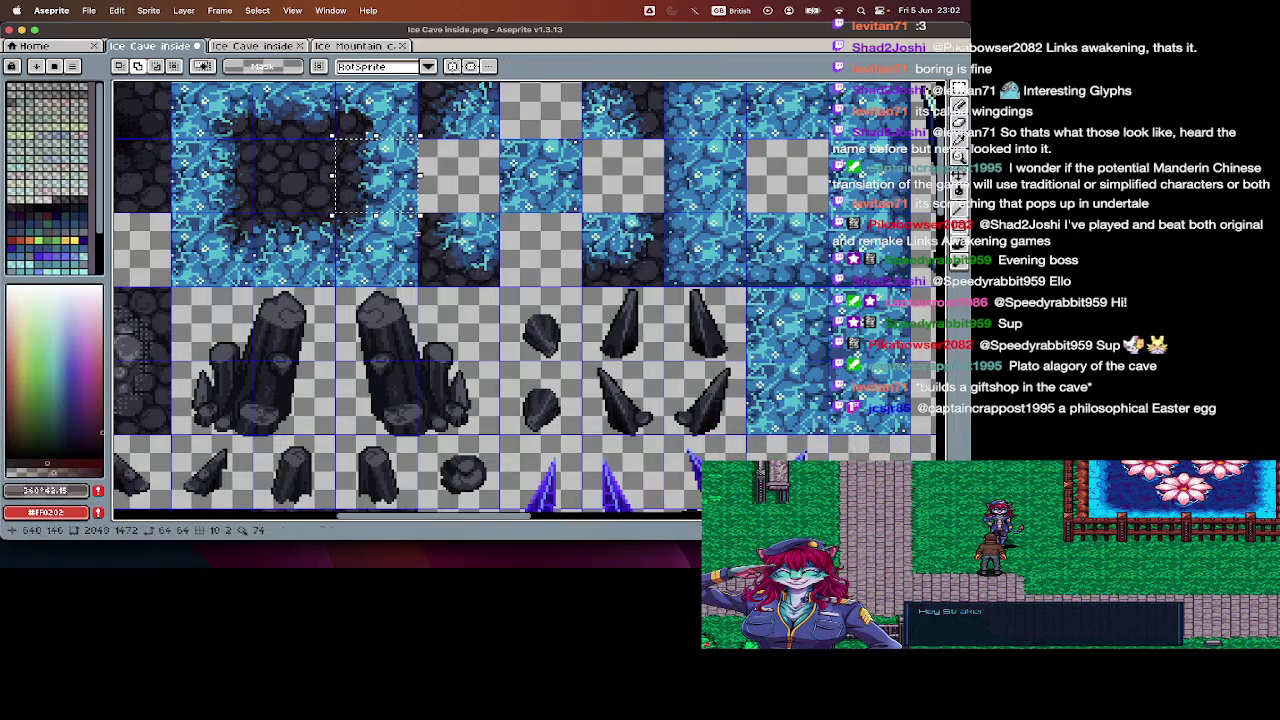
{"action": "scroll", "coordinate": [420, 245], "scroll_direction": "up", "scroll_amount": 2}
{"action": "left_click_drag", "start_coordinate": [420, 245], "coordinate": [578, 262]}
{"action": "key", "text": "Return"}
- Paste another ice tile into the remaining empty cell, completing the ice patch
{"action": "left_click_drag", "start_coordinate": [264, 132], "coordinate": [342, 201]}
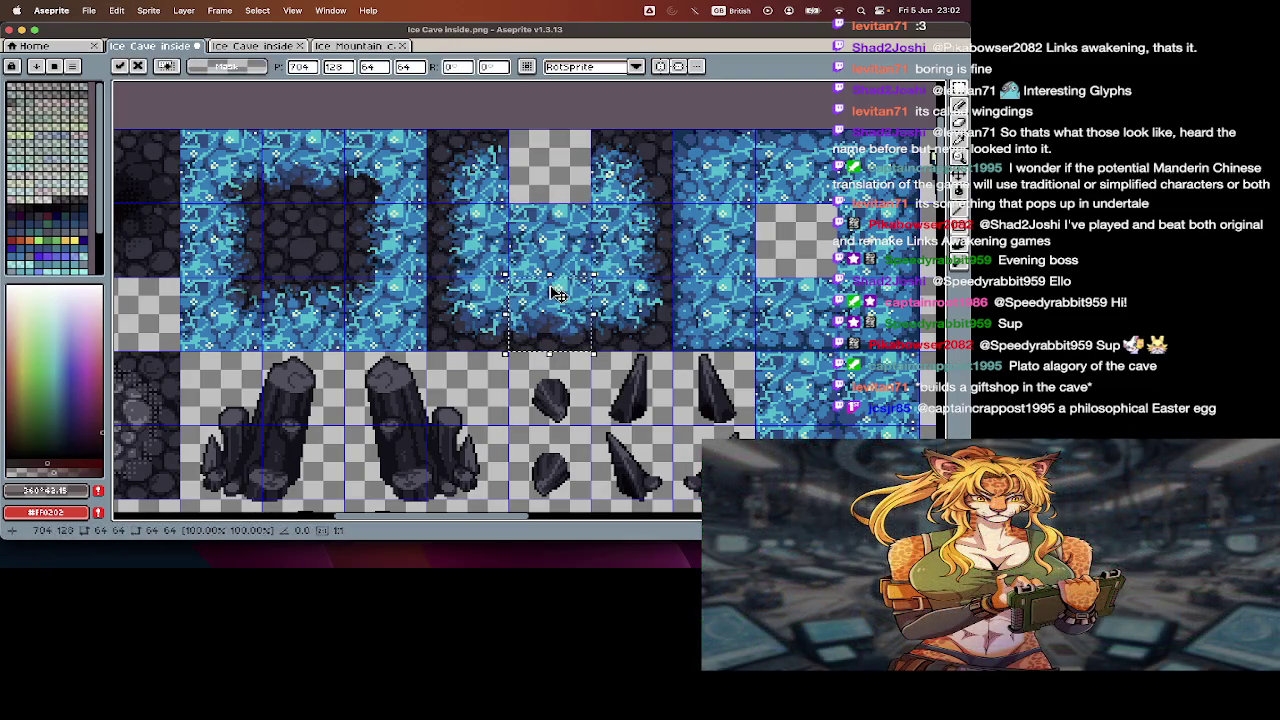
{"action": "left_click", "coordinate": [326, 284]}
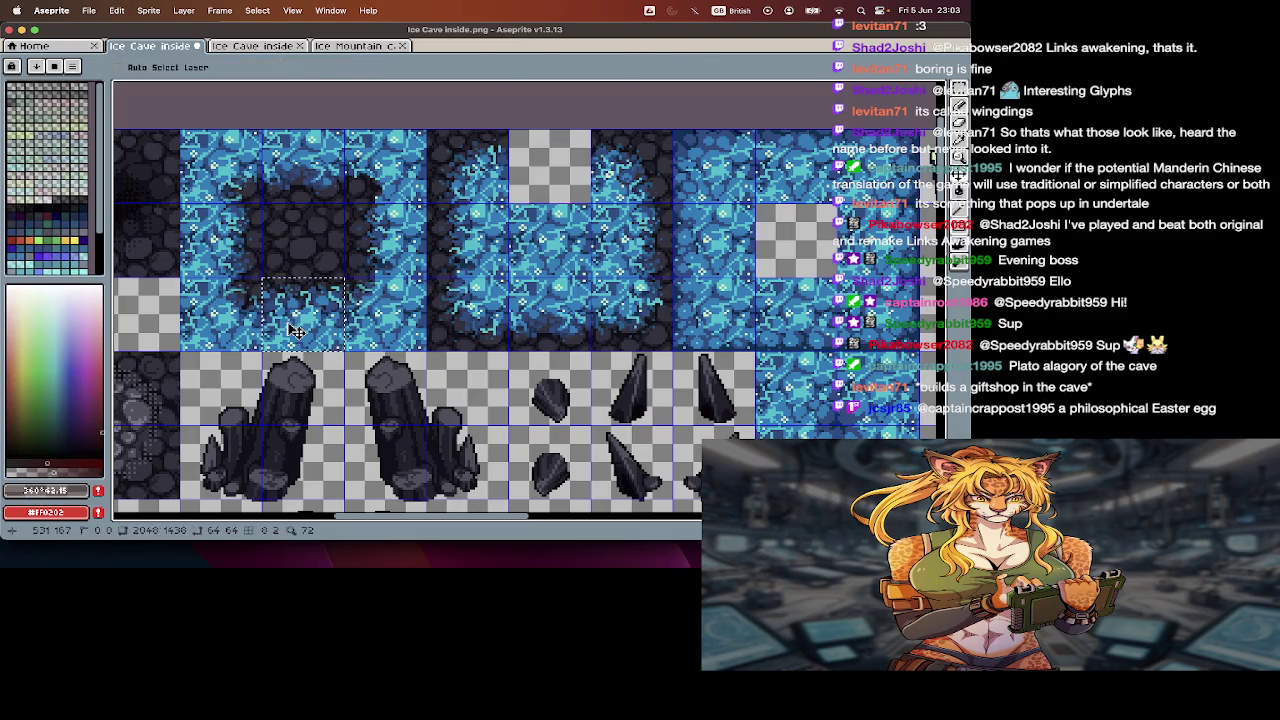
{"action": "key", "text": "ctrl+v"}
{"action": "key", "text": "Return"}
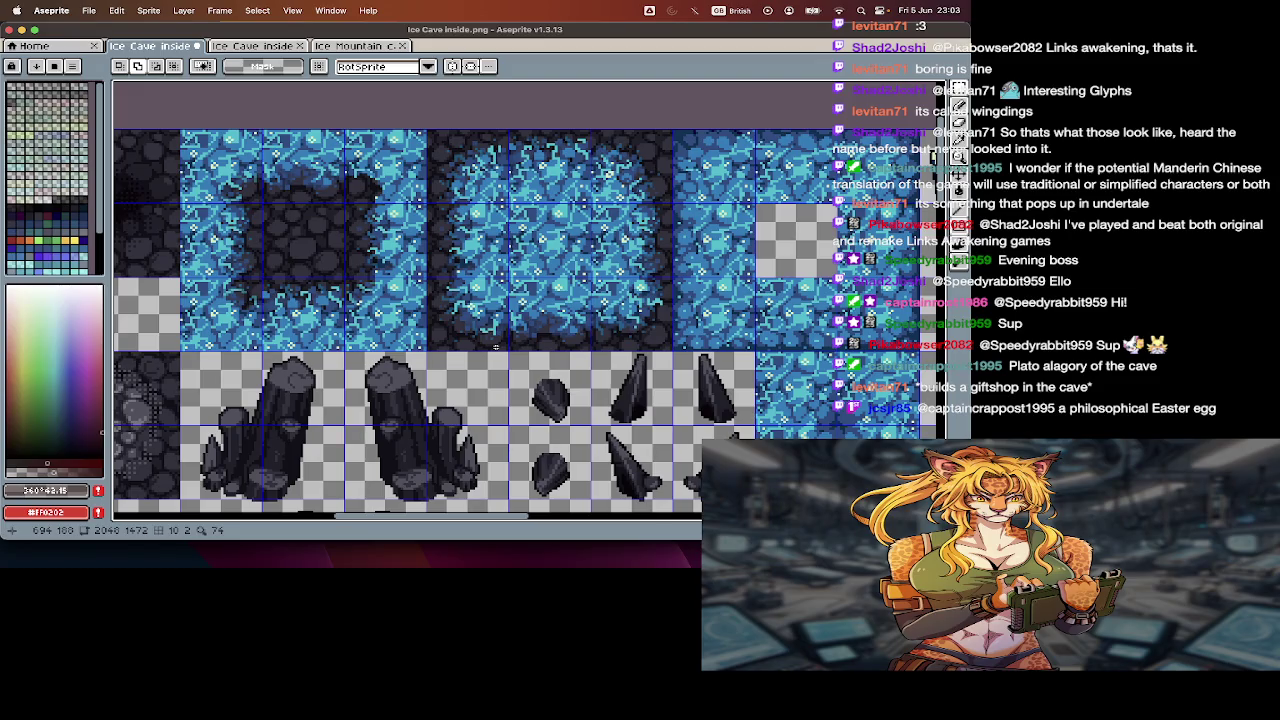
{"action": "scroll", "coordinate": [495, 346], "scroll_direction": "down", "scroll_amount": 2}
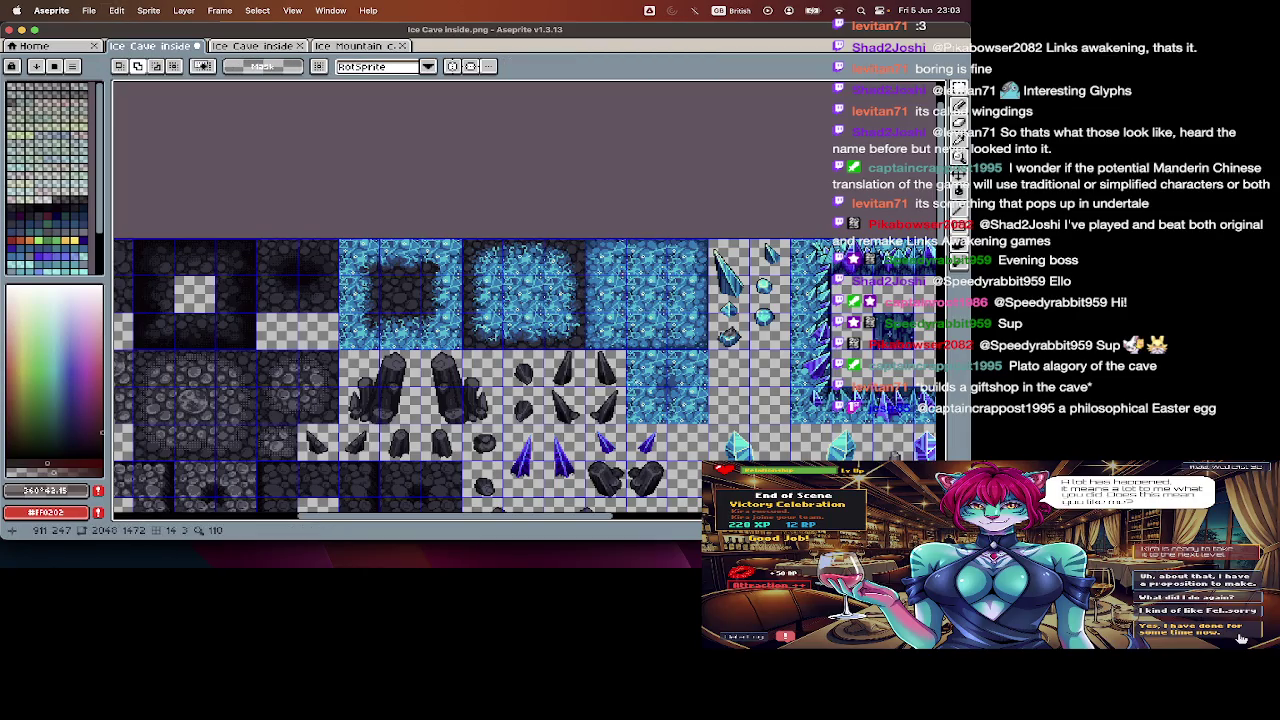
- Erase an old tile on the tileset, then look across the Ice Cave inside2 map
{"action": "left_click_drag", "start_coordinate": [647, 295], "coordinate": [522, 292]}
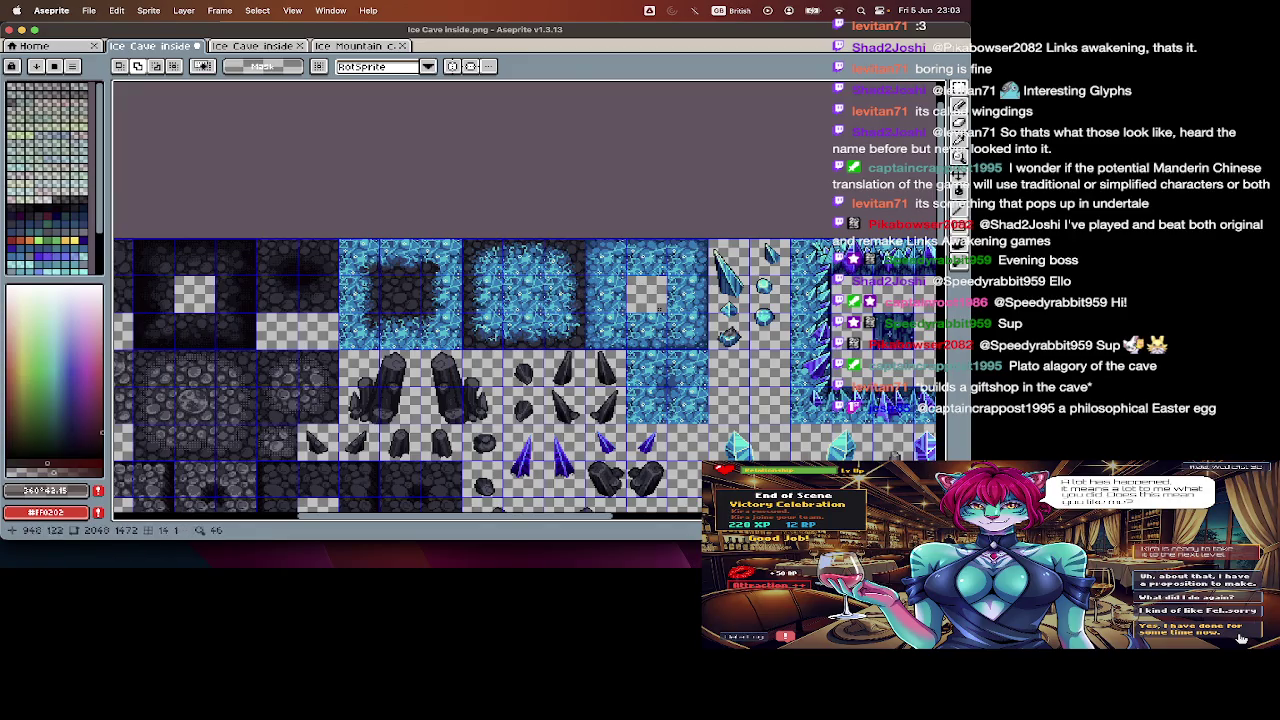
{"action": "scroll", "coordinate": [528, 380], "scroll_direction": "down", "scroll_amount": 3}
{"action": "scroll", "coordinate": [528, 380], "scroll_direction": "right", "scroll_amount": 10}
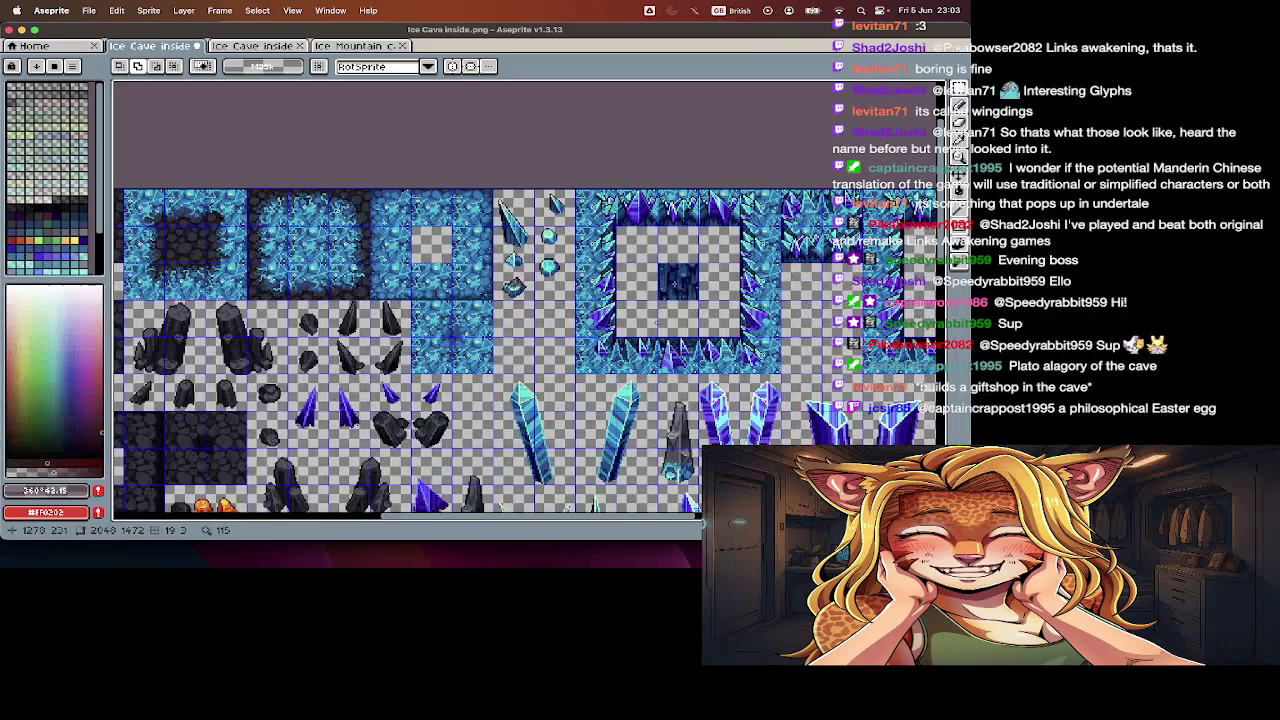
{"action": "left_click", "coordinate": [250, 46]}
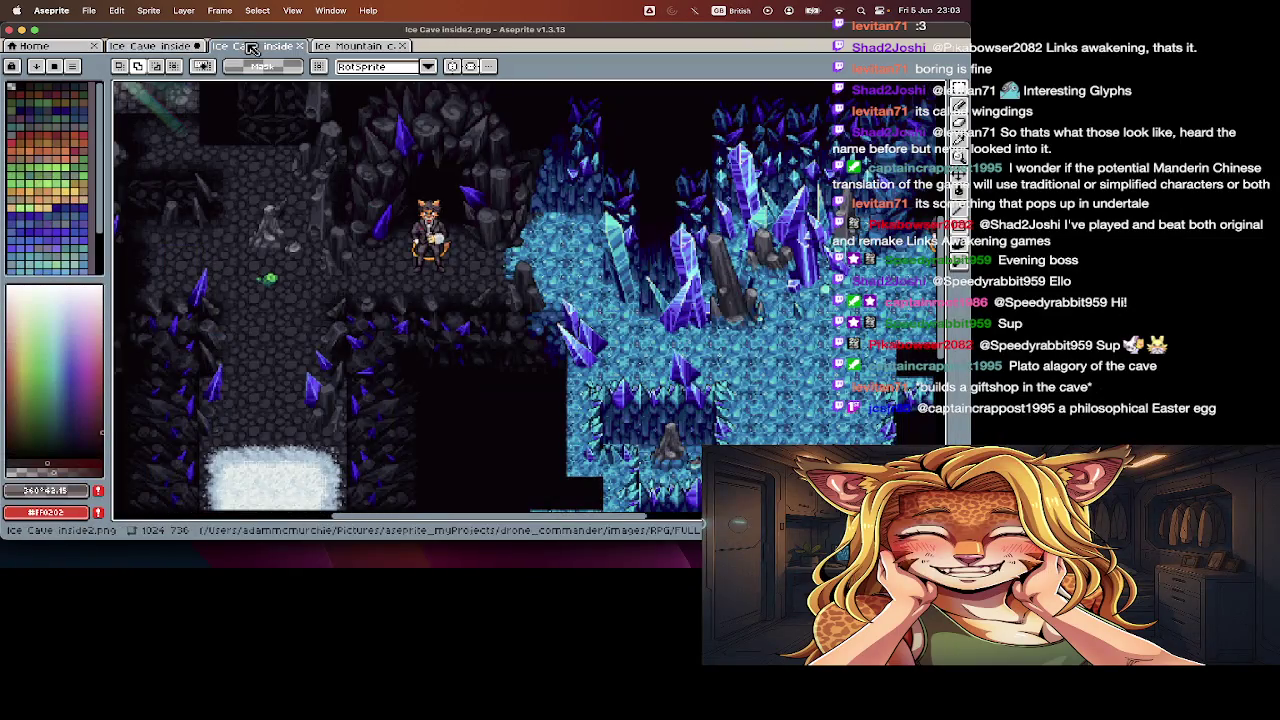
{"action": "scroll", "coordinate": [338, 200], "scroll_direction": "right", "scroll_amount": 5}
{"action": "scroll", "coordinate": [338, 200], "scroll_direction": "right", "scroll_amount": 5}
{"action": "scroll", "coordinate": [336, 204], "scroll_direction": "right", "scroll_amount": 5}
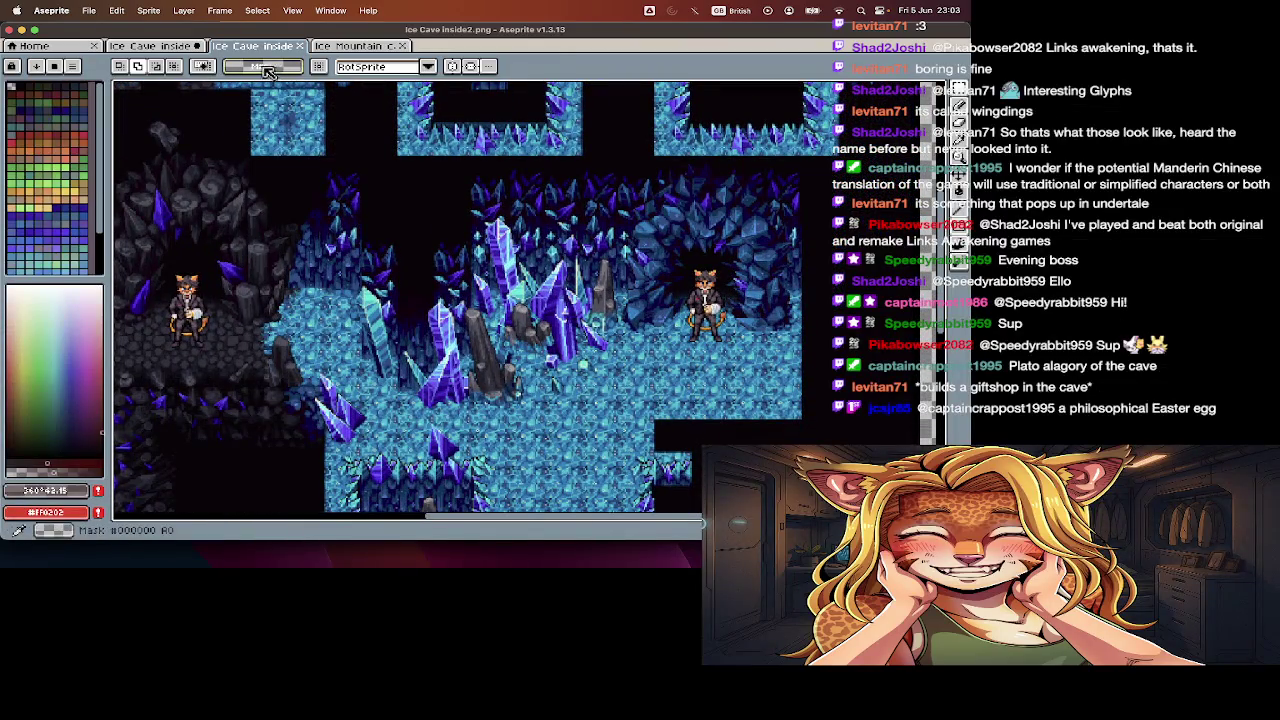
- Flip between the Ice Cave inside tileset and Ice Cave inside2 map to compare them
{"action": "left_click", "coordinate": [352, 46]}
{"action": "left_click", "coordinate": [198, 47]}
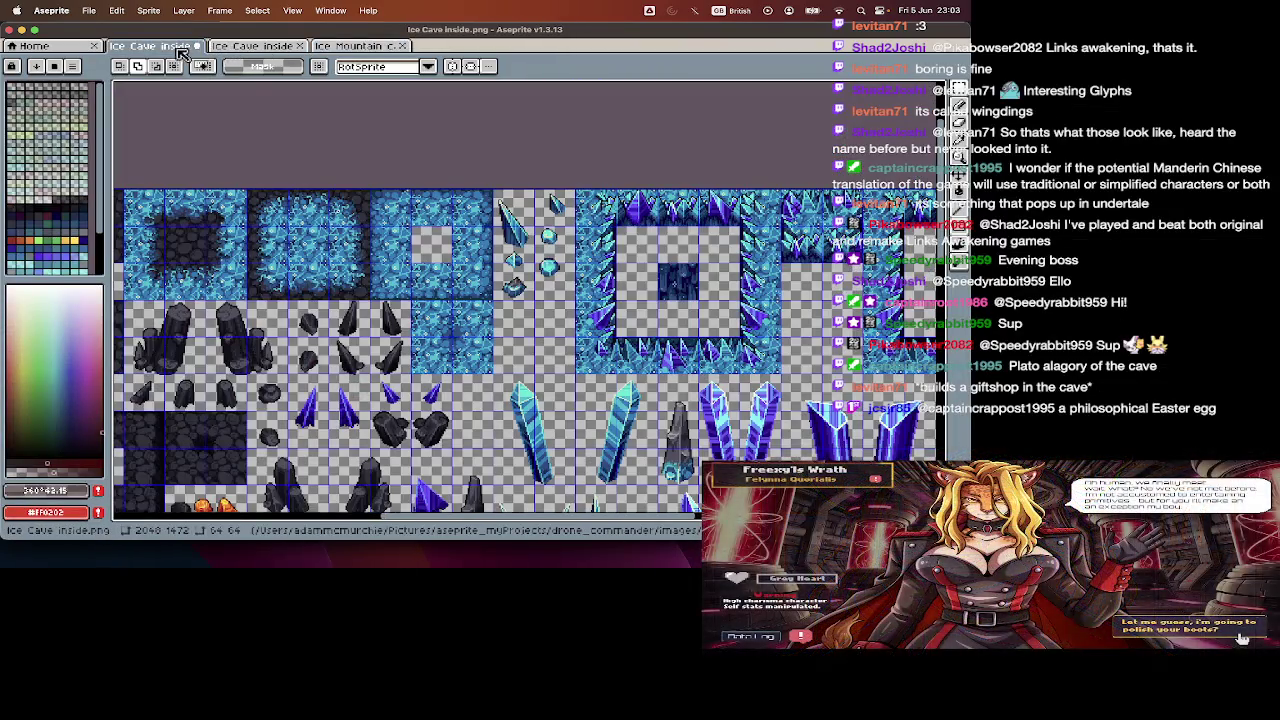
{"action": "scroll", "coordinate": [348, 178], "scroll_direction": "right", "scroll_amount": 5}
{"action": "scroll", "coordinate": [348, 178], "scroll_direction": "right", "scroll_amount": 5}
{"action": "scroll", "coordinate": [348, 178], "scroll_direction": "right", "scroll_amount": 3}
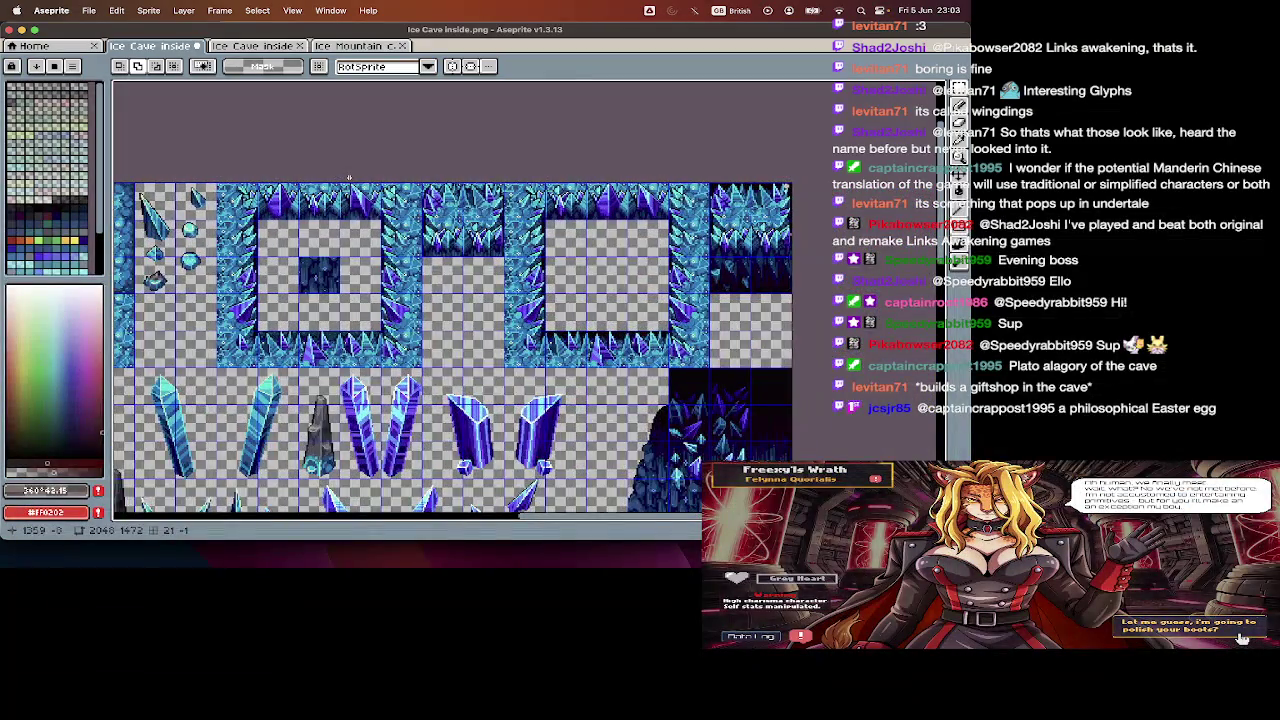
{"action": "scroll", "coordinate": [348, 178], "scroll_direction": "down", "scroll_amount": 5}
{"action": "scroll", "coordinate": [348, 178], "scroll_direction": "left", "scroll_amount": 5}
{"action": "left_click", "coordinate": [270, 47]}
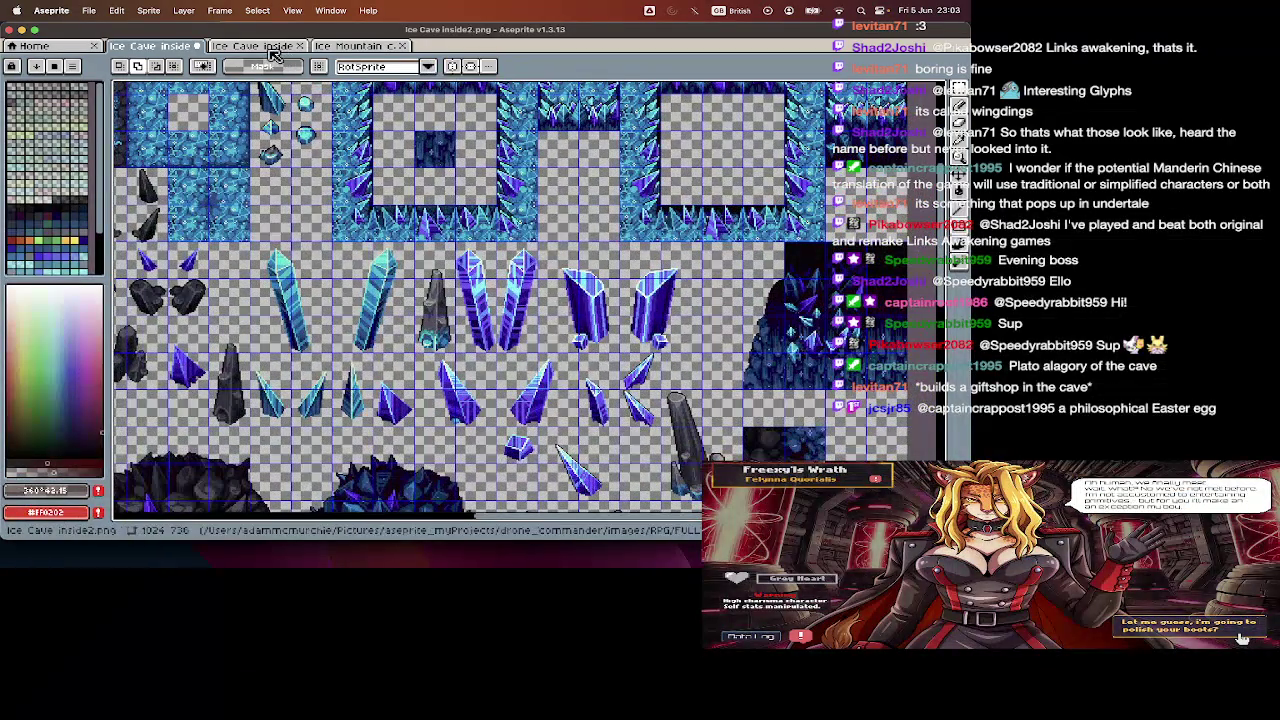
{"action": "left_click", "coordinate": [180, 47]}
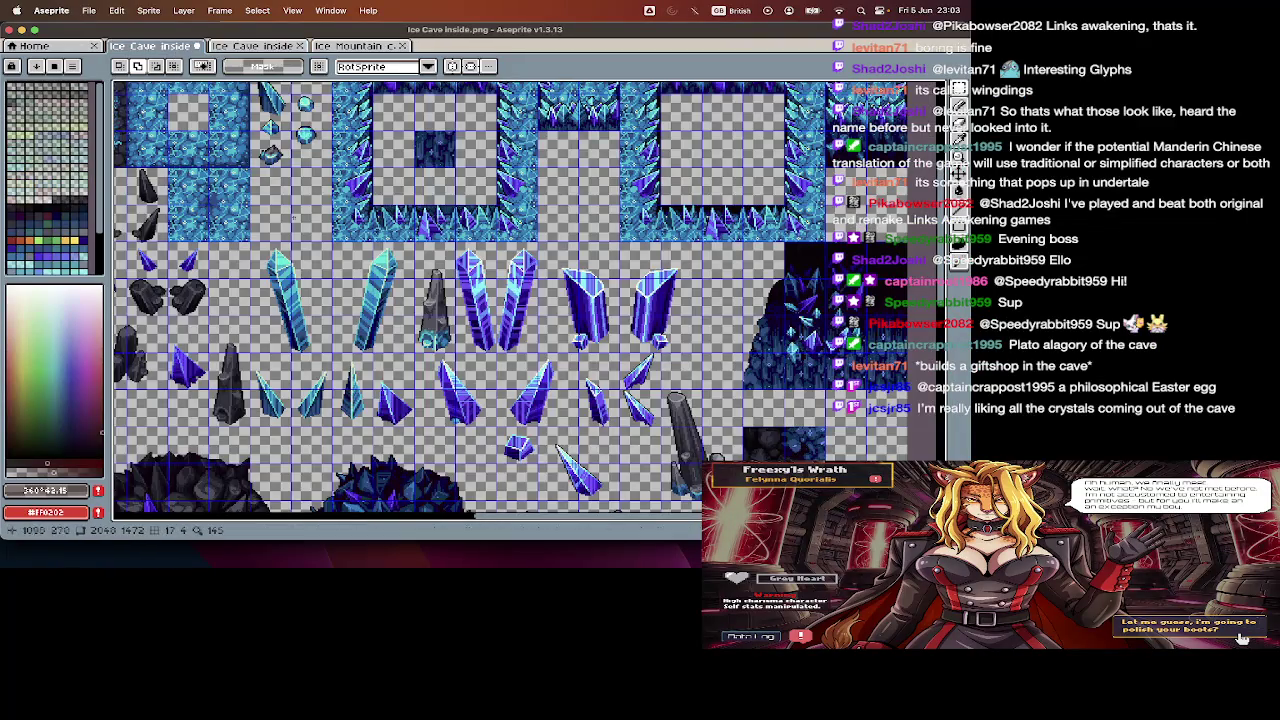
{"action": "left_click", "coordinate": [272, 48]}
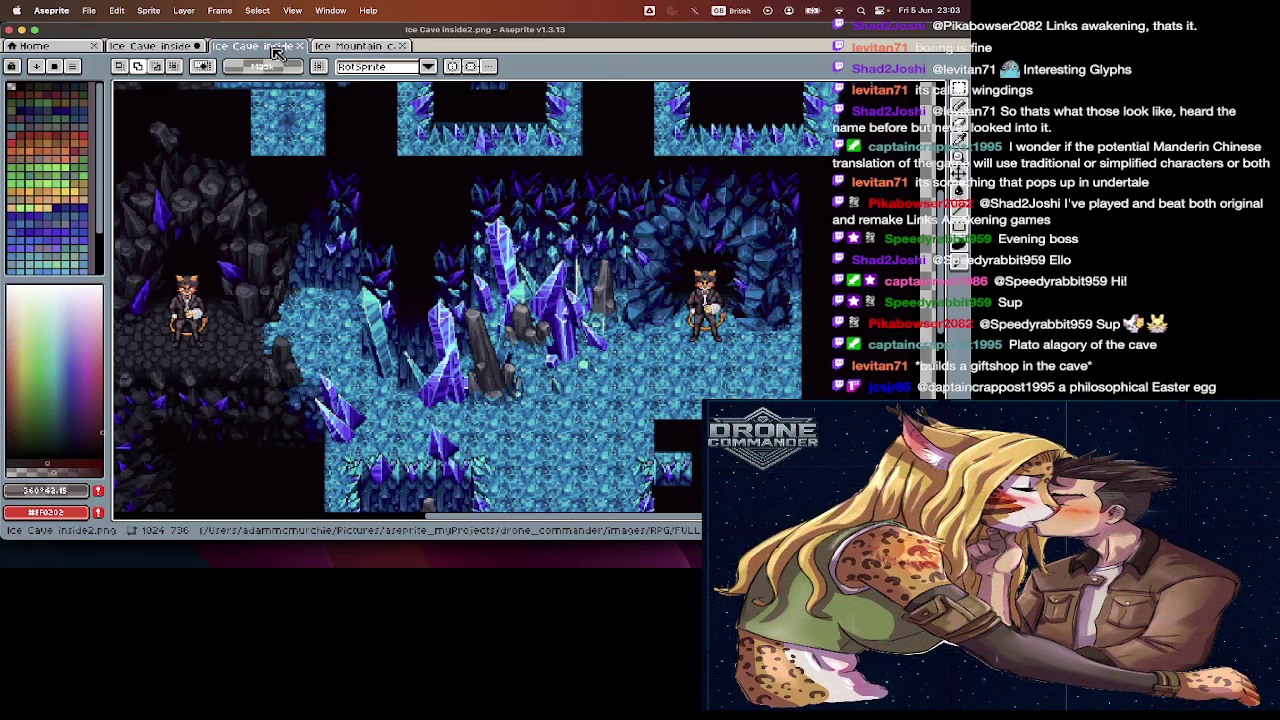
{"action": "left_click", "coordinate": [174, 47]}
- Pan the tileset once more, then bring up the Ice Mountain cave image
{"action": "scroll", "coordinate": [328, 243], "scroll_direction": "down", "scroll_amount": 3}
{"action": "scroll", "coordinate": [328, 243], "scroll_direction": "down", "scroll_amount": 2}
{"action": "scroll", "coordinate": [382, 325], "scroll_direction": "left", "scroll_amount": 5}
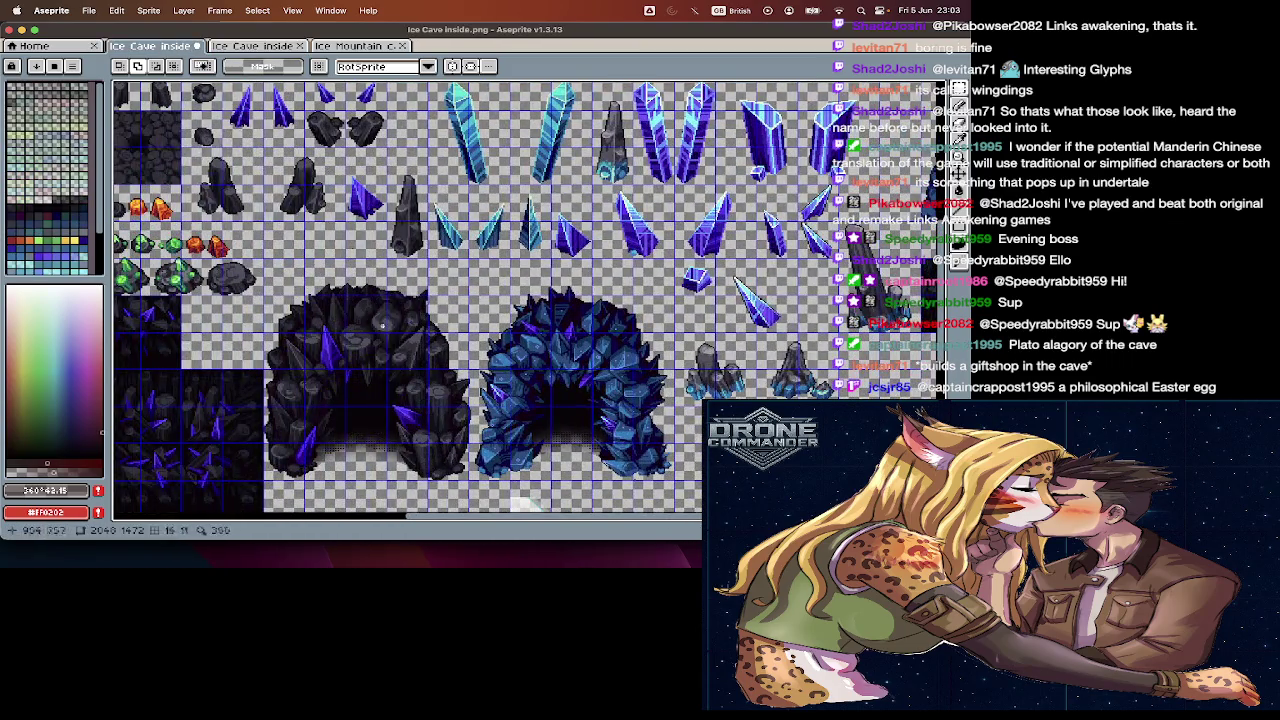
{"action": "scroll", "coordinate": [350, 390], "scroll_direction": "left", "scroll_amount": 3}
{"action": "scroll", "coordinate": [341, 386], "scroll_direction": "down", "scroll_amount": 2}
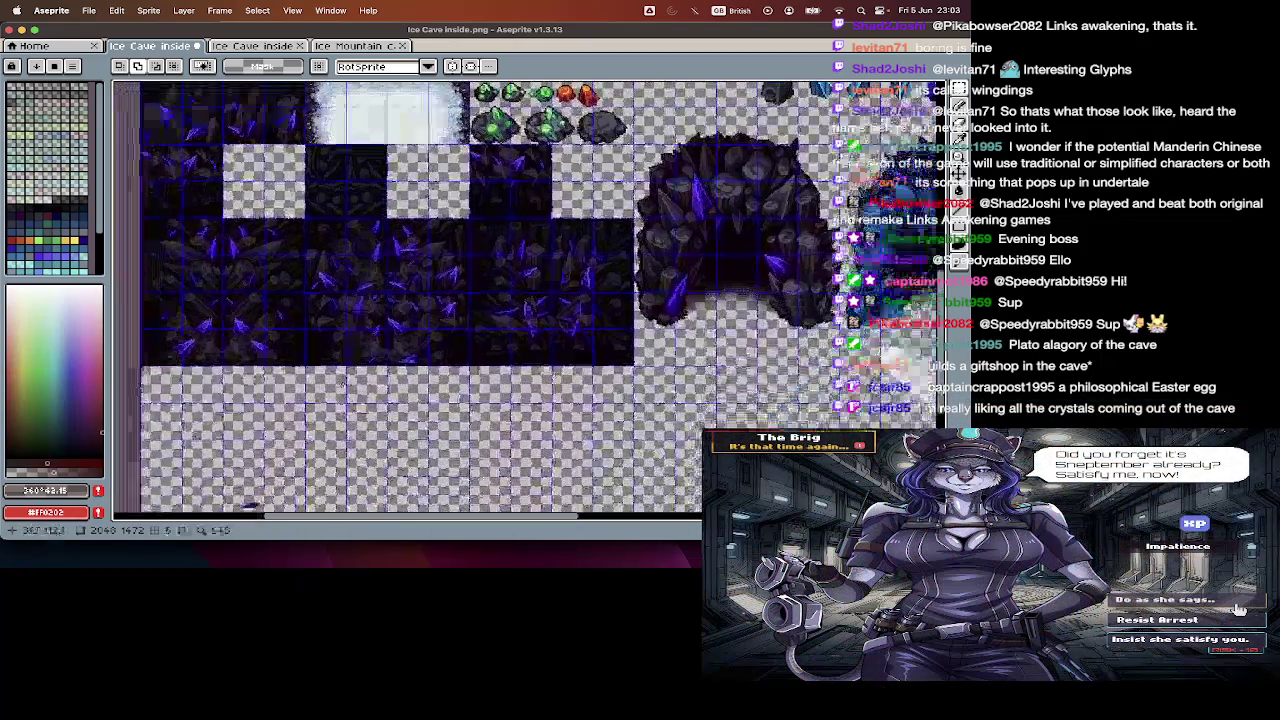
{"action": "scroll", "coordinate": [341, 386], "scroll_direction": "up", "scroll_amount": 2}
{"action": "scroll", "coordinate": [341, 386], "scroll_direction": "right", "scroll_amount": 2}
{"action": "left_click", "coordinate": [322, 47]}
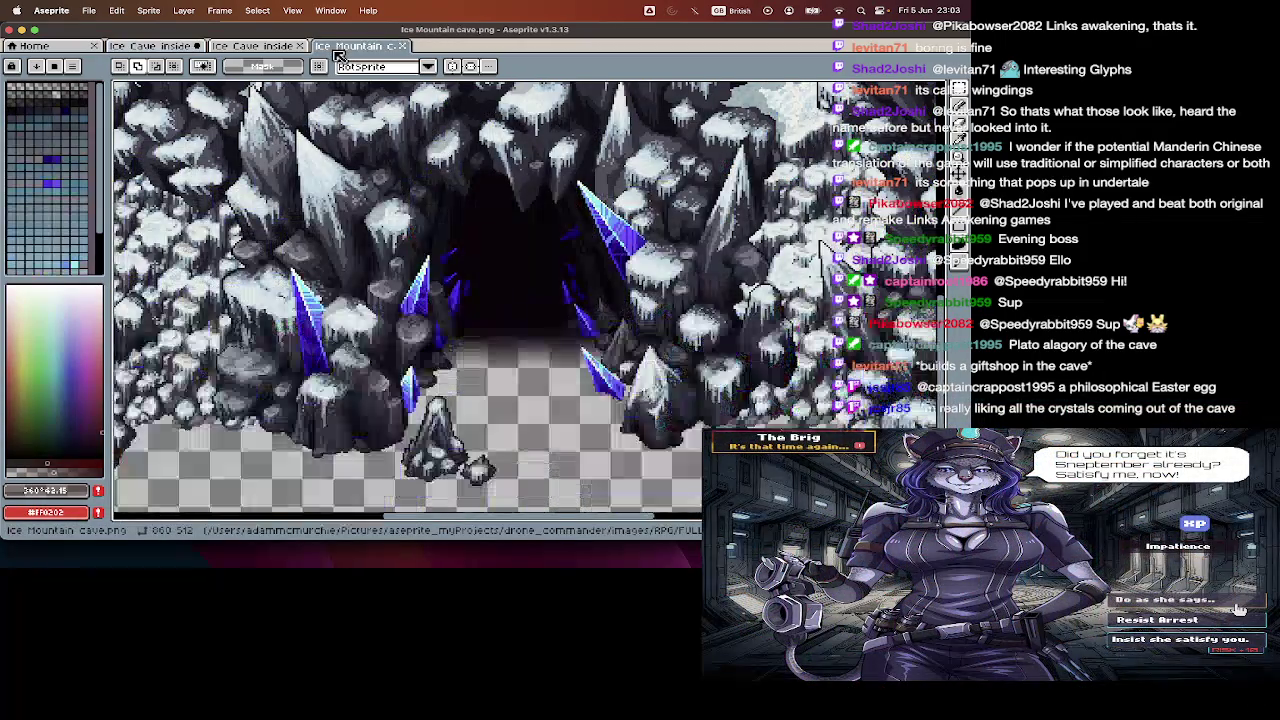
- Inspect the Ice Cave inside2 map, zooming in and out around it
{"action": "left_click", "coordinate": [268, 47]}
{"action": "scroll", "coordinate": [405, 222], "scroll_direction": "down", "scroll_amount": 2}
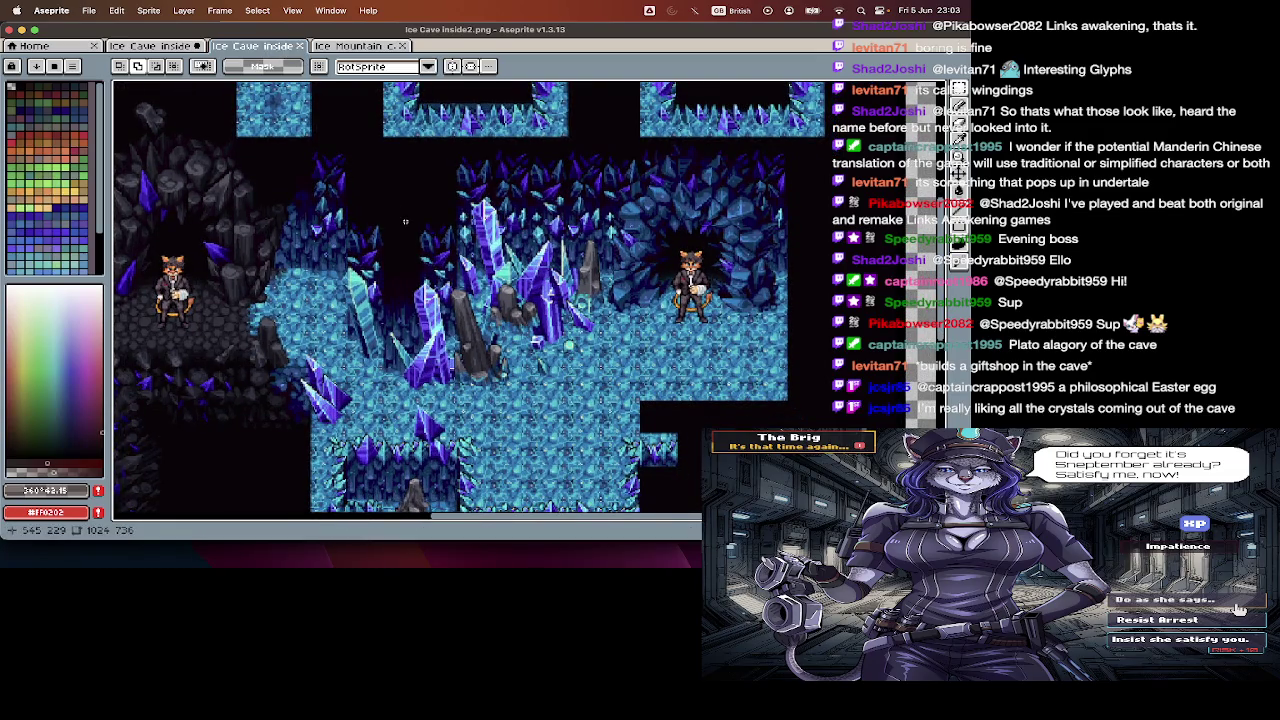
{"action": "scroll", "coordinate": [405, 222], "scroll_direction": "up", "scroll_amount": 1}
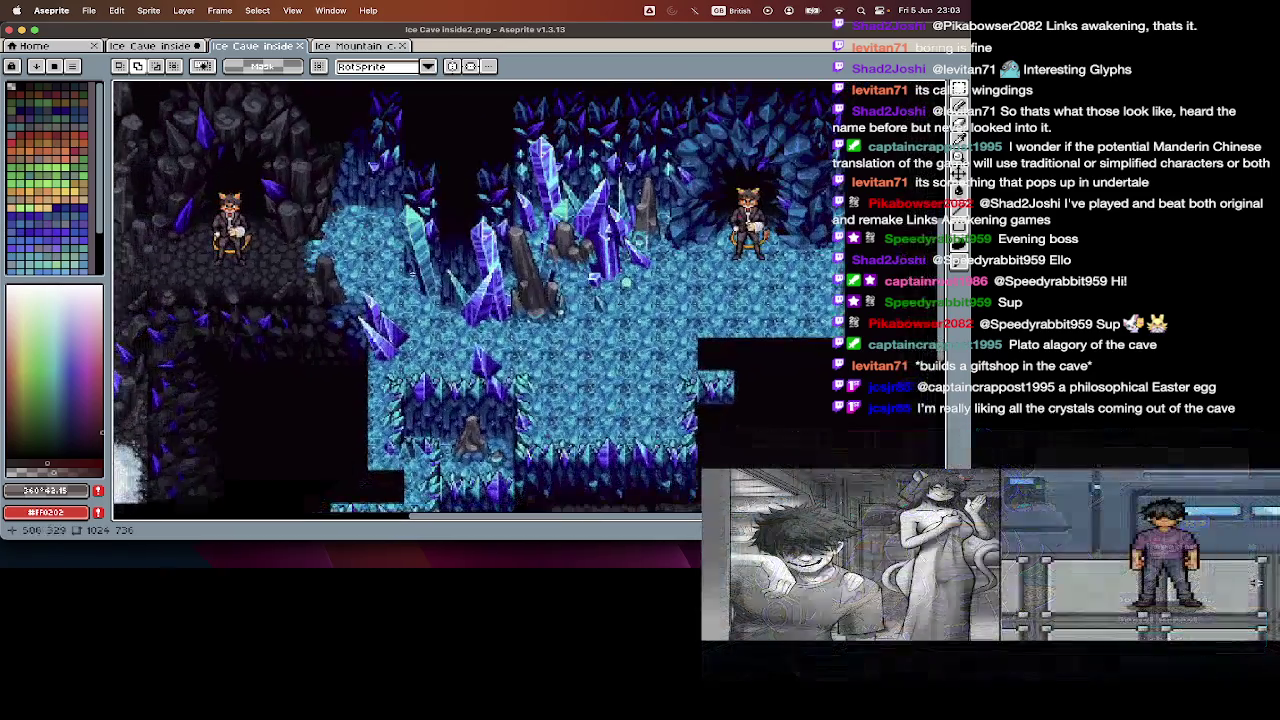
{"action": "scroll", "coordinate": [405, 222], "scroll_direction": "up", "scroll_amount": 1}
{"action": "scroll", "coordinate": [486, 232], "scroll_direction": "up", "scroll_amount": 3}
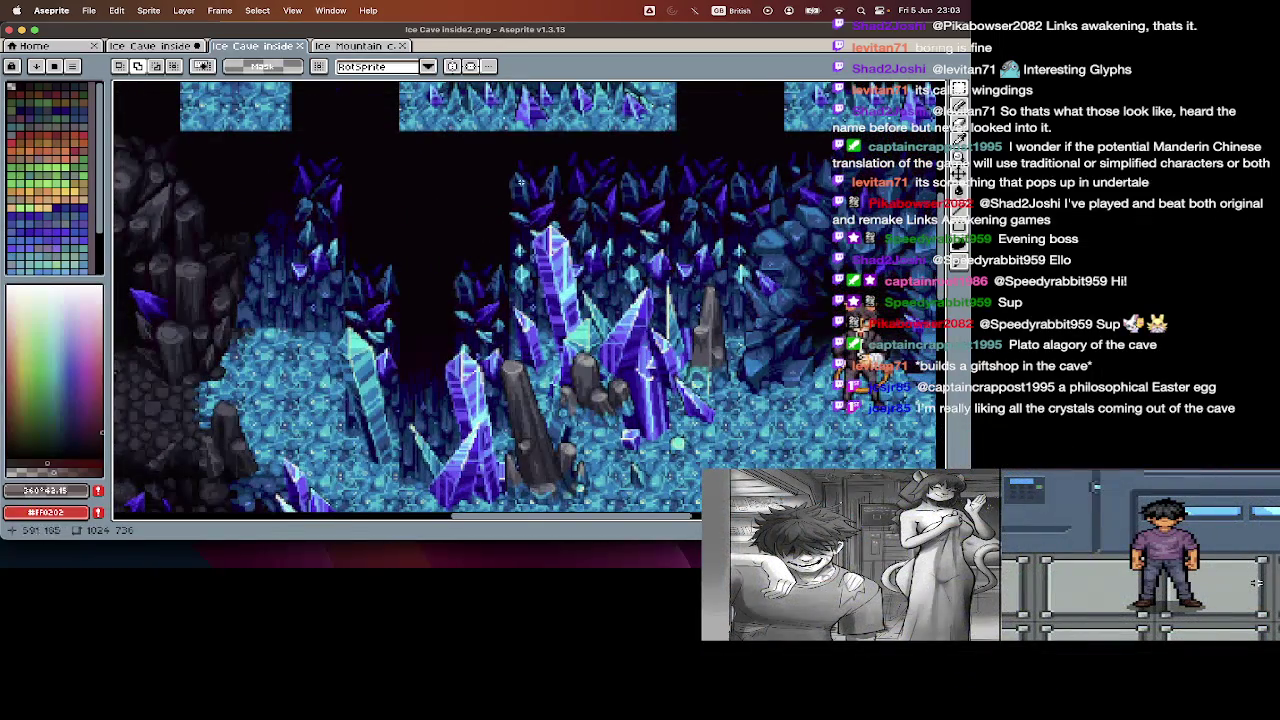
{"action": "scroll", "coordinate": [300, 228], "scroll_direction": "down", "scroll_amount": 3}
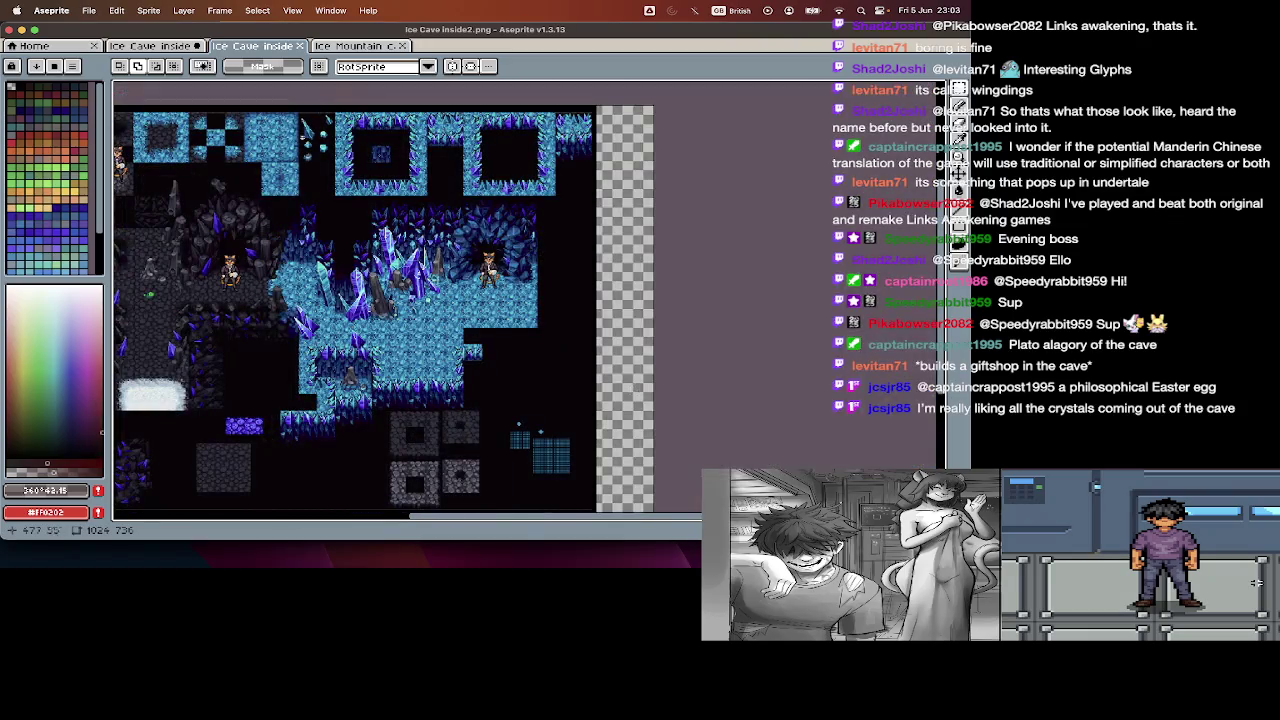
- Glance at Ice Mountain cave, then return to the Ice Cave inside tileset and zoom around
{"action": "left_click", "coordinate": [360, 46]}
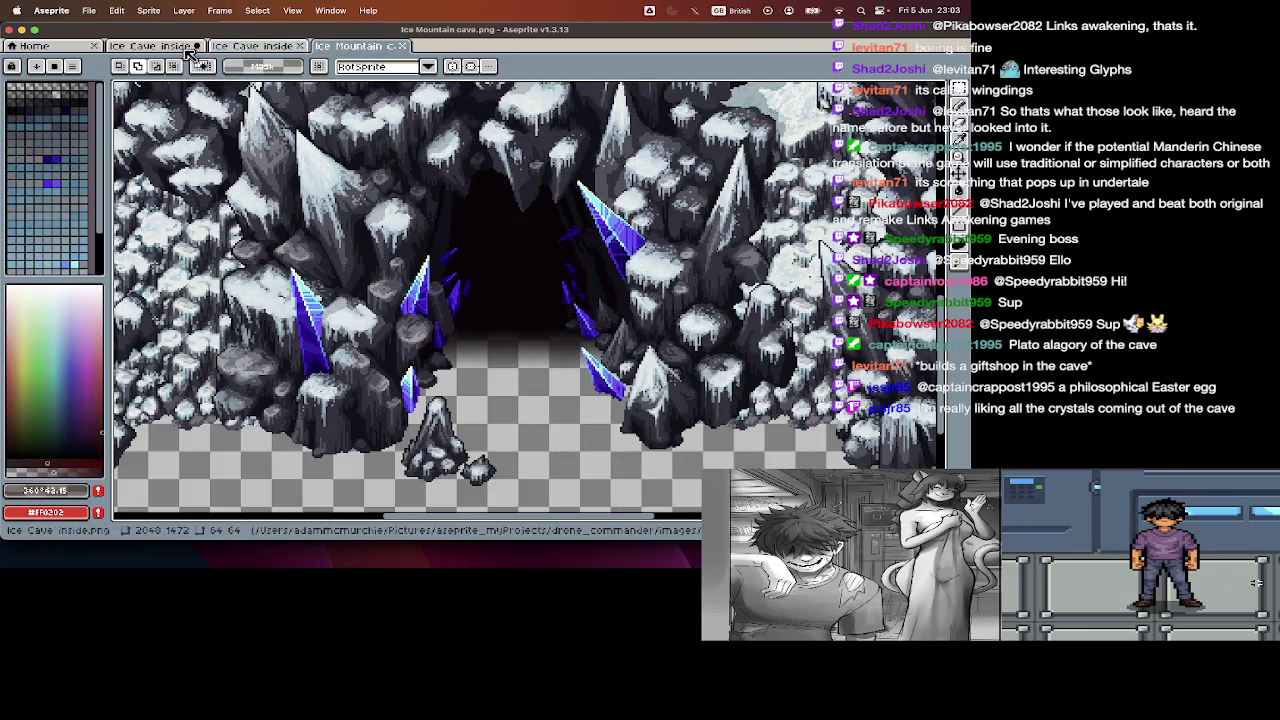
{"action": "left_click", "coordinate": [185, 46]}
{"action": "scroll", "coordinate": [360, 300], "scroll_direction": "down", "scroll_amount": 2}
{"action": "scroll", "coordinate": [360, 300], "scroll_direction": "up", "scroll_amount": 1}
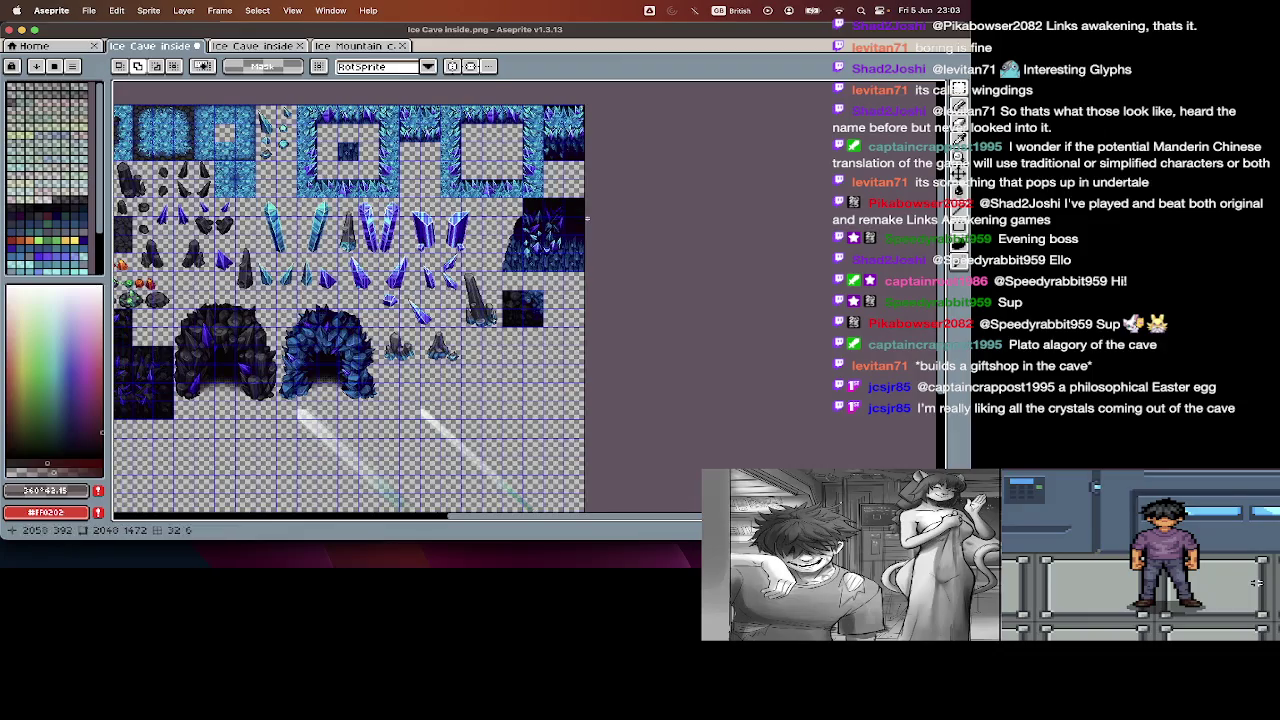
{"action": "scroll", "coordinate": [587, 217], "scroll_direction": "up", "scroll_amount": 2}
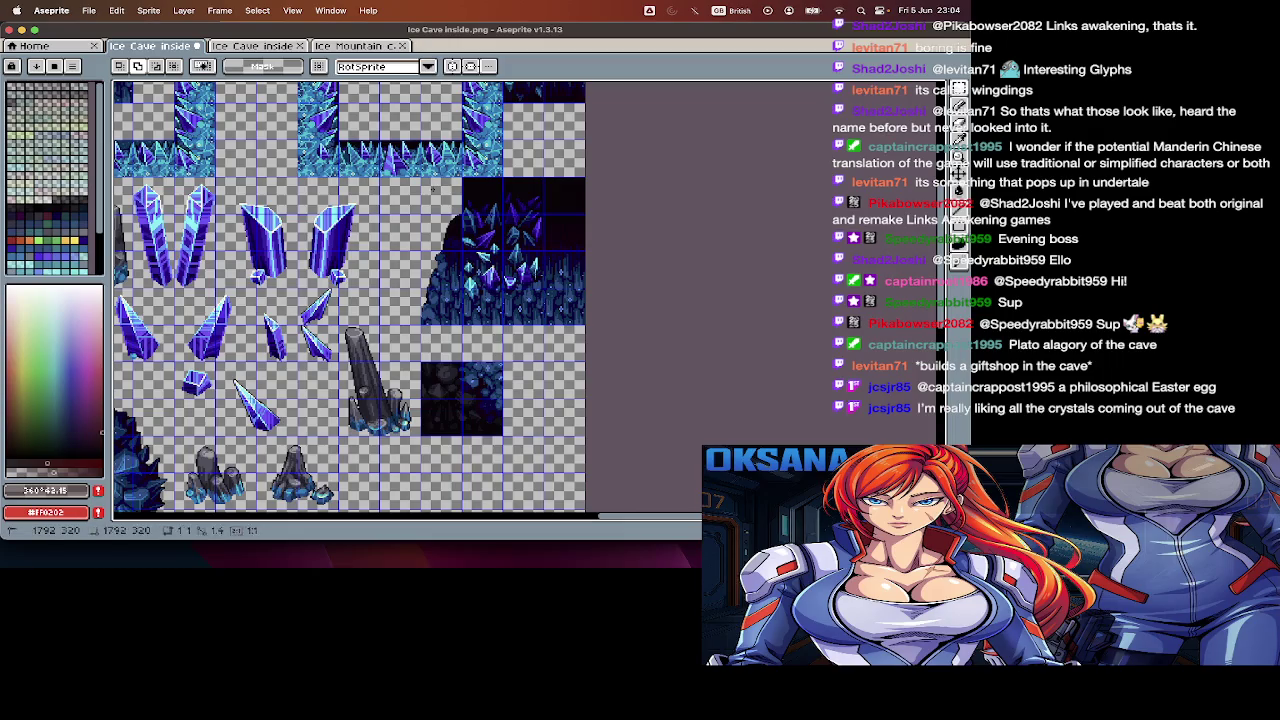
{"action": "scroll", "coordinate": [614, 320], "scroll_direction": "down", "scroll_amount": 3}
{"action": "scroll", "coordinate": [618, 316], "scroll_direction": "down", "scroll_amount": 2}
- Paste the copied 256×256 crystal wall block onto the tileset's empty lower area
{"action": "key", "text": "Tab"}
{"action": "key", "text": "Tab"}
{"action": "key", "text": "Tab"}
{"action": "key", "text": "Tab"}
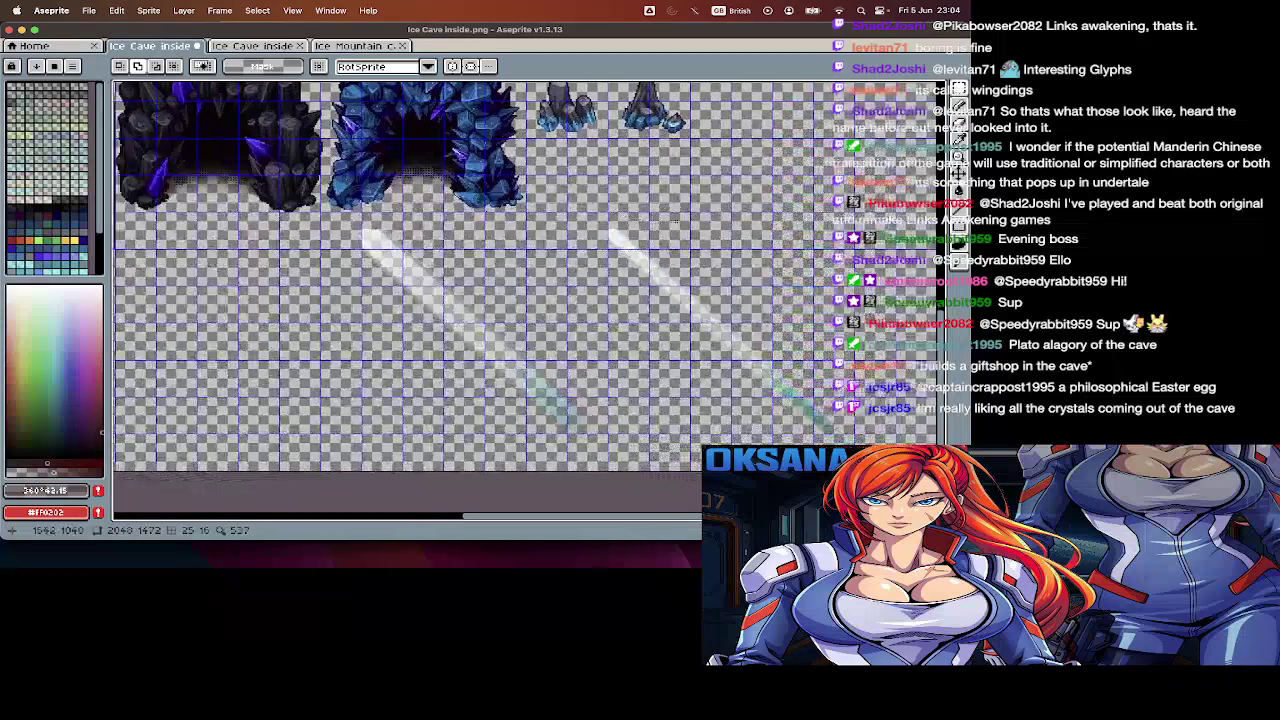
{"action": "scroll", "coordinate": [680, 221], "scroll_direction": "right", "scroll_amount": 3}
{"action": "key", "text": "ctrl+v"}
{"action": "scroll", "coordinate": [676, 221], "scroll_direction": "down", "scroll_amount": 3}
{"action": "key", "text": "Tab"}
{"action": "key", "text": "Tab"}
- Position the pasted crystal wall tile in the empty lower area and commit it
{"action": "left_click_drag", "start_coordinate": [757, 290], "coordinate": [387, 292]}
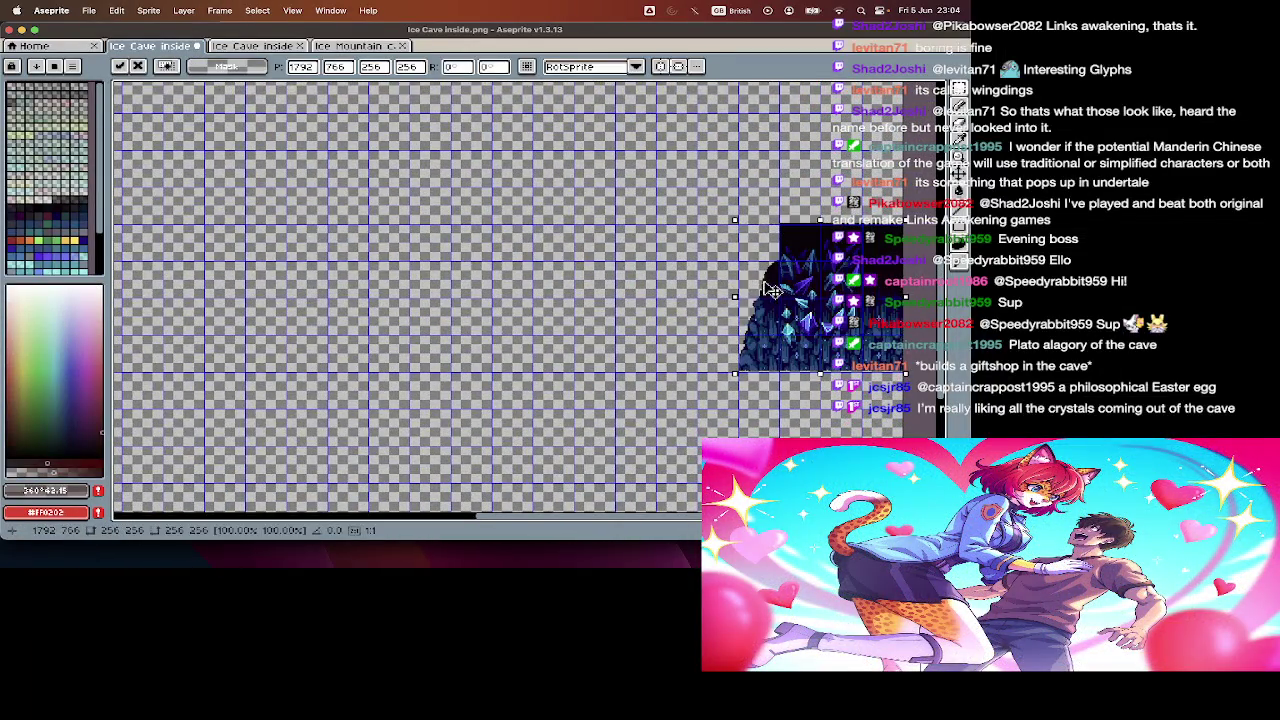
{"action": "key", "text": "Return"}
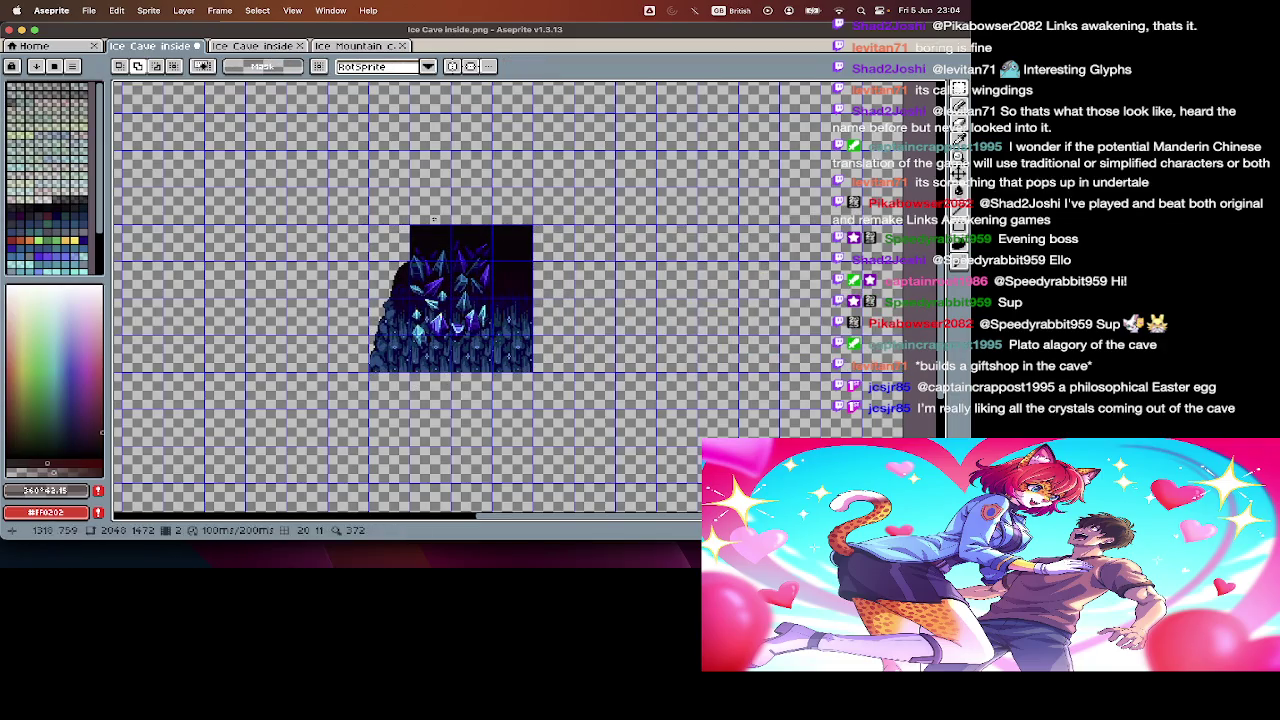
{"action": "key", "text": "ctrl+shift+d"}
- Duplicate the crystal tile alongside itself into a long strip, then view the Ice Cave inside2 map
{"action": "left_click_drag", "start_coordinate": [452, 342], "coordinate": [570, 342]}
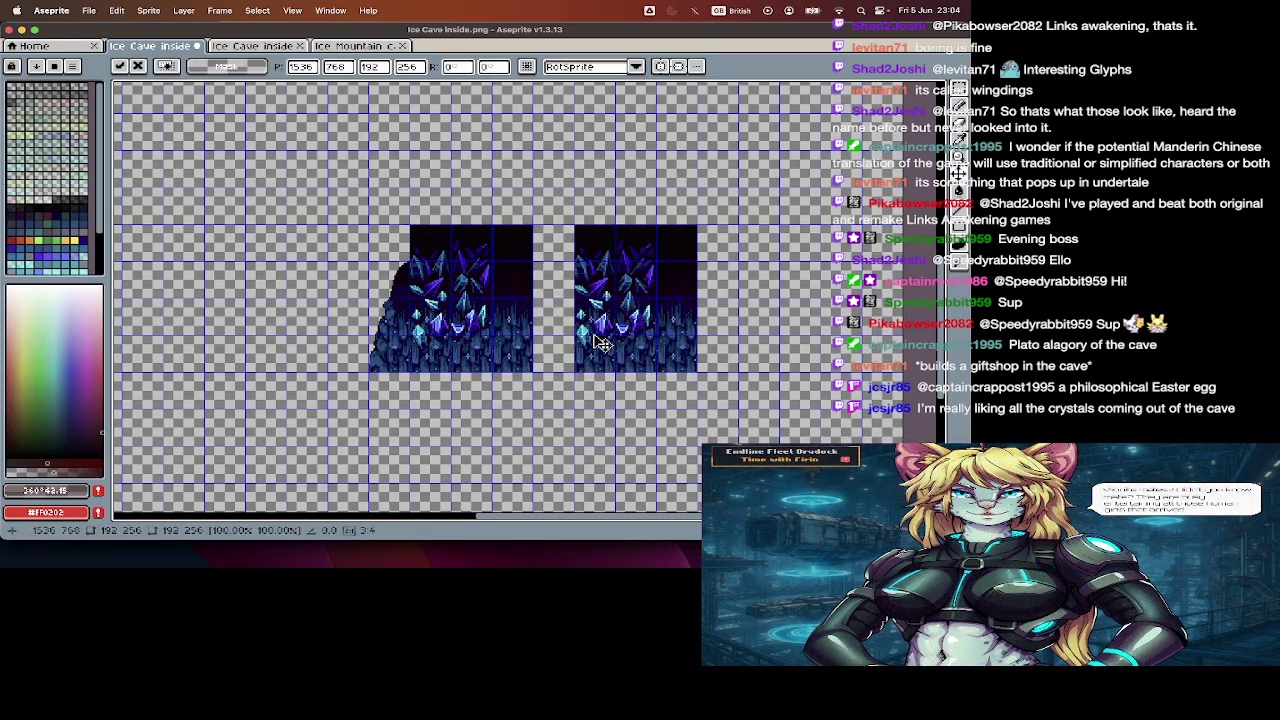
{"action": "scroll", "coordinate": [541, 390], "scroll_direction": "right", "scroll_amount": 2}
{"action": "mouse_move", "coordinate": [508, 237]}
{"action": "left_mouse_down"}
{"action": "mouse_move", "coordinate": [285, 360]}
{"action": "mouse_move", "coordinate": [549, 325]}
{"action": "left_mouse_up"}
{"action": "key", "text": "Return"}
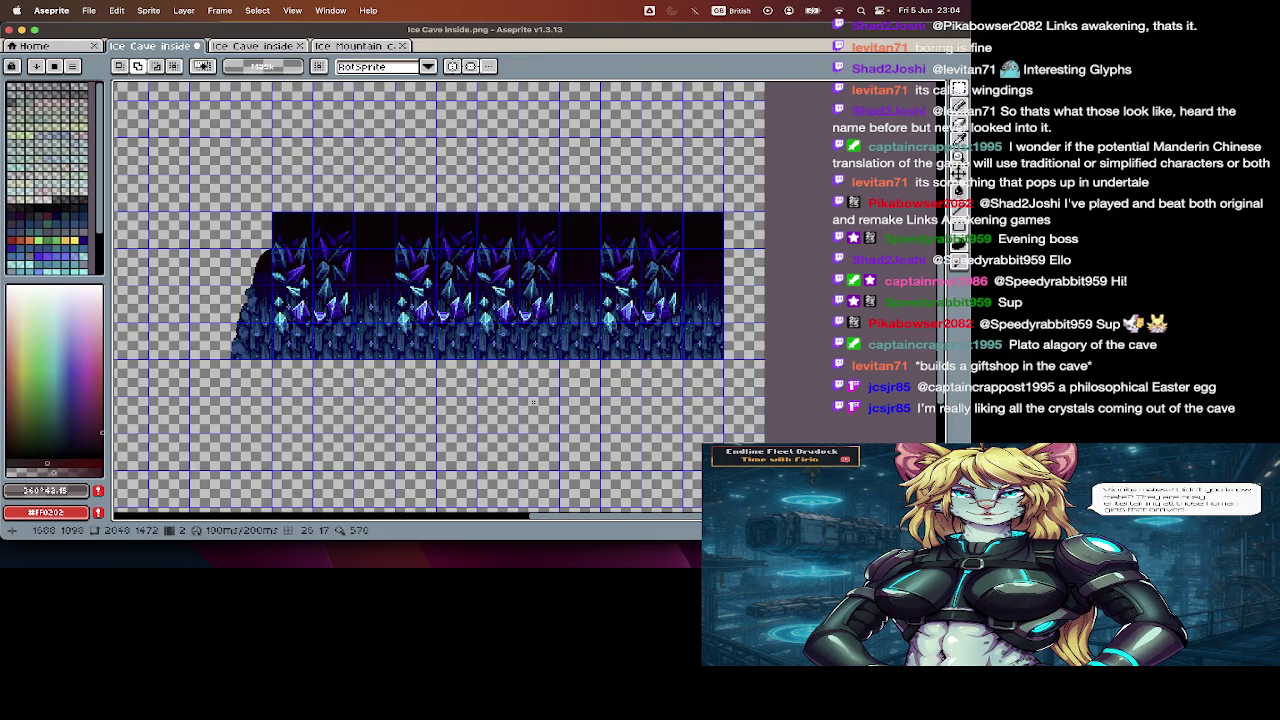
{"action": "left_click", "coordinate": [268, 48]}
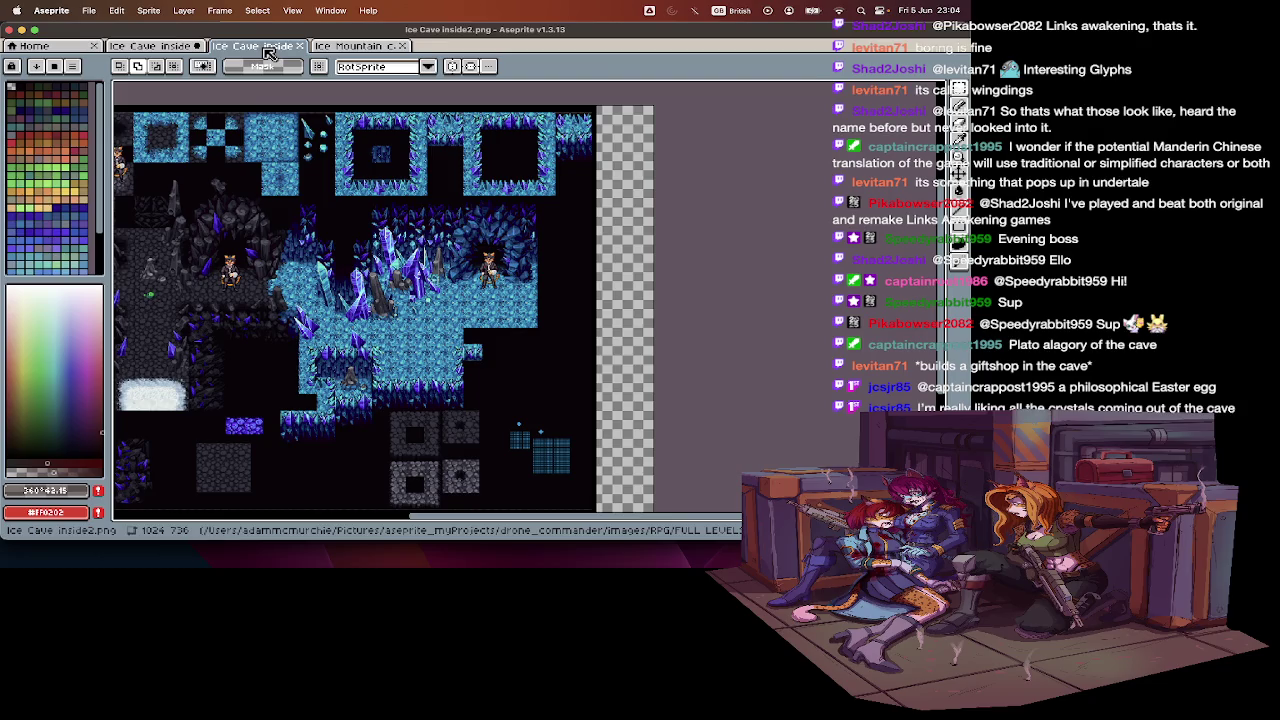
- Zoom over Ice Cave inside2, peek at Ice Mountain cave, then reopen Ice Cave inside with its timeline
{"action": "scroll", "coordinate": [380, 320], "scroll_direction": "up", "scroll_amount": 2}
{"action": "scroll", "coordinate": [380, 320], "scroll_direction": "up", "scroll_amount": 1}
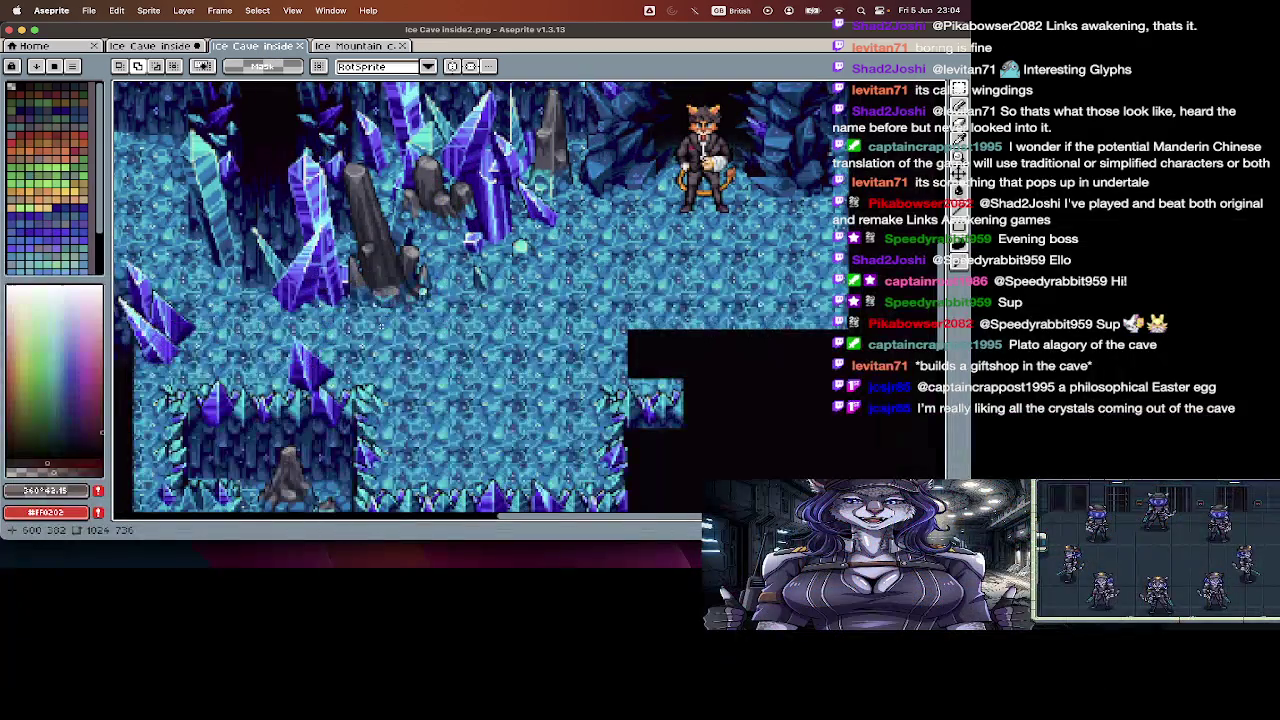
{"action": "scroll", "coordinate": [380, 325], "scroll_direction": "down", "scroll_amount": 3}
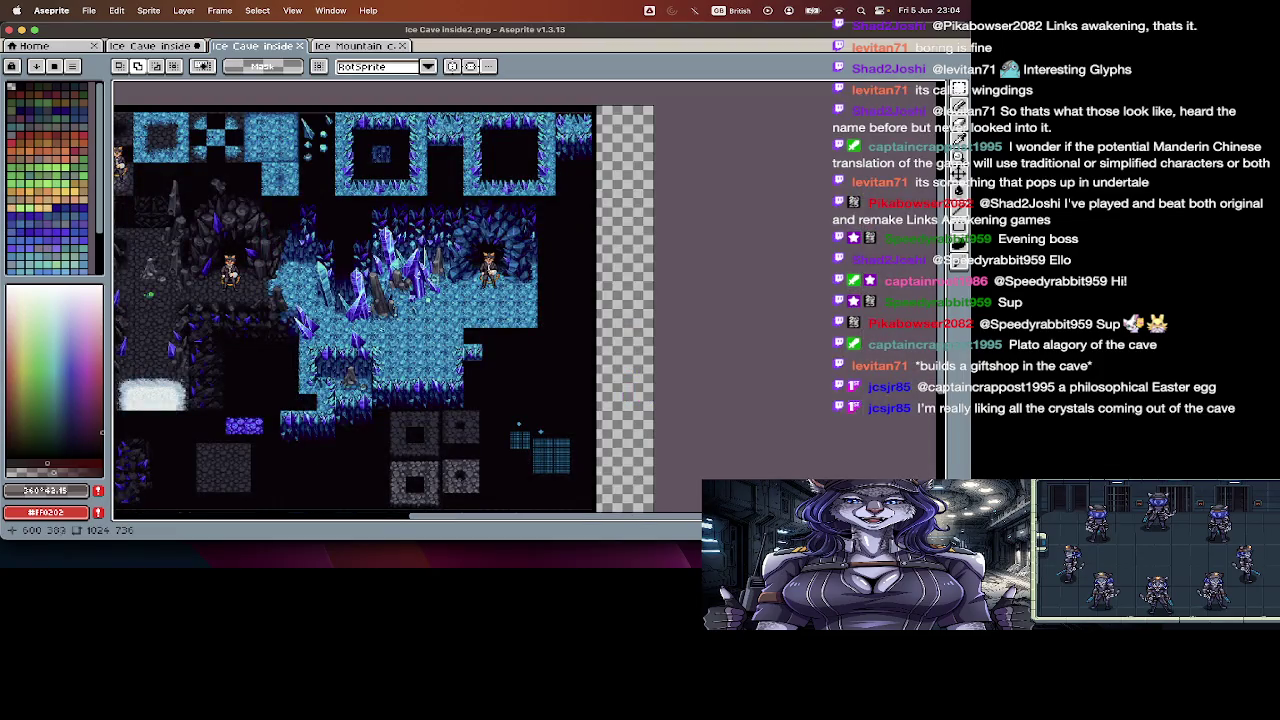
{"action": "left_click", "coordinate": [357, 45]}
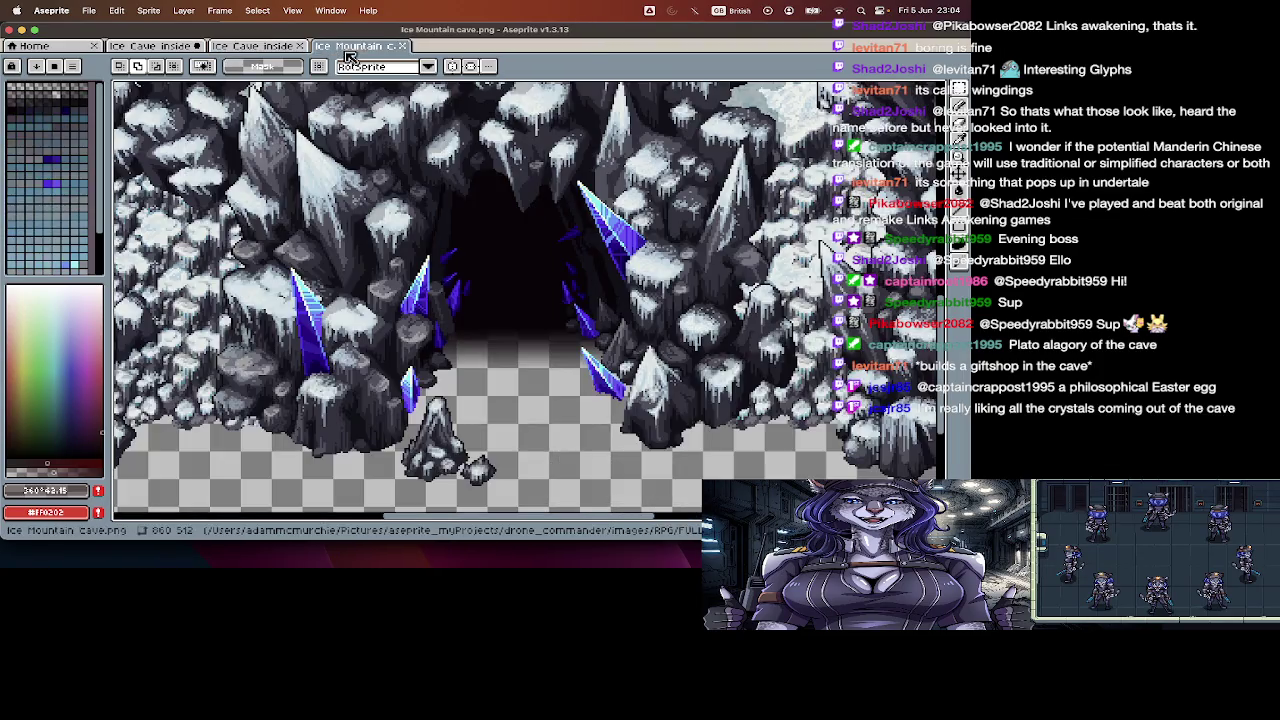
{"action": "left_click", "coordinate": [150, 45]}
{"action": "key", "text": "Tab"}
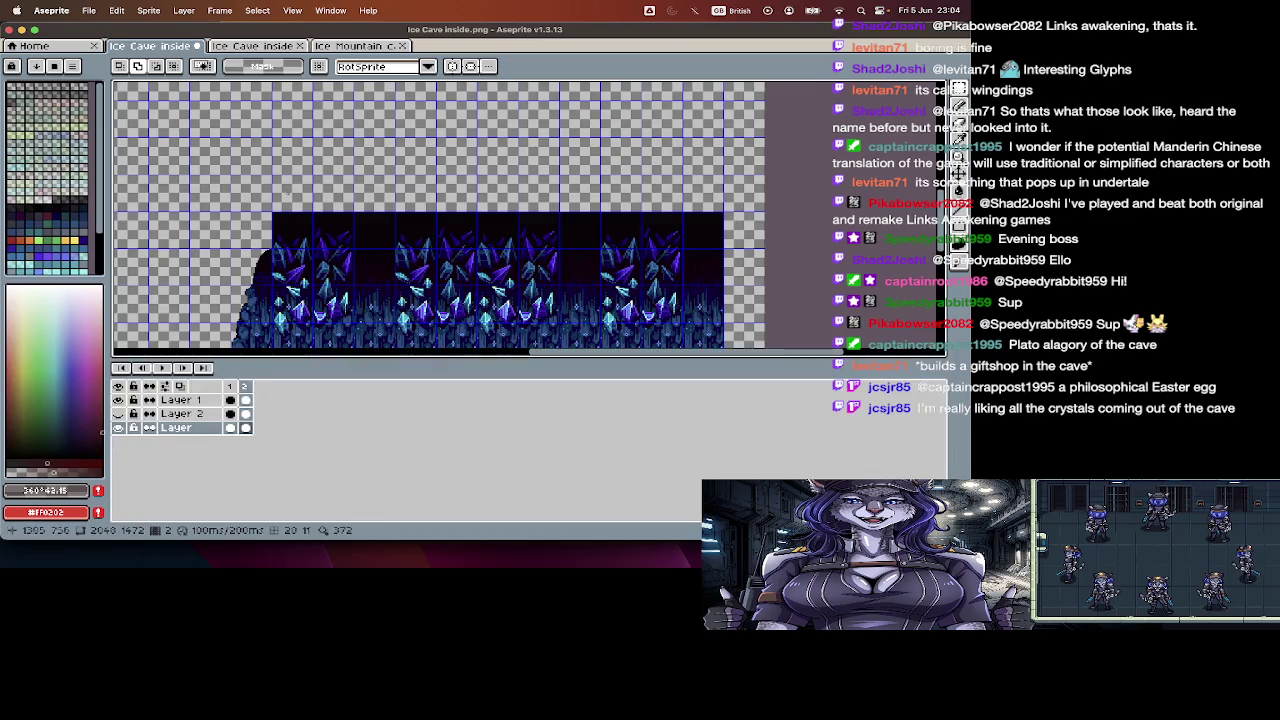
- Hide the timeline and pan around the Ice Cave inside tileset to find the cut tile
{"action": "key", "text": "Tab"}
{"action": "scroll", "coordinate": [300, 170], "scroll_direction": "up", "scroll_amount": 5}
{"action": "scroll", "coordinate": [600, 350], "scroll_direction": "up", "scroll_amount": 5}
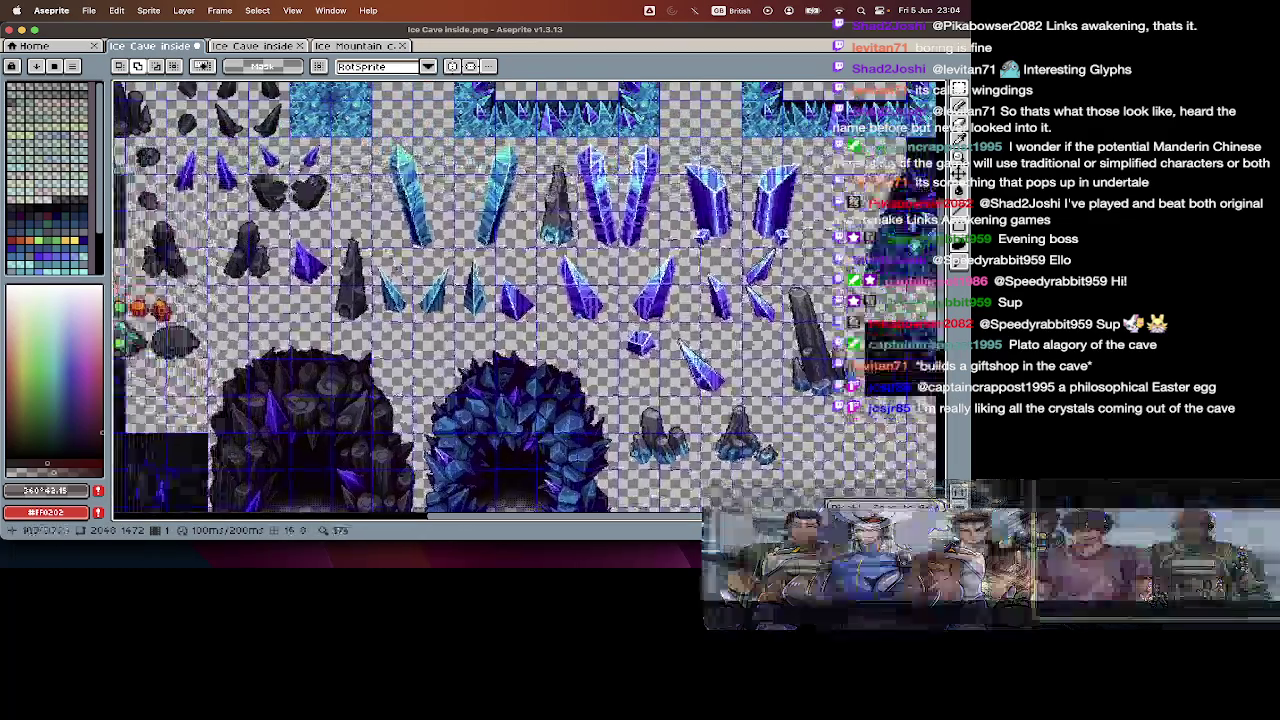
{"action": "scroll", "coordinate": [300, 170], "scroll_direction": "left", "scroll_amount": 5}
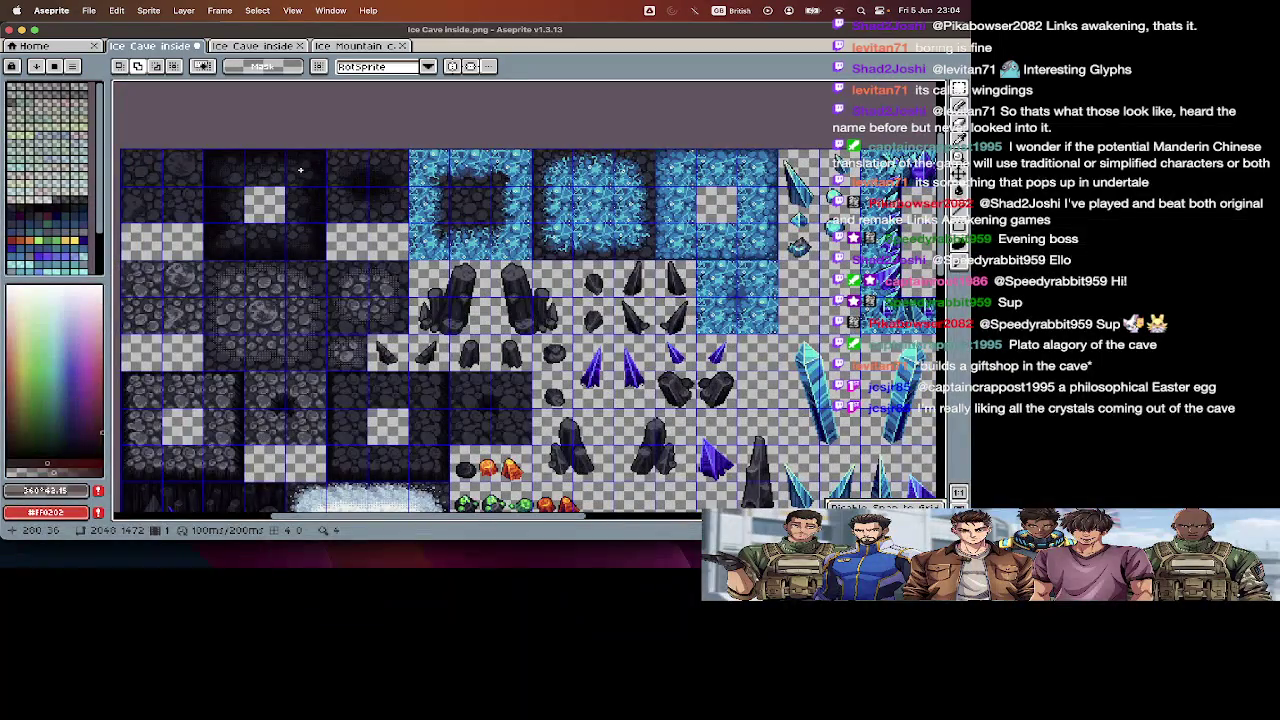
{"action": "scroll", "coordinate": [300, 170], "scroll_direction": "down", "scroll_amount": 5}
{"action": "scroll", "coordinate": [300, 170], "scroll_direction": "up", "scroll_amount": 4}
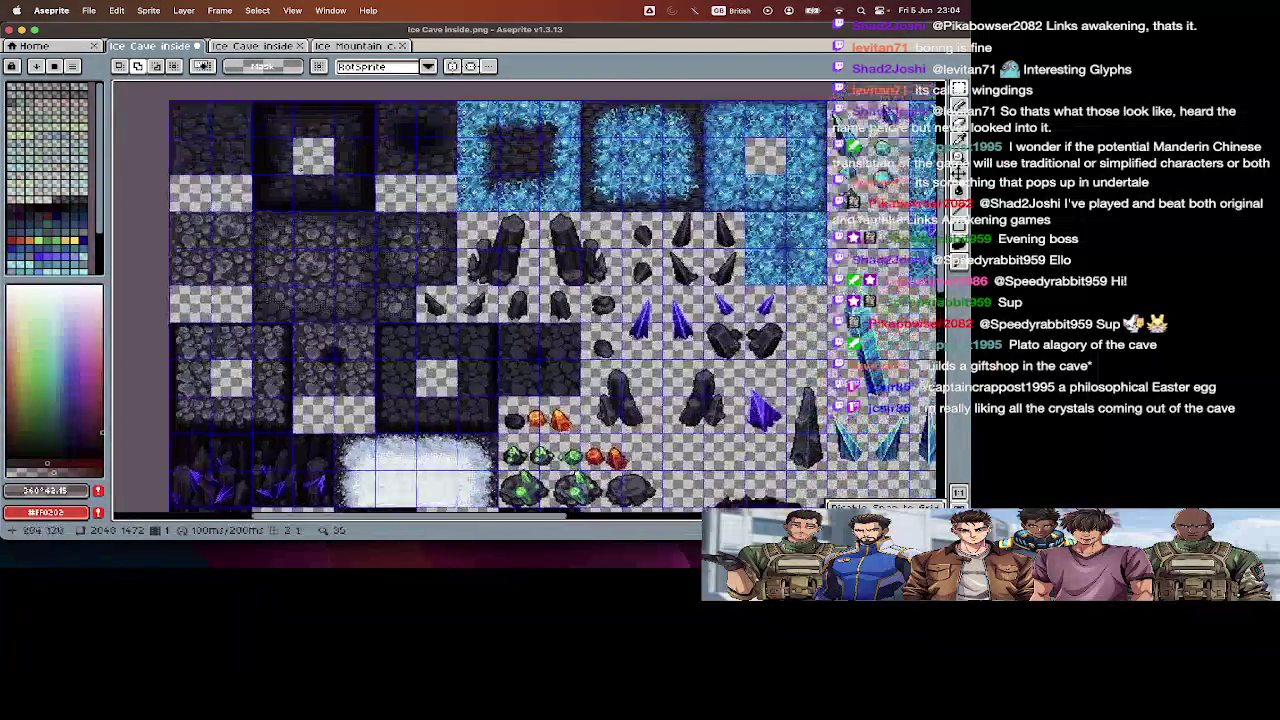
{"action": "scroll", "coordinate": [300, 168], "scroll_direction": "up", "scroll_amount": 5}
{"action": "scroll", "coordinate": [300, 168], "scroll_direction": "right", "scroll_amount": 5}
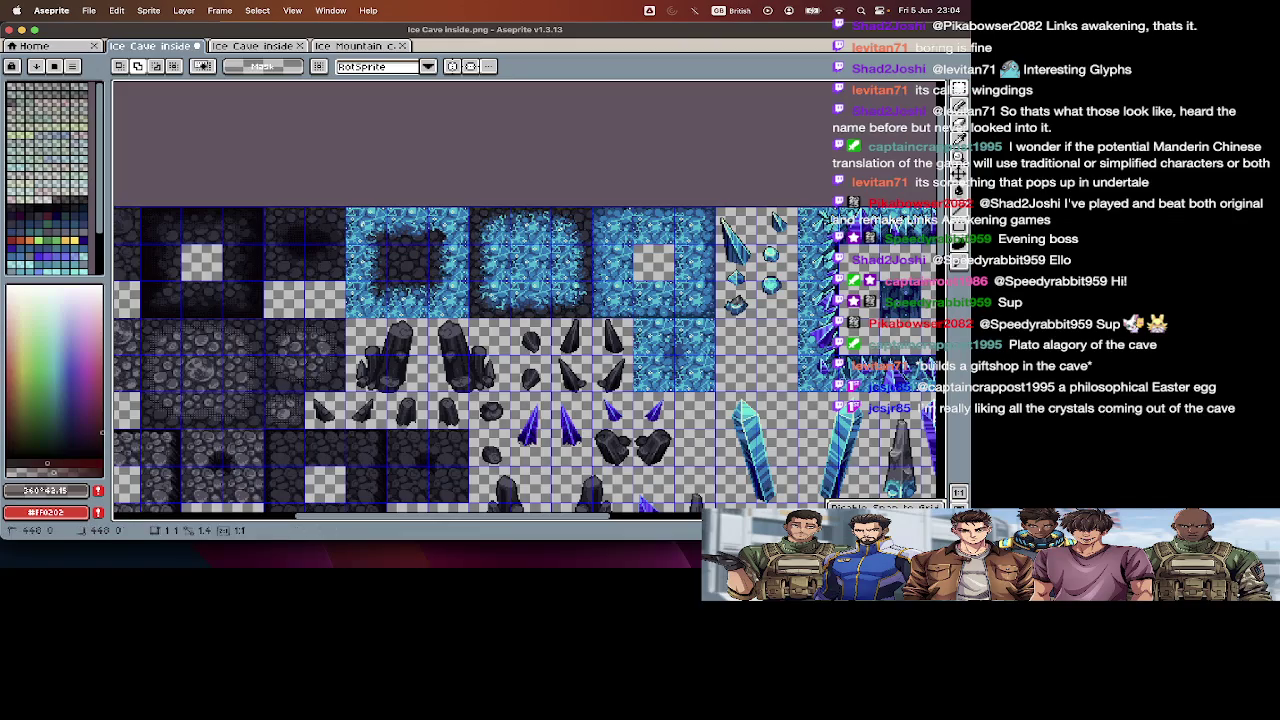
- Undo the cut to restore the ice-bordered rock tile and select it with the Rectangular Marquee
{"action": "key", "text": "super+z"}
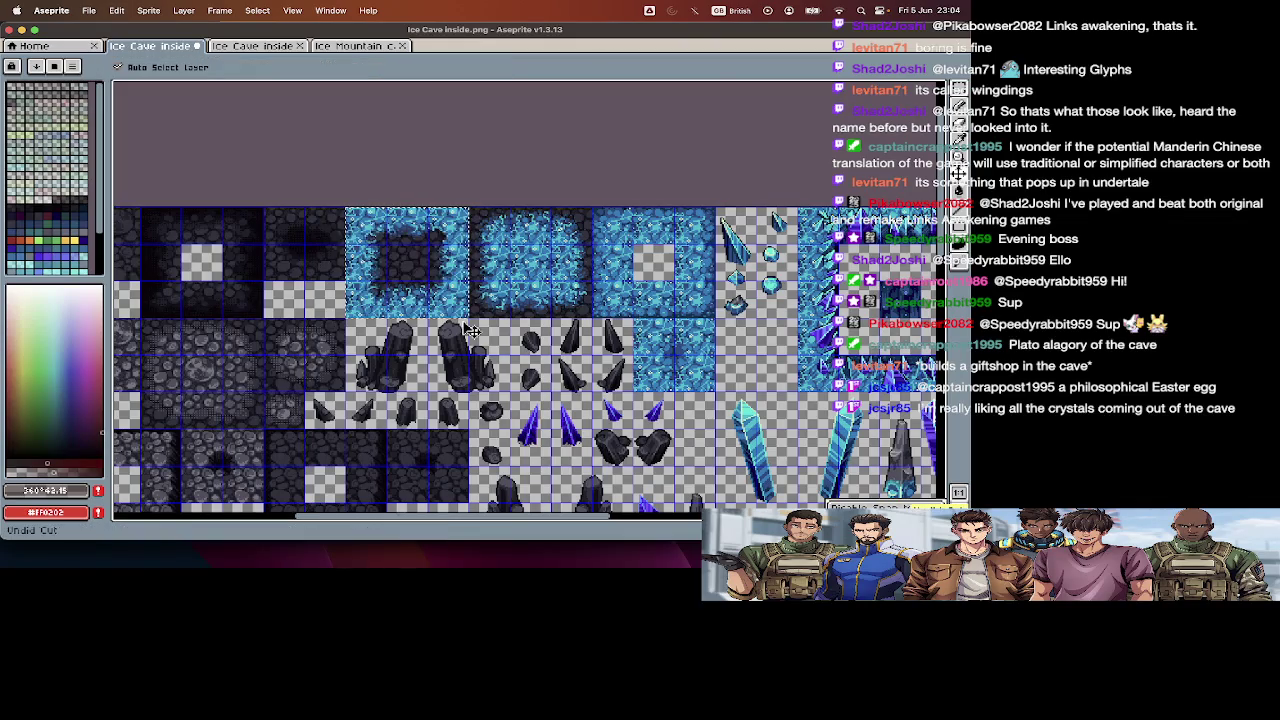
{"action": "key", "text": "m"}
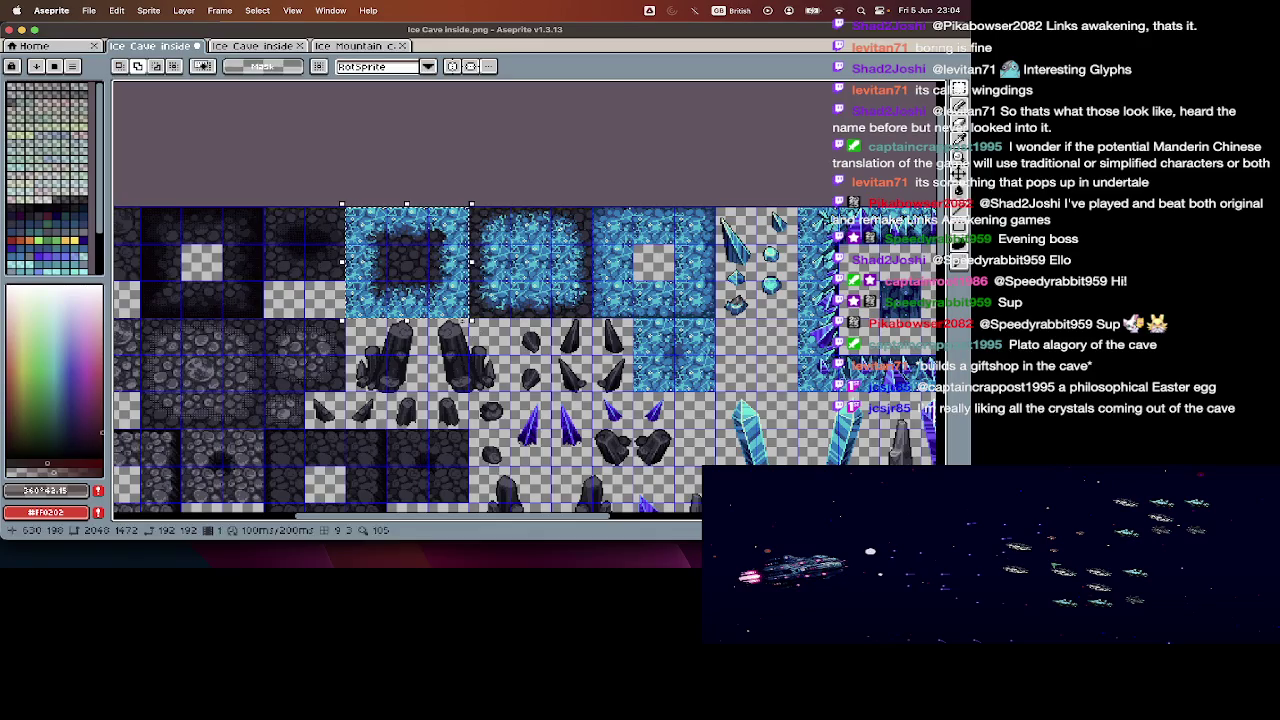
{"action": "scroll", "coordinate": [470, 330], "scroll_direction": "right", "scroll_amount": 5}
{"action": "scroll", "coordinate": [470, 330], "scroll_direction": "down", "scroll_amount": 1}
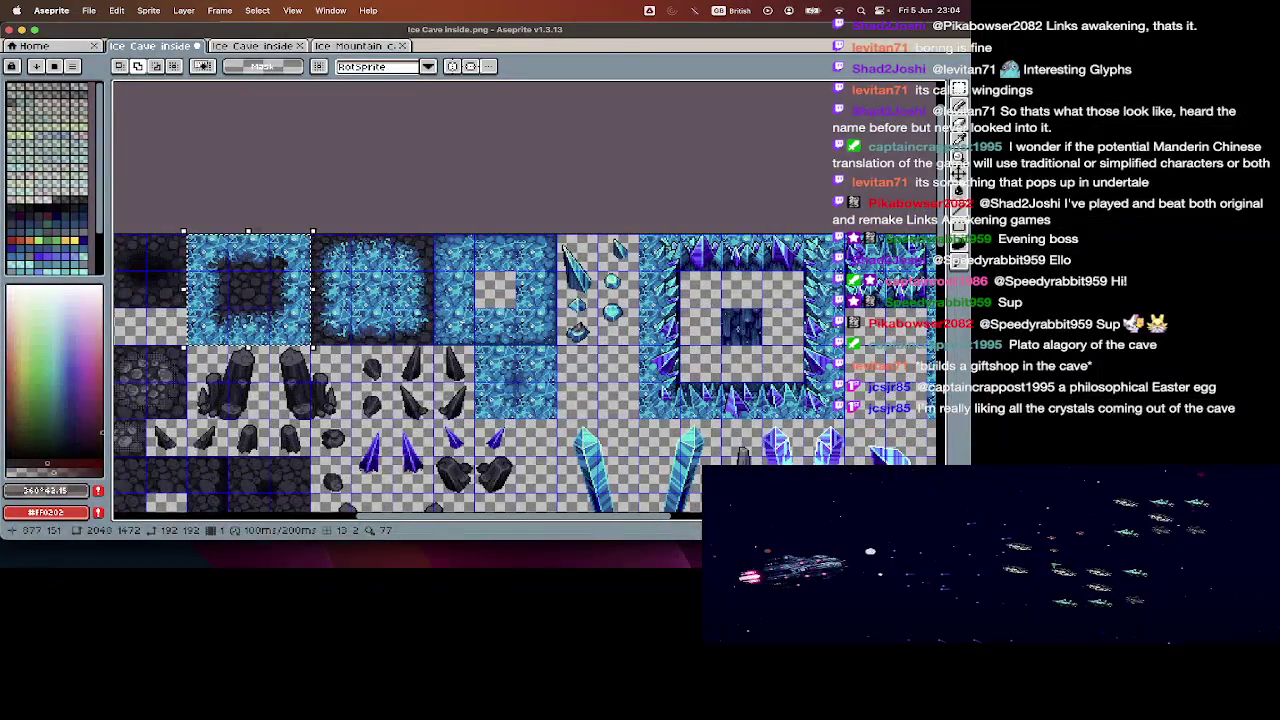
{"action": "key", "text": "super+n"}
- Make a new sprite from the copied ice tile and split it into 64×64 frames
{"action": "key", "text": "Return"}
{"action": "key", "text": "super+v"}
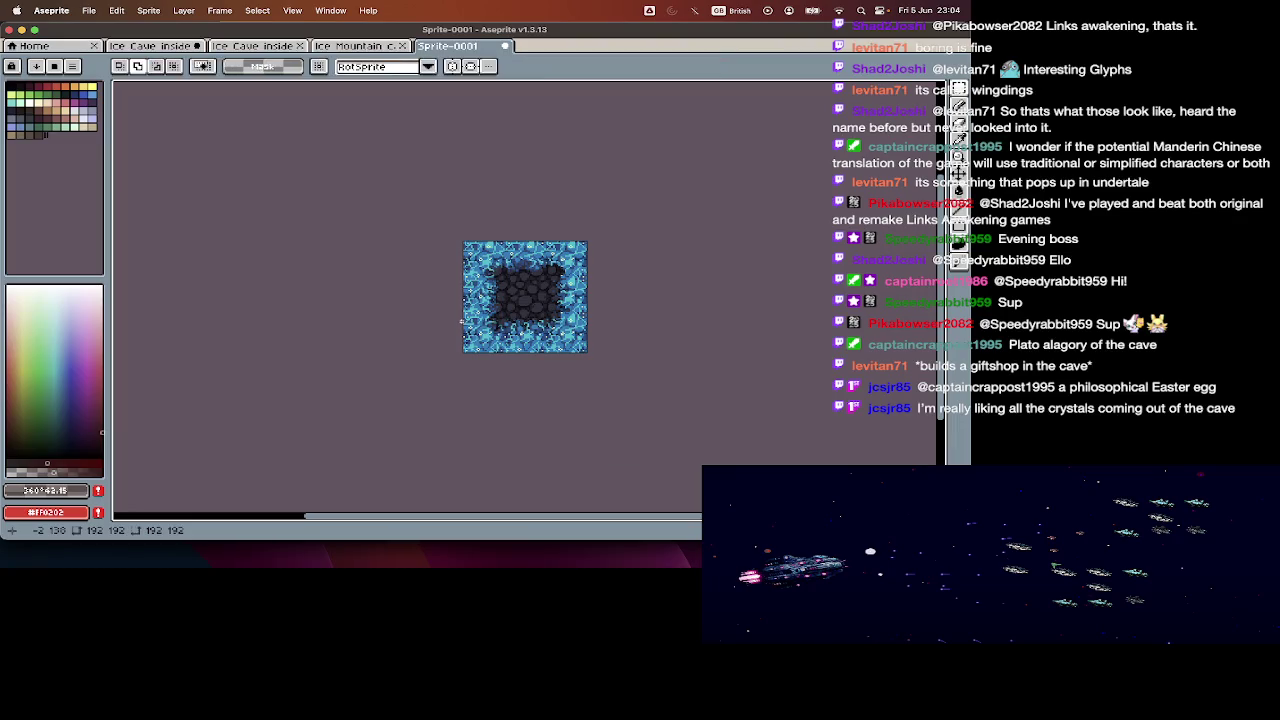
{"action": "key", "text": "super+i"}
{"action": "key", "text": "Tab"}
{"action": "key", "text": "Tab"}
{"action": "key", "text": "Tab"}
{"action": "key", "text": "Tab"}
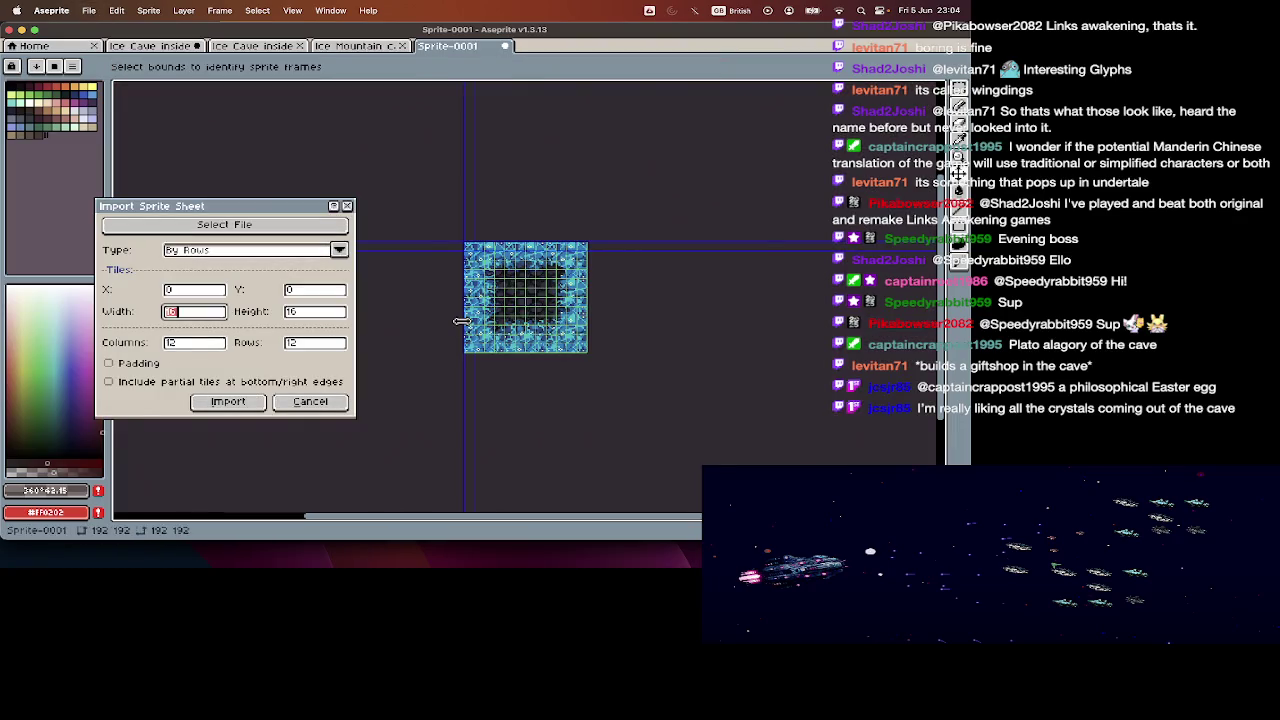
{"action": "type", "text": "64"}
{"action": "key", "text": "Tab"}
{"action": "type", "text": "64"}
{"action": "key", "text": "Return"}
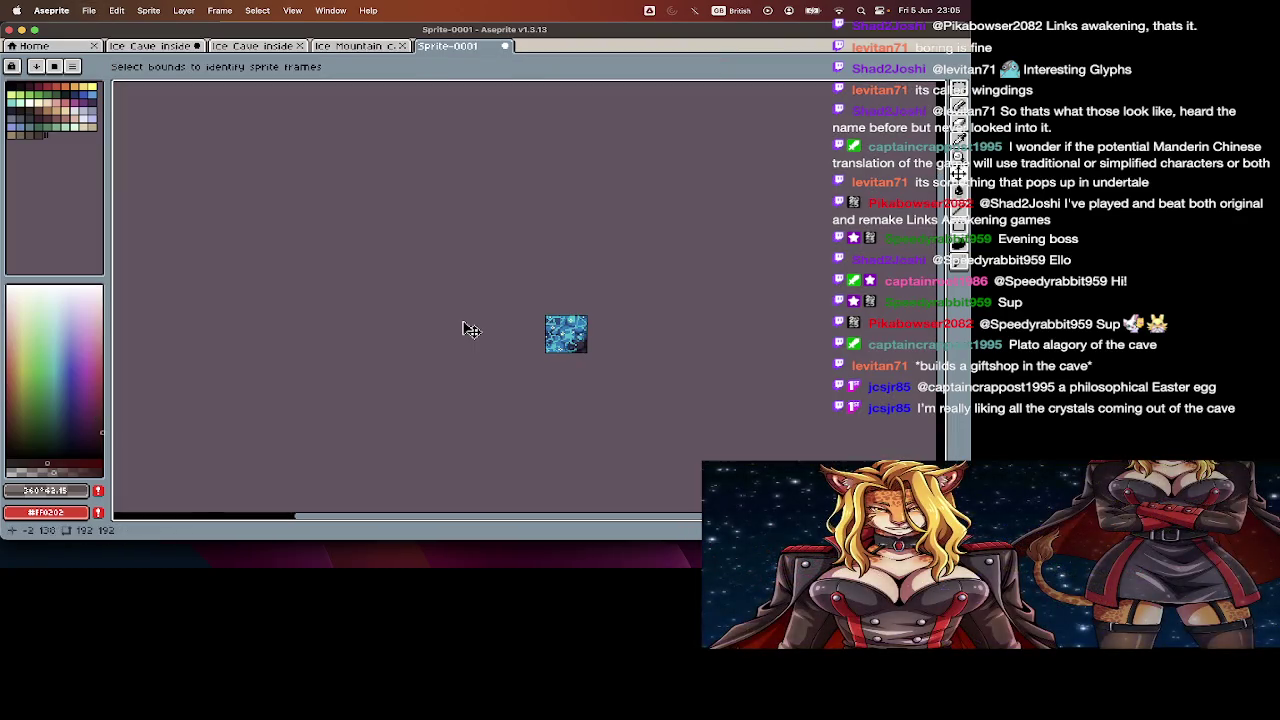
- Save the new sprite as crystalOuter1.png, close it, and return to the Ice Cave inside tileset
{"action": "key", "text": "super+shift+s"}
{"action": "type", "text": "crystalOuter1.png"}
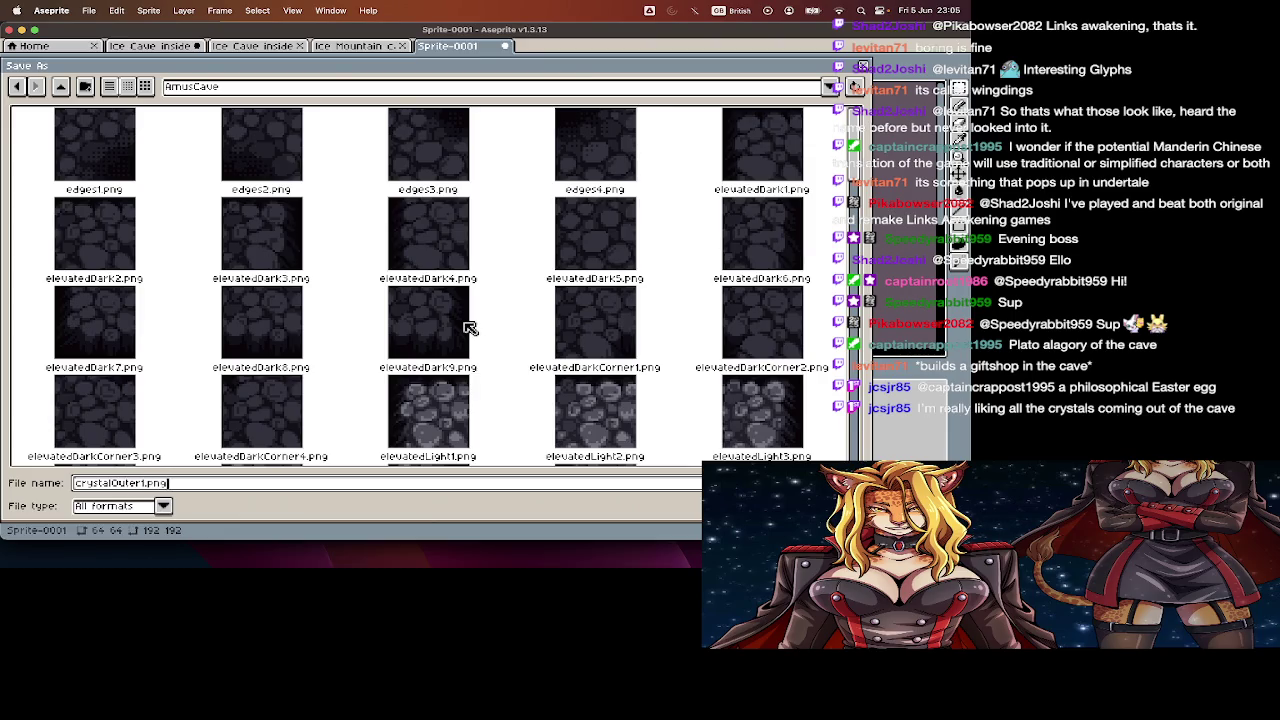
{"action": "key", "text": "Return"}
{"action": "key", "text": "super+w"}
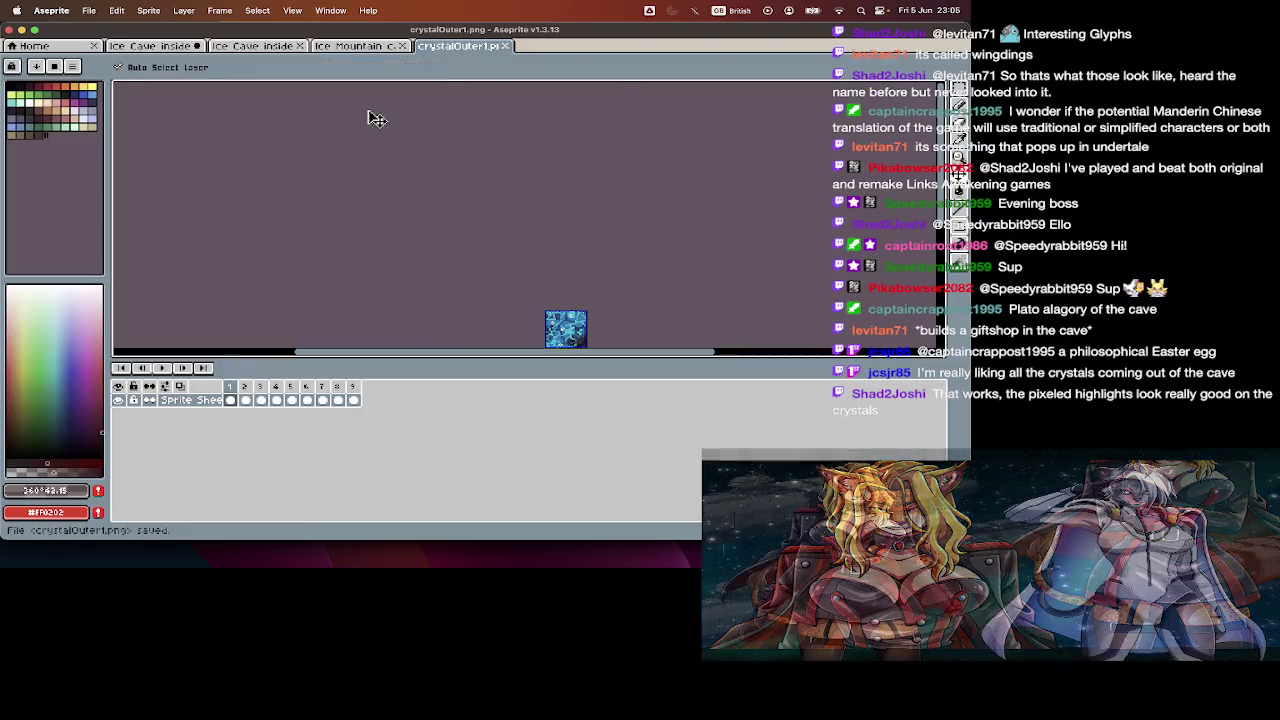
{"action": "left_click", "coordinate": [255, 50]}
{"action": "key", "text": "ctrl+Tab"}
{"action": "key", "text": "ctrl+Tab"}
{"action": "key", "text": "ctrl+Tab"}
- Erase the selected part of the ice-bordered rock tile and deselect
{"action": "key", "text": "Tab"}
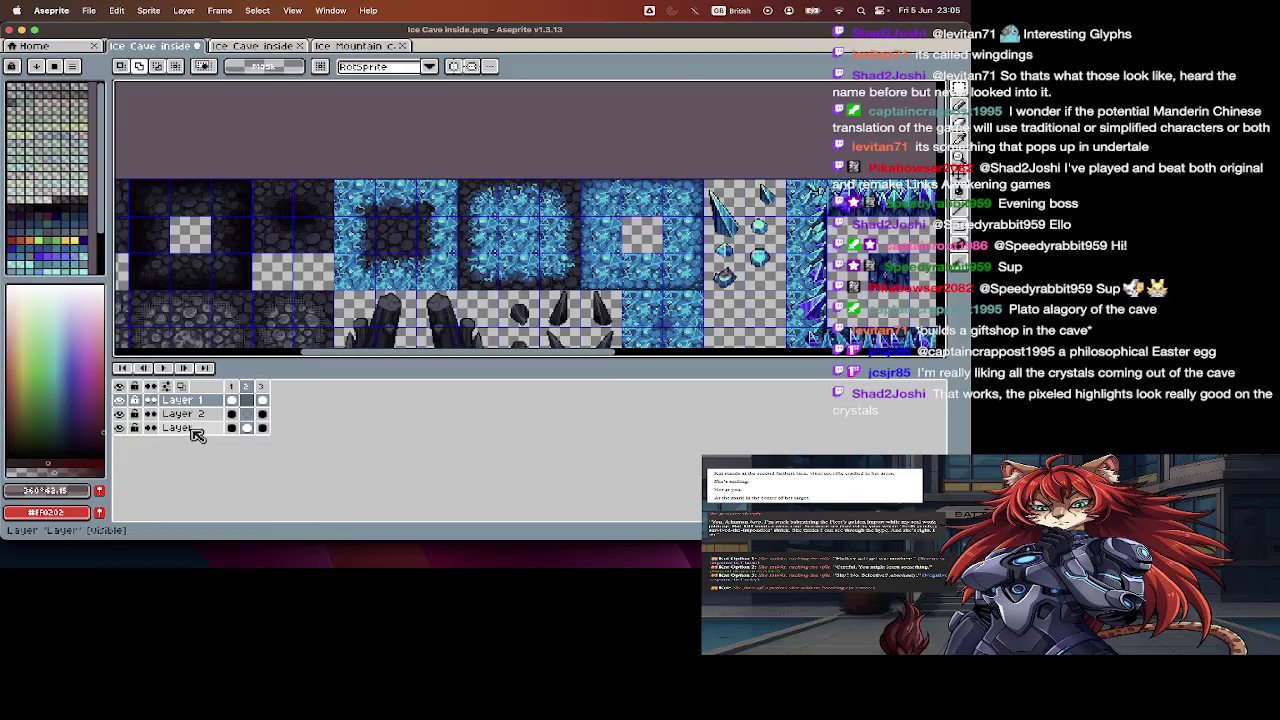
{"action": "key", "text": "Tab"}
{"action": "left_click_drag", "start_coordinate": [391, 192], "coordinate": [490, 301]}
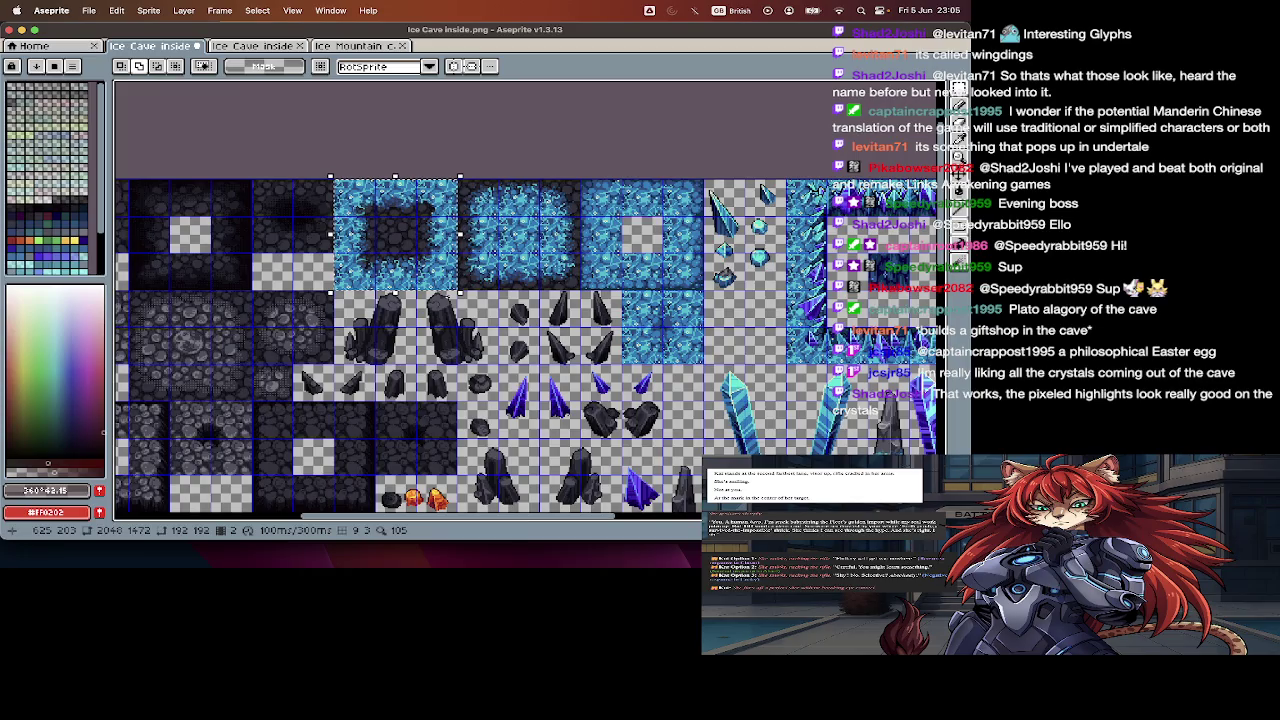
{"action": "key", "text": "Tab"}
{"action": "key", "text": "Tab"}
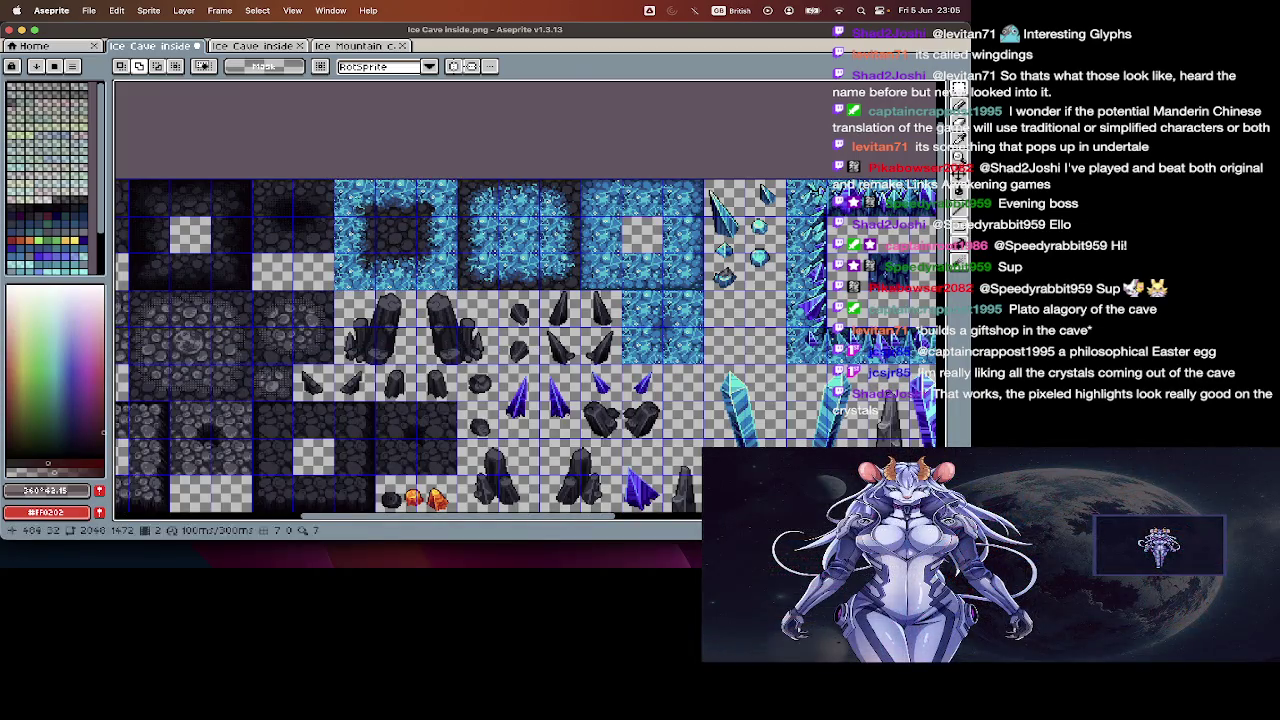
{"action": "key", "text": "Delete"}
{"action": "key", "text": "ctrl+d"}
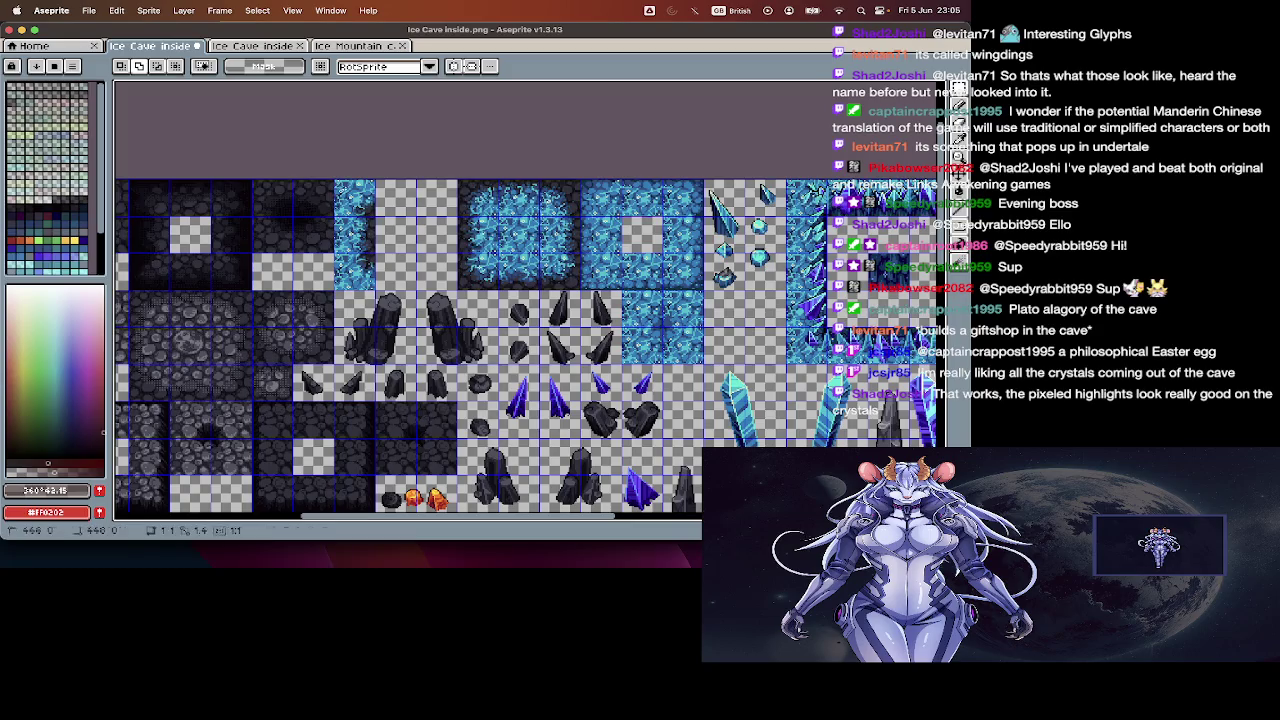
- Erase the block of old stone tiles, the lower stones and the dark stone row
{"action": "key", "text": "Home"}
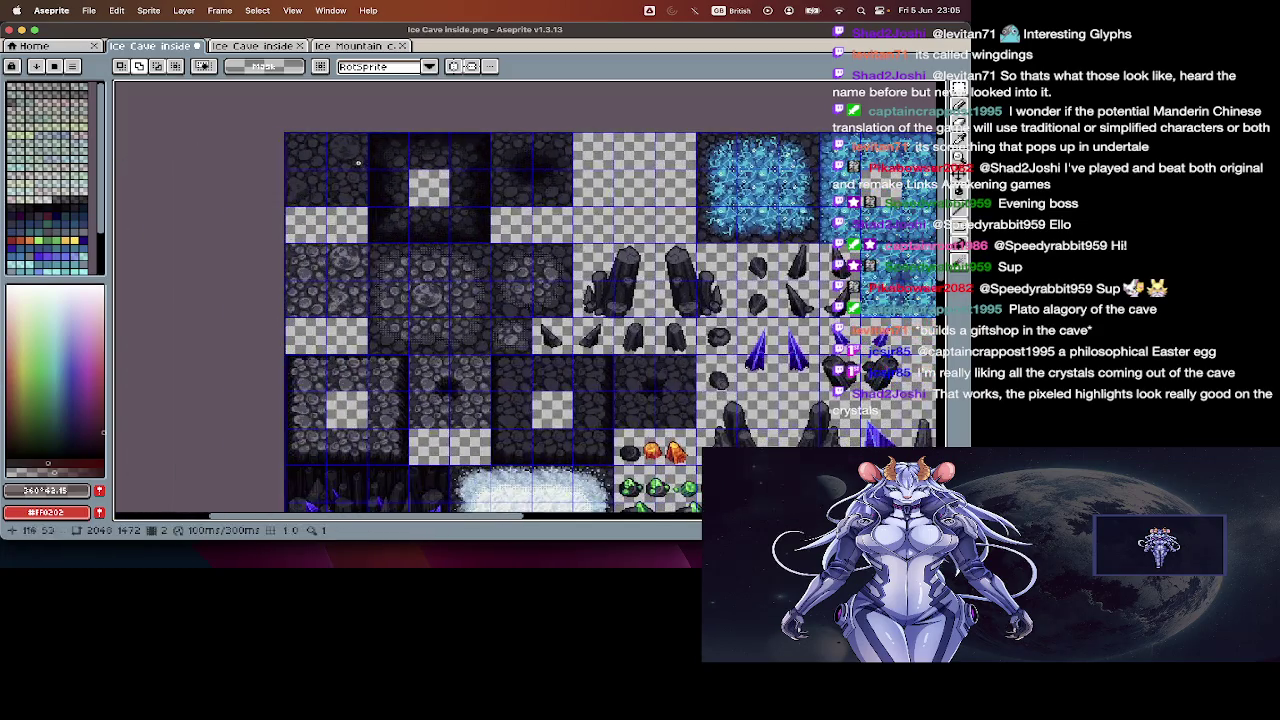
{"action": "left_click_drag", "start_coordinate": [308, 146], "coordinate": [530, 462]}
{"action": "key", "text": "Delete"}
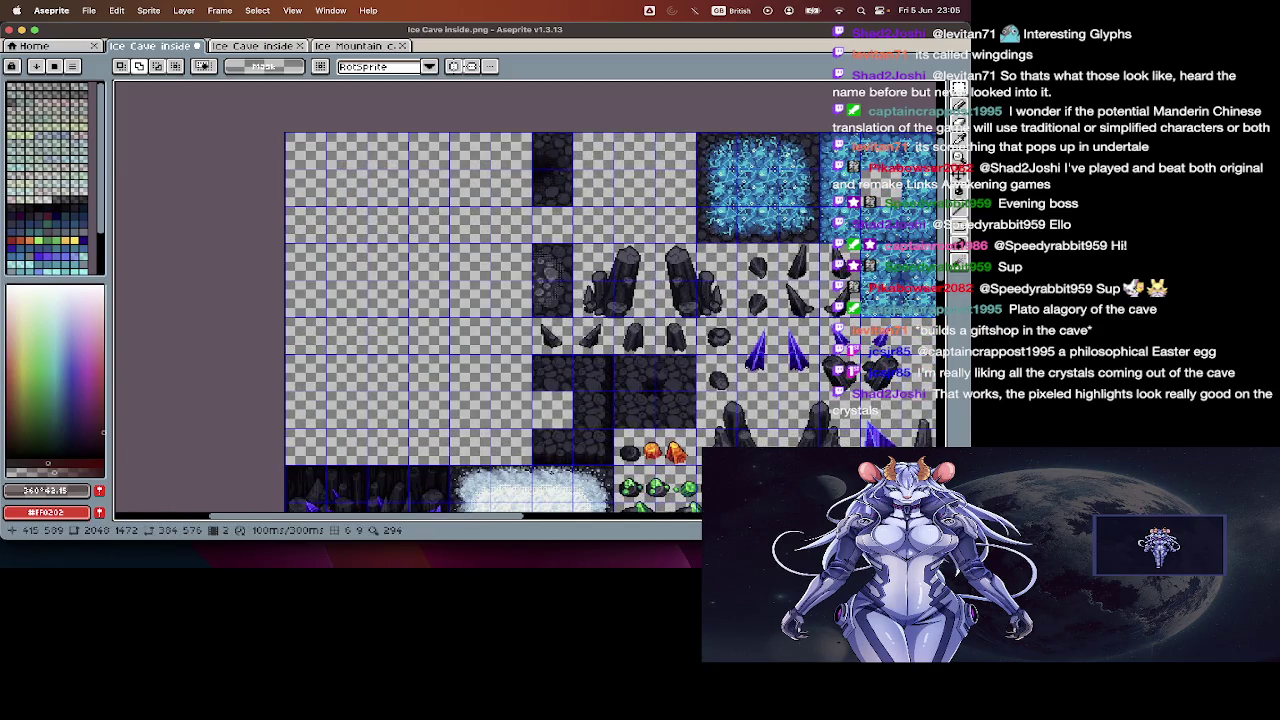
{"action": "left_click_drag", "start_coordinate": [533, 391], "coordinate": [612, 465]}
{"action": "key", "text": "Delete"}
{"action": "left_click_drag", "start_coordinate": [685, 367], "coordinate": [530, 432]}
{"action": "key", "text": "Delete"}
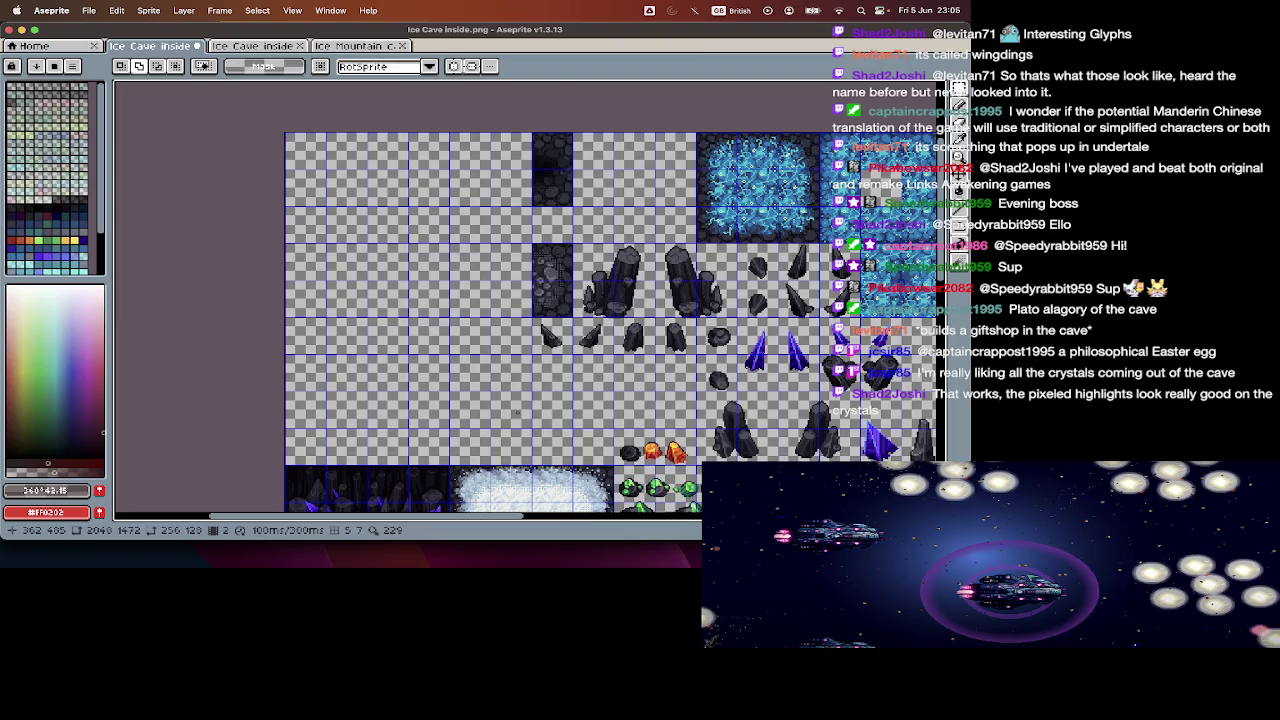
{"action": "key", "text": "ctrl+d"}
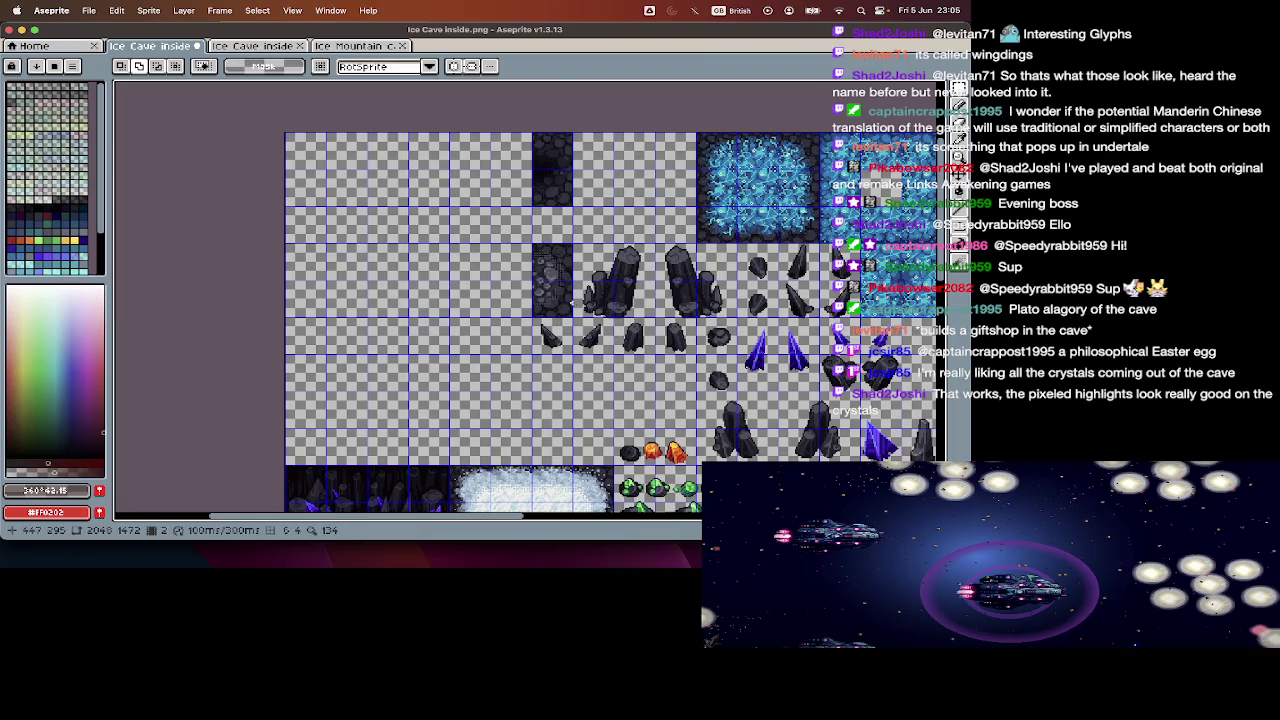
- Erase the remaining middle and top dark stone tiles
{"action": "left_click_drag", "start_coordinate": [572, 316], "coordinate": [531, 243]}
{"action": "key", "text": "Delete"}
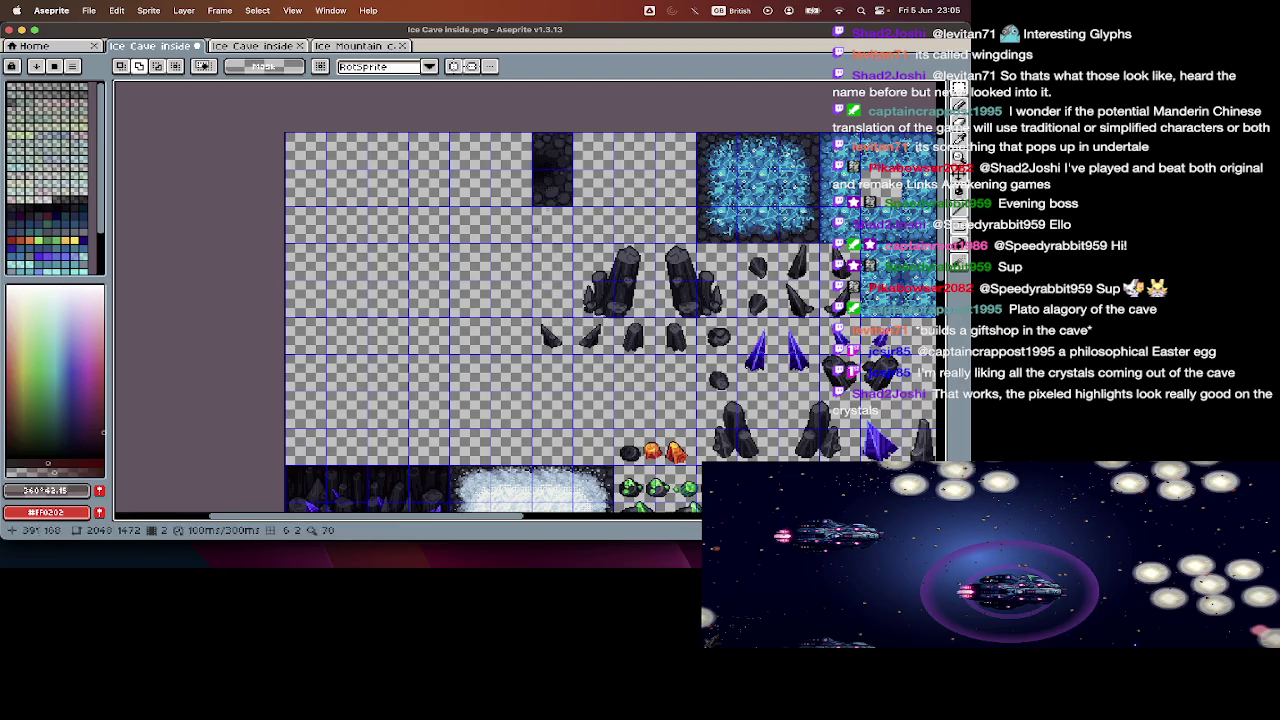
{"action": "left_click_drag", "start_coordinate": [571, 133], "coordinate": [532, 206]}
{"action": "key", "text": "Delete"}
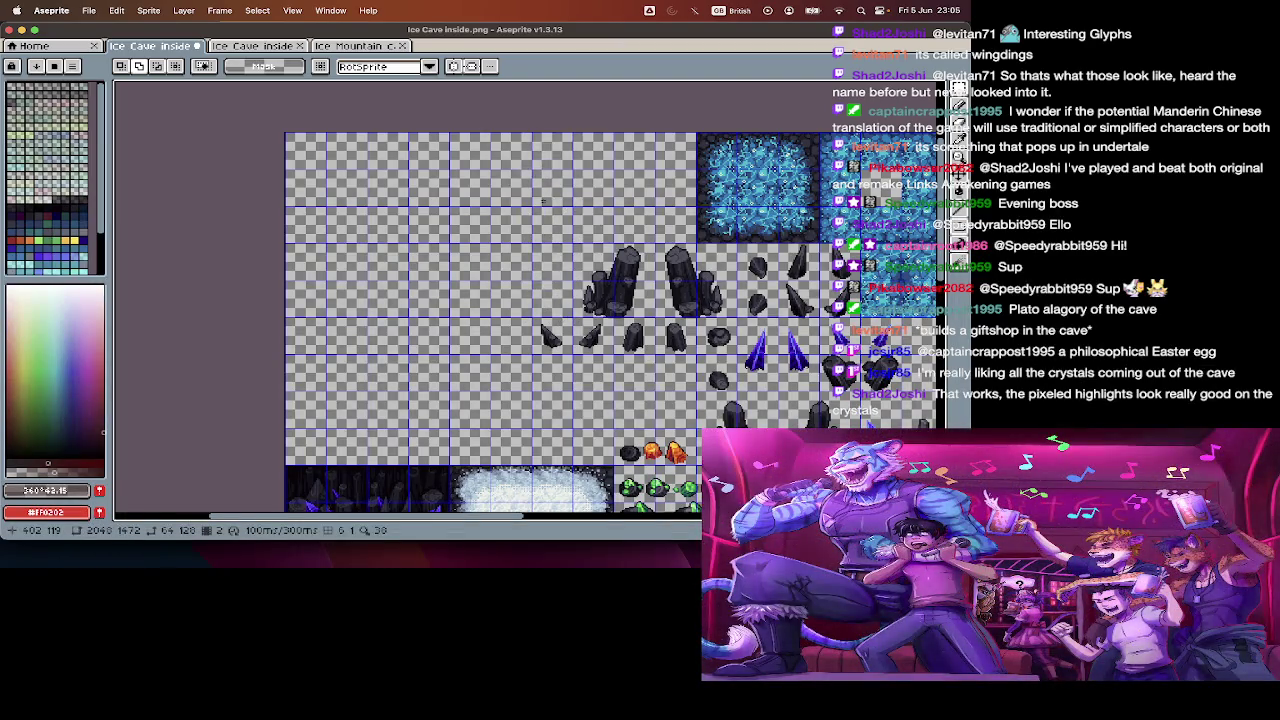
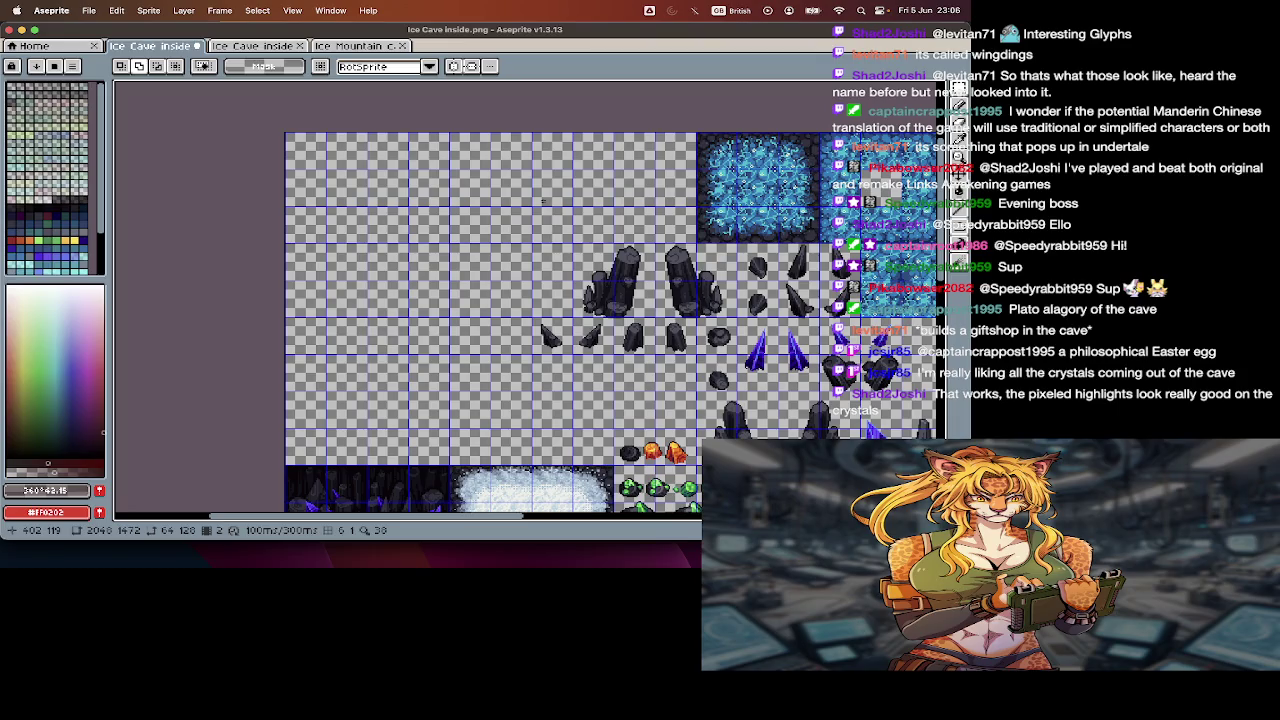
- Undo the earlier tile clears, then redo them so the ice and dark stone tiles stay cleared
{"action": "scroll", "coordinate": [543, 200], "scroll_direction": "right", "scroll_amount": 3}
{"action": "scroll", "coordinate": [540, 195], "scroll_direction": "right", "scroll_amount": 4}
{"action": "scroll", "coordinate": [535, 188], "scroll_direction": "right", "scroll_amount": 4}
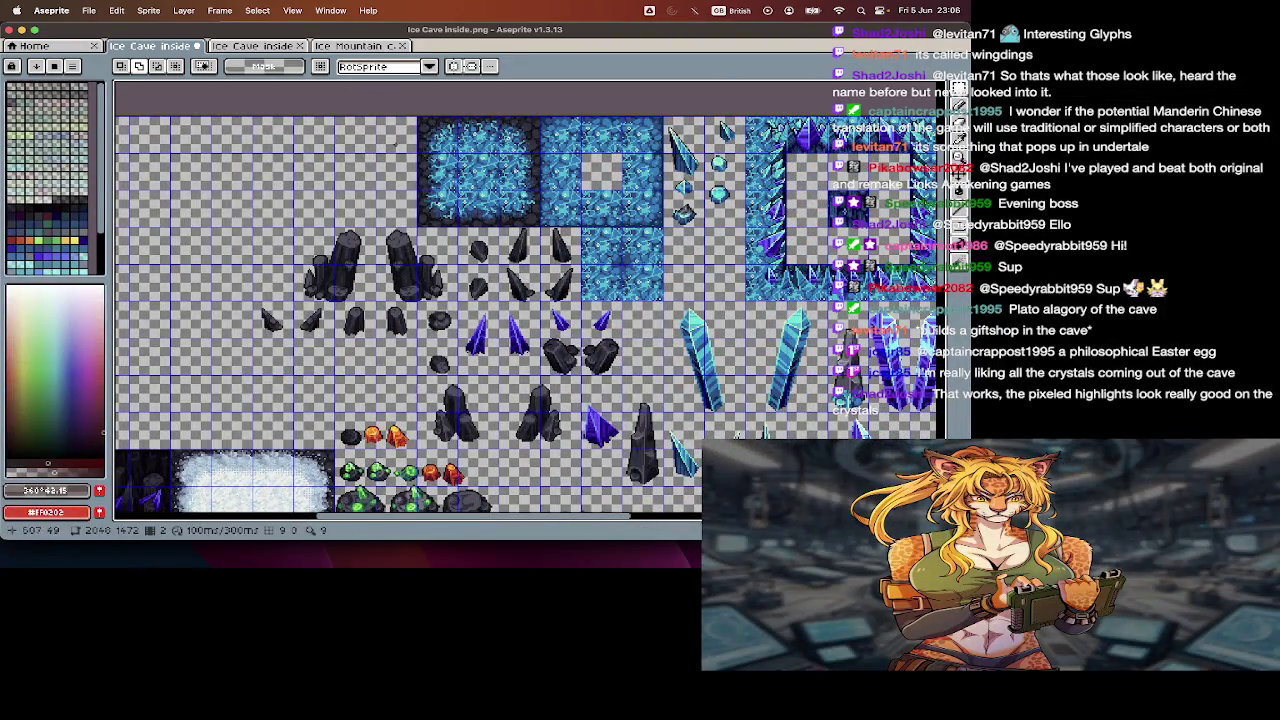
{"action": "key", "text": "super+z"}
{"action": "key", "text": "super+z"}
{"action": "key", "text": "super+z"}
{"action": "key", "text": "super+z"}
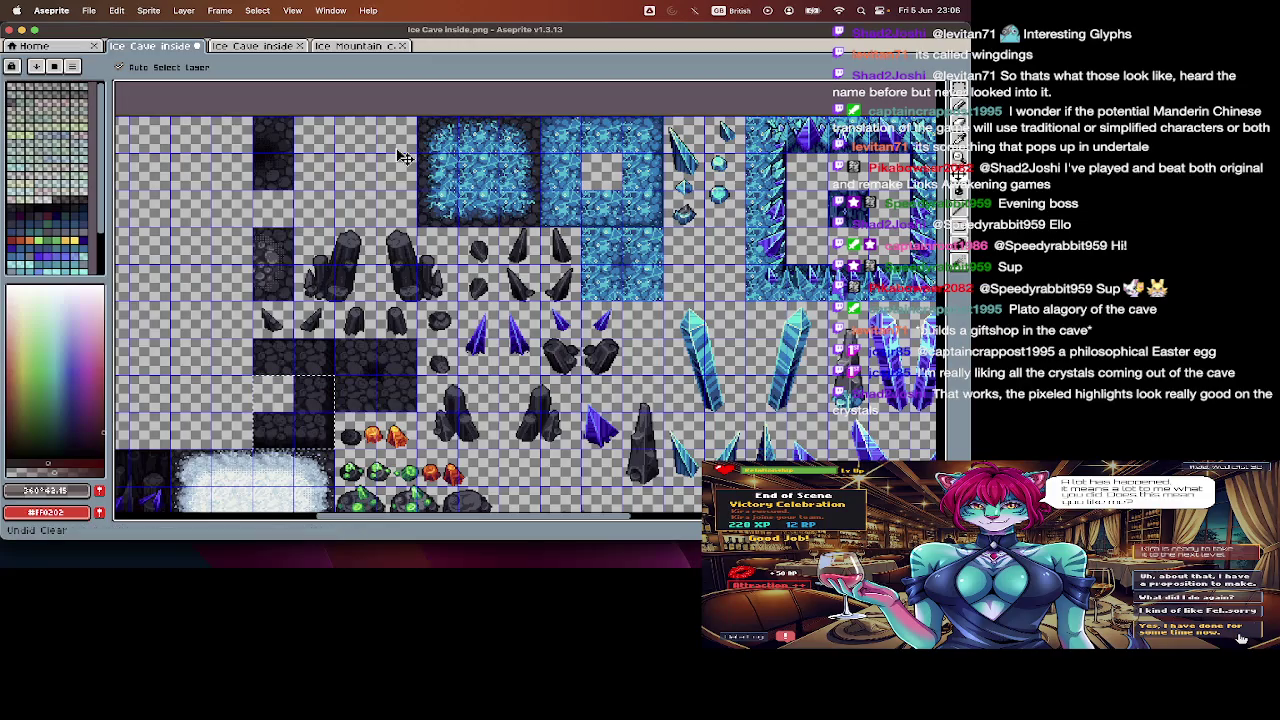
{"action": "key", "text": "super+z"}
{"action": "key", "text": "super+shift+z"}
{"action": "key", "text": "super+z"}
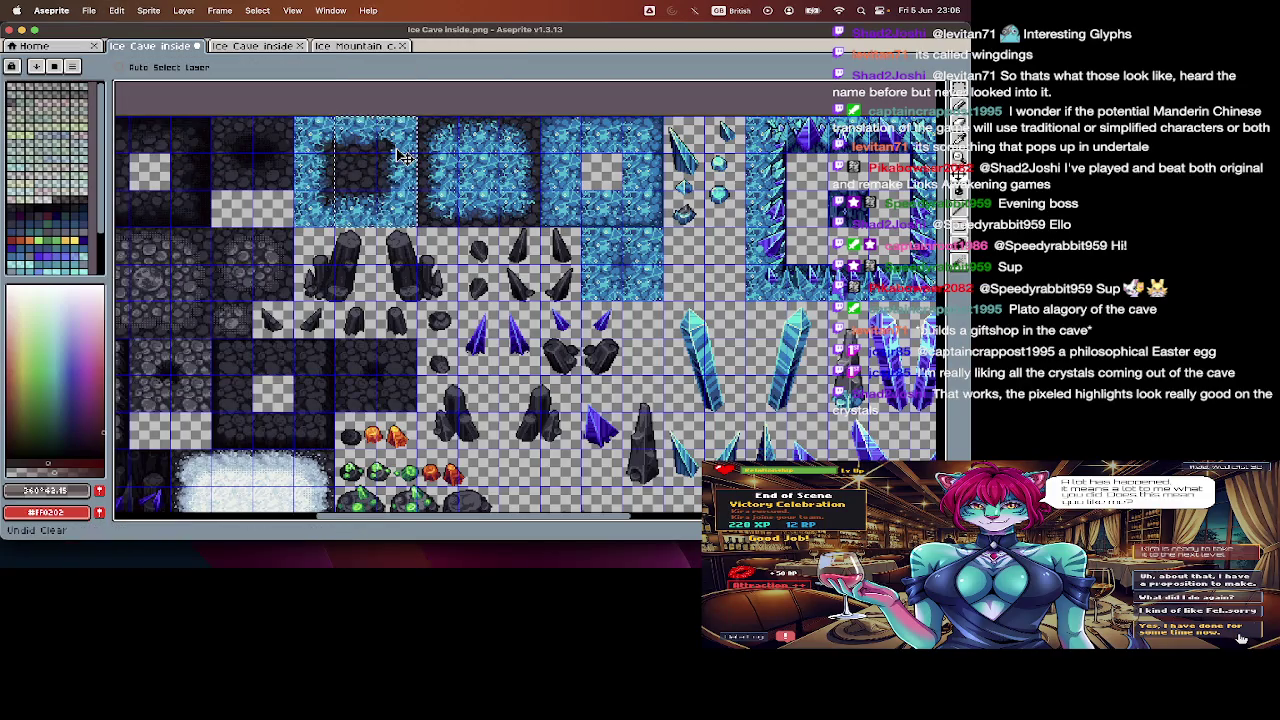
{"action": "key", "text": "super+shift+z"}
{"action": "key", "text": "super+shift+z"}
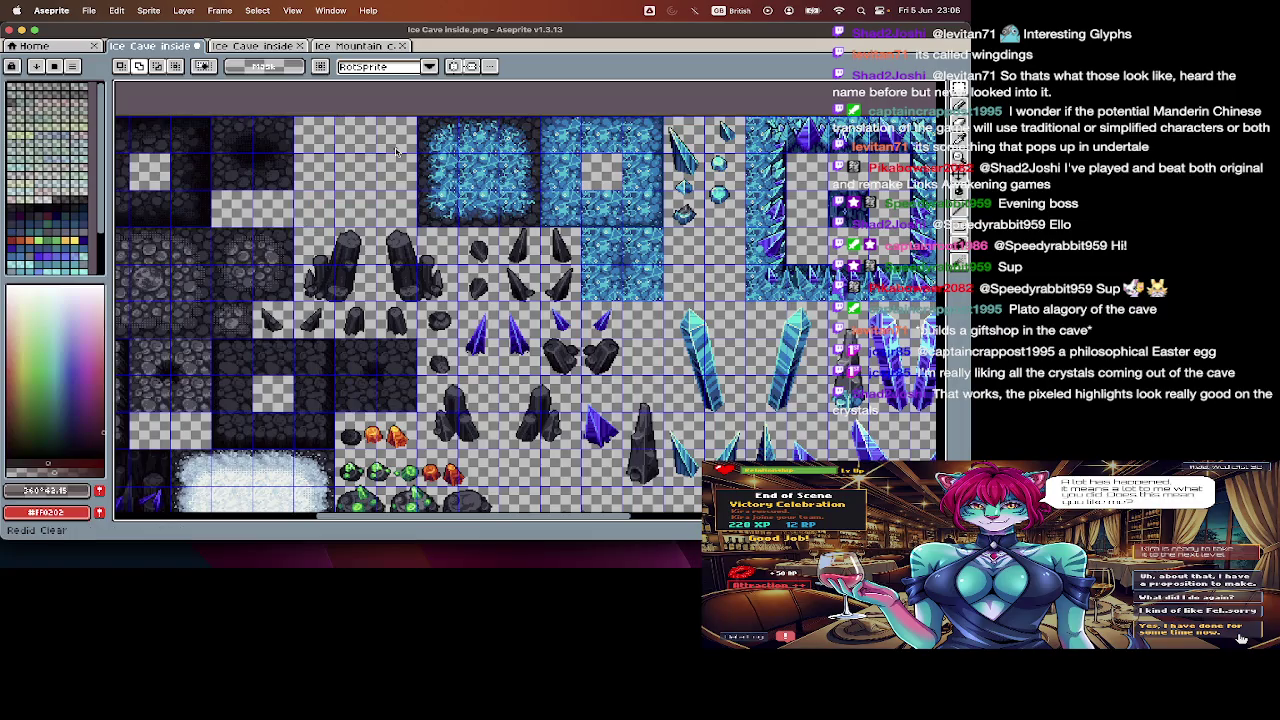
{"action": "key", "text": "super+shift+z"}
{"action": "key", "text": "super+shift+z"}
{"action": "key", "text": "super+shift+z"}
{"action": "key", "text": "super+shift+z"}
{"action": "key", "text": "super+shift+z"}
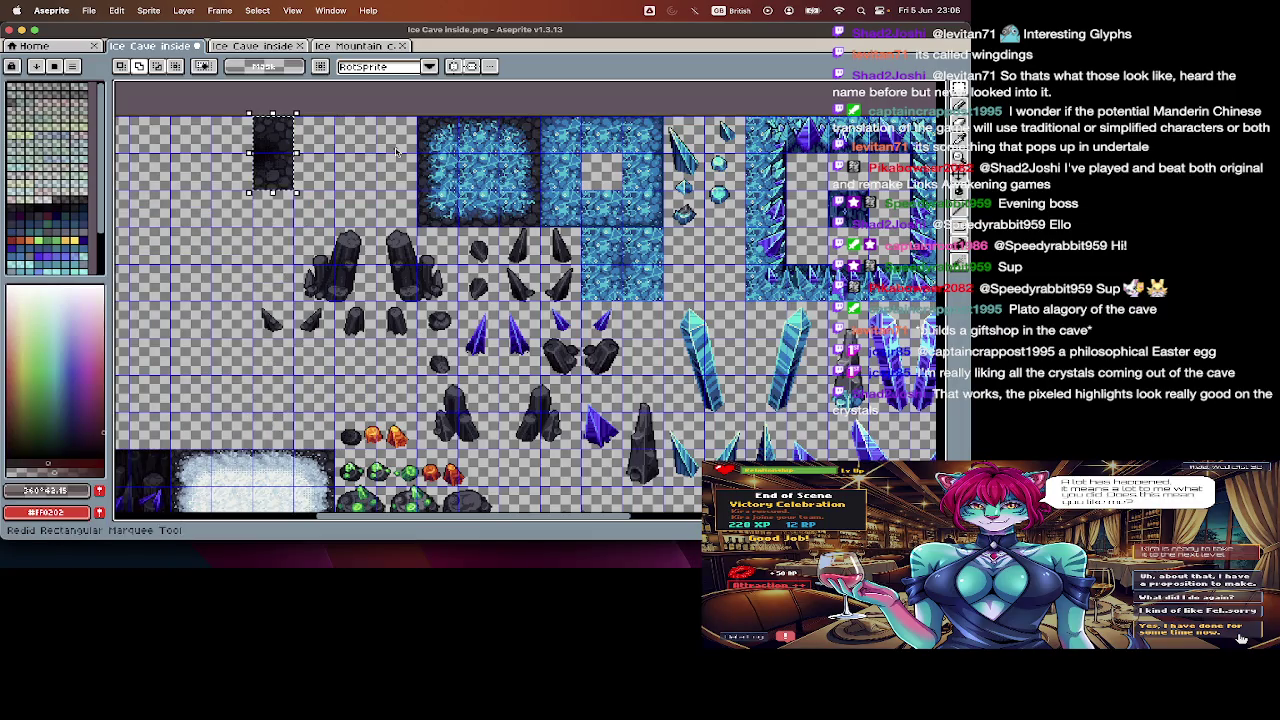
{"action": "key", "text": "super+shift+z"}
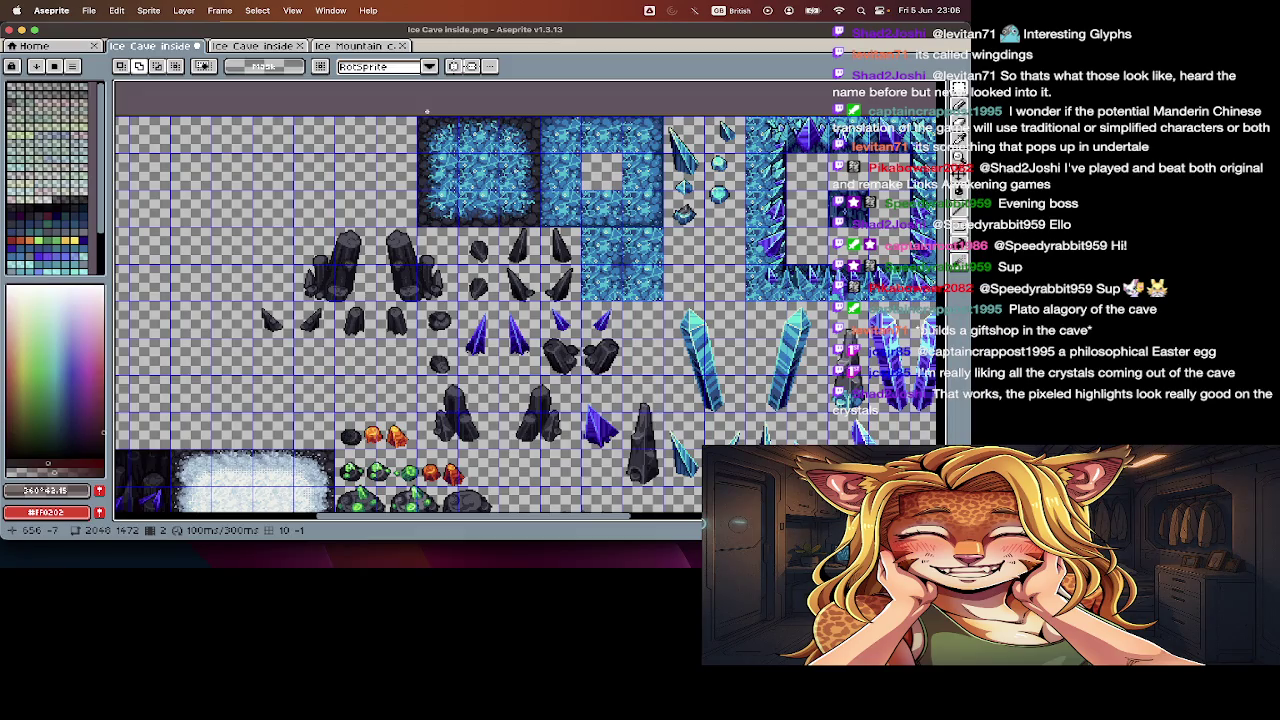
- Go to the sheet's first frame and step through its layers in the timeline
{"action": "key", "text": "Tab"}
{"action": "key", "text": "Left"}
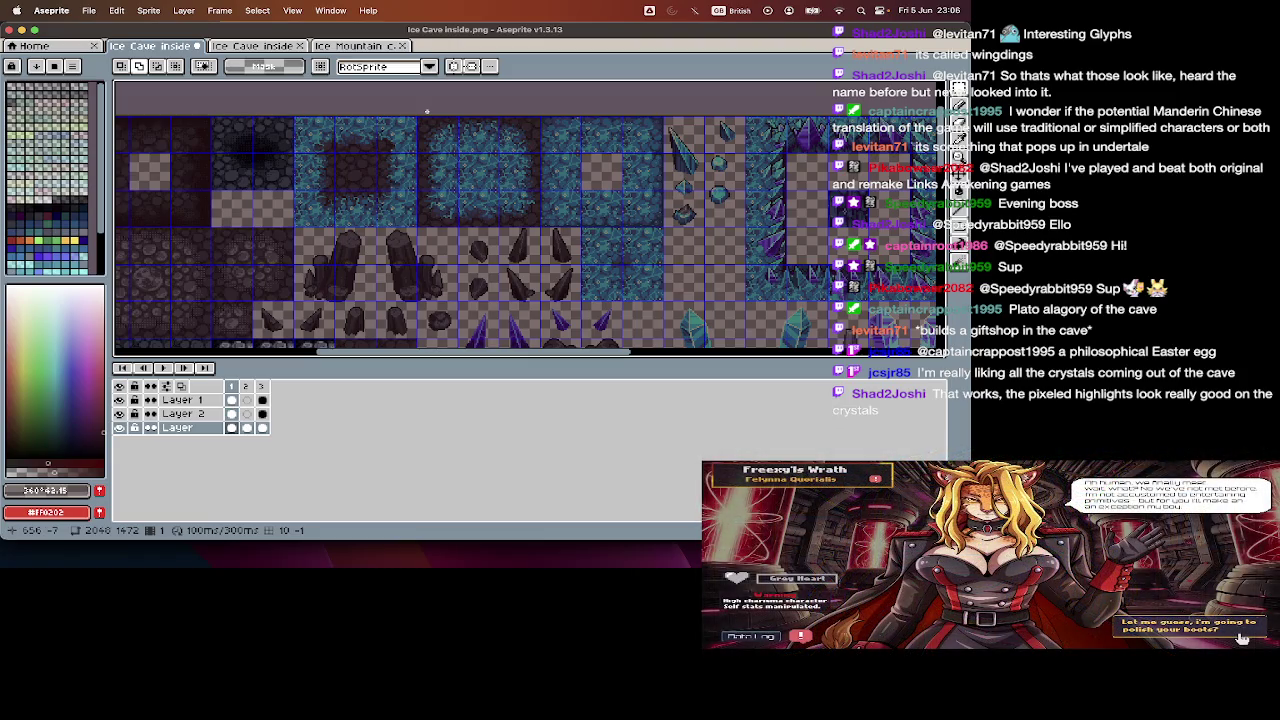
{"action": "key", "text": "Up"}
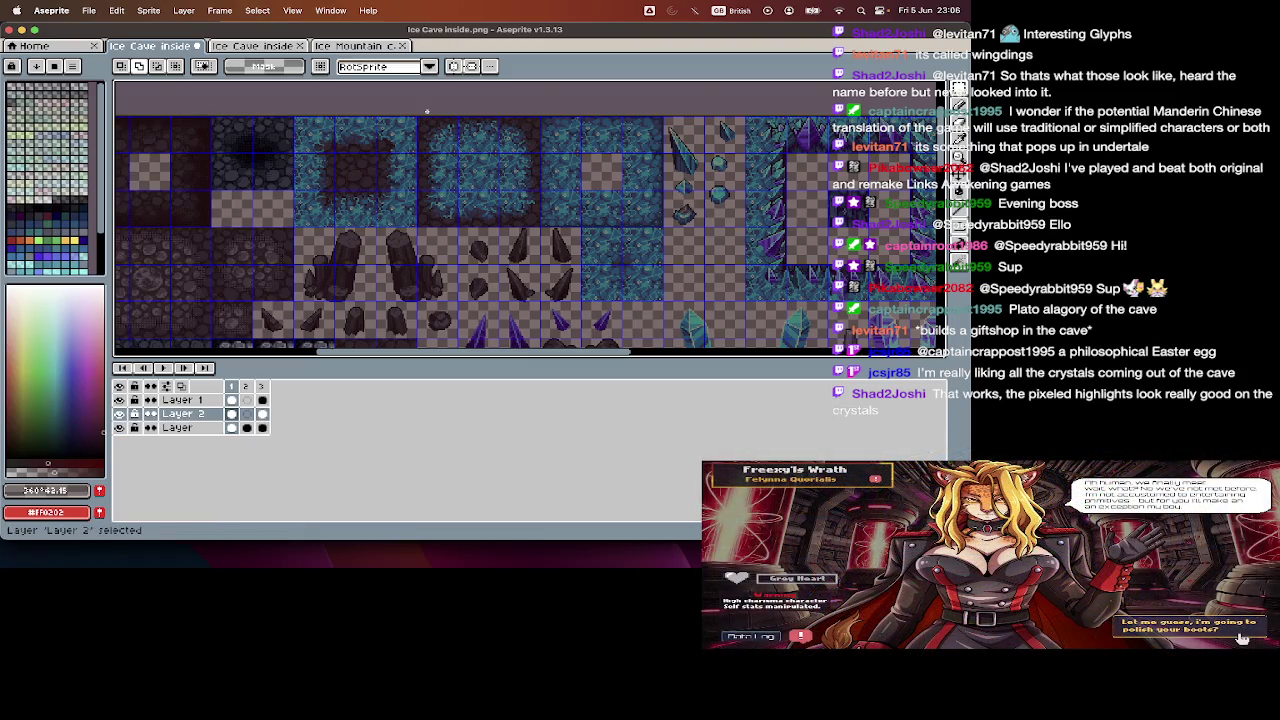
{"action": "key", "text": "Up"}
{"action": "key", "text": "Down"}
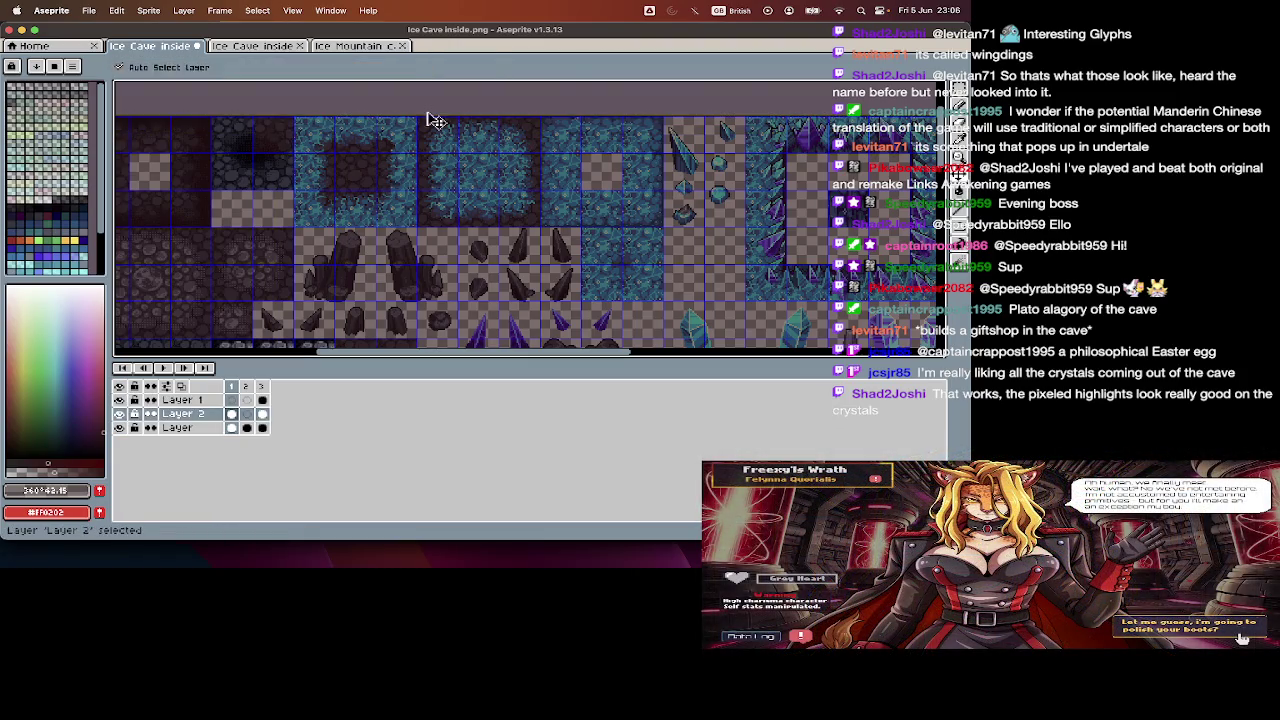
{"action": "key", "text": "Right"}
{"action": "key", "text": "Tab"}
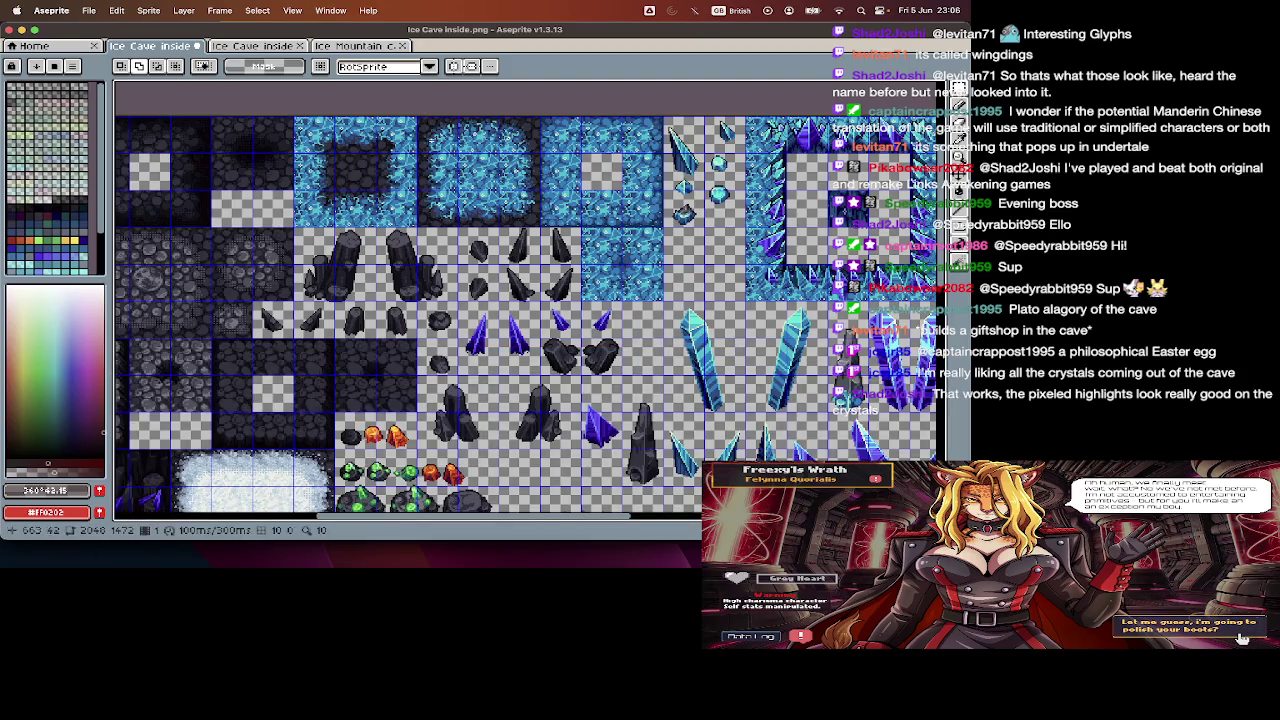
- Zoom and pan across the sheet to inspect its crystal floor tiles, rock pillars and spikes
{"action": "scroll", "coordinate": [420, 170], "scroll_direction": "up", "scroll_amount": 2}
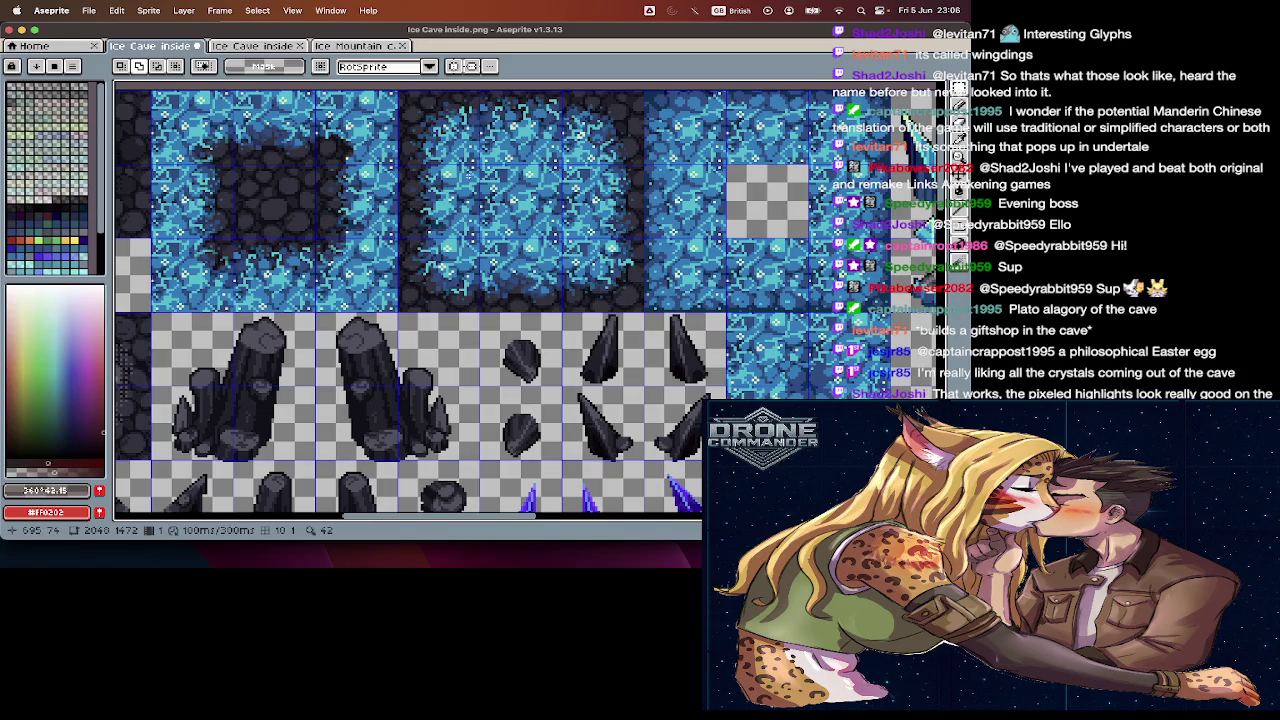
{"action": "scroll", "coordinate": [468, 176], "scroll_direction": "right", "scroll_amount": 2}
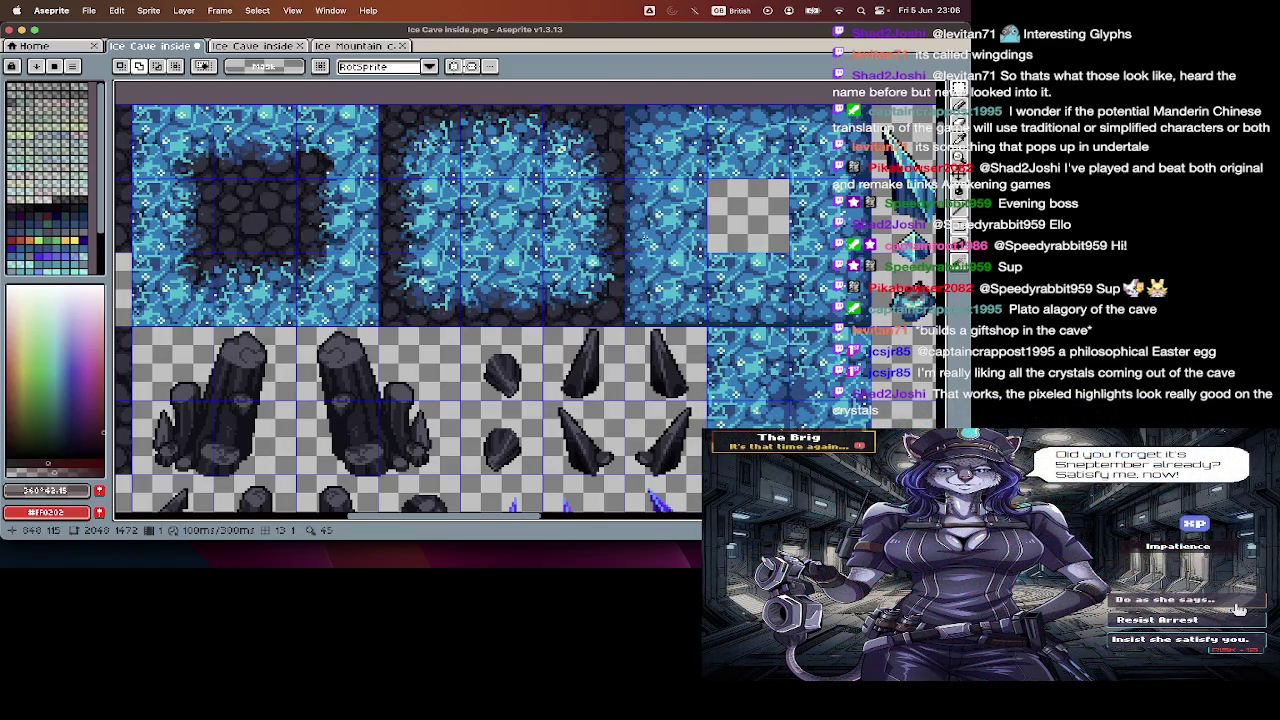
{"action": "scroll", "coordinate": [408, 300], "scroll_direction": "right", "scroll_amount": 5}
{"action": "scroll", "coordinate": [408, 300], "scroll_direction": "right", "scroll_amount": 5}
{"action": "scroll", "coordinate": [408, 300], "scroll_direction": "right", "scroll_amount": 2}
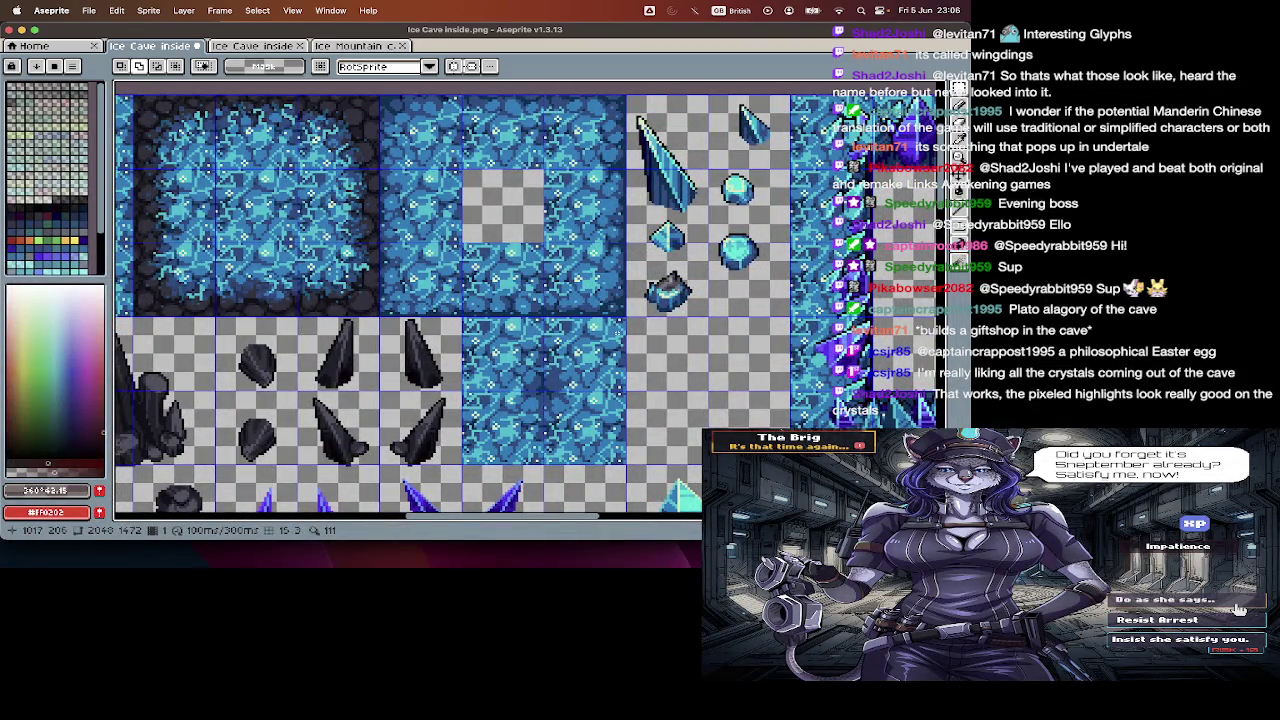
{"action": "scroll", "coordinate": [612, 330], "scroll_direction": "down", "scroll_amount": 2}
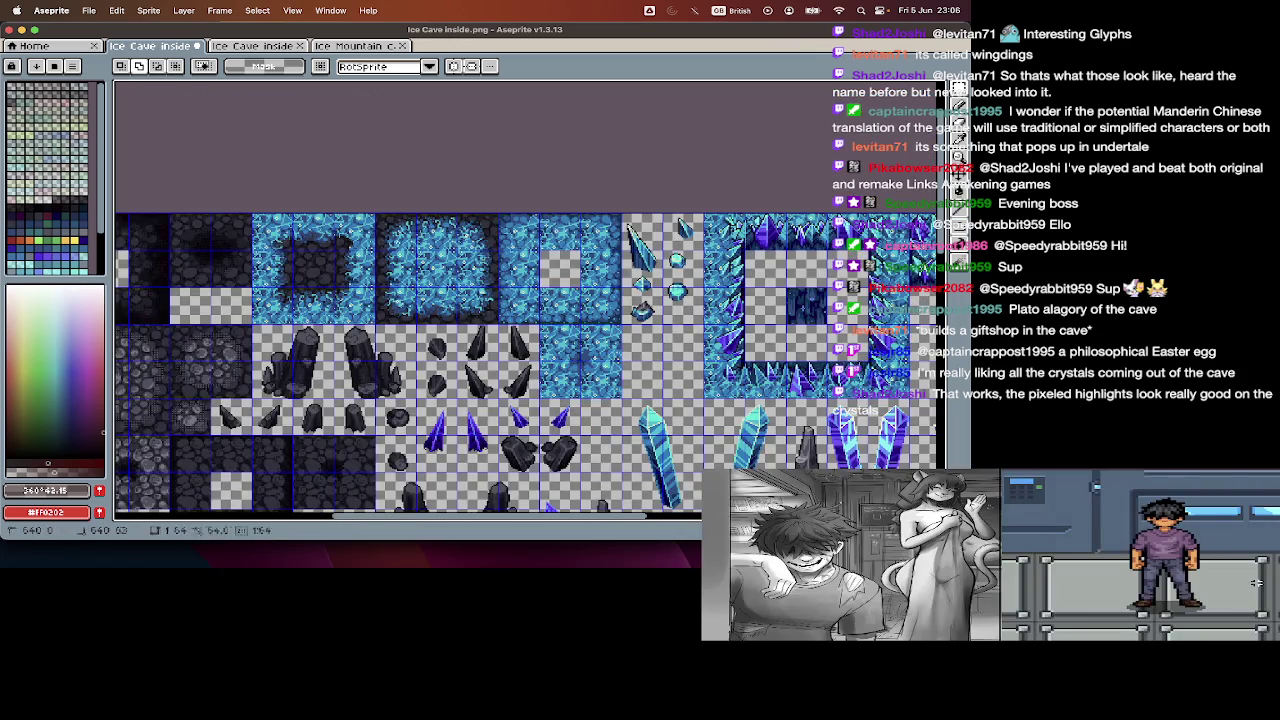
{"action": "key", "text": "Tab"}
- Select and copy the solid ice tile at the left of the second frame
{"action": "key", "text": "Delete"}
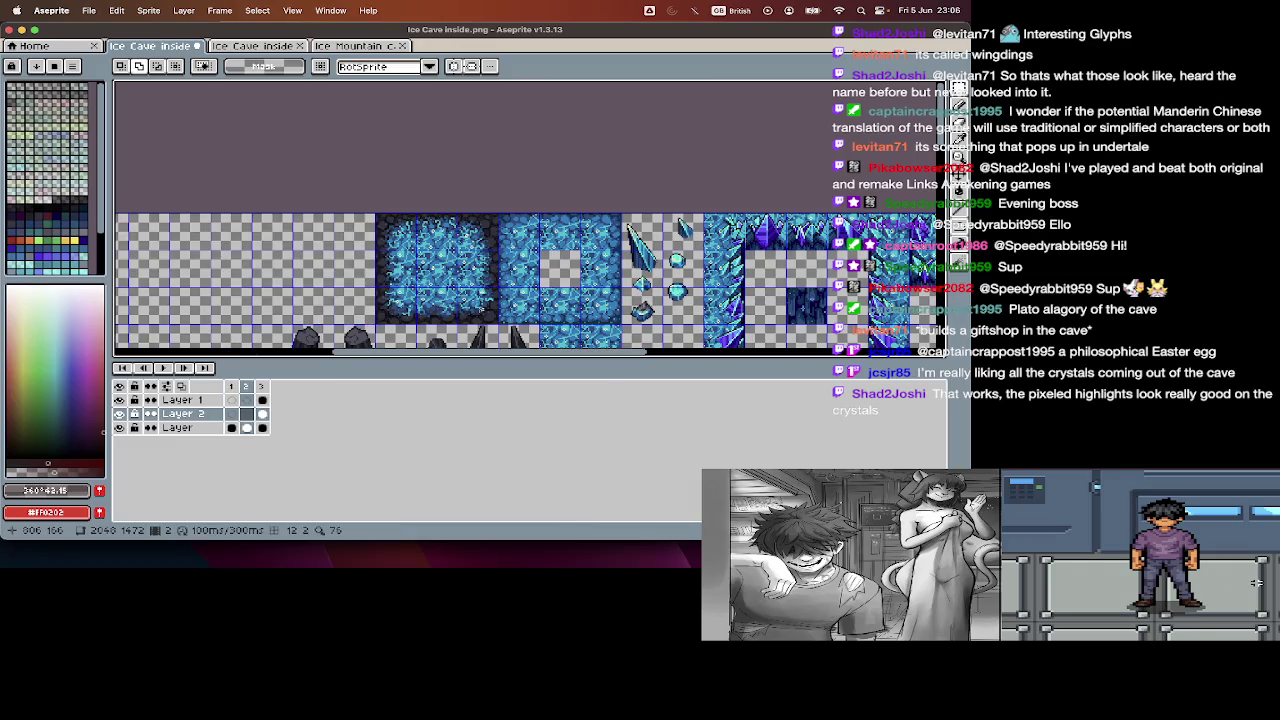
{"action": "key", "text": "Tab"}
{"action": "left_click_drag", "start_coordinate": [374, 214], "coordinate": [497, 325]}
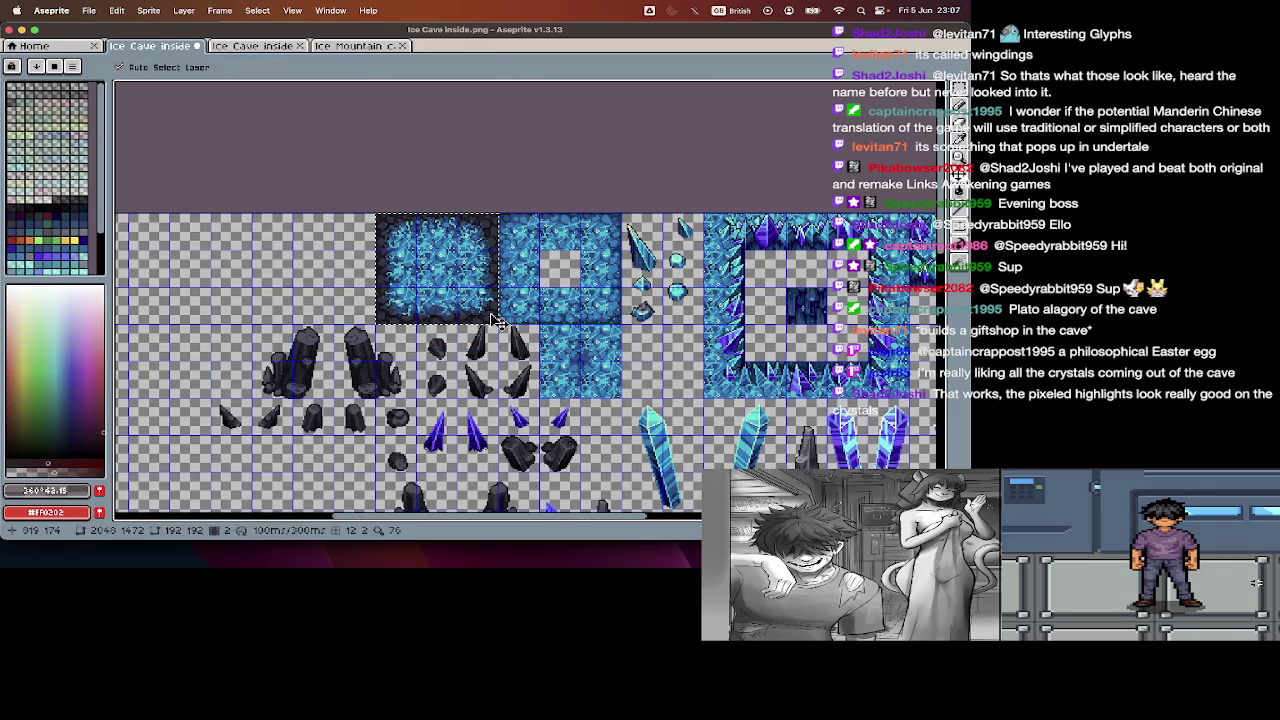
{"action": "key", "text": "Tab"}
{"action": "key", "text": "ctrl+d"}
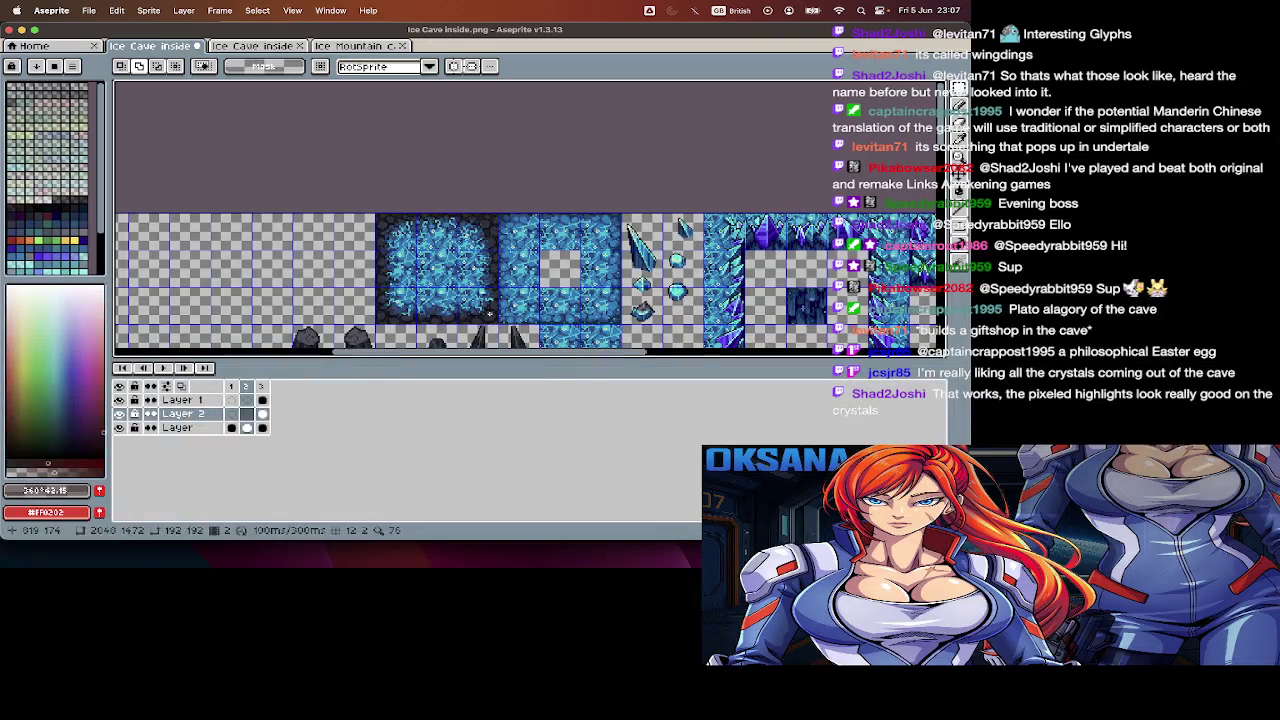
{"action": "key", "text": "Down"}
{"action": "key", "text": "Tab"}
{"action": "left_click_drag", "start_coordinate": [379, 218], "coordinate": [492, 325]}
{"action": "key", "text": "ctrl+c"}
- Paste the ice tile into a new 192x192 sprite
{"action": "key", "text": "ctrl+n"}
{"action": "key", "text": "Return"}
{"action": "key", "text": "ctrl+v"}
{"action": "key", "text": "ctrl+i"}
{"action": "key", "text": "Escape"}
- Slice the new sprite into 64x64 frames with Import Sprite Sheet
{"action": "key", "text": "ctrl+i"}
{"action": "key", "text": "Tab"}
{"action": "key", "text": "Tab"}
{"action": "key", "text": "Tab"}
{"action": "key", "text": "Tab"}
{"action": "key", "text": "Tab"}
{"action": "type", "text": "64"}
{"action": "key", "text": "Tab"}
{"action": "type", "text": "64"}
{"action": "key", "text": "Return"}
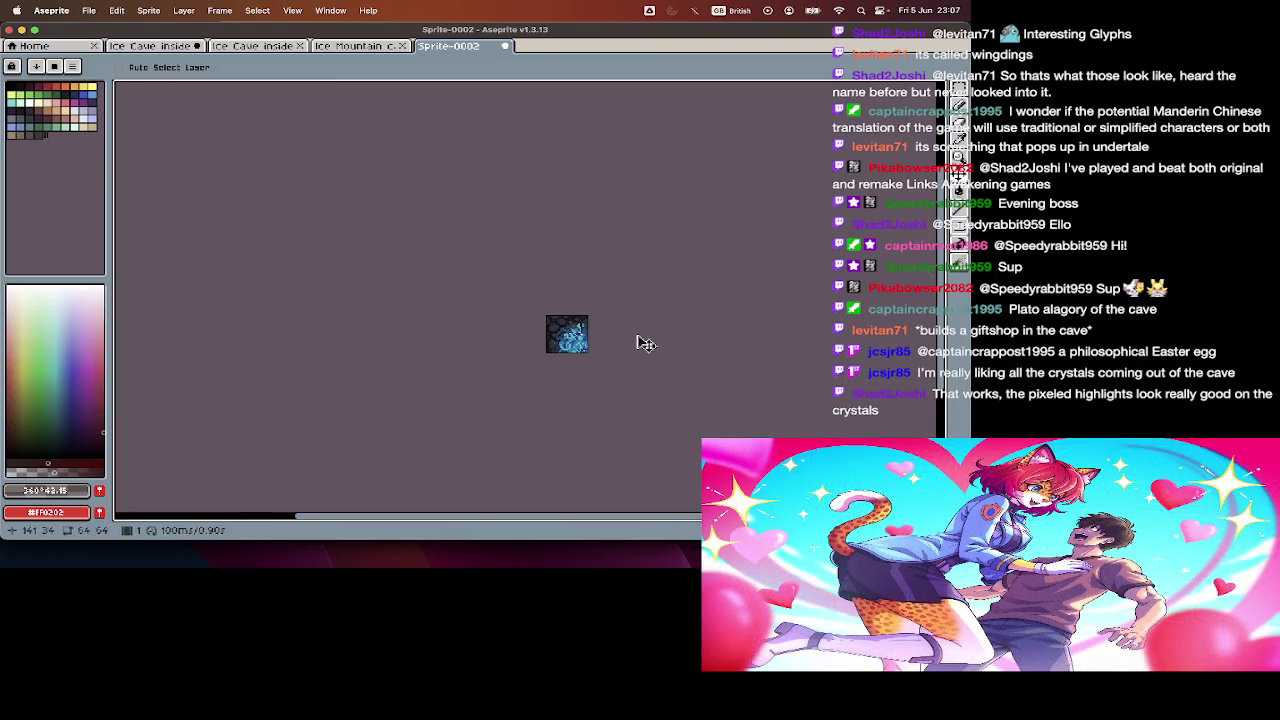
- Save the sliced tile as crystalInner1.png and close it
{"action": "key", "text": "ctrl+s"}
{"action": "type", "text": "c"}
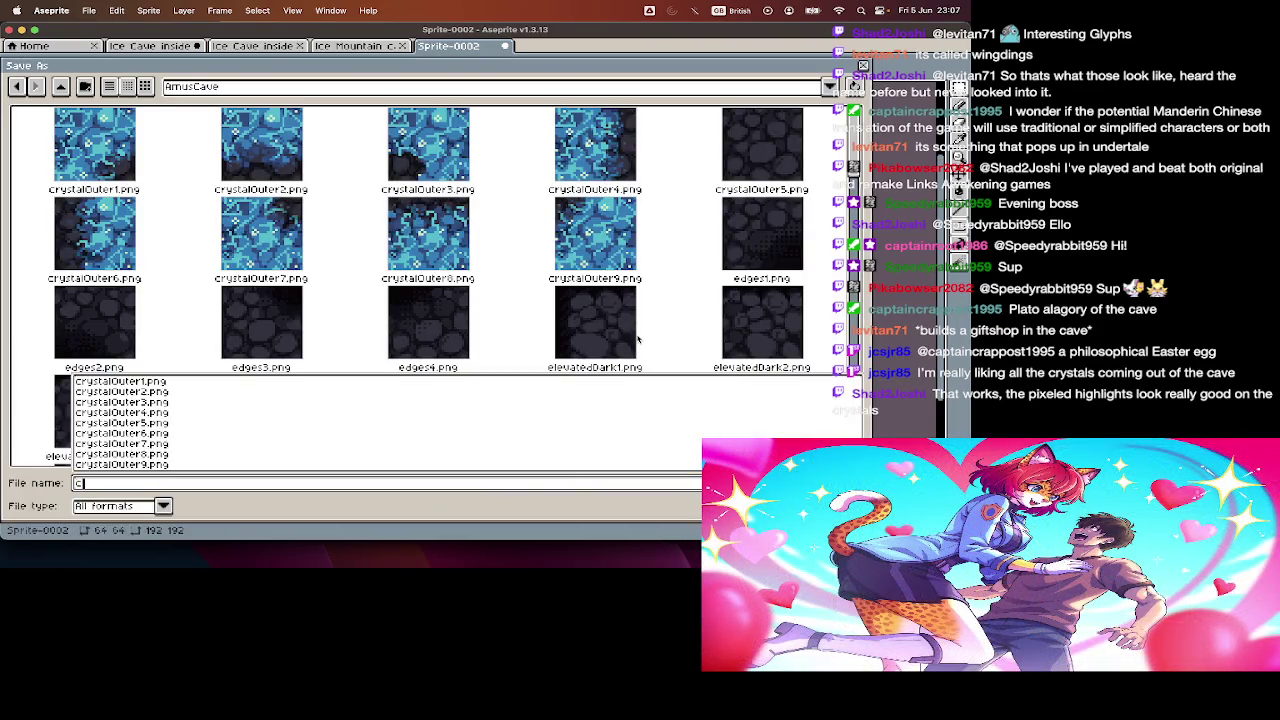
{"action": "type", "text": "rystalInner1.png"}
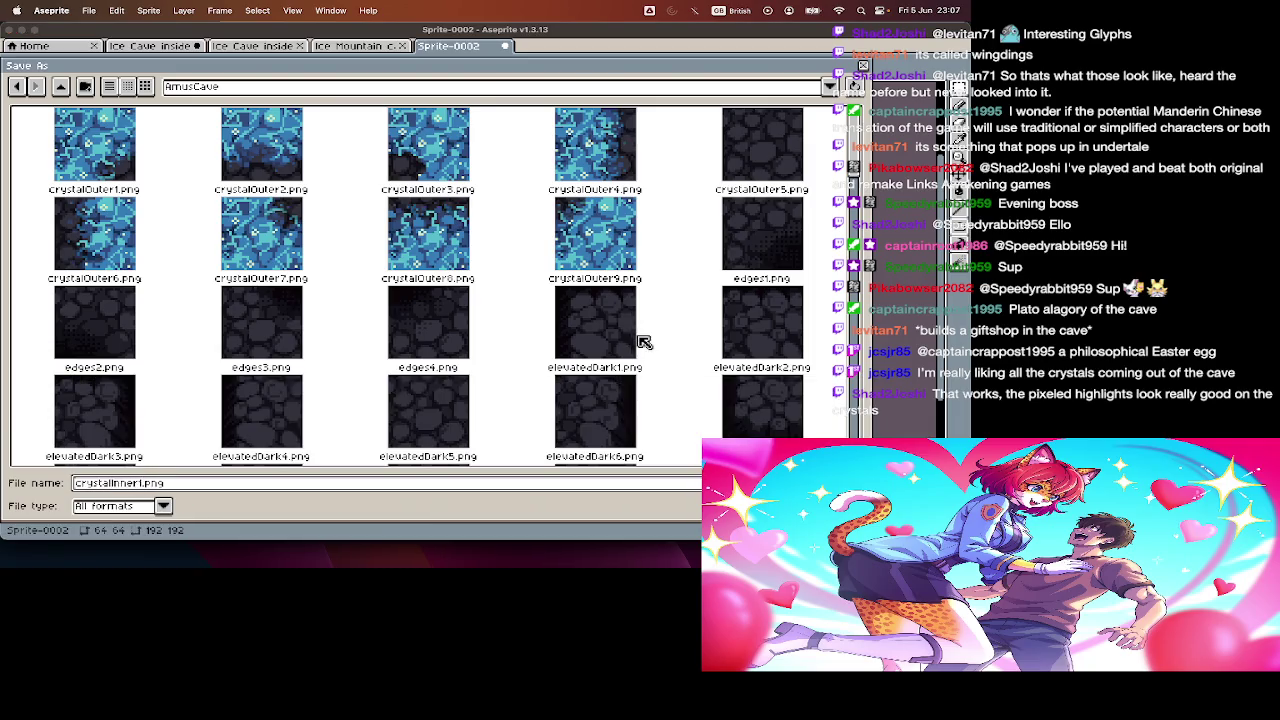
{"action": "key", "text": "Return"}
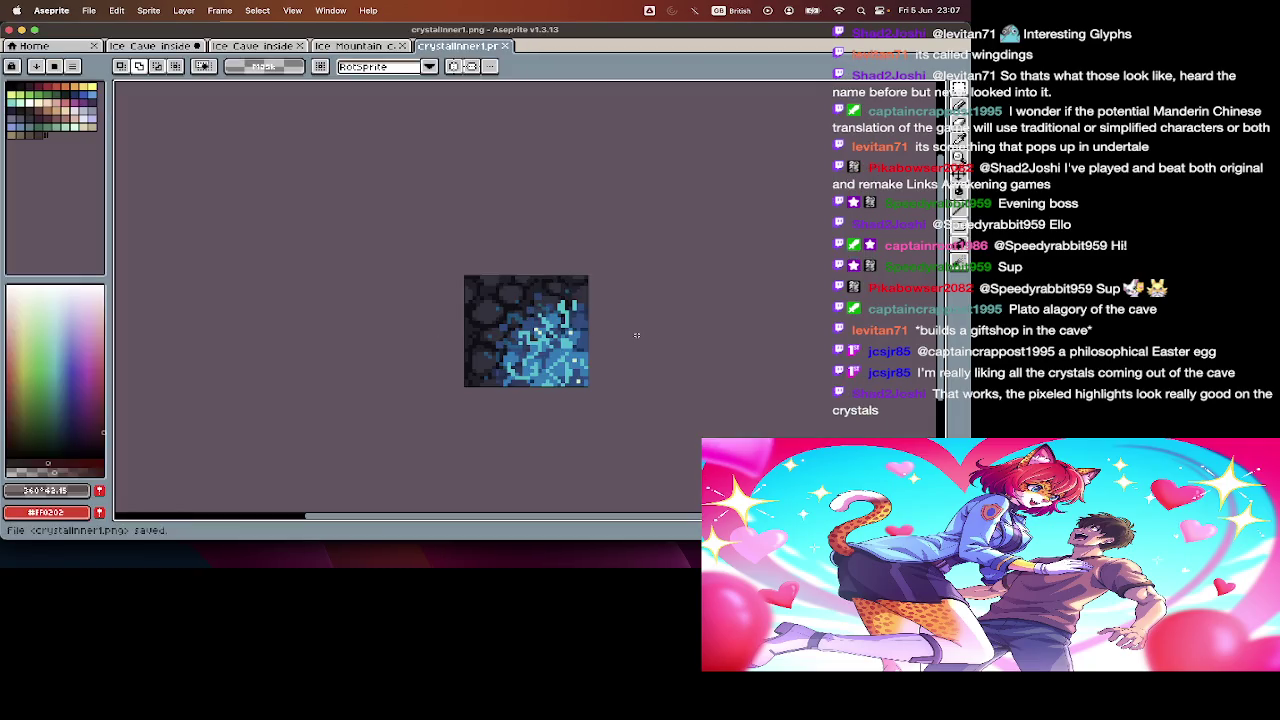
{"action": "key", "text": "super+w"}
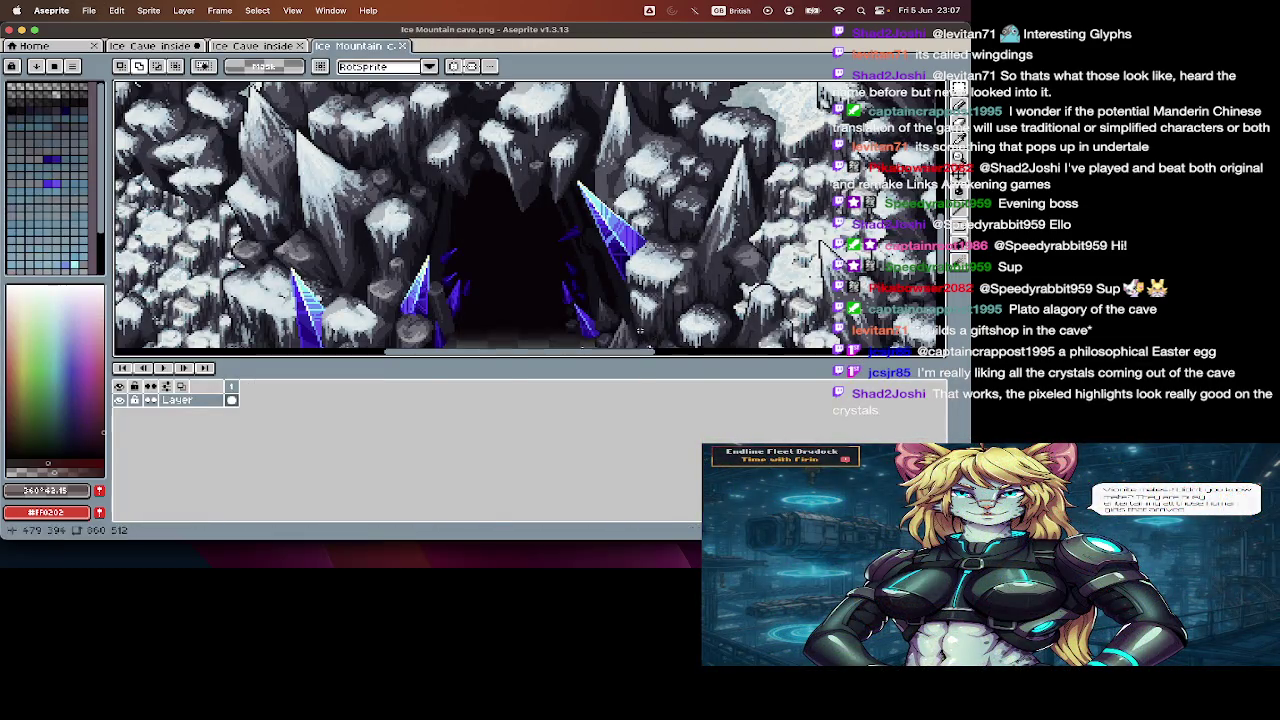
{"action": "left_click", "coordinate": [278, 53]}
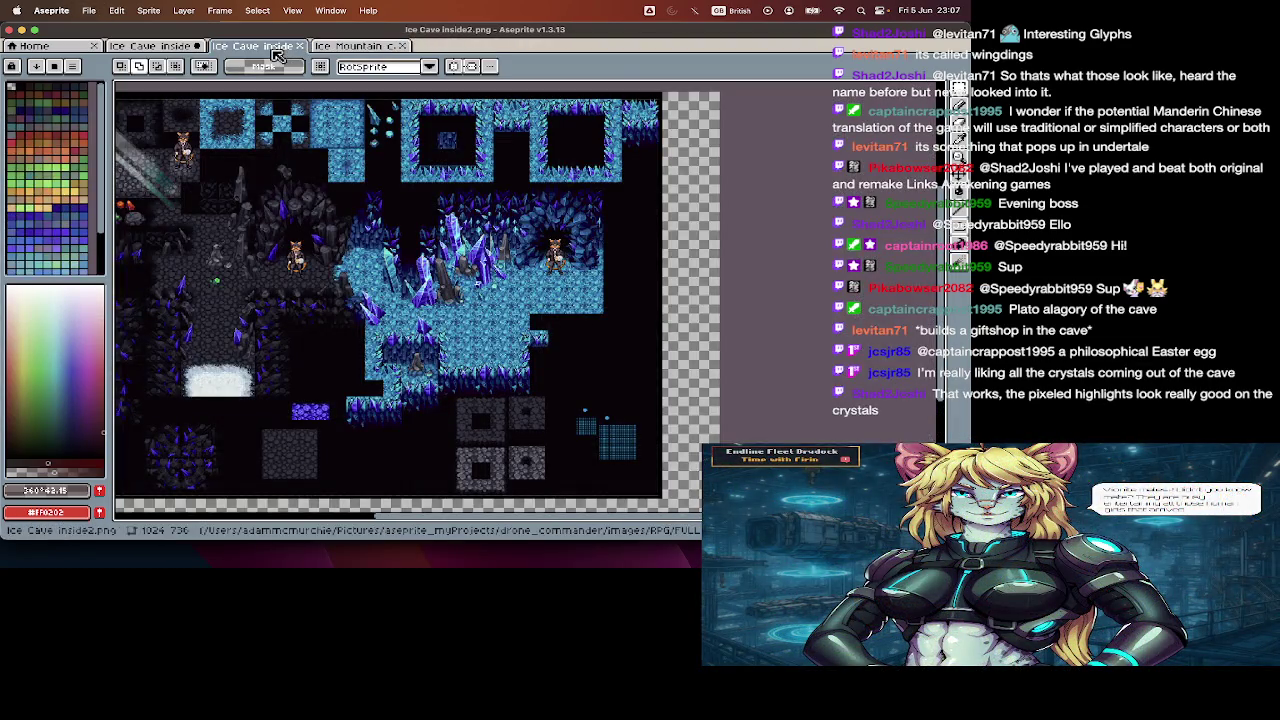
{"action": "left_click_drag", "start_coordinate": [185, 46], "coordinate": [352, 48]}
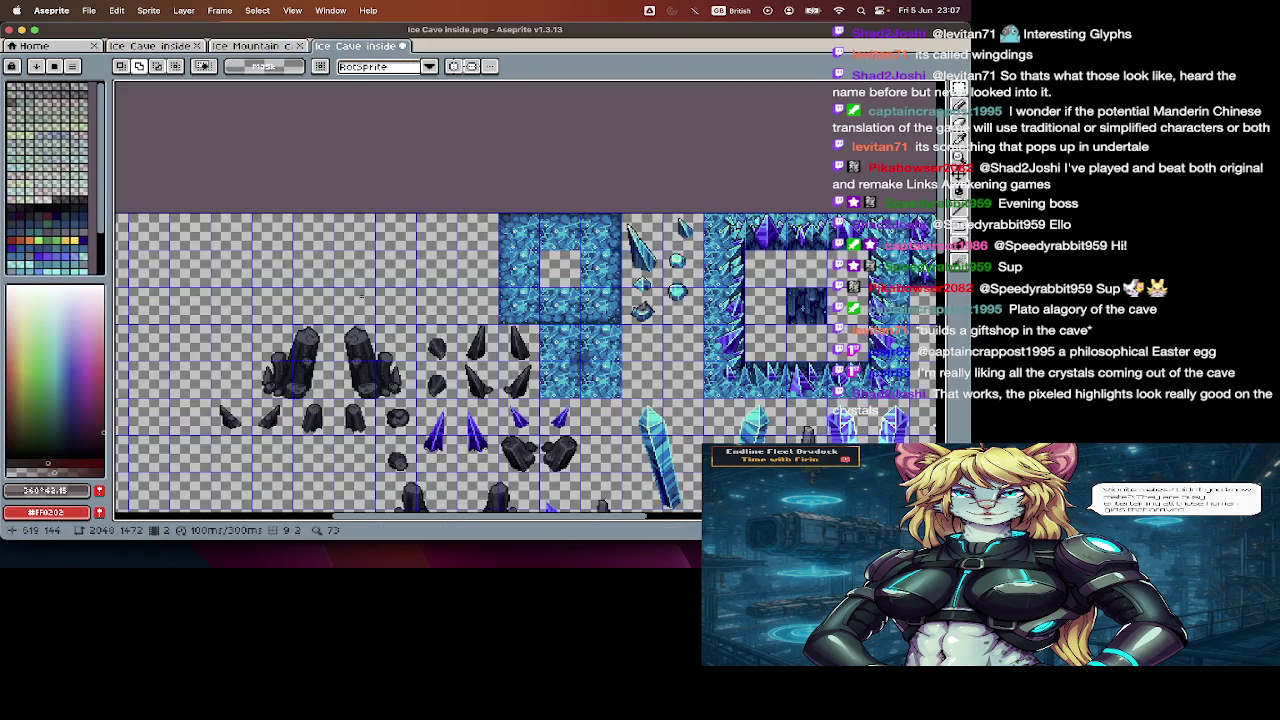
{"action": "scroll", "coordinate": [528, 318], "scroll_direction": "down", "scroll_amount": 3}
{"action": "scroll", "coordinate": [528, 318], "scroll_direction": "right", "scroll_amount": 4}
{"action": "scroll", "coordinate": [375, 172], "scroll_direction": "up", "scroll_amount": 2}
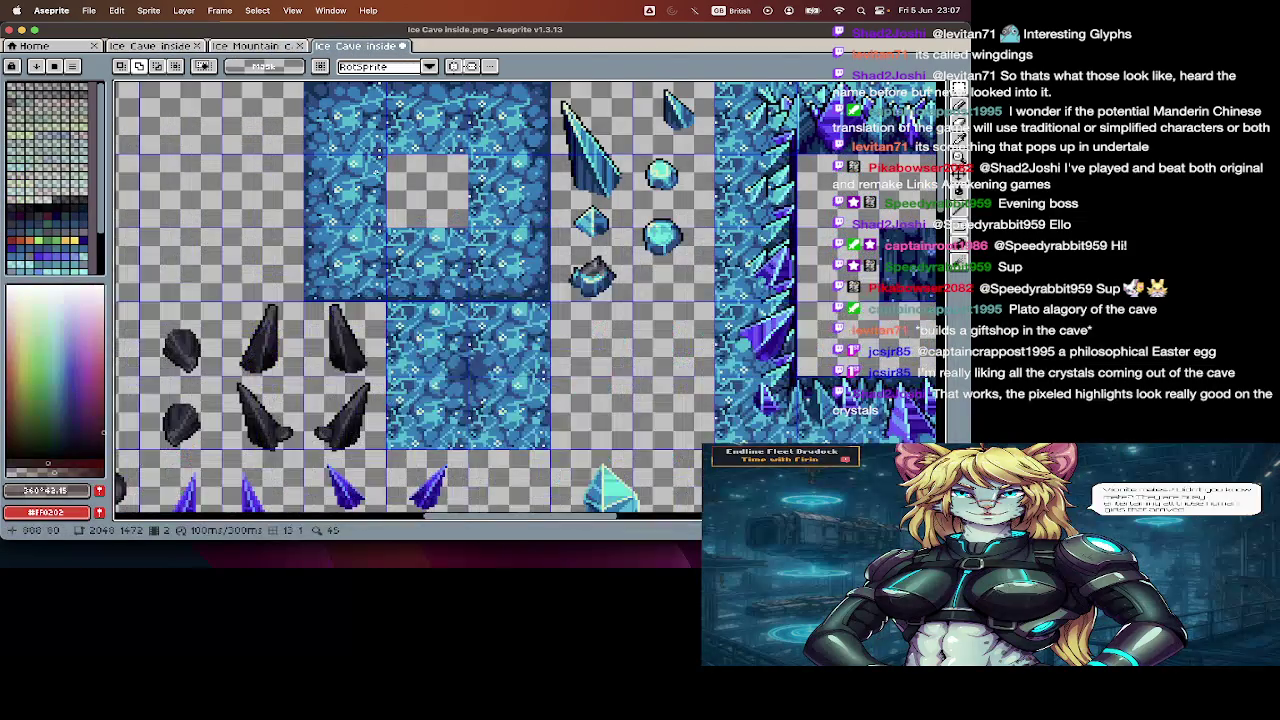
{"action": "scroll", "coordinate": [376, 173], "scroll_direction": "down", "scroll_amount": 2}
{"action": "scroll", "coordinate": [376, 173], "scroll_direction": "right", "scroll_amount": 5}
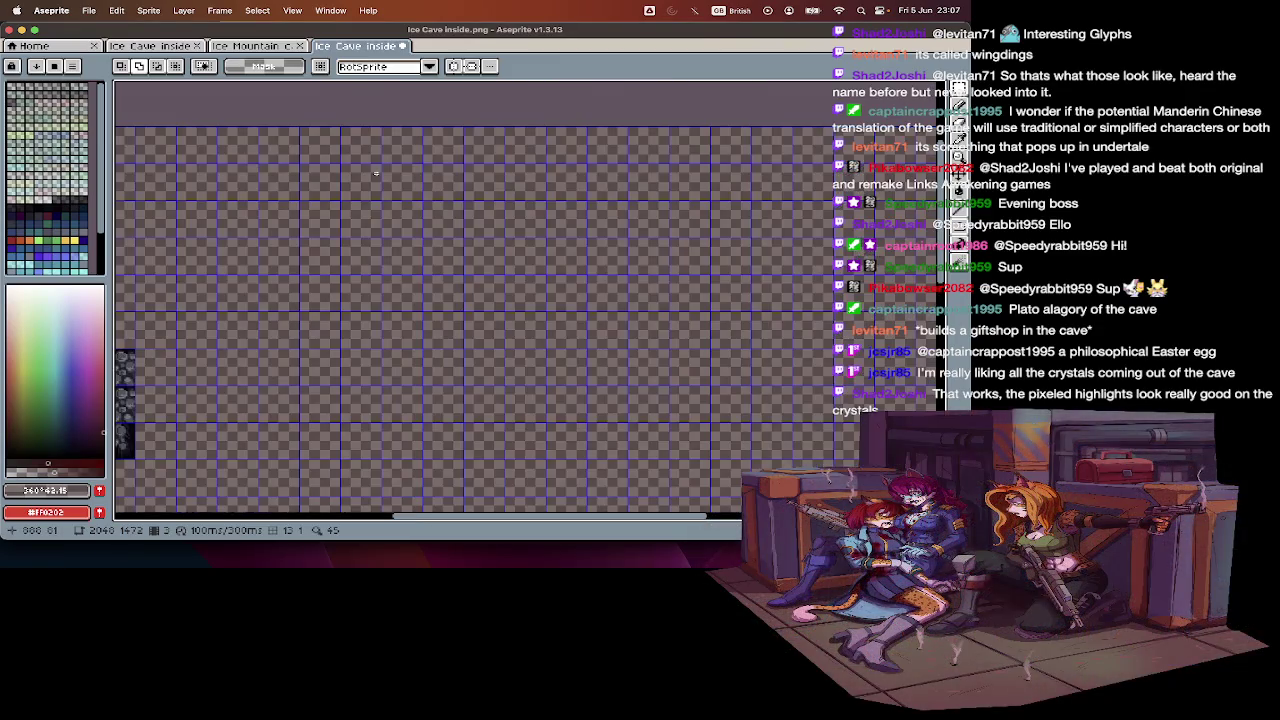
{"action": "scroll", "coordinate": [376, 173], "scroll_direction": "left", "scroll_amount": 2}
{"action": "scroll", "coordinate": [370, 180], "scroll_direction": "left", "scroll_amount": 2}
{"action": "scroll", "coordinate": [361, 188], "scroll_direction": "left", "scroll_amount": 2}
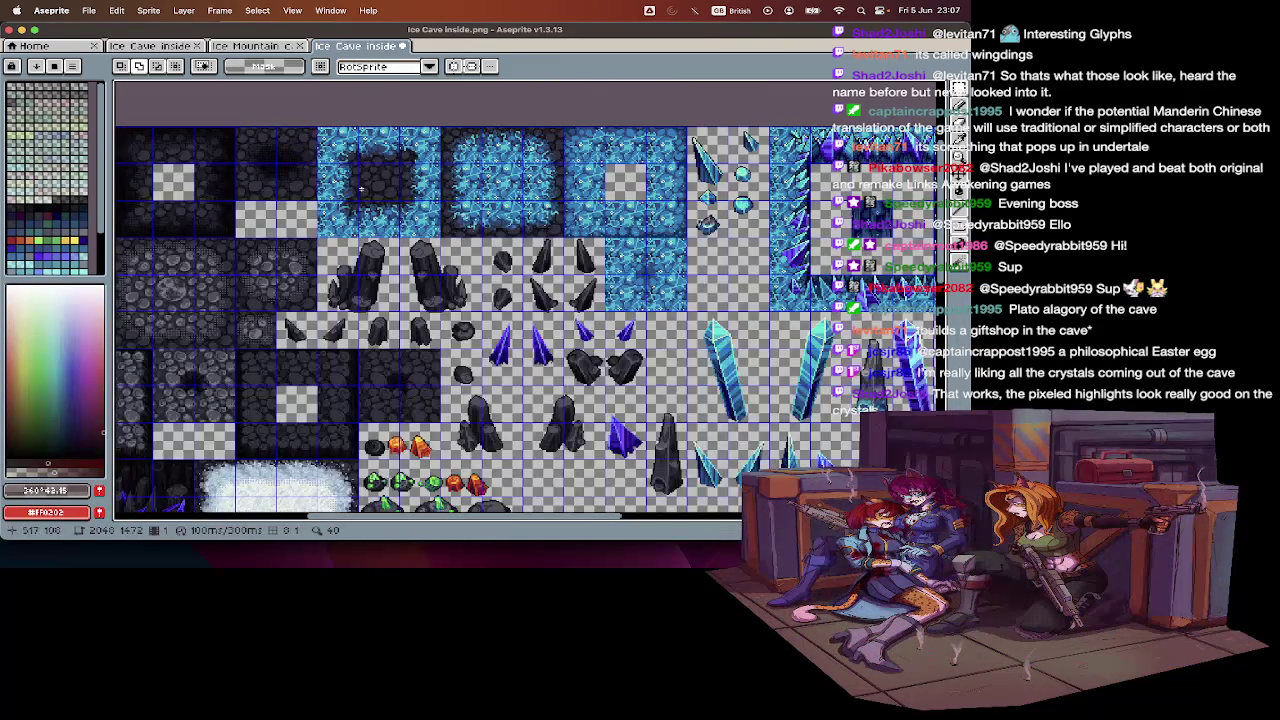
{"action": "key", "text": "Tab"}
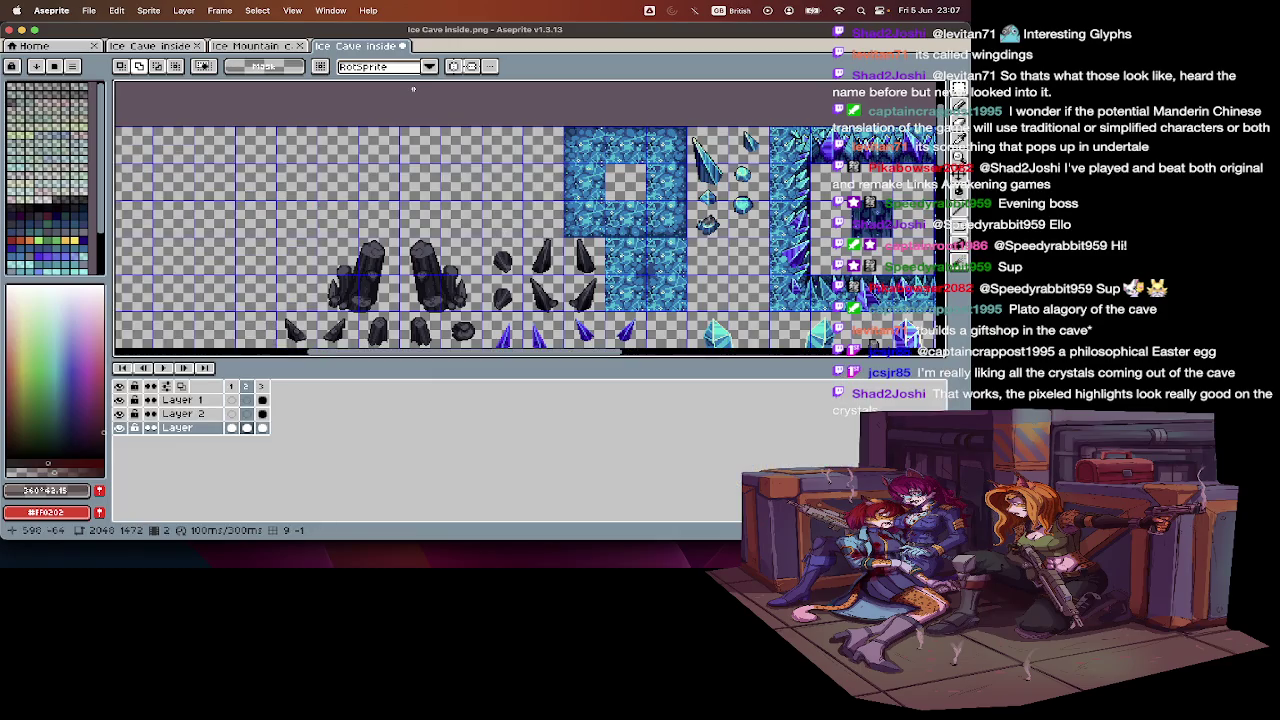
{"action": "left_click", "coordinate": [283, 51]}
{"action": "left_click_drag", "start_coordinate": [150, 46], "coordinate": [255, 46]}
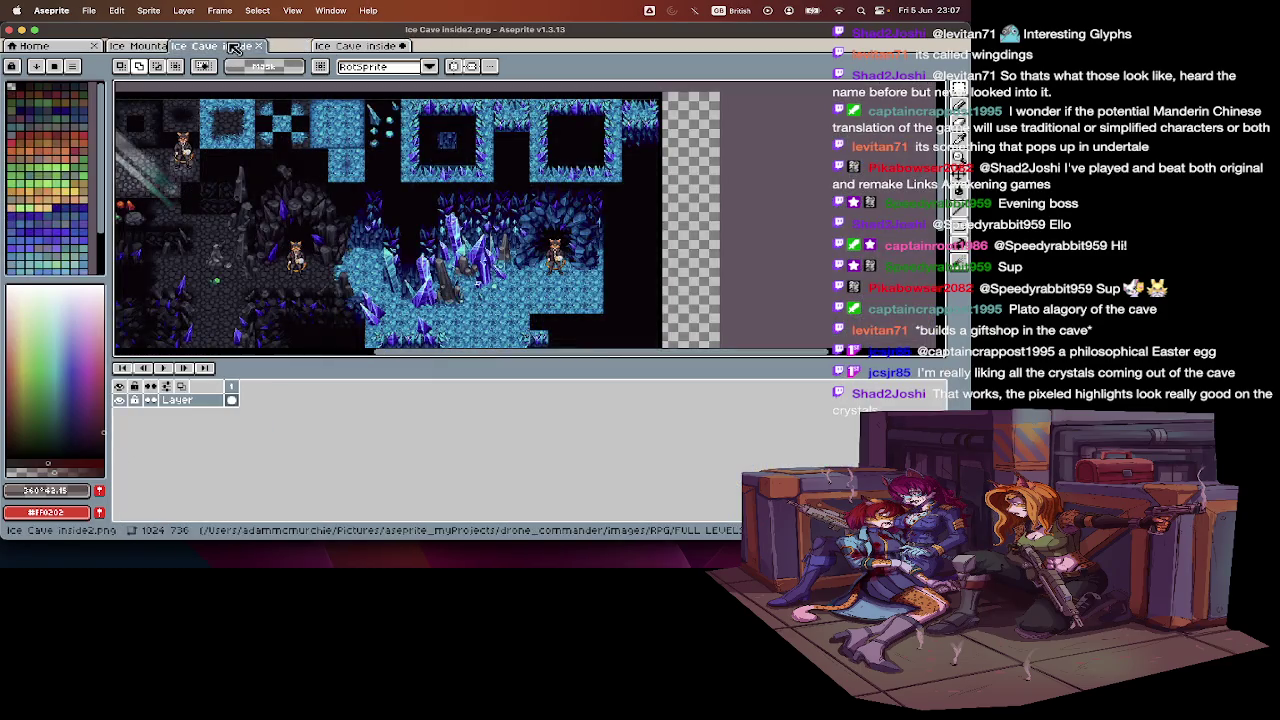
{"action": "scroll", "coordinate": [392, 101], "scroll_direction": "up", "scroll_amount": 2}
{"action": "scroll", "coordinate": [392, 101], "scroll_direction": "down", "scroll_amount": 2}
{"action": "scroll", "coordinate": [392, 101], "scroll_direction": "down", "scroll_amount": 3}
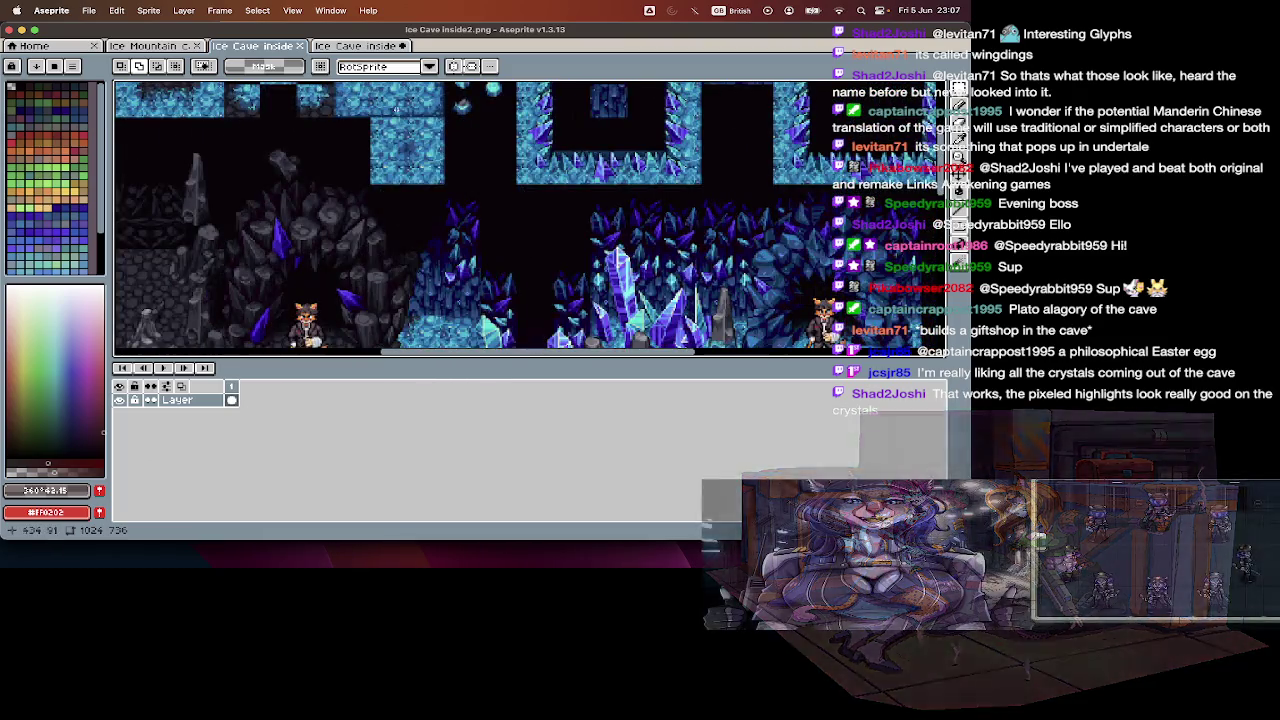
{"action": "key", "text": "Tab"}
{"action": "scroll", "coordinate": [402, 144], "scroll_direction": "down", "scroll_amount": 3}
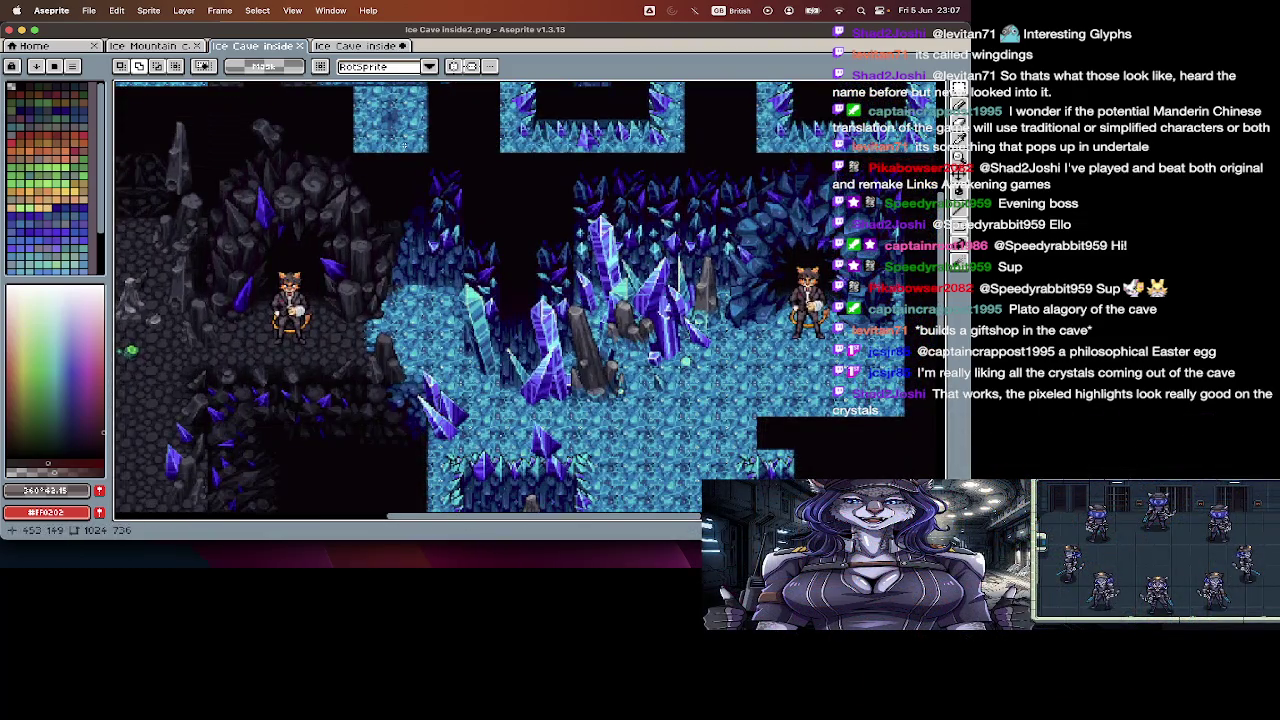
{"action": "scroll", "coordinate": [403, 145], "scroll_direction": "down", "scroll_amount": 1}
{"action": "scroll", "coordinate": [480, 270], "scroll_direction": "down", "scroll_amount": 1}
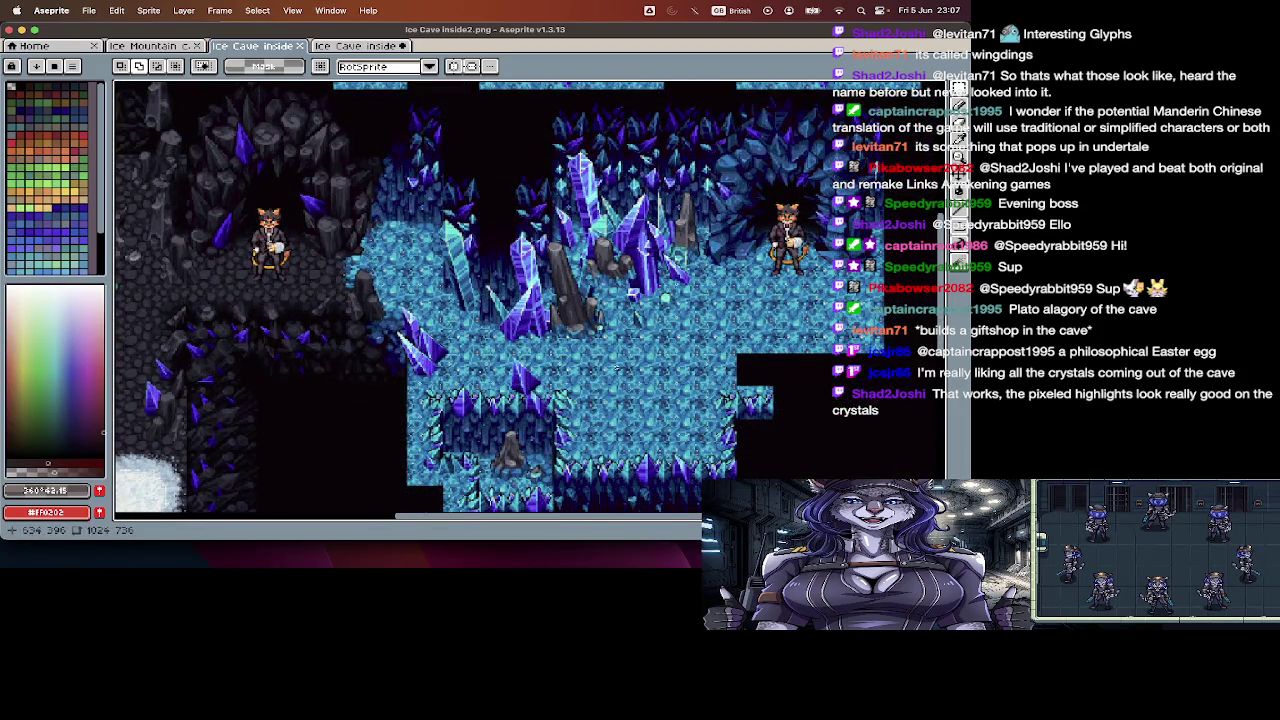
{"action": "scroll", "coordinate": [618, 370], "scroll_direction": "up", "scroll_amount": 2}
{"action": "scroll", "coordinate": [618, 370], "scroll_direction": "up", "scroll_amount": 2}
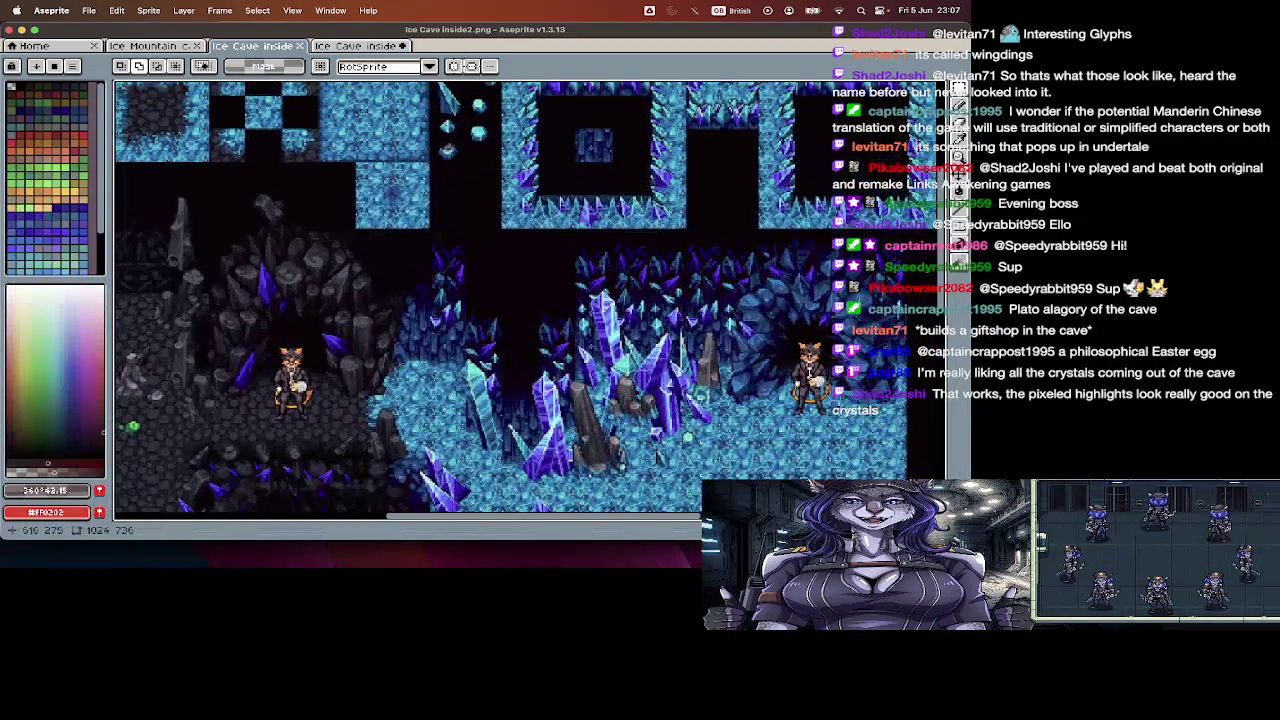
{"action": "scroll", "coordinate": [618, 370], "scroll_direction": "up", "scroll_amount": 1}
{"action": "scroll", "coordinate": [530, 300], "scroll_direction": "up", "scroll_amount": 1}
{"action": "scroll", "coordinate": [530, 300], "scroll_direction": "up", "scroll_amount": 1}
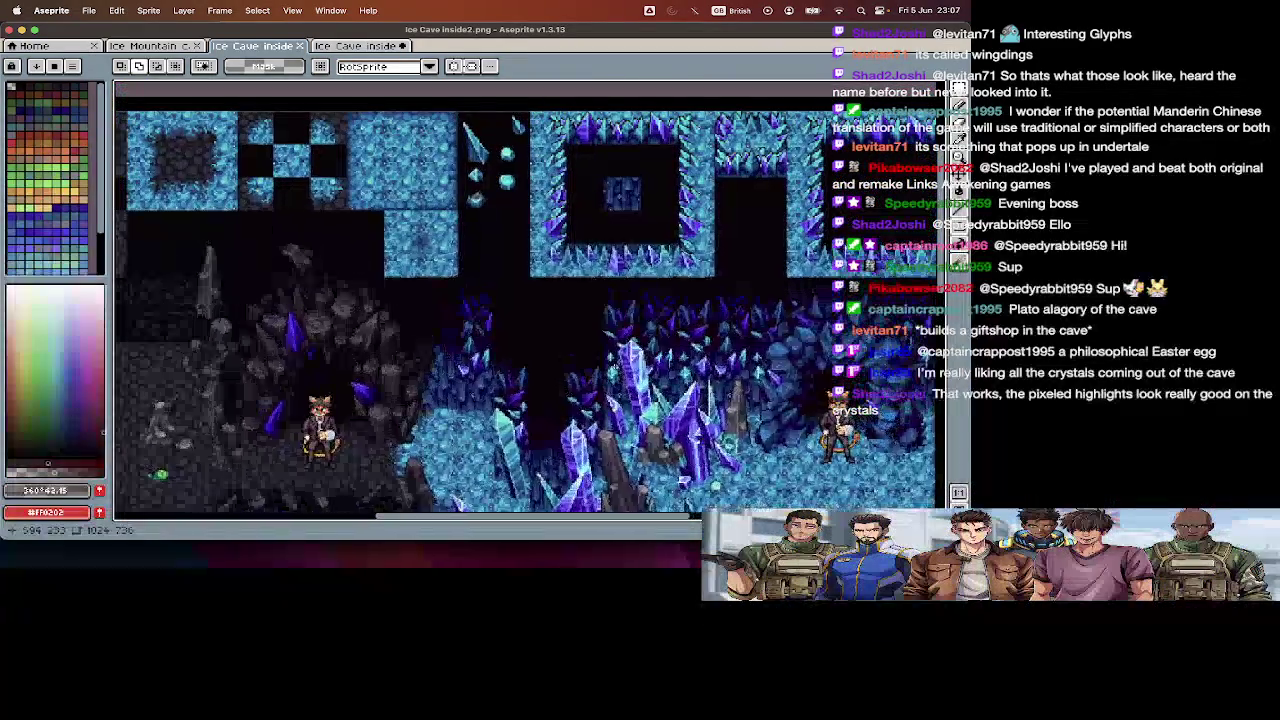
{"action": "scroll", "coordinate": [530, 300], "scroll_direction": "down", "scroll_amount": 2}
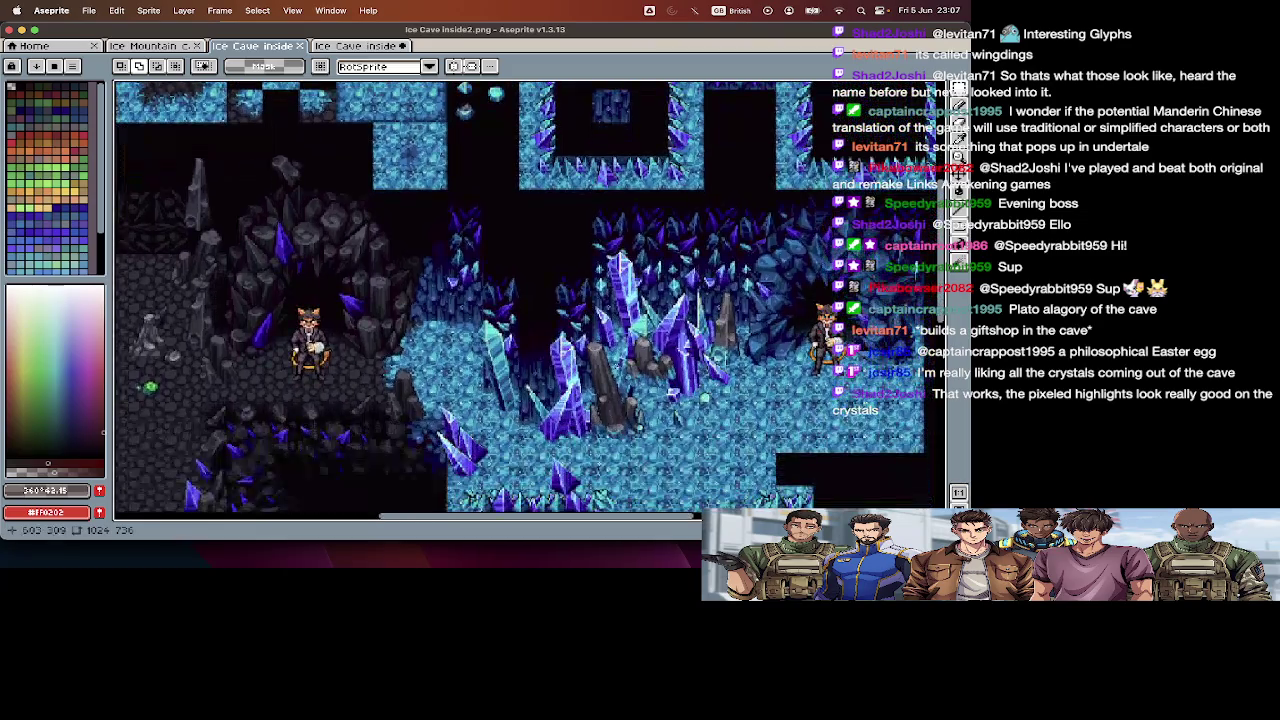
{"action": "scroll", "coordinate": [616, 366], "scroll_direction": "down", "scroll_amount": 2}
{"action": "scroll", "coordinate": [616, 366], "scroll_direction": "down", "scroll_amount": 2}
{"action": "scroll", "coordinate": [616, 366], "scroll_direction": "down", "scroll_amount": 3}
{"action": "scroll", "coordinate": [616, 366], "scroll_direction": "down", "scroll_amount": 2}
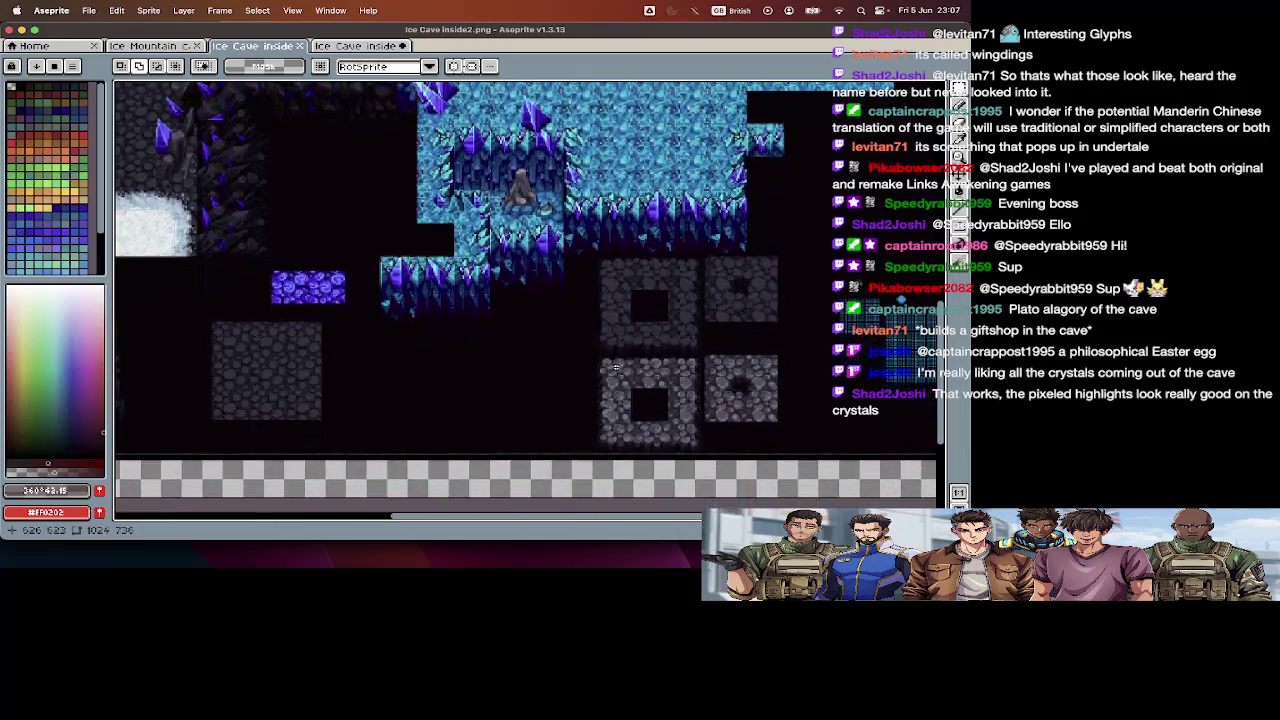
{"action": "scroll", "coordinate": [616, 366], "scroll_direction": "left", "scroll_amount": 1}
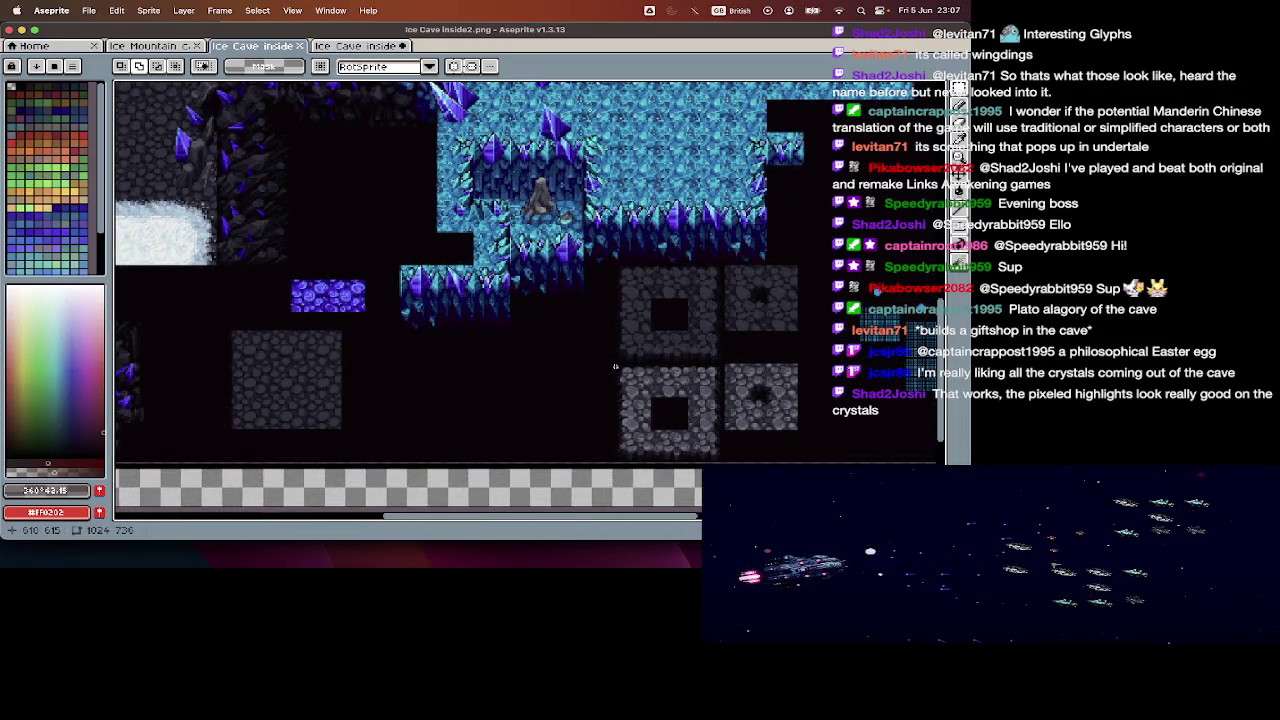
{"action": "scroll", "coordinate": [615, 366], "scroll_direction": "down", "scroll_amount": 2}
{"action": "scroll", "coordinate": [615, 366], "scroll_direction": "left", "scroll_amount": 5}
{"action": "scroll", "coordinate": [615, 366], "scroll_direction": "left", "scroll_amount": 4}
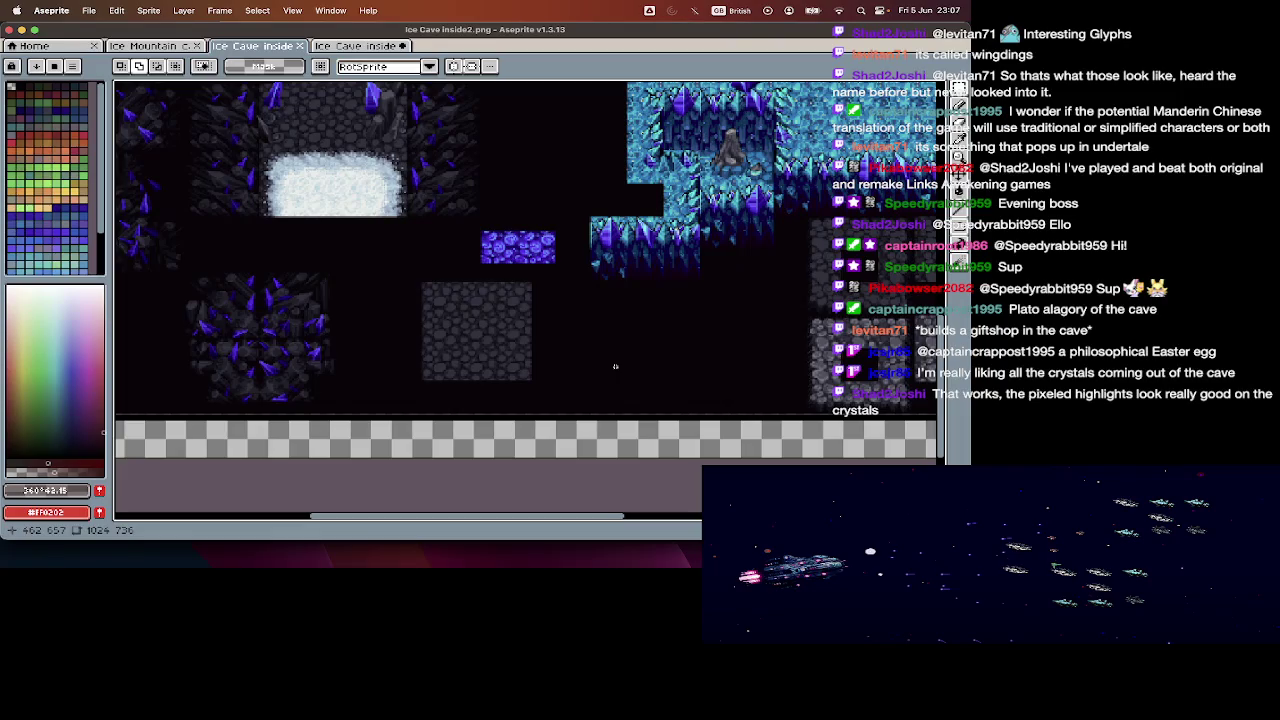
{"action": "scroll", "coordinate": [615, 366], "scroll_direction": "right", "scroll_amount": 4}
{"action": "scroll", "coordinate": [615, 366], "scroll_direction": "right", "scroll_amount": 2}
{"action": "scroll", "coordinate": [615, 366], "scroll_direction": "up", "scroll_amount": 2}
{"action": "scroll", "coordinate": [615, 366], "scroll_direction": "right", "scroll_amount": 2}
{"action": "scroll", "coordinate": [615, 366], "scroll_direction": "up", "scroll_amount": 1}
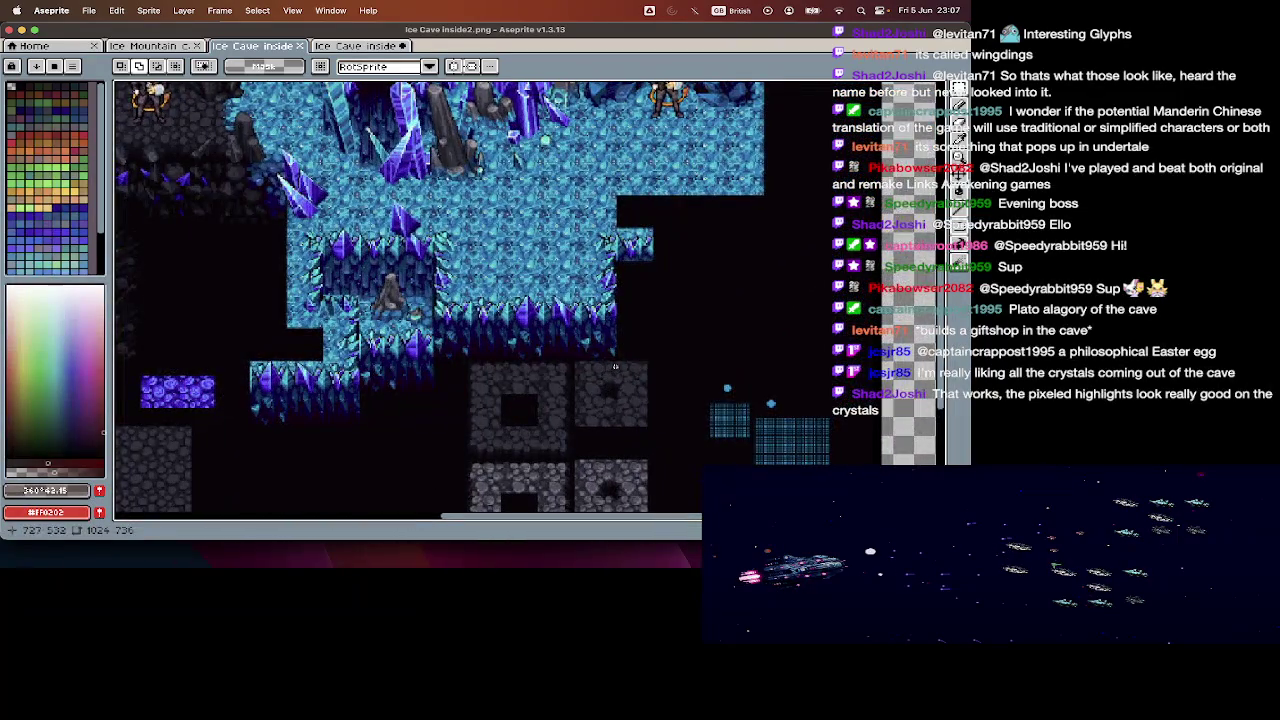
{"action": "scroll", "coordinate": [615, 366], "scroll_direction": "left", "scroll_amount": 4}
{"action": "scroll", "coordinate": [300, 311], "scroll_direction": "up", "scroll_amount": 2}
{"action": "scroll", "coordinate": [300, 311], "scroll_direction": "up", "scroll_amount": 1}
{"action": "scroll", "coordinate": [300, 311], "scroll_direction": "down", "scroll_amount": 3}
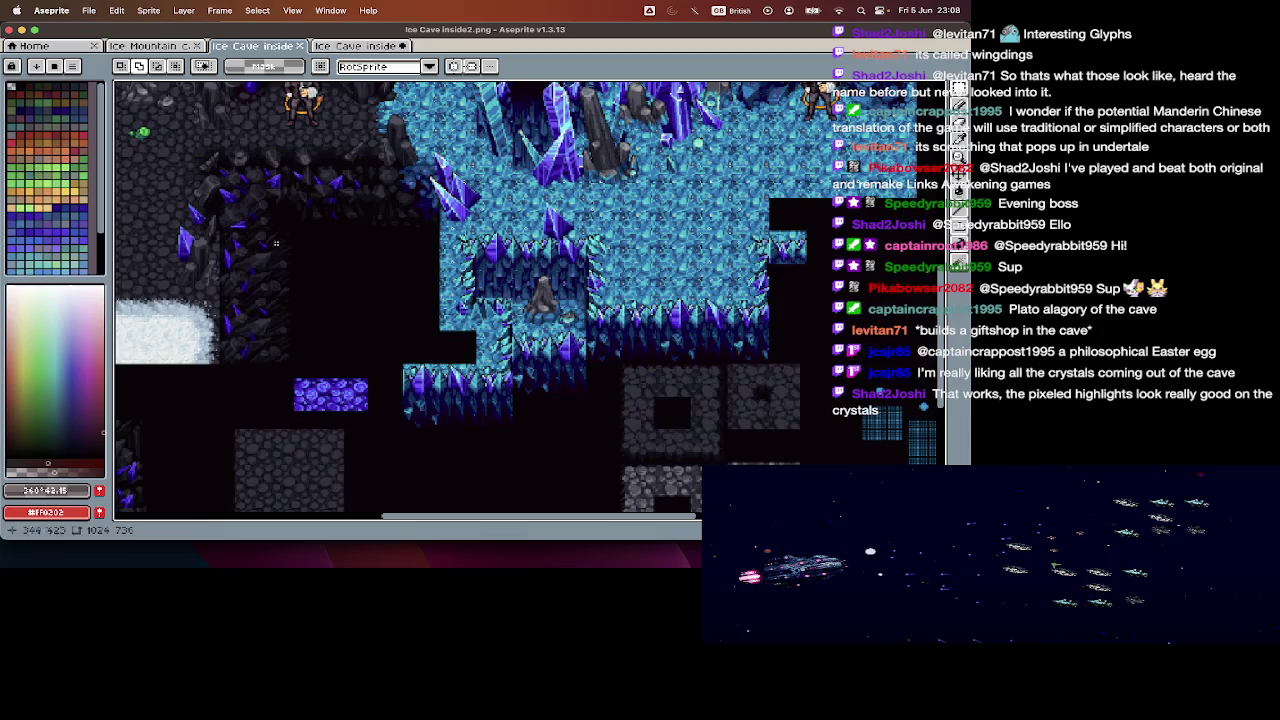
{"action": "left_click", "coordinate": [340, 46]}
- Zoom and pan around the Ice Cave inside tileset to view its ice blocks, rock pillars and crystal spikes
{"action": "scroll", "coordinate": [575, 278], "scroll_direction": "down", "scroll_amount": 3}
{"action": "scroll", "coordinate": [178, 199], "scroll_direction": "up", "scroll_amount": 1}
{"action": "scroll", "coordinate": [178, 199], "scroll_direction": "up", "scroll_amount": 1}
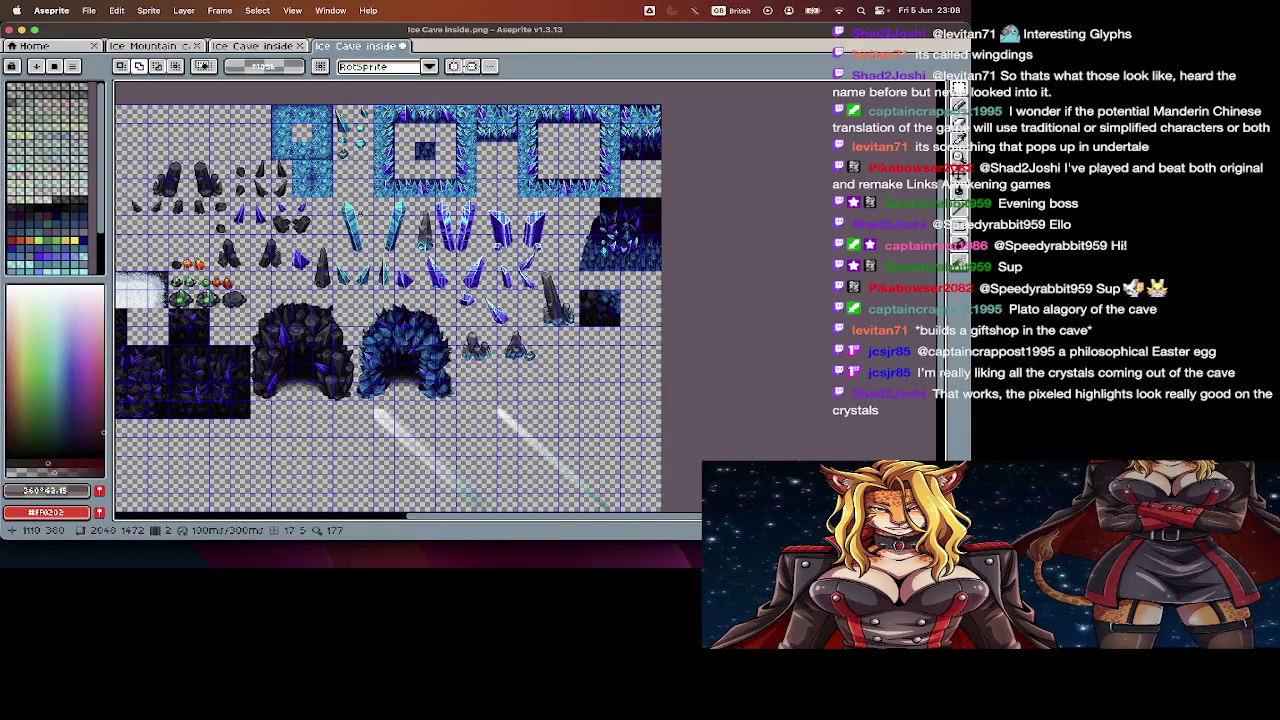
{"action": "scroll", "coordinate": [363, 200], "scroll_direction": "up", "scroll_amount": 3}
{"action": "scroll", "coordinate": [363, 200], "scroll_direction": "down", "scroll_amount": 1}
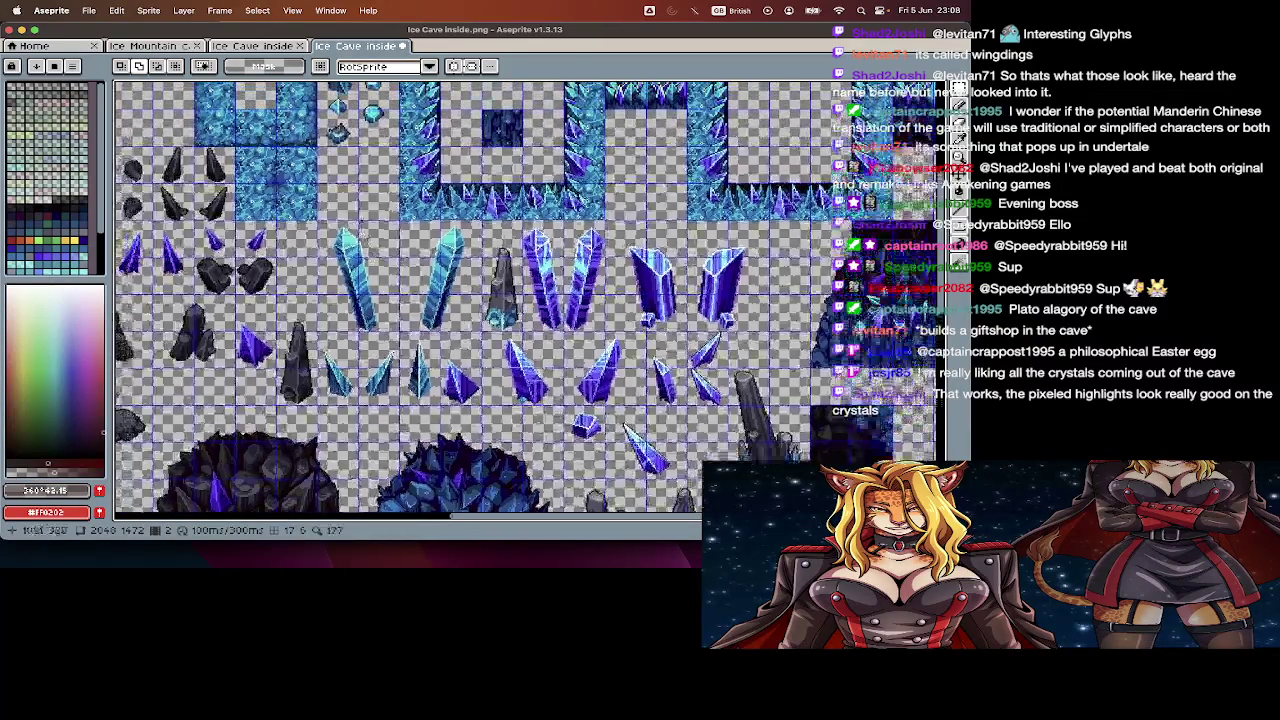
{"action": "scroll", "coordinate": [363, 200], "scroll_direction": "up", "scroll_amount": 2}
{"action": "scroll", "coordinate": [410, 300], "scroll_direction": "right", "scroll_amount": 2}
{"action": "scroll", "coordinate": [493, 172], "scroll_direction": "up", "scroll_amount": 2}
{"action": "scroll", "coordinate": [493, 172], "scroll_direction": "down", "scroll_amount": 2}
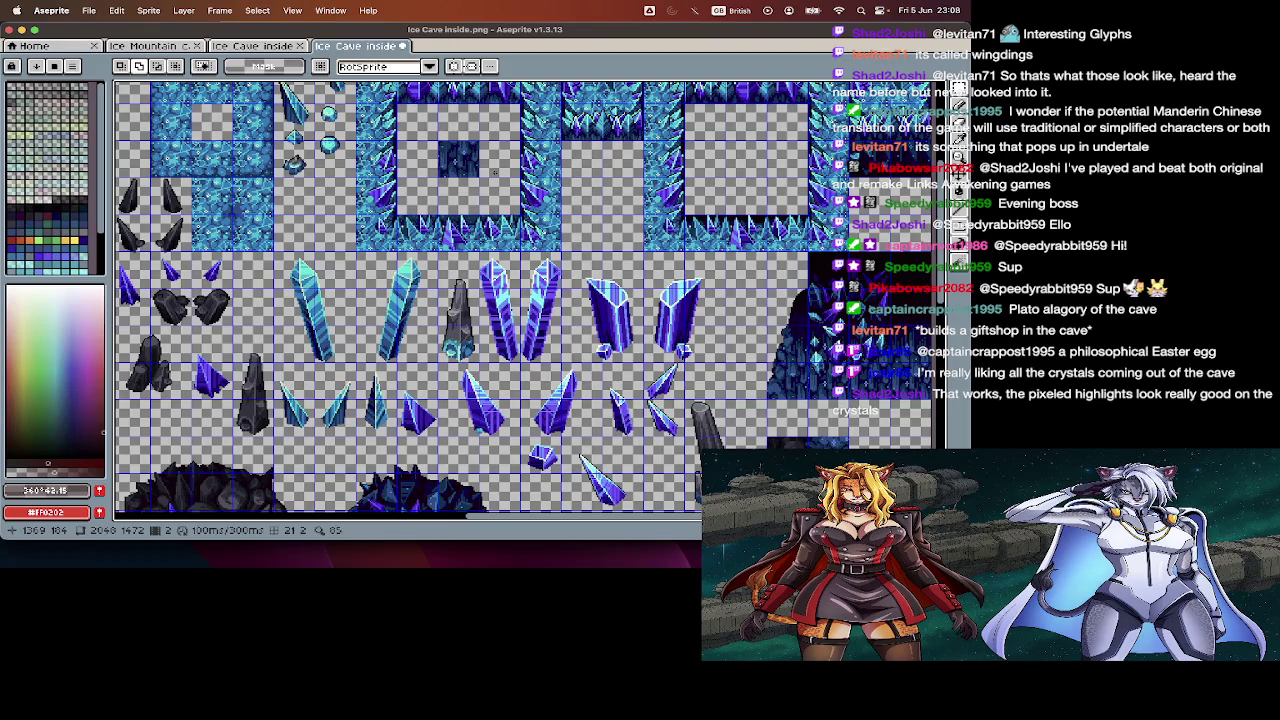
{"action": "scroll", "coordinate": [494, 172], "scroll_direction": "left", "scroll_amount": 5}
{"action": "scroll", "coordinate": [494, 172], "scroll_direction": "up", "scroll_amount": 2}
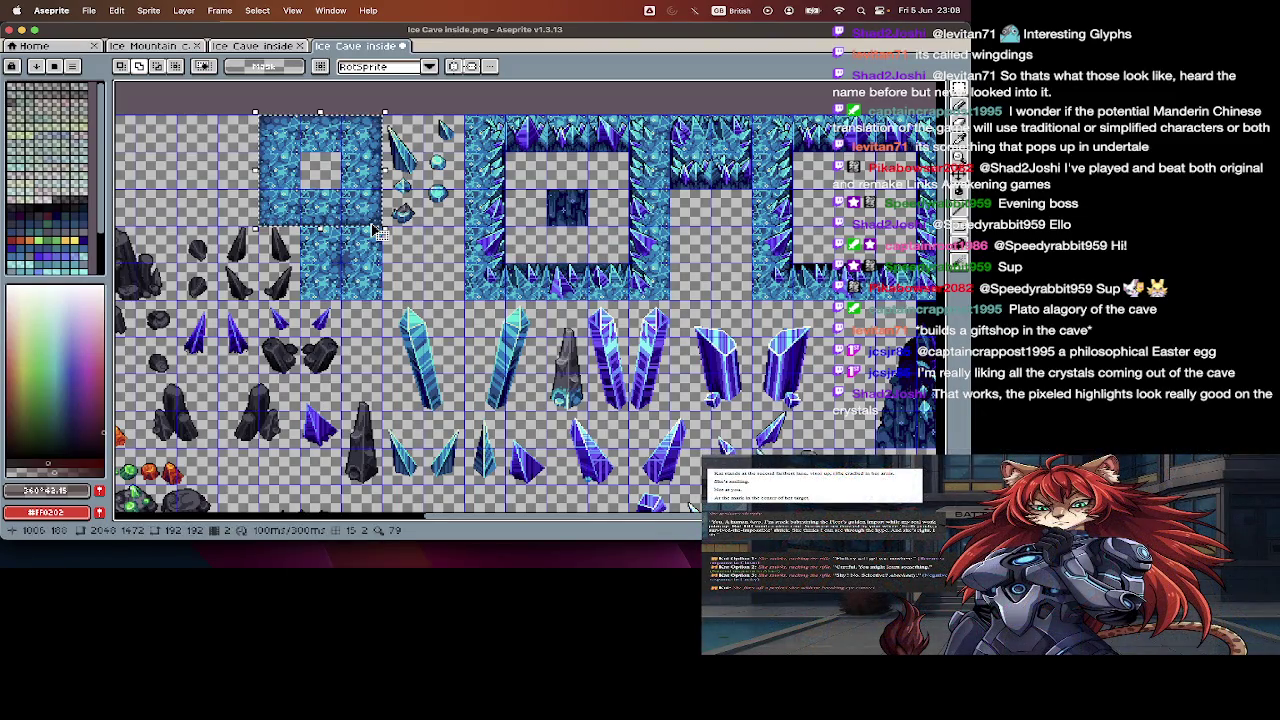
- Cut the blue ice block from the sheet and paste it into a new sprite
{"action": "key", "text": "Tab"}
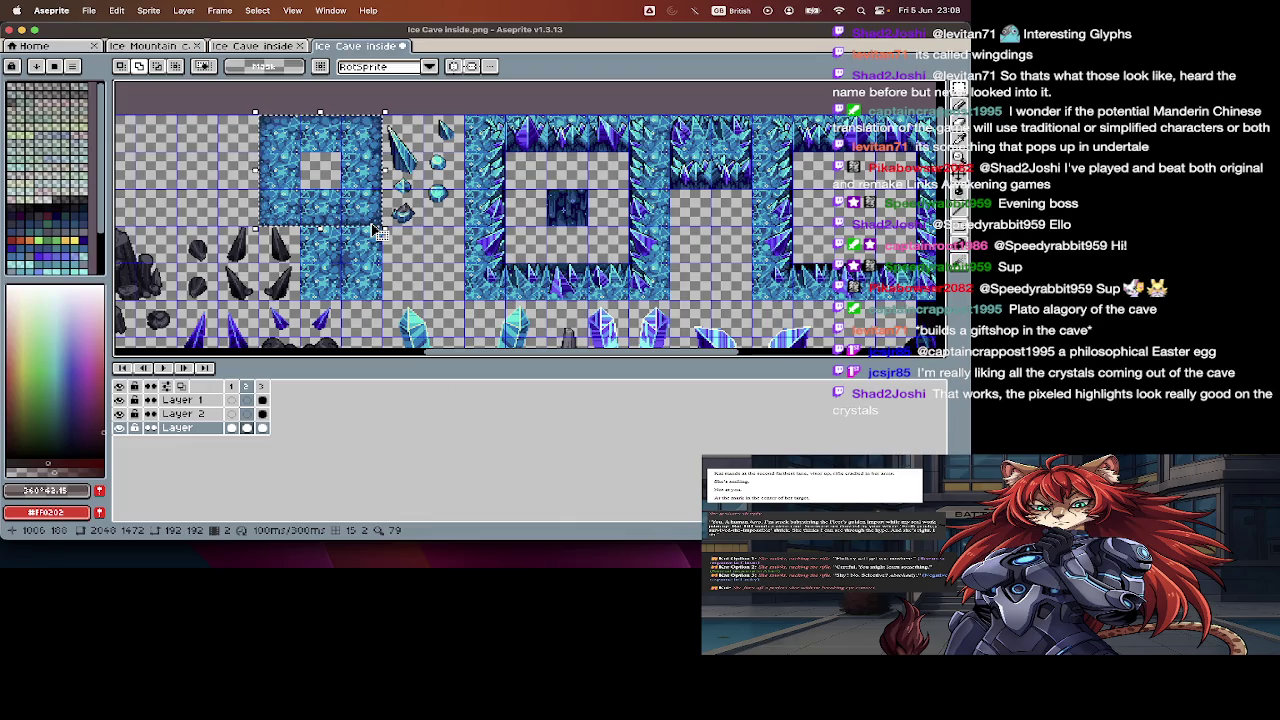
{"action": "scroll", "coordinate": [380, 232], "scroll_direction": "down", "scroll_amount": 2}
{"action": "key", "text": "ctrl+x"}
{"action": "key", "text": "ctrl+z"}
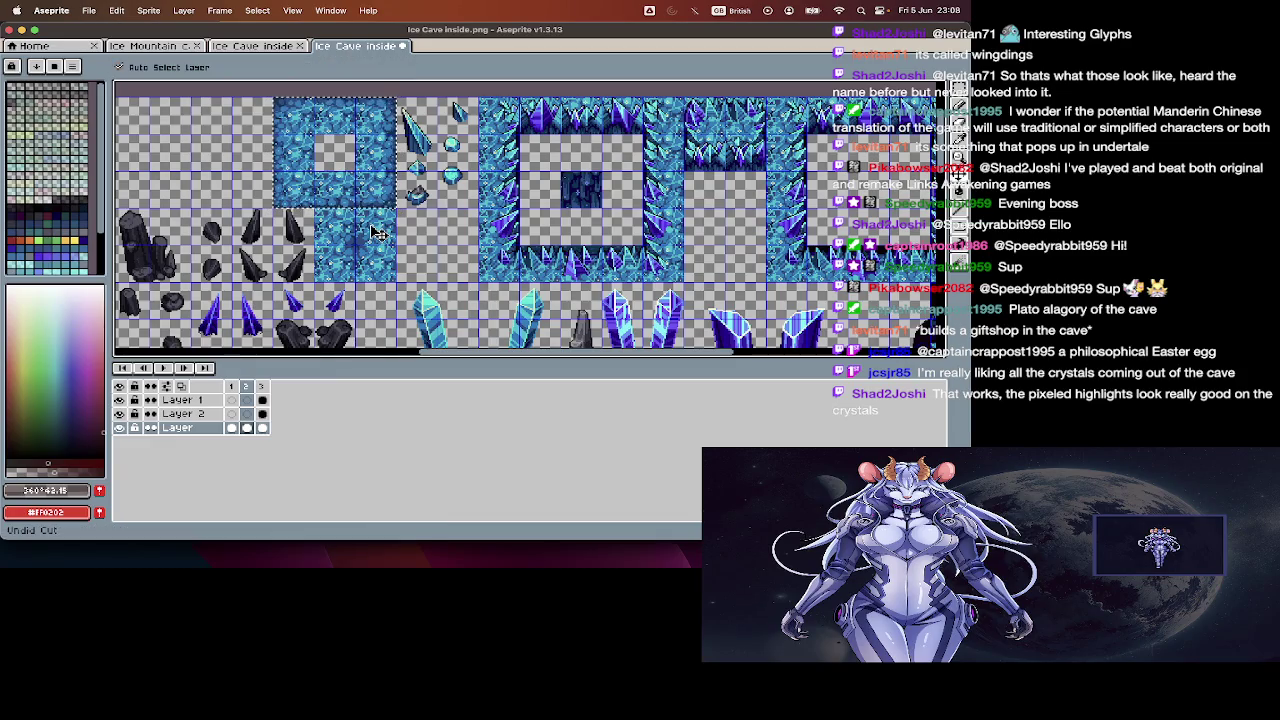
{"action": "key", "text": "ctrl+x"}
{"action": "key", "text": "ctrl+n"}
{"action": "key", "text": "Return"}
{"action": "key", "text": "ctrl+v"}
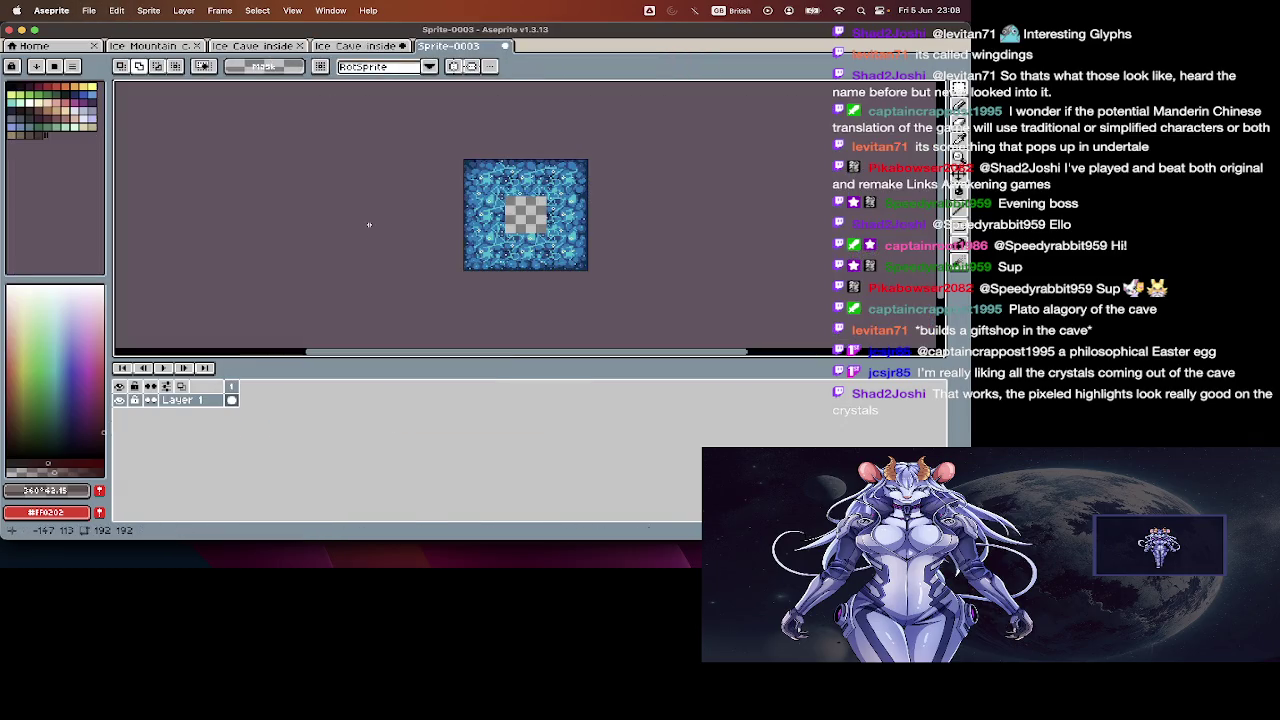
{"action": "key", "text": "Return"}
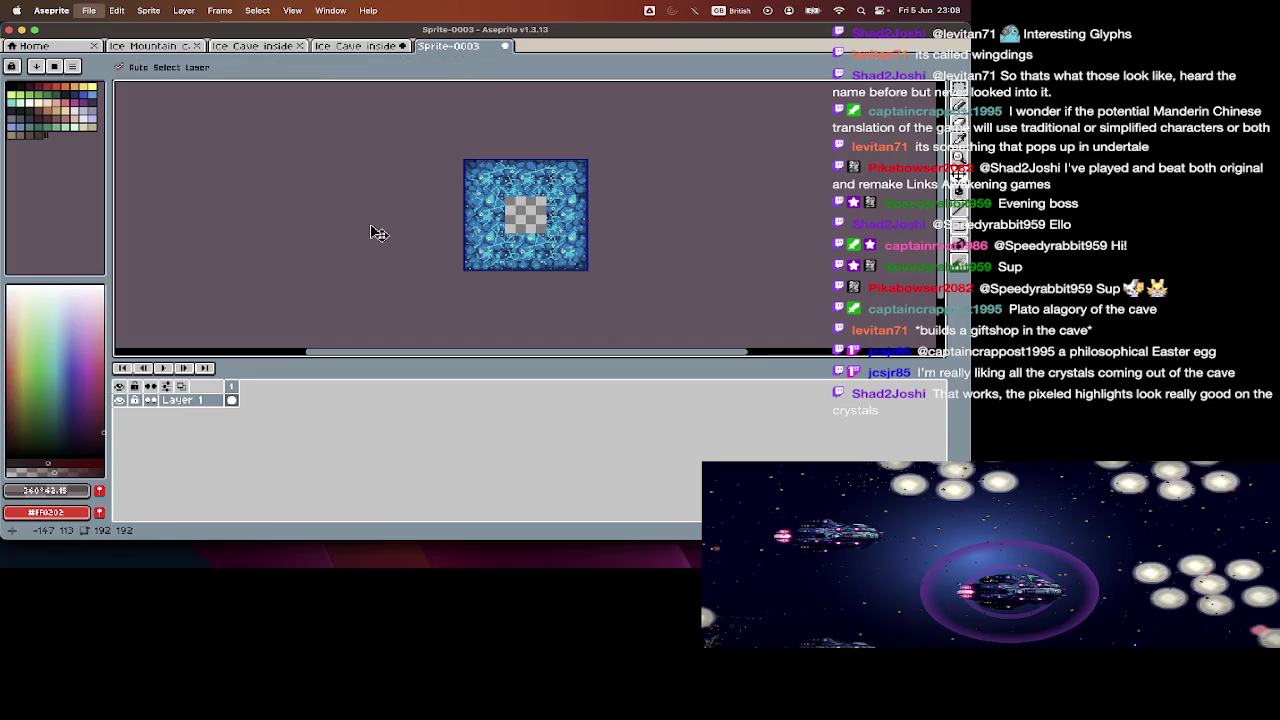
- Split the ice block into nine 64x64 tile frames with Import Sprite Sheet
{"action": "key", "text": "ctrl+i"}
{"action": "key", "text": "Tab"}
{"action": "key", "text": "Tab"}
{"action": "key", "text": "Tab"}
{"action": "key", "text": "Tab"}
{"action": "type", "text": "6"}
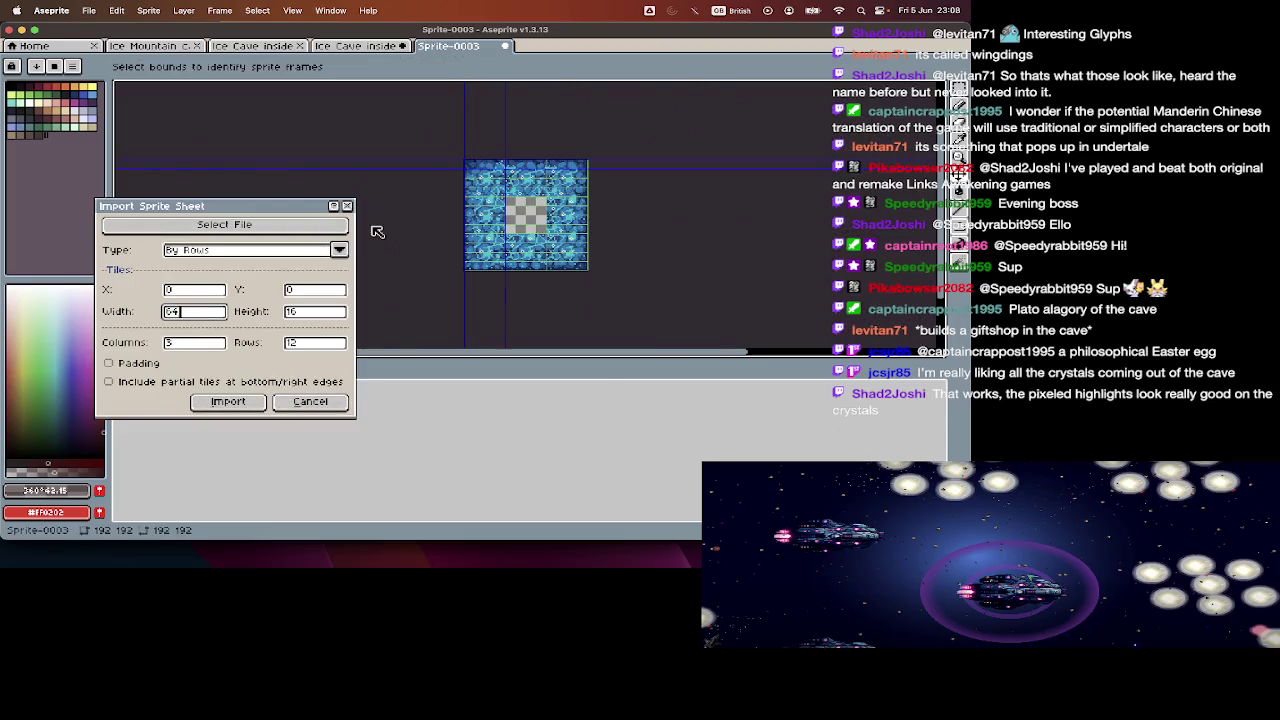
{"action": "key", "text": "Return"}
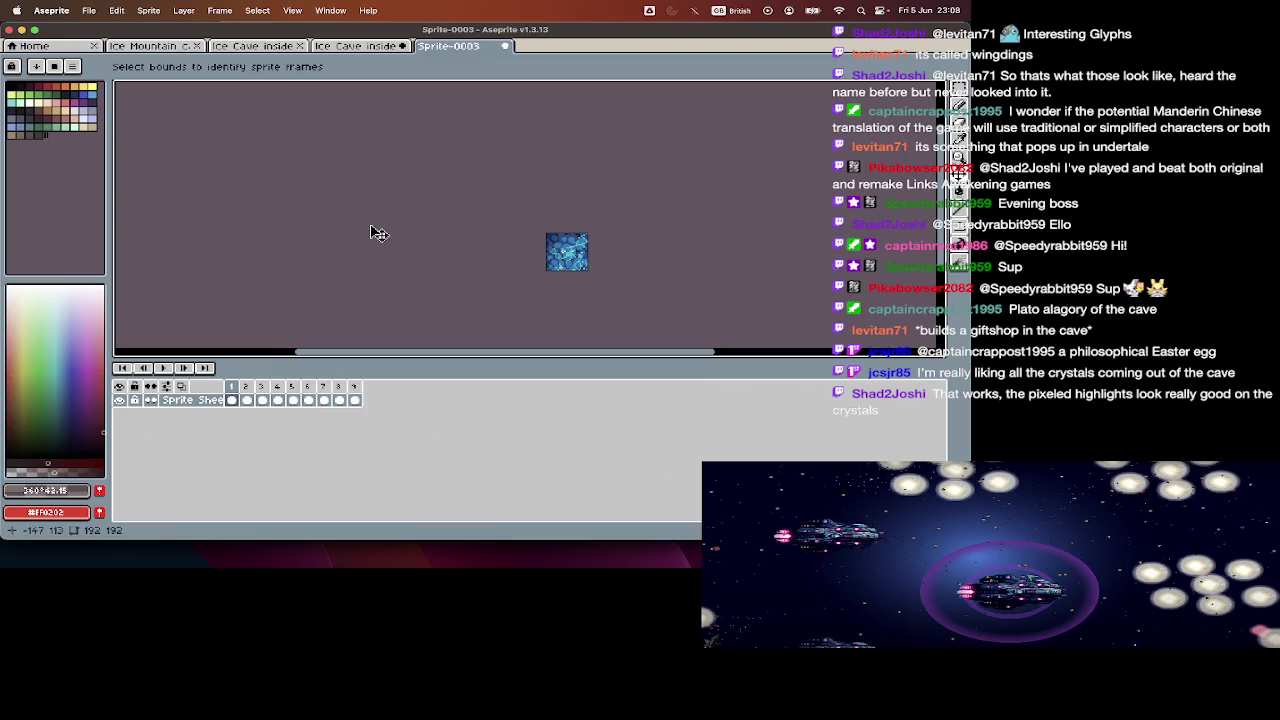
{"action": "key", "text": "m"}
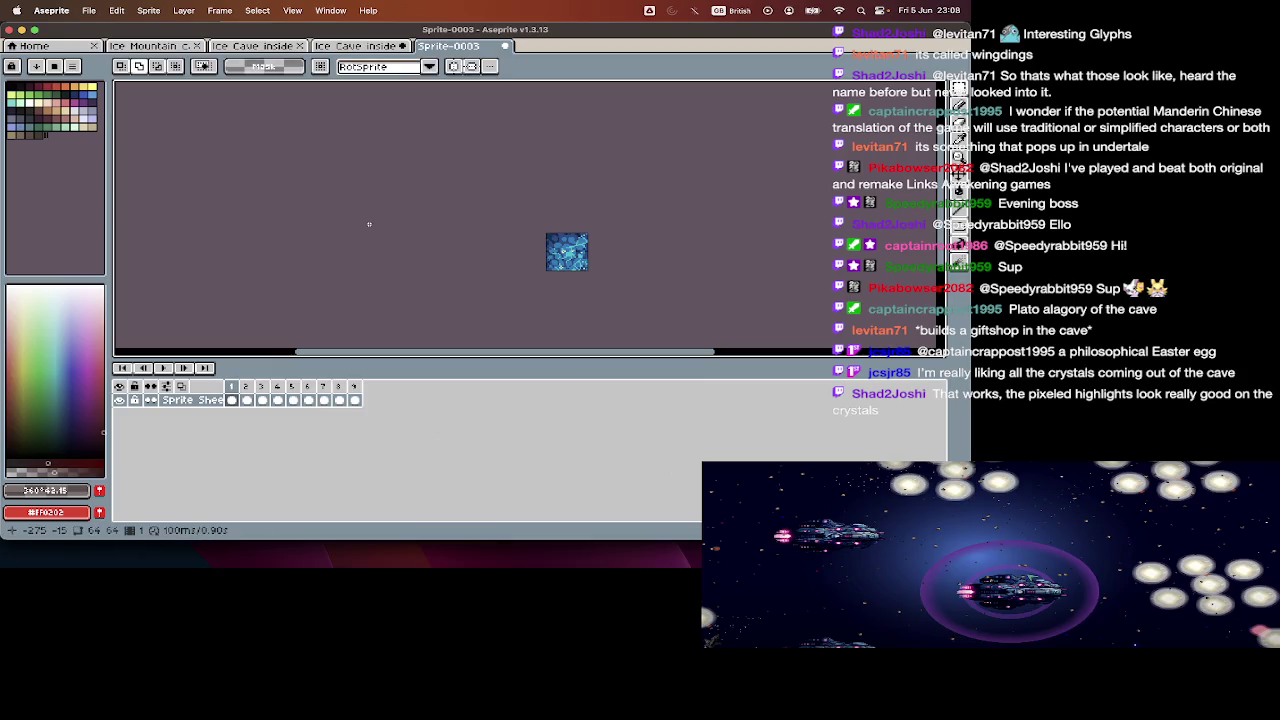
- Save the tiles as crystalEdgesSet1.png and close the sprite
{"action": "key", "text": "super+shift+s"}
{"action": "type", "text": "cry"}
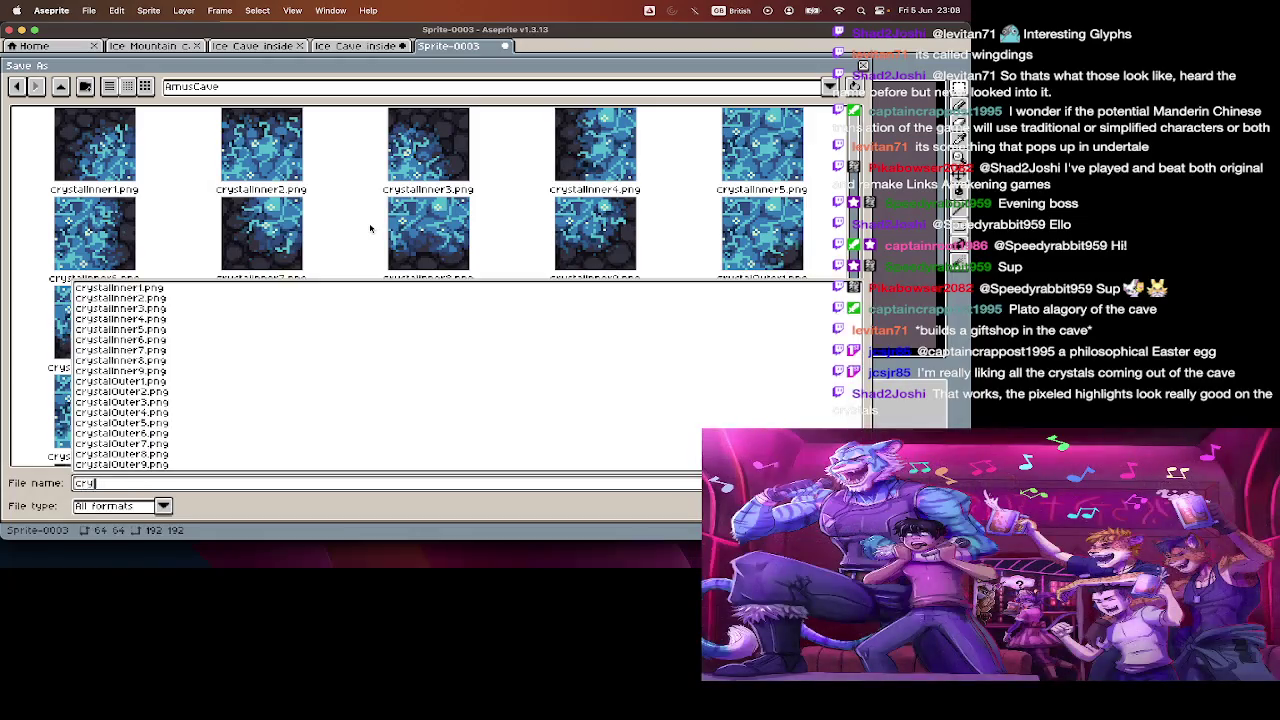
{"action": "type", "text": "stalEdgesSet1.pn"}
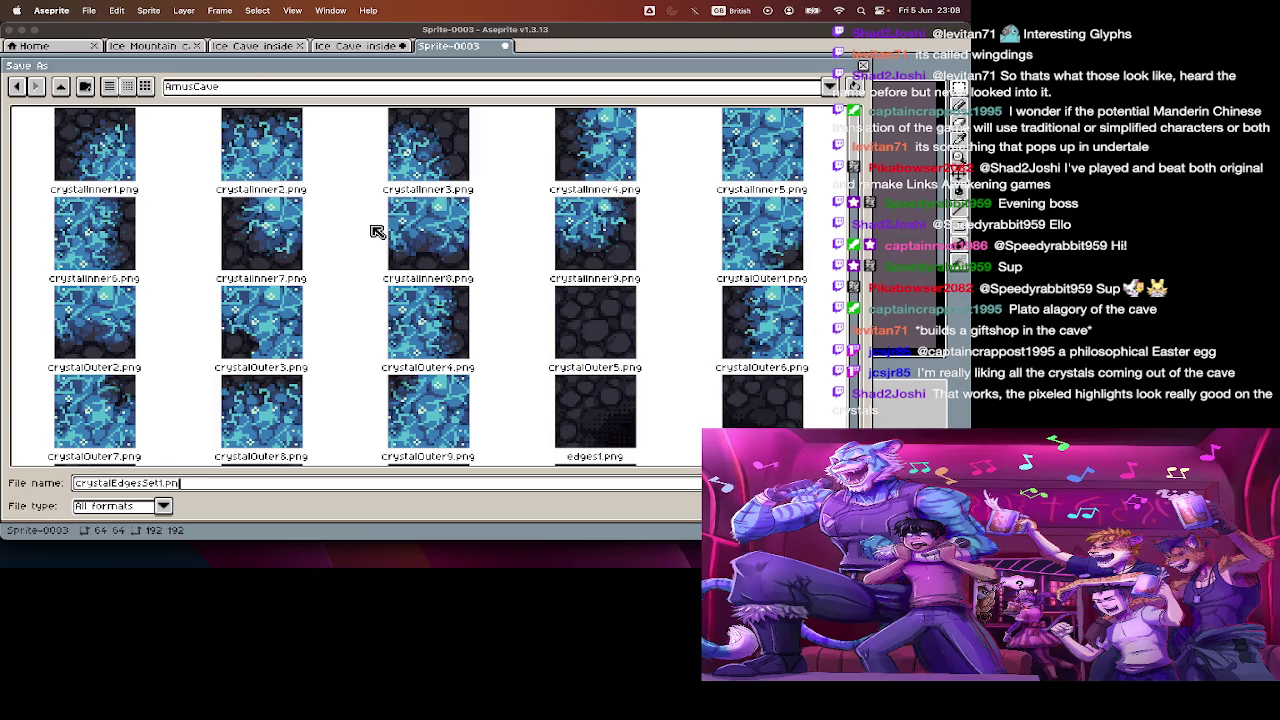
{"action": "type", "text": "g"}
{"action": "key", "text": "Return"}
{"action": "key", "text": "Return"}
{"action": "key", "text": "super+w"}
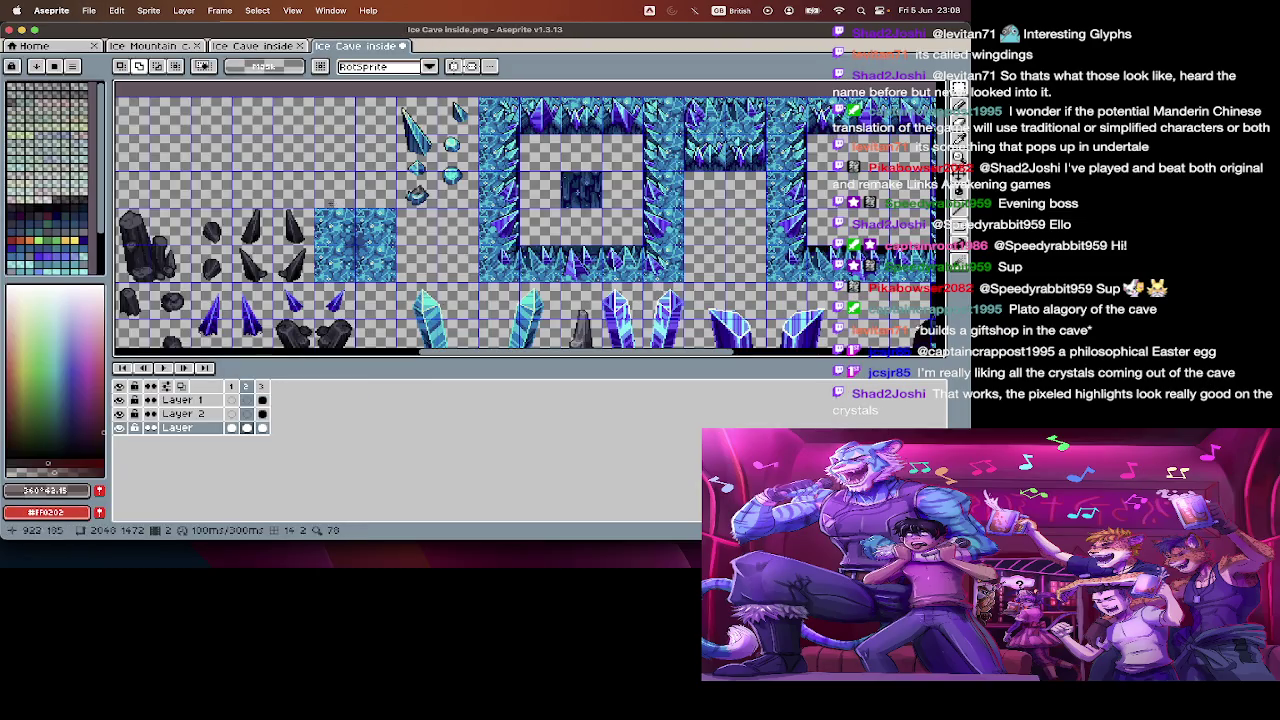
- Cut the blue crystal tile and paste it into a new 128x128 sprite
{"action": "key", "text": "super+x"}
{"action": "key", "text": "super+n"}
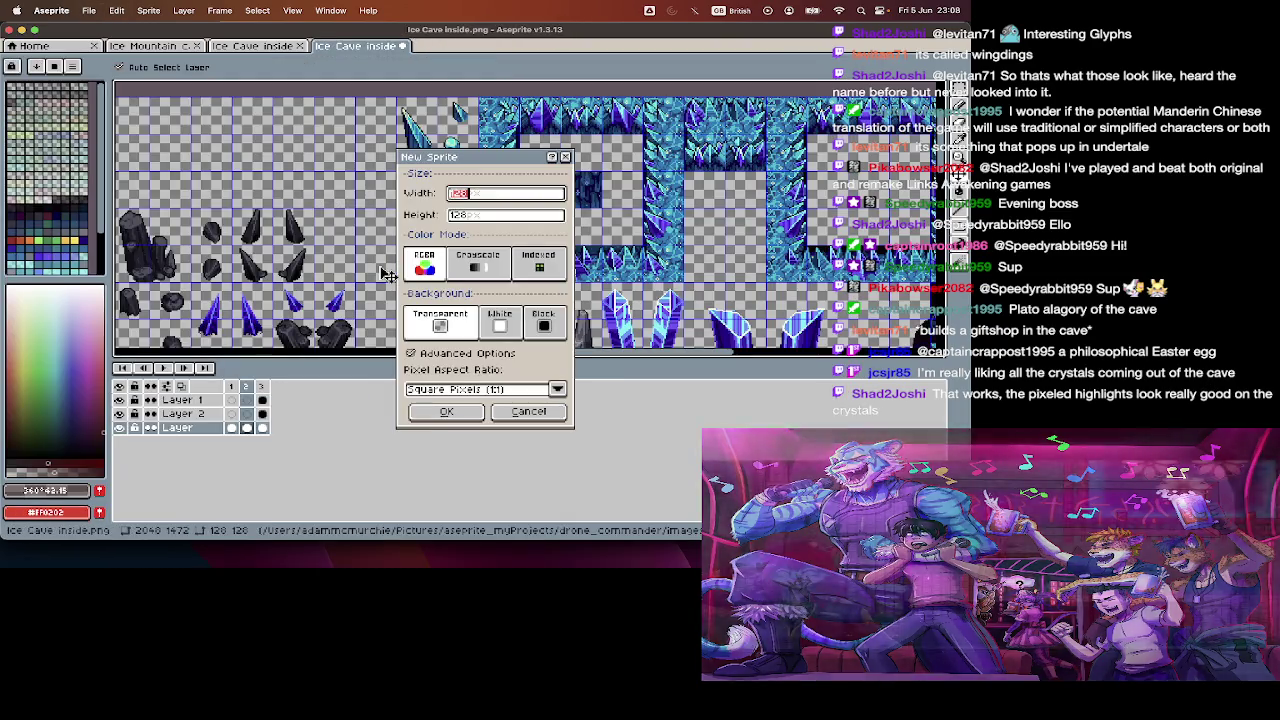
{"action": "key", "text": "Return"}
{"action": "key", "text": "super+i"}
{"action": "key", "text": "Escape"}
- Split the crystal tile into four 64x64 frames with Import Sprite Sheet
{"action": "key", "text": "super+v"}
{"action": "key", "text": "super+i"}
{"action": "key", "text": "Tab"}
{"action": "key", "text": "Tab"}
{"action": "key", "text": "Tab"}
{"action": "key", "text": "Tab"}
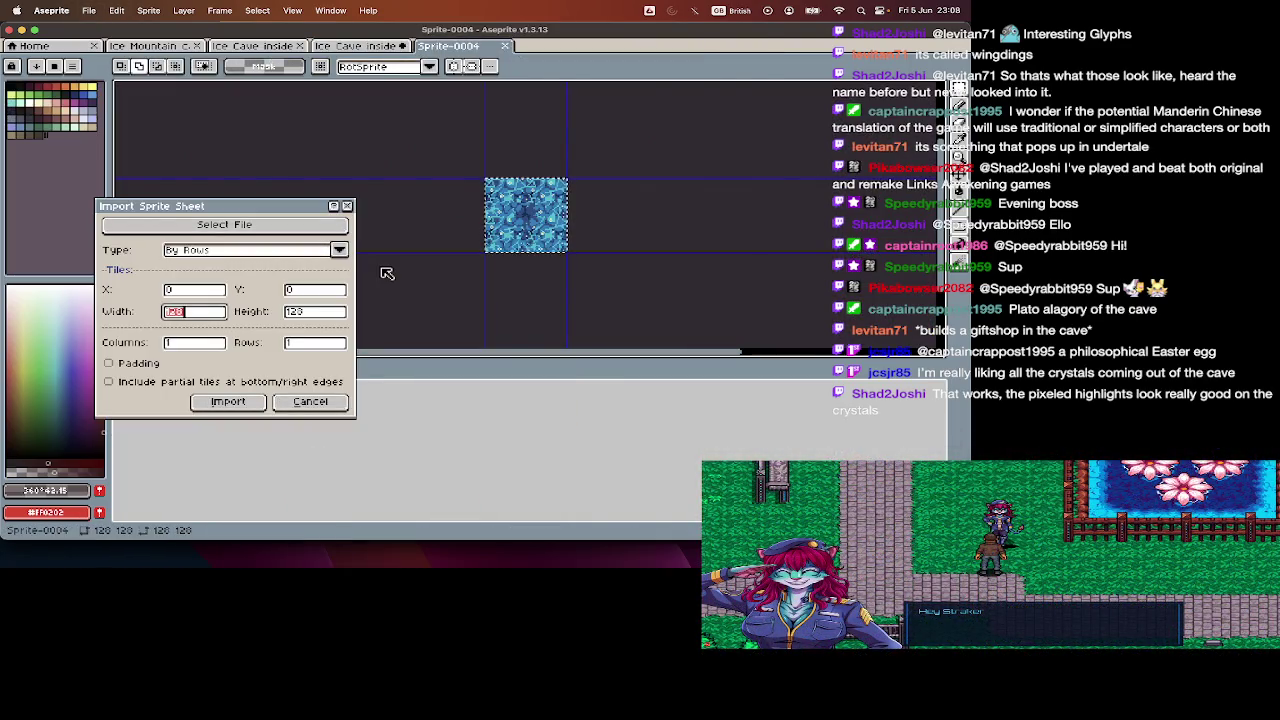
{"action": "key", "text": "Return"}
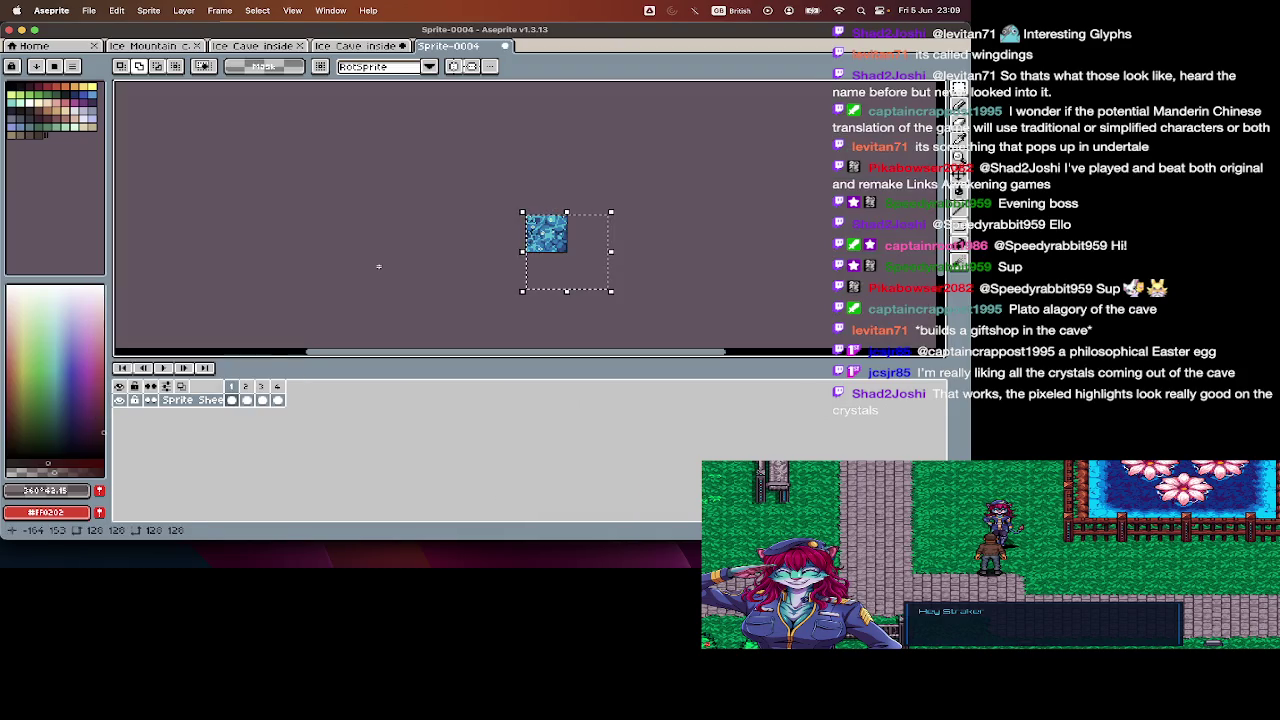
- Save the tiles as crystalSet1.png, close it, and return to the Ice Cave inside tileset
{"action": "key", "text": "super+shift+s"}
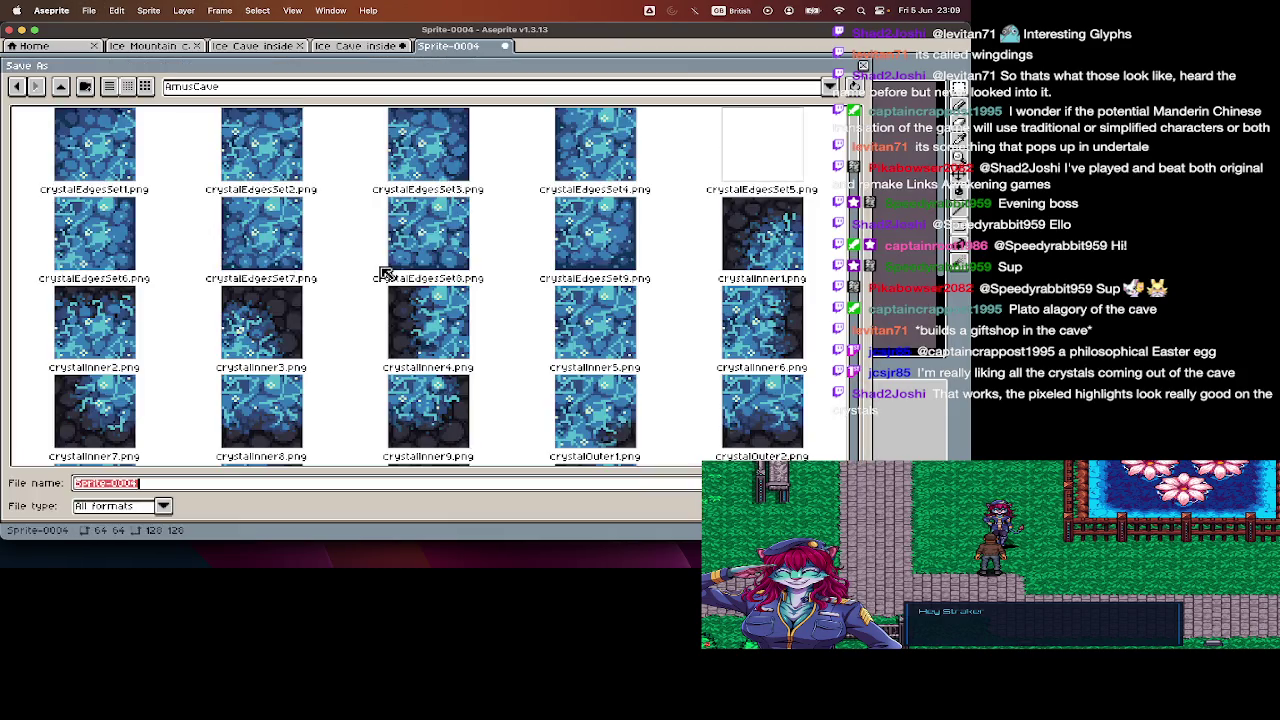
{"action": "type", "text": "crystalS"}
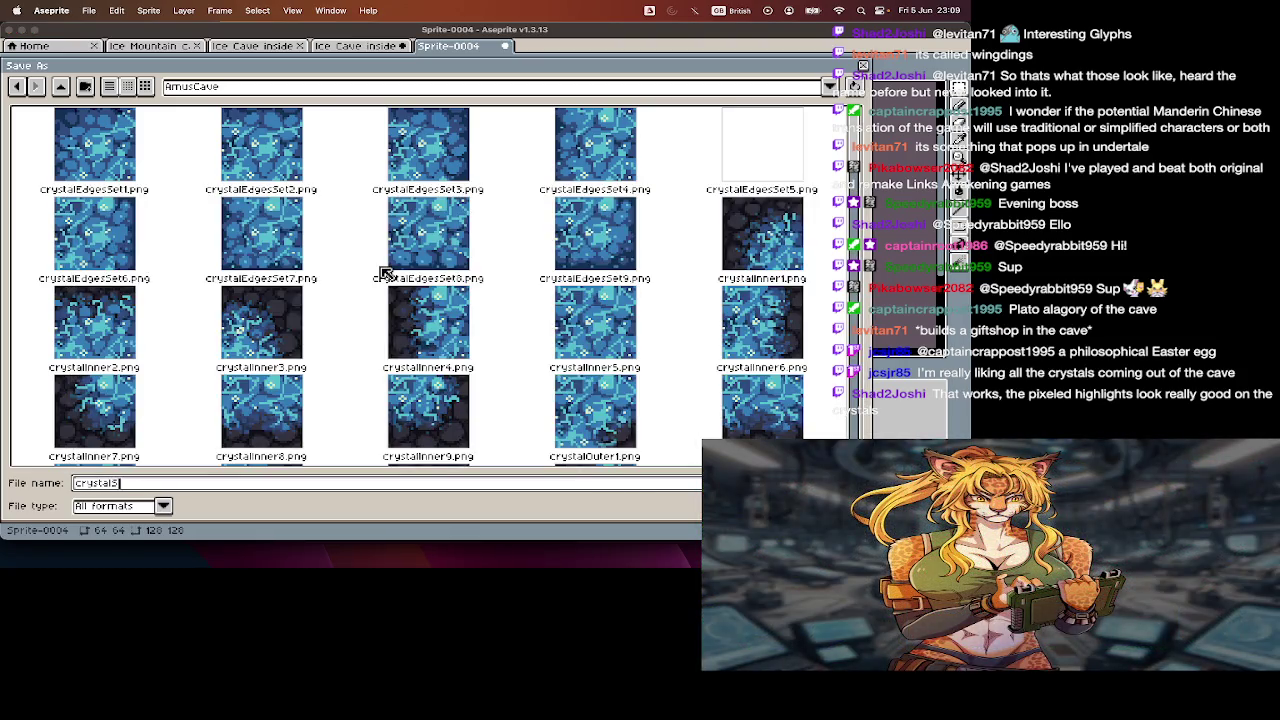
{"action": "key", "text": "Return"}
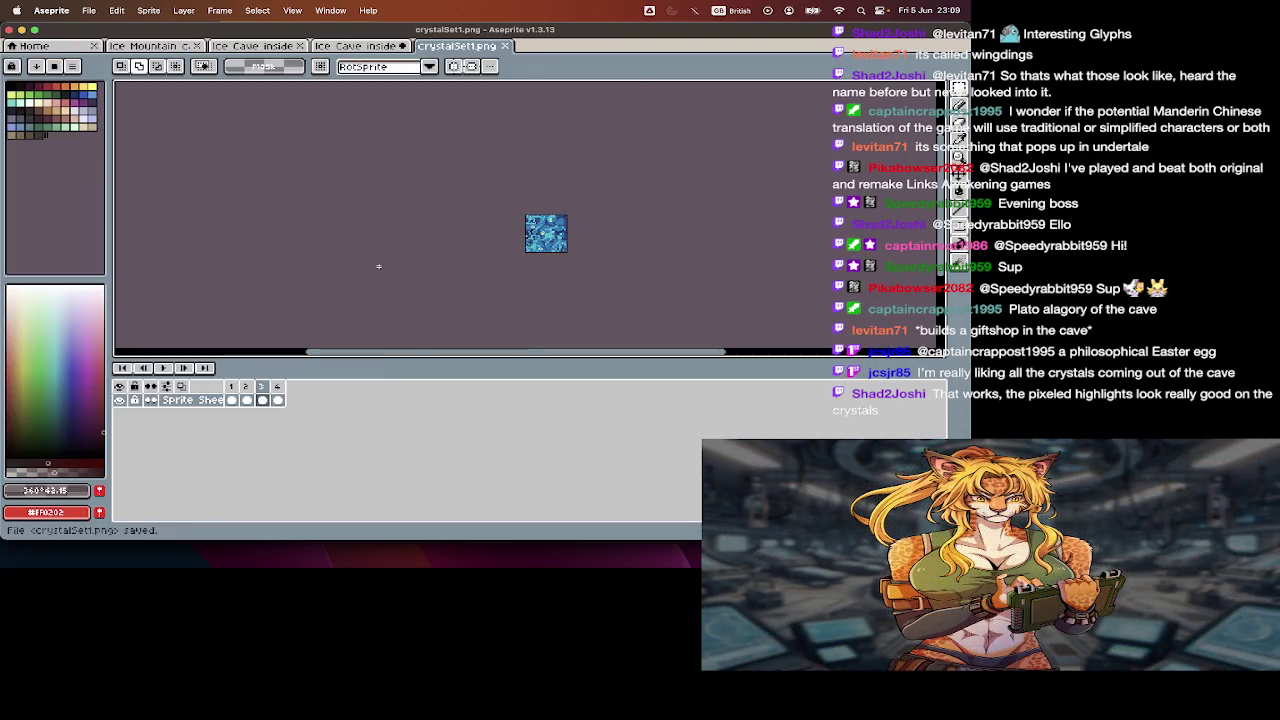
{"action": "key", "text": "super+w"}
{"action": "scroll", "coordinate": [486, 227], "scroll_direction": "up", "scroll_amount": 2}
{"action": "scroll", "coordinate": [408, 300], "scroll_direction": "up", "scroll_amount": 2}
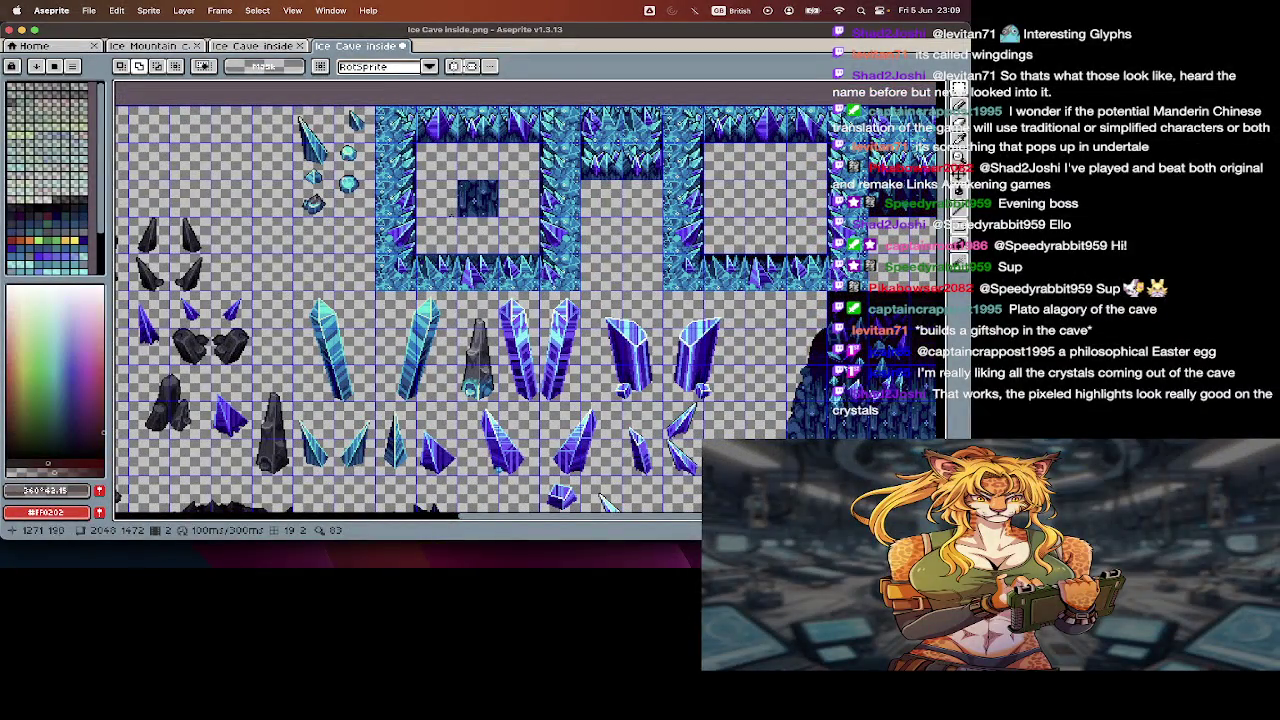
- Erase the dark tile inside the first crystal-bordered frame
{"action": "scroll", "coordinate": [455, 242], "scroll_direction": "right", "scroll_amount": 3}
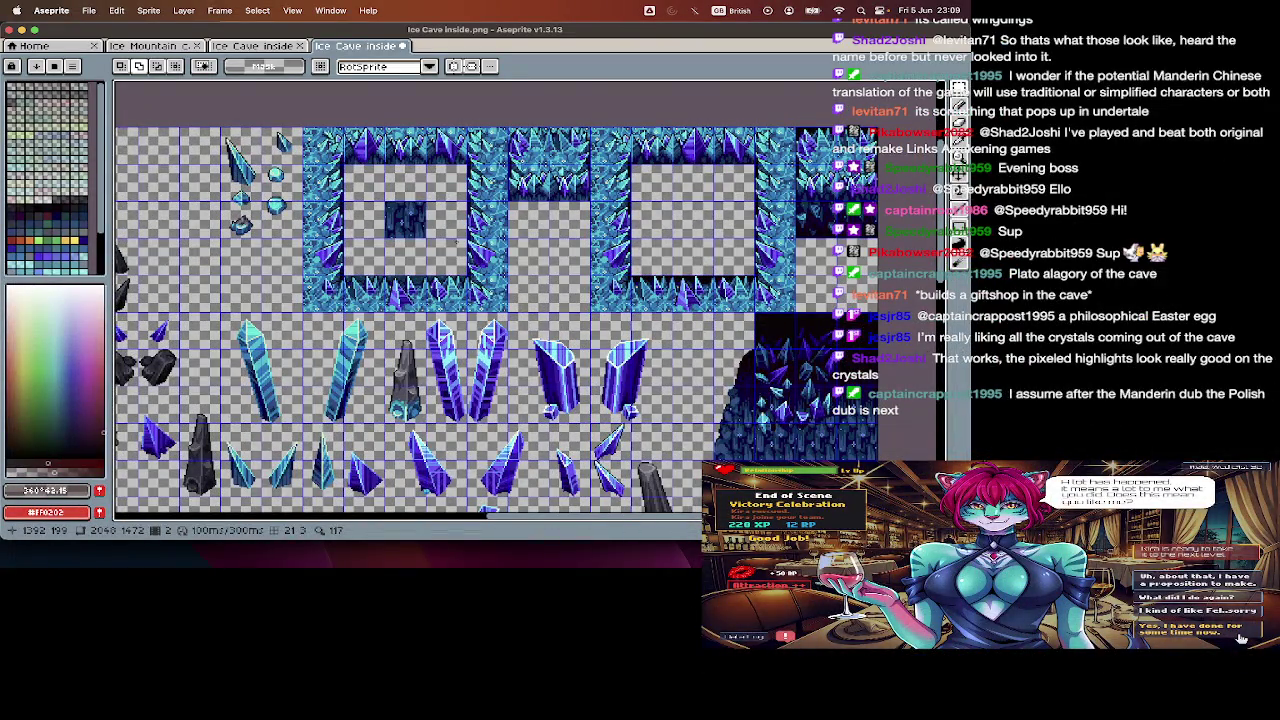
{"action": "left_click_drag", "start_coordinate": [384, 200], "coordinate": [428, 240]}
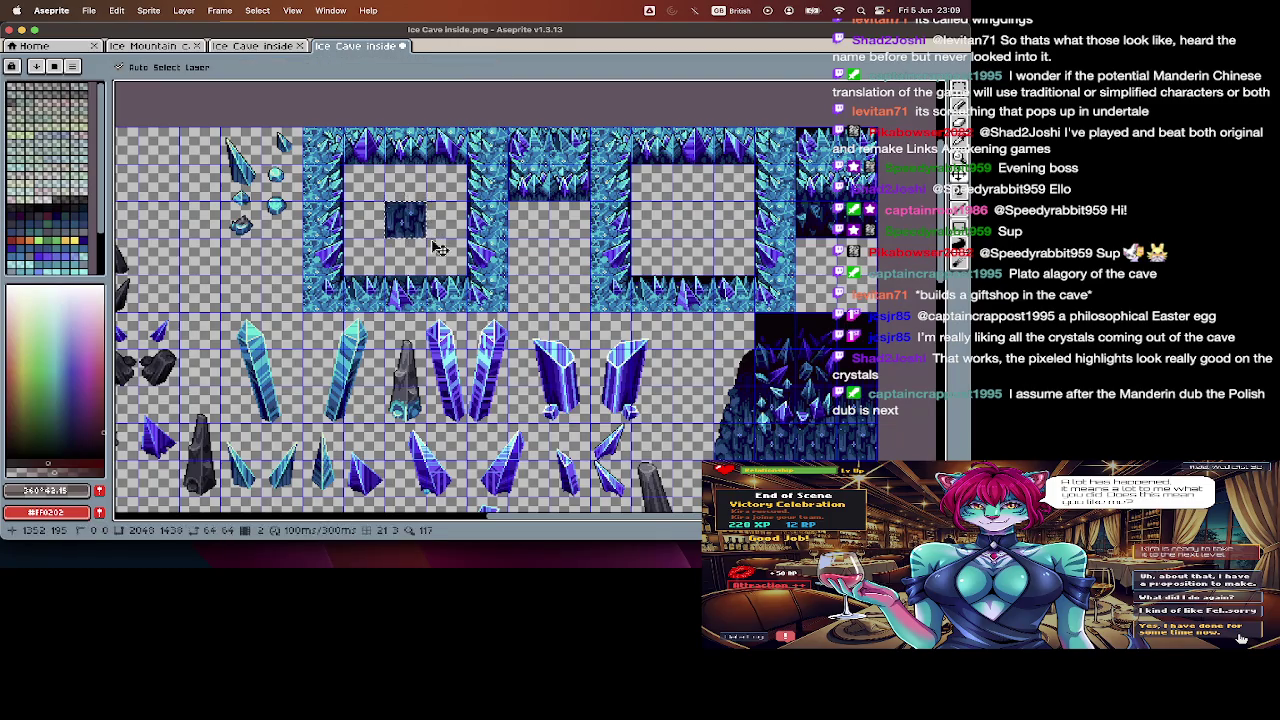
{"action": "key", "text": "Delete"}
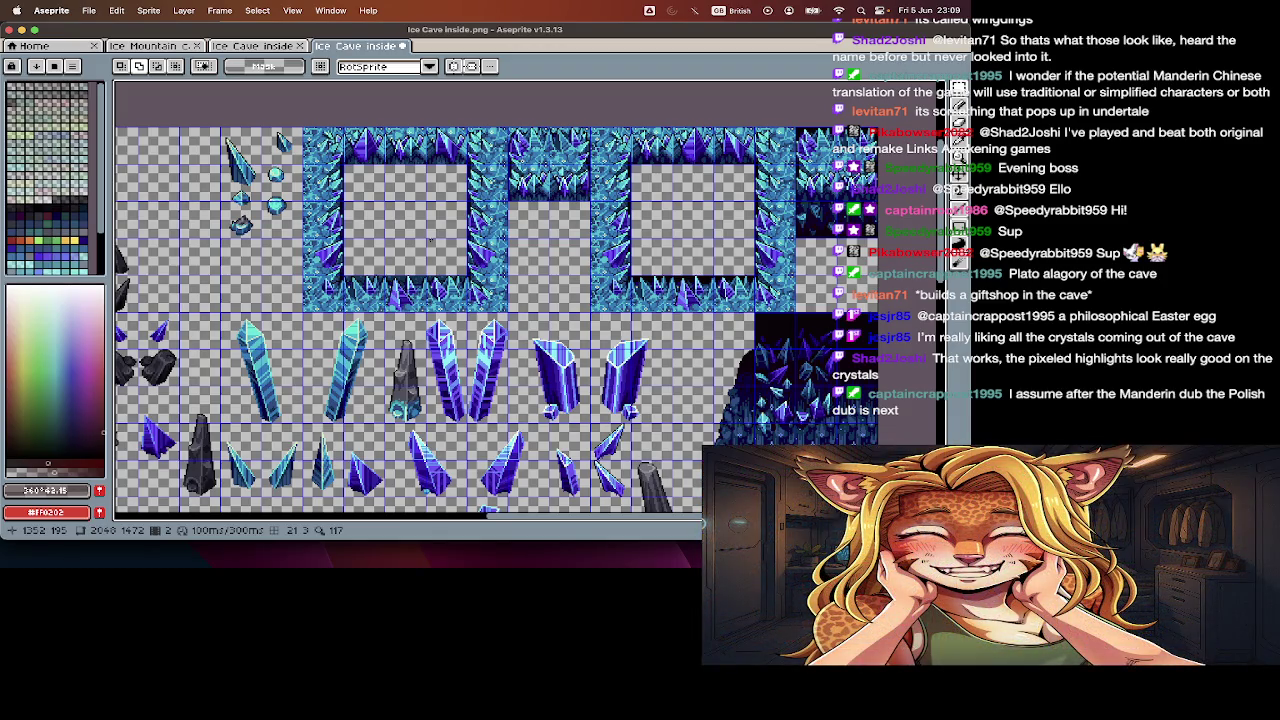
{"action": "scroll", "coordinate": [430, 240], "scroll_direction": "down", "scroll_amount": 3}
{"action": "scroll", "coordinate": [558, 249], "scroll_direction": "down", "scroll_amount": 4}
{"action": "scroll", "coordinate": [556, 250], "scroll_direction": "up", "scroll_amount": 3}
{"action": "scroll", "coordinate": [540, 230], "scroll_direction": "up", "scroll_amount": 3}
{"action": "scroll", "coordinate": [500, 200], "scroll_direction": "down", "scroll_amount": 3}
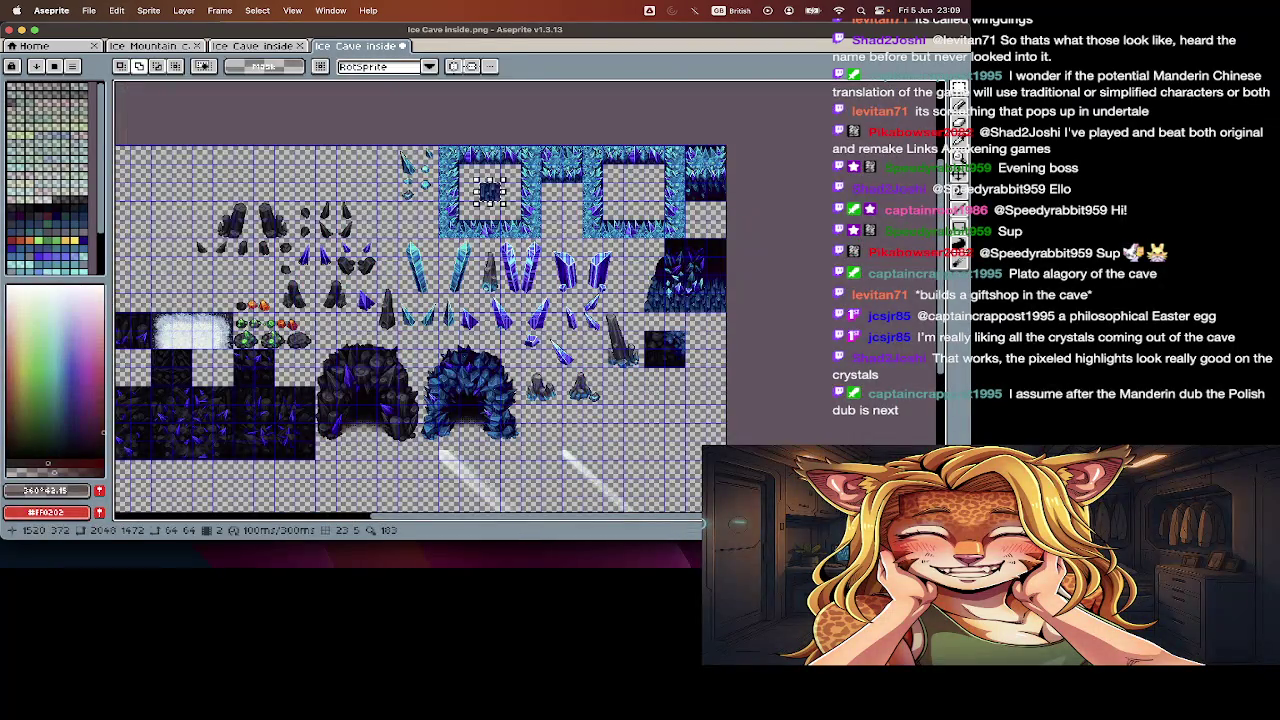
- Drop the selection, step through the frames, and switch to the Ice Cave inside2 map
{"action": "key", "text": "ctrl+d"}
{"action": "key", "text": "Tab"}
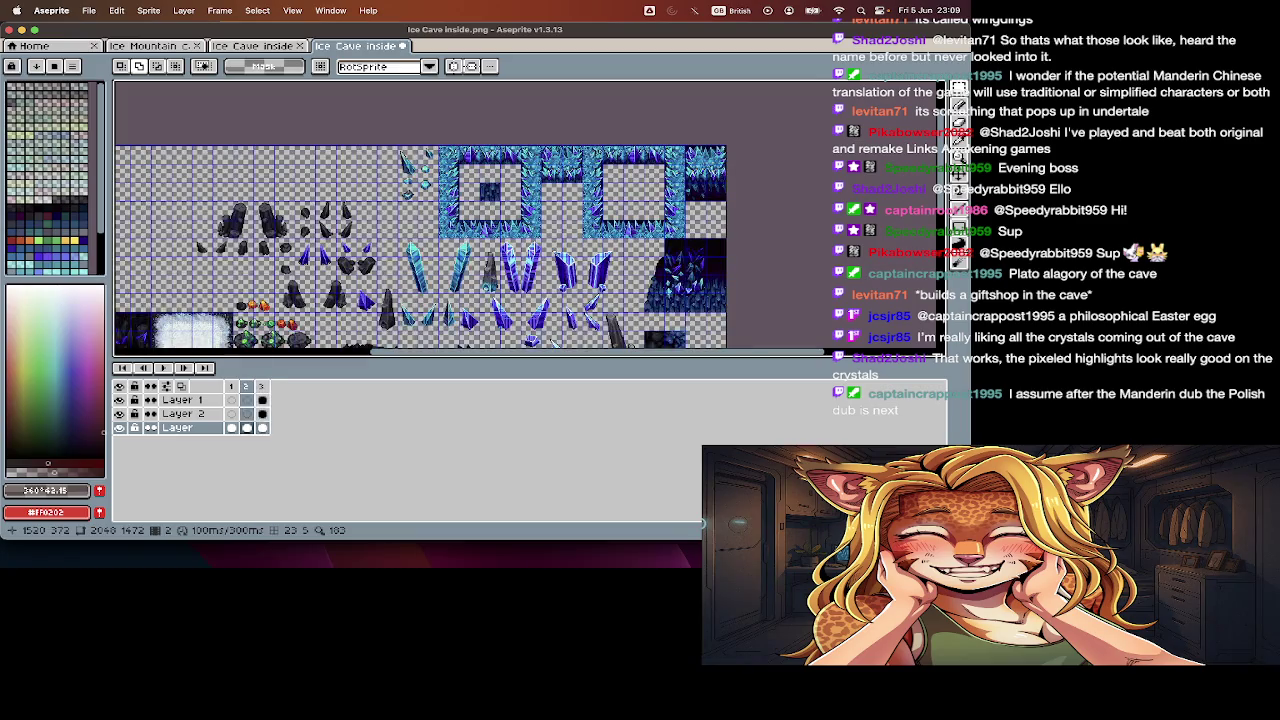
{"action": "key", "text": "Return"}
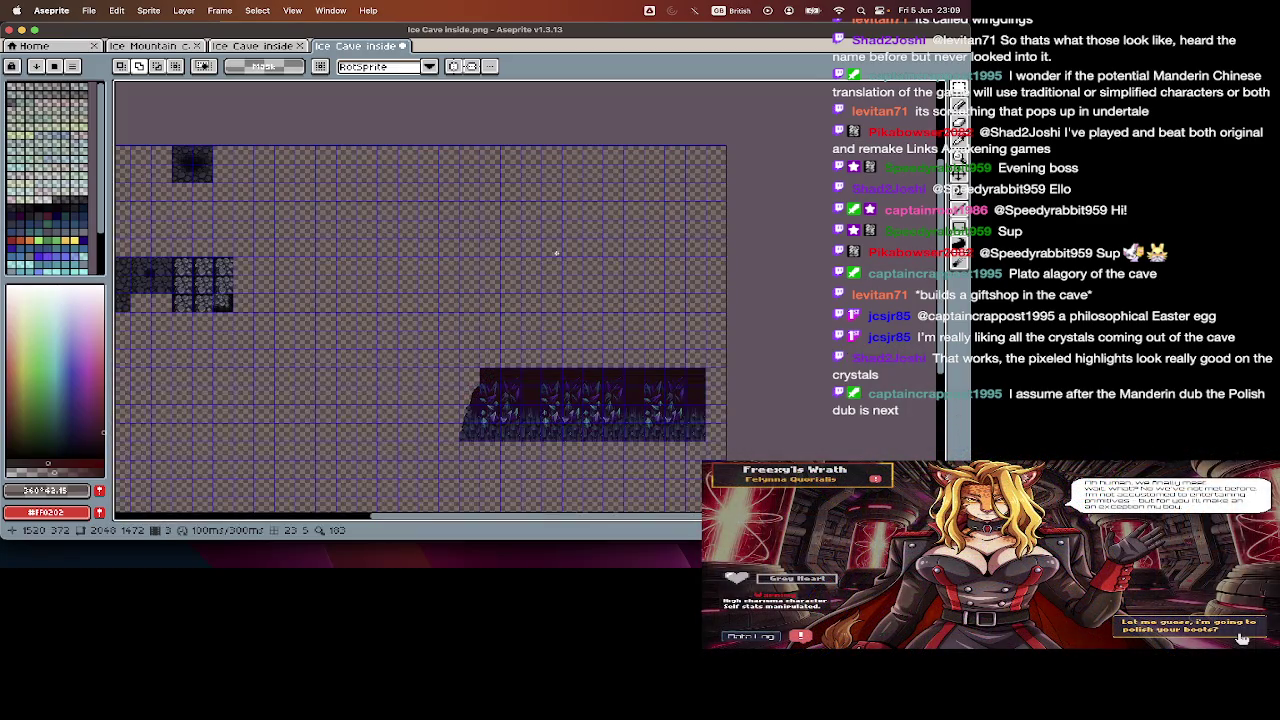
{"action": "key", "text": "Tab"}
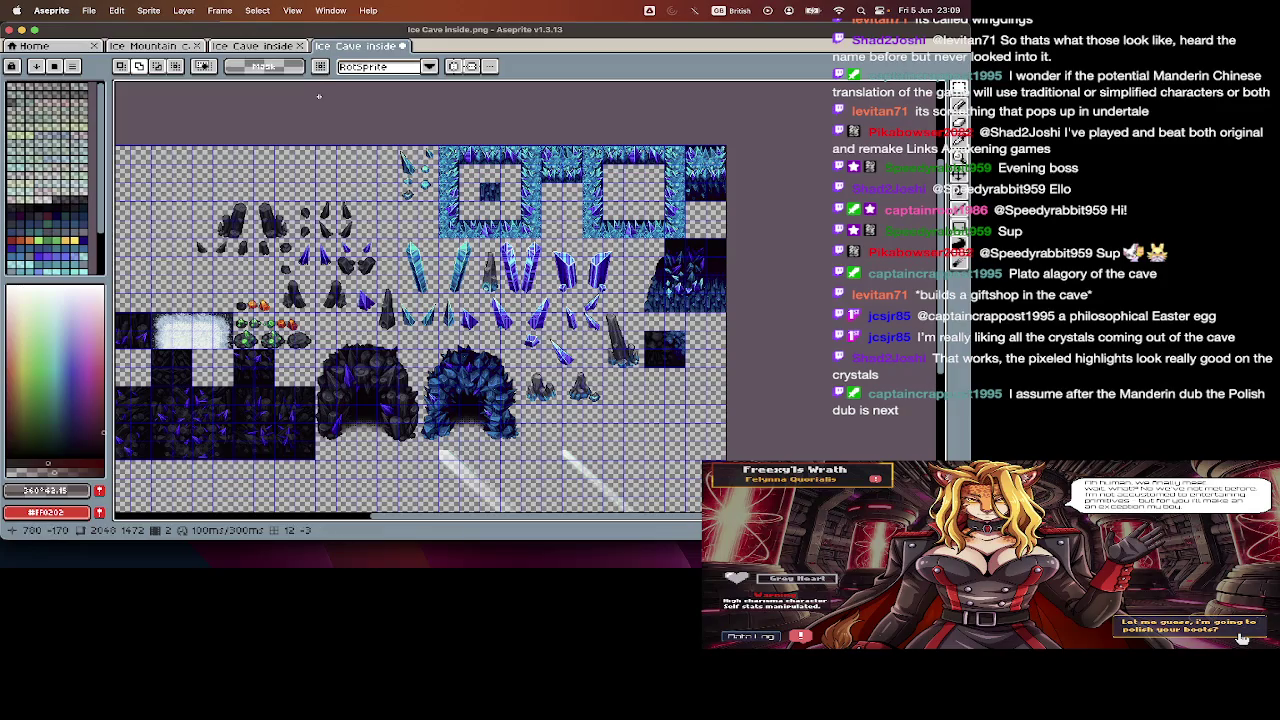
{"action": "left_click", "coordinate": [260, 46]}
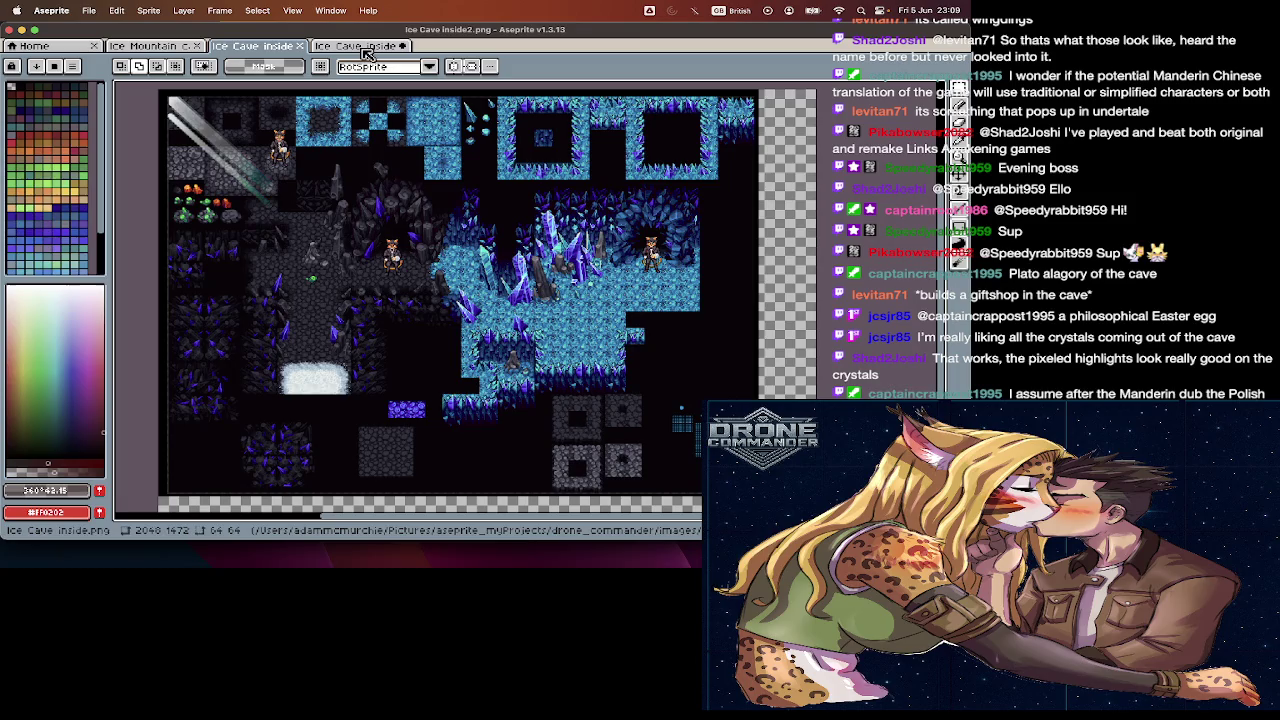
- Flip between the Ice Cave inside2 map and the Ice Cave inside tileset, ending on the tileset
{"action": "left_click", "coordinate": [367, 54]}
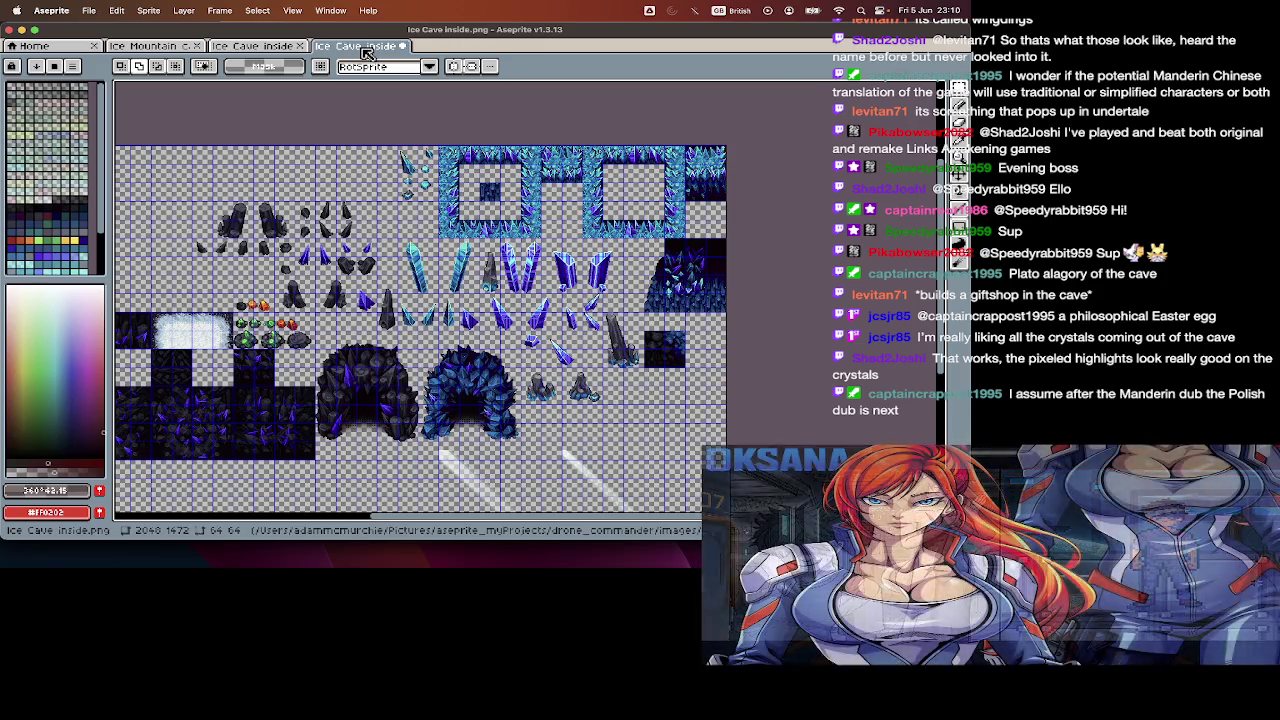
{"action": "left_click", "coordinate": [272, 50]}
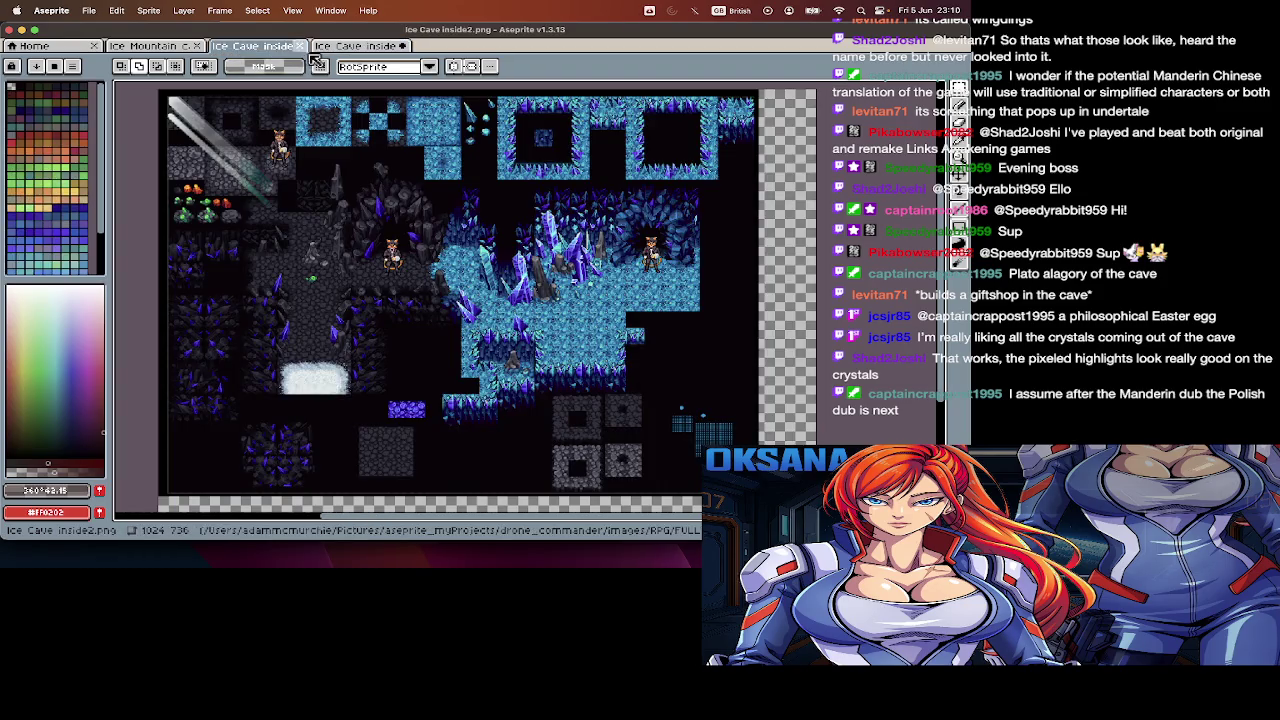
{"action": "left_click", "coordinate": [355, 46]}
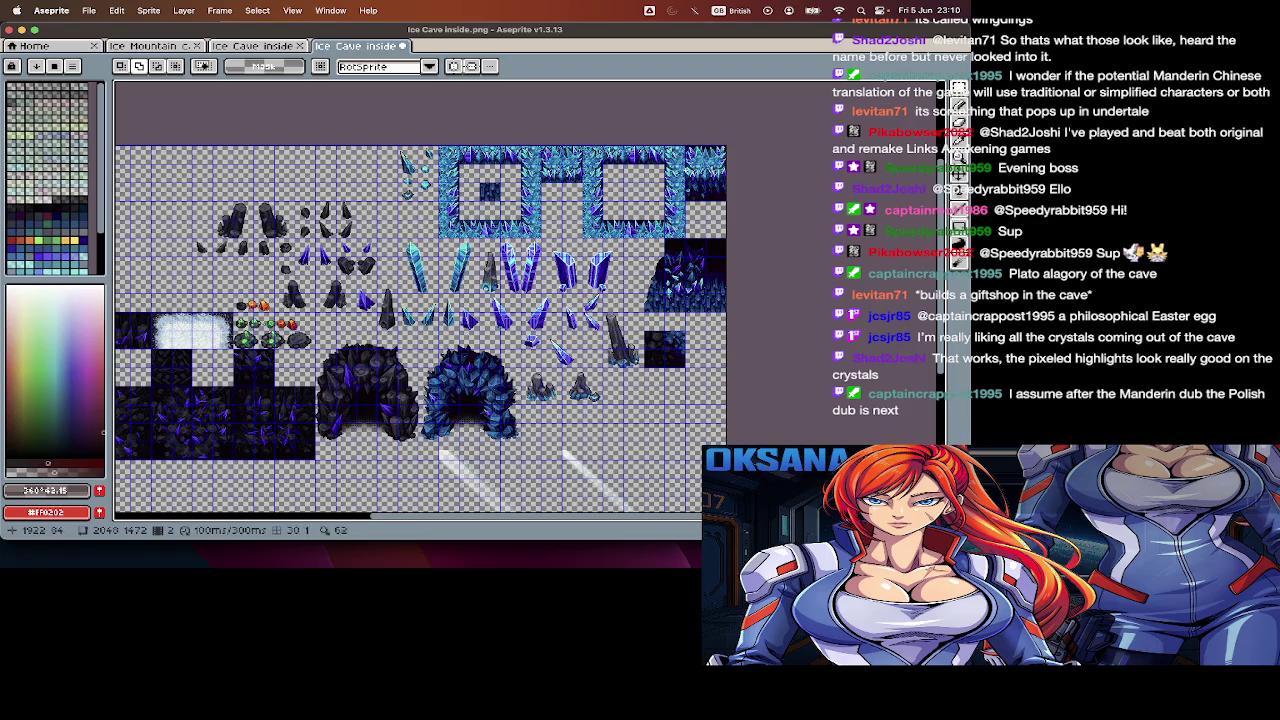
{"action": "left_click", "coordinate": [282, 48]}
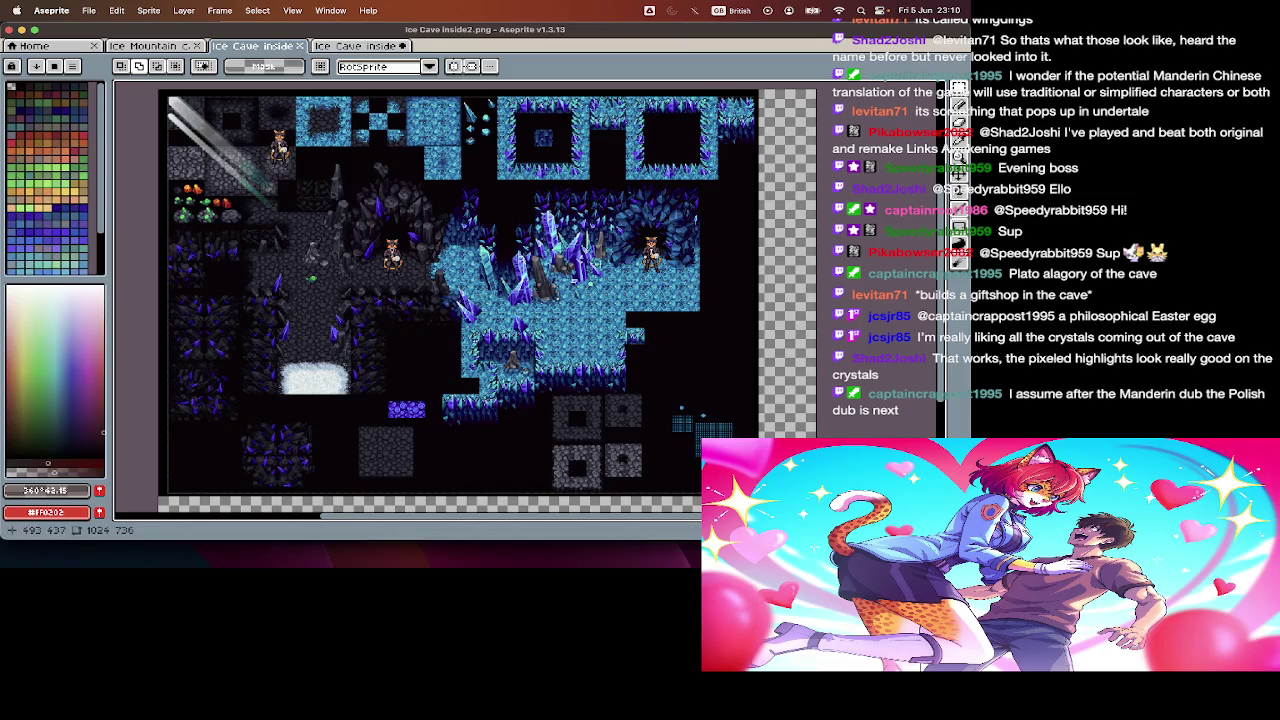
{"action": "scroll", "coordinate": [475, 343], "scroll_direction": "up", "scroll_amount": 2}
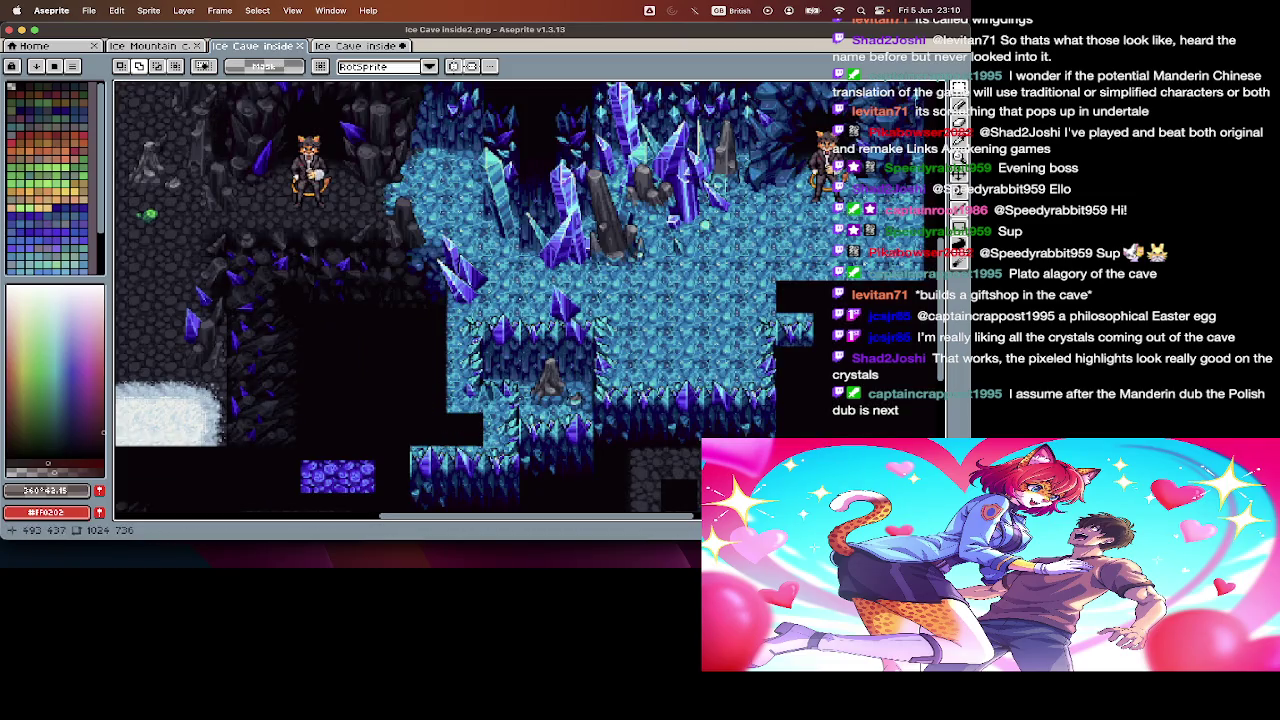
{"action": "left_click", "coordinate": [366, 46]}
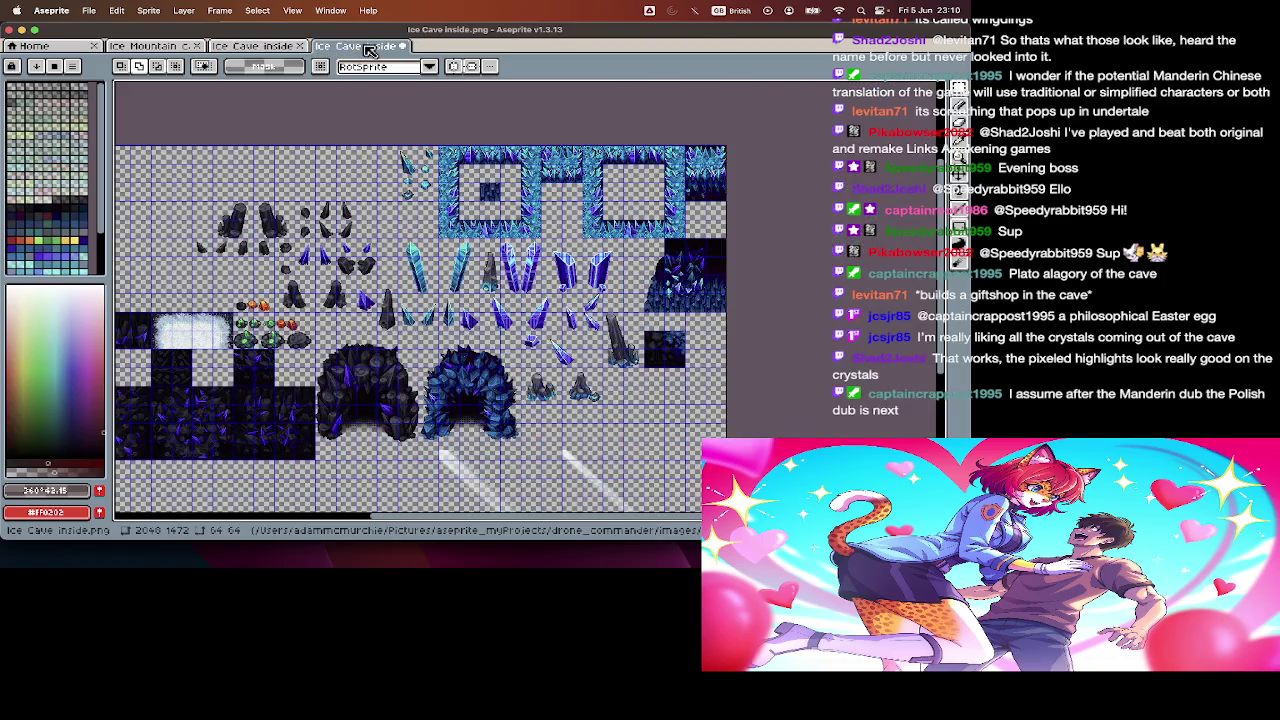
{"action": "left_click", "coordinate": [265, 47]}
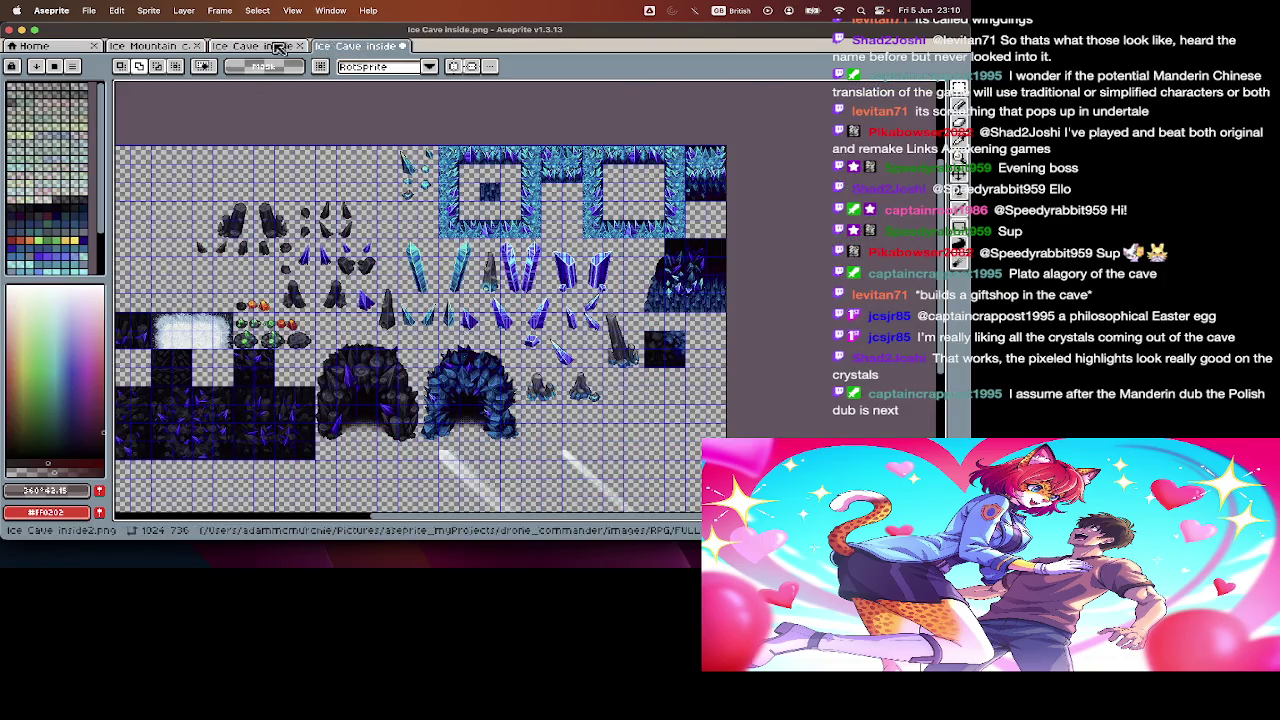
{"action": "left_click", "coordinate": [338, 47]}
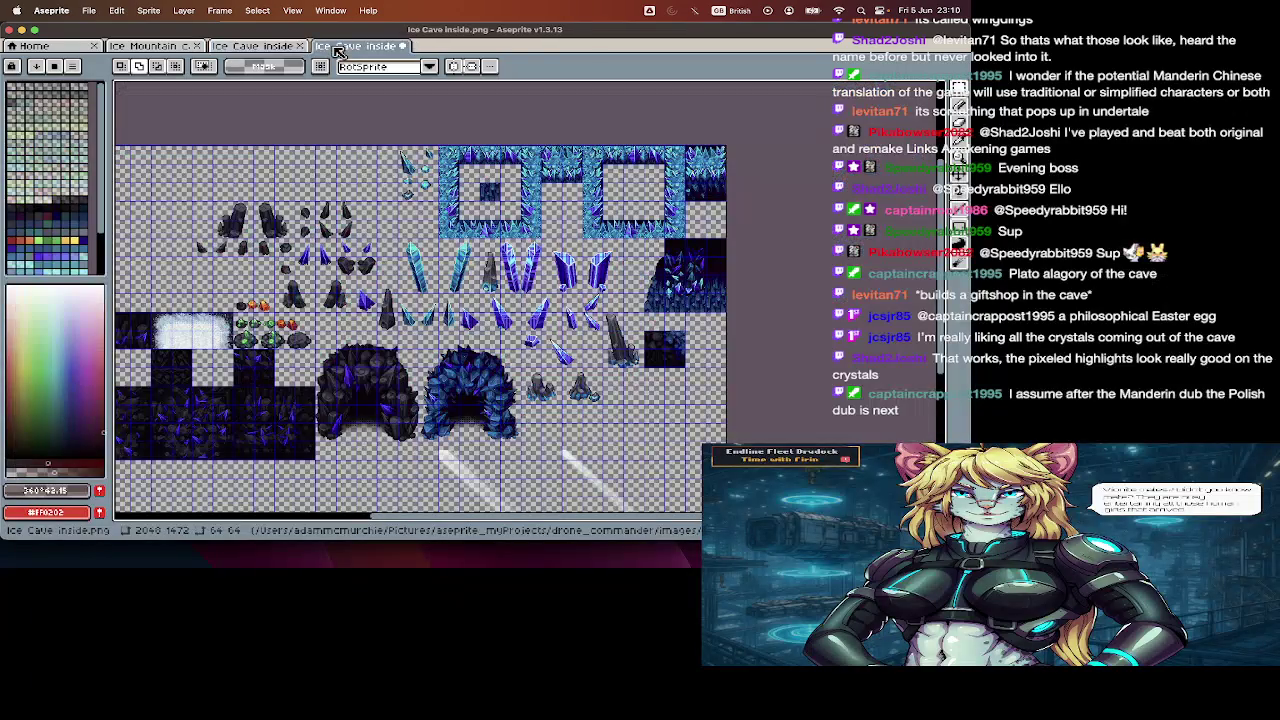
{"action": "scroll", "coordinate": [669, 220], "scroll_direction": "up", "scroll_amount": 3}
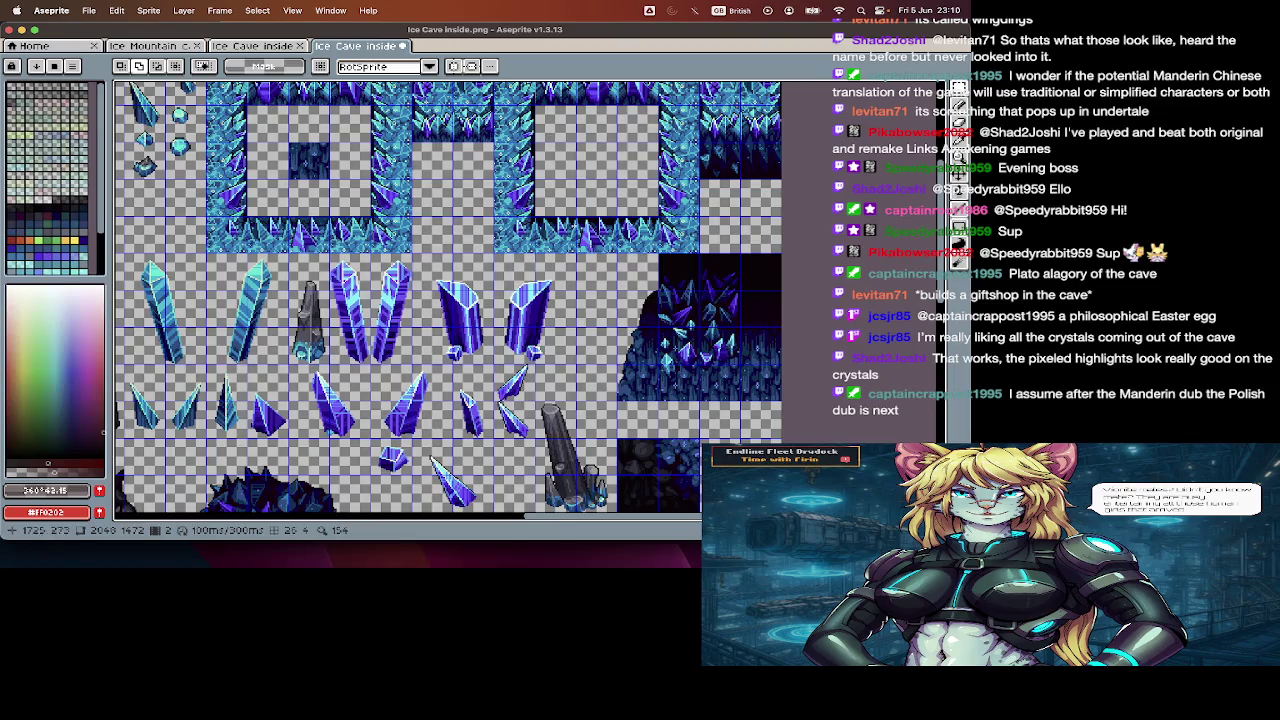
{"action": "scroll", "coordinate": [620, 280], "scroll_direction": "up", "scroll_amount": 3}
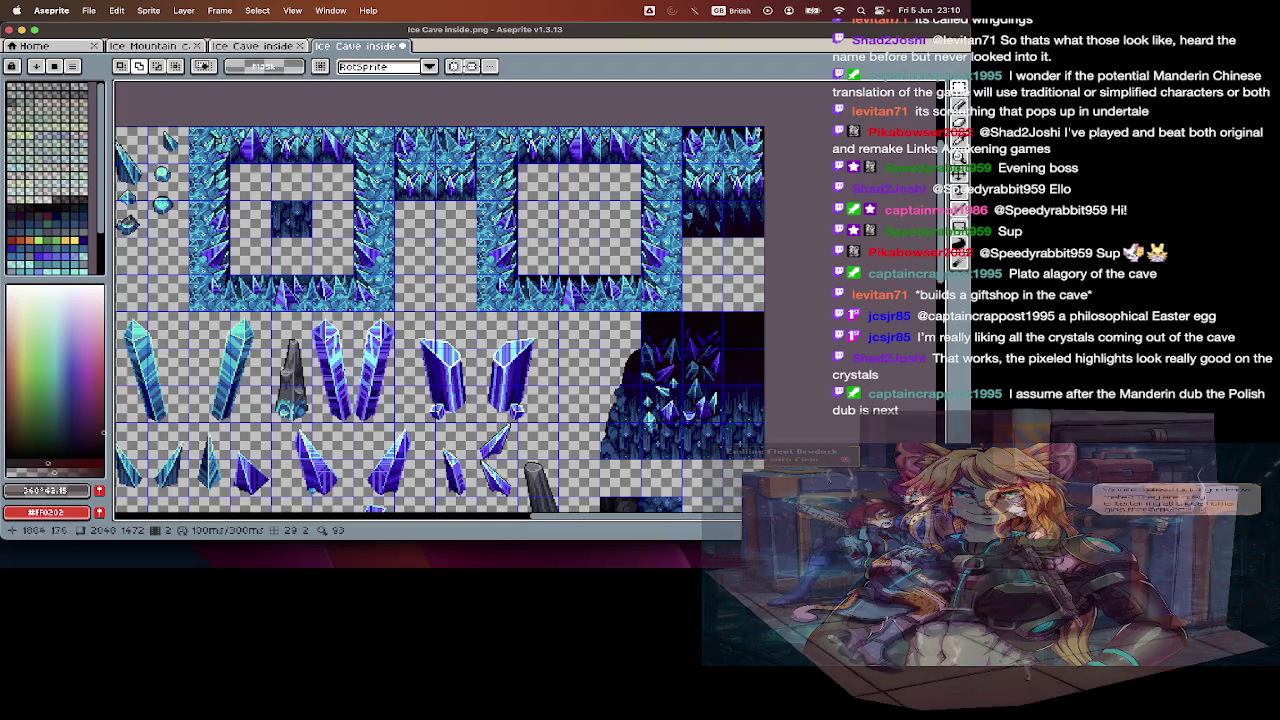
{"action": "left_click", "coordinate": [280, 48]}
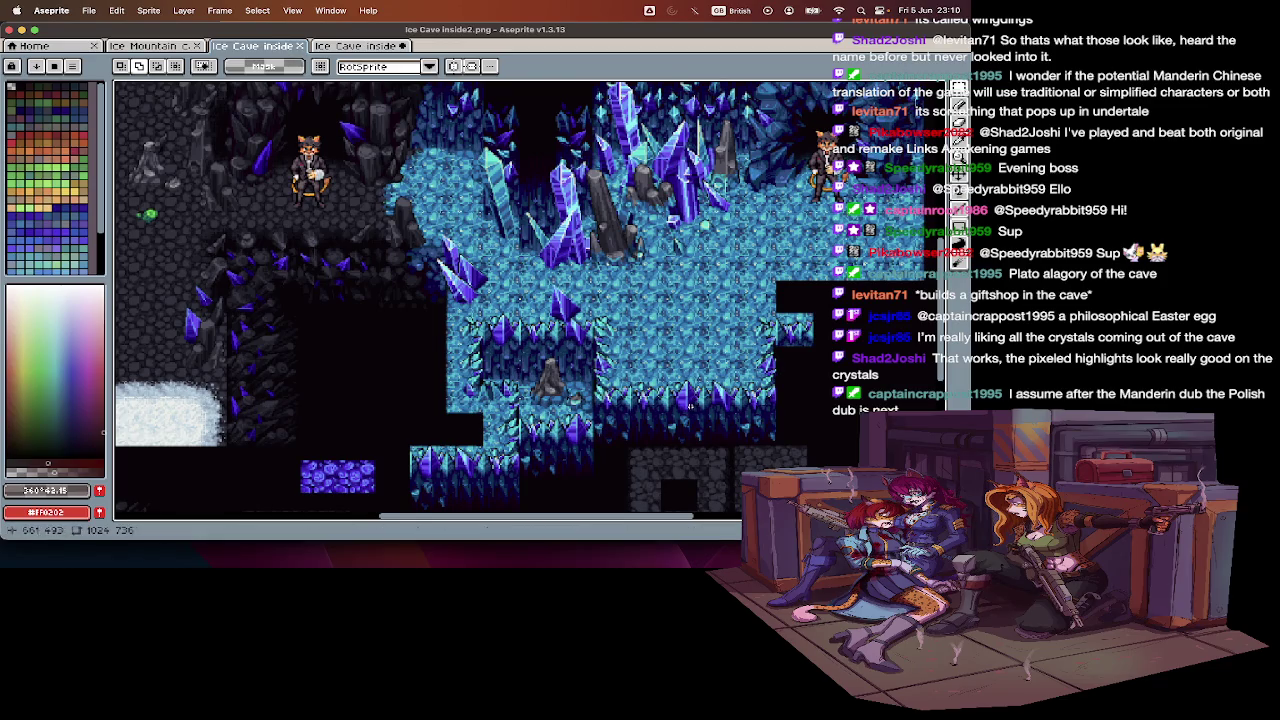
{"action": "left_click", "coordinate": [352, 46]}
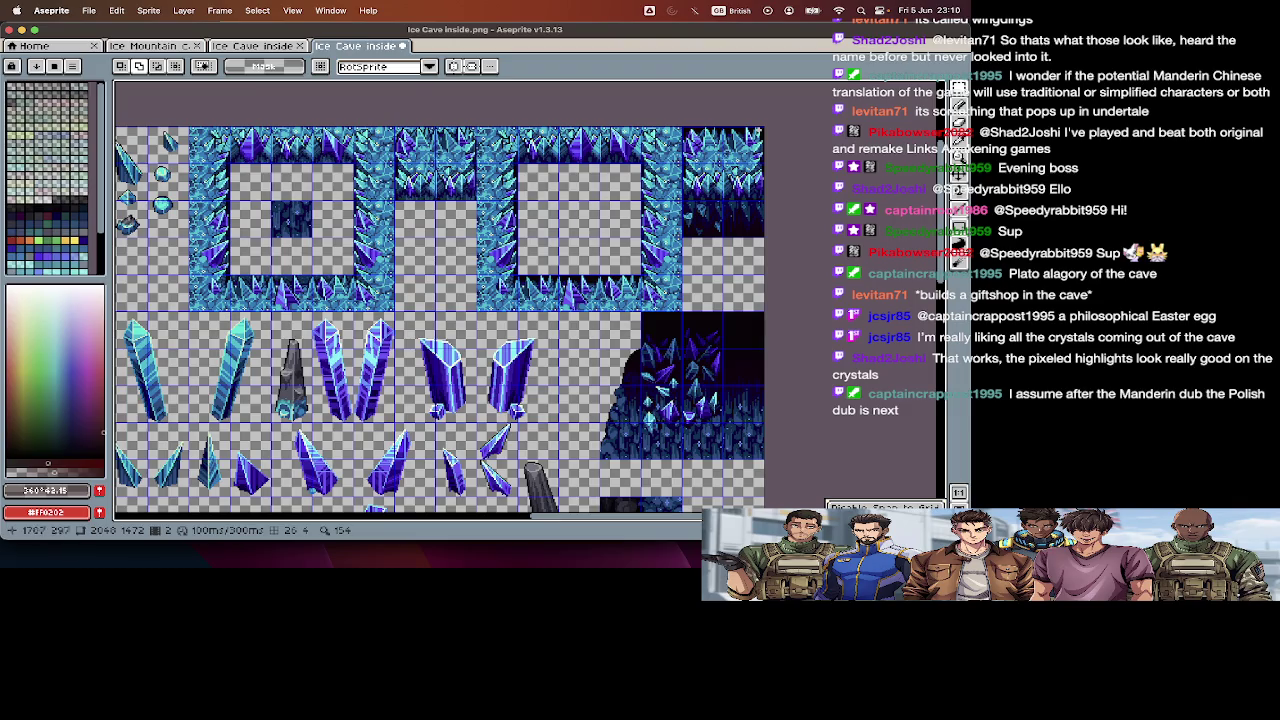
{"action": "left_click", "coordinate": [243, 47]}
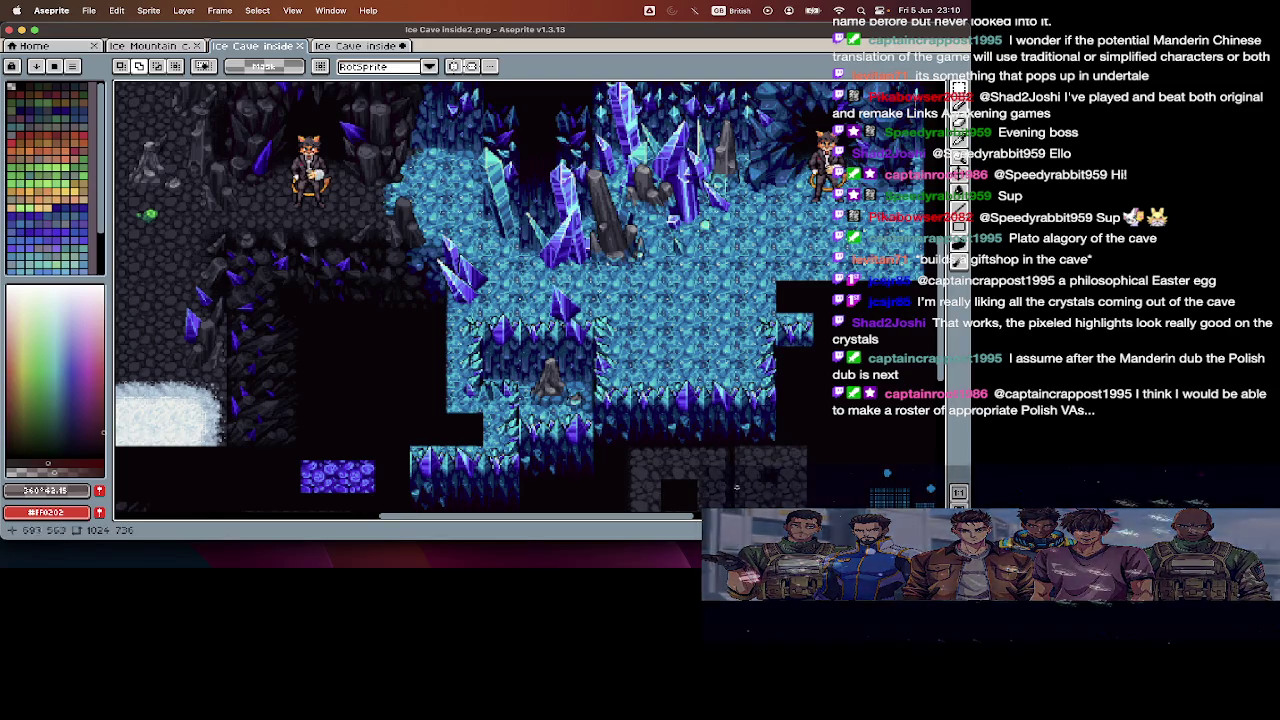
{"action": "scroll", "coordinate": [680, 400], "scroll_direction": "down", "scroll_amount": 3}
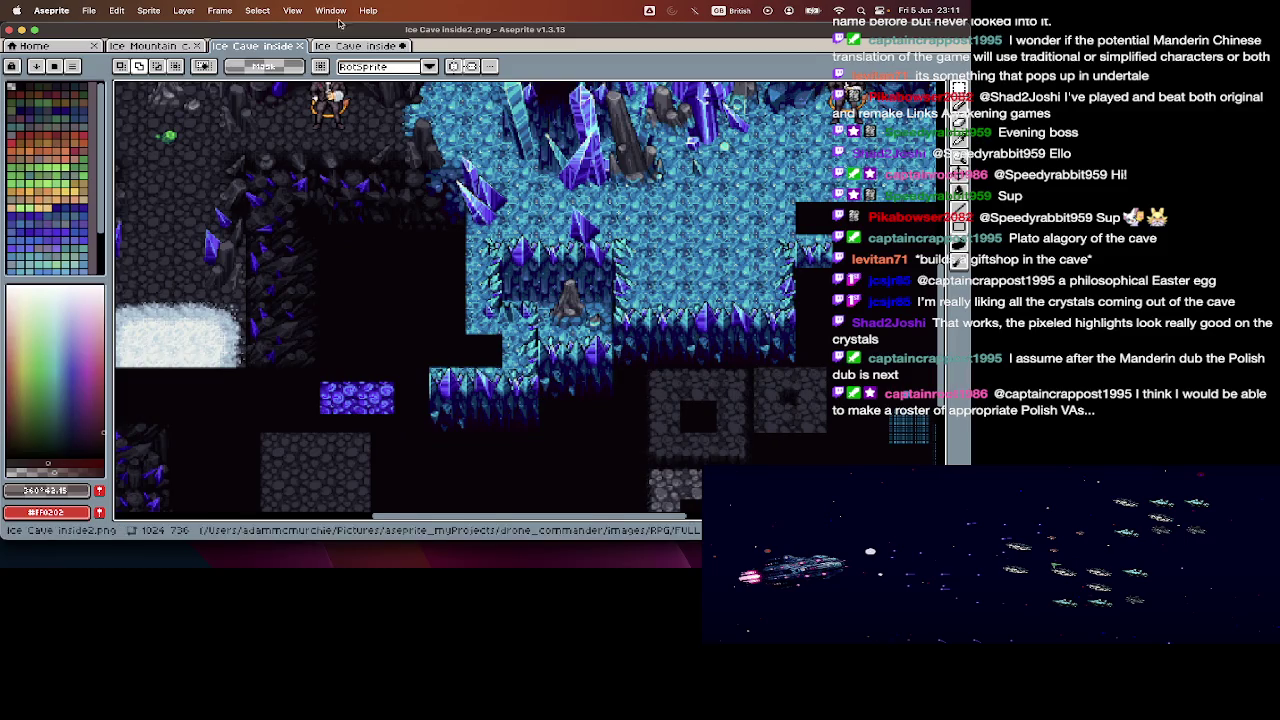
{"action": "left_click", "coordinate": [355, 47]}
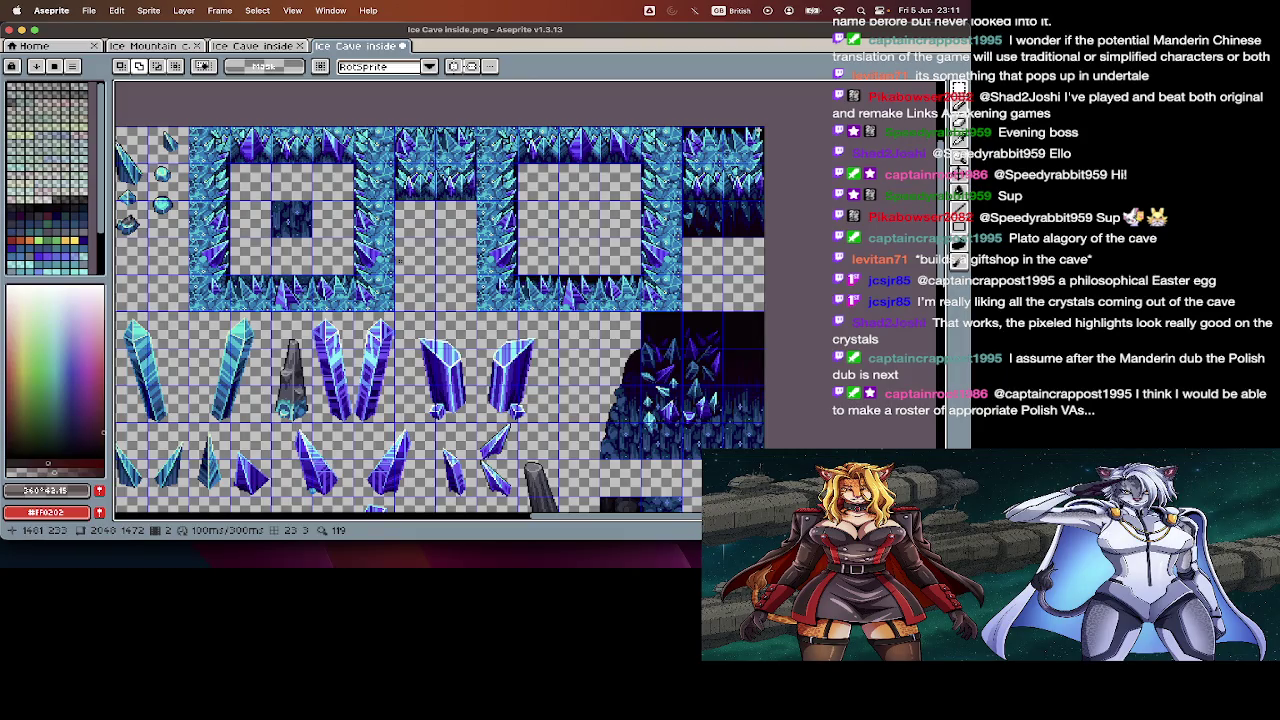
- Cut the dark tile from the frame's centre and repaste it at the frame's top-left
{"action": "scroll", "coordinate": [250, 213], "scroll_direction": "up", "scroll_amount": 1}
{"action": "scroll", "coordinate": [245, 202], "scroll_direction": "up", "scroll_amount": 1}
{"action": "scroll", "coordinate": [240, 190], "scroll_direction": "up", "scroll_amount": 1}
{"action": "scroll", "coordinate": [235, 180], "scroll_direction": "up", "scroll_amount": 1}
{"action": "scroll", "coordinate": [300, 295], "scroll_direction": "down", "scroll_amount": 1}
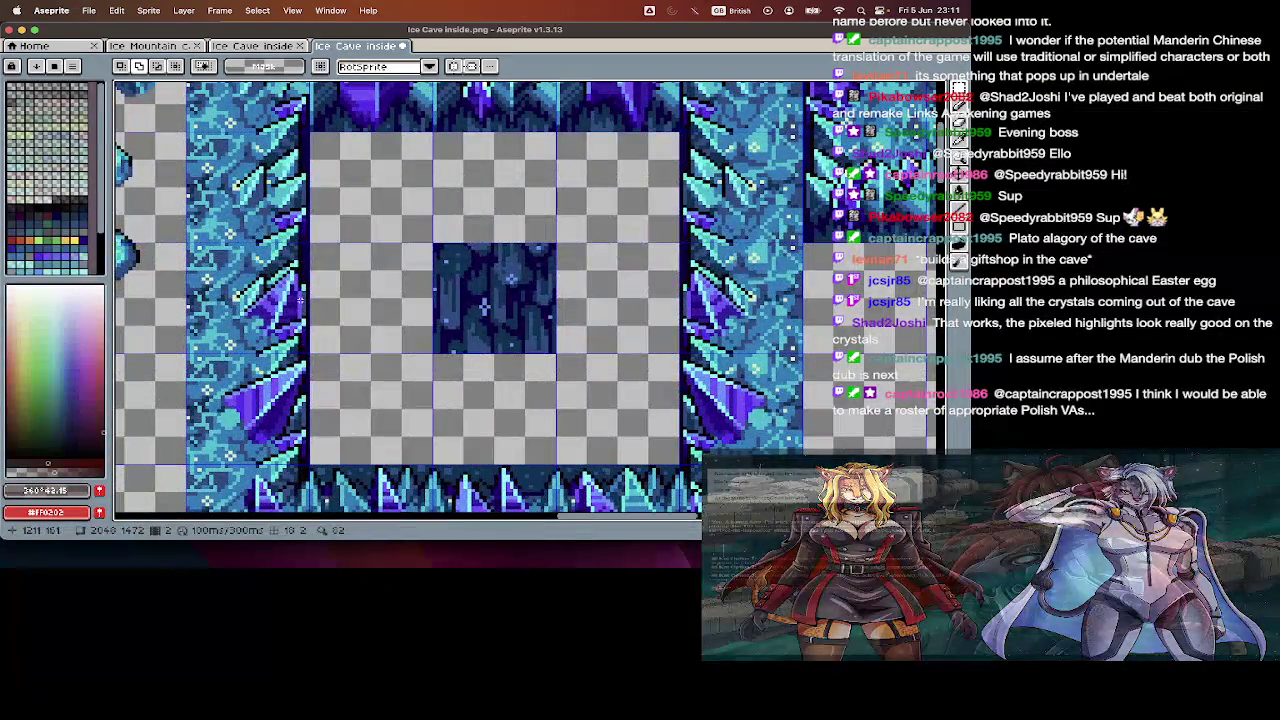
{"action": "scroll", "coordinate": [300, 310], "scroll_direction": "down", "scroll_amount": 1}
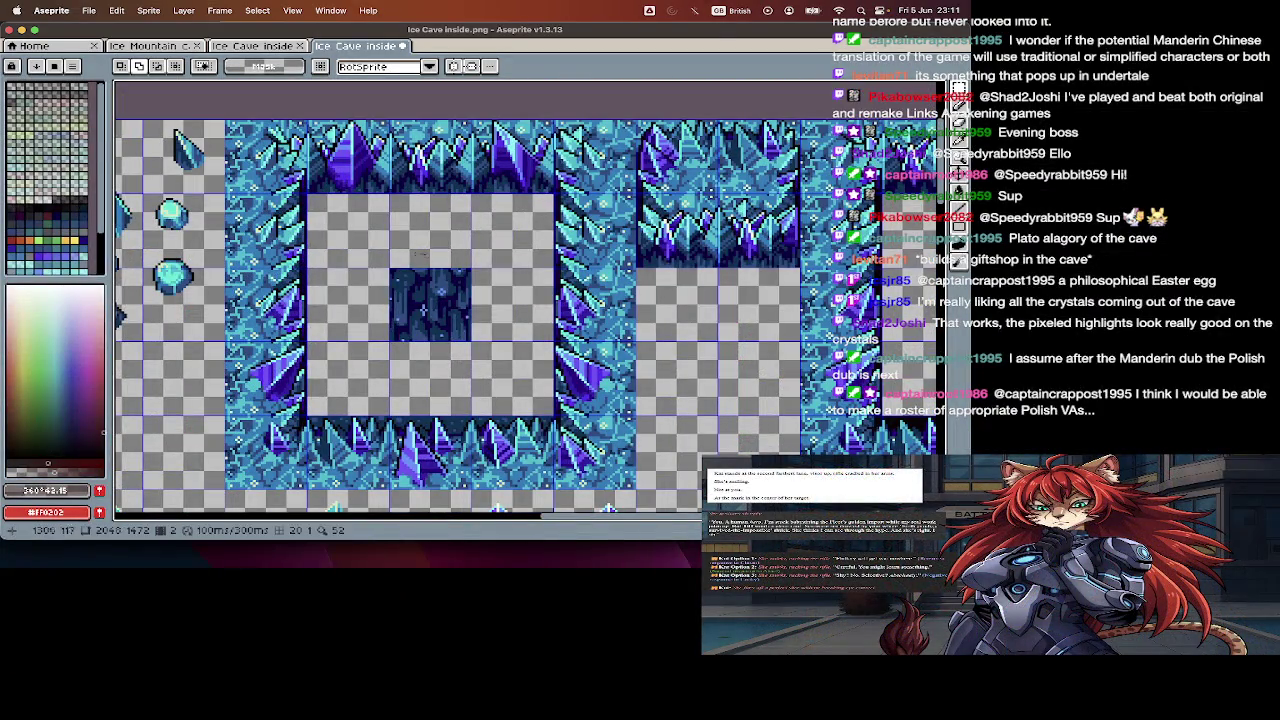
{"action": "key", "text": "Delete"}
{"action": "key", "text": "ctrl+v"}
{"action": "mouse_move", "coordinate": [465, 333]}
{"action": "left_mouse_down"}
{"action": "mouse_move", "coordinate": [384, 259]}
{"action": "mouse_move", "coordinate": [410, 217]}
{"action": "mouse_move", "coordinate": [520, 235]}
{"action": "mouse_move", "coordinate": [530, 225]}
{"action": "left_mouse_up"}
- Copy the row of three dark tiles and paste it a row lower to fill the first frame
{"action": "key", "text": "ctrl+v"}
{"action": "key", "text": "ctrl+v"}
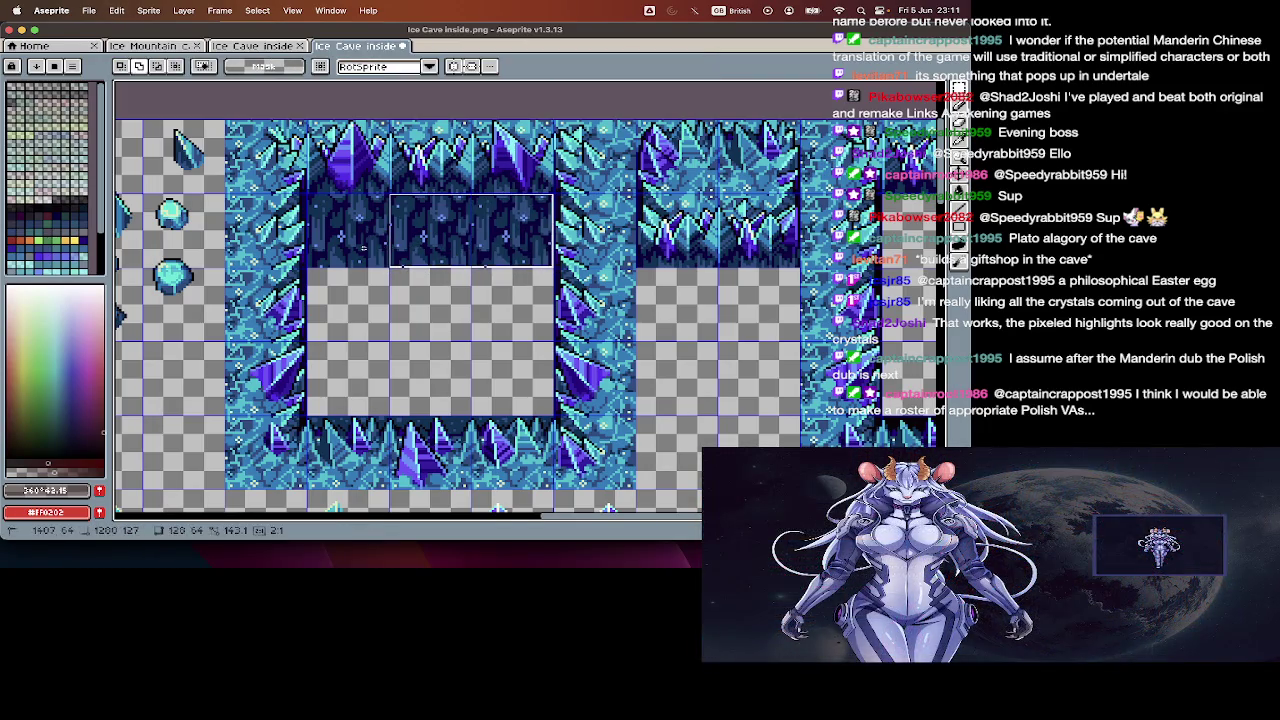
{"action": "mouse_move", "coordinate": [365, 245]}
{"action": "left_mouse_down"}
{"action": "mouse_move", "coordinate": [535, 249]}
{"action": "mouse_move", "coordinate": [505, 380]}
{"action": "left_mouse_up"}
{"action": "key", "text": "ctrl+c"}
{"action": "key", "text": "ctrl+v"}
{"action": "key", "text": "Return"}
- Paste the dark interior fill into the second frame, then undo it so that frame stays empty
{"action": "scroll", "coordinate": [497, 370], "scroll_direction": "down", "scroll_amount": 1}
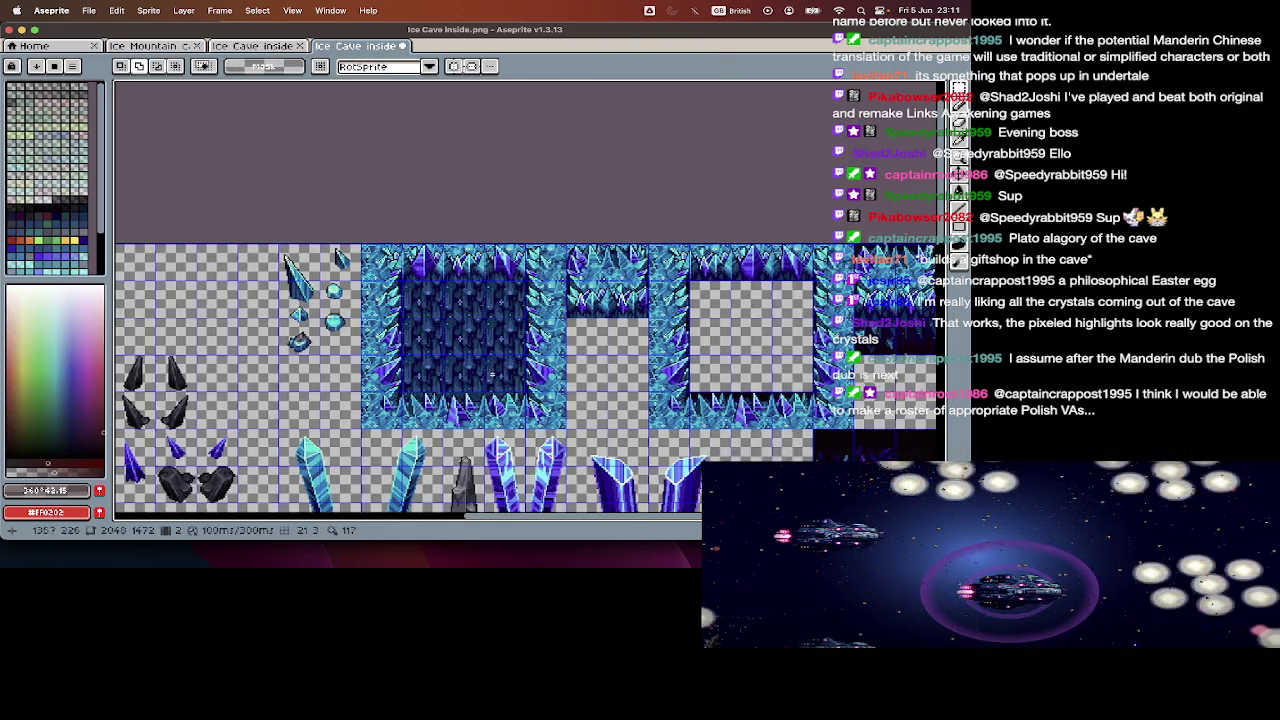
{"action": "scroll", "coordinate": [600, 362], "scroll_direction": "right", "scroll_amount": 5}
{"action": "scroll", "coordinate": [655, 360], "scroll_direction": "up", "scroll_amount": 1}
{"action": "scroll", "coordinate": [655, 359], "scroll_direction": "left", "scroll_amount": 5}
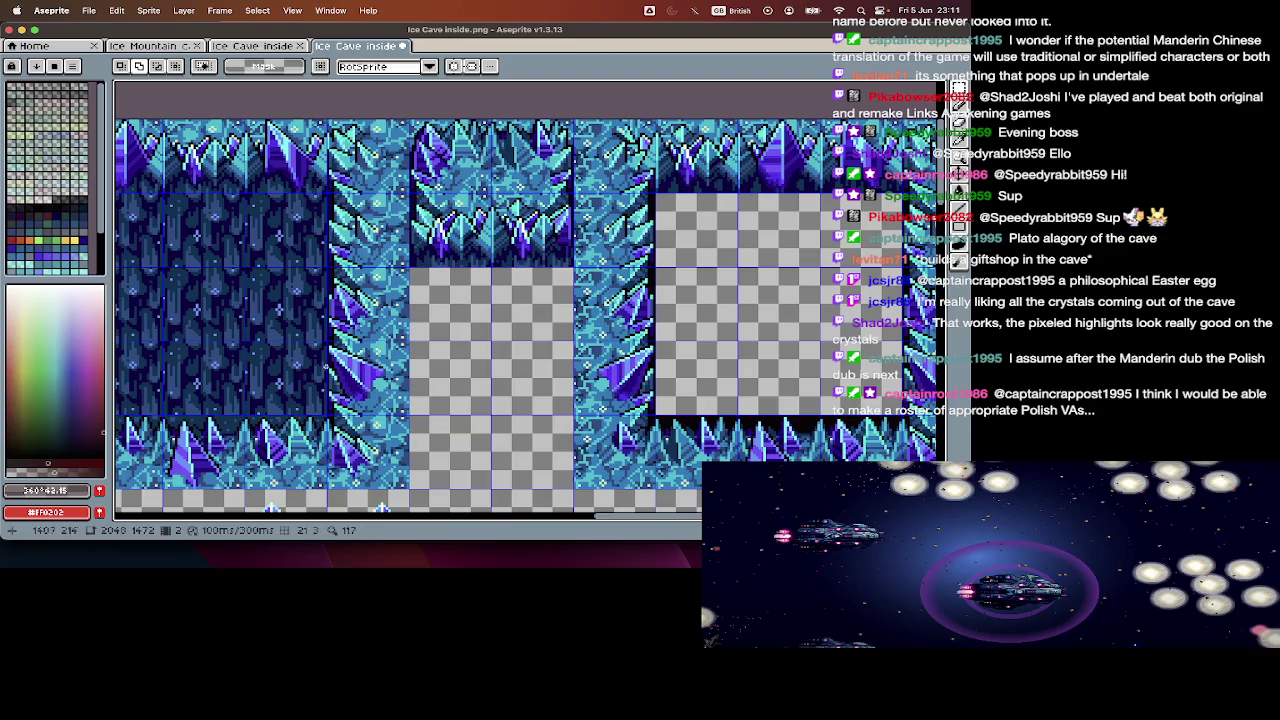
{"action": "scroll", "coordinate": [385, 355], "scroll_direction": "down", "scroll_amount": 1}
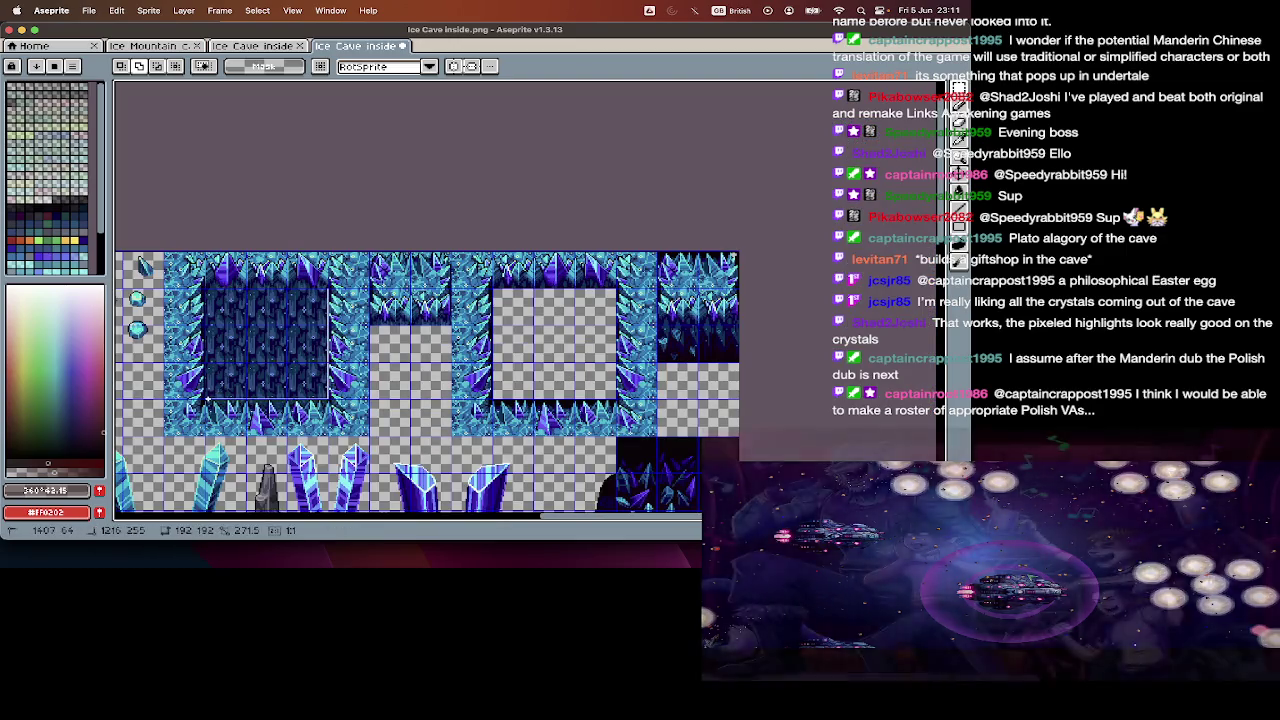
{"action": "key", "text": "ctrl+v"}
{"action": "left_click_drag", "start_coordinate": [270, 395], "coordinate": [569, 395]}
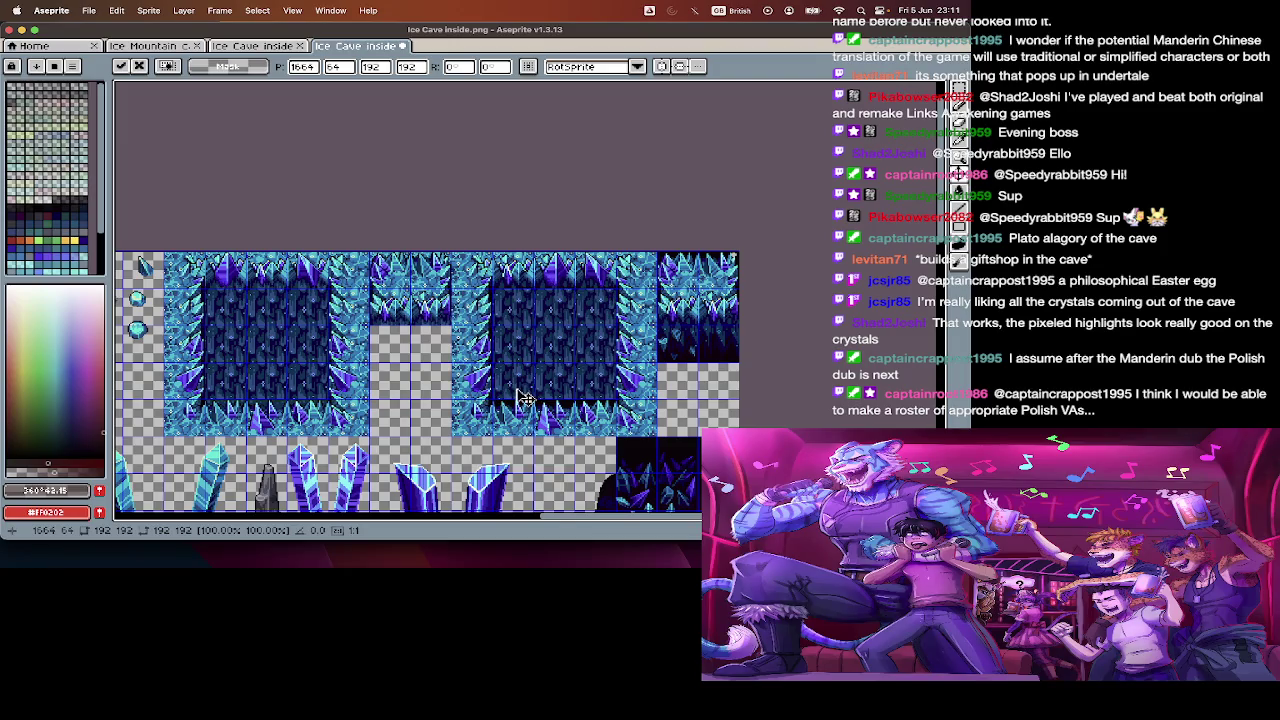
{"action": "key", "text": "Return"}
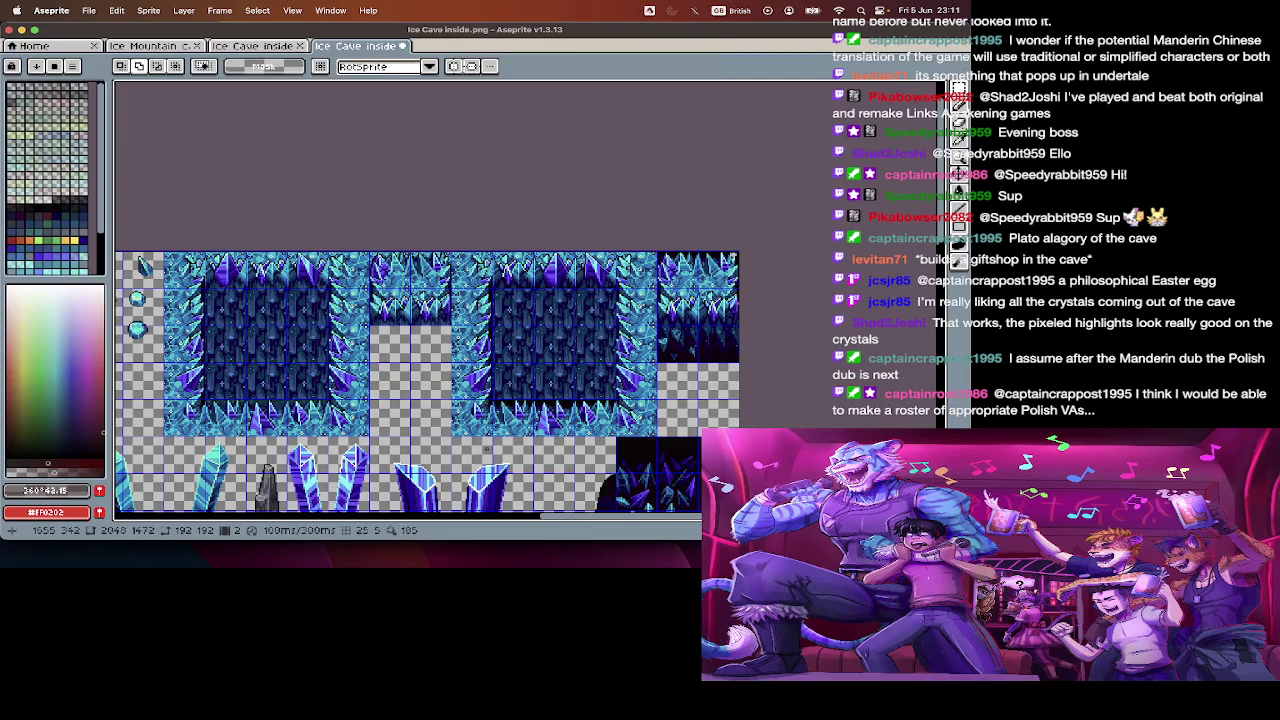
{"action": "key", "text": "ctrl+z"}
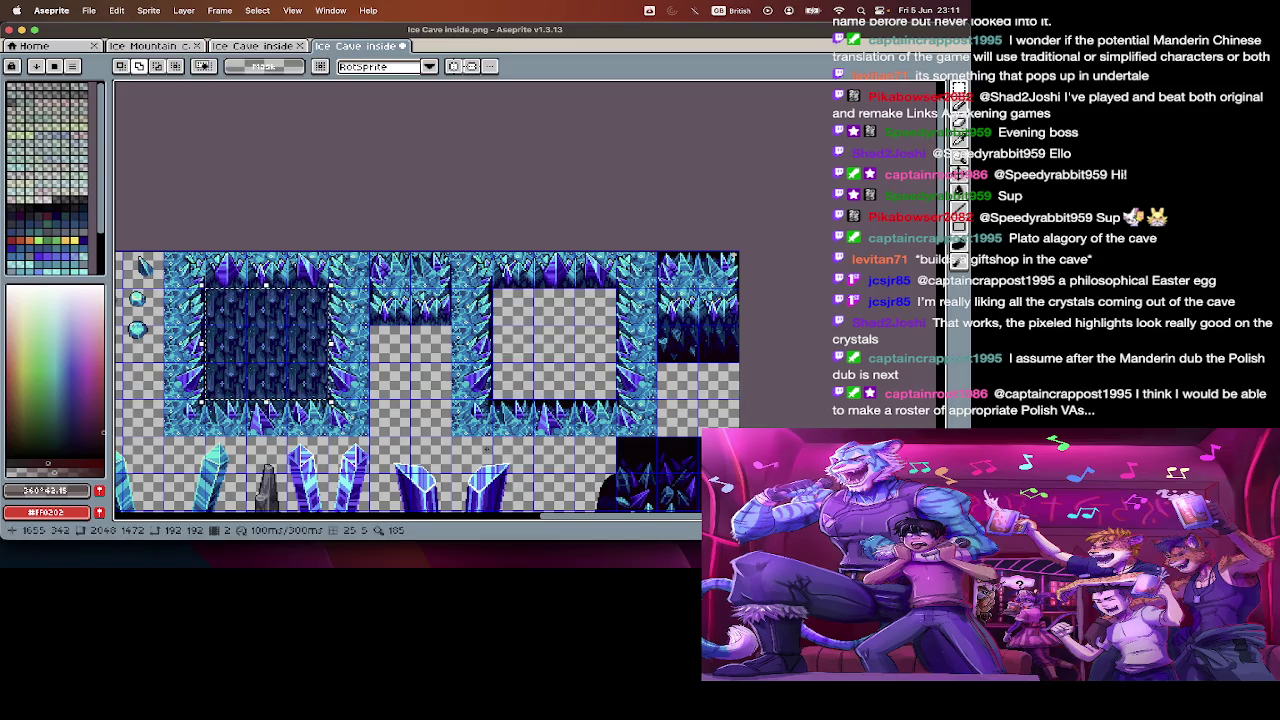
{"action": "scroll", "coordinate": [490, 445], "scroll_direction": "up", "scroll_amount": 2}
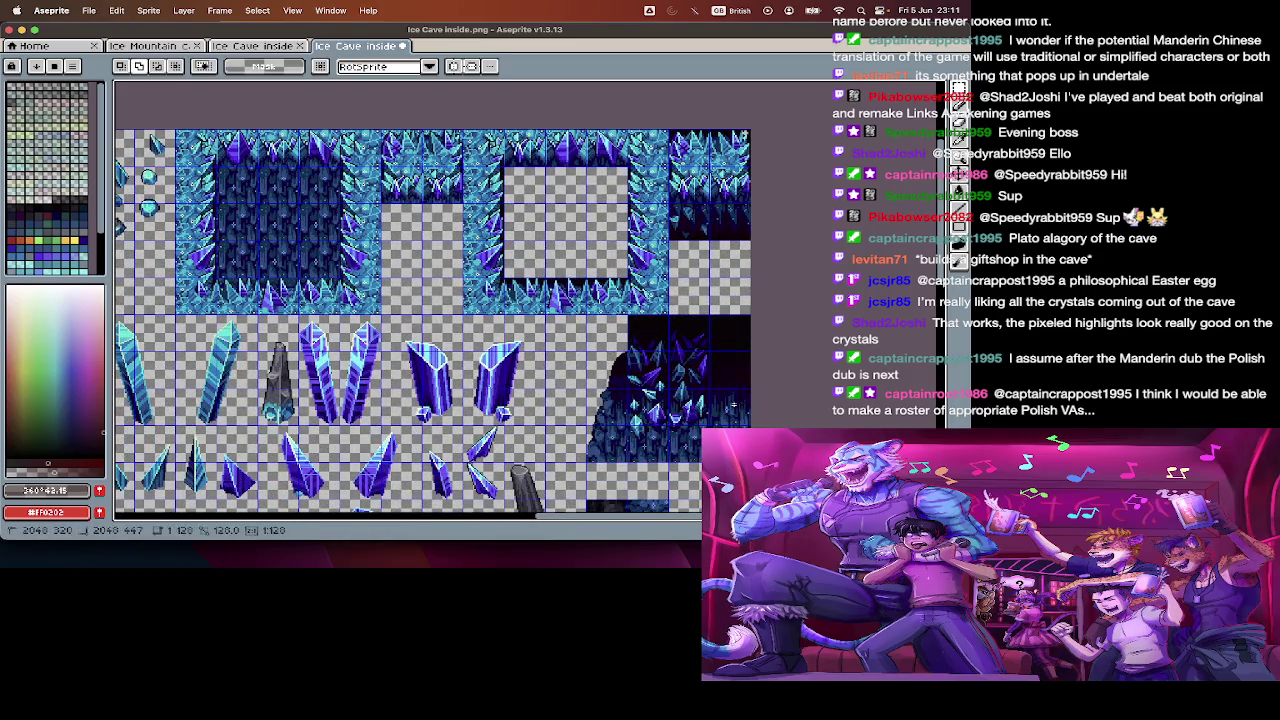
- Trial-place the black tile inside the second frame's interior, then undo it
{"action": "key", "text": "ctrl+v"}
{"action": "left_click_drag", "start_coordinate": [617, 295], "coordinate": [539, 226]}
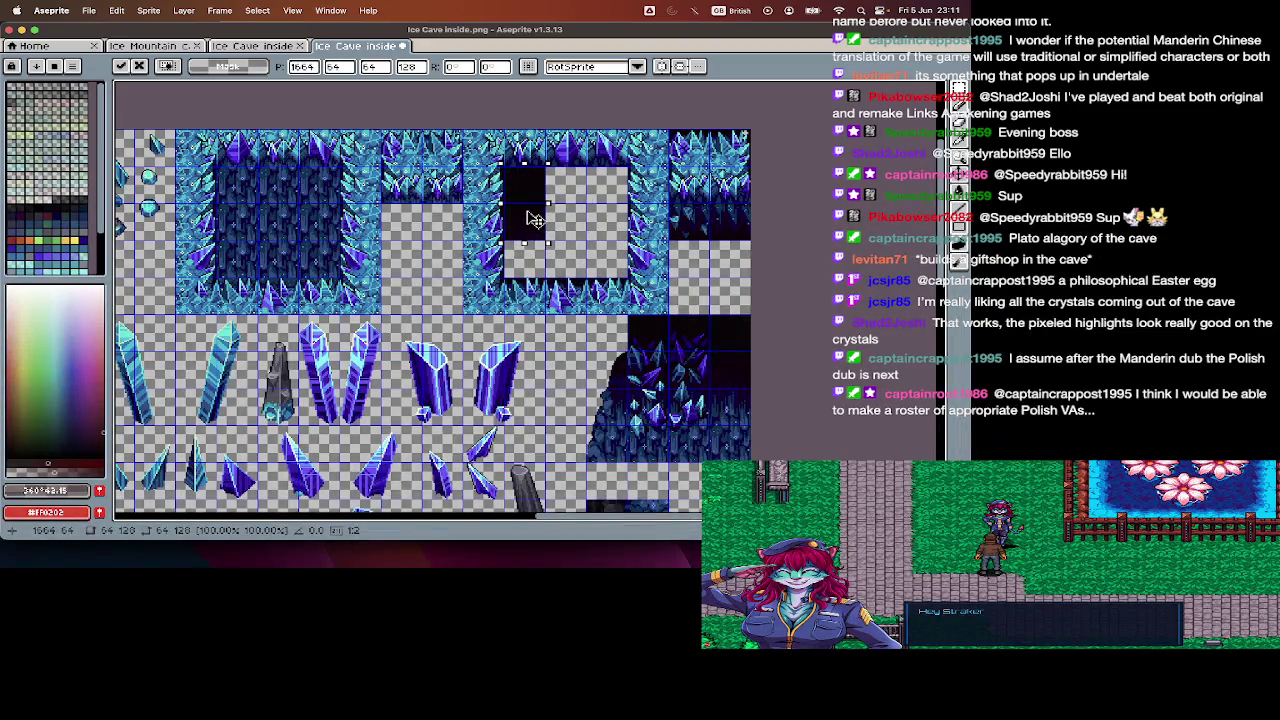
{"action": "key", "text": "Return"}
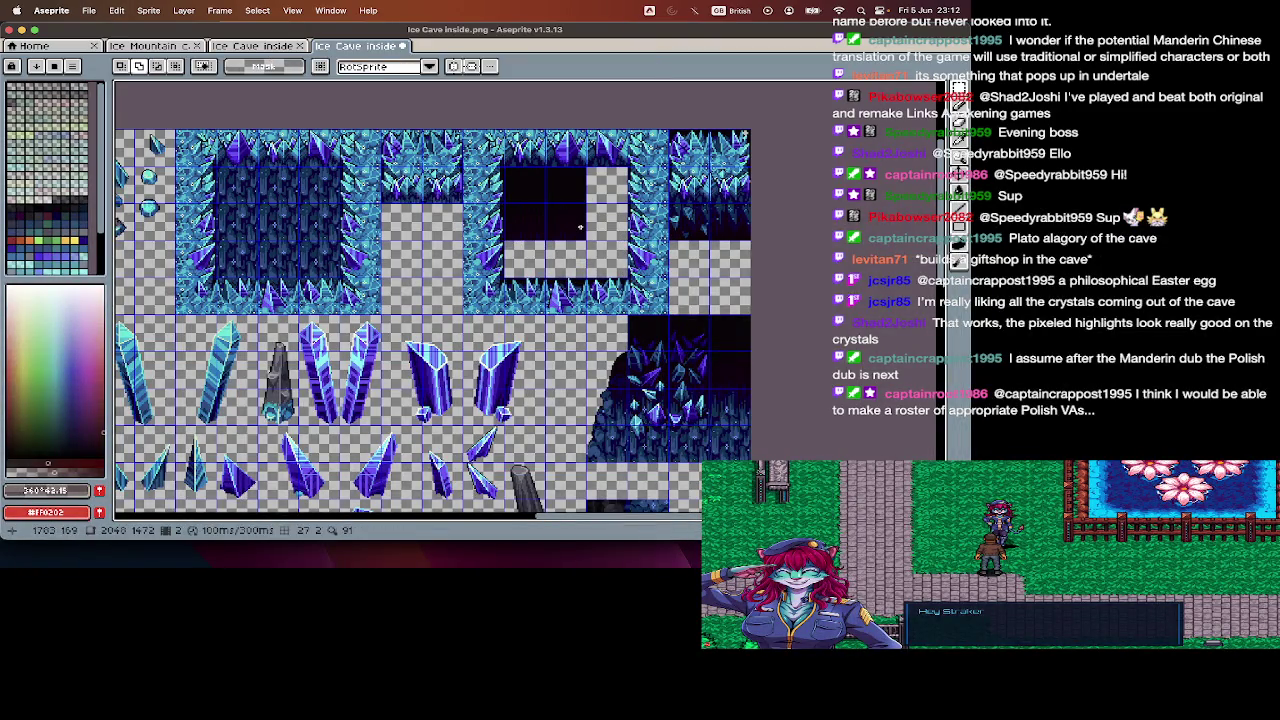
{"action": "key", "text": "ctrl+z"}
{"action": "key", "text": "ctrl+z"}
{"action": "key", "text": "ctrl+z"}
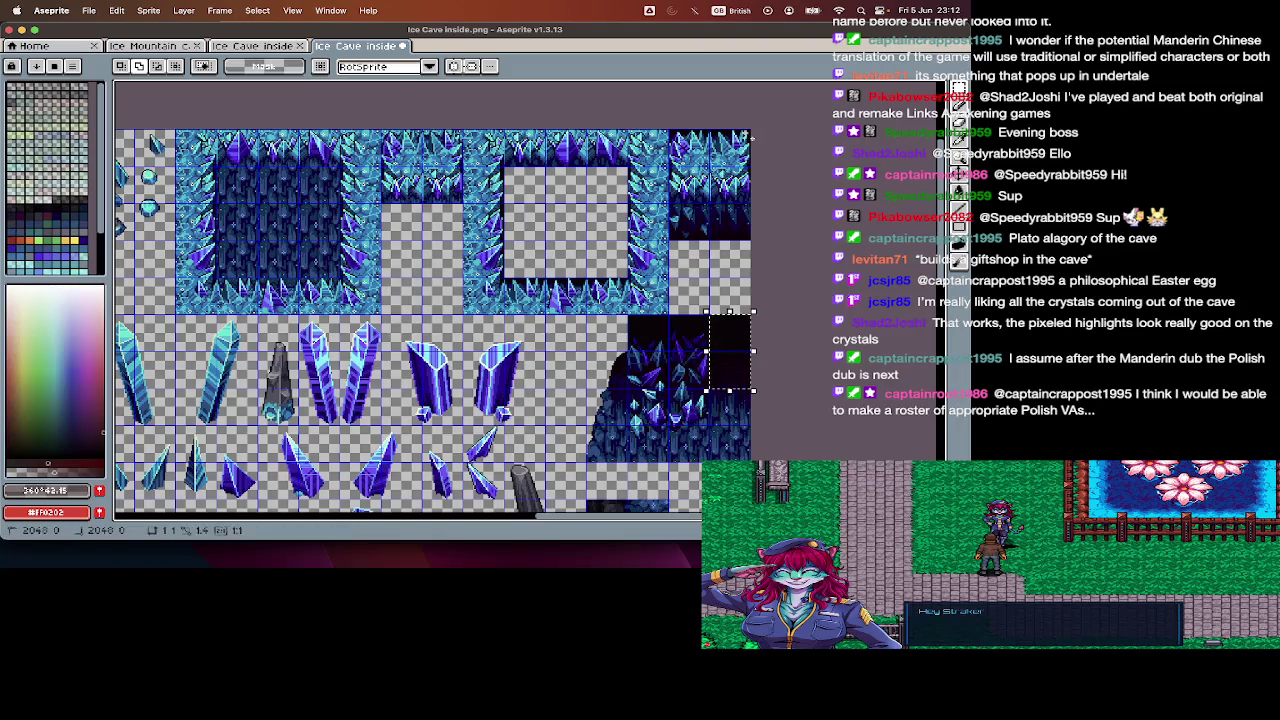
- Paste the dark tile into the empty frame square, undo it, and deselect
{"action": "key", "text": "ctrl+v"}
{"action": "left_click_drag", "start_coordinate": [603, 250], "coordinate": [563, 250]}
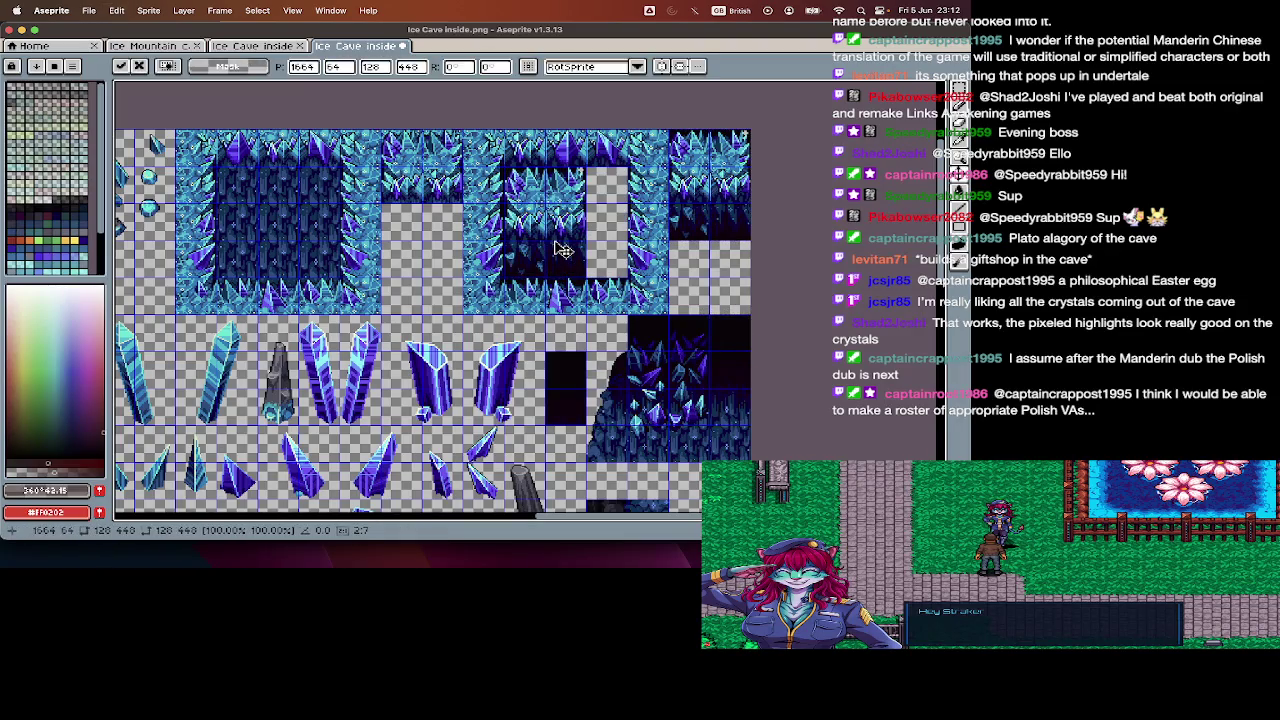
{"action": "key", "text": "ctrl+z"}
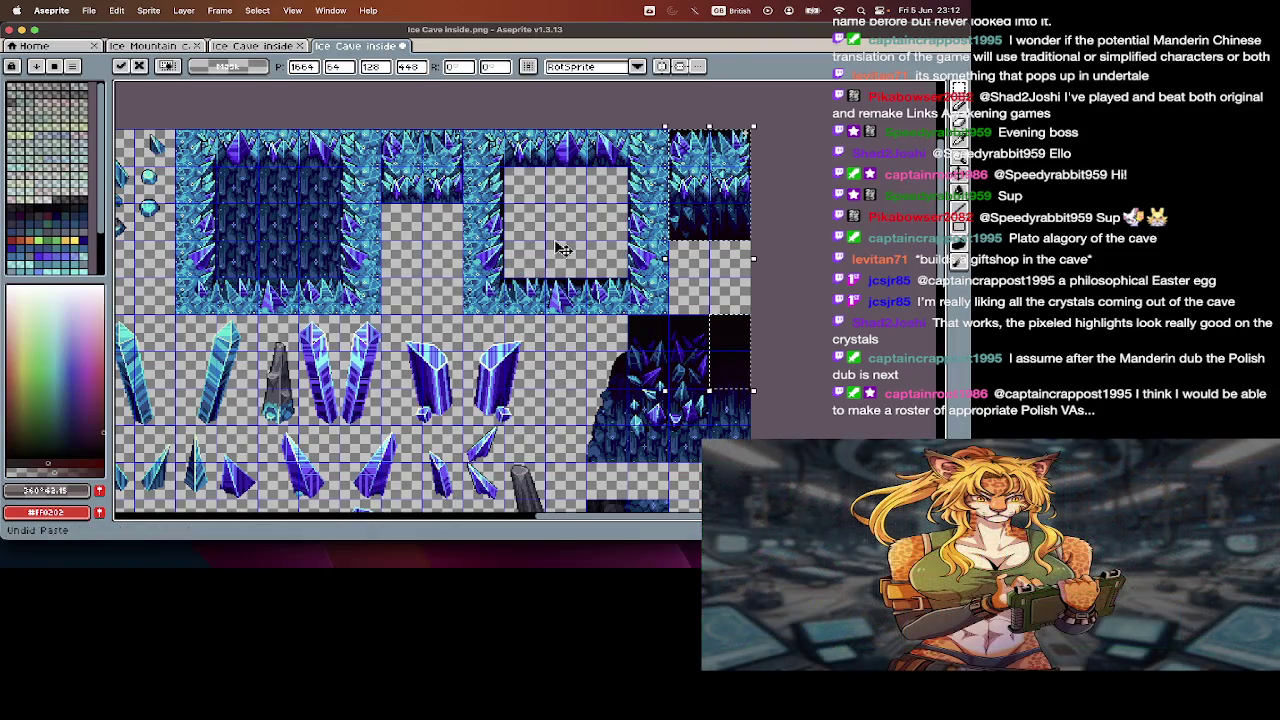
{"action": "key", "text": "ctrl+d"}
- Survey the sheet and undo the dark fill in the first ice frame
{"action": "scroll", "coordinate": [563, 250], "scroll_direction": "left", "scroll_amount": 10}
{"action": "scroll", "coordinate": [545, 330], "scroll_direction": "down", "scroll_amount": 2}
{"action": "scroll", "coordinate": [545, 330], "scroll_direction": "down", "scroll_amount": 1}
{"action": "scroll", "coordinate": [430, 370], "scroll_direction": "right", "scroll_amount": 5}
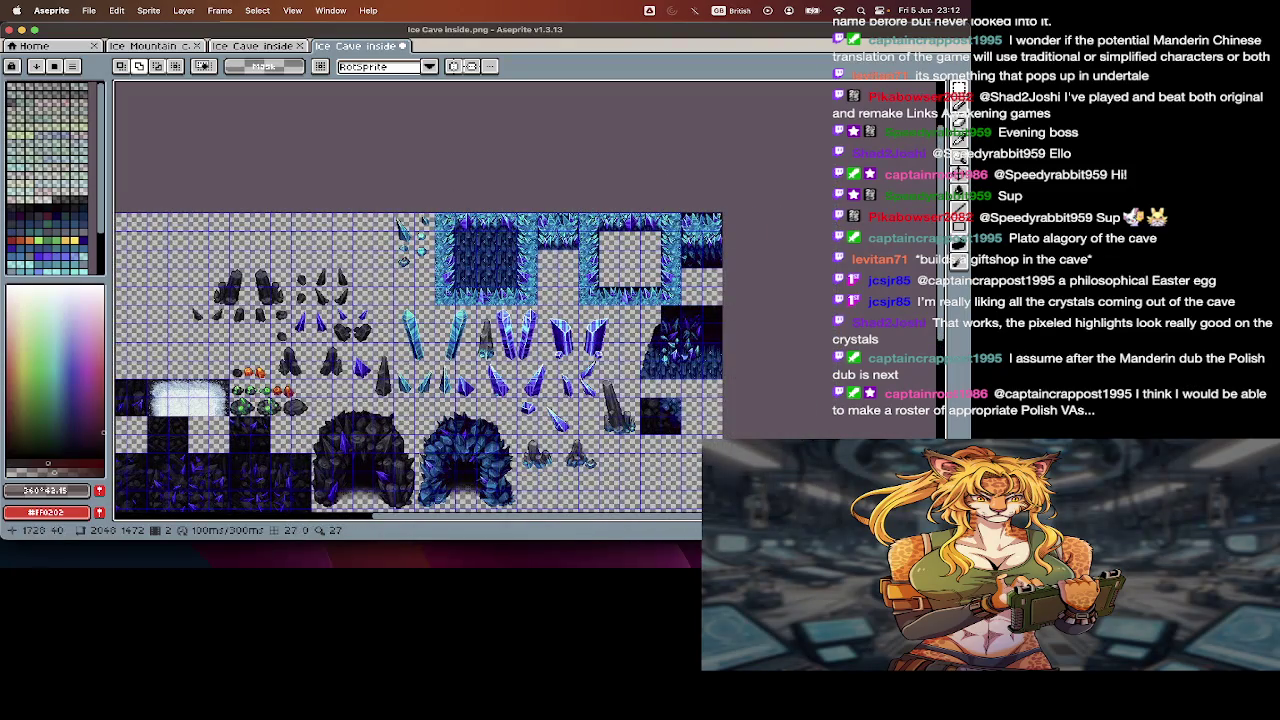
{"action": "scroll", "coordinate": [620, 228], "scroll_direction": "up", "scroll_amount": 1}
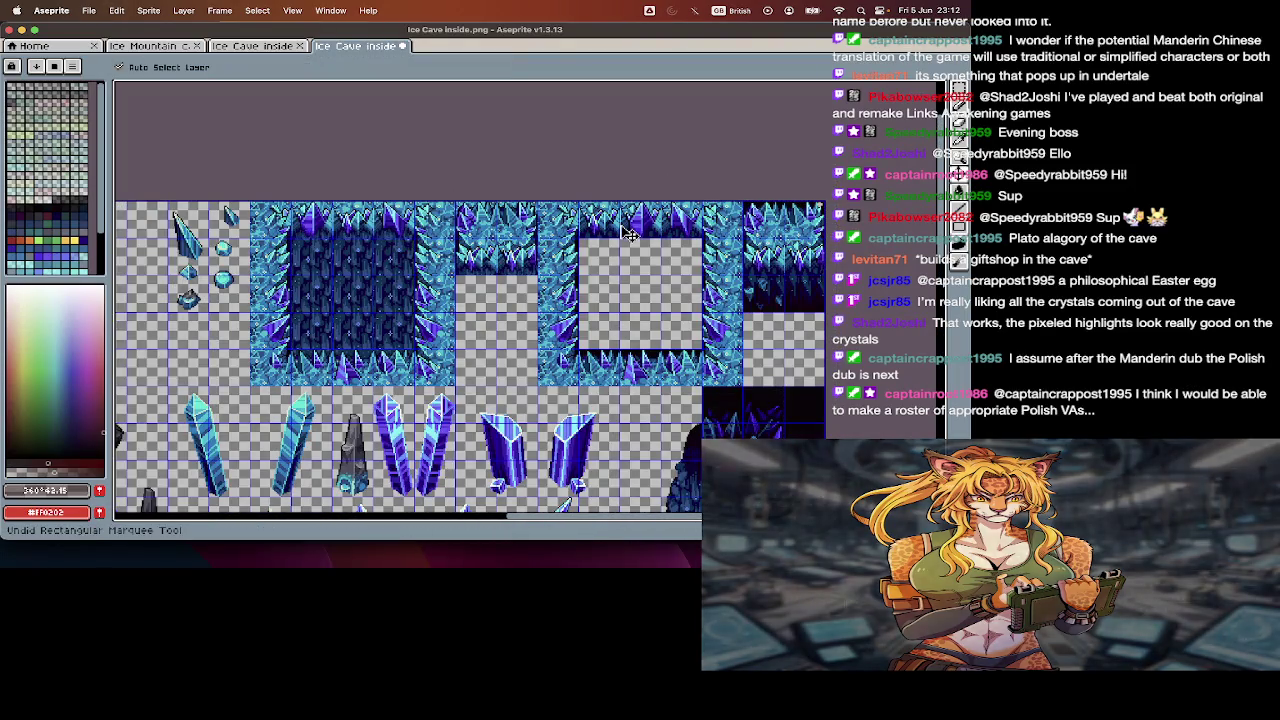
{"action": "key", "text": "ctrl+z"}
{"action": "key", "text": "ctrl+z"}
{"action": "key", "text": "ctrl+z"}
{"action": "key", "text": "ctrl+z"}
{"action": "key", "text": "ctrl+z"}
{"action": "key", "text": "ctrl+z"}
{"action": "key", "text": "ctrl+z"}
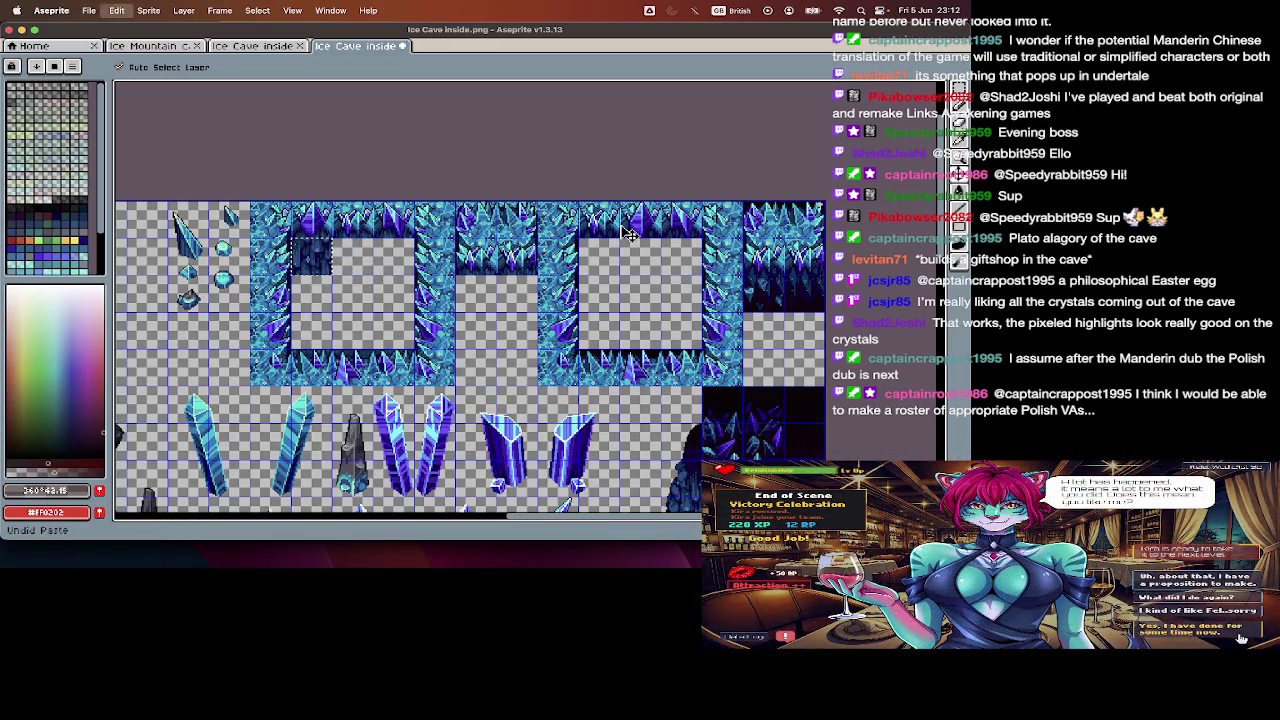
- Paste the dark tile and pan across the sheet to inspect the frames
{"action": "key", "text": "ctrl+v"}
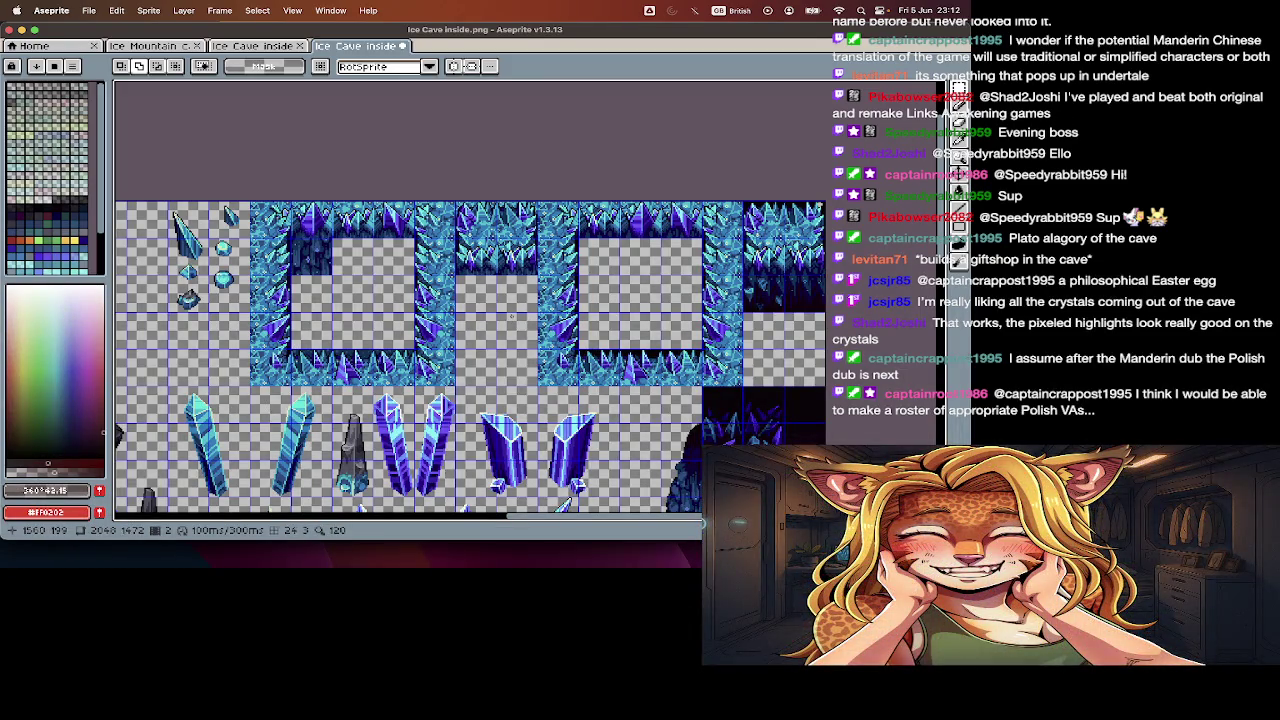
{"action": "scroll", "coordinate": [511, 316], "scroll_direction": "up", "scroll_amount": 1}
{"action": "scroll", "coordinate": [511, 316], "scroll_direction": "right", "scroll_amount": 3}
{"action": "scroll", "coordinate": [600, 305], "scroll_direction": "right", "scroll_amount": 3}
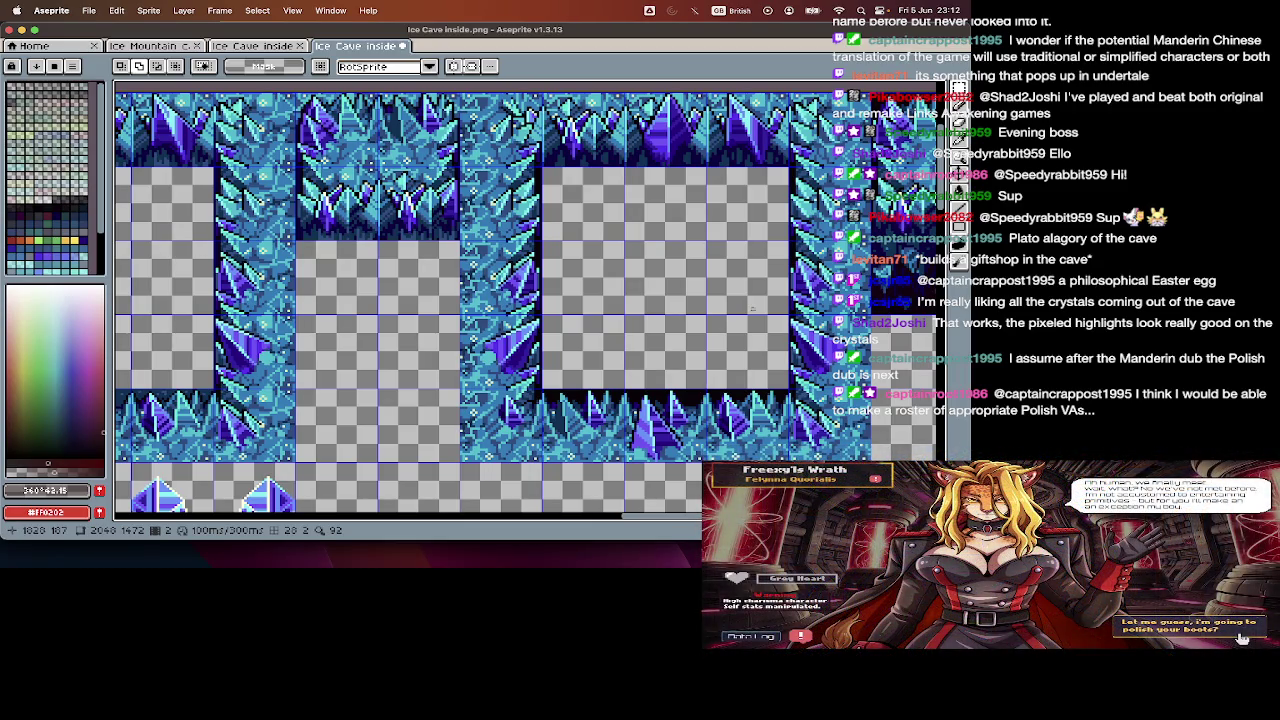
{"action": "scroll", "coordinate": [752, 308], "scroll_direction": "left", "scroll_amount": 3}
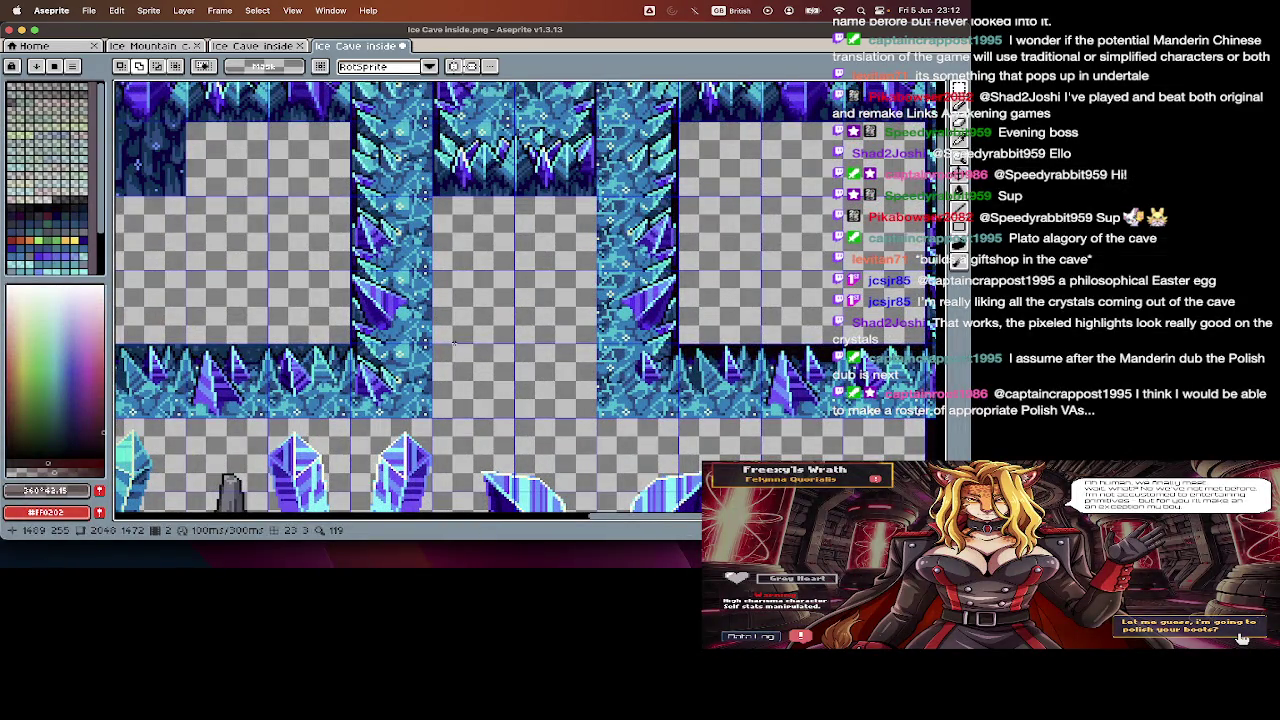
{"action": "scroll", "coordinate": [453, 343], "scroll_direction": "left", "scroll_amount": 5}
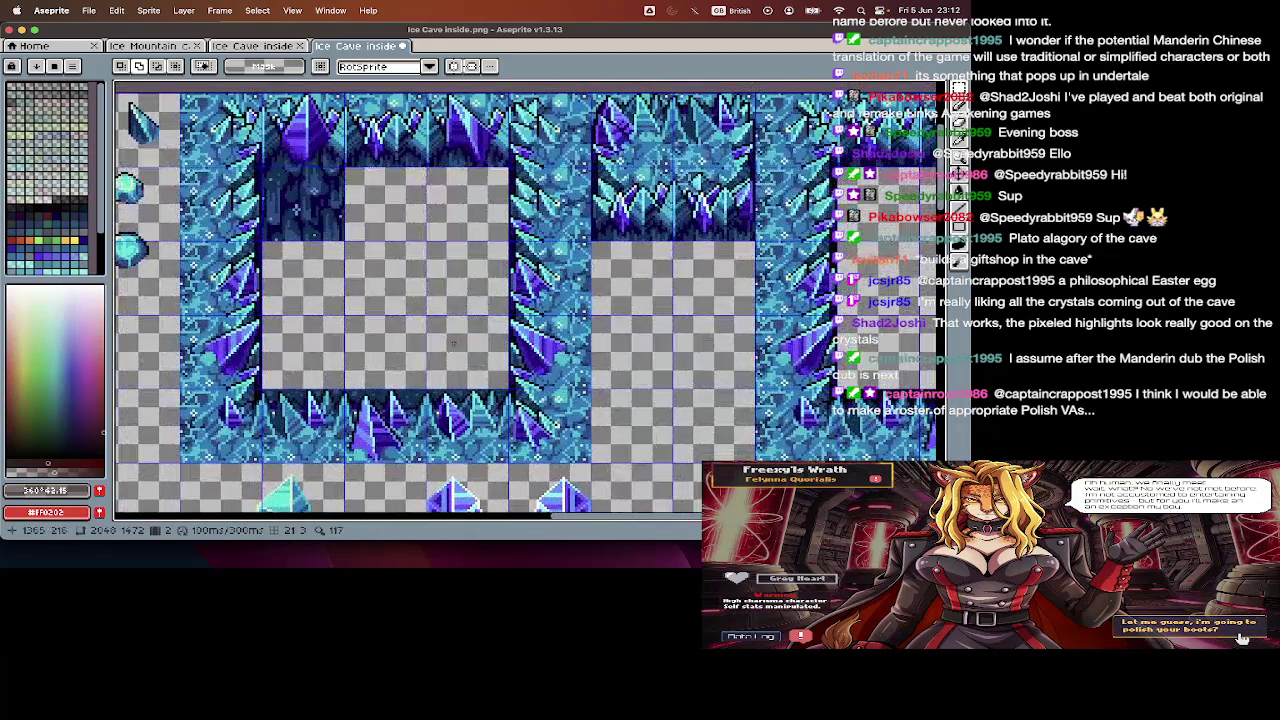
{"action": "scroll", "coordinate": [453, 343], "scroll_direction": "right", "scroll_amount": 2}
{"action": "scroll", "coordinate": [453, 343], "scroll_direction": "up", "scroll_amount": 5}
{"action": "scroll", "coordinate": [453, 343], "scroll_direction": "up", "scroll_amount": 1}
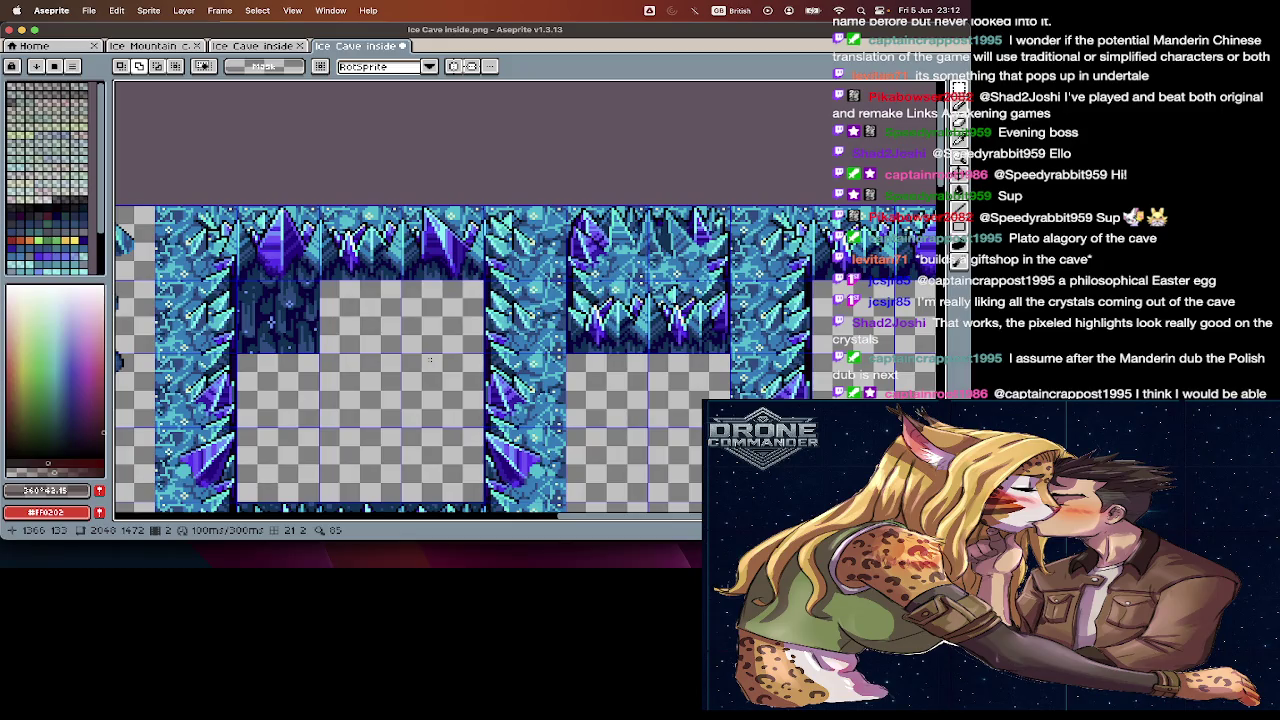
{"action": "scroll", "coordinate": [429, 376], "scroll_direction": "down", "scroll_amount": 1}
{"action": "scroll", "coordinate": [429, 376], "scroll_direction": "right", "scroll_amount": 3}
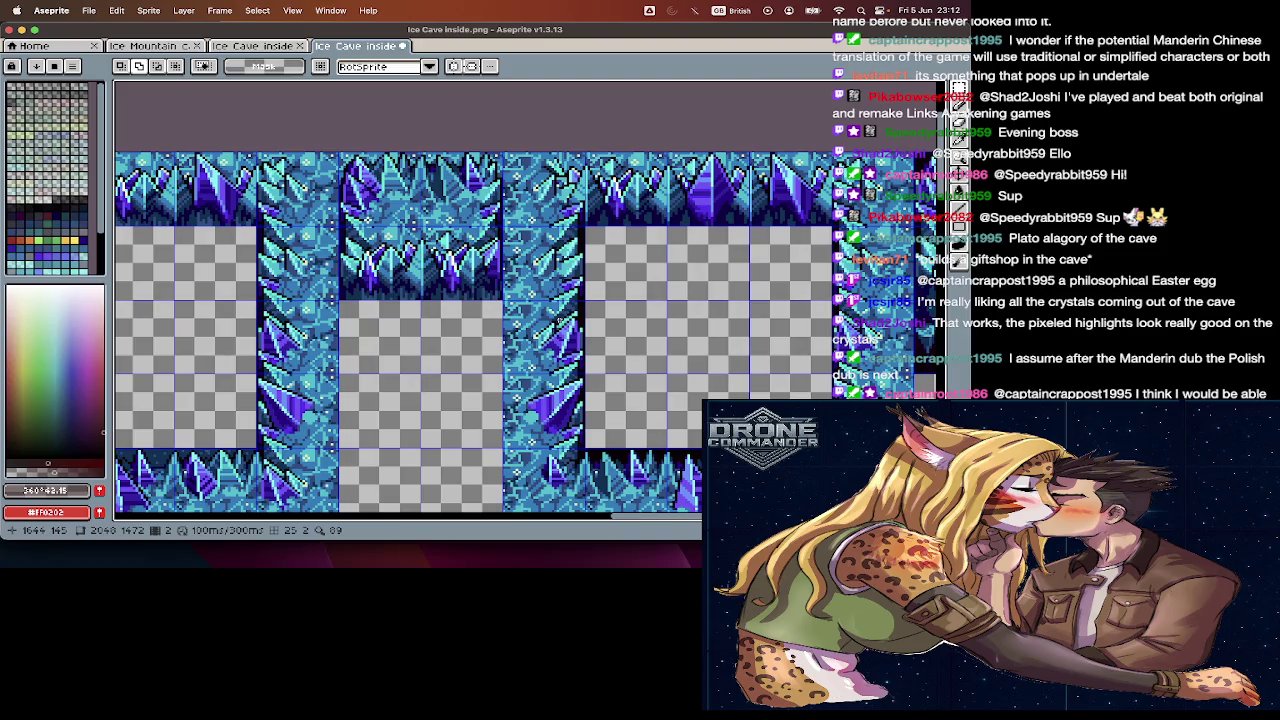
{"action": "scroll", "coordinate": [429, 376], "scroll_direction": "left", "scroll_amount": 3}
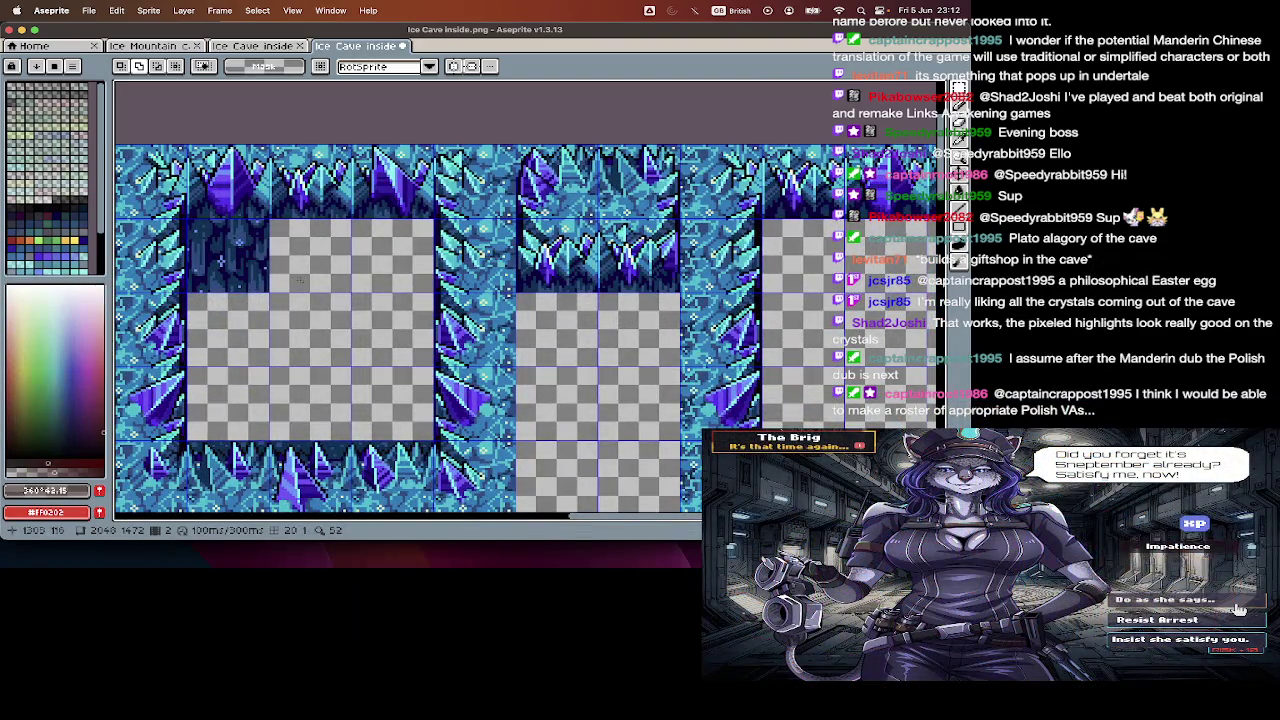
- Move the small dark tile from the first frame's corner into the second frame's corner
{"action": "left_click_drag", "start_coordinate": [187, 222], "coordinate": [268, 294]}
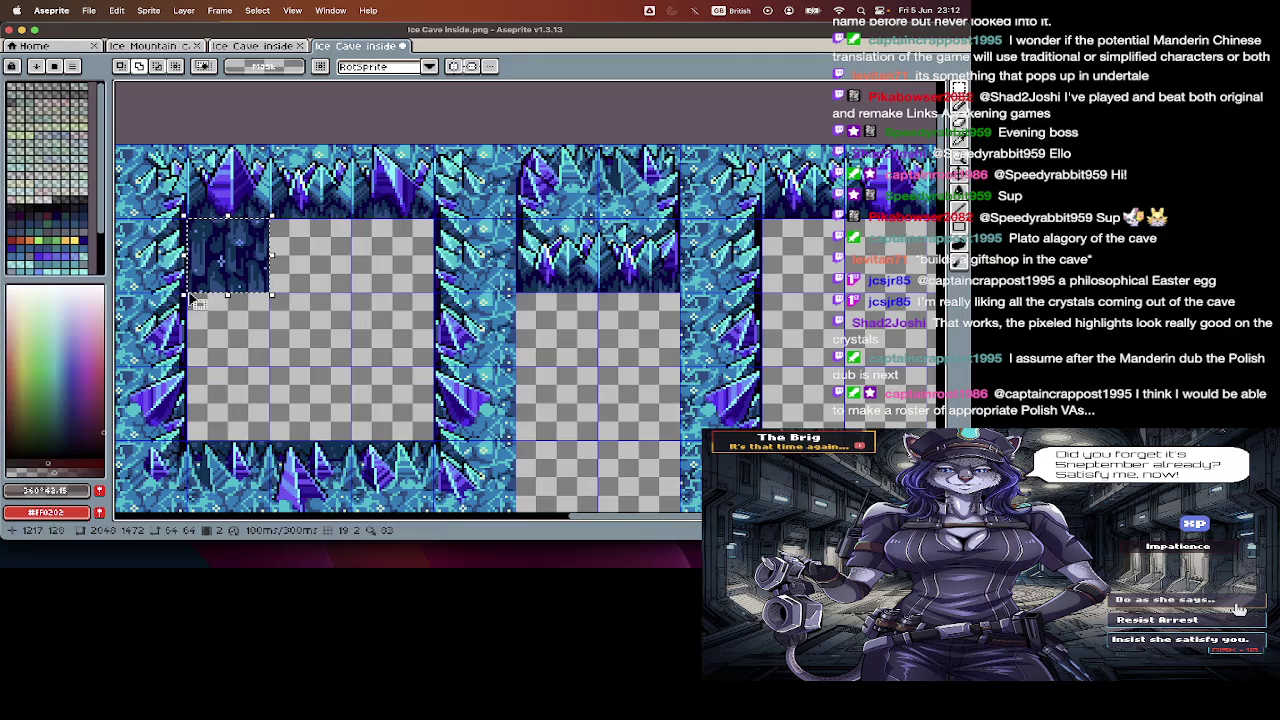
{"action": "scroll", "coordinate": [429, 376], "scroll_direction": "left", "scroll_amount": 3}
{"action": "left_click_drag", "start_coordinate": [482, 262], "coordinate": [441, 262]}
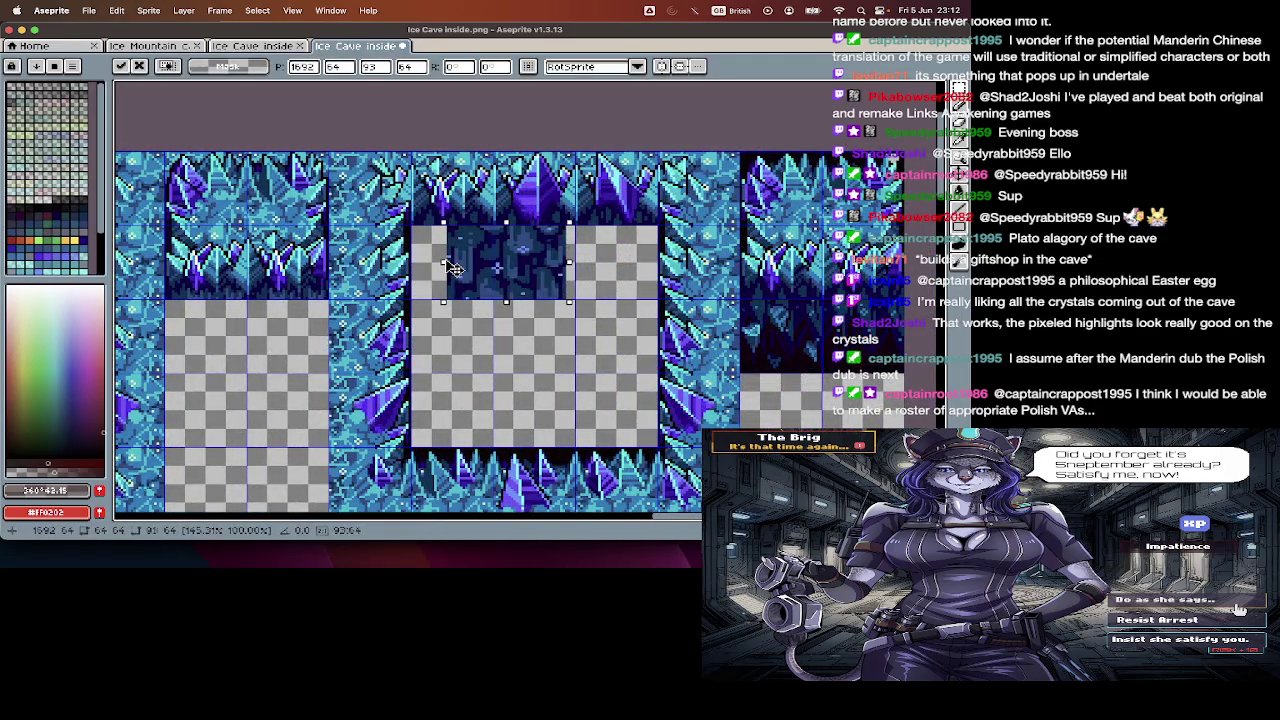
{"action": "key", "text": "Escape"}
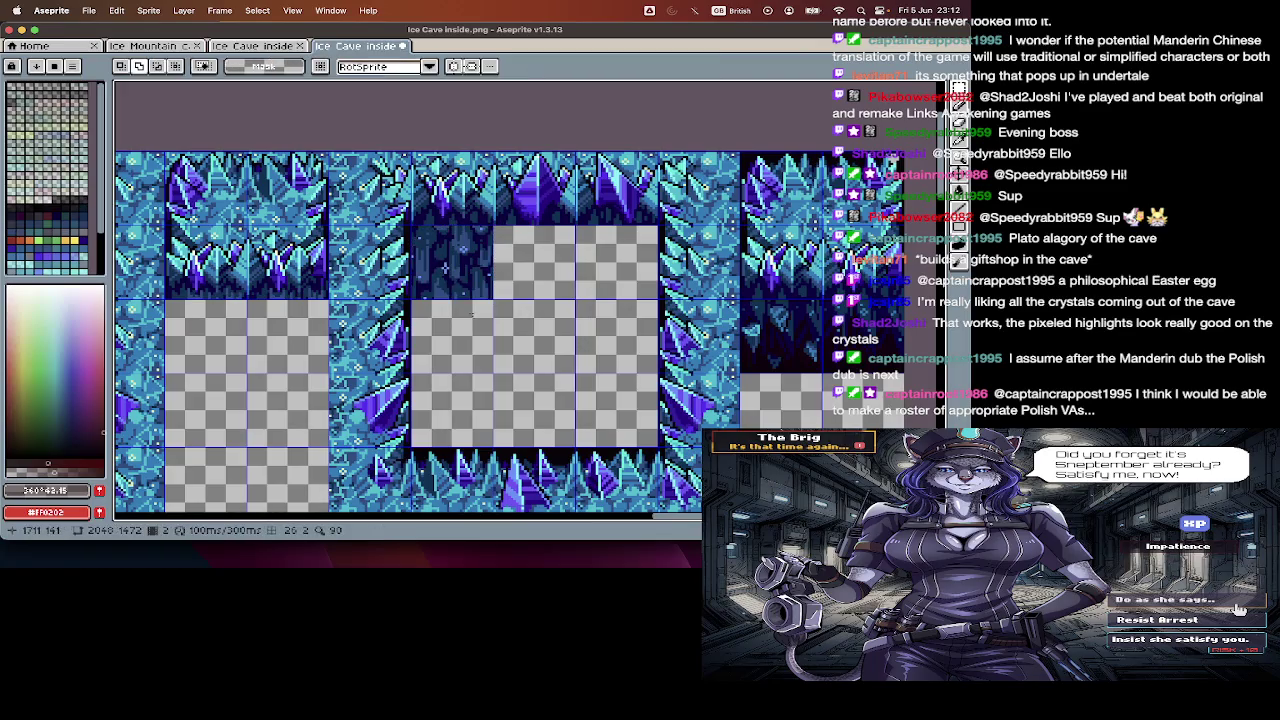
{"action": "scroll", "coordinate": [475, 318], "scroll_direction": "left", "scroll_amount": 5}
- Pan around the crystal spike sprites and paste the copied dark block onto the sheet
{"action": "scroll", "coordinate": [475, 318], "scroll_direction": "left", "scroll_amount": 5}
{"action": "scroll", "coordinate": [474, 317], "scroll_direction": "right", "scroll_amount": 3}
{"action": "scroll", "coordinate": [474, 317], "scroll_direction": "right", "scroll_amount": 2}
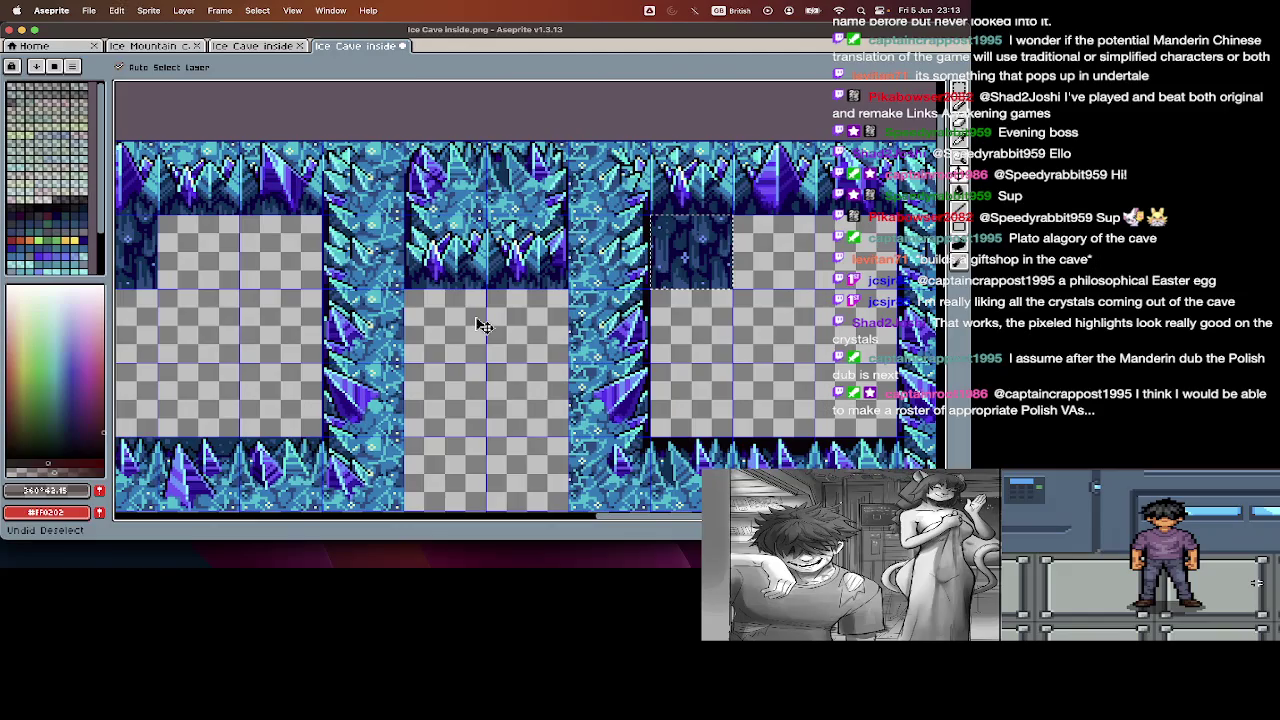
{"action": "scroll", "coordinate": [475, 316], "scroll_direction": "right", "scroll_amount": 3}
{"action": "scroll", "coordinate": [475, 318], "scroll_direction": "down", "scroll_amount": 1}
{"action": "scroll", "coordinate": [475, 318], "scroll_direction": "left", "scroll_amount": 3}
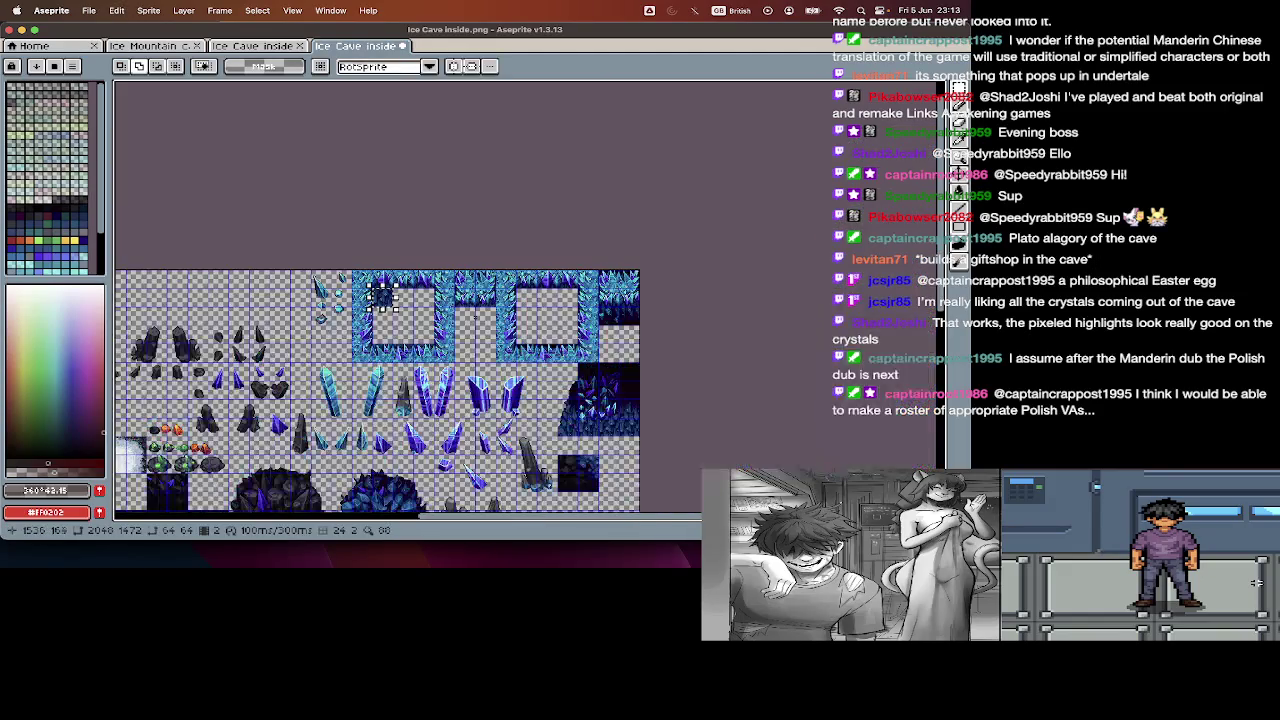
{"action": "scroll", "coordinate": [475, 318], "scroll_direction": "left", "scroll_amount": 3}
{"action": "scroll", "coordinate": [475, 318], "scroll_direction": "left", "scroll_amount": 3}
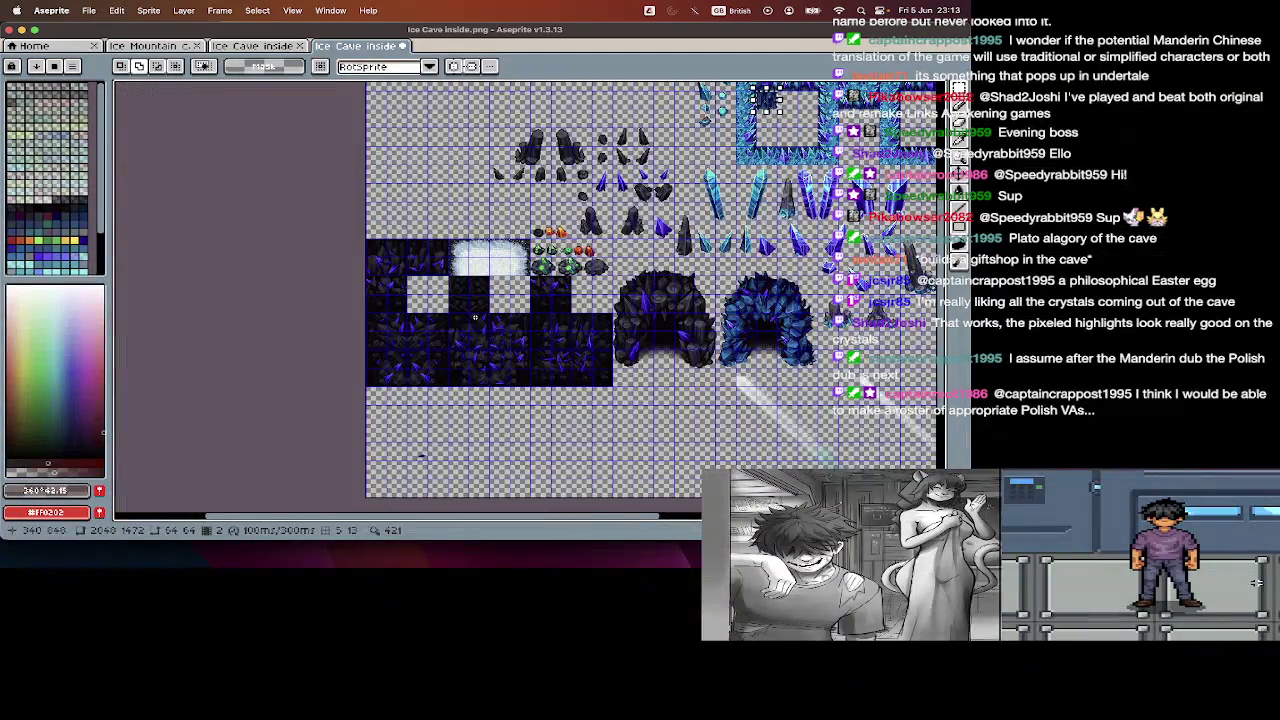
{"action": "scroll", "coordinate": [475, 318], "scroll_direction": "up", "scroll_amount": 2}
{"action": "scroll", "coordinate": [475, 318], "scroll_direction": "right", "scroll_amount": 3}
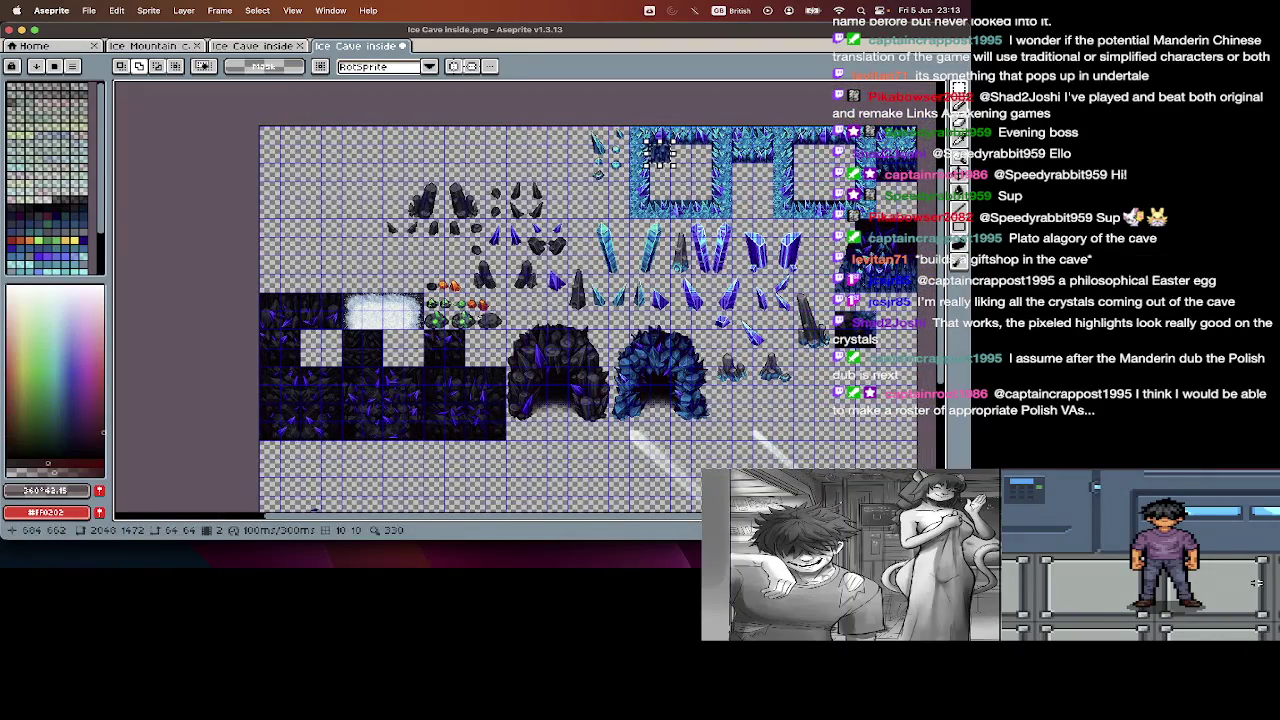
{"action": "scroll", "coordinate": [391, 326], "scroll_direction": "up", "scroll_amount": 1}
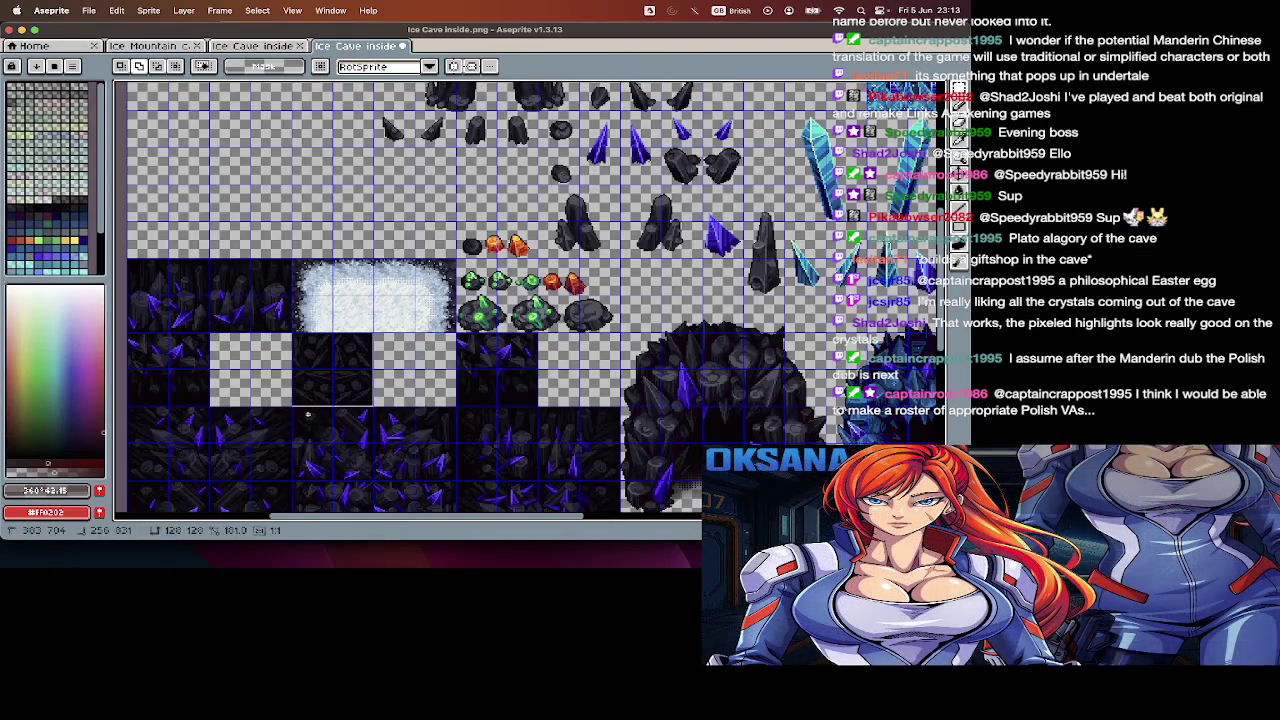
{"action": "scroll", "coordinate": [350, 380], "scroll_direction": "up", "scroll_amount": 5}
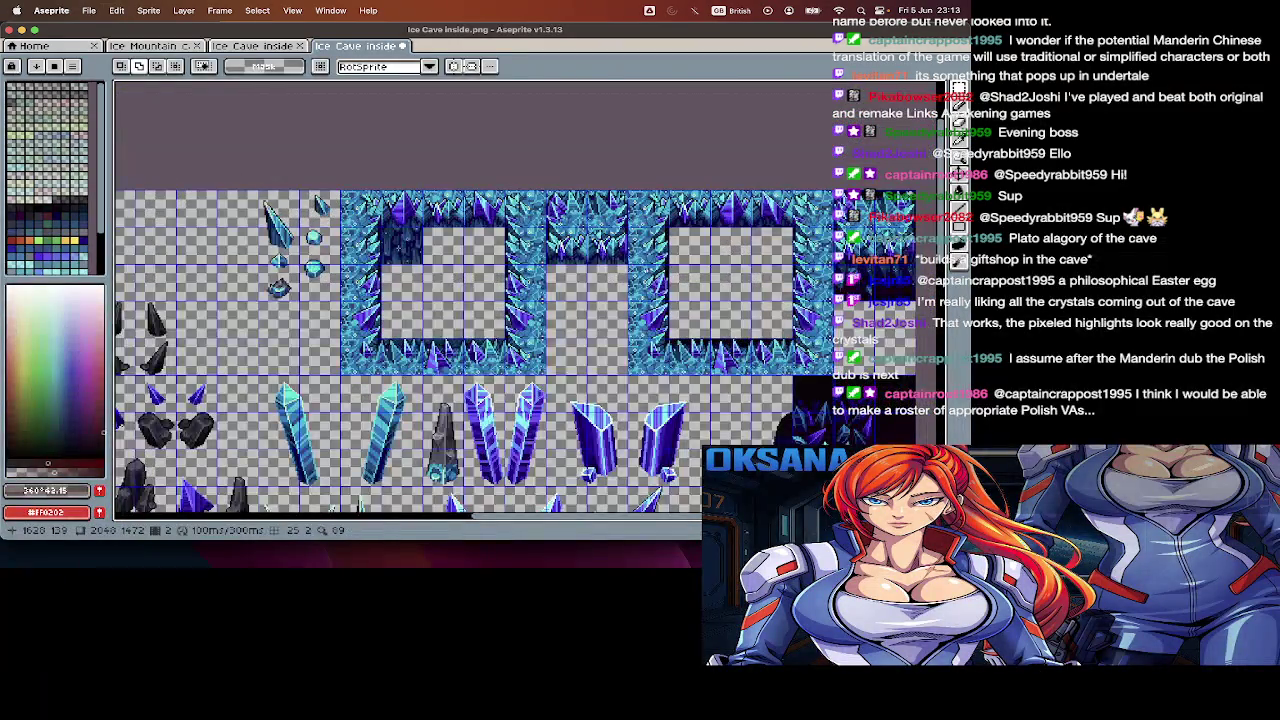
{"action": "key", "text": "ctrl+v"}
{"action": "scroll", "coordinate": [645, 272], "scroll_direction": "up", "scroll_amount": 2}
{"action": "scroll", "coordinate": [645, 272], "scroll_direction": "down", "scroll_amount": 2}
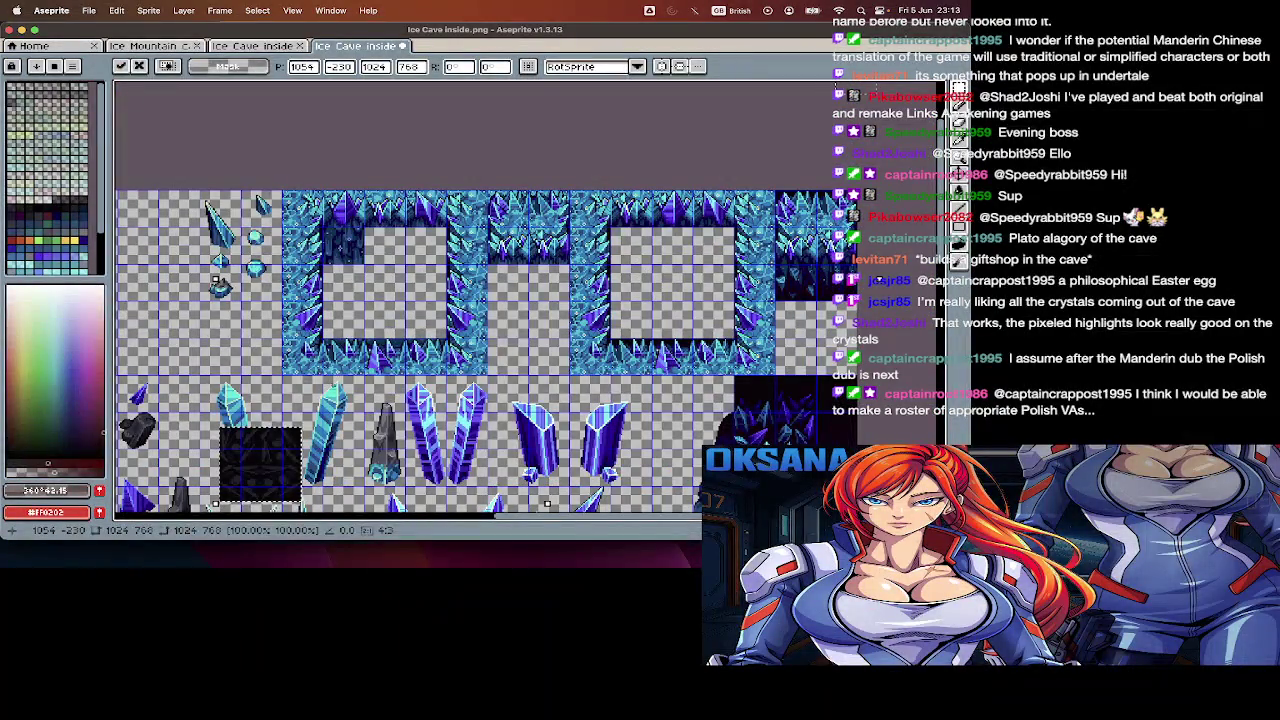
- Place the pasted dark block in the right ice frame, then undo it
{"action": "left_click_drag", "start_coordinate": [282, 462], "coordinate": [672, 260]}
{"action": "left_click", "coordinate": [665, 312]}
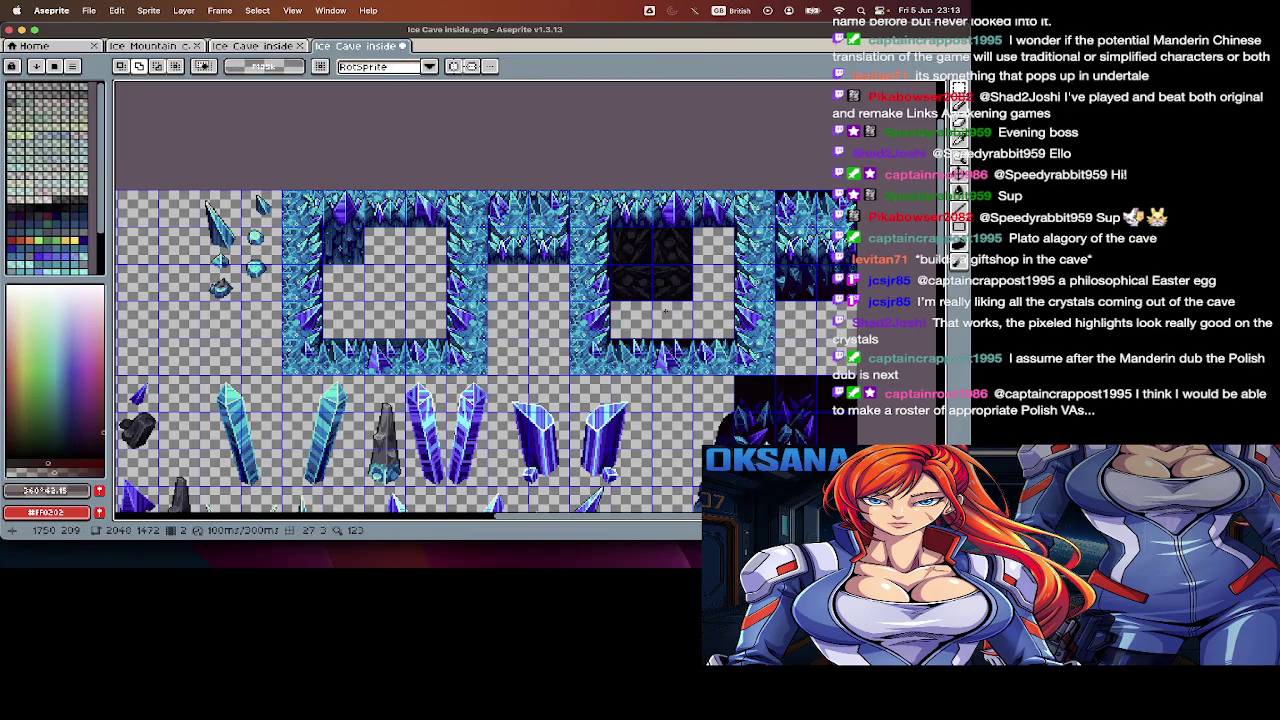
{"action": "key", "text": "ctrl+z"}
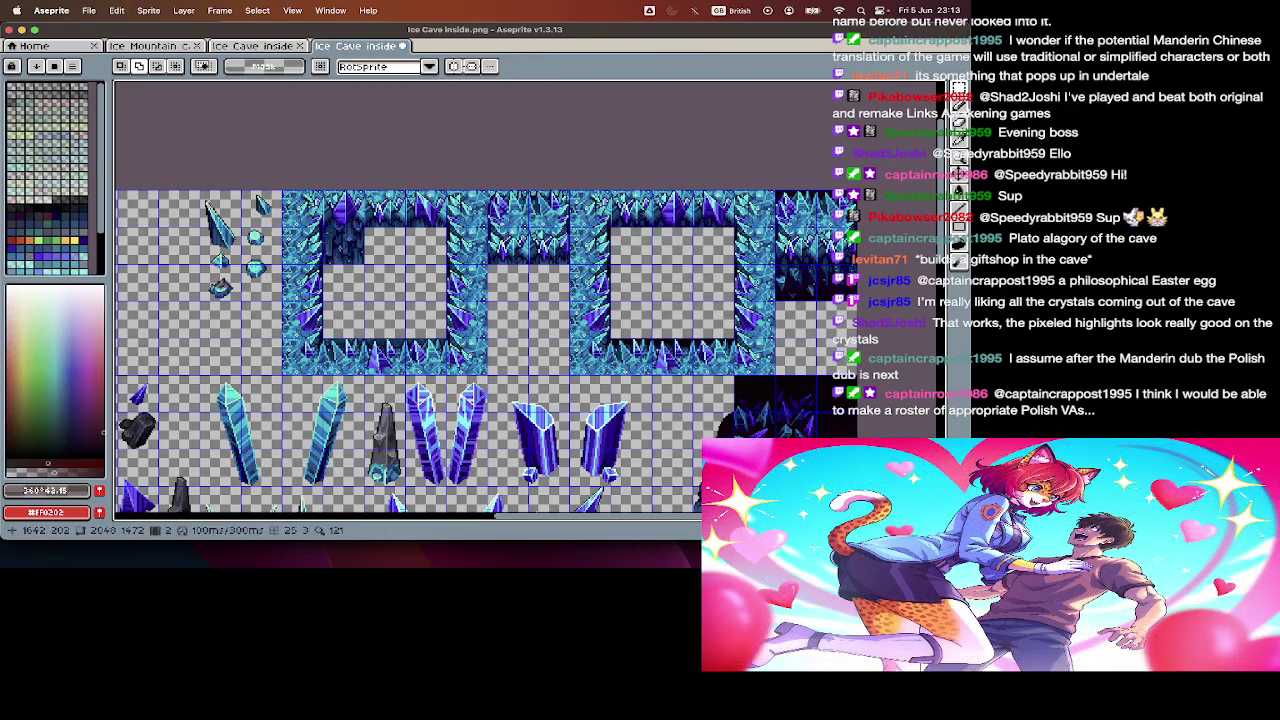
- Zoom in and marquee-select the dark crystal tile at the sheet's top right
{"action": "scroll", "coordinate": [566, 311], "scroll_direction": "up", "scroll_amount": 1}
{"action": "scroll", "coordinate": [580, 330], "scroll_direction": "up", "scroll_amount": 1}
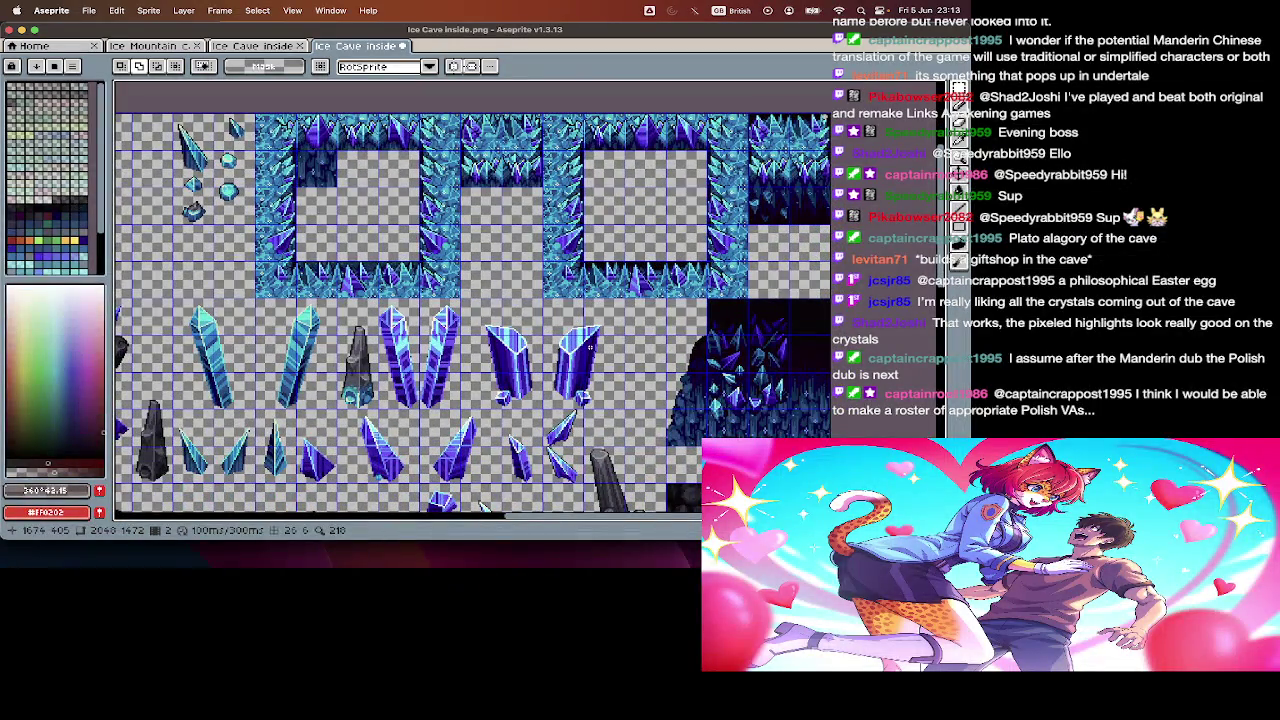
{"action": "scroll", "coordinate": [560, 320], "scroll_direction": "up", "scroll_amount": 3}
{"action": "key", "text": "Tab"}
{"action": "key", "text": "Tab"}
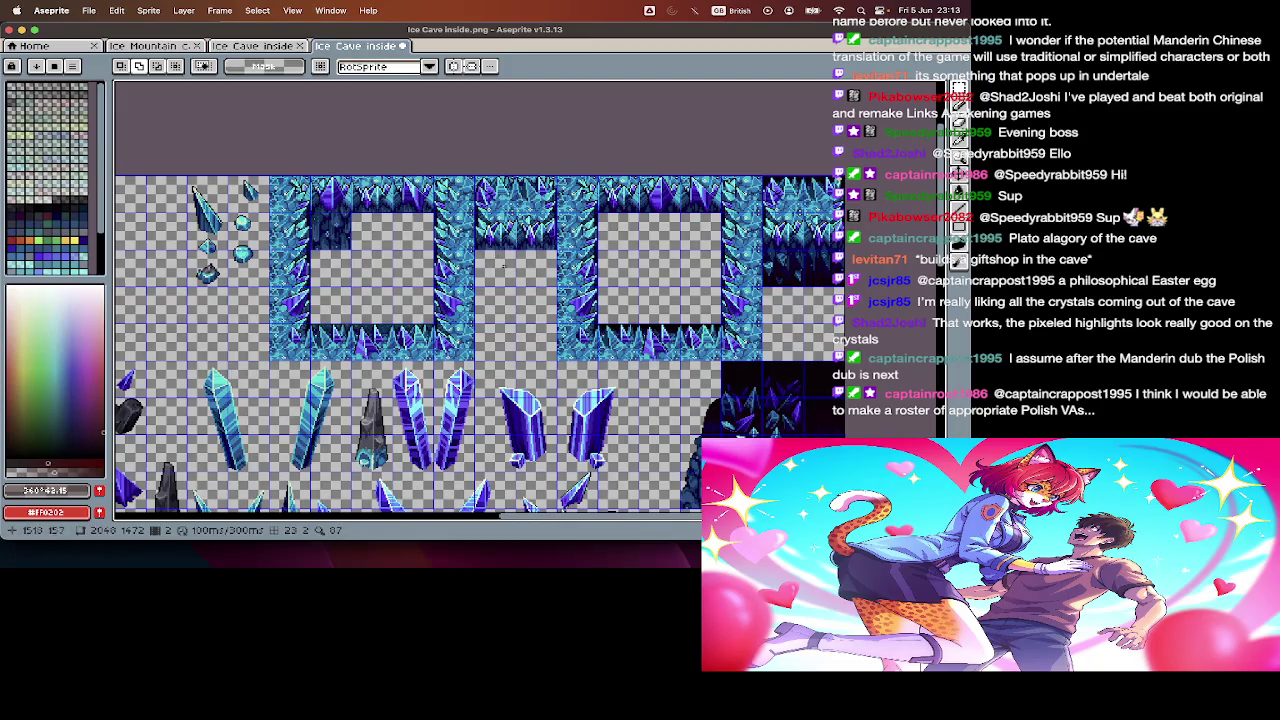
{"action": "scroll", "coordinate": [430, 345], "scroll_direction": "right", "scroll_amount": 3}
{"action": "scroll", "coordinate": [430, 345], "scroll_direction": "right", "scroll_amount": 3}
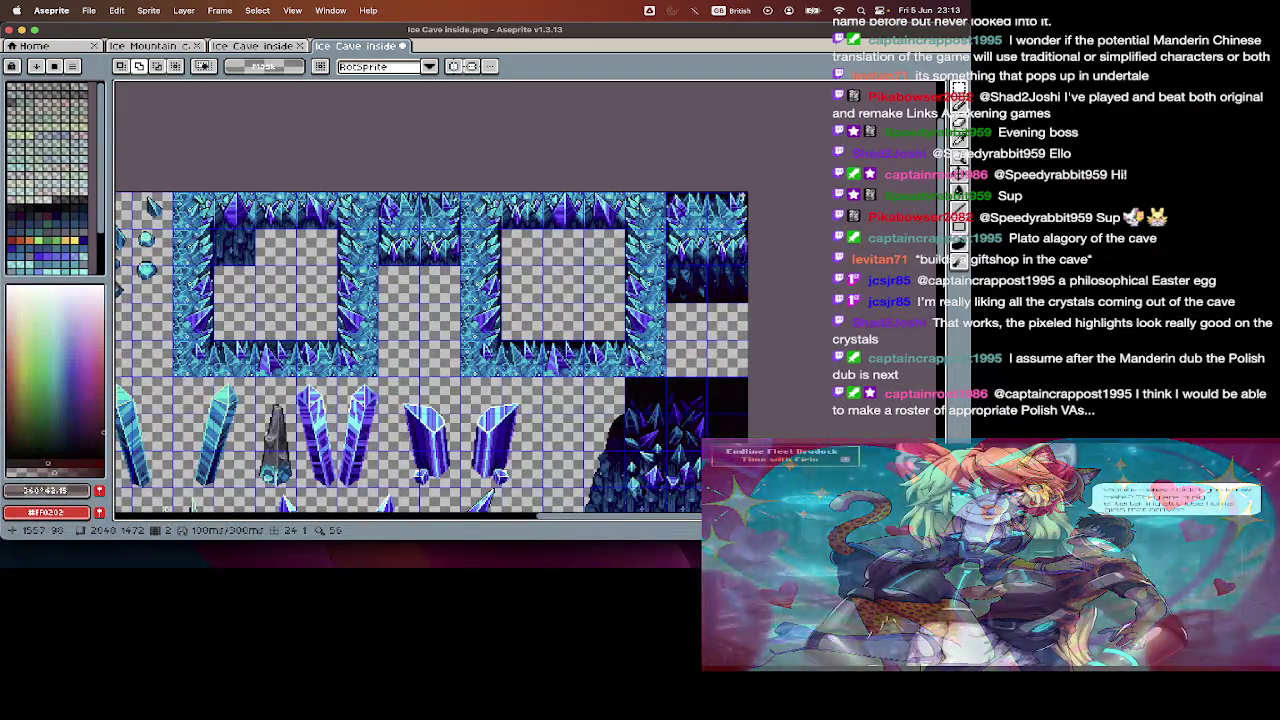
{"action": "scroll", "coordinate": [482, 214], "scroll_direction": "up", "scroll_amount": 2}
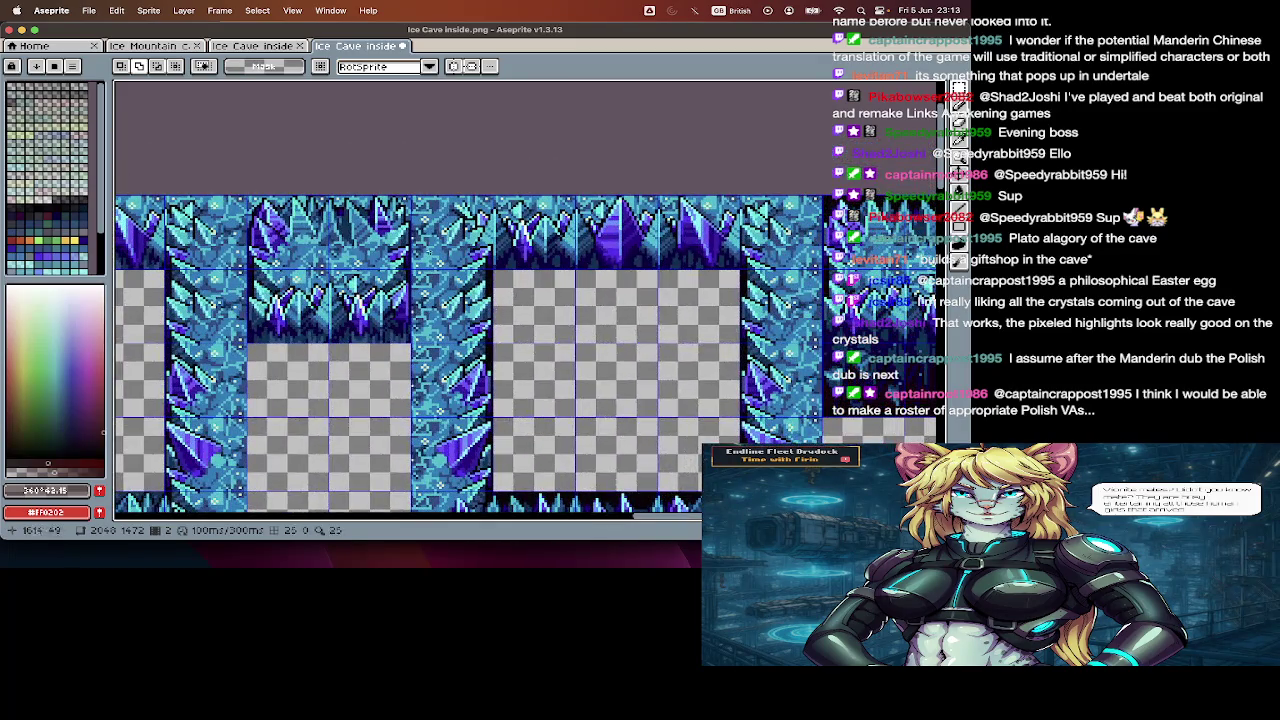
{"action": "scroll", "coordinate": [341, 232], "scroll_direction": "right", "scroll_amount": 3}
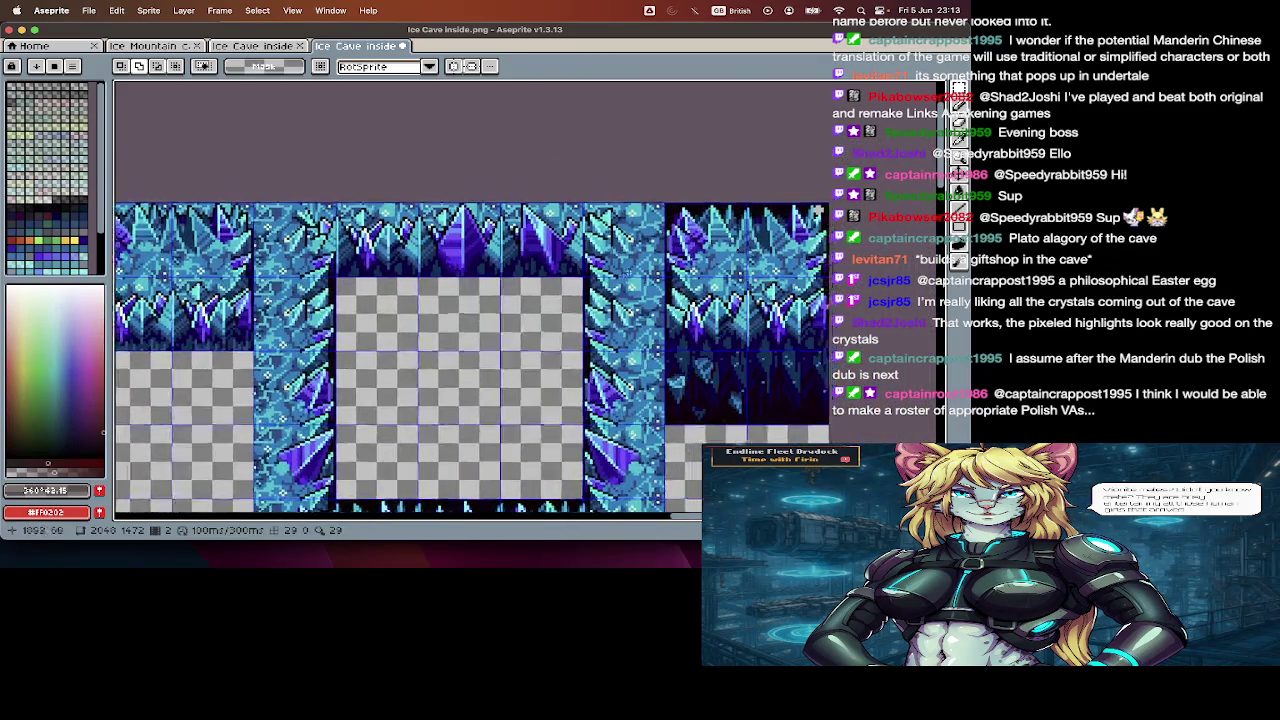
{"action": "scroll", "coordinate": [600, 200], "scroll_direction": "right", "scroll_amount": 3}
{"action": "mouse_move", "coordinate": [547, 171]}
{"action": "left_mouse_down"}
{"action": "mouse_move", "coordinate": [710, 316]}
{"action": "mouse_move", "coordinate": [635, 396]}
{"action": "left_mouse_up"}
- Make a trial paste of the dark tile, cancel it, and clear the selection
{"action": "scroll", "coordinate": [635, 397], "scroll_direction": "down", "scroll_amount": 2}
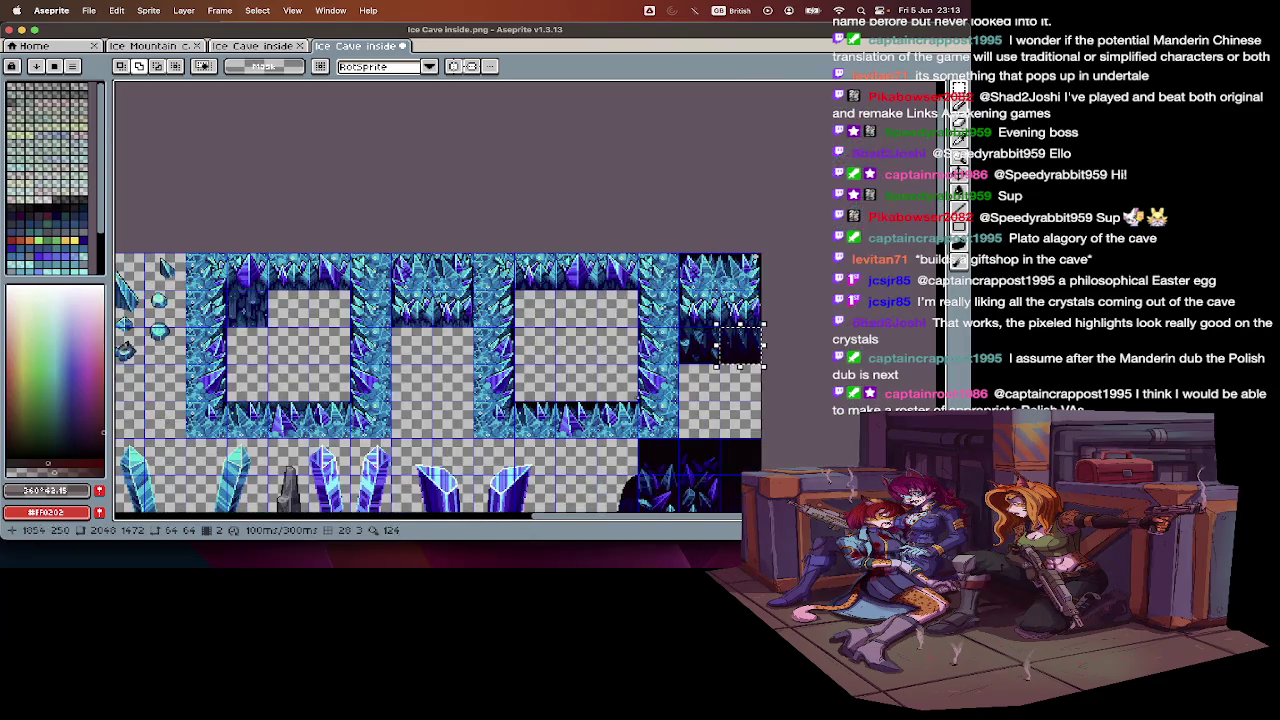
{"action": "scroll", "coordinate": [762, 337], "scroll_direction": "up", "scroll_amount": 1}
{"action": "key", "text": "ctrl+v"}
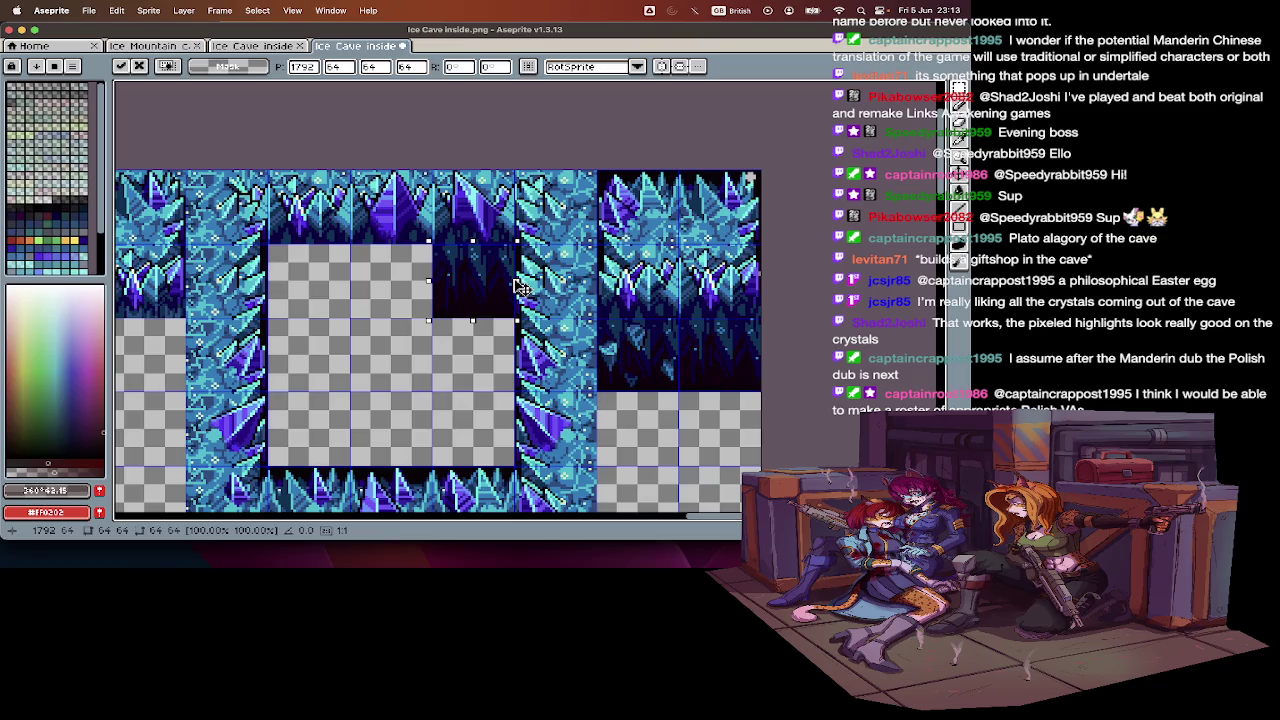
{"action": "key", "text": "Escape"}
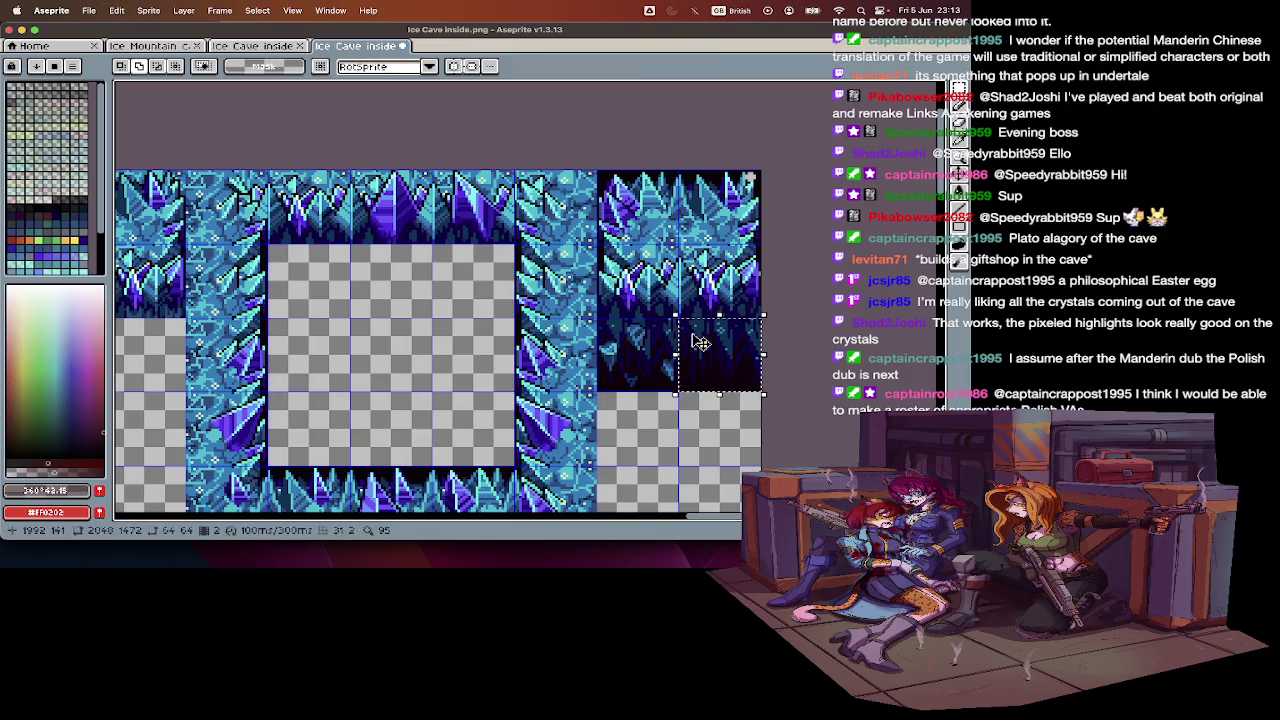
{"action": "key", "text": "v"}
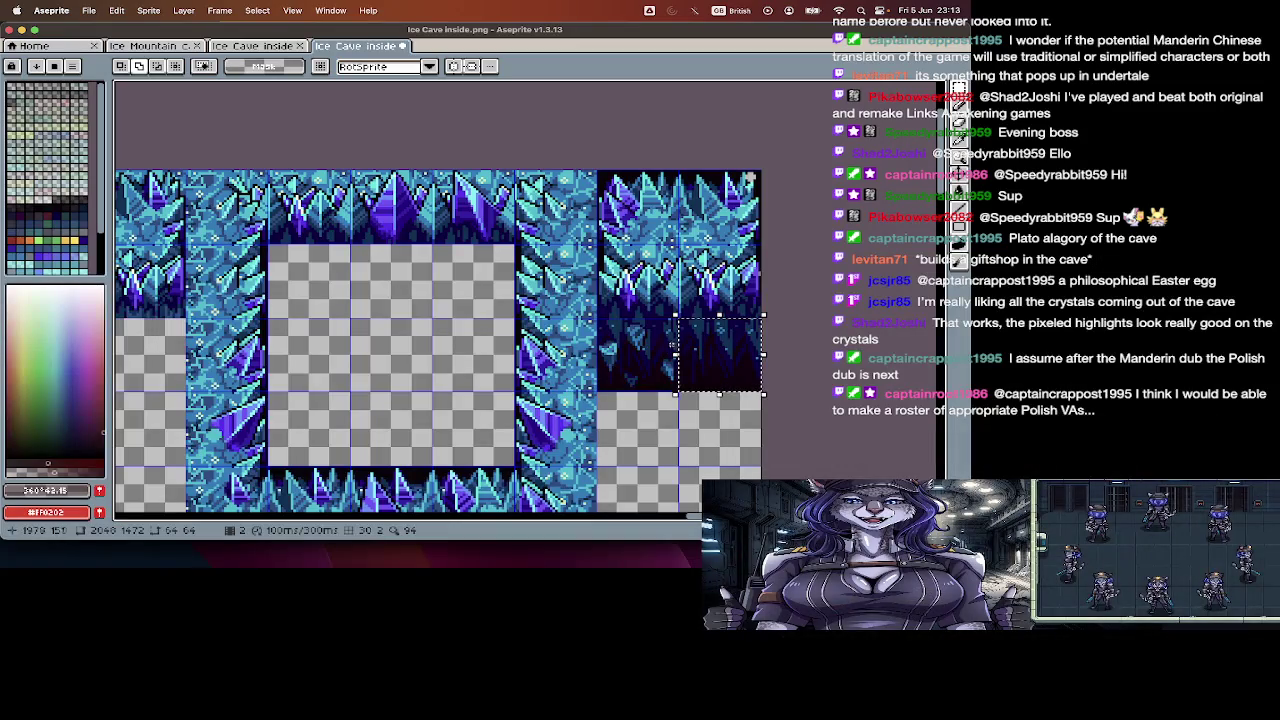
{"action": "left_click", "coordinate": [676, 342]}
- Place two dark tile copies into the right frame's top interior cells
{"action": "key", "text": "ctrl+v"}
{"action": "mouse_move", "coordinate": [634, 371]}
{"action": "left_mouse_down"}
{"action": "mouse_move", "coordinate": [402, 298]}
{"action": "mouse_move", "coordinate": [446, 297]}
{"action": "left_mouse_up"}
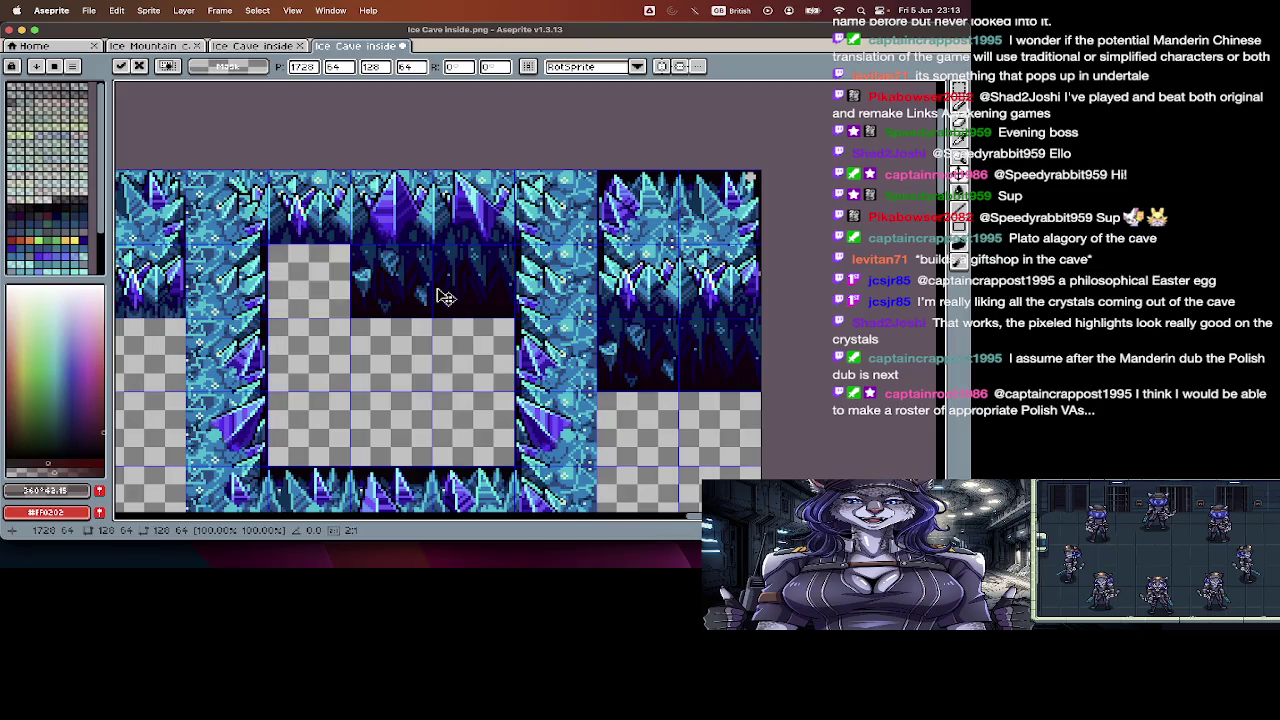
{"action": "key", "text": "Return"}
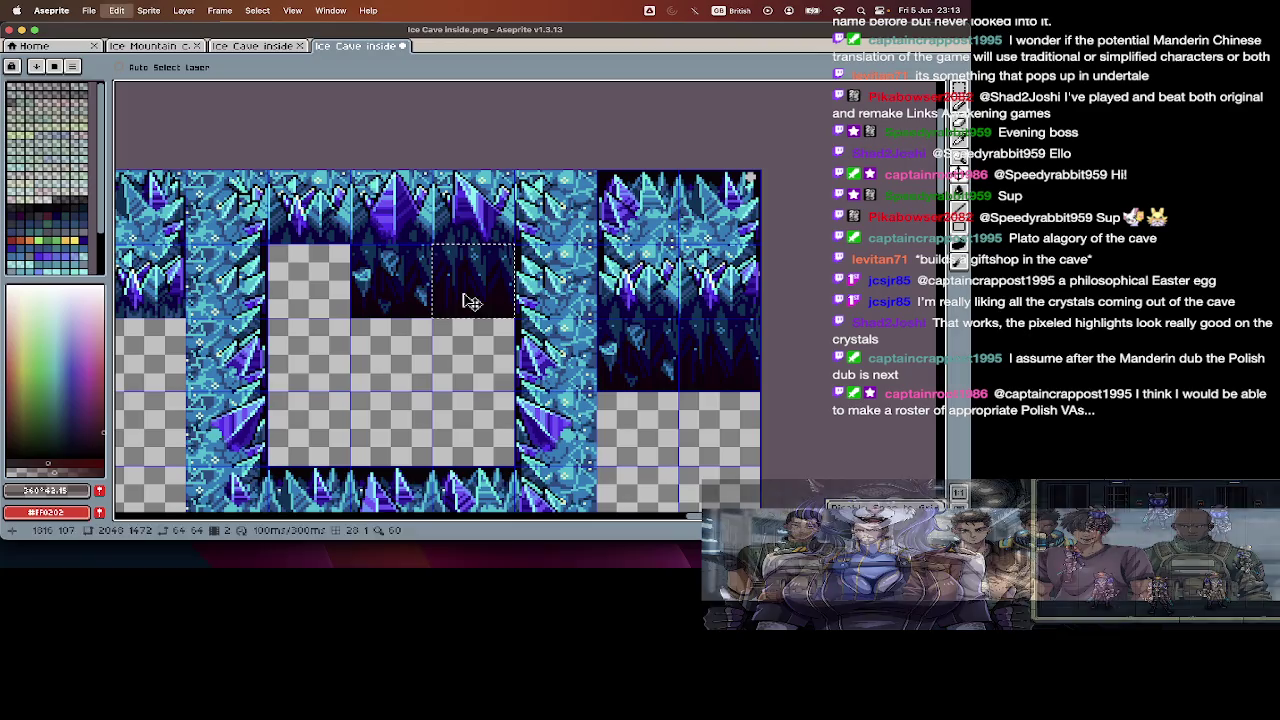
{"action": "key", "text": "ctrl+v"}
{"action": "left_click_drag", "start_coordinate": [366, 297], "coordinate": [357, 277]}
{"action": "key", "text": "Return"}
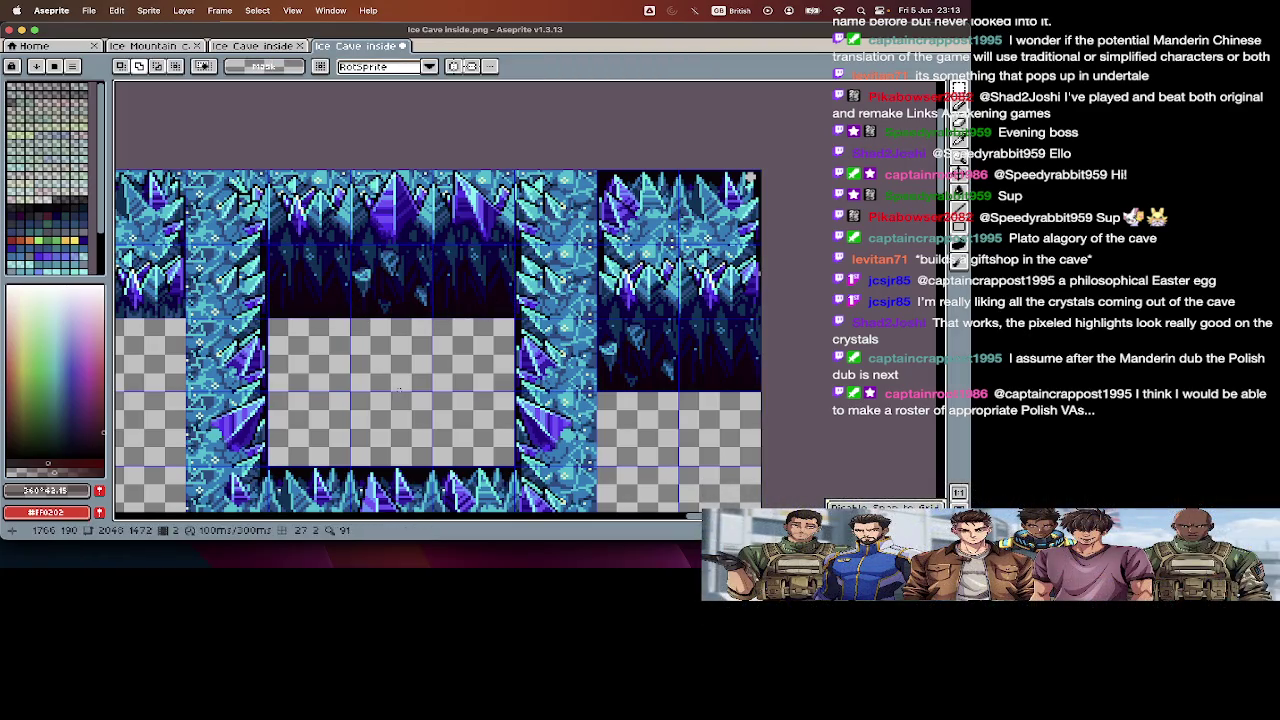
- Cut the left crystal frame from the sheet and create a new sprite for it
{"action": "scroll", "coordinate": [399, 390], "scroll_direction": "down", "scroll_amount": 5}
{"action": "scroll", "coordinate": [399, 390], "scroll_direction": "left", "scroll_amount": 5}
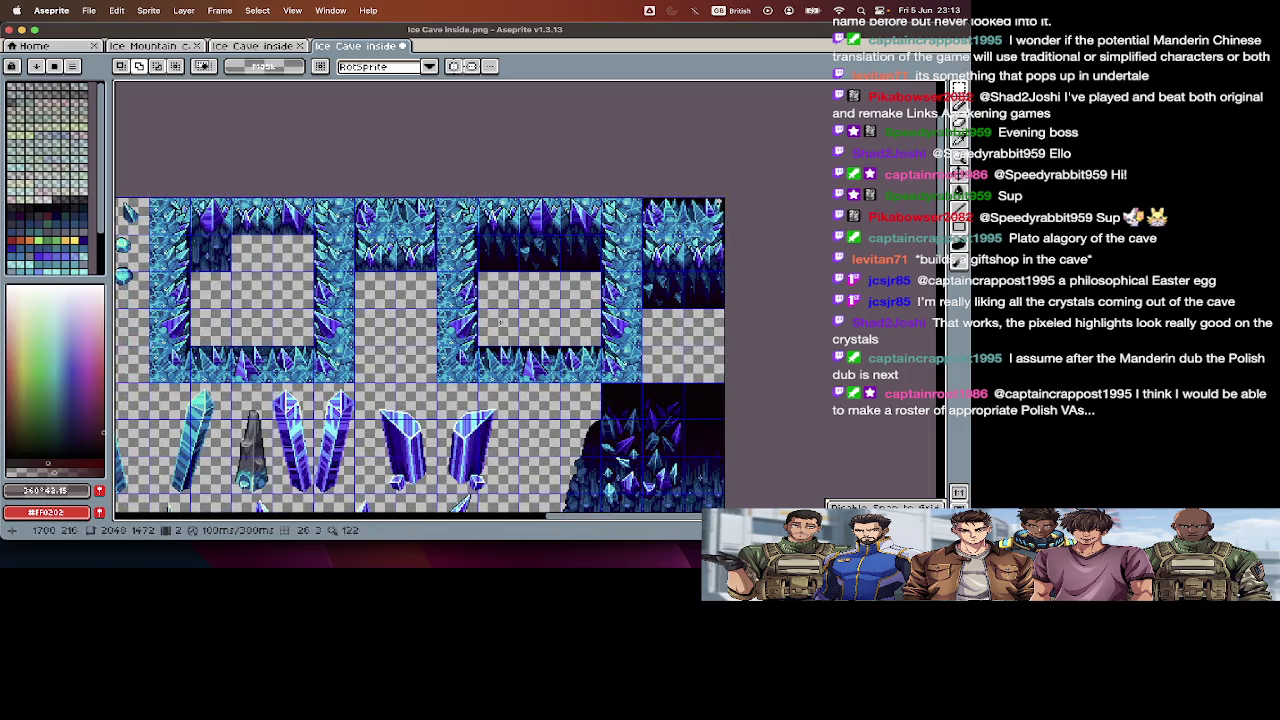
{"action": "scroll", "coordinate": [525, 300], "scroll_direction": "right", "scroll_amount": 5}
{"action": "scroll", "coordinate": [525, 300], "scroll_direction": "down", "scroll_amount": 1}
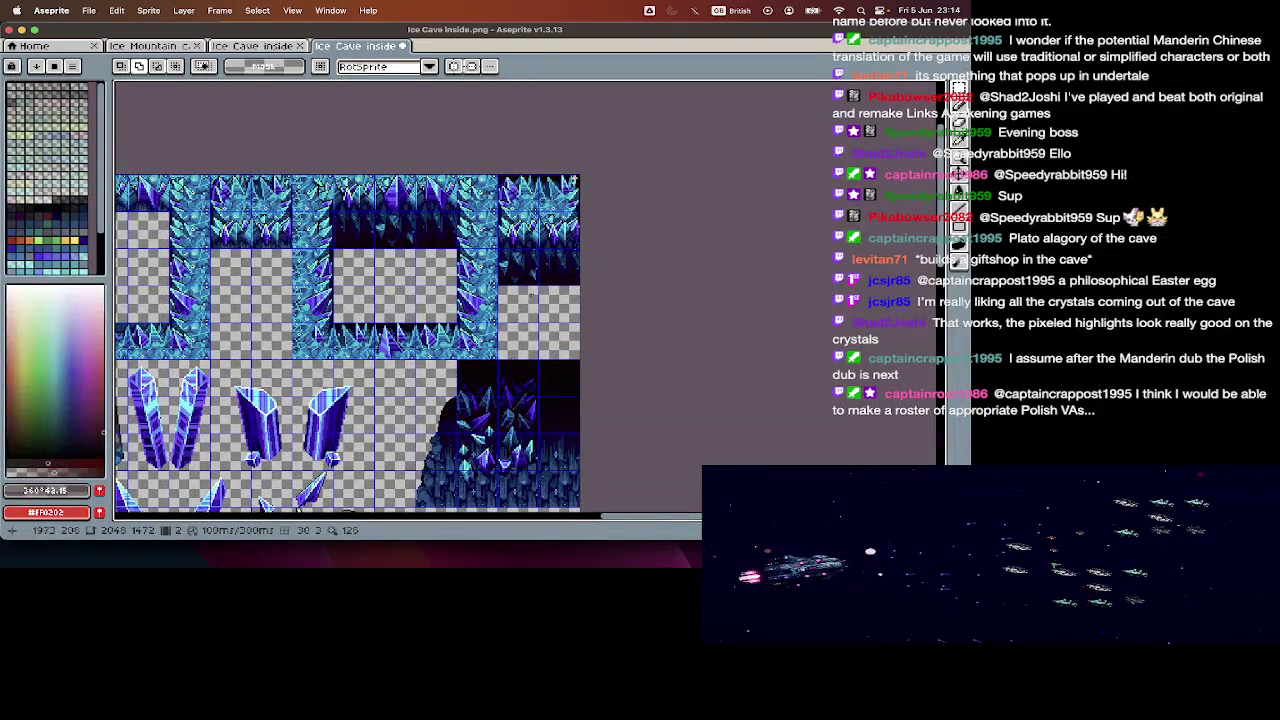
{"action": "scroll", "coordinate": [569, 247], "scroll_direction": "down", "scroll_amount": 5}
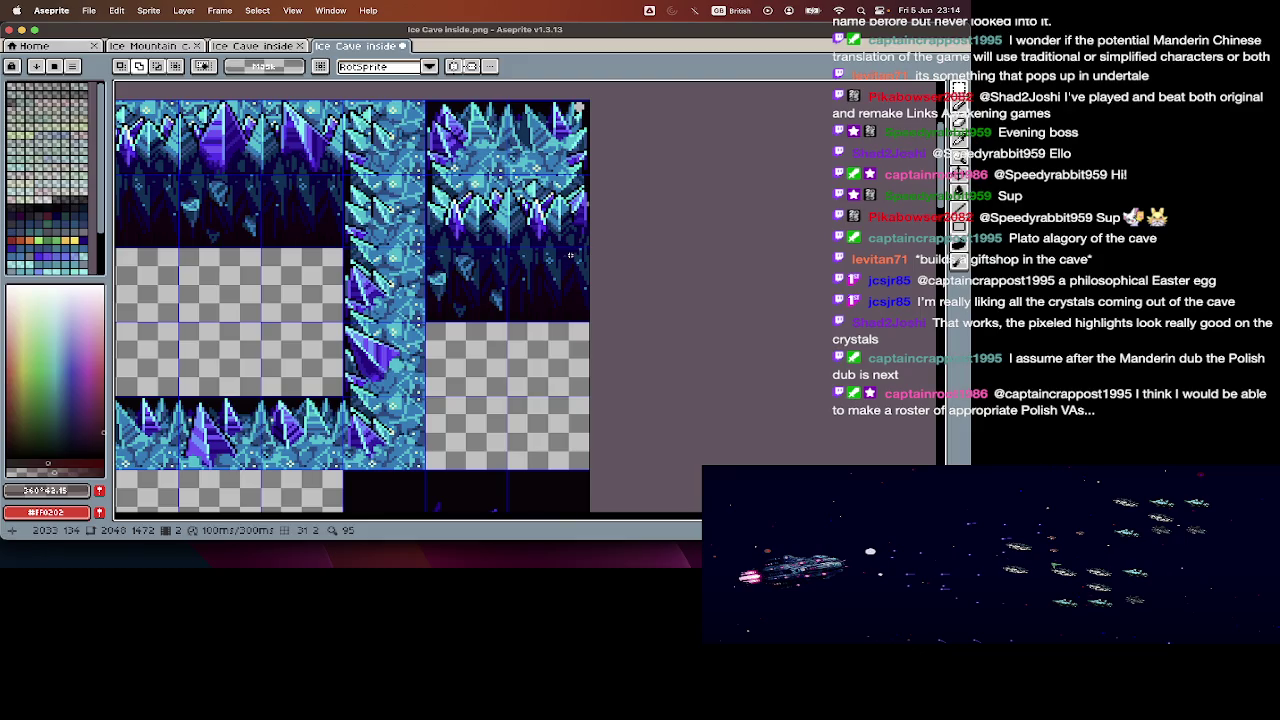
{"action": "scroll", "coordinate": [570, 256], "scroll_direction": "down", "scroll_amount": 5}
{"action": "scroll", "coordinate": [570, 256], "scroll_direction": "down", "scroll_amount": 2}
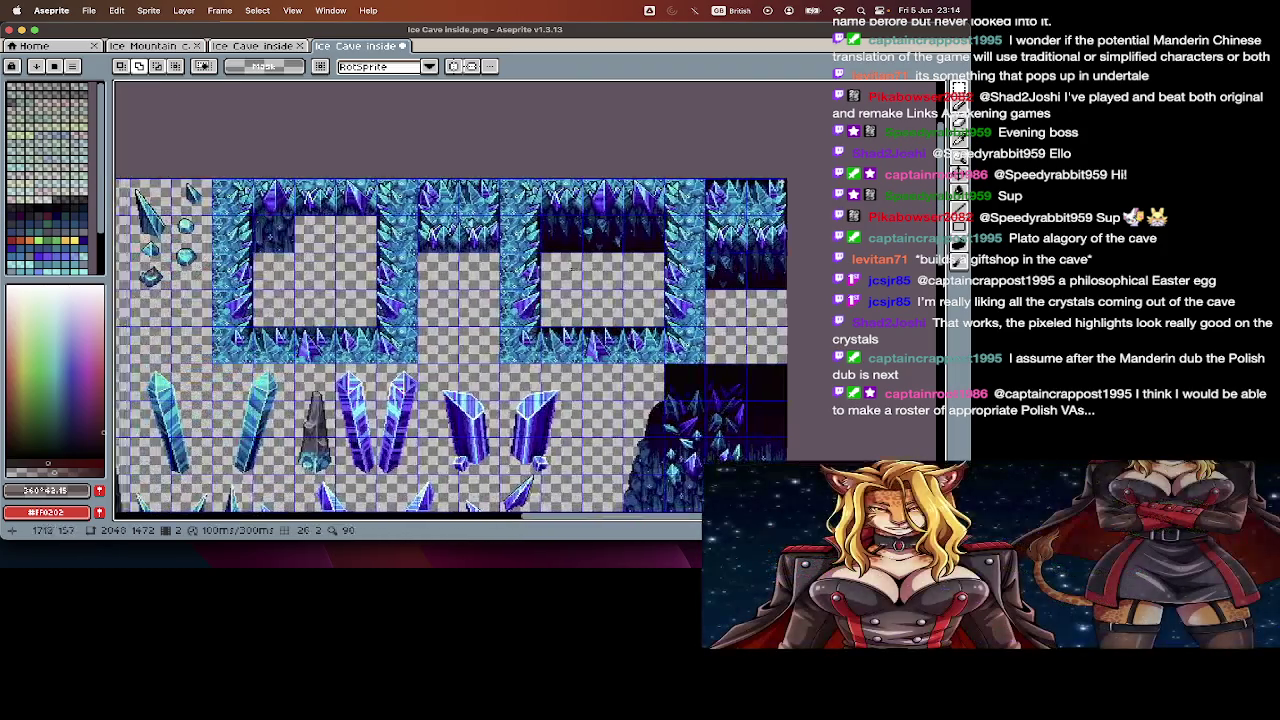
{"action": "scroll", "coordinate": [570, 256], "scroll_direction": "up", "scroll_amount": 2}
{"action": "scroll", "coordinate": [570, 256], "scroll_direction": "up", "scroll_amount": 2}
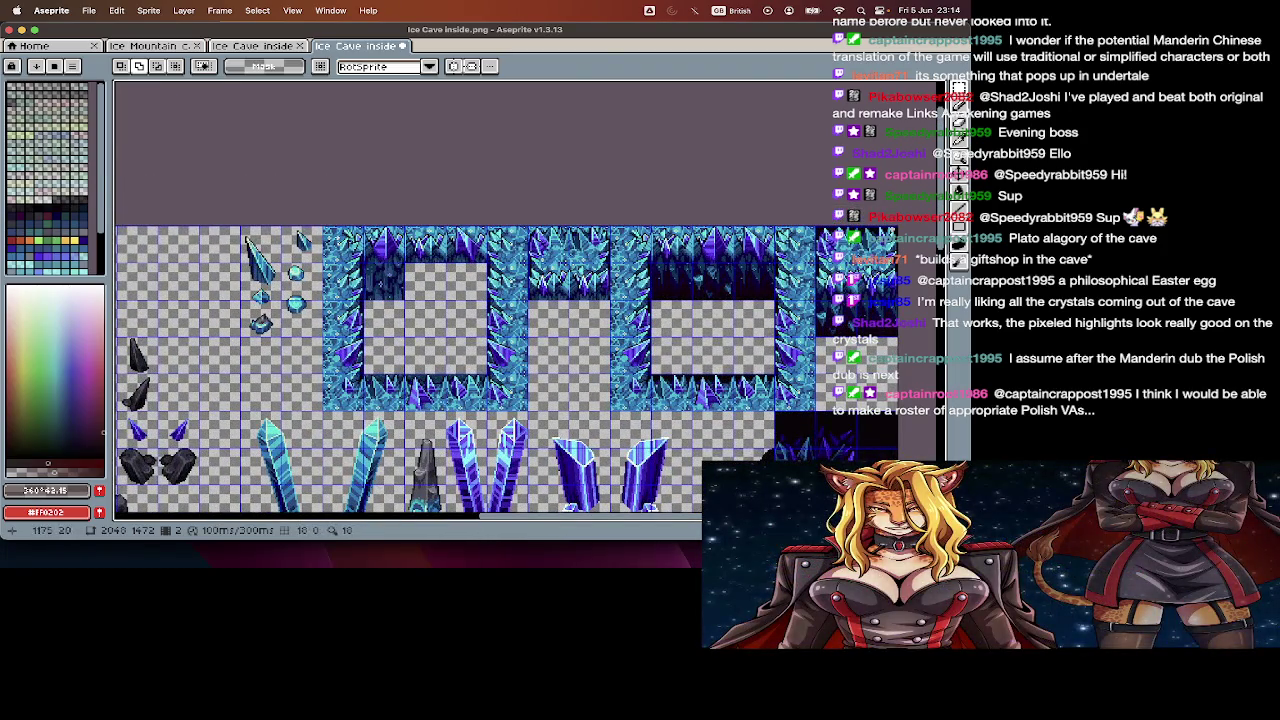
{"action": "key", "text": "Delete"}
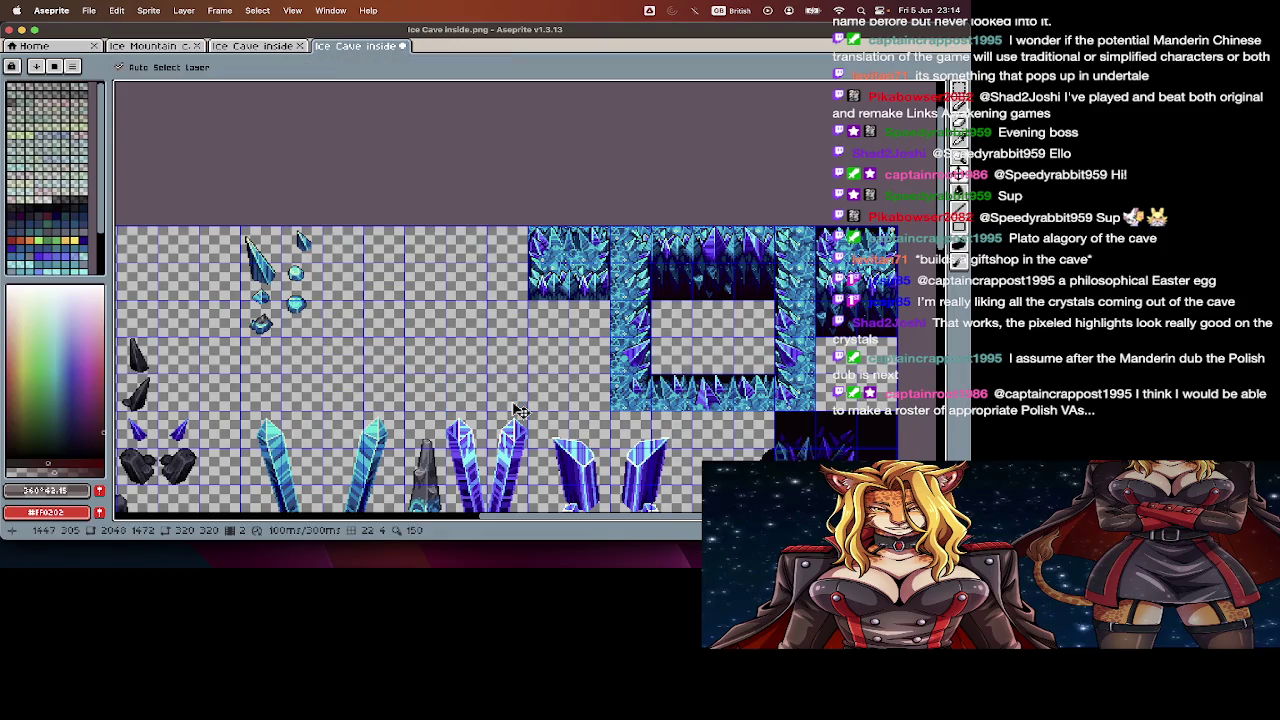
{"action": "key", "text": "ctrl+n"}
{"action": "left_click", "coordinate": [447, 413]}
- Paste the crystal frame into the new sprite and import it as 64×64 tile frames
{"action": "key", "text": "ctrl+v"}
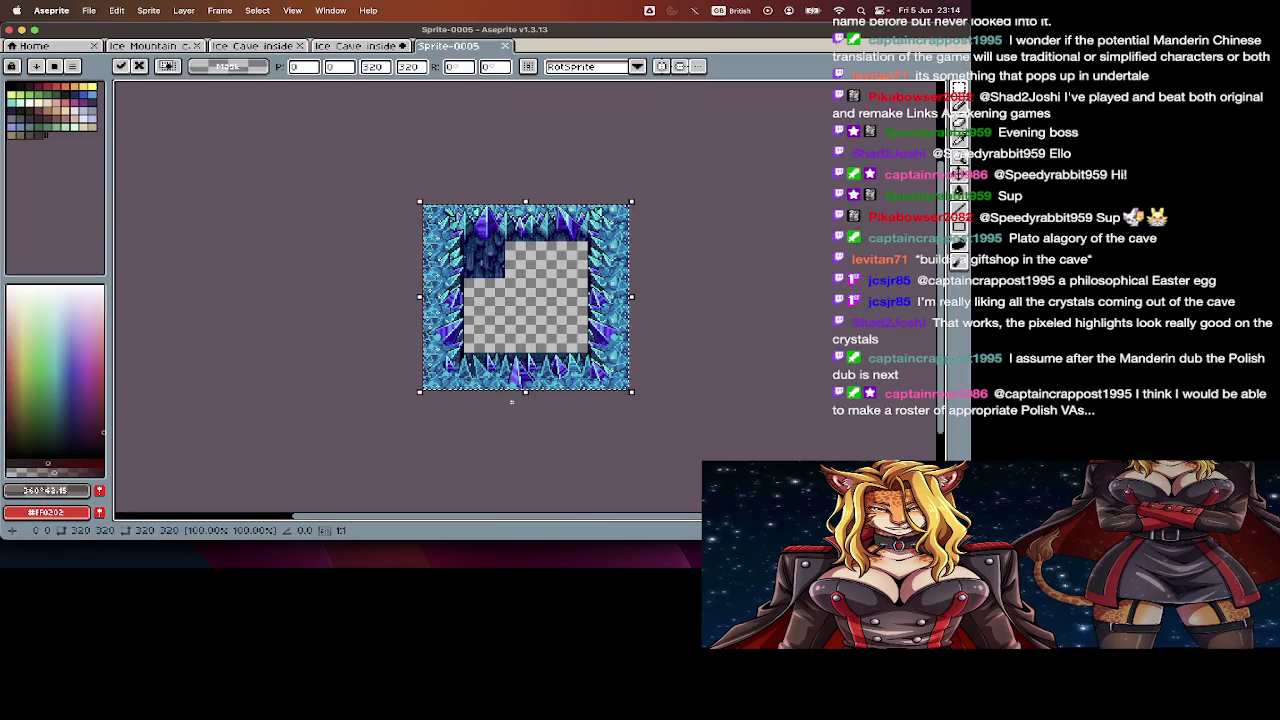
{"action": "key", "text": "Return"}
{"action": "key", "text": "ctrl+i"}
{"action": "key", "text": "Tab"}
{"action": "key", "text": "Tab"}
{"action": "key", "text": "Tab"}
{"action": "key", "text": "Tab"}
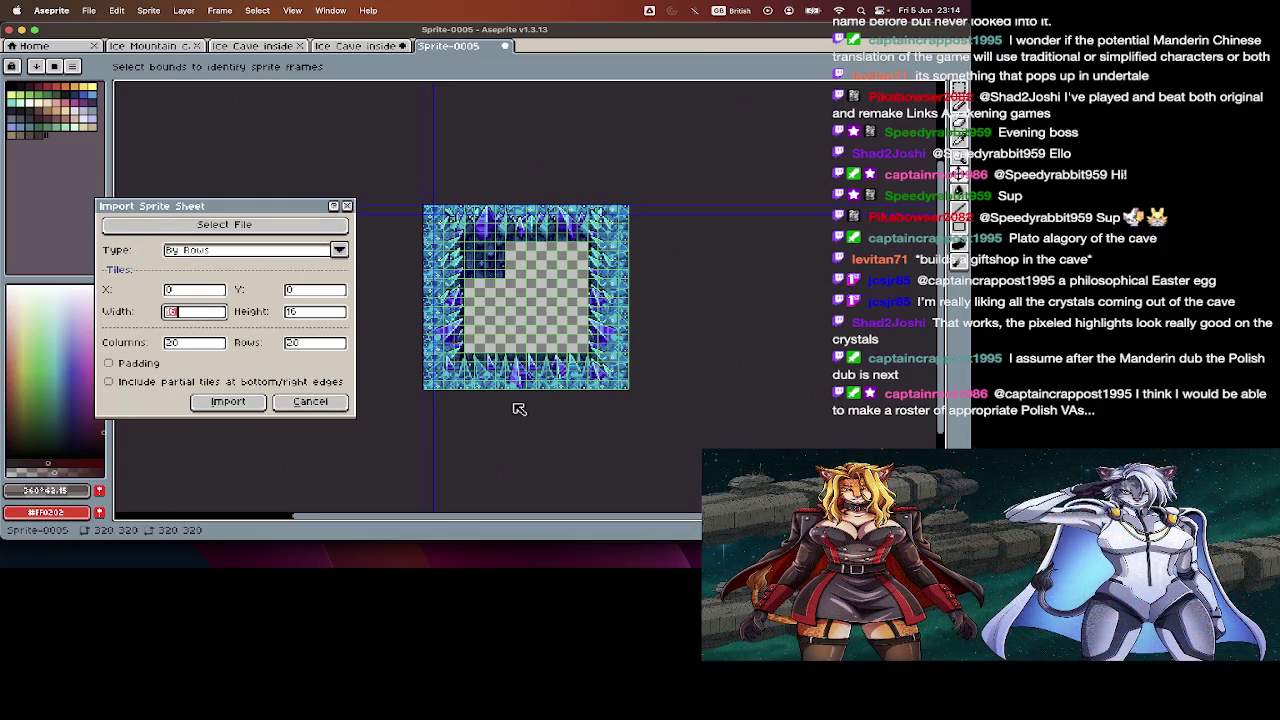
{"action": "type", "text": "64"}
{"action": "key", "text": "Tab"}
{"action": "type", "text": "64"}
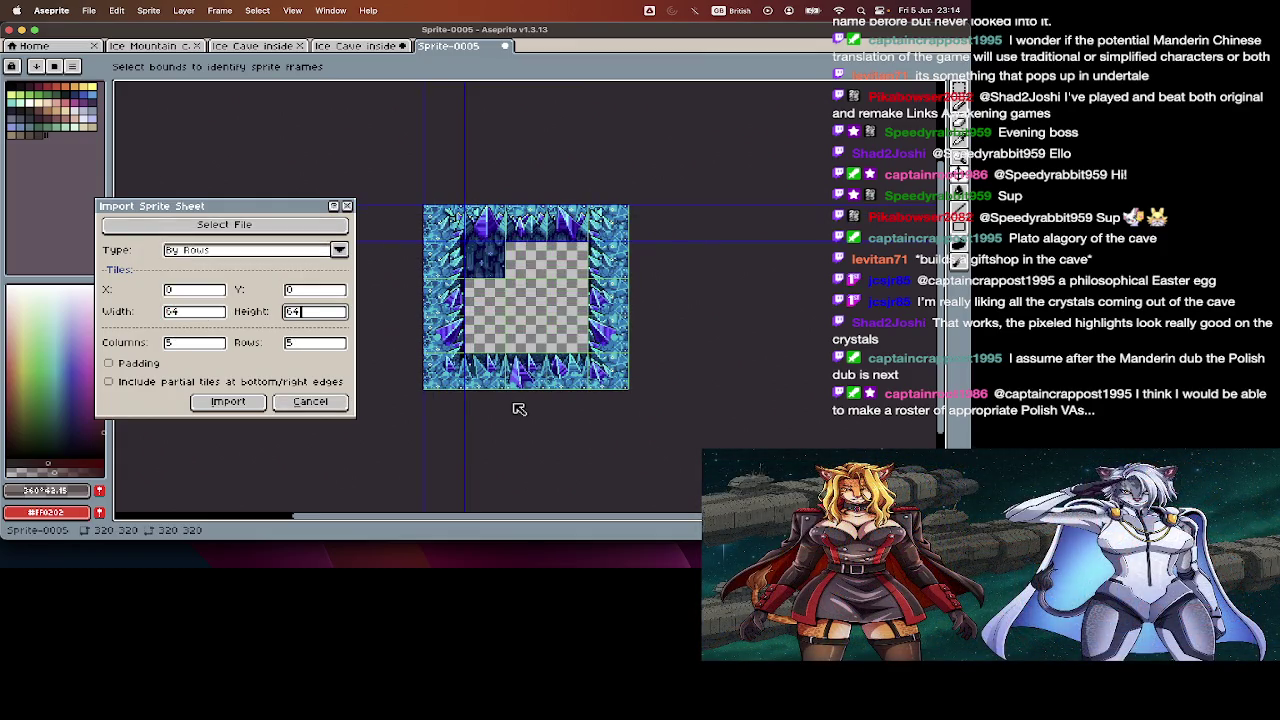
{"action": "key", "text": "Return"}
{"action": "key", "text": "Return"}
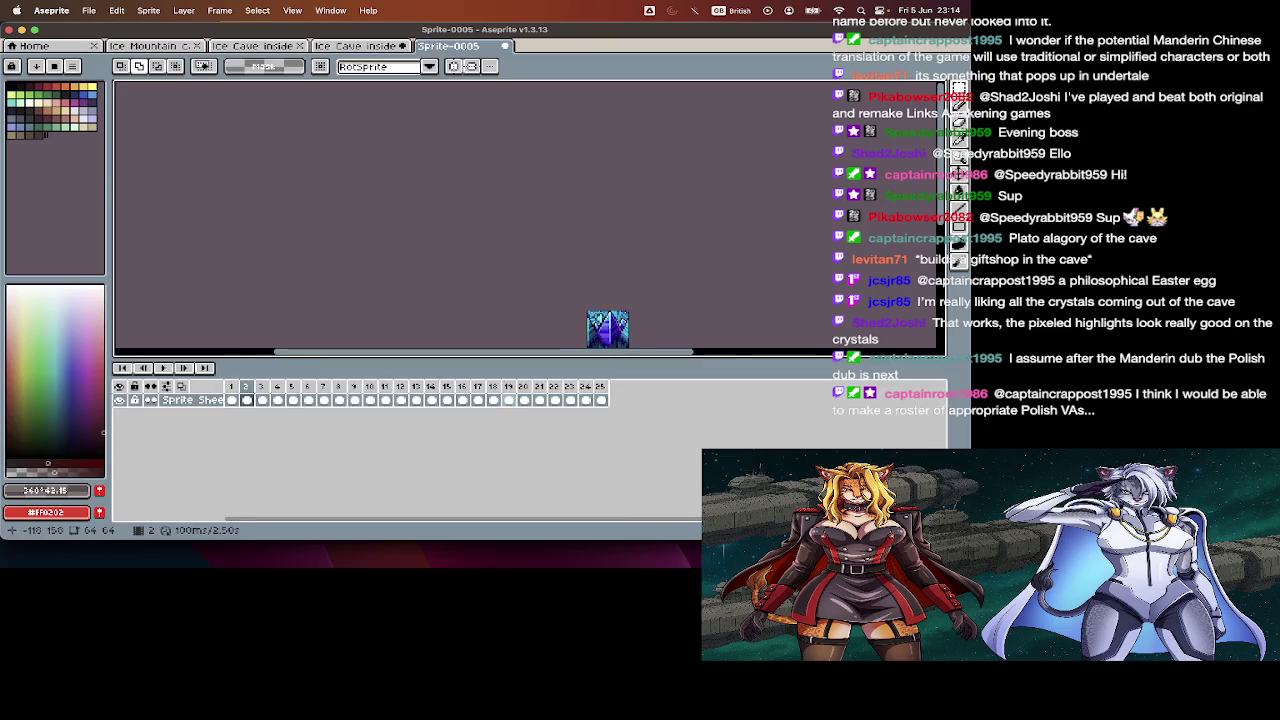
- Hide the timeline and flip through the imported tile frames
{"action": "key", "text": "Tab"}
{"action": "key", "text": "Tab"}
{"action": "key", "text": "Tab"}
{"action": "key", "text": "i"}
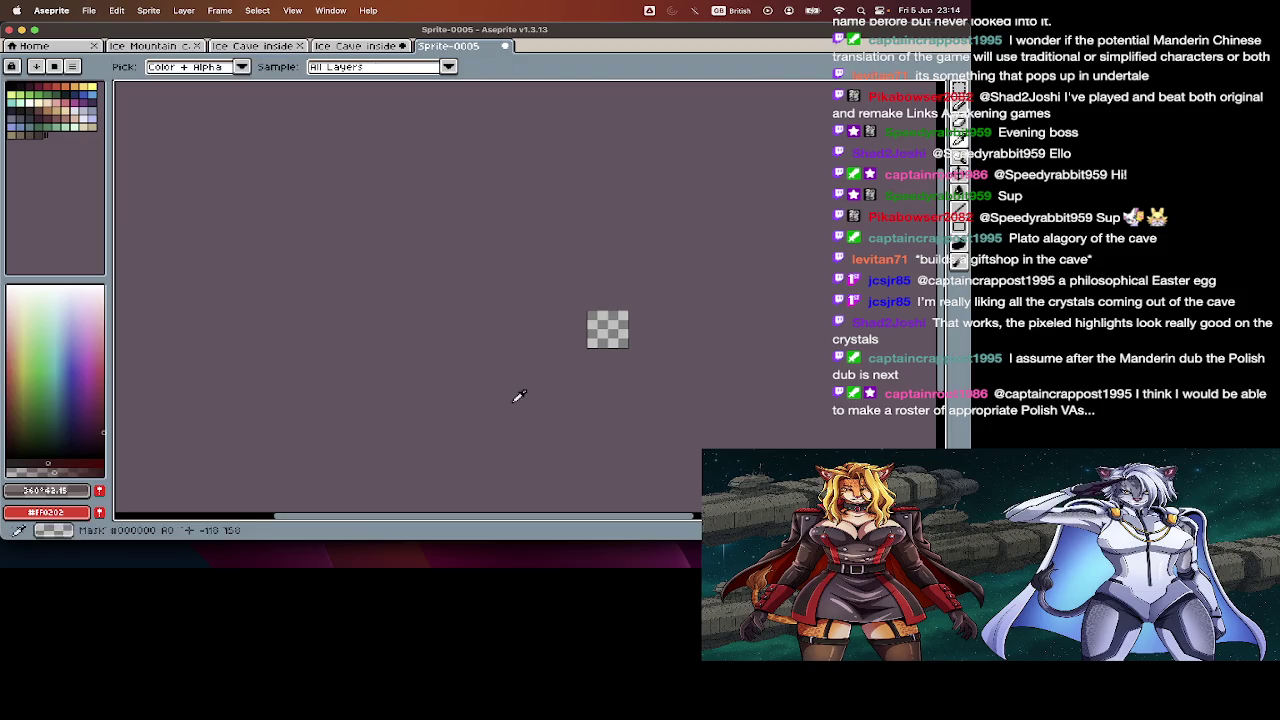
{"action": "key", "text": "m"}
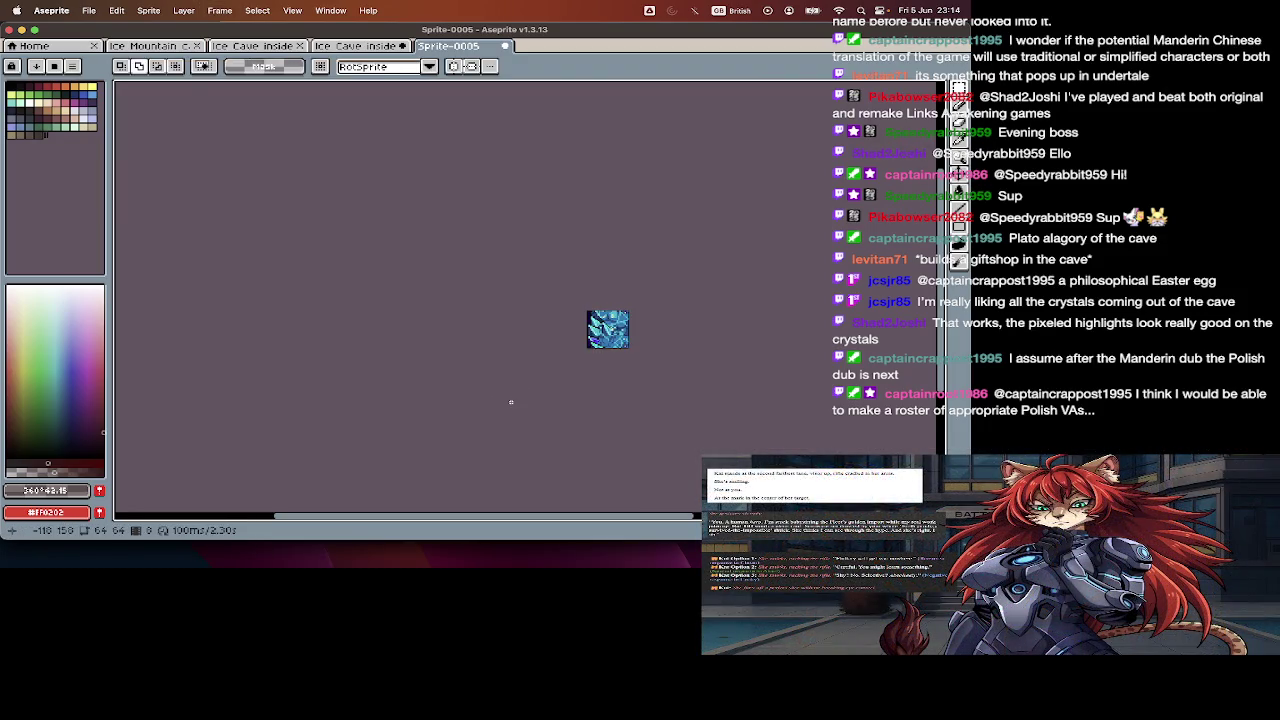
{"action": "key", "text": "i"}
{"action": "key", "text": "m"}
{"action": "key", "text": "i"}
{"action": "key", "text": "m"}
{"action": "key", "text": "i"}
{"action": "key", "text": "m"}
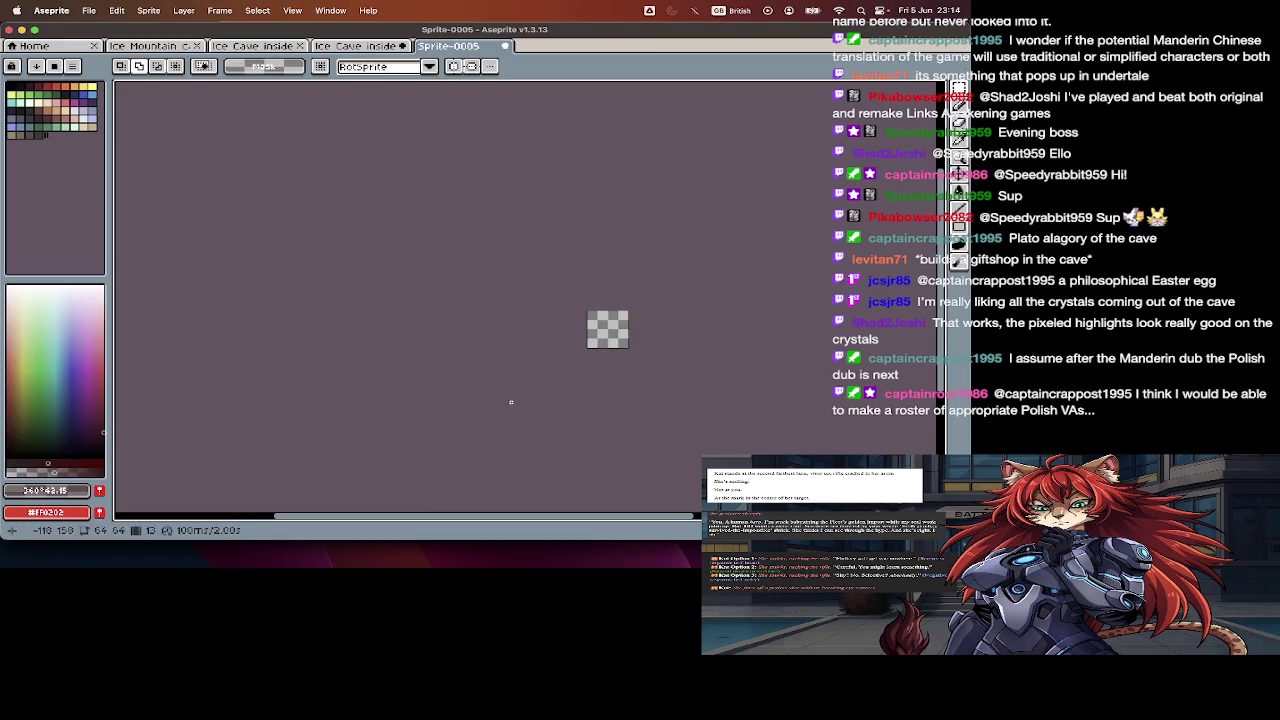
{"action": "key", "text": "i"}
{"action": "key", "text": "m"}
{"action": "key", "text": "i"}
{"action": "key", "text": "m"}
{"action": "key", "text": "i"}
{"action": "key", "text": "m"}
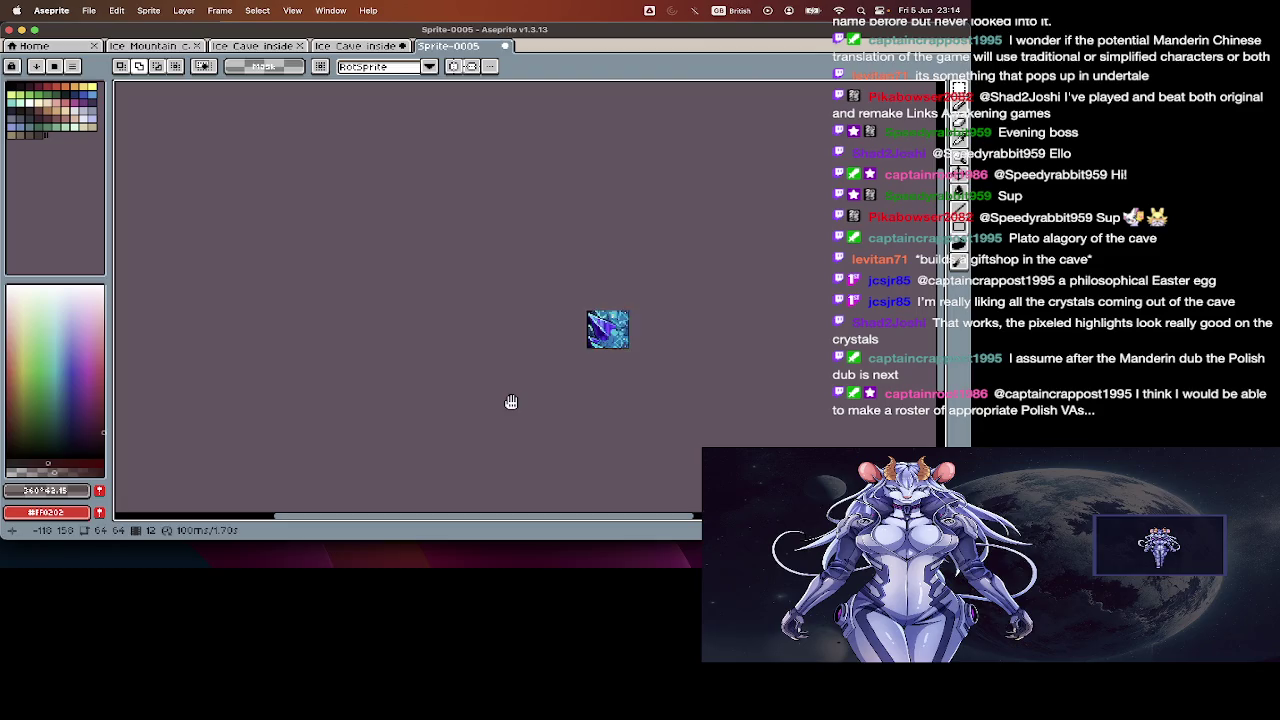
{"action": "key", "text": "v"}
- Save the tiles as numbered spikeRidge_wall PNG files and close the sprite
{"action": "key", "text": "super+shift+s"}
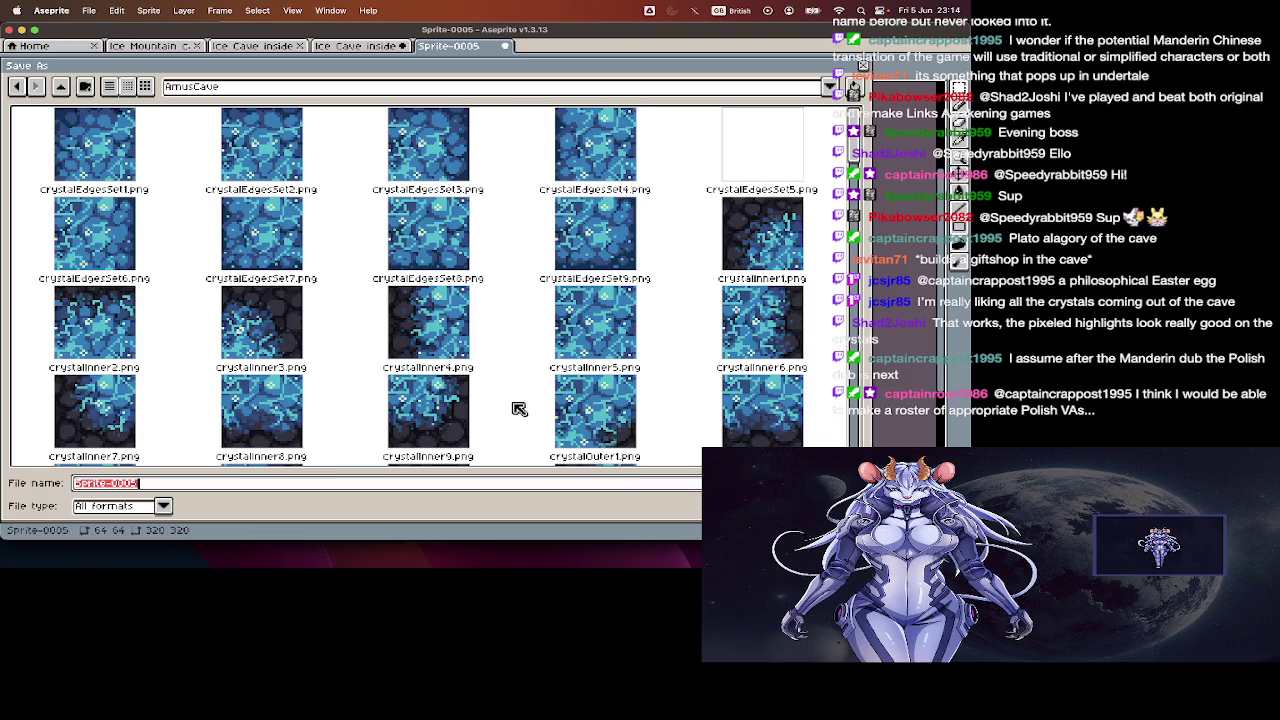
{"action": "type", "text": "spike"}
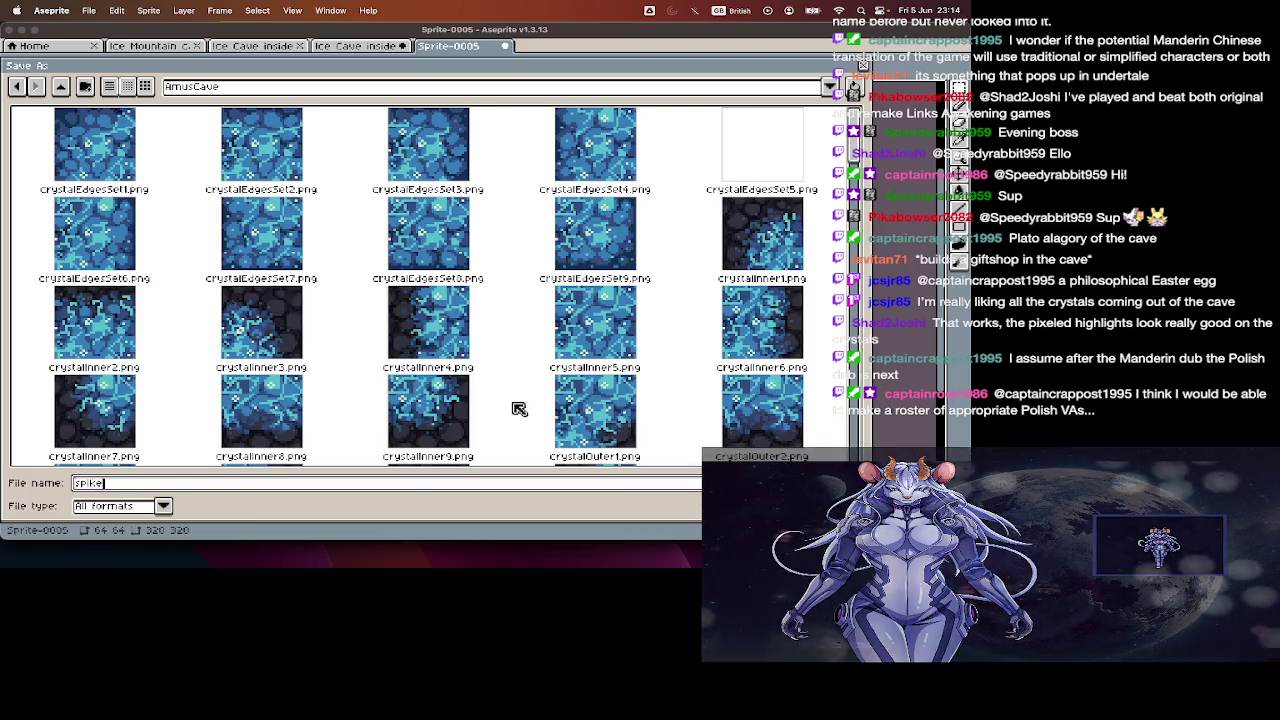
{"action": "type", "text": "Ridge_wall1.png"}
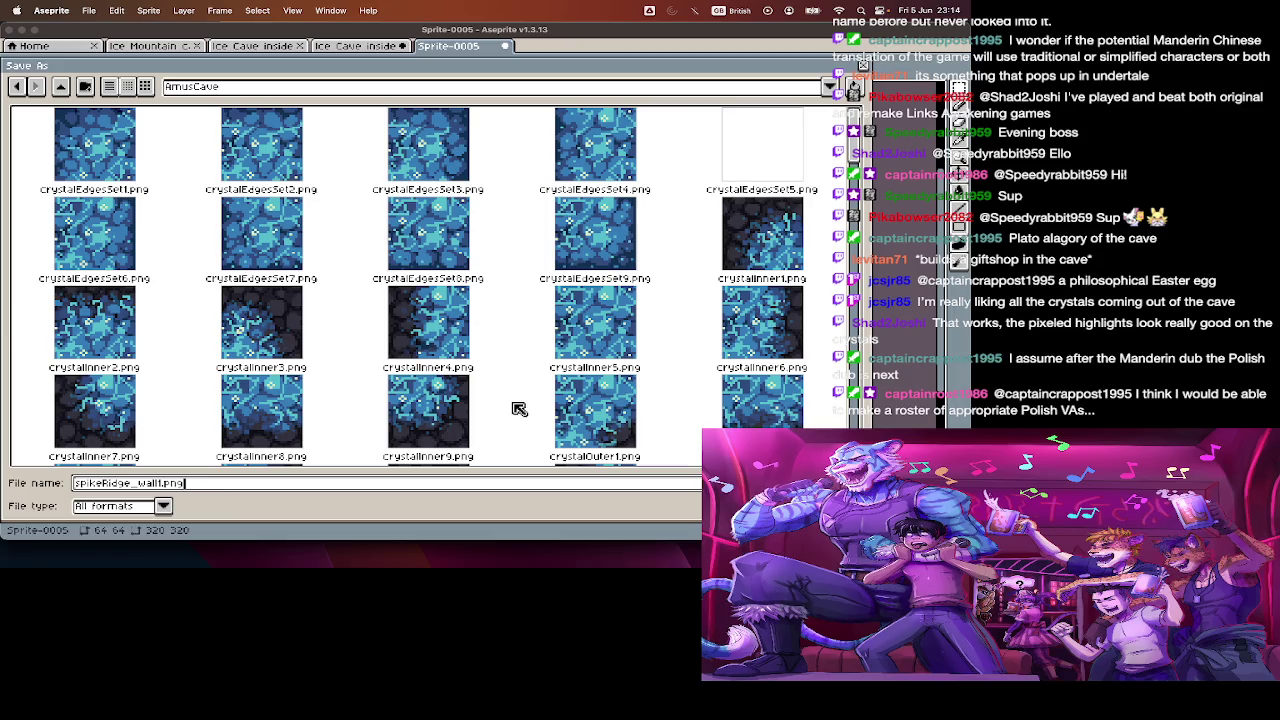
{"action": "key", "text": "Return"}
{"action": "key", "text": "ctrl+w"}
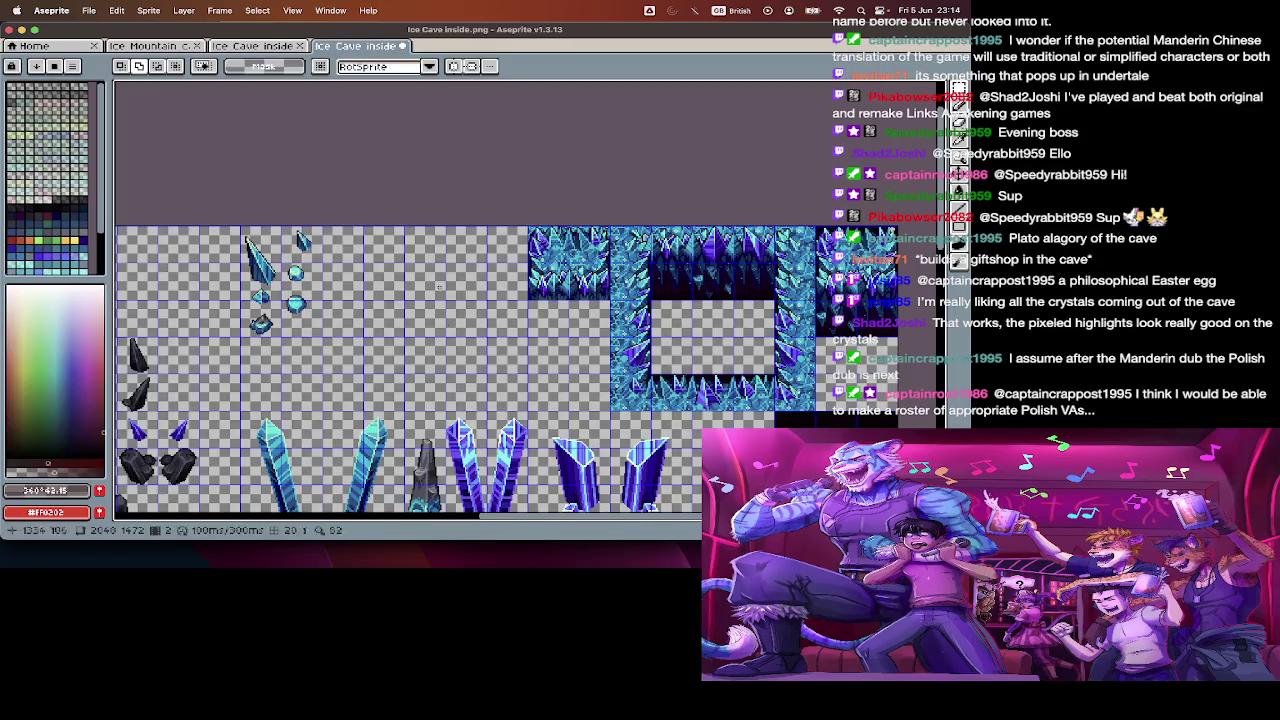
- Cut the crystal tile block out of the sheet and remove a stray pasted copy
{"action": "scroll", "coordinate": [533, 308], "scroll_direction": "up", "scroll_amount": 2}
{"action": "scroll", "coordinate": [532, 306], "scroll_direction": "down", "scroll_amount": 2}
{"action": "scroll", "coordinate": [600, 150], "scroll_direction": "up", "scroll_amount": 1}
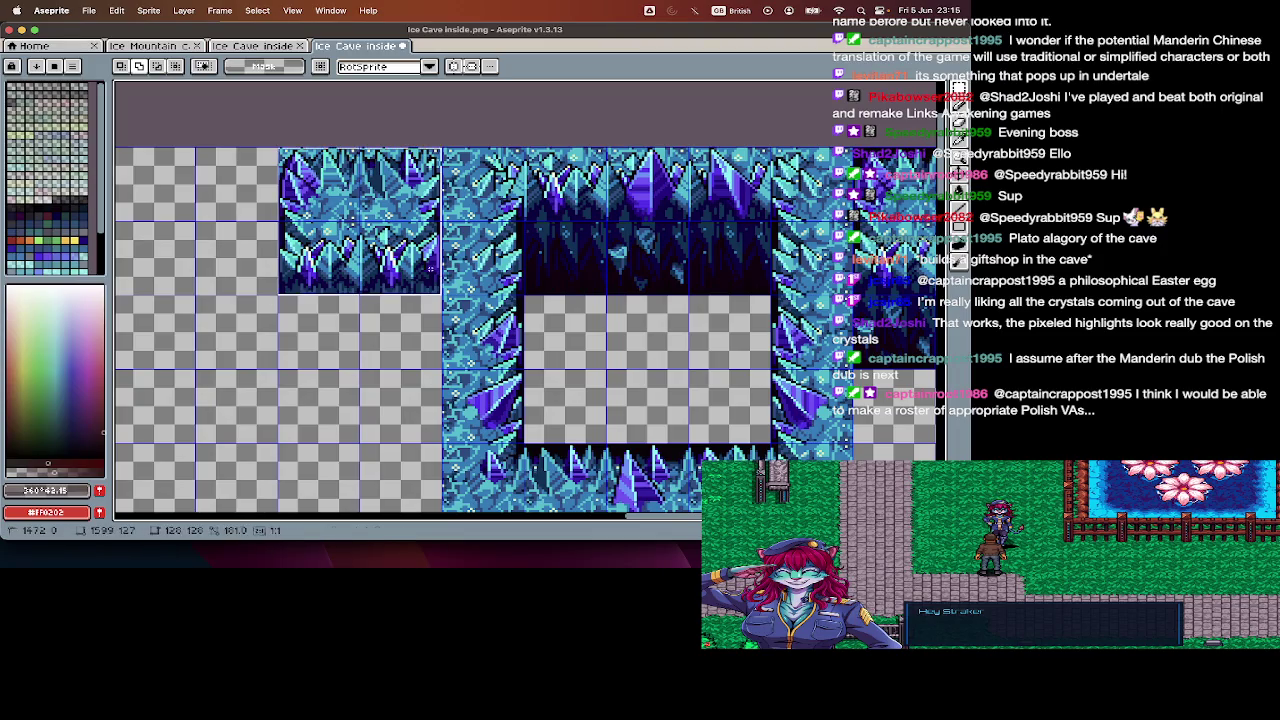
{"action": "key", "text": "Delete"}
{"action": "key", "text": "m"}
{"action": "scroll", "coordinate": [437, 277], "scroll_direction": "down", "scroll_amount": 2}
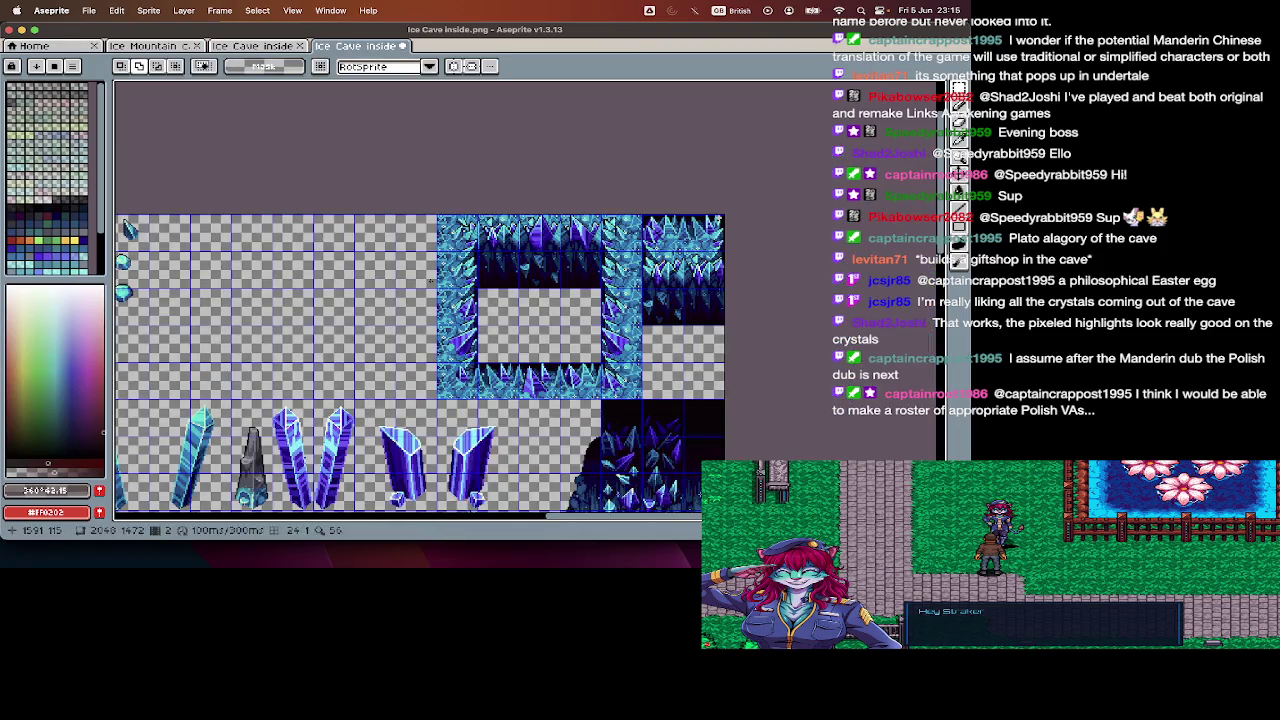
{"action": "key", "text": "ctrl+v"}
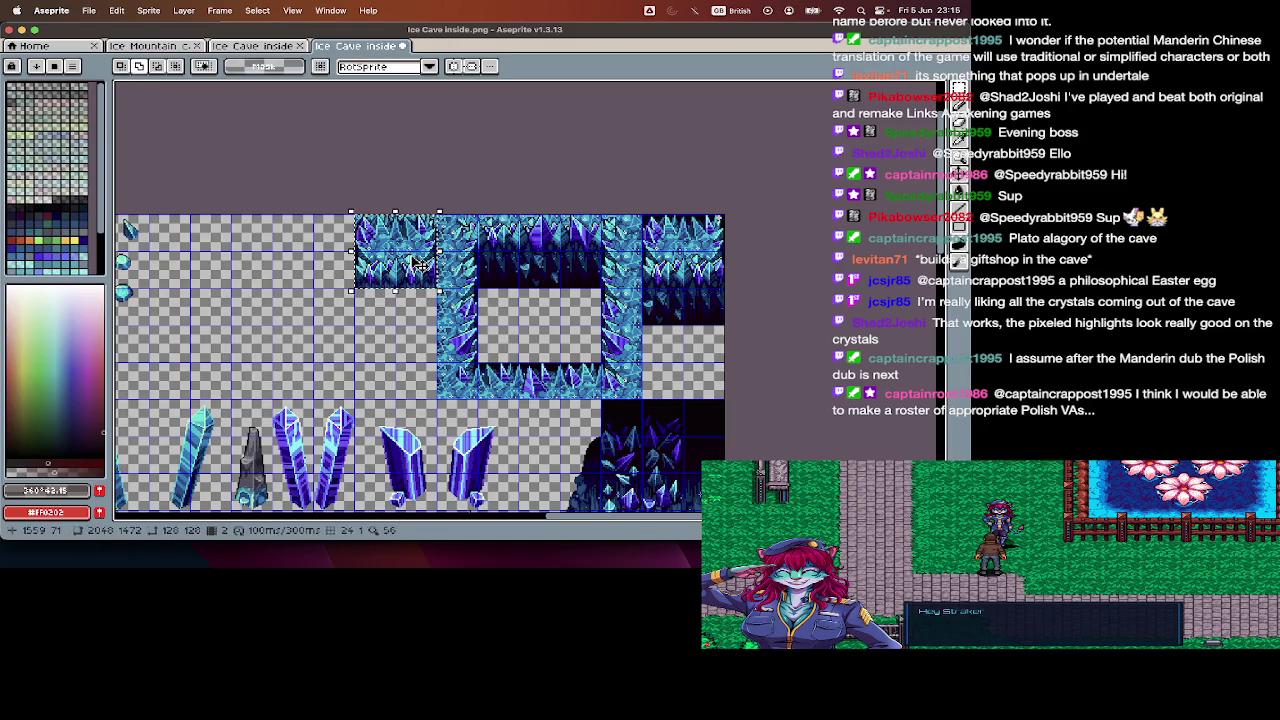
{"action": "key", "text": "Delete"}
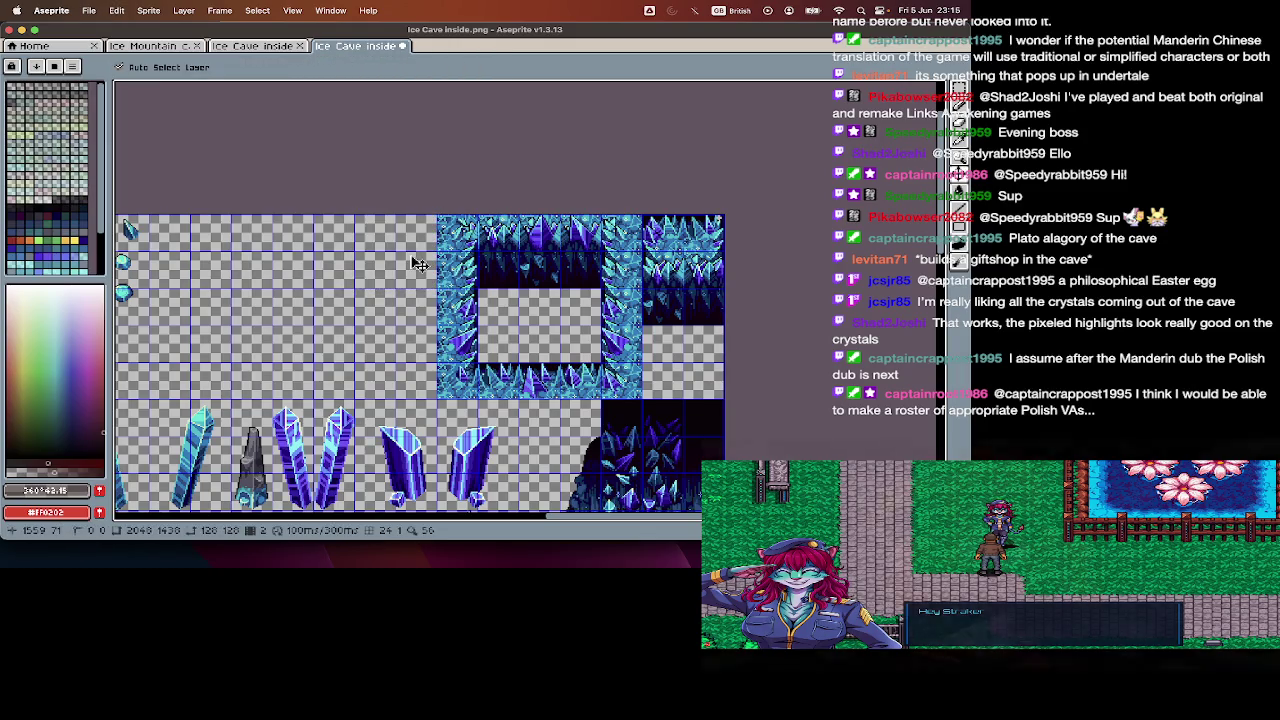
- Abandon a new sprite, then paste the crystal block again and commit it
{"action": "key", "text": "ctrl+n"}
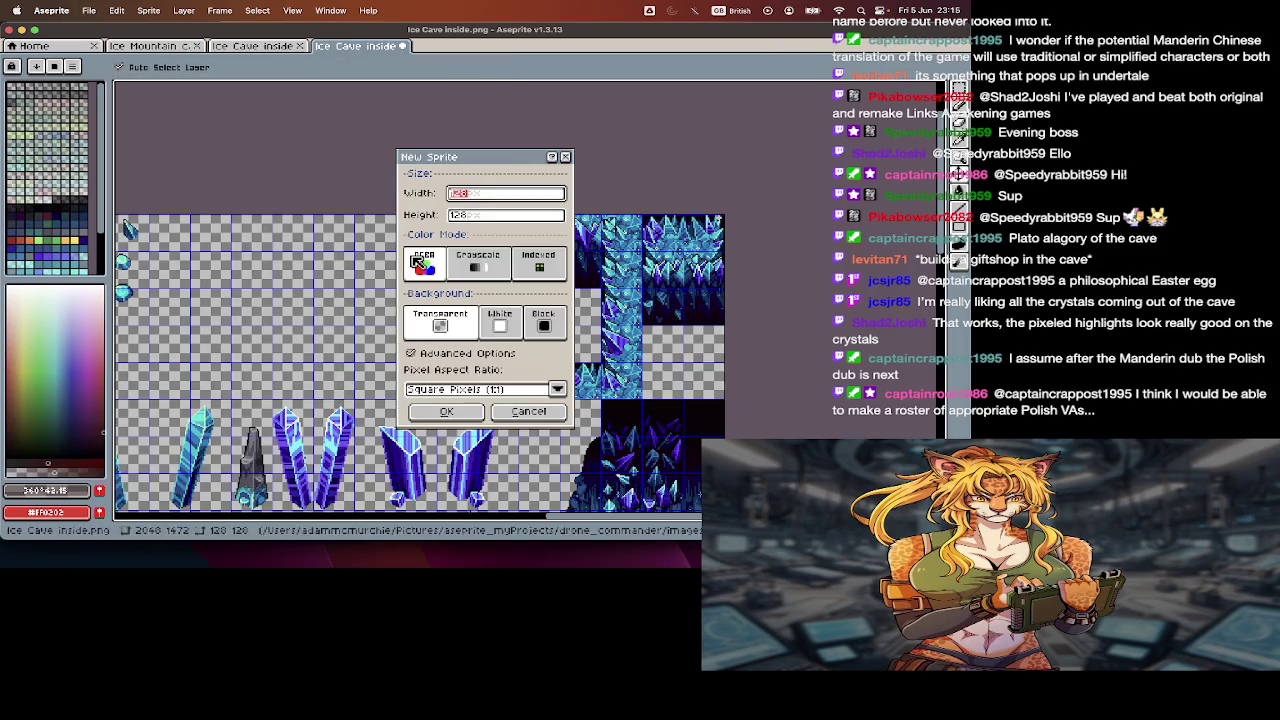
{"action": "key", "text": "Escape"}
{"action": "key", "text": "ctrl+v"}
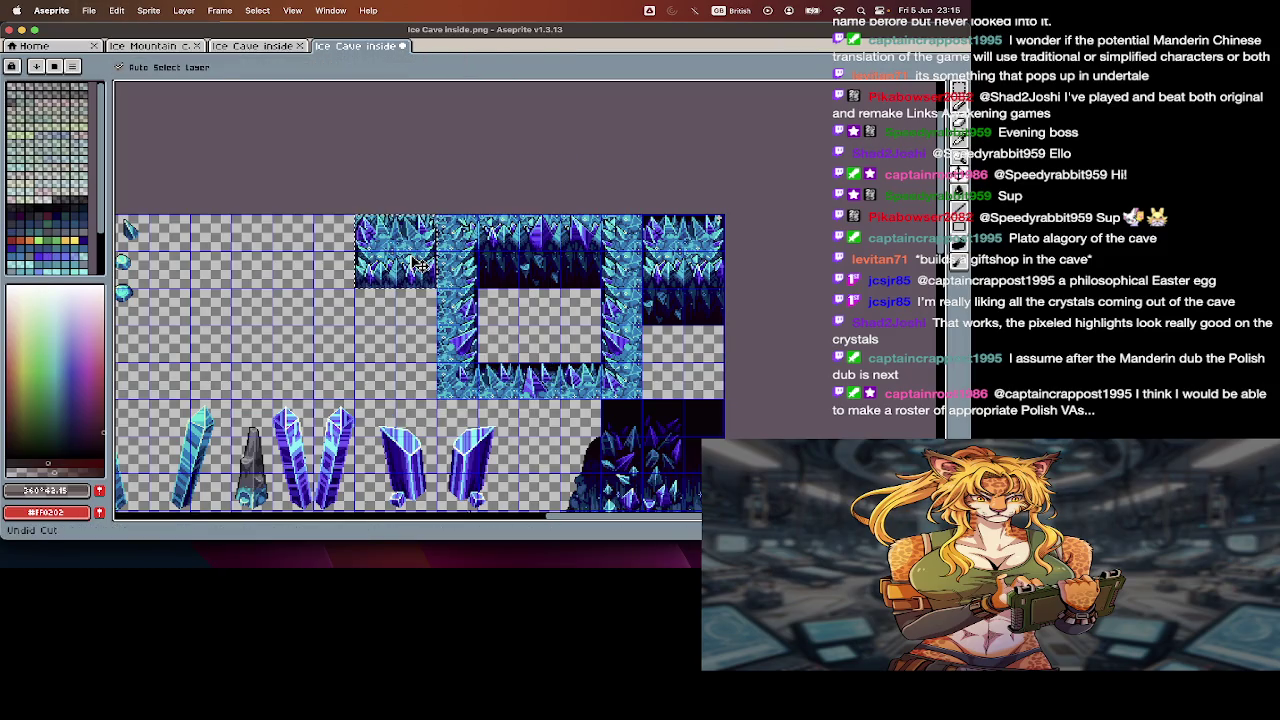
{"action": "scroll", "coordinate": [418, 262], "scroll_direction": "up", "scroll_amount": 2}
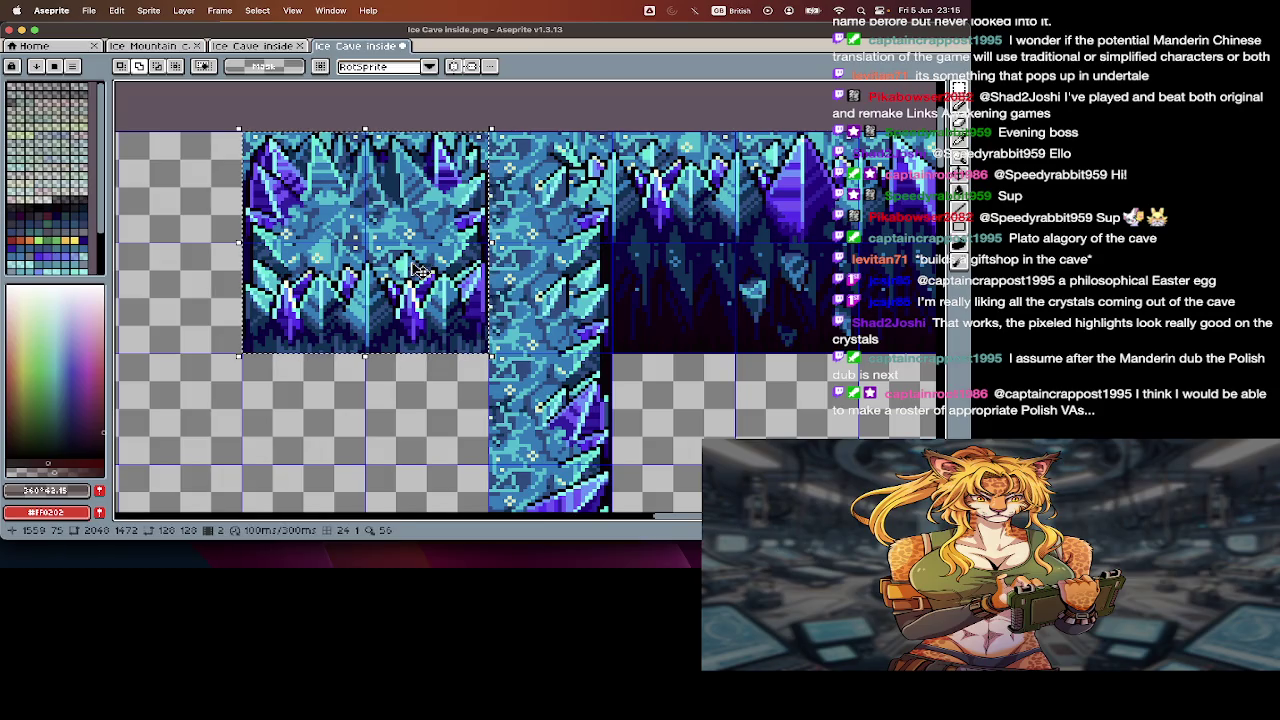
{"action": "scroll", "coordinate": [400, 257], "scroll_direction": "down", "scroll_amount": 1}
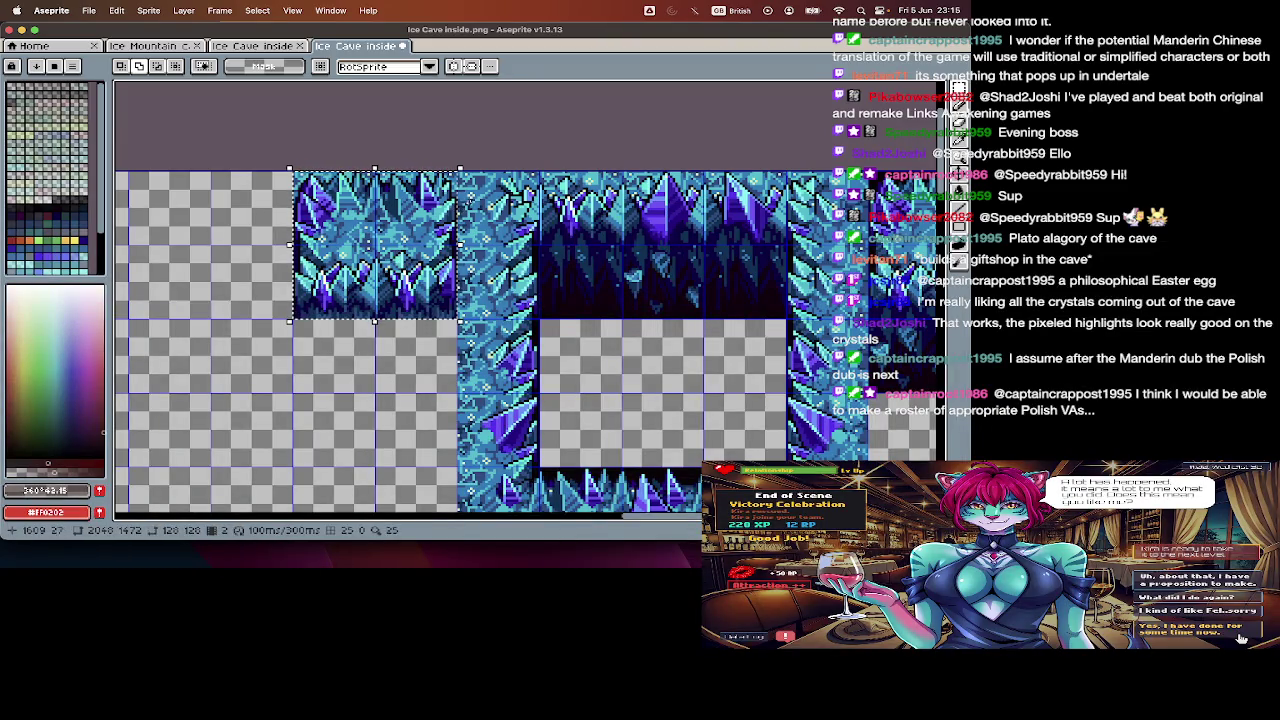
{"action": "key", "text": "Return"}
- Undo and redo the crystal tile cut, then start a new 128×128 sprite
{"action": "key", "text": "ctrl+z"}
{"action": "key", "text": "m"}
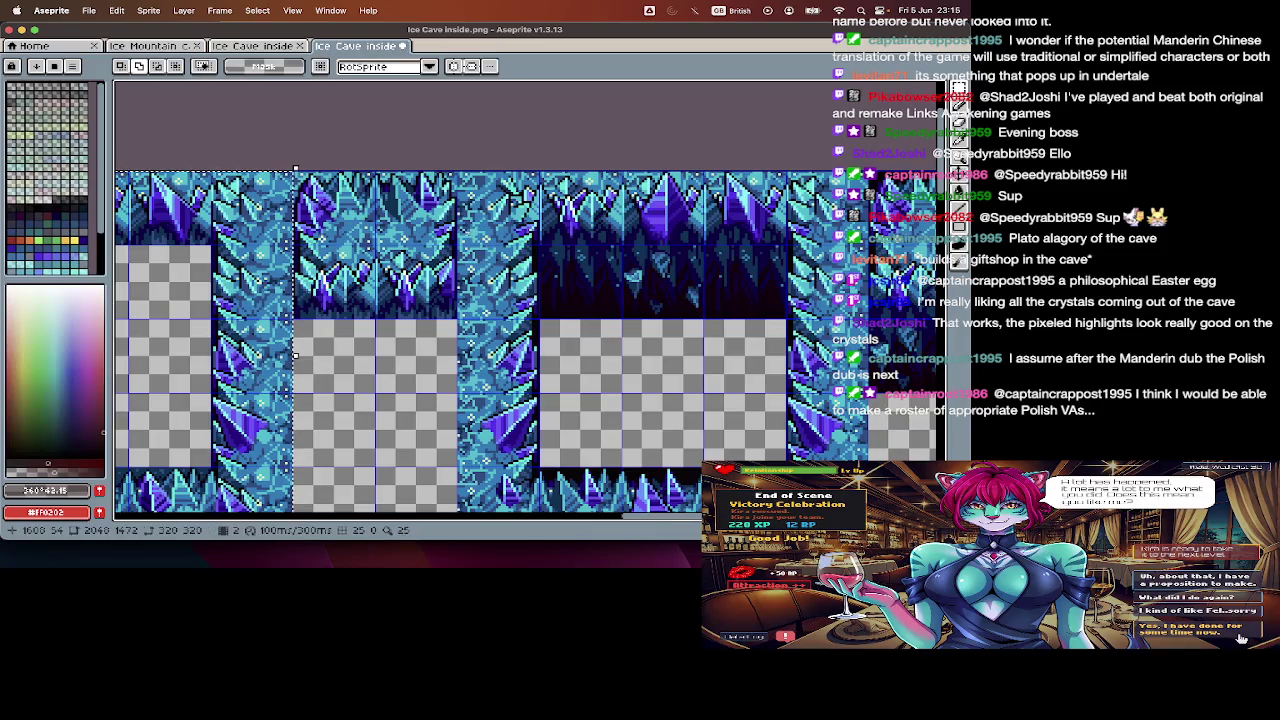
{"action": "key", "text": "ctrl+shift+z"}
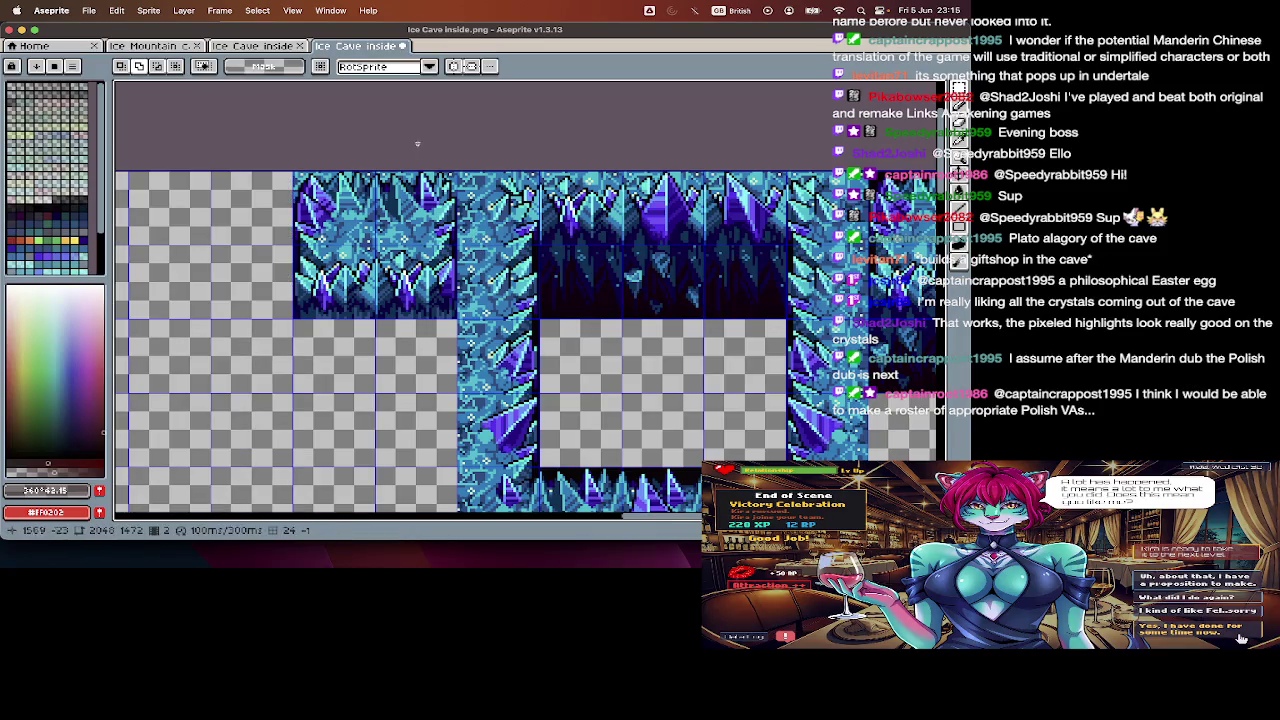
{"action": "key", "text": "v"}
{"action": "key", "text": "ctrl+n"}
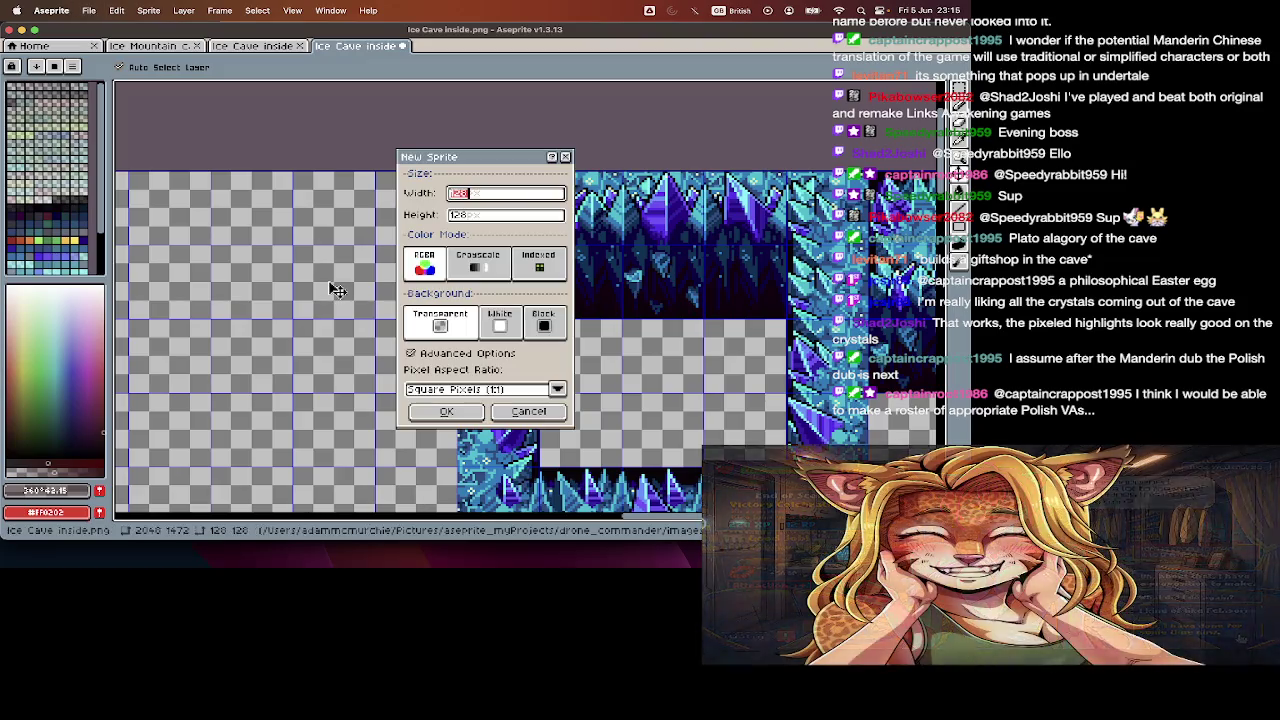
- Paste the crystal tile into a new sprite and import it as one 128×128 sprite-sheet tile
{"action": "key", "text": "Return"}
{"action": "key", "text": "ctrl+v"}
{"action": "key", "text": "ctrl+i"}
{"action": "key", "text": "Tab"}
{"action": "key", "text": "Tab"}
{"action": "key", "text": "Tab"}
{"action": "key", "text": "Tab"}
{"action": "key", "text": "Tab"}
{"action": "type", "text": "6"}
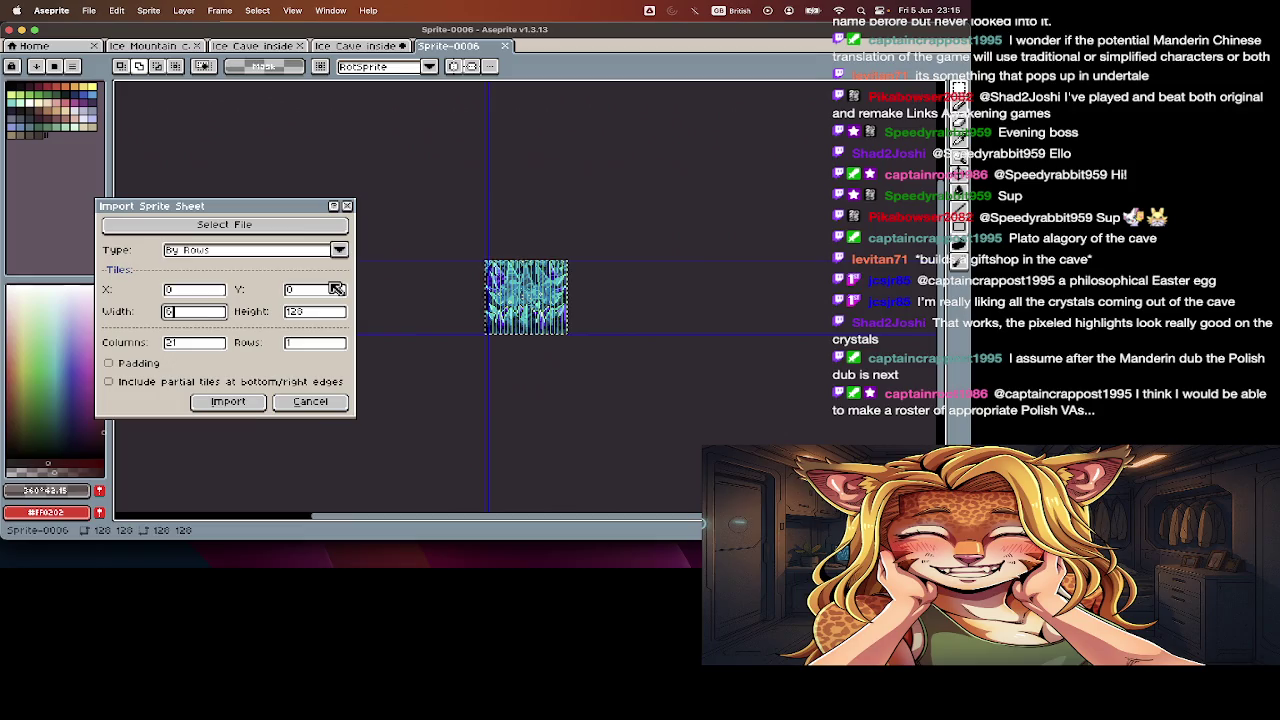
{"action": "key", "text": "Escape"}
{"action": "key", "text": "ctrl+i"}
{"action": "key", "text": "Tab"}
{"action": "key", "text": "Tab"}
{"action": "key", "text": "Tab"}
{"action": "key", "text": "Tab"}
{"action": "key", "text": "Tab"}
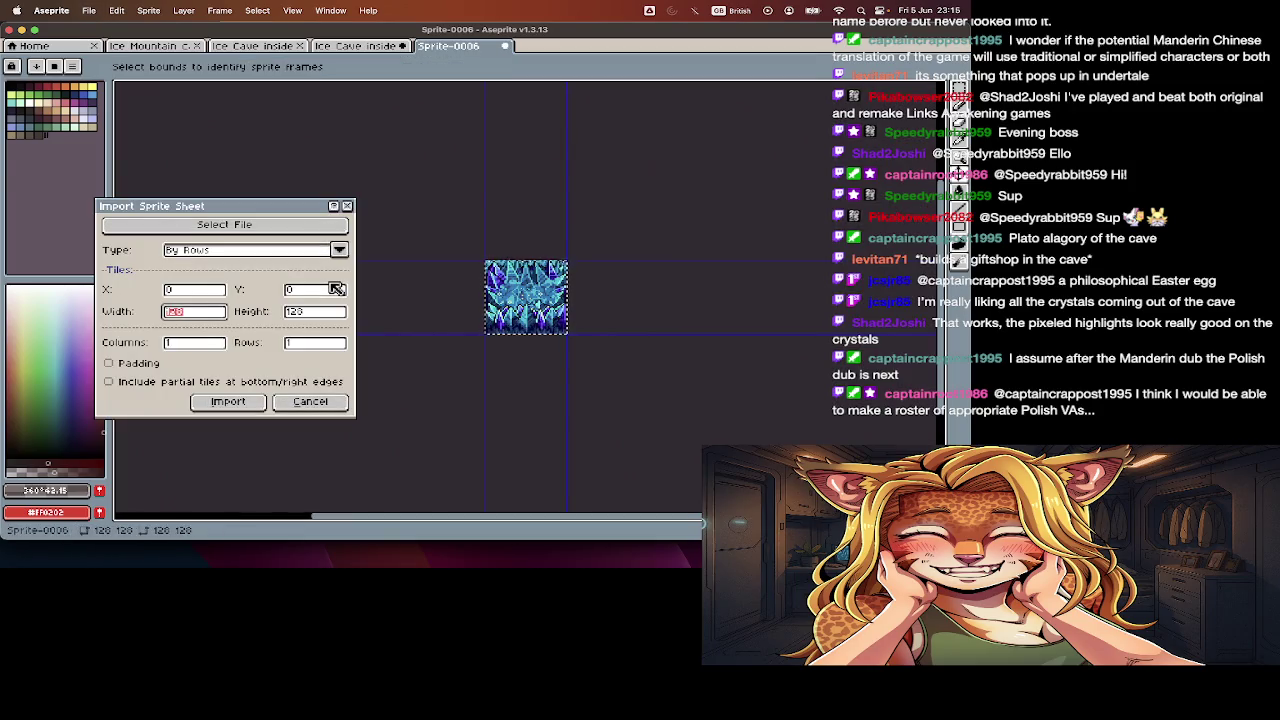
{"action": "type", "text": "64"}
{"action": "key", "text": "Return"}
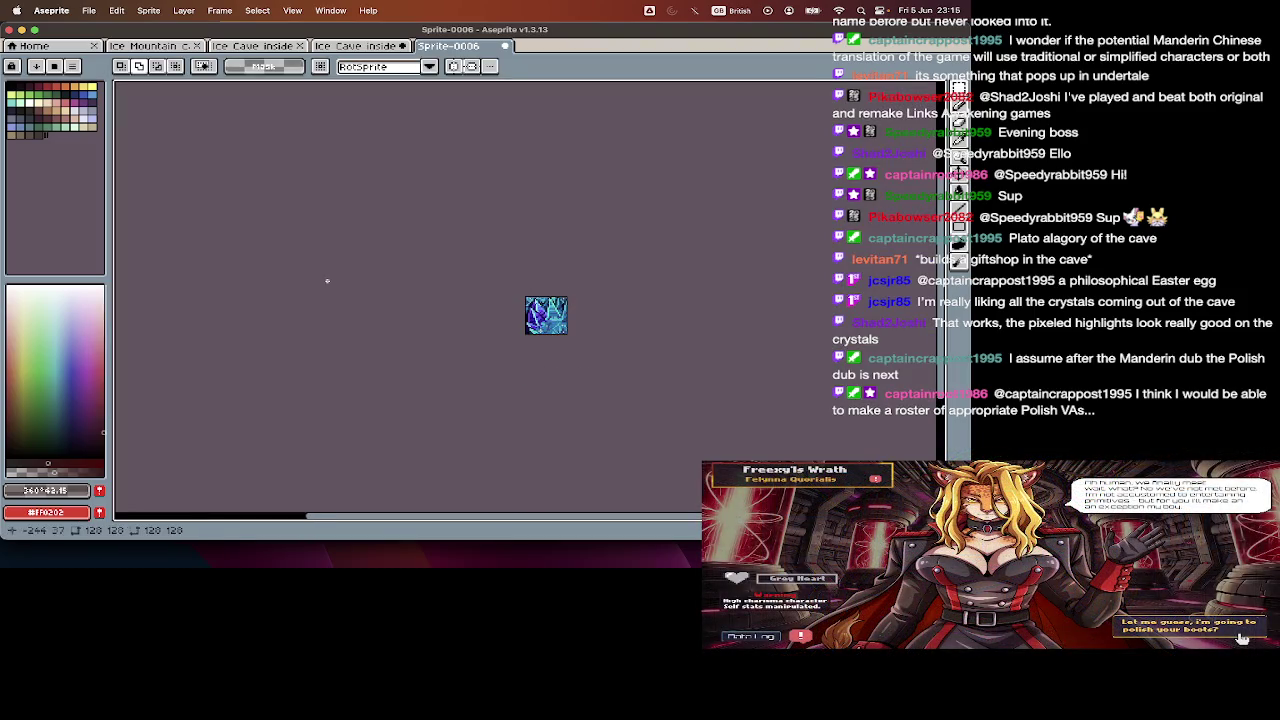
- Save the tile sprite as 'spikesOuter_wall1.png' and return to the Ice Cave inside sheet
{"action": "key", "text": "ctrl+shift+s"}
{"action": "type", "text": "spikesOuter_wall1.png"}
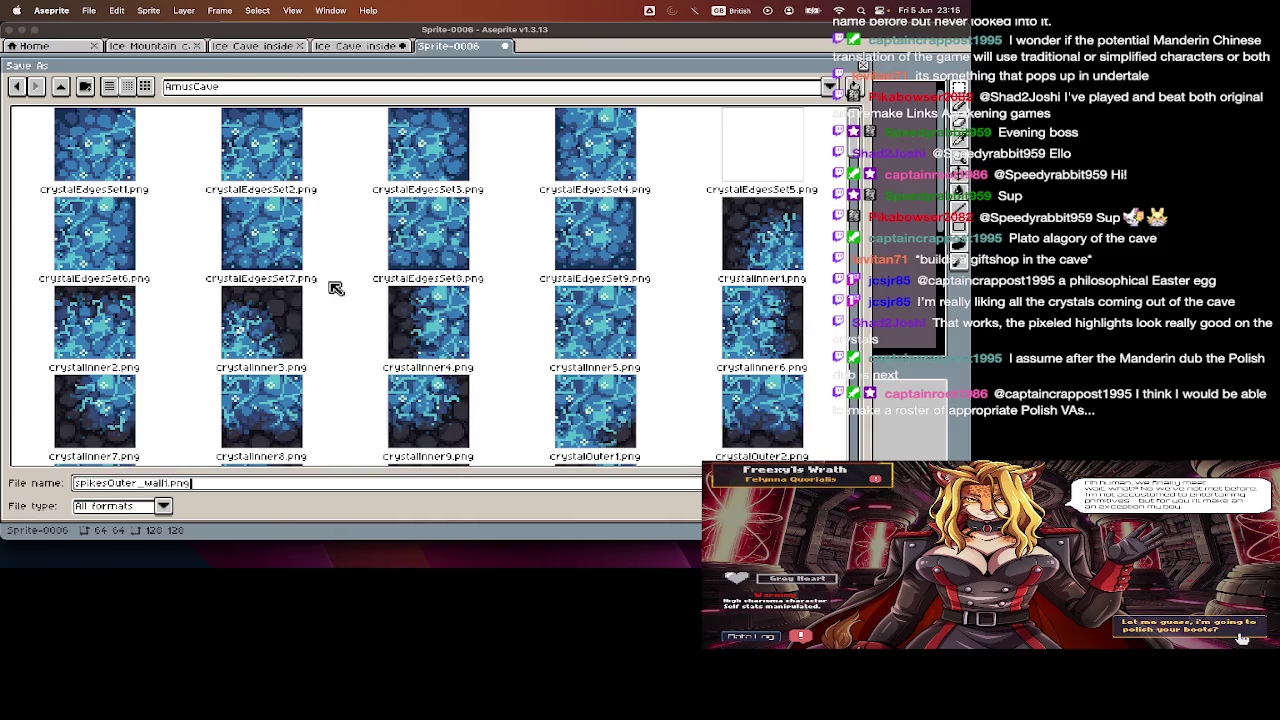
{"action": "key", "text": "Return"}
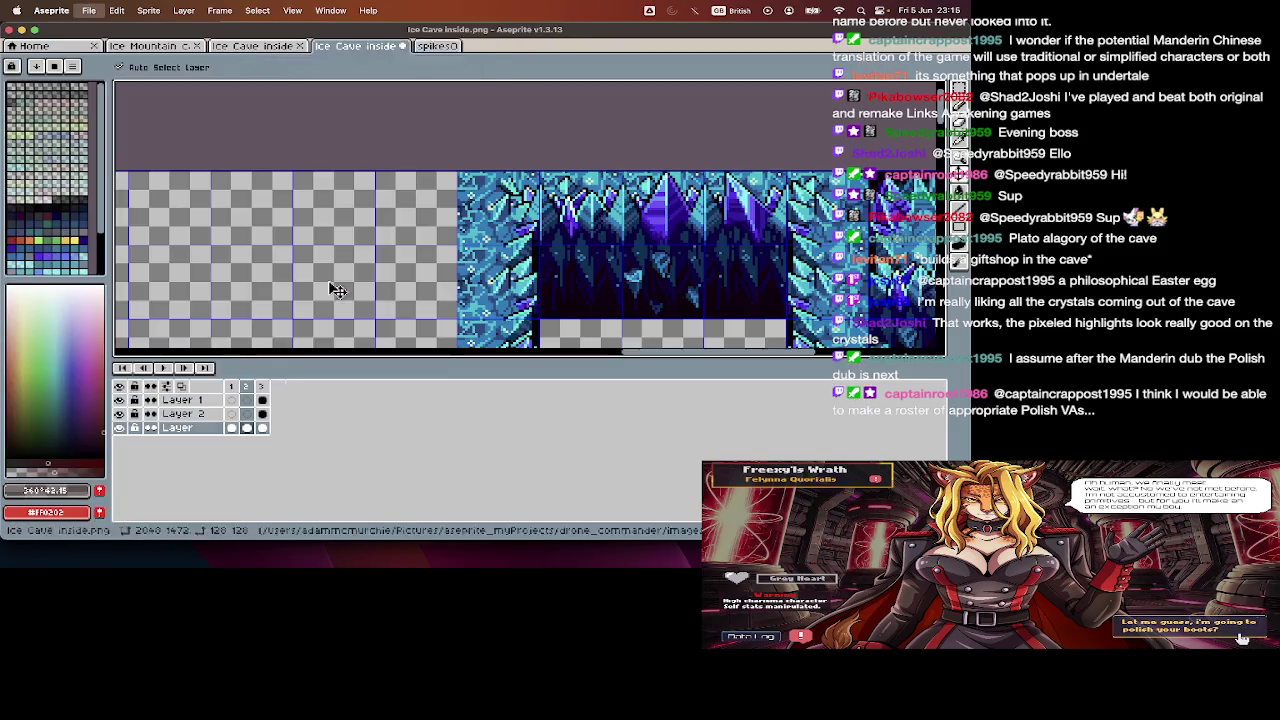
{"action": "scroll", "coordinate": [440, 337], "scroll_direction": "up", "scroll_amount": 2}
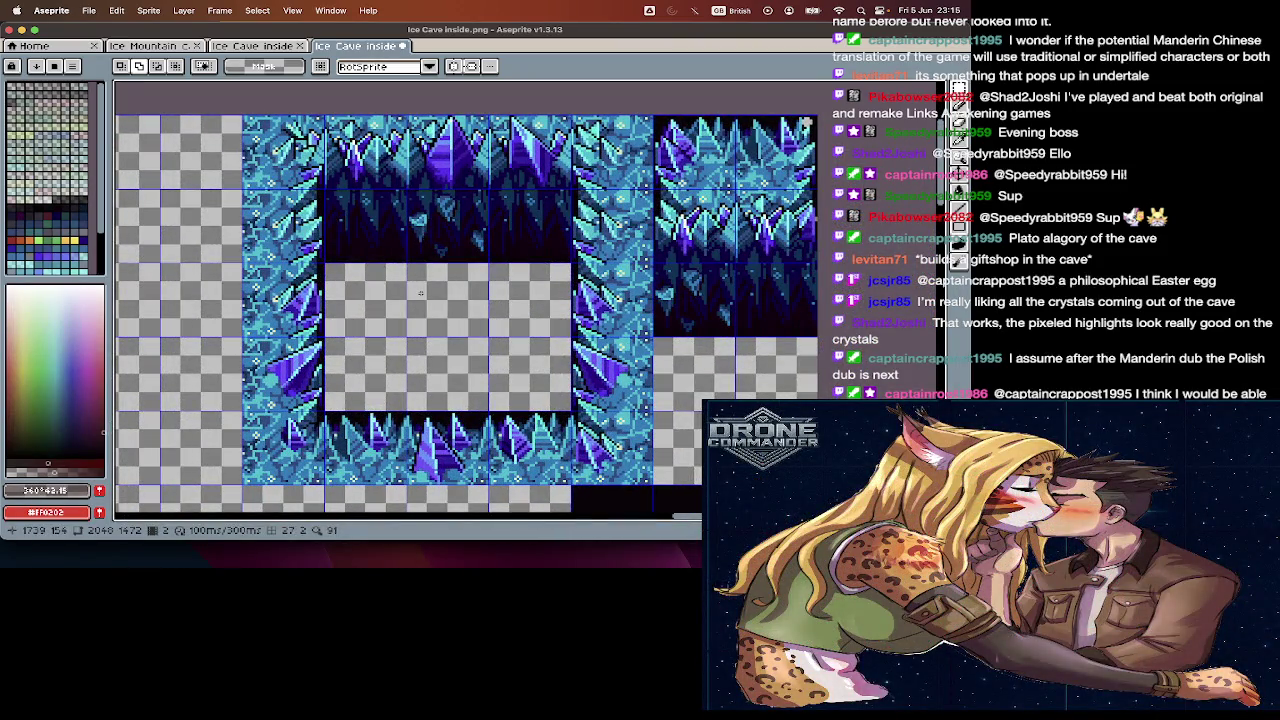
- Cut the square crystal frame from the sheet and paste it into a new 320×320 sprite
{"action": "scroll", "coordinate": [421, 292], "scroll_direction": "down", "scroll_amount": 2}
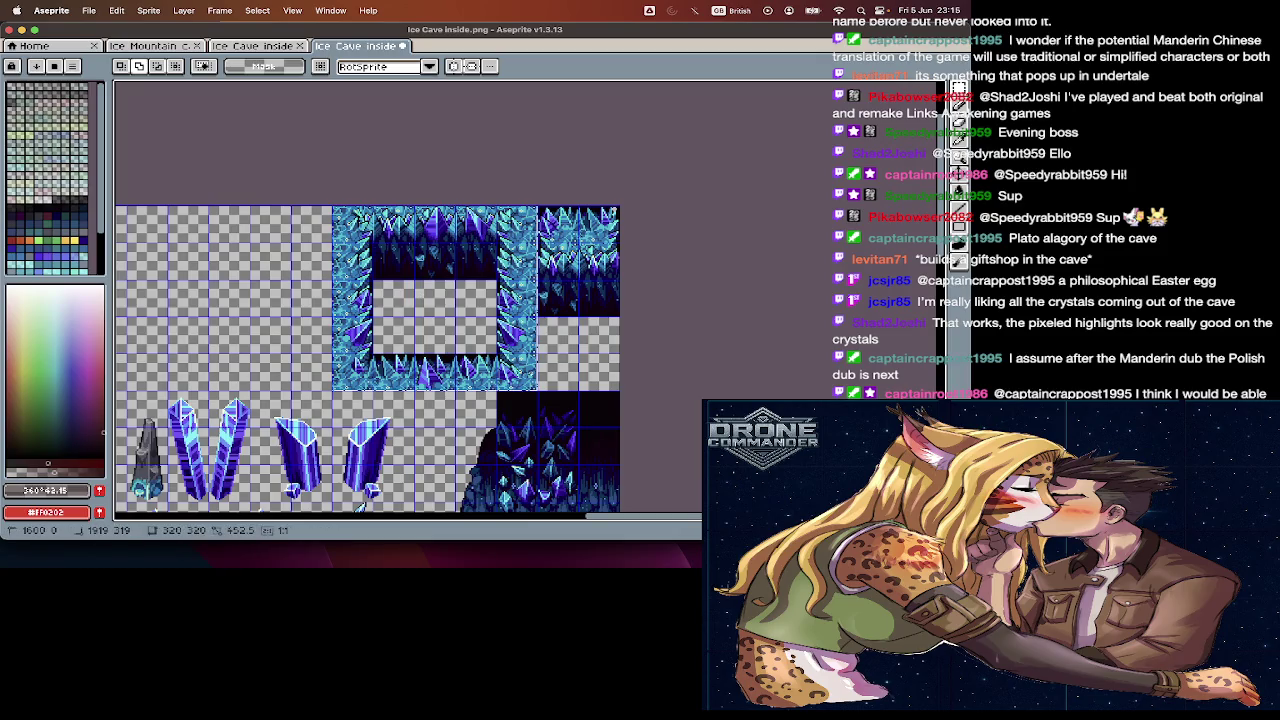
{"action": "left_click_drag", "start_coordinate": [332, 205], "coordinate": [537, 383]}
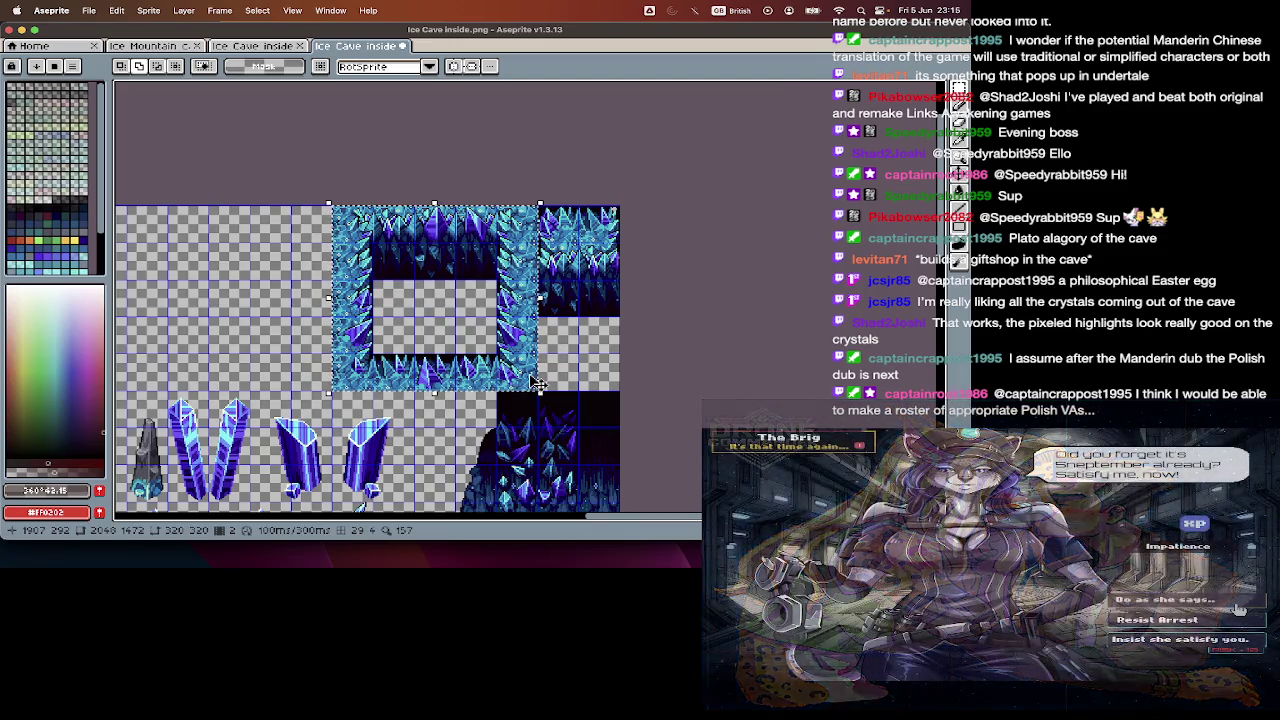
{"action": "key", "text": "super+x"}
{"action": "key", "text": "super+n"}
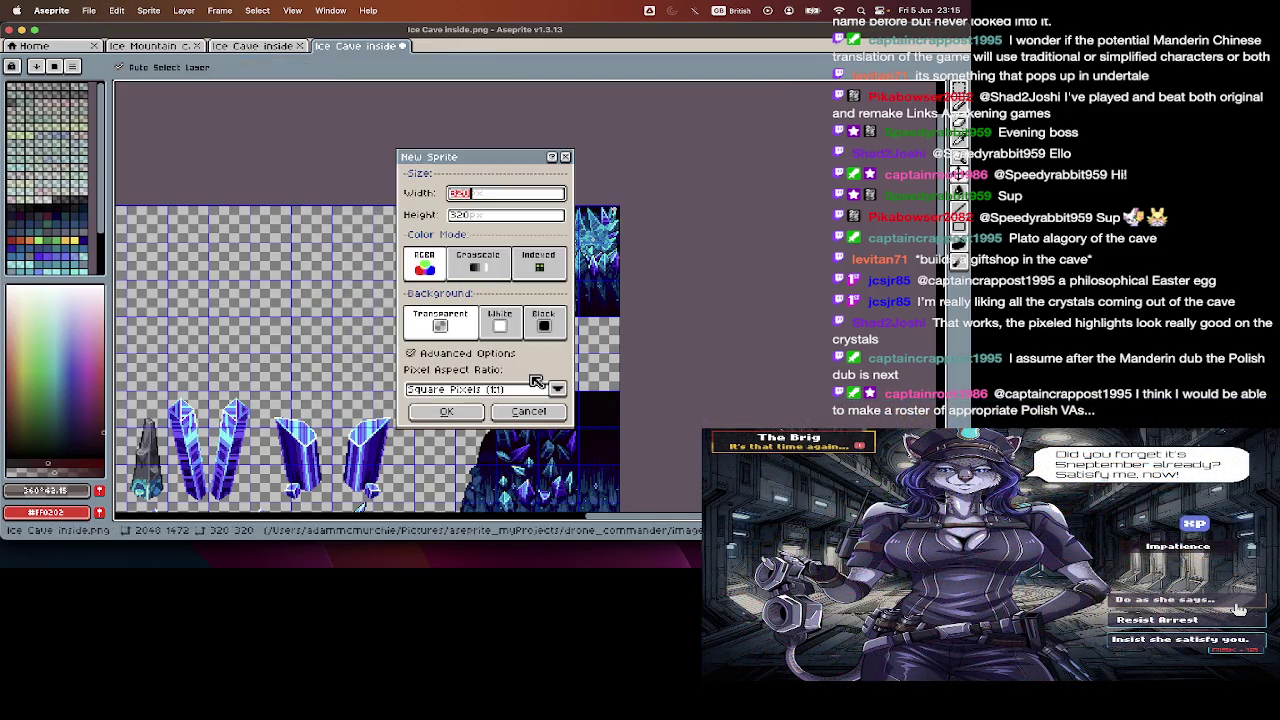
{"action": "key", "text": "Return"}
{"action": "key", "text": "super+v"}
{"action": "key", "text": "v"}
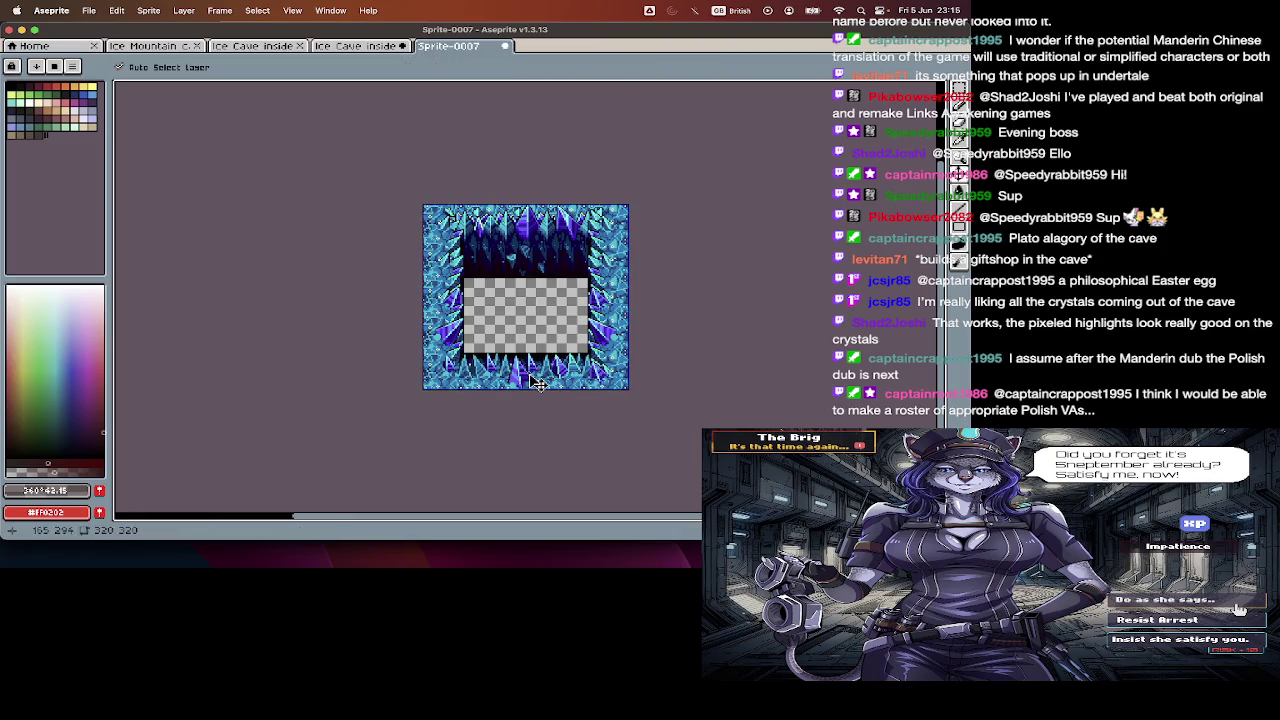
- Slice the pasted crystal frame into 64×64 tiles with Import Sprite Sheet
{"action": "key", "text": "super+i"}
{"action": "key", "text": "Escape"}
{"action": "key", "text": "super+i"}
{"action": "key", "text": "Tab"}
{"action": "key", "text": "Tab"}
{"action": "key", "text": "Tab"}
{"action": "type", "text": "64"}
{"action": "key", "text": "Tab"}
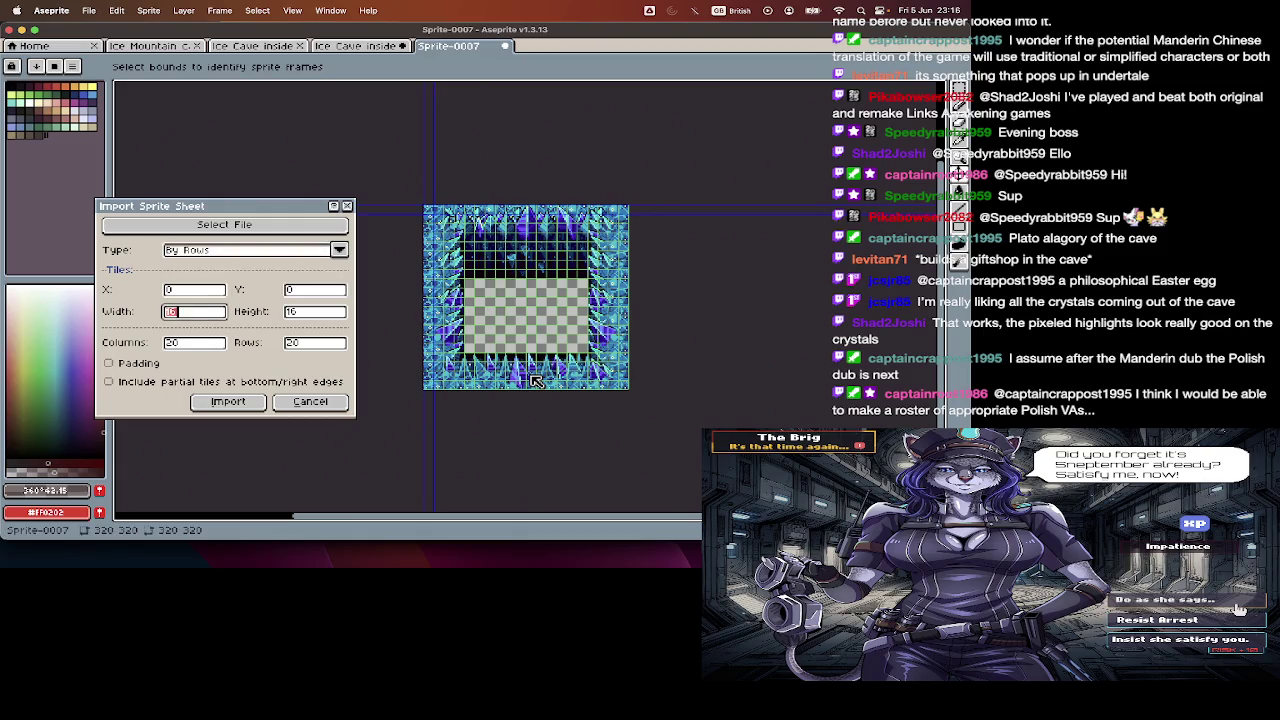
{"action": "type", "text": "64"}
{"action": "key", "text": "Return"}
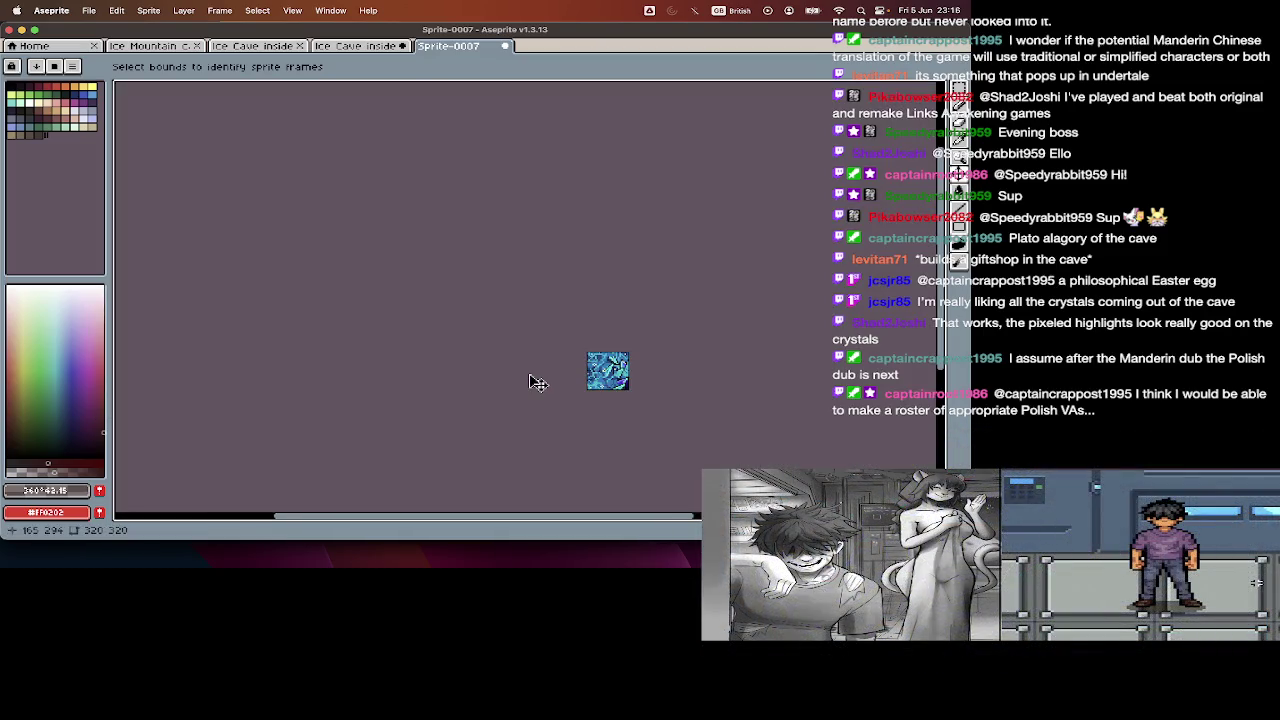
- Save the sliced tiles as numbered spikeRidge_void1.png files
{"action": "key", "text": "super+shift+s"}
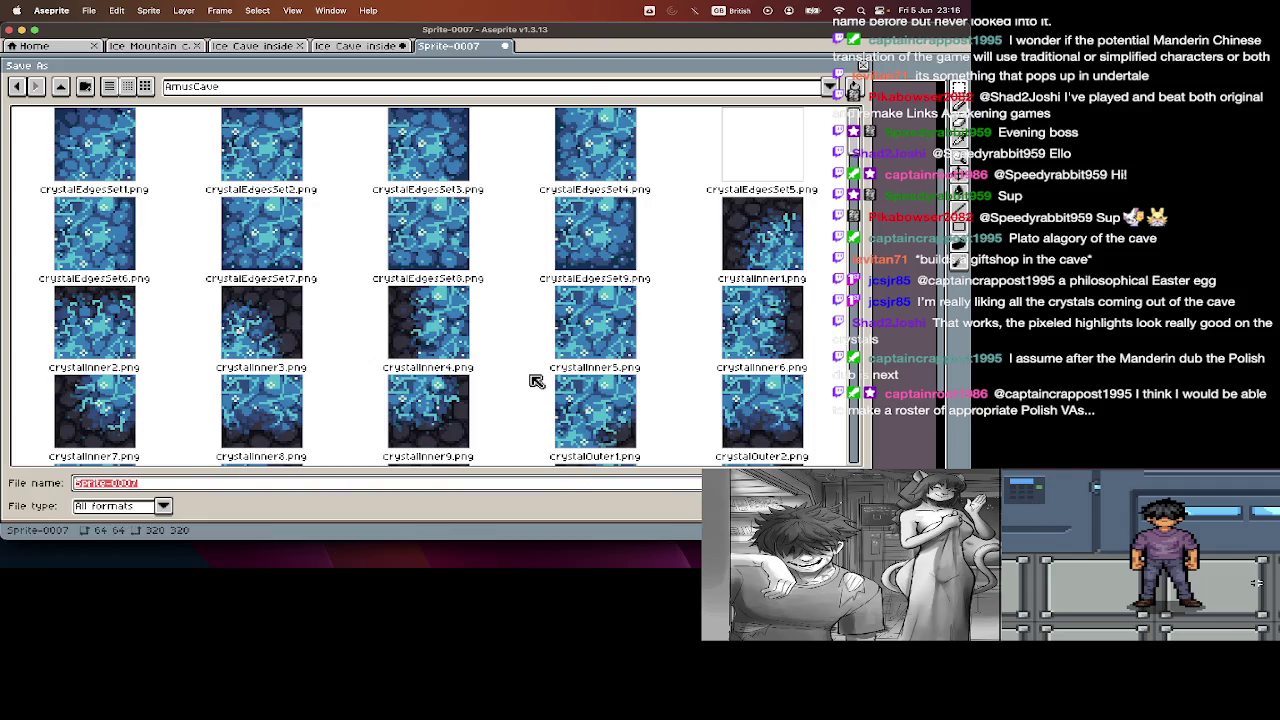
{"action": "type", "text": "spikeRidge_"}
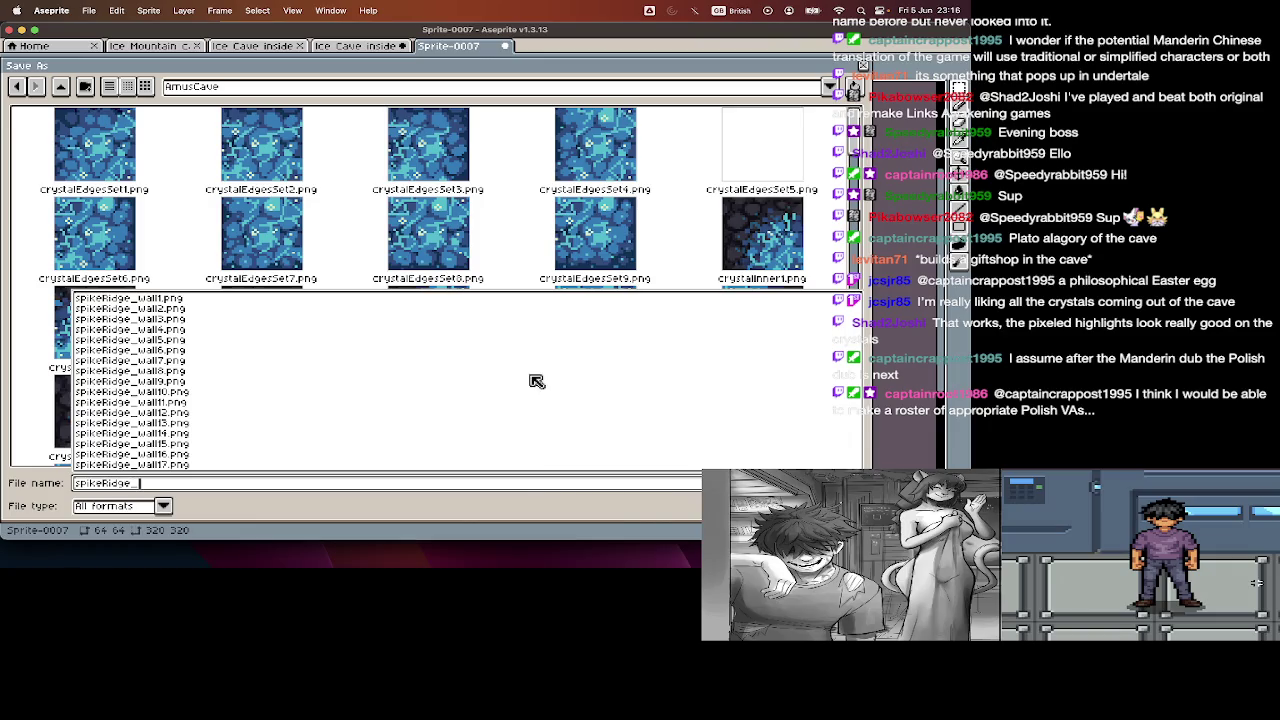
{"action": "type", "text": "wal"}
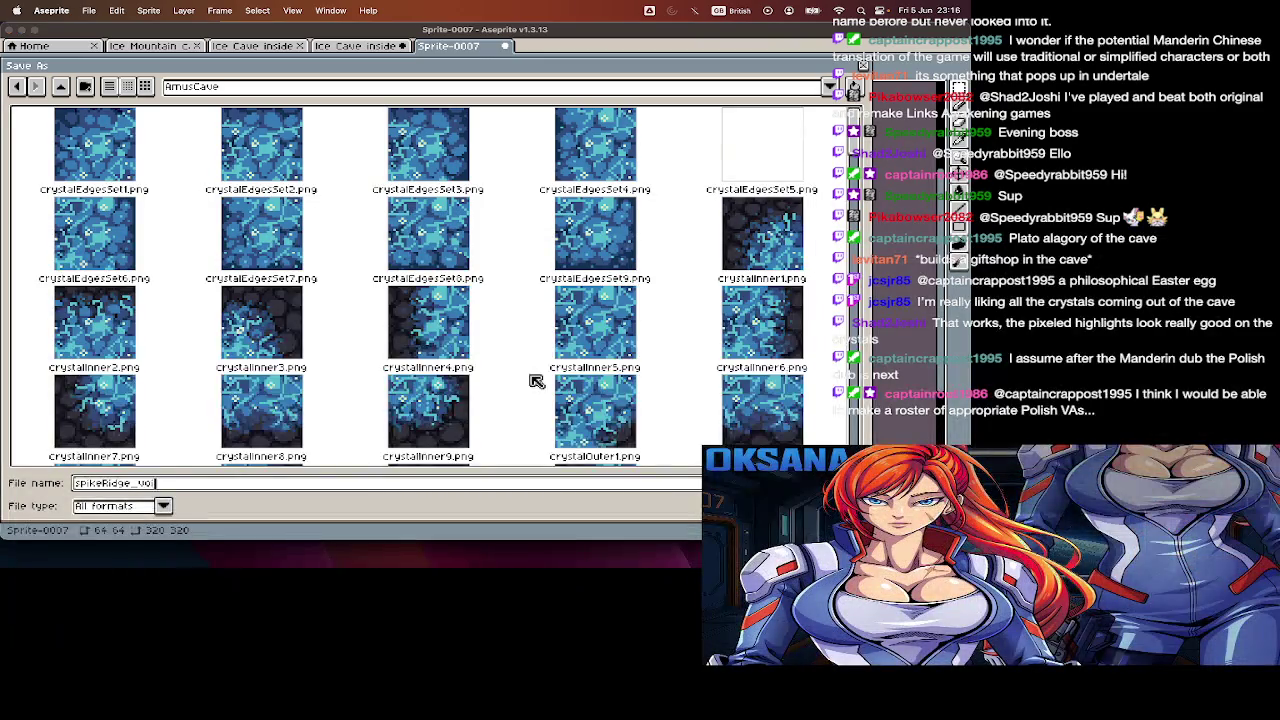
{"action": "type", "text": "ng"}
{"action": "key", "text": "Return"}
{"action": "key", "text": "Return"}
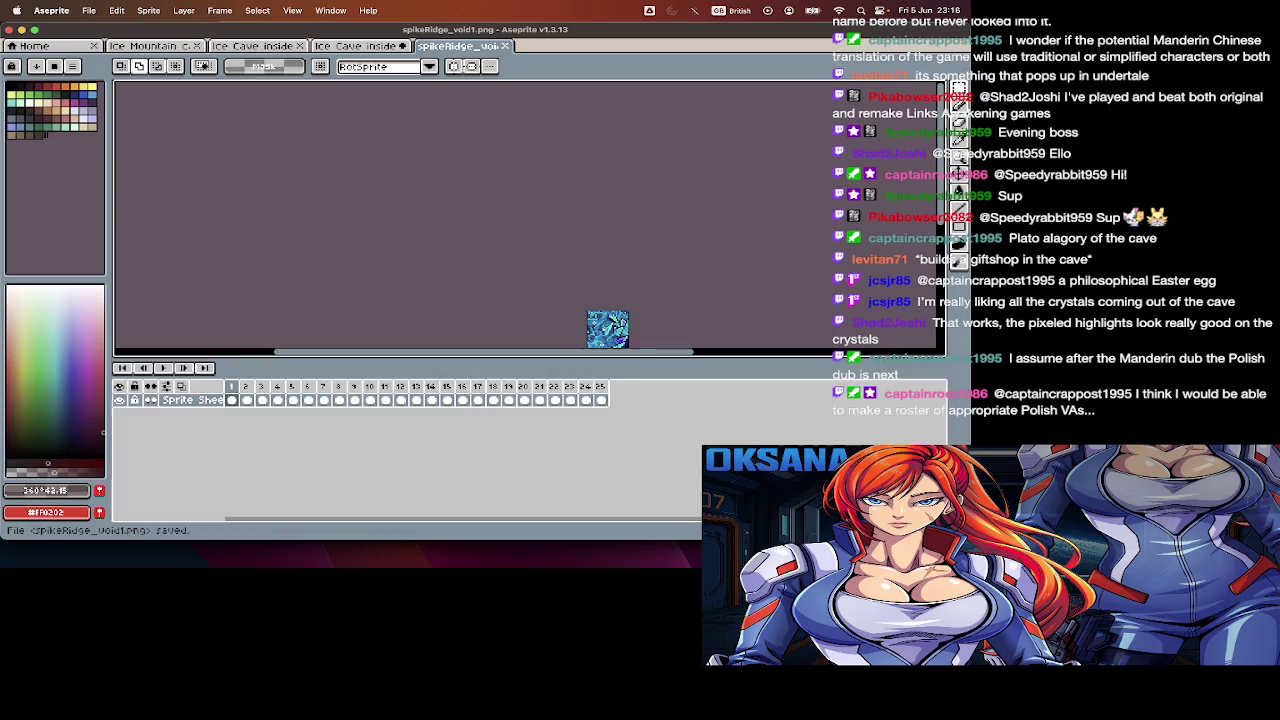
{"action": "key", "text": "m"}
{"action": "key", "text": "Tab"}
{"action": "key", "text": "Return"}
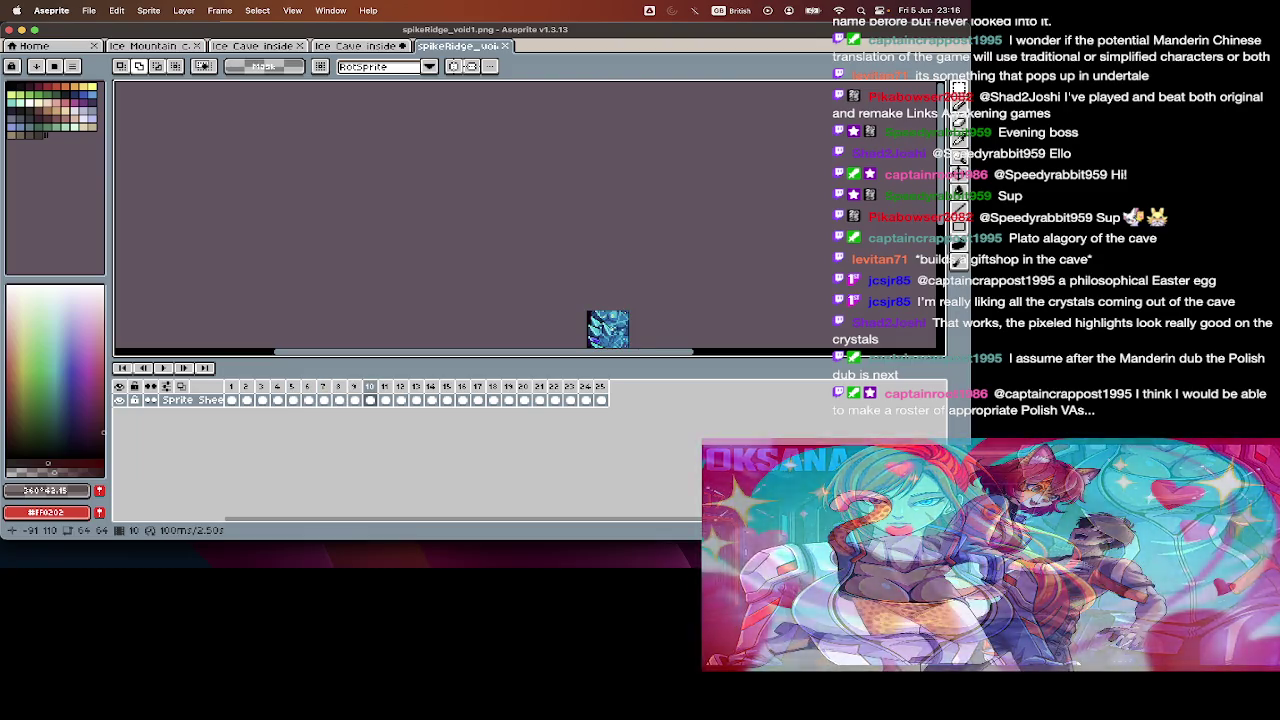
- Delete the empty frames so the animation has 19 frames, then switch to Finder
{"action": "key", "text": "i"}
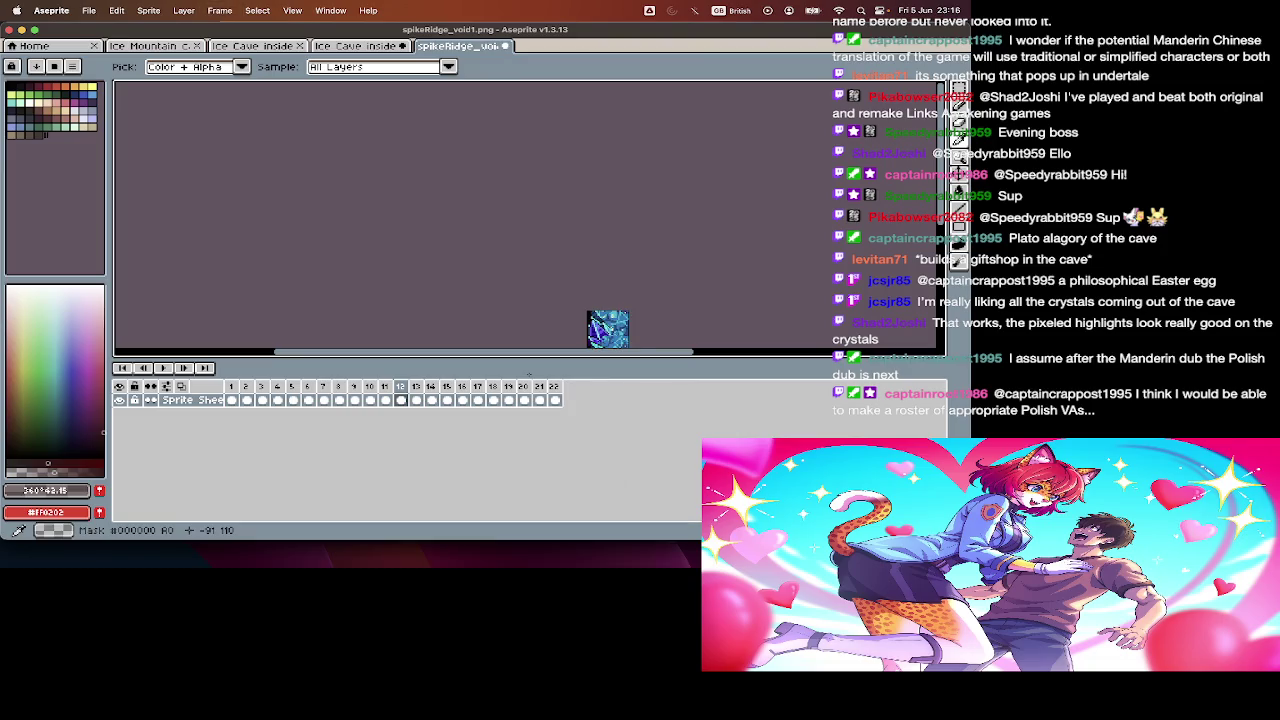
{"action": "key", "text": "m"}
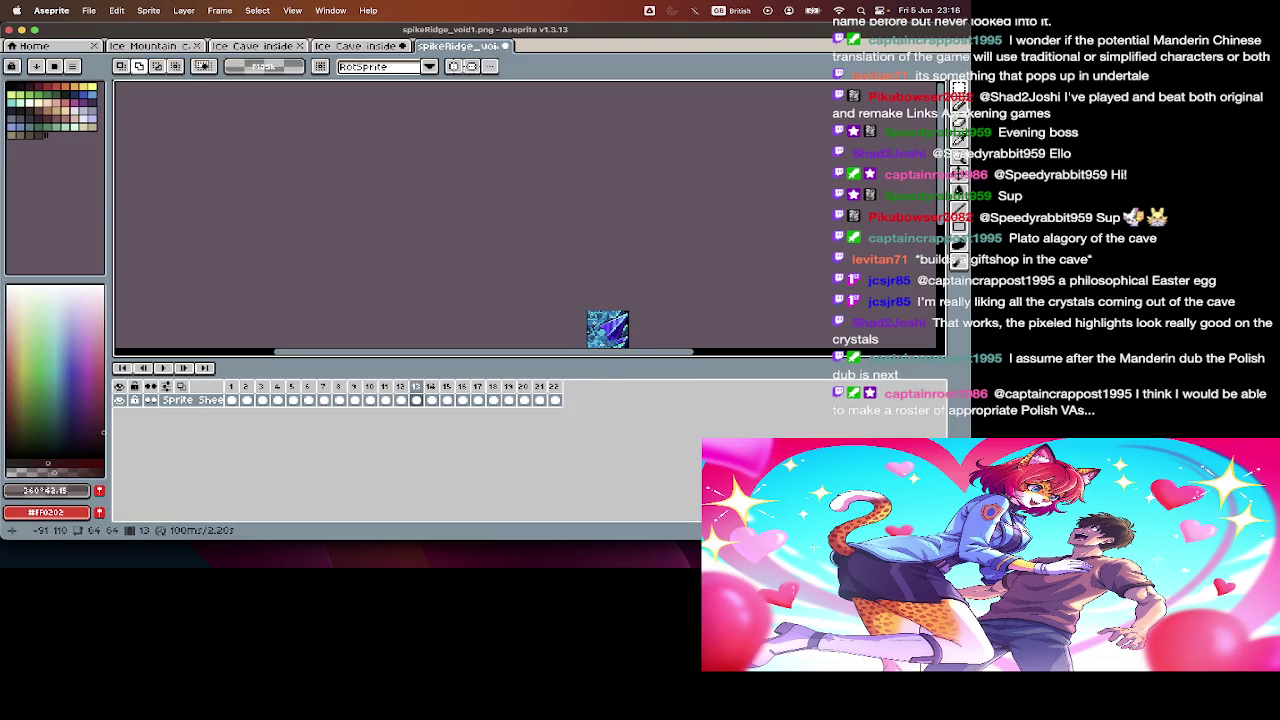
{"action": "key", "text": "i"}
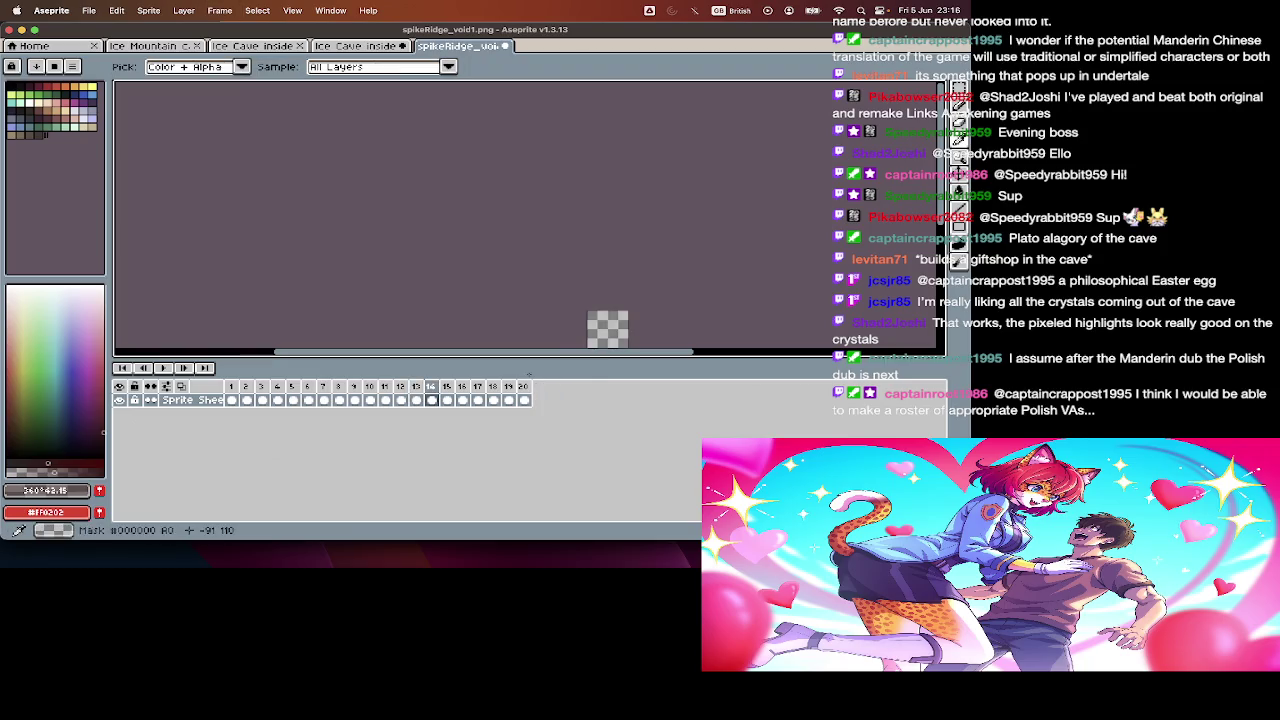
{"action": "key", "text": "m"}
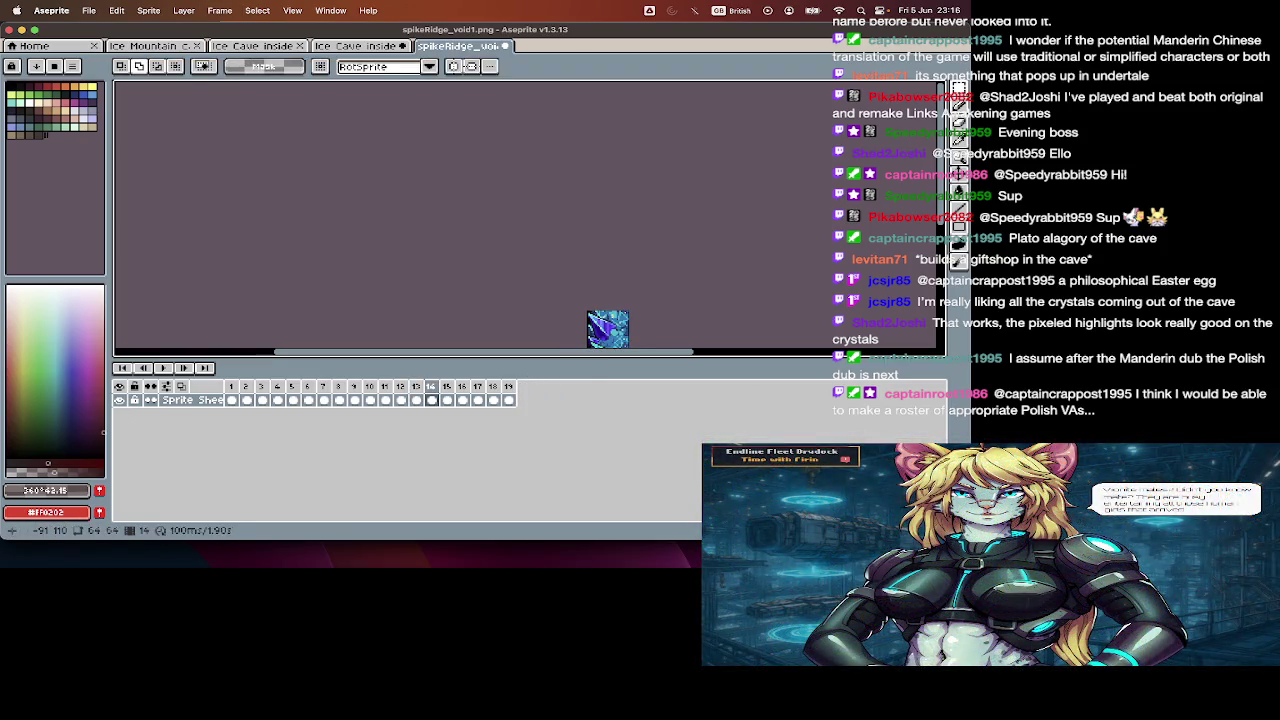
{"action": "key", "text": "i"}
{"action": "key", "text": "super+Tab"}
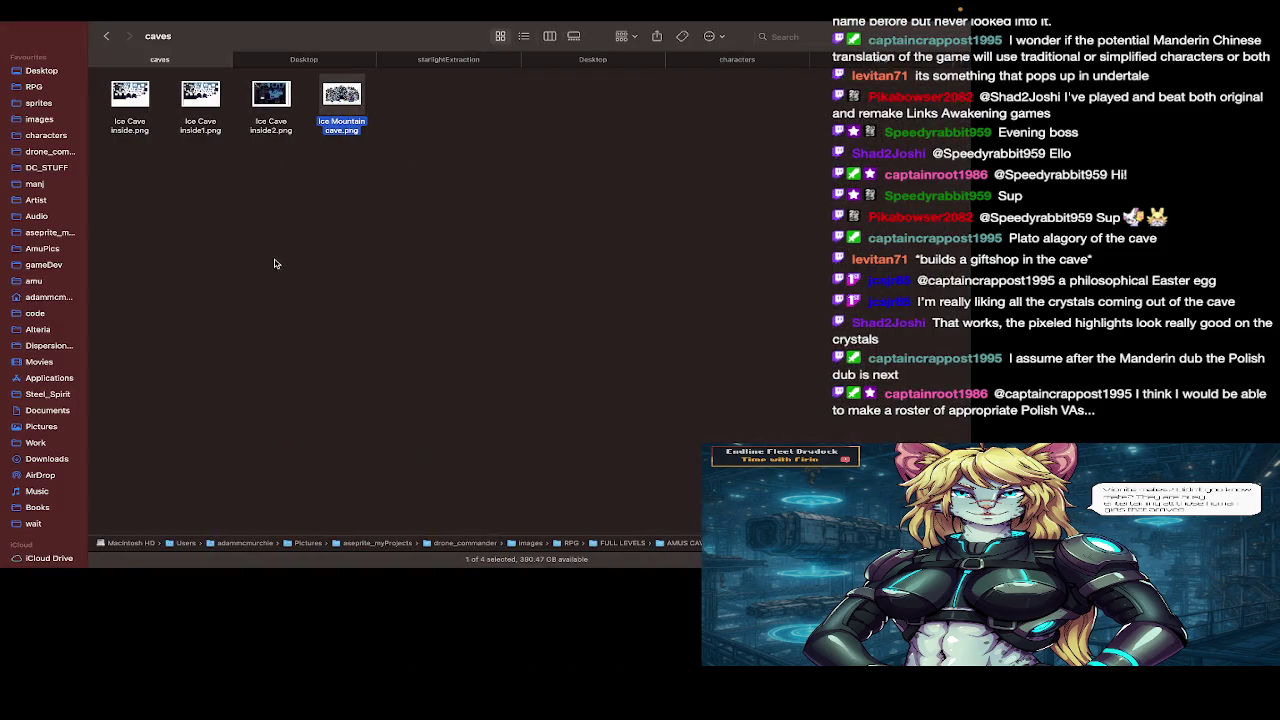
- Navigate Finder to RPG > floor_l1 > AmusCave in column view
{"action": "left_click", "coordinate": [316, 58]}
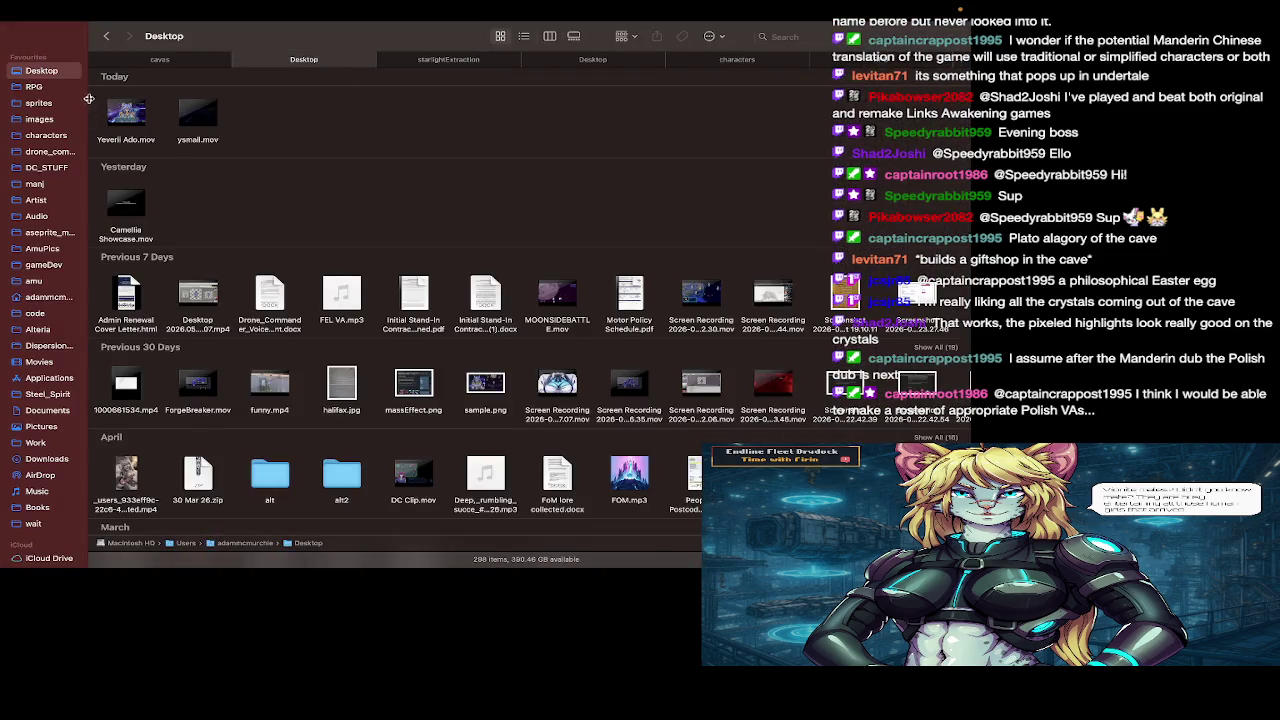
{"action": "left_click", "coordinate": [71, 88]}
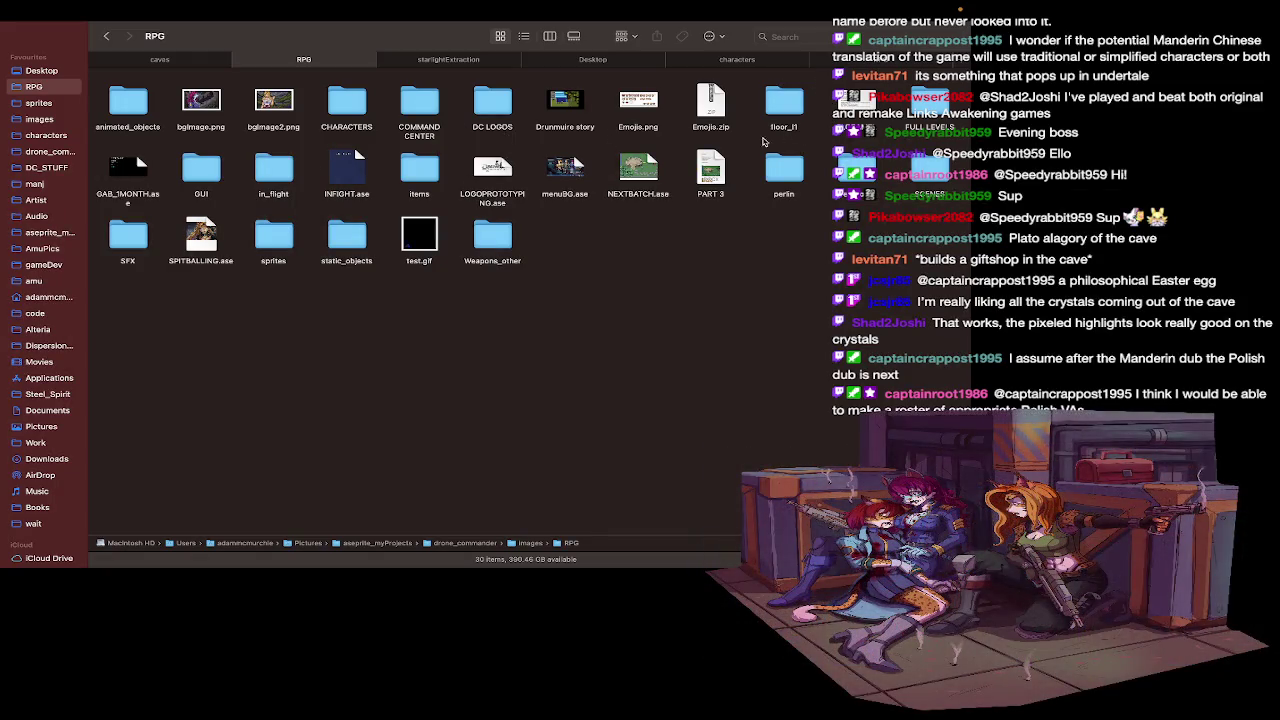
{"action": "double_click", "coordinate": [766, 105]}
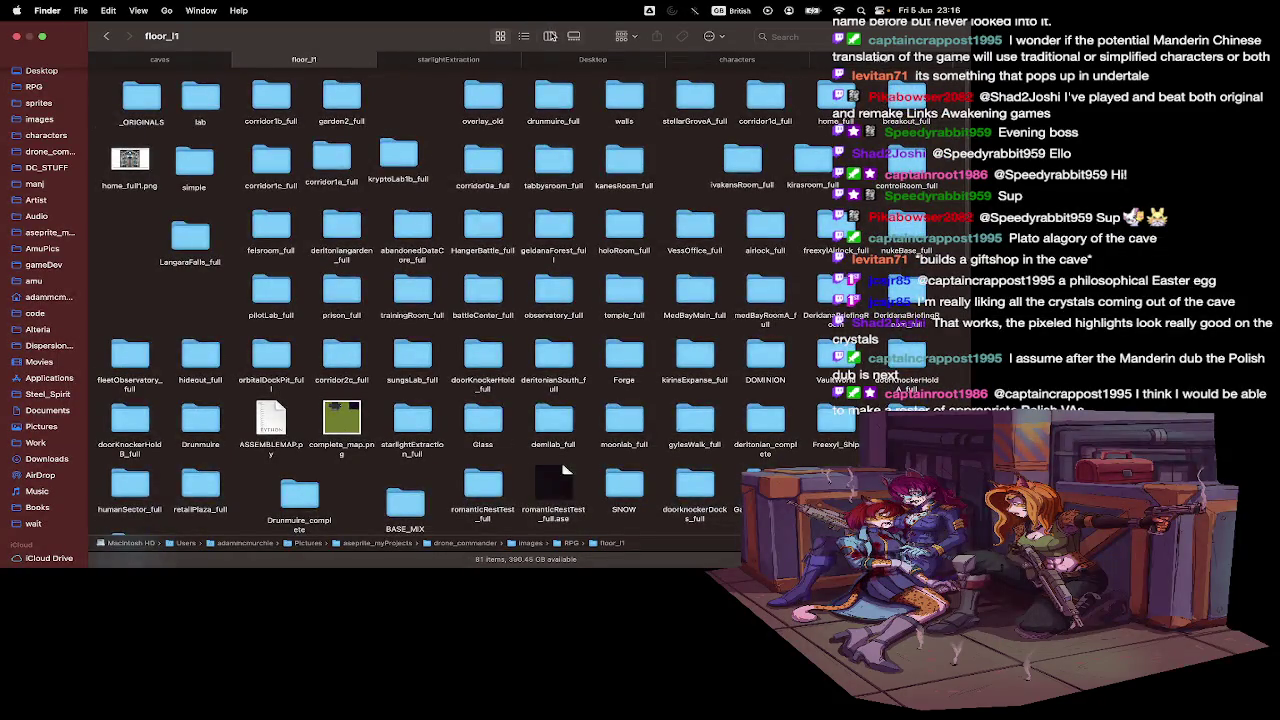
{"action": "left_click", "coordinate": [549, 36]}
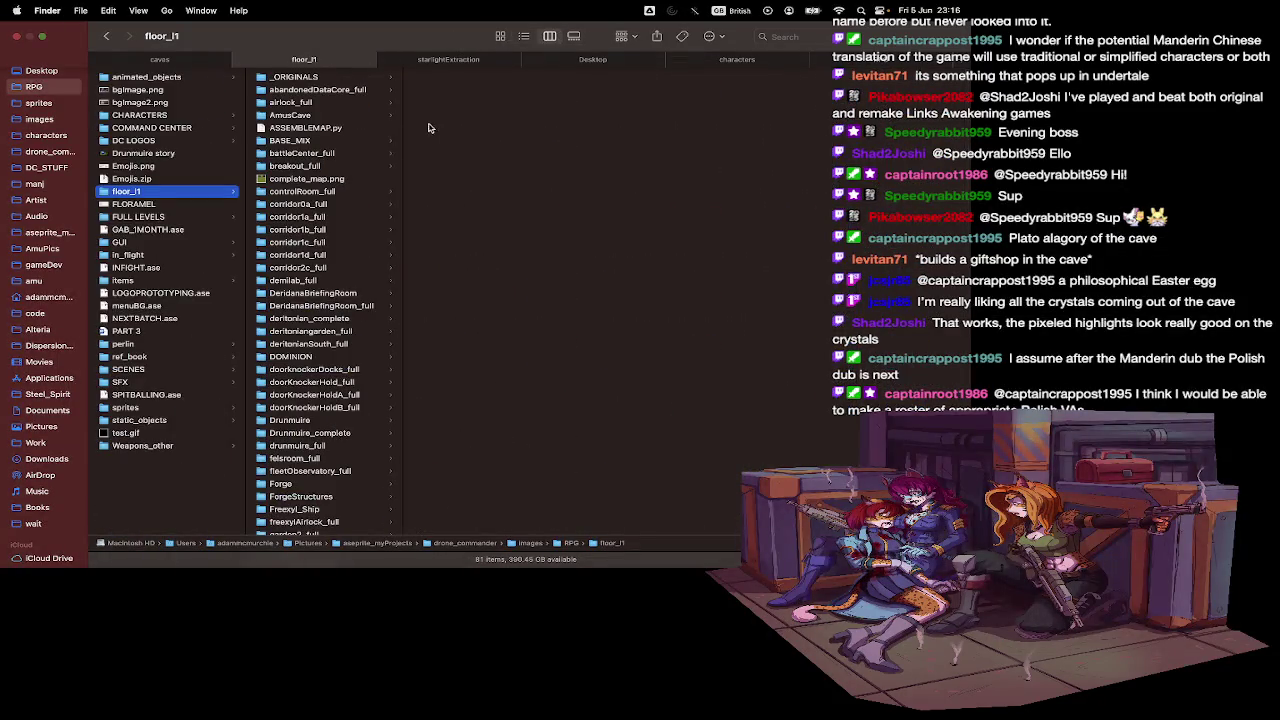
{"action": "left_click", "coordinate": [311, 115]}
- Check the sprite's save folder in Aseprite's Save As dialog, then cancel back to Finder
{"action": "key", "text": "super+Tab"}
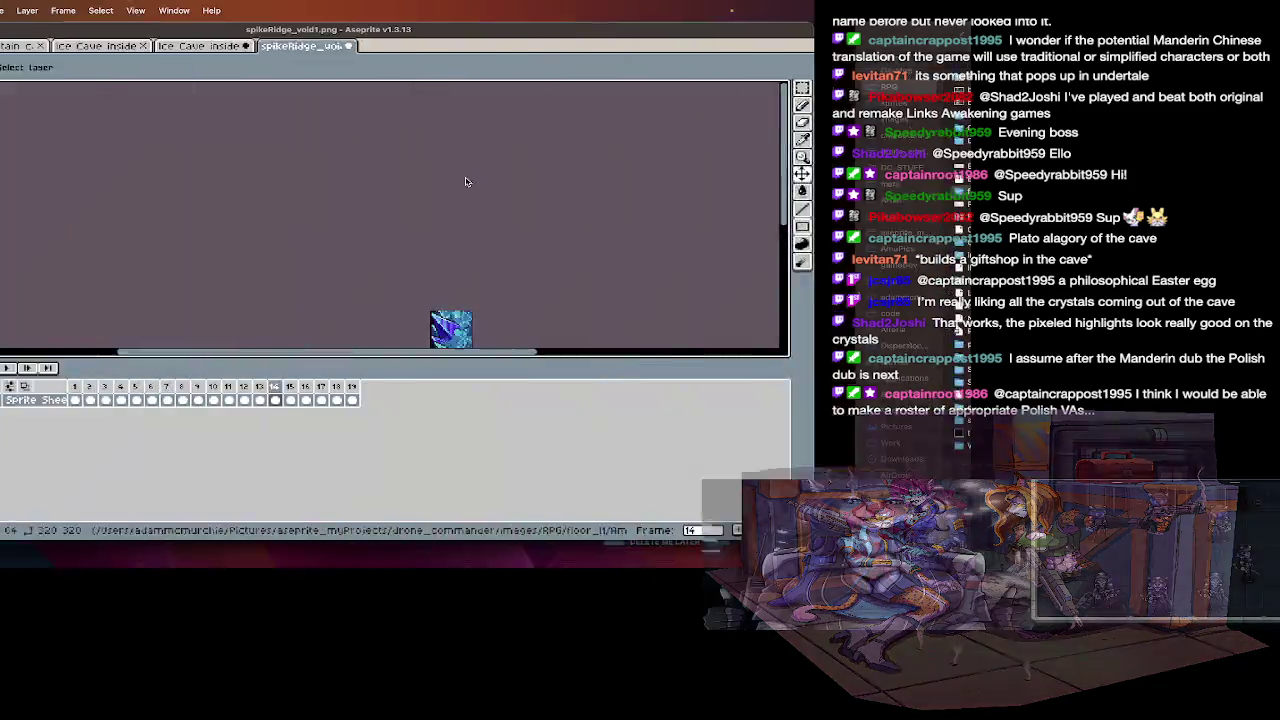
{"action": "key", "text": "super+shift+s"}
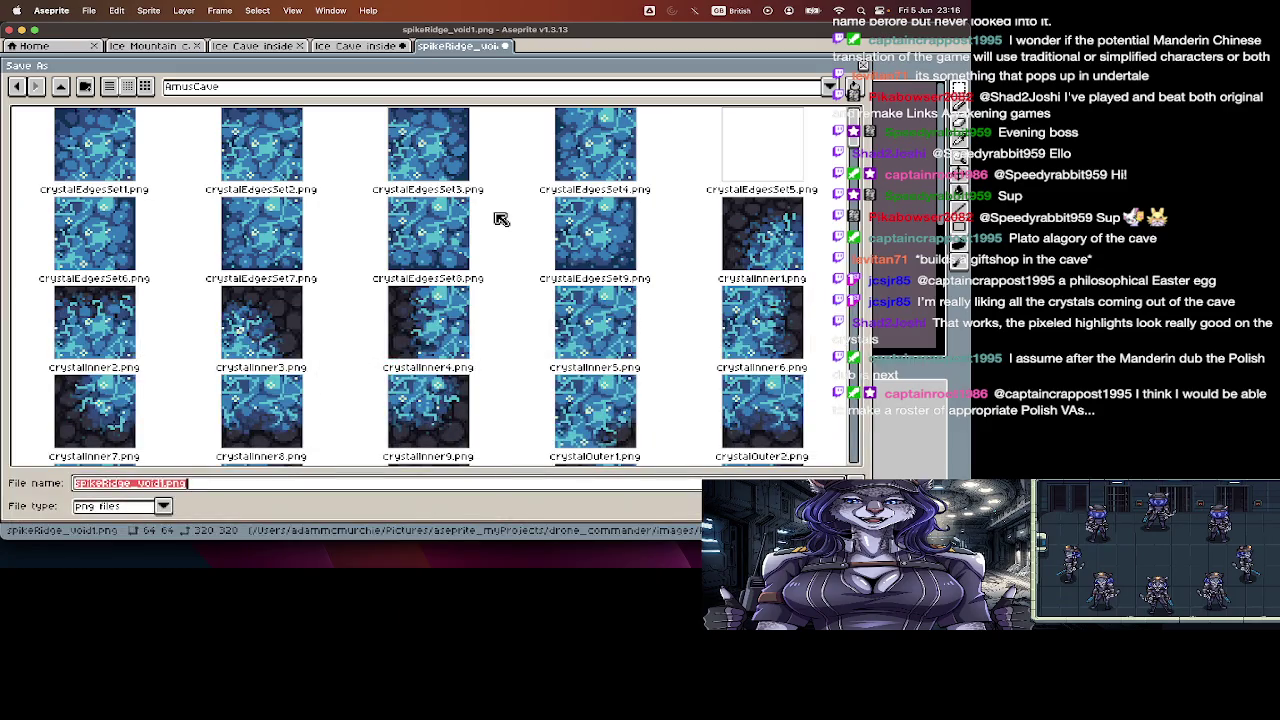
{"action": "key", "text": "Escape"}
{"action": "key", "text": "super+Tab"}
- Select spikeRidge_void1–25 PNGs, delete them, and return to Aseprite
{"action": "scroll", "coordinate": [468, 311], "scroll_direction": "down", "scroll_amount": 5}
{"action": "scroll", "coordinate": [468, 311], "scroll_direction": "down", "scroll_amount": 3}
{"action": "scroll", "coordinate": [468, 311], "scroll_direction": "down", "scroll_amount": 3}
{"action": "scroll", "coordinate": [468, 311], "scroll_direction": "down", "scroll_amount": 3}
{"action": "scroll", "coordinate": [468, 311], "scroll_direction": "down", "scroll_amount": 3}
{"action": "scroll", "coordinate": [468, 311], "scroll_direction": "down", "scroll_amount": 3}
{"action": "left_click", "coordinate": [472, 279]}
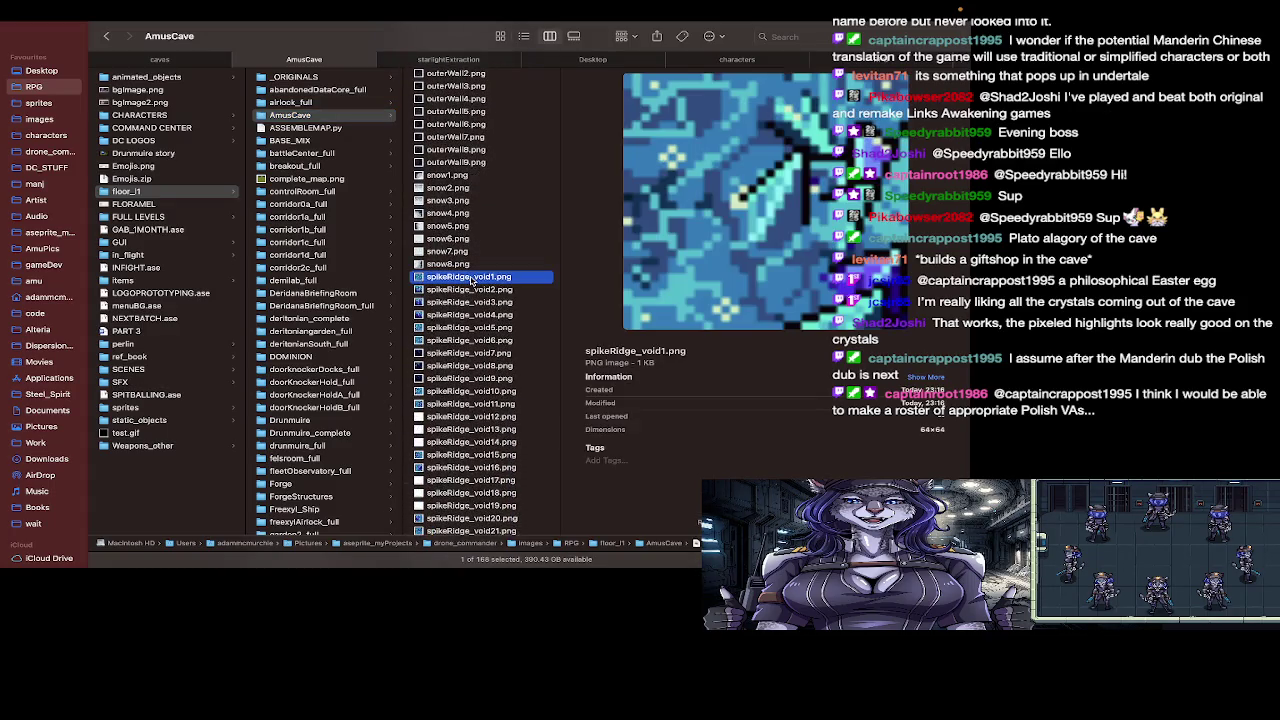
{"action": "key", "text": "shift+Down"}
{"action": "key", "text": "shift+Down"}
{"action": "key", "text": "shift+Down"}
{"action": "key", "text": "shift+Down"}
{"action": "key", "text": "shift+Down"}
{"action": "key", "text": "shift+Down"}
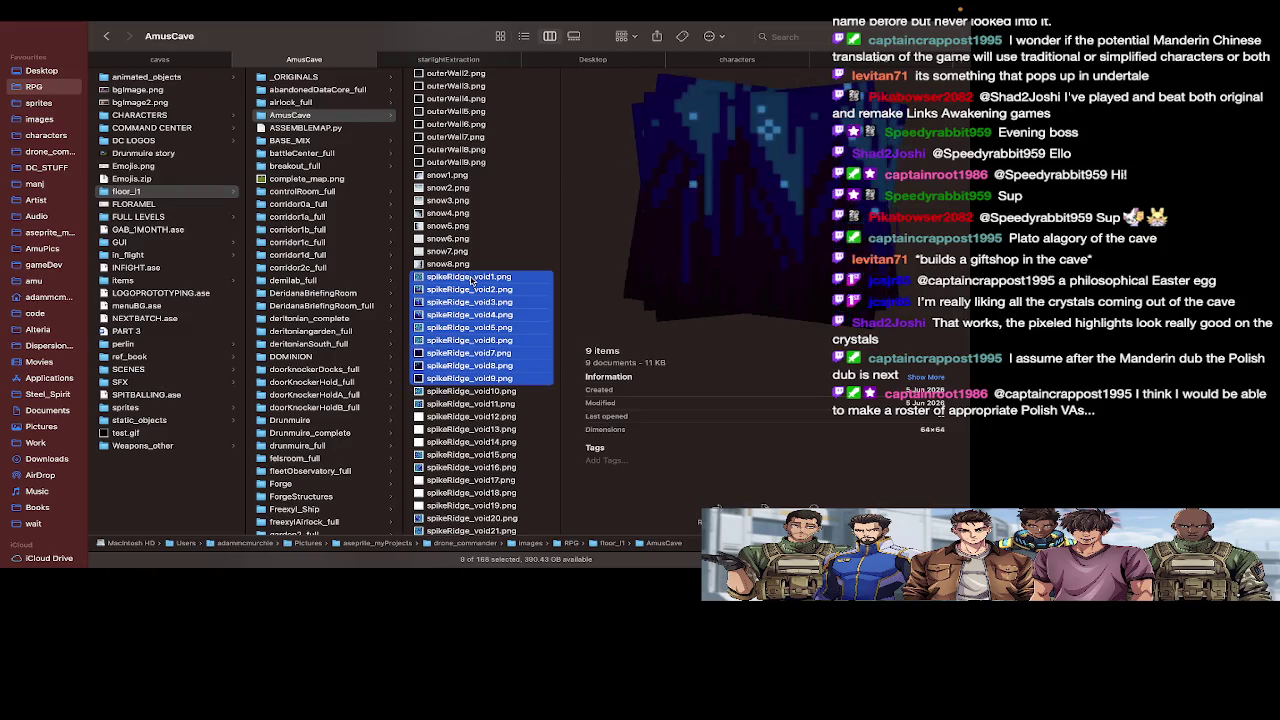
{"action": "key", "text": "shift+Down"}
{"action": "key", "text": "shift+Down"}
{"action": "key", "text": "shift+Down"}
{"action": "key", "text": "shift+Down"}
{"action": "key", "text": "shift+Down"}
{"action": "key", "text": "shift+Down"}
{"action": "key", "text": "shift+Down"}
{"action": "key", "text": "shift+Down"}
{"action": "key", "text": "shift+Down"}
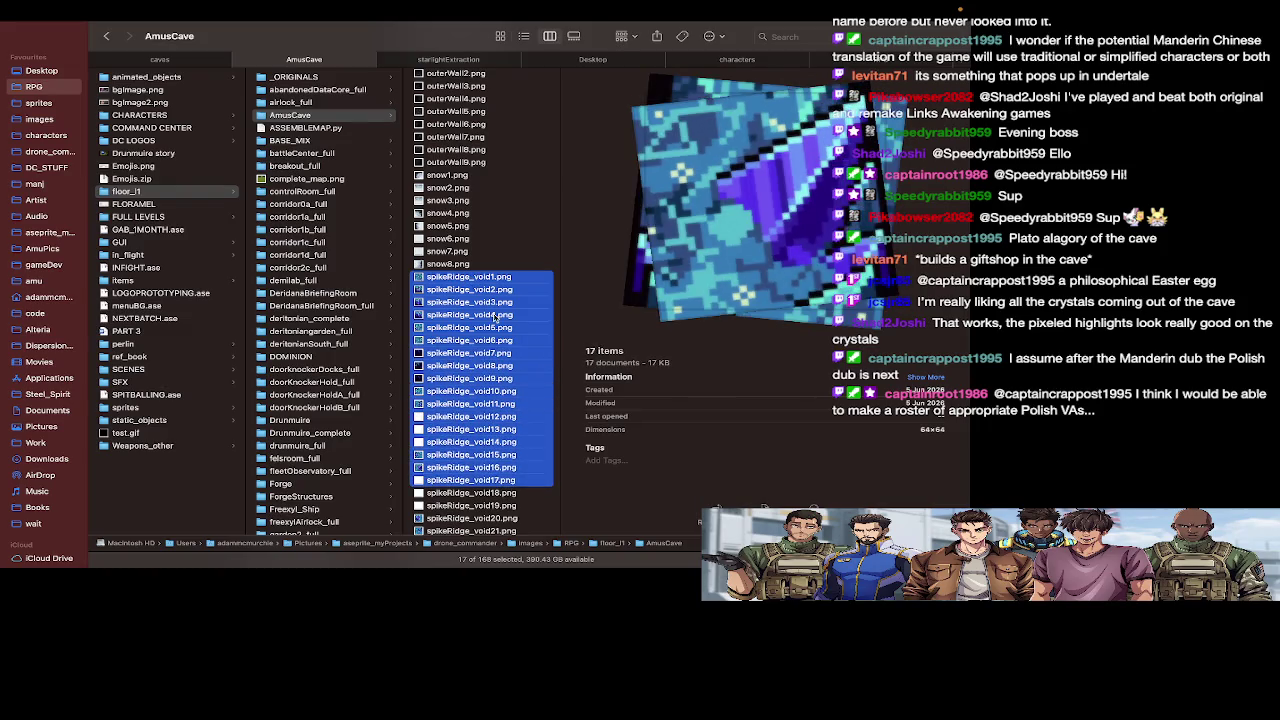
{"action": "key", "text": "shift+Down"}
{"action": "key", "text": "shift+Down"}
{"action": "key", "text": "shift+Down"}
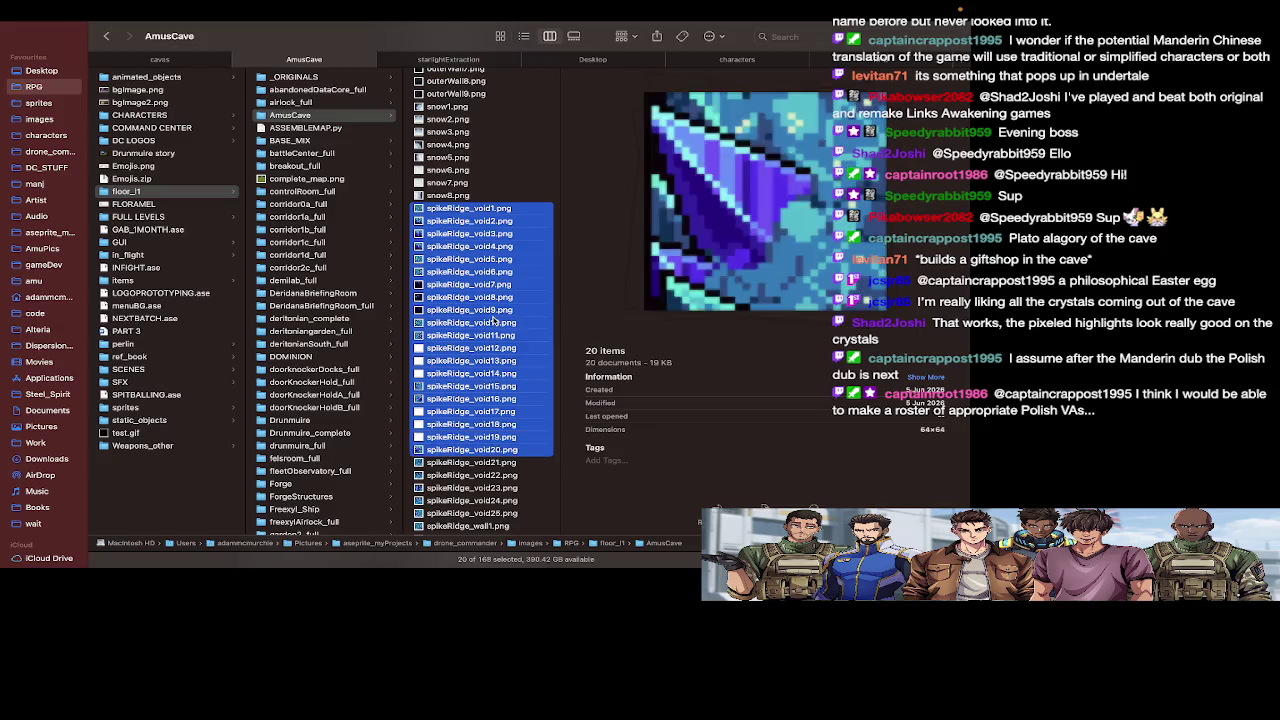
{"action": "key", "text": "shift+Down"}
{"action": "key", "text": "shift+Down"}
{"action": "key", "text": "shift+Down"}
{"action": "key", "text": "shift+Down"}
{"action": "key", "text": "shift+Down"}
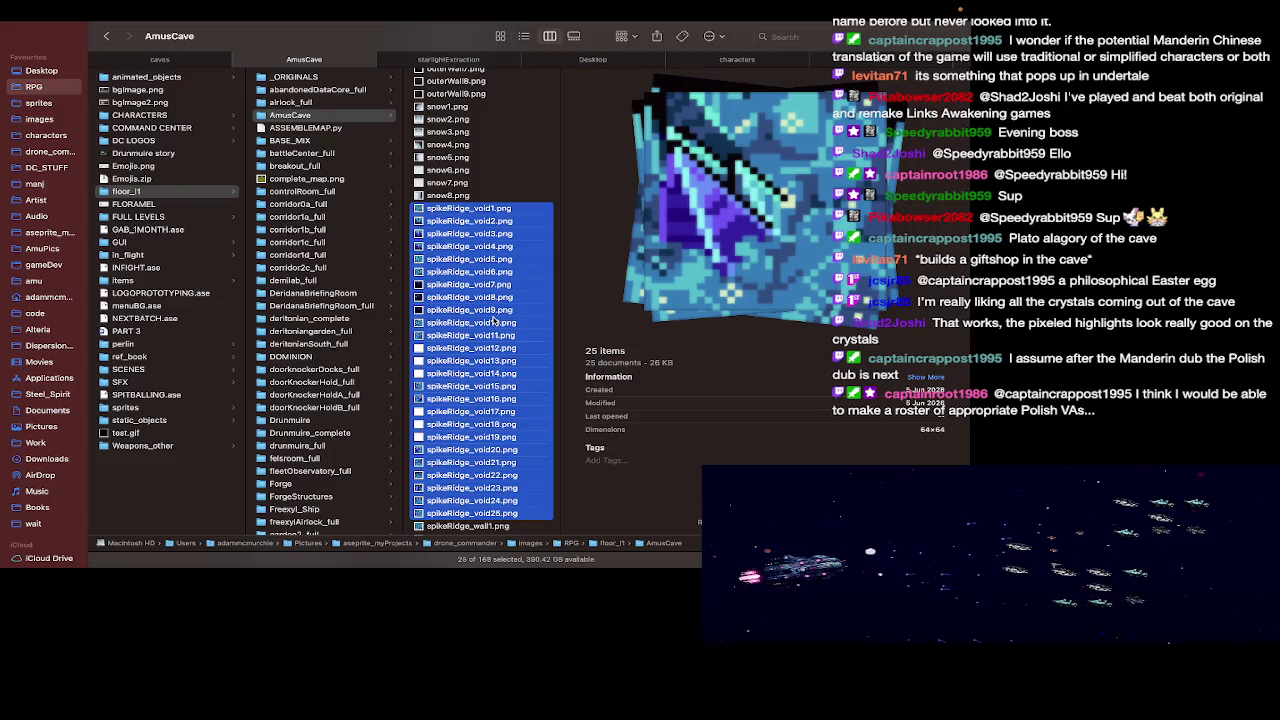
{"action": "key", "text": "super+BackSpace"}
{"action": "key", "text": "super+h"}
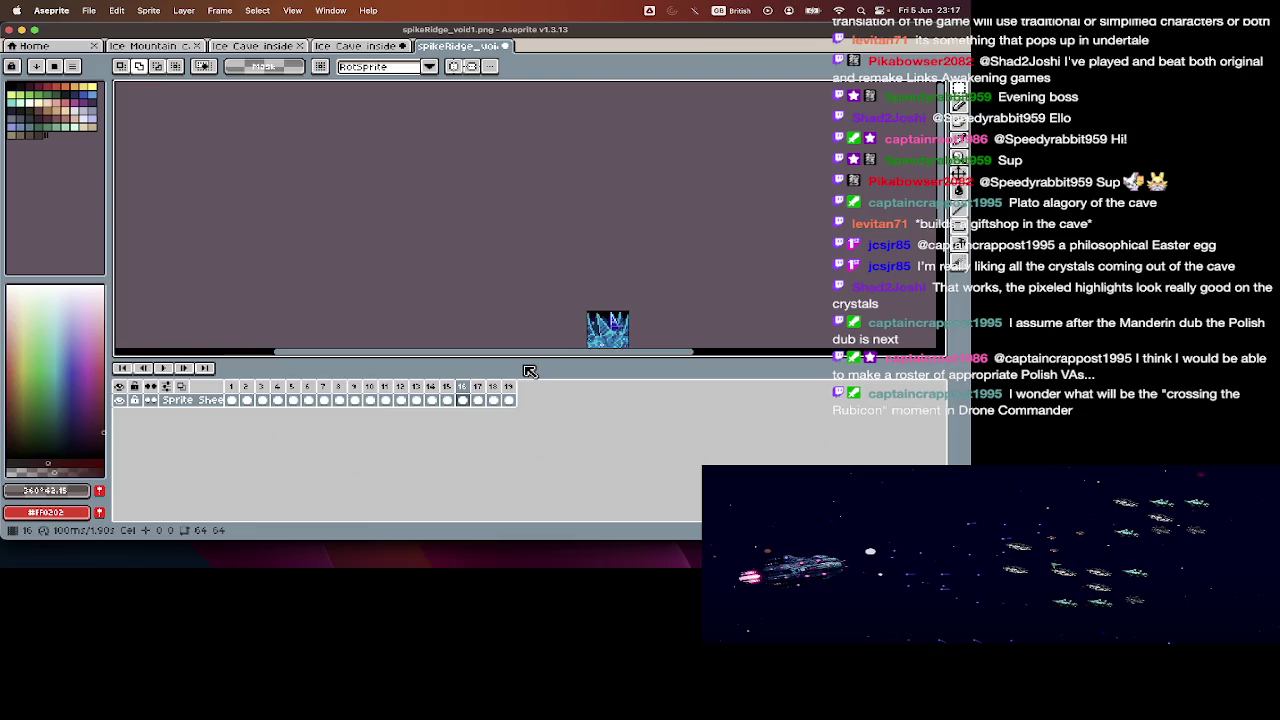
- Save spikeRidge_void1.png, check the exported files in Finder, and close the sprite
{"action": "key", "text": "Tab"}
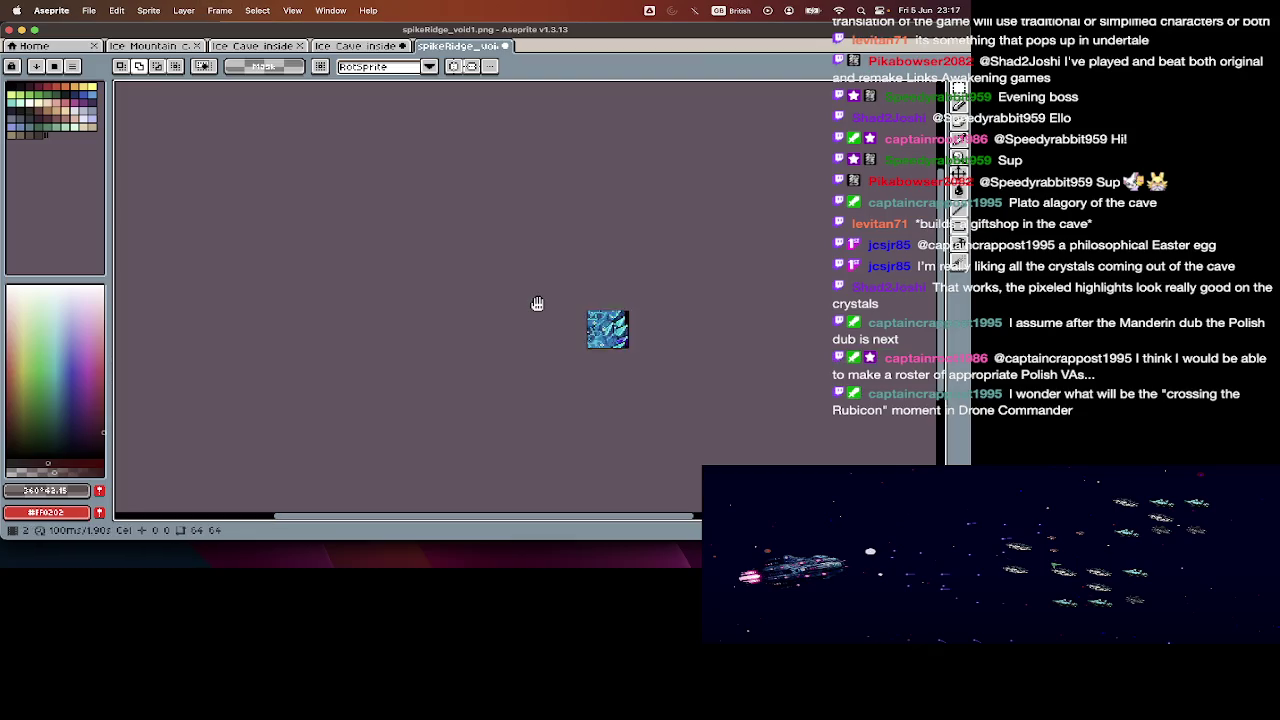
{"action": "key", "text": "Tab"}
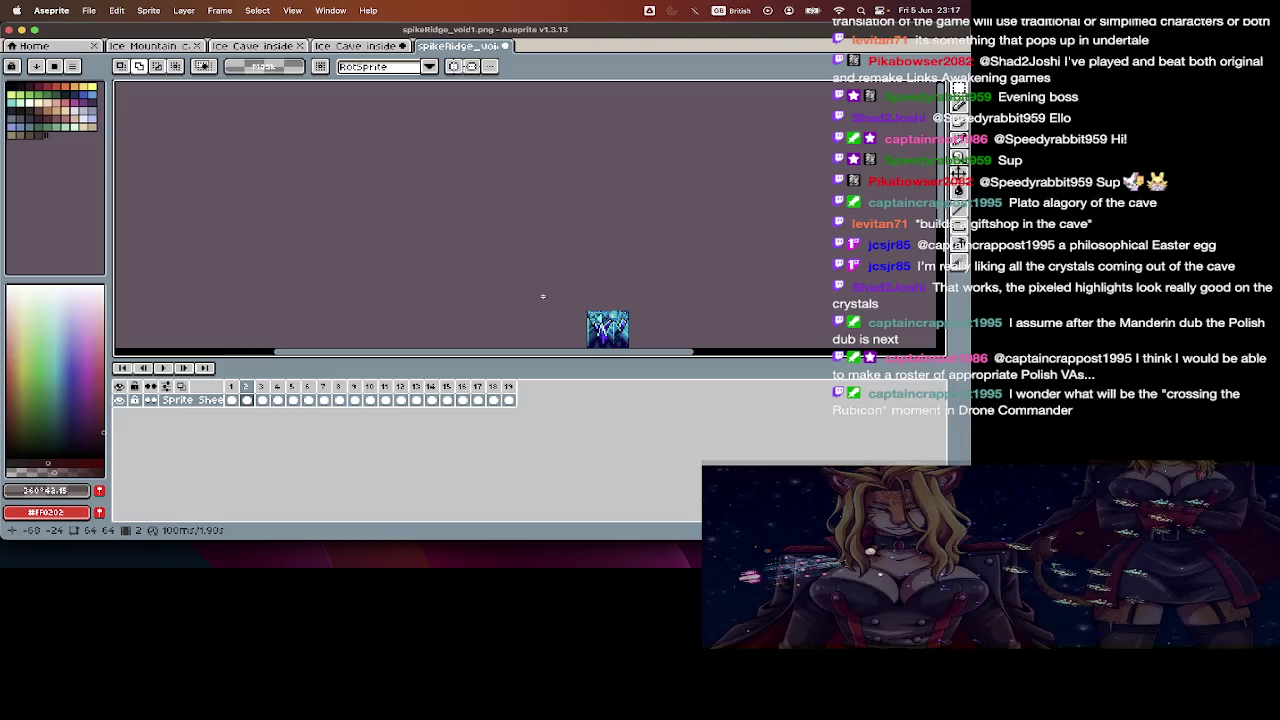
{"action": "key", "text": "super+s"}
{"action": "key", "text": "super+Tab"}
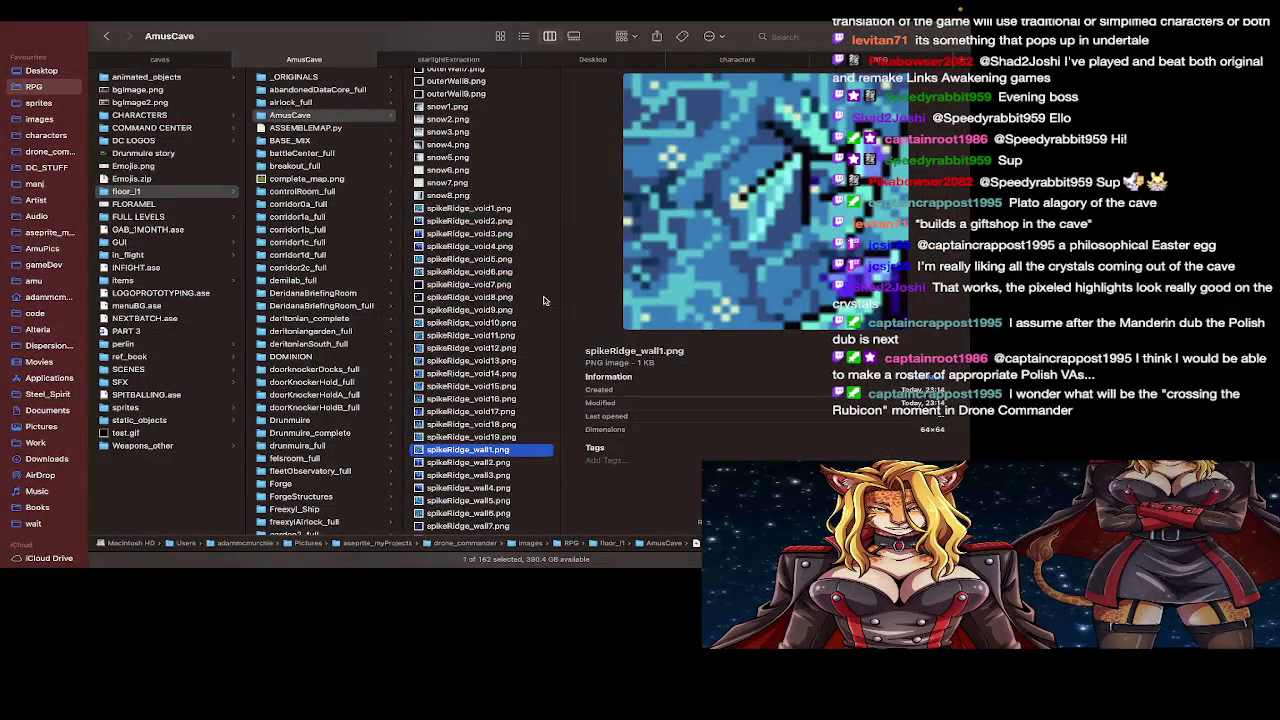
{"action": "key", "text": "super+Tab"}
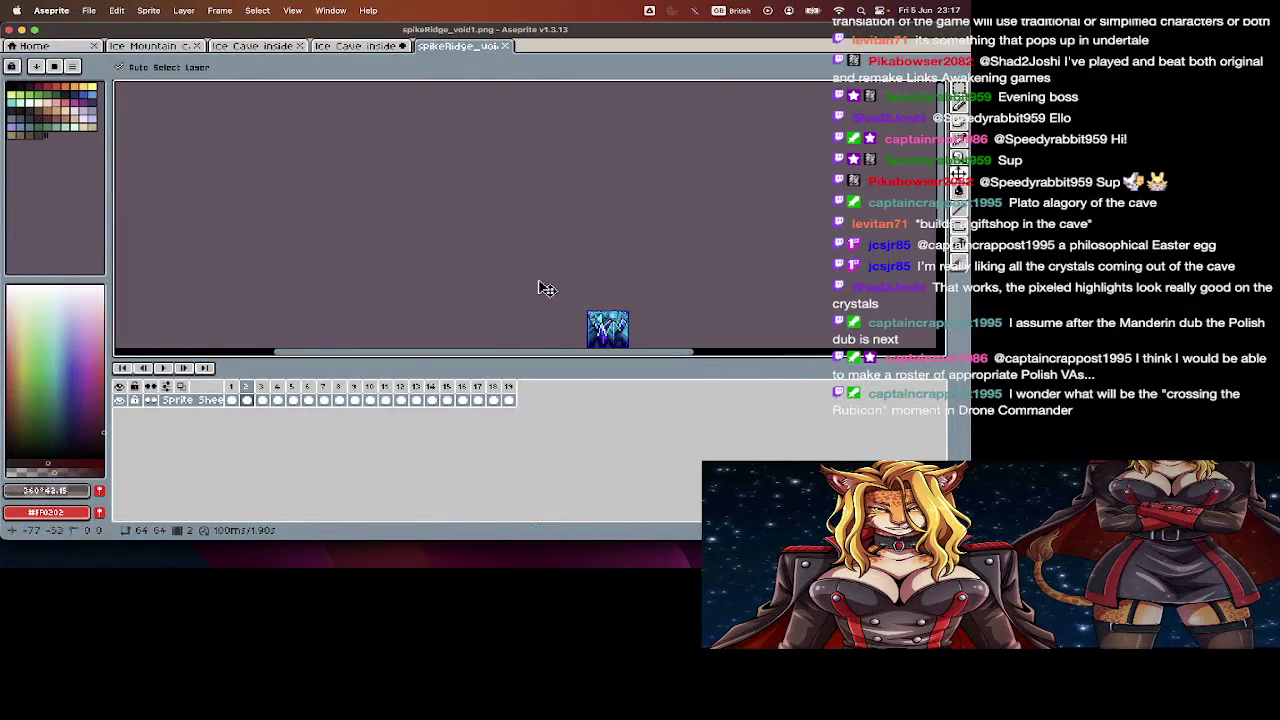
{"action": "key", "text": "super+w"}
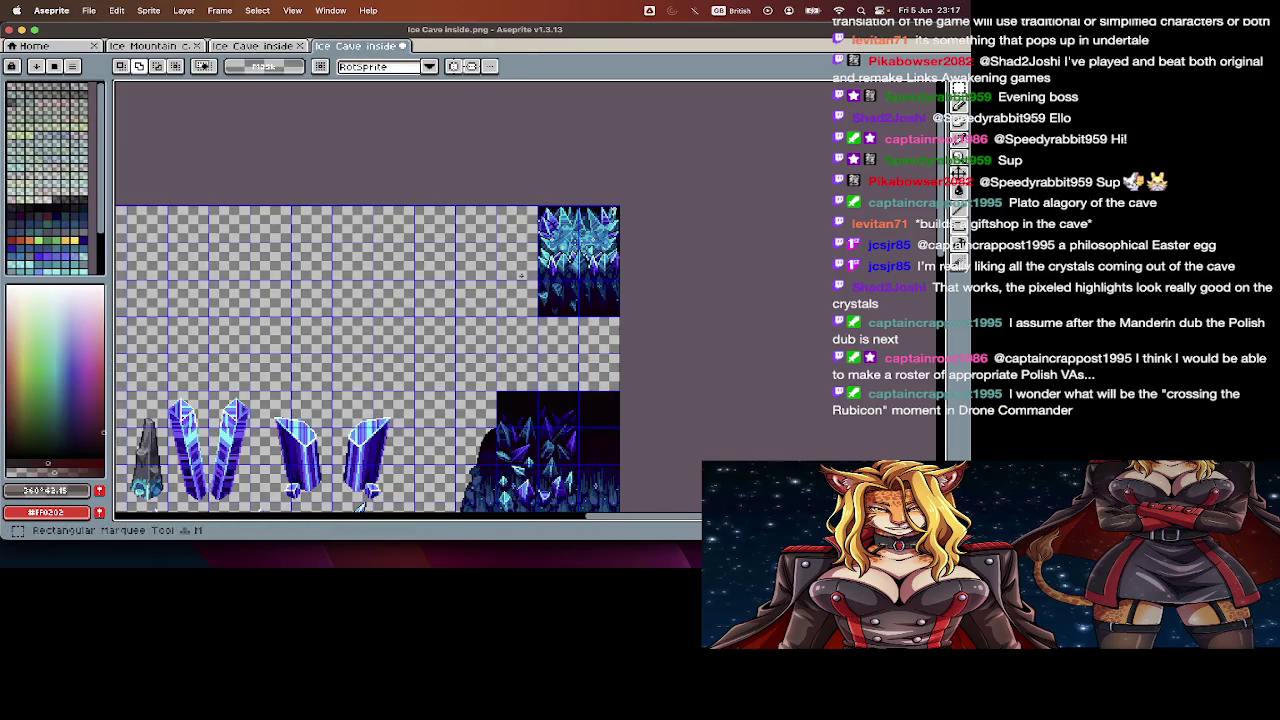
- Copy the top-right 128×128 crystal tile of Ice Cave inside into a new blank sprite
{"action": "scroll", "coordinate": [521, 276], "scroll_direction": "up", "scroll_amount": 1}
{"action": "scroll", "coordinate": [521, 276], "scroll_direction": "up", "scroll_amount": 1}
{"action": "scroll", "coordinate": [510, 260], "scroll_direction": "up", "scroll_amount": 1}
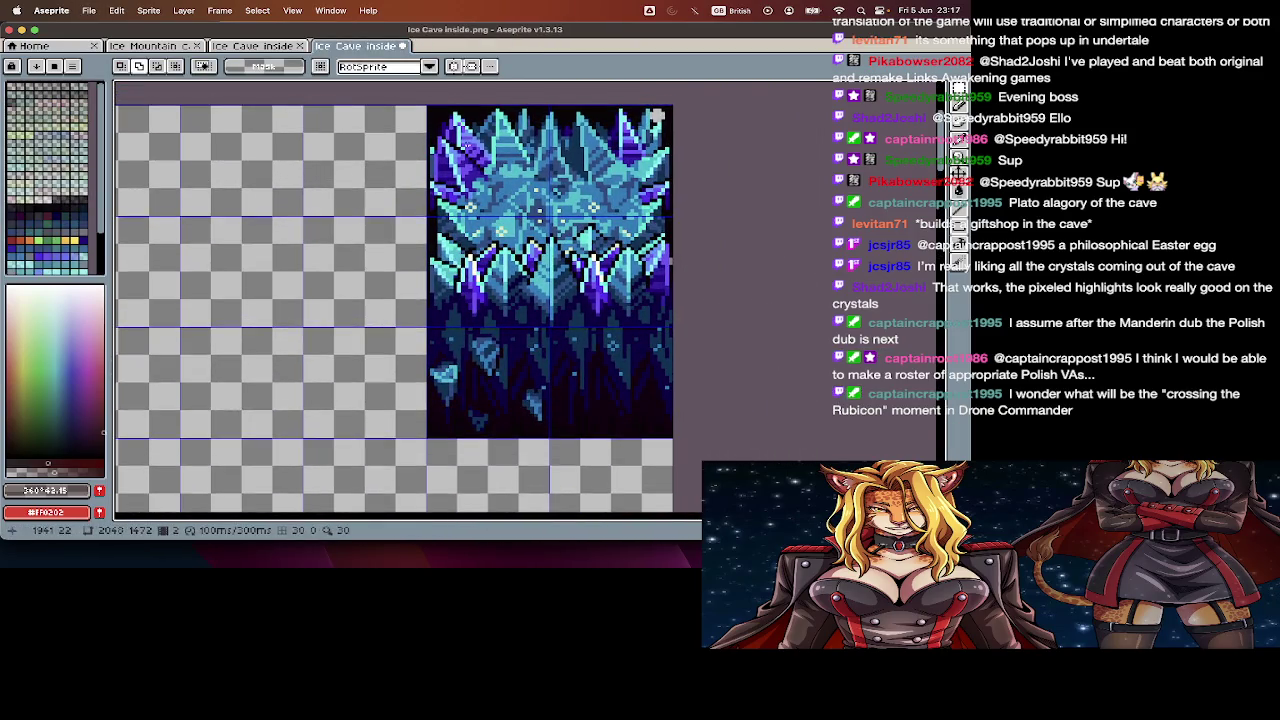
{"action": "left_click_drag", "start_coordinate": [430, 110], "coordinate": [632, 375]}
{"action": "key", "text": "ctrl+c"}
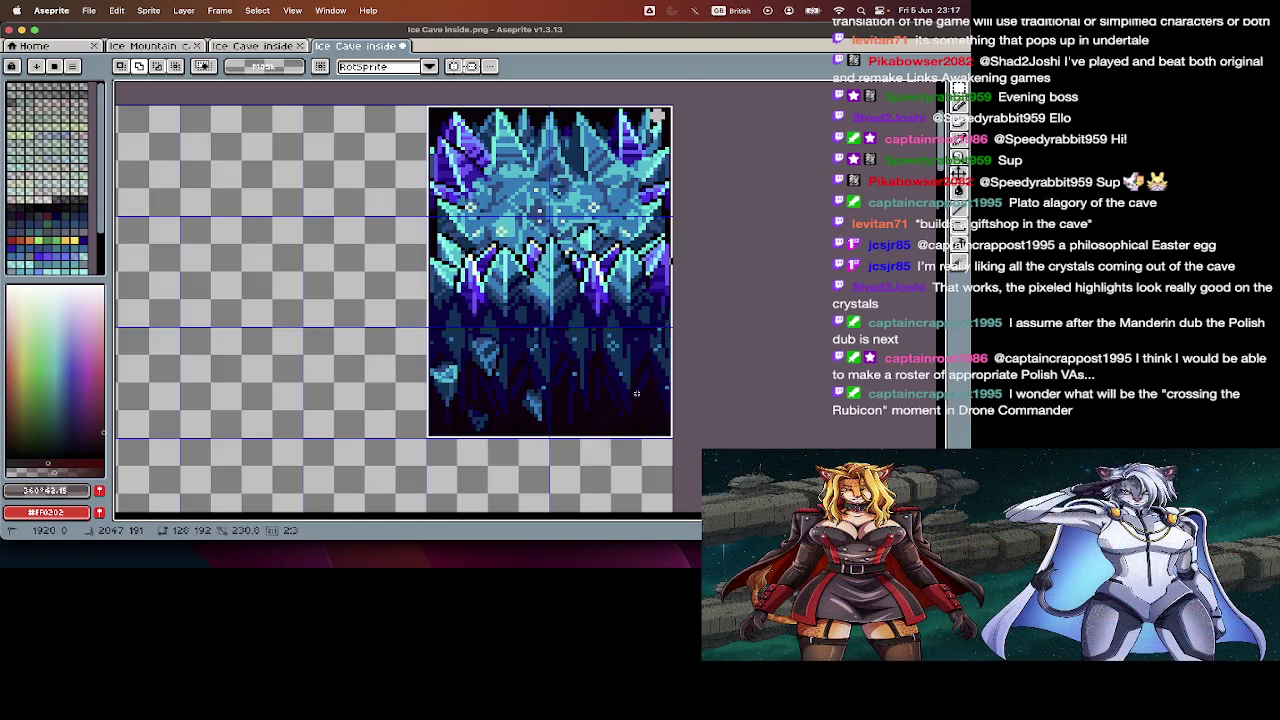
{"action": "key", "text": "ctrl+n"}
{"action": "key", "text": "Return"}
{"action": "key", "text": "ctrl+o"}
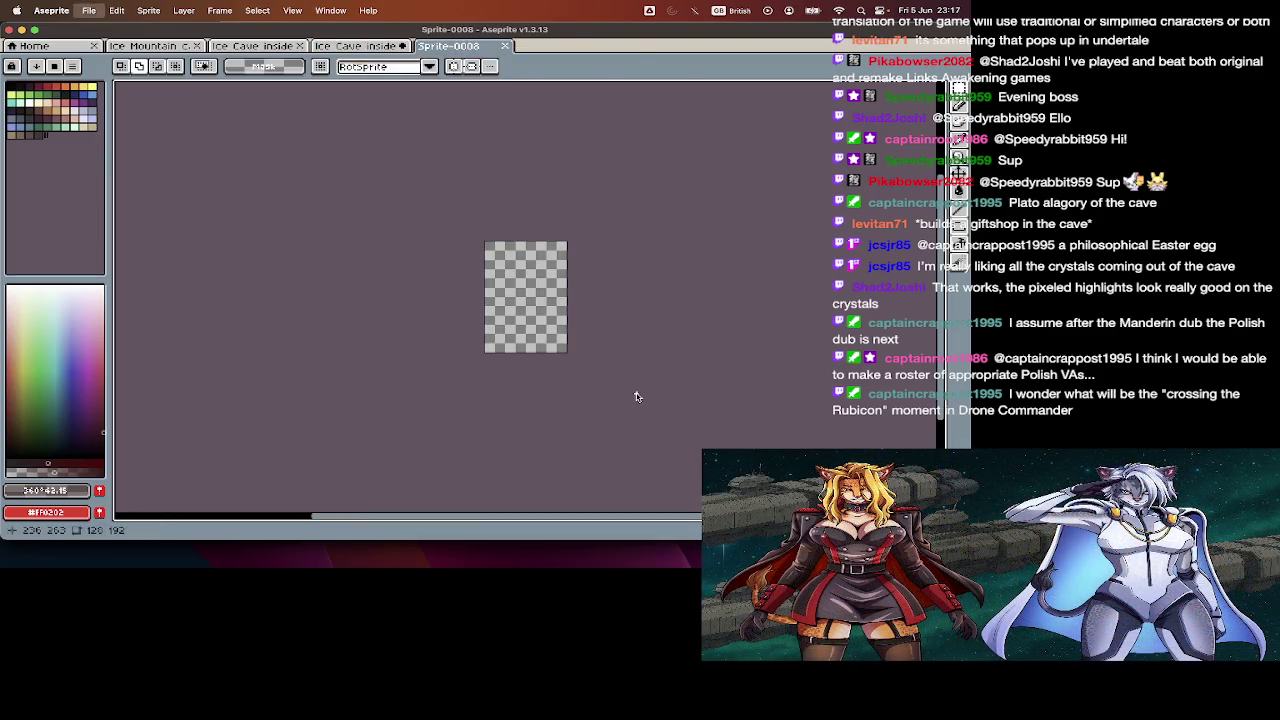
- Paste the crystal tile and slice it into 64×64 frames
{"action": "key", "text": "Escape"}
{"action": "key", "text": "ctrl+v"}
{"action": "key", "text": "ctrl+i"}
{"action": "key", "text": "Tab"}
{"action": "key", "text": "Tab"}
{"action": "key", "text": "Tab"}
{"action": "key", "text": "Tab"}
{"action": "type", "text": "64"}
{"action": "key", "text": "Tab"}
{"action": "type", "text": "64"}
{"action": "key", "text": "Return"}
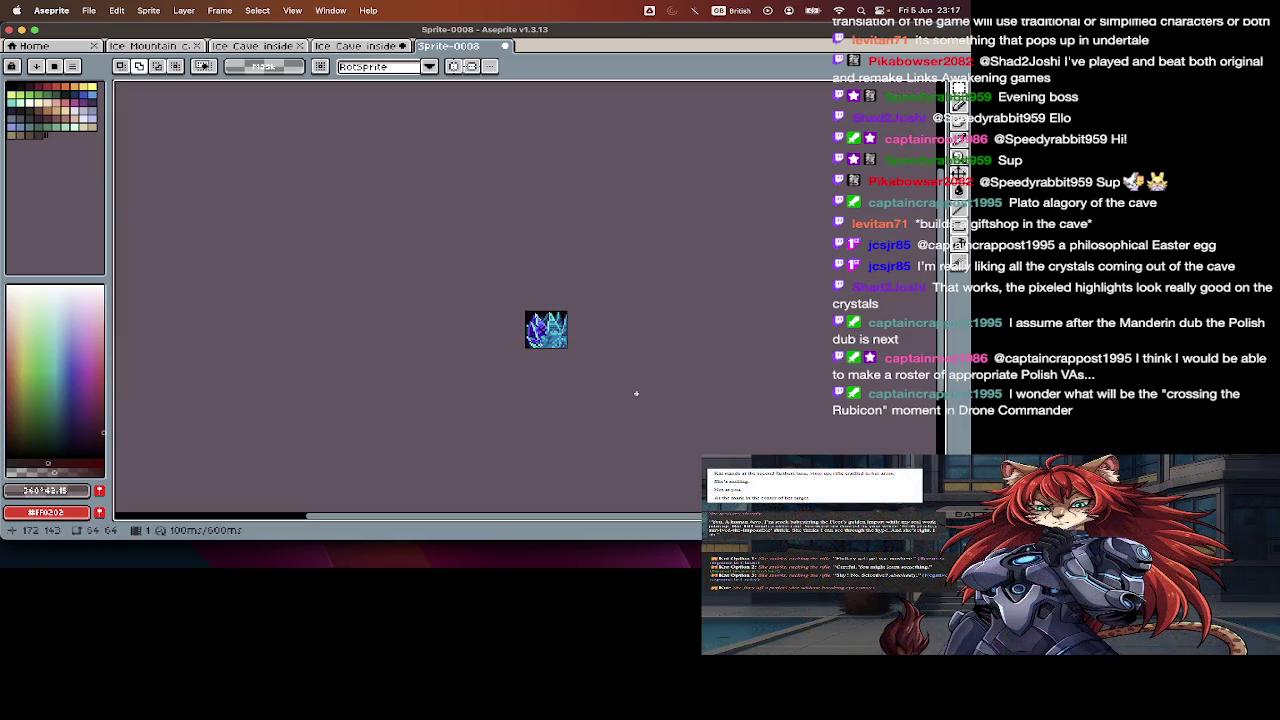
- Save the sliced frames as spikesOuter_void1.png
{"action": "key", "text": "ctrl+shift+s"}
{"action": "type", "text": "spikesOuter_"}
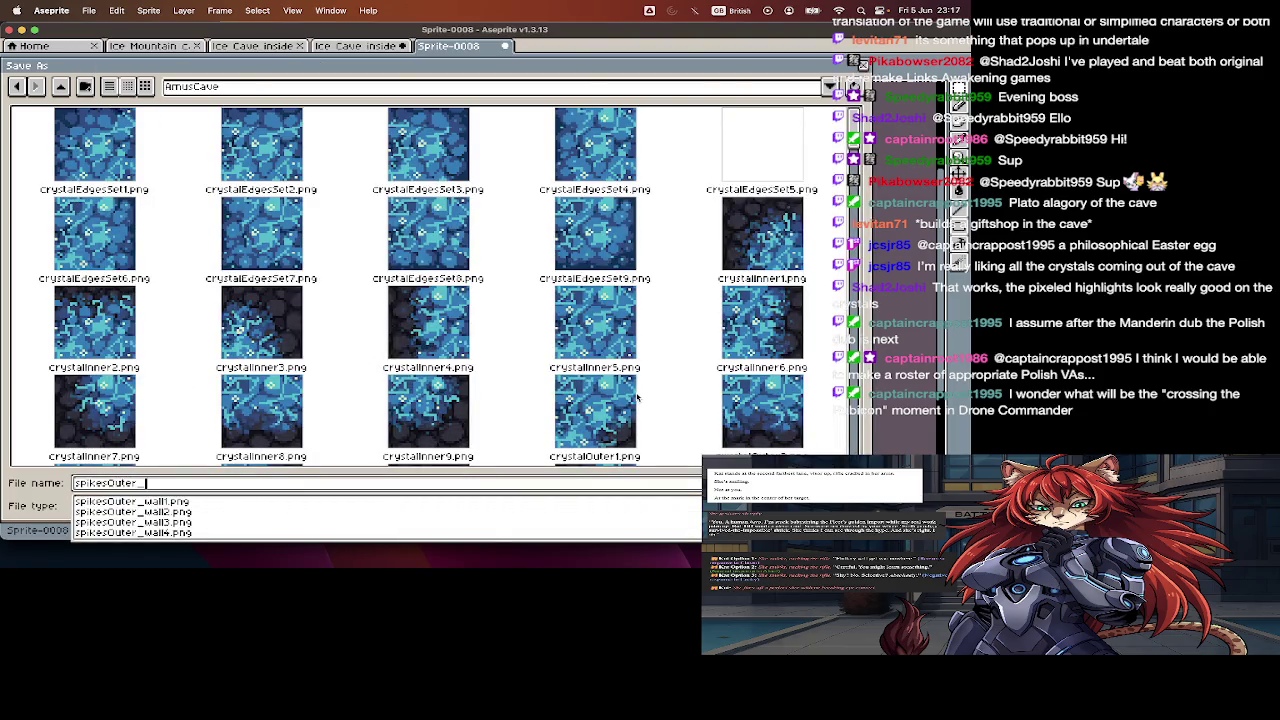
{"action": "type", "text": "void1.png"}
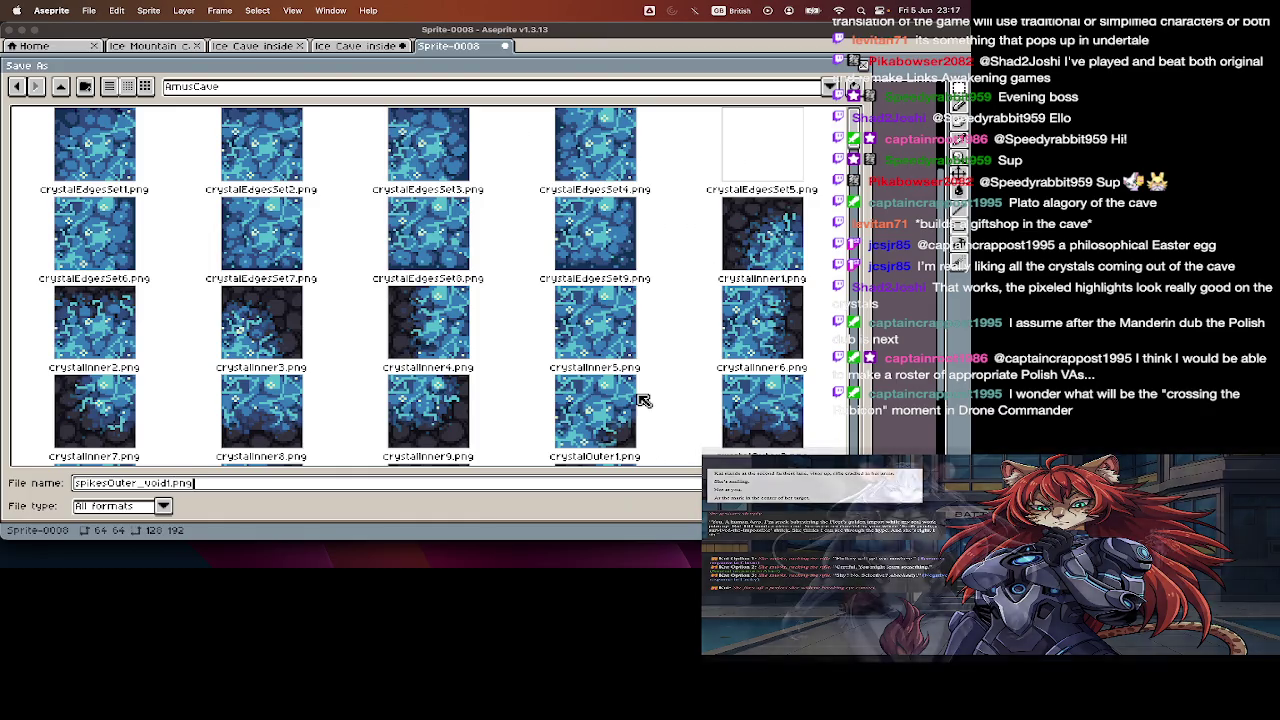
{"action": "key", "text": "Return"}
{"action": "key", "text": "Tab"}
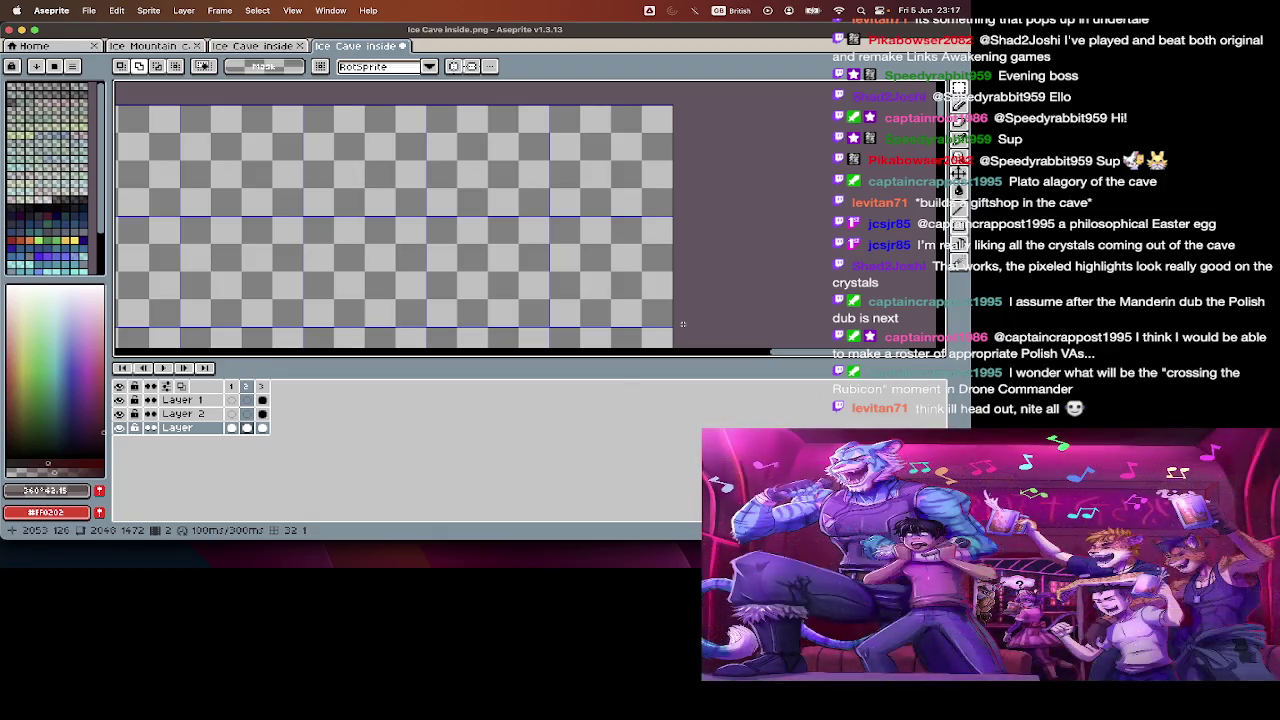
{"action": "key", "text": "Tab"}
{"action": "scroll", "coordinate": [682, 323], "scroll_direction": "down", "scroll_amount": 3}
{"action": "scroll", "coordinate": [900, 290], "scroll_direction": "down", "scroll_amount": 3}
{"action": "scroll", "coordinate": [870, 260], "scroll_direction": "down", "scroll_amount": 3}
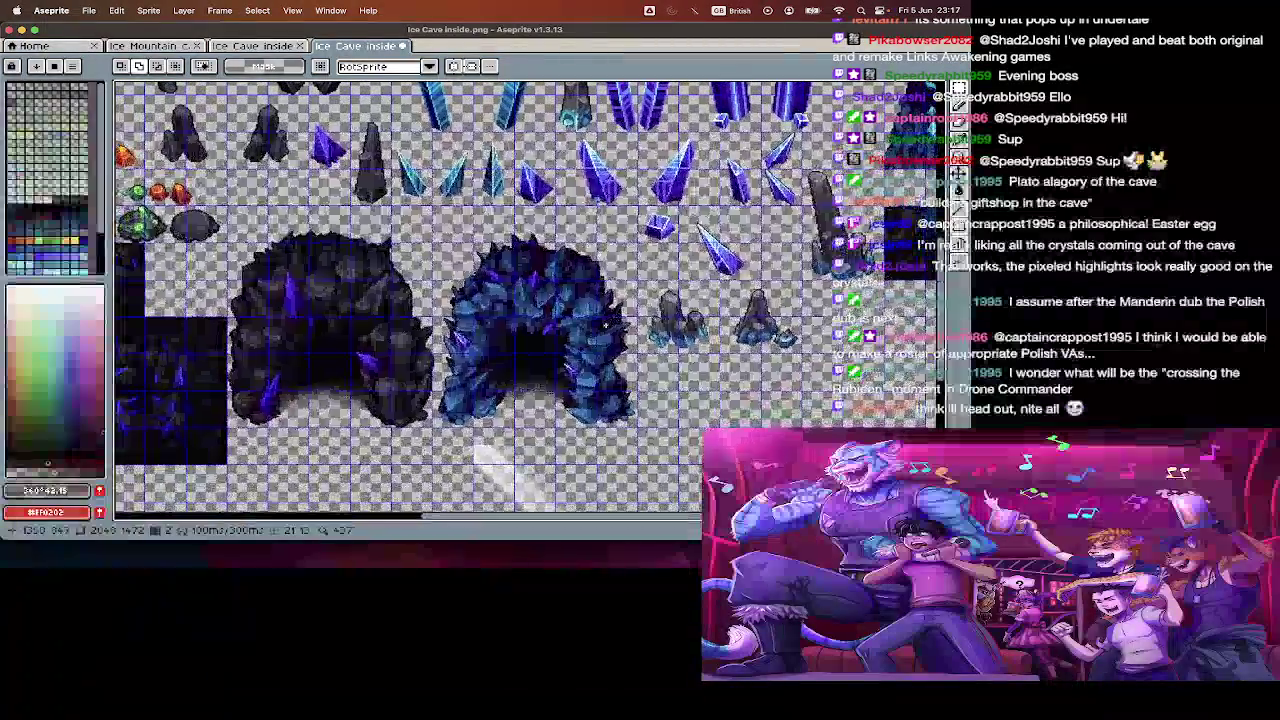
{"action": "scroll", "coordinate": [838, 232], "scroll_direction": "down", "scroll_amount": 2}
{"action": "scroll", "coordinate": [836, 232], "scroll_direction": "left", "scroll_amount": 2}
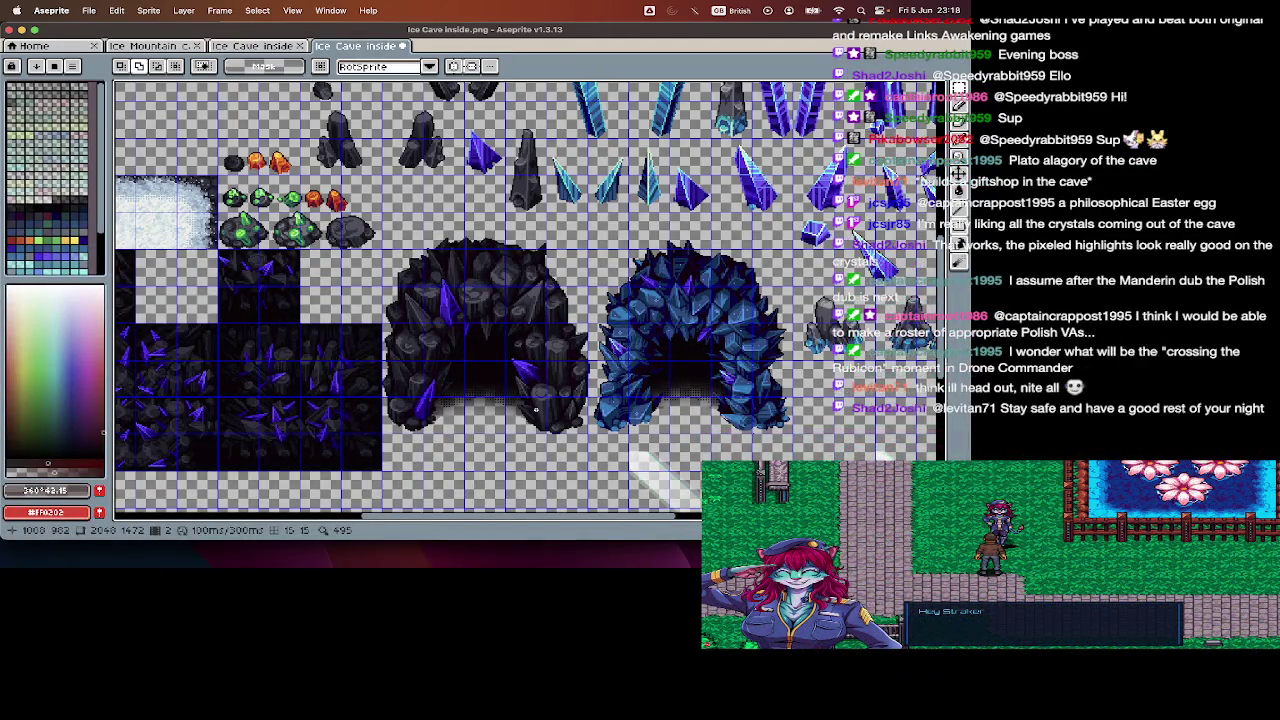
{"action": "scroll", "coordinate": [855, 232], "scroll_direction": "left", "scroll_amount": 4}
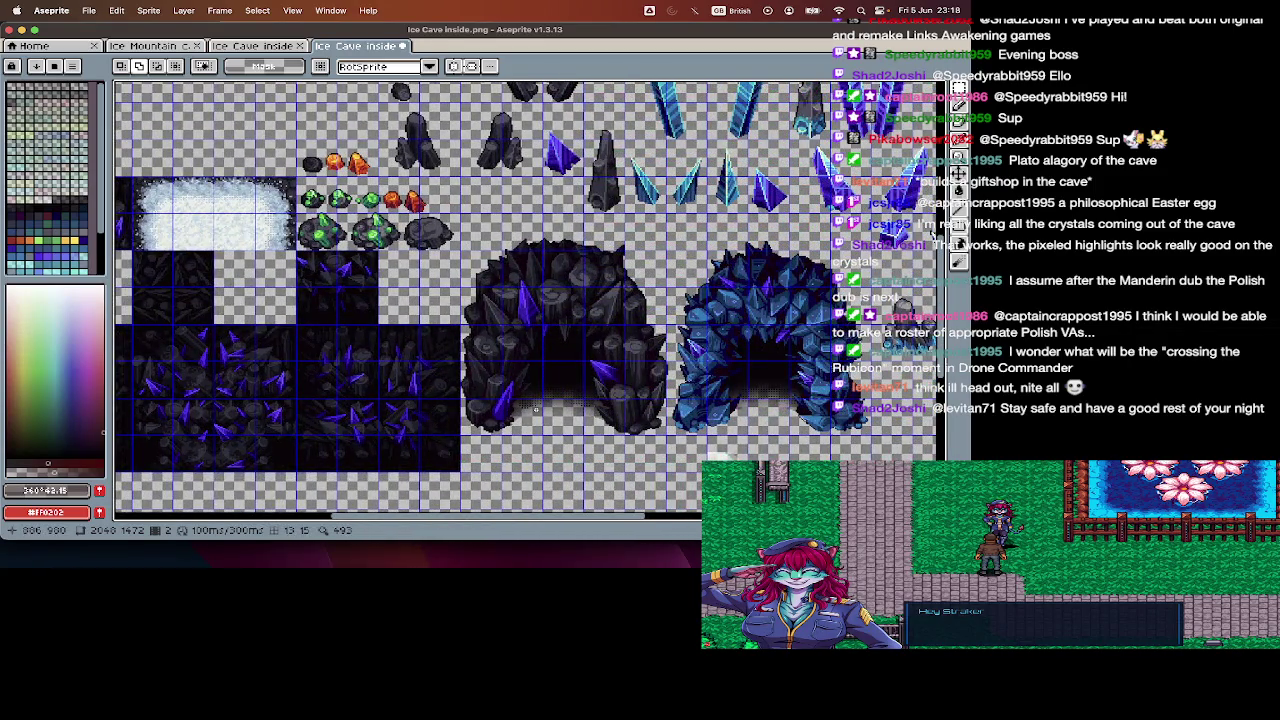
{"action": "scroll", "coordinate": [935, 232], "scroll_direction": "up", "scroll_amount": 2}
{"action": "scroll", "coordinate": [935, 232], "scroll_direction": "up", "scroll_amount": 2}
{"action": "scroll", "coordinate": [935, 232], "scroll_direction": "up", "scroll_amount": 2}
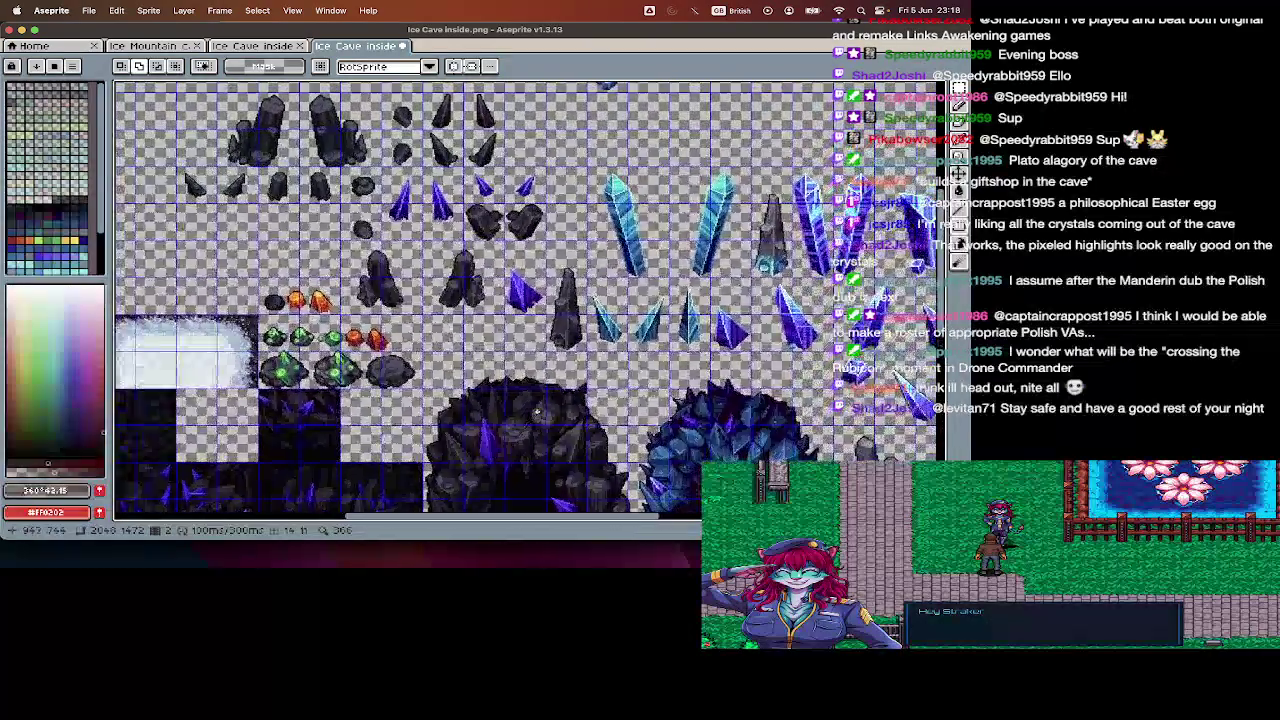
{"action": "scroll", "coordinate": [528, 300], "scroll_direction": "right", "scroll_amount": 3}
{"action": "scroll", "coordinate": [528, 300], "scroll_direction": "down", "scroll_amount": 3}
{"action": "scroll", "coordinate": [528, 300], "scroll_direction": "down", "scroll_amount": 2}
{"action": "scroll", "coordinate": [408, 300], "scroll_direction": "up", "scroll_amount": 2}
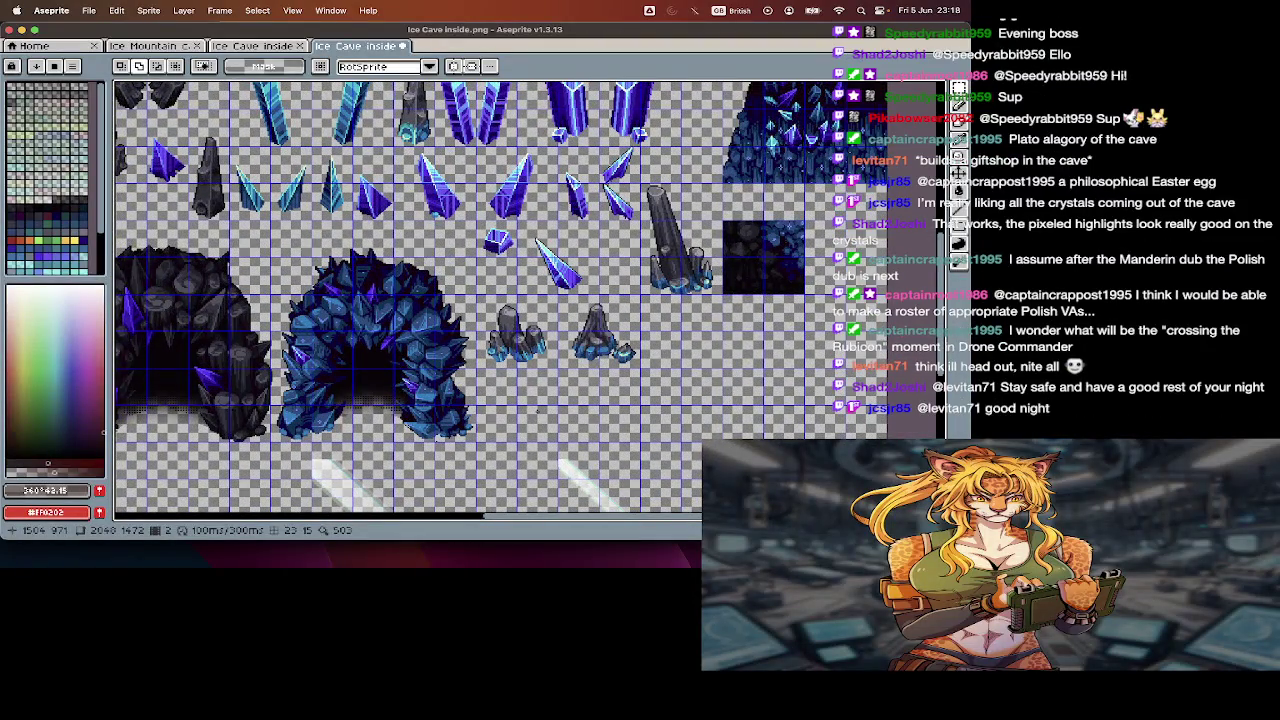
{"action": "scroll", "coordinate": [537, 410], "scroll_direction": "up", "scroll_amount": 2}
{"action": "scroll", "coordinate": [537, 410], "scroll_direction": "up", "scroll_amount": 2}
{"action": "scroll", "coordinate": [537, 410], "scroll_direction": "right", "scroll_amount": 2}
{"action": "scroll", "coordinate": [797, 357], "scroll_direction": "up", "scroll_amount": 2}
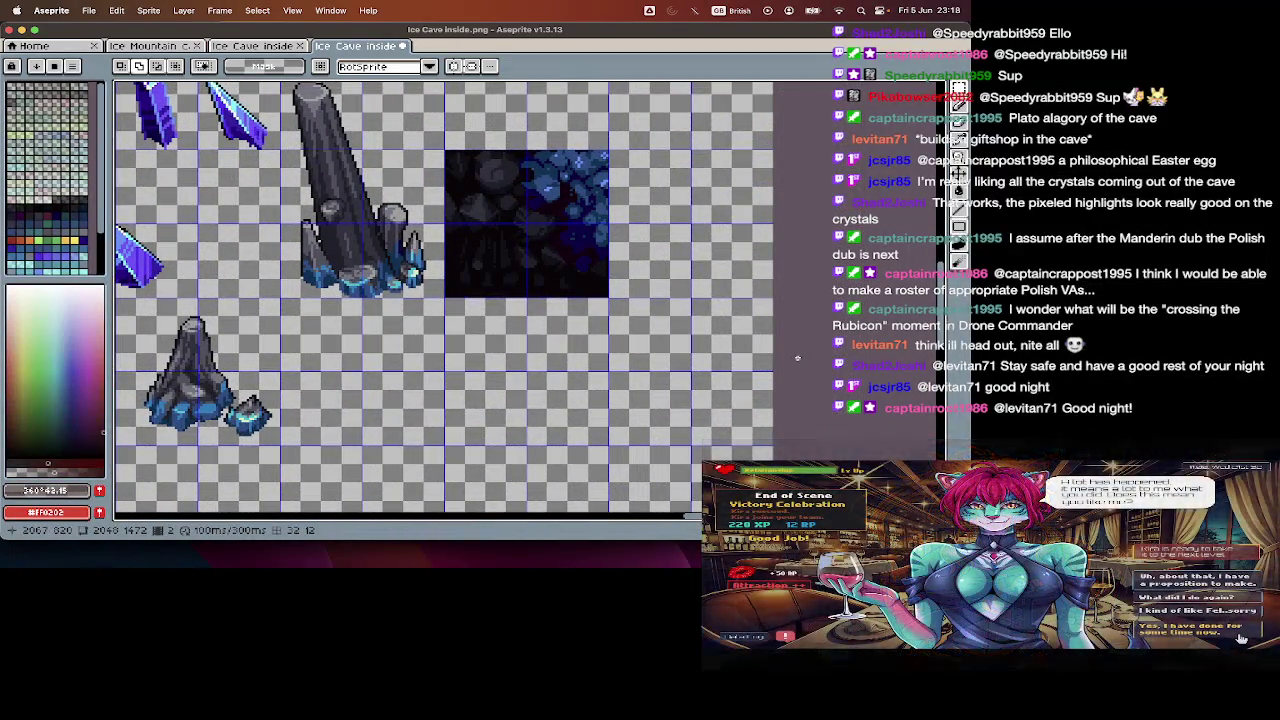
{"action": "scroll", "coordinate": [797, 357], "scroll_direction": "down", "scroll_amount": 2}
{"action": "scroll", "coordinate": [797, 360], "scroll_direction": "up", "scroll_amount": 1}
{"action": "scroll", "coordinate": [797, 362], "scroll_direction": "down", "scroll_amount": 2}
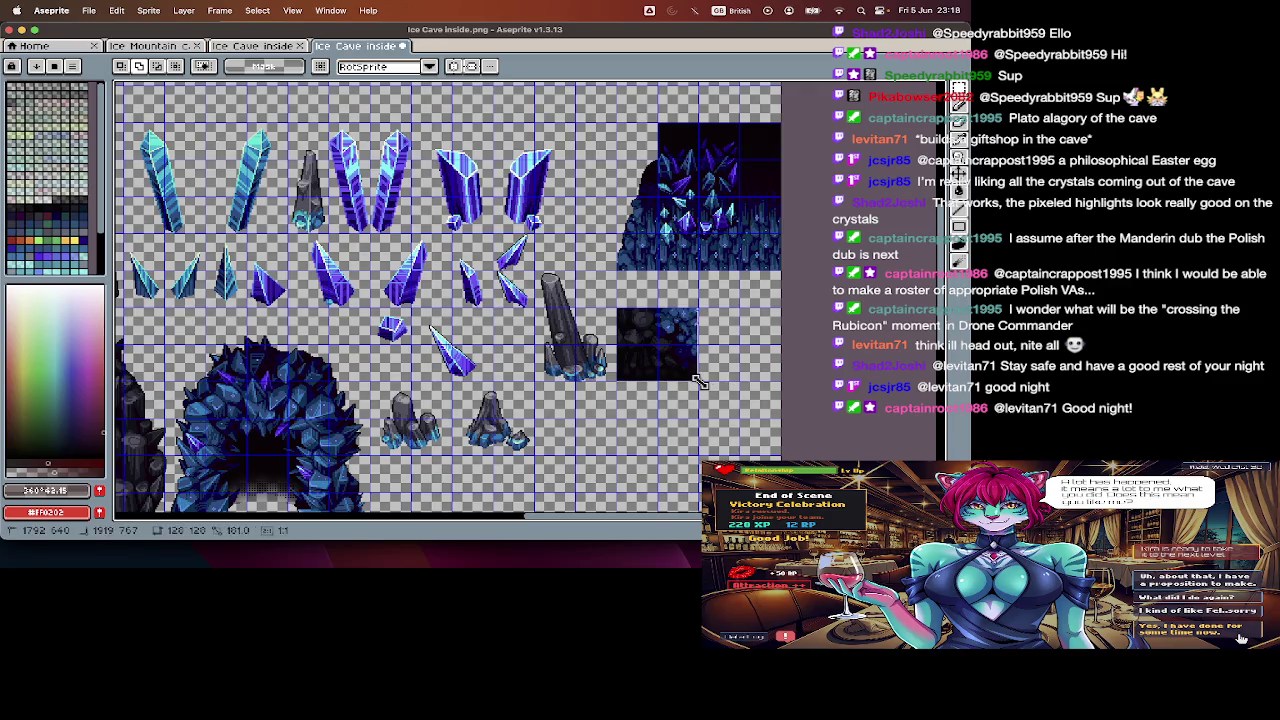
{"action": "key", "text": "v"}
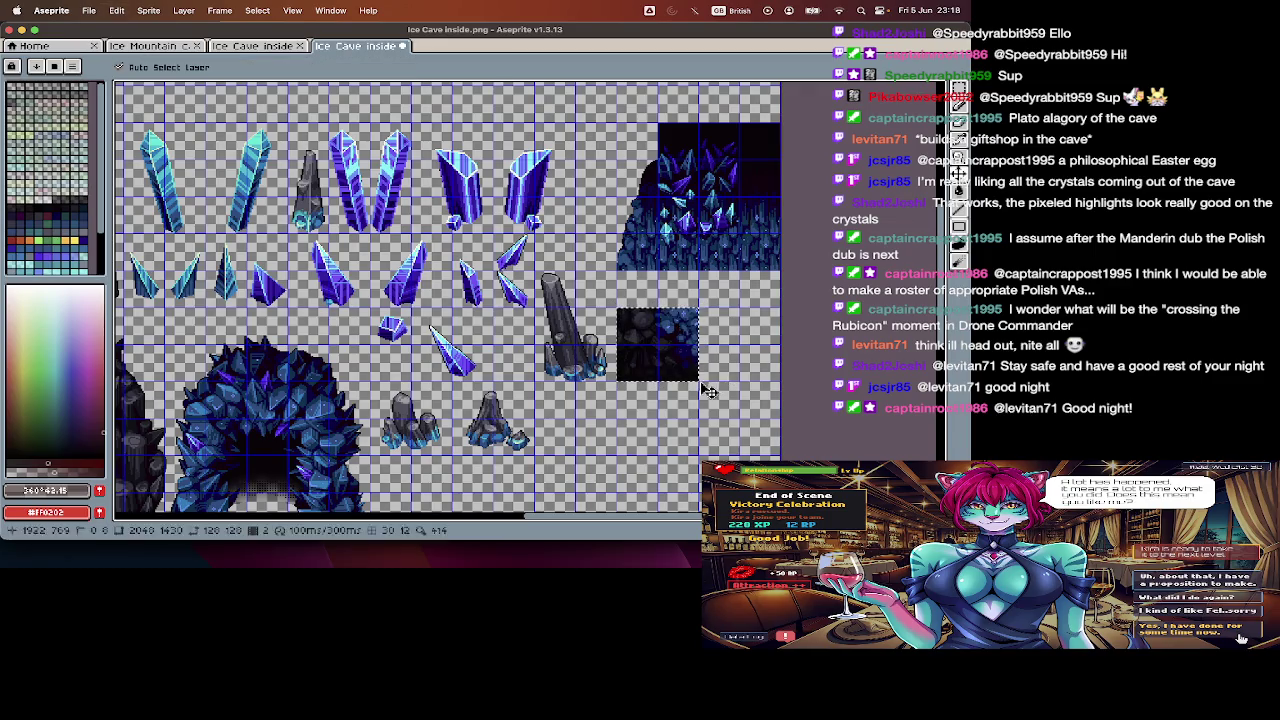
- Try moving the dark interior tile one grid step up-left, then undo and deselect
{"action": "left_click", "coordinate": [695, 365]}
{"action": "left_click_drag", "start_coordinate": [695, 365], "coordinate": [660, 335]}
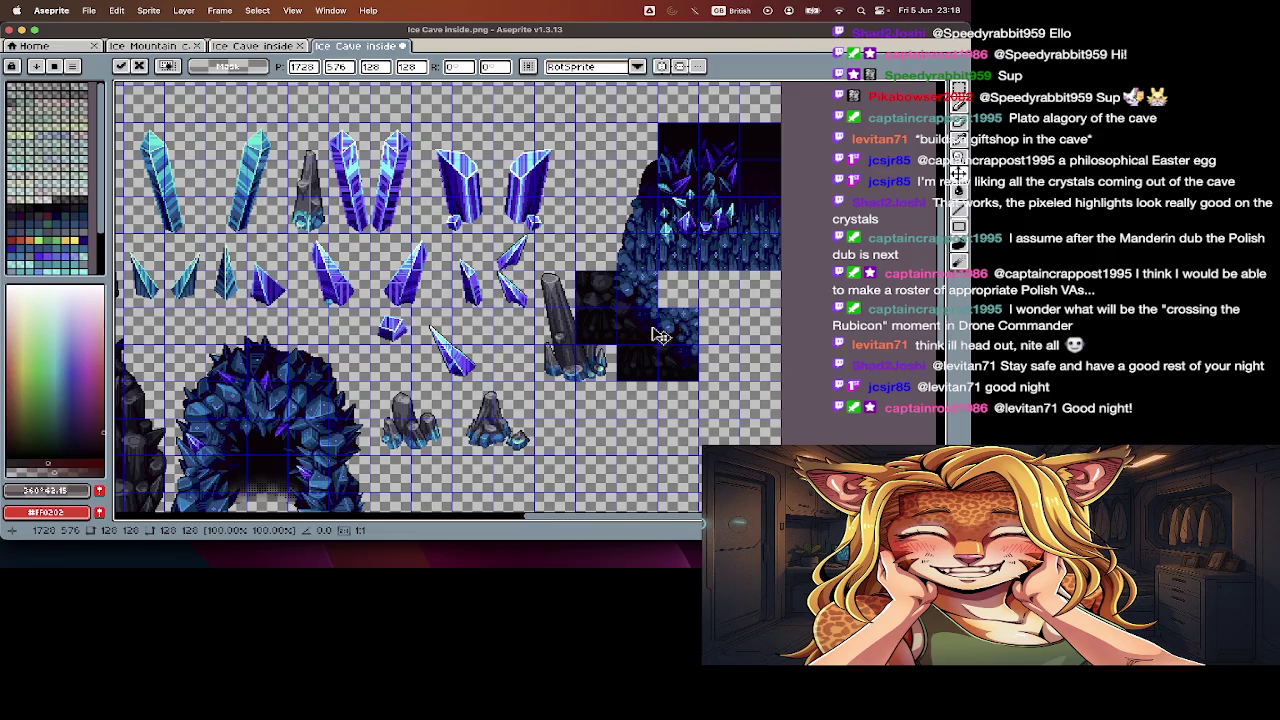
{"action": "key", "text": "m"}
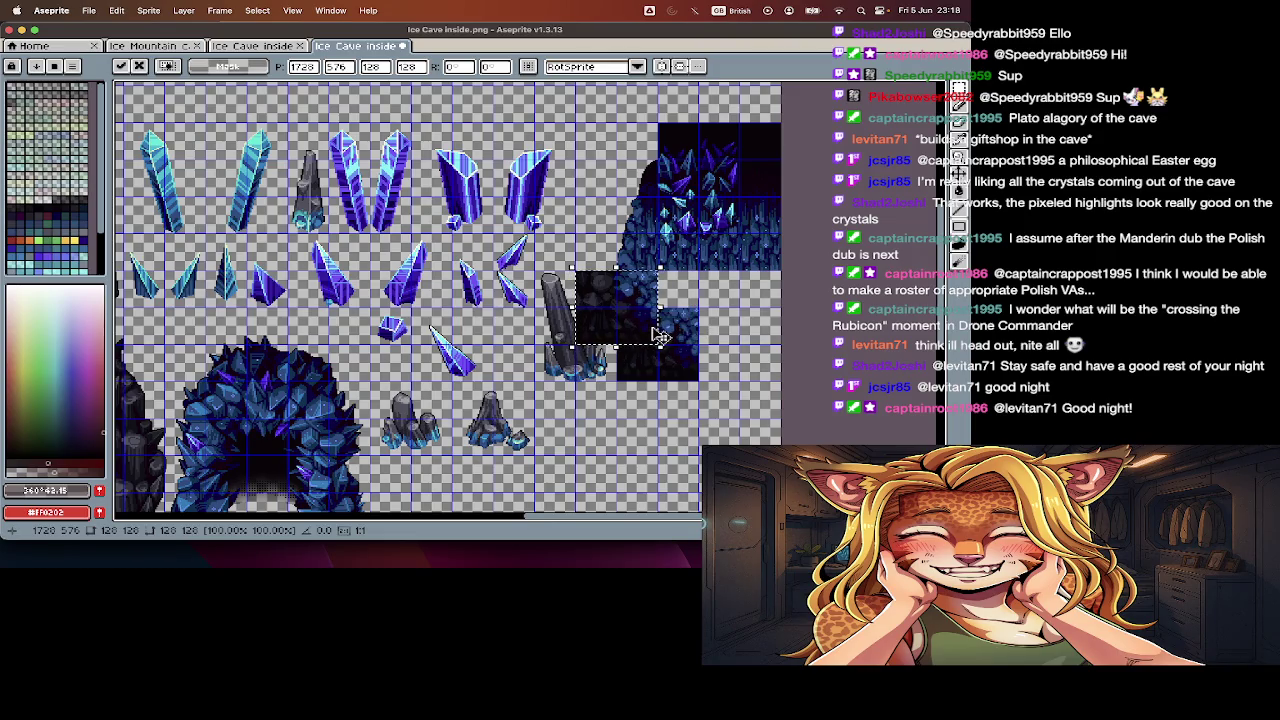
{"action": "key", "text": "Escape"}
{"action": "key", "text": "super+d"}
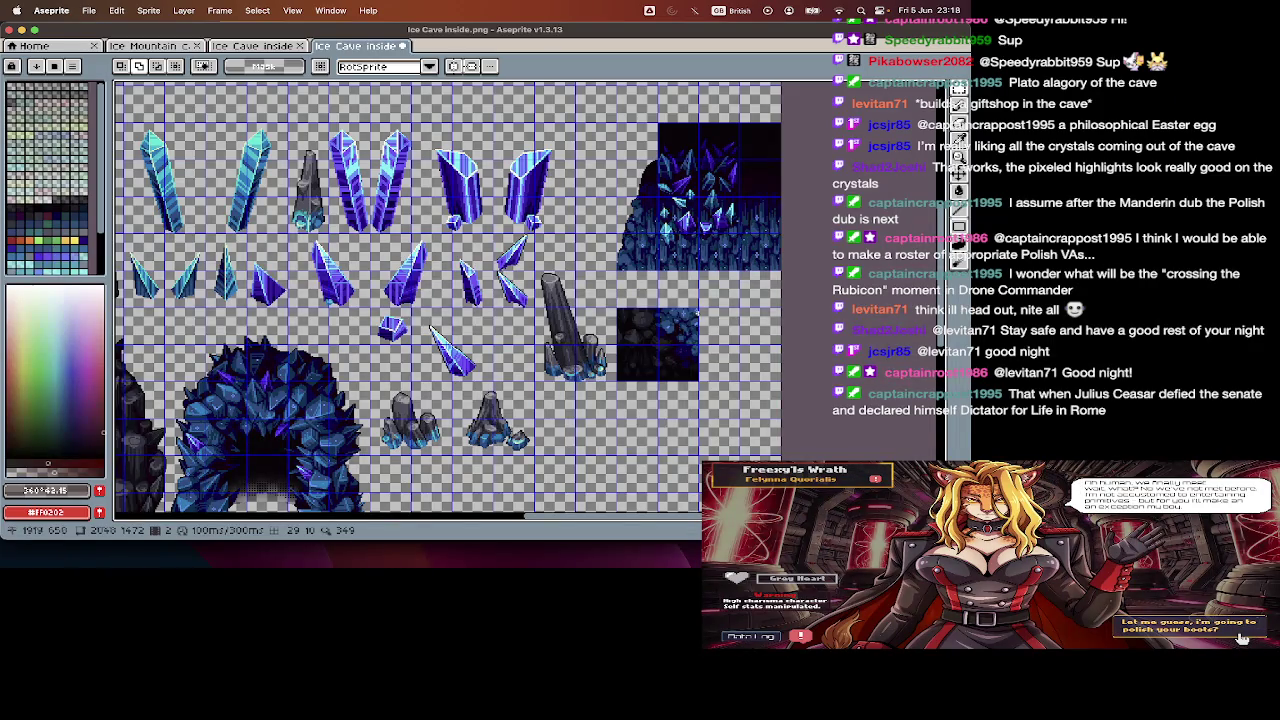
{"action": "key", "text": "v"}
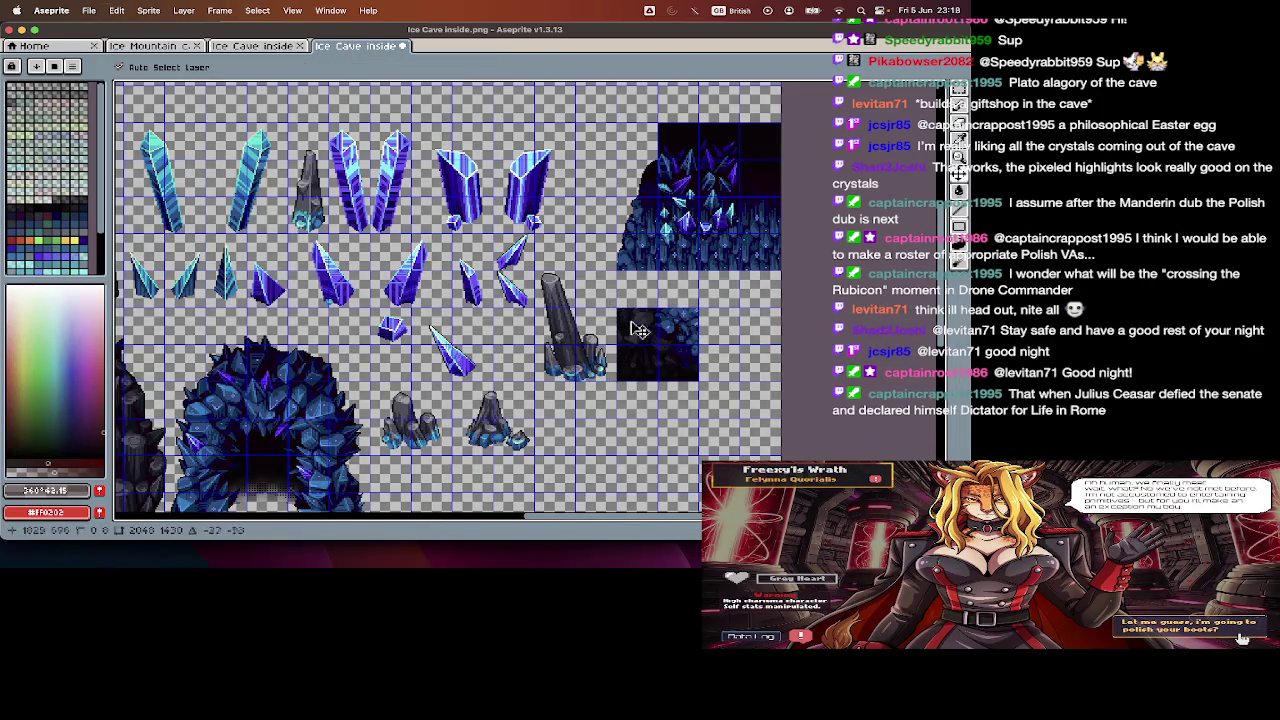
{"action": "key", "text": "m"}
- Try other spots for the dark tile, undo back beside the tall rock, and show the timeline
{"action": "mouse_move", "coordinate": [630, 423]}
{"action": "left_mouse_down"}
{"action": "mouse_move", "coordinate": [651, 381]}
{"action": "mouse_move", "coordinate": [613, 334]}
{"action": "mouse_move", "coordinate": [664, 378]}
{"action": "left_mouse_up"}
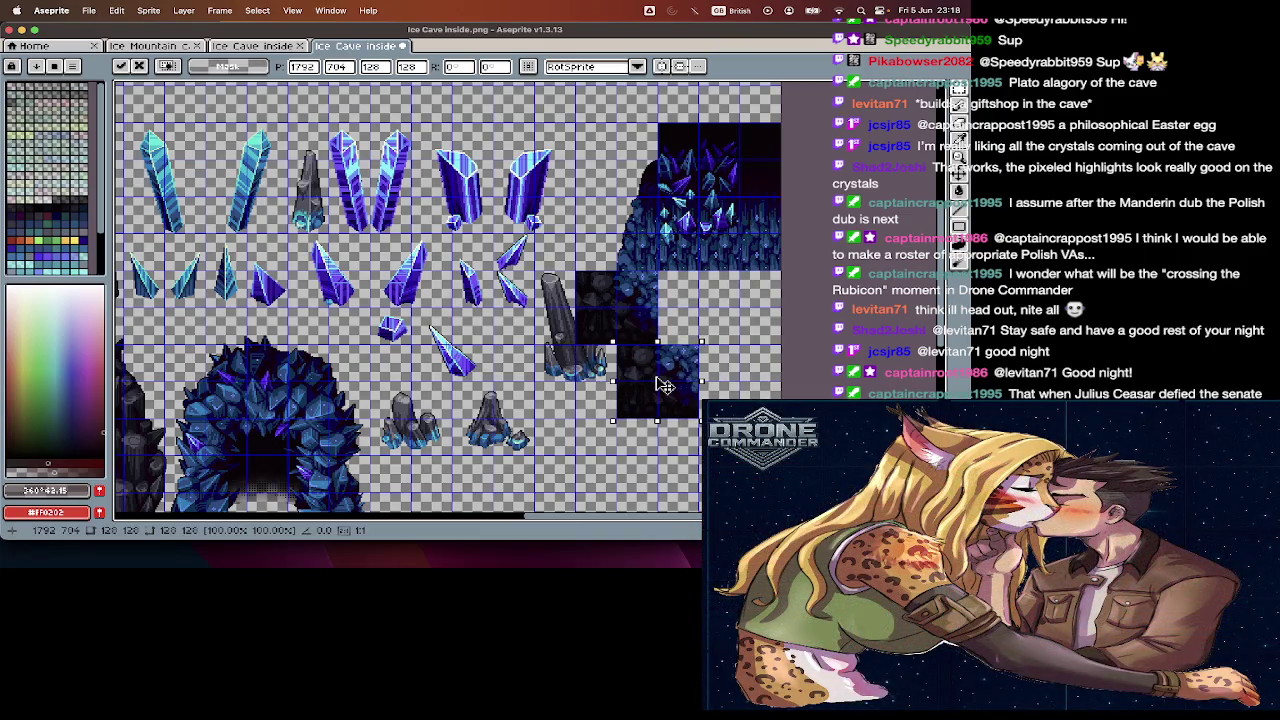
{"action": "left_click_drag", "start_coordinate": [662, 371], "coordinate": [664, 356]}
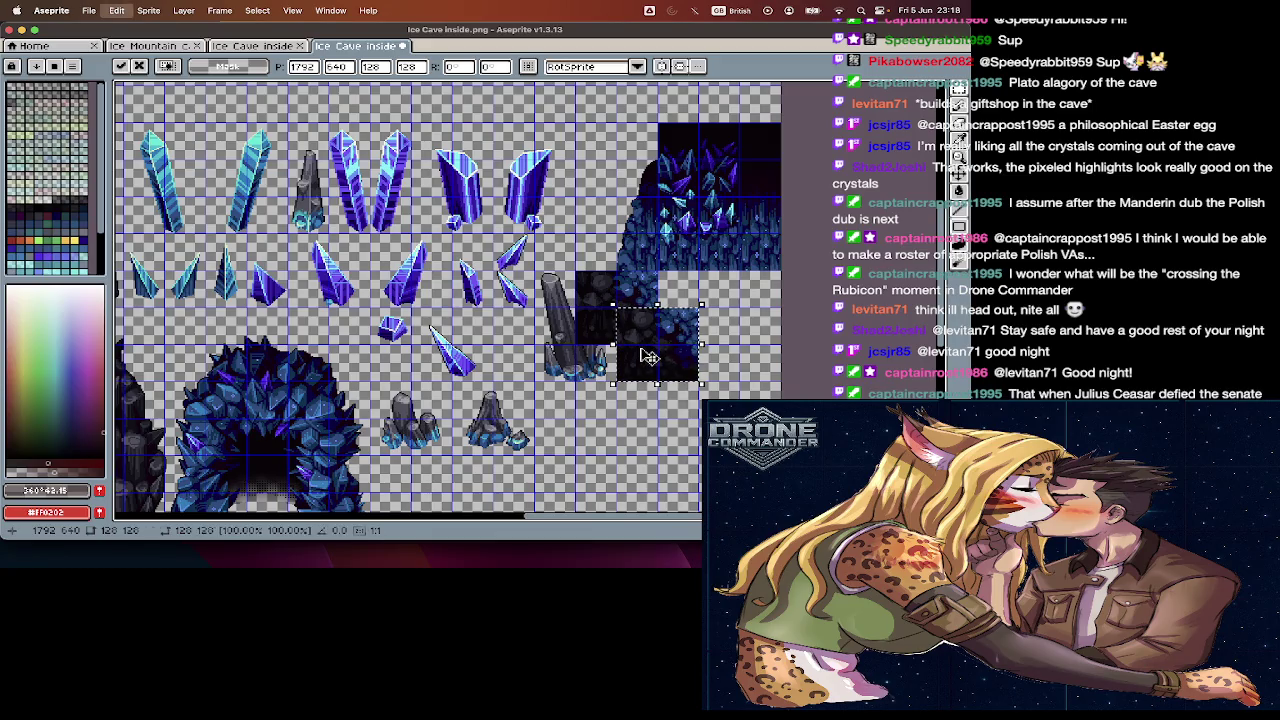
{"action": "left_click_drag", "start_coordinate": [648, 357], "coordinate": [678, 392]}
{"action": "key", "text": "ctrl+d"}
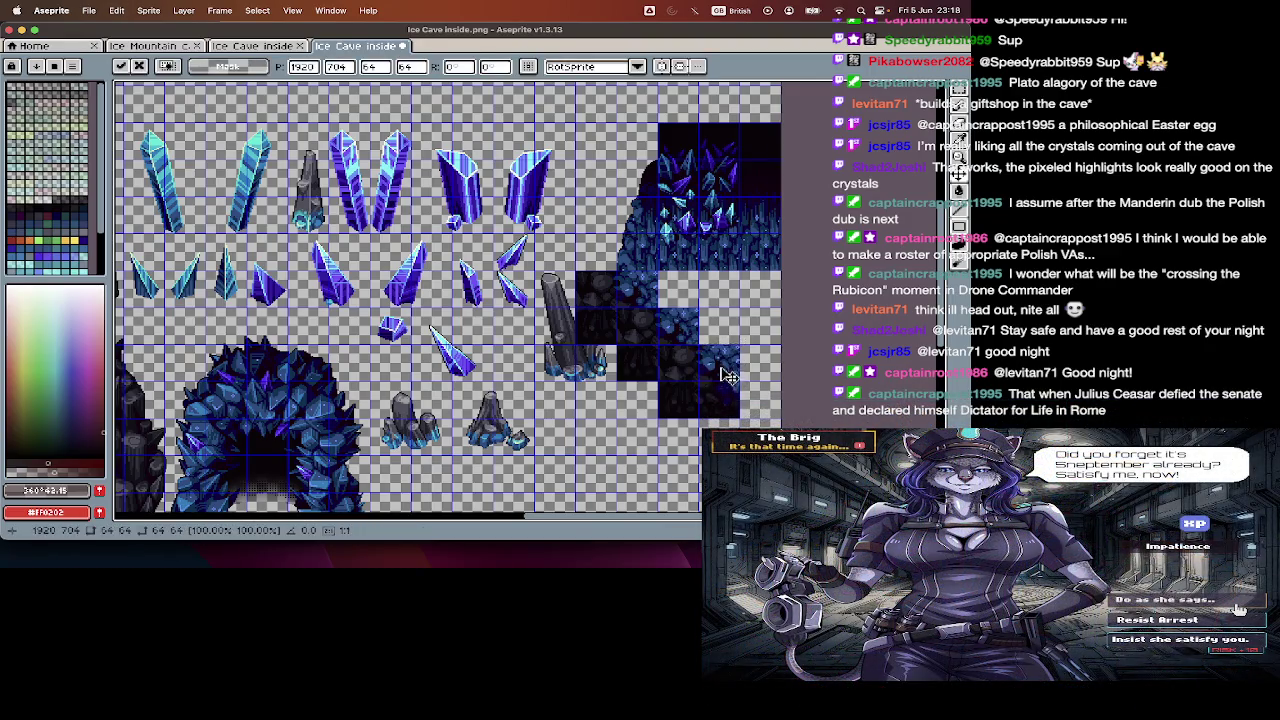
{"action": "key", "text": "ctrl+z"}
{"action": "key", "text": "ctrl+z"}
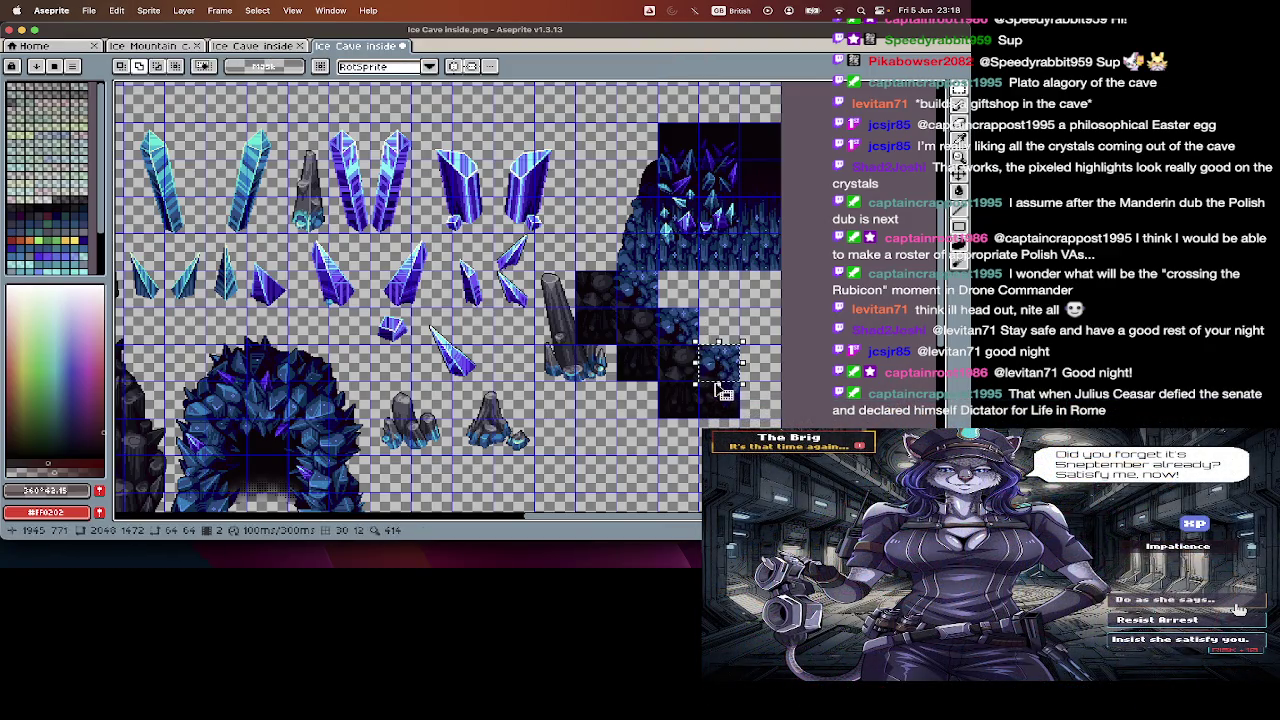
{"action": "left_click_drag", "start_coordinate": [720, 365], "coordinate": [683, 305]}
{"action": "key", "text": "Return"}
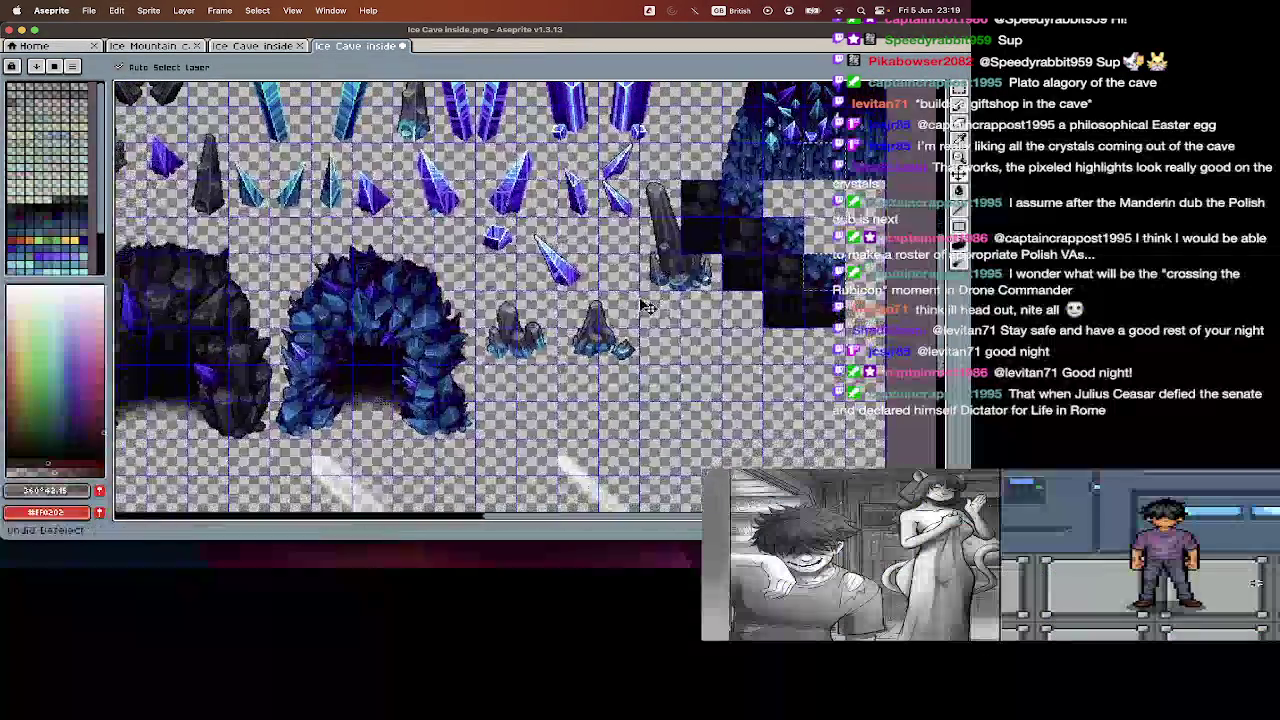
{"action": "key", "text": "ctrl+z"}
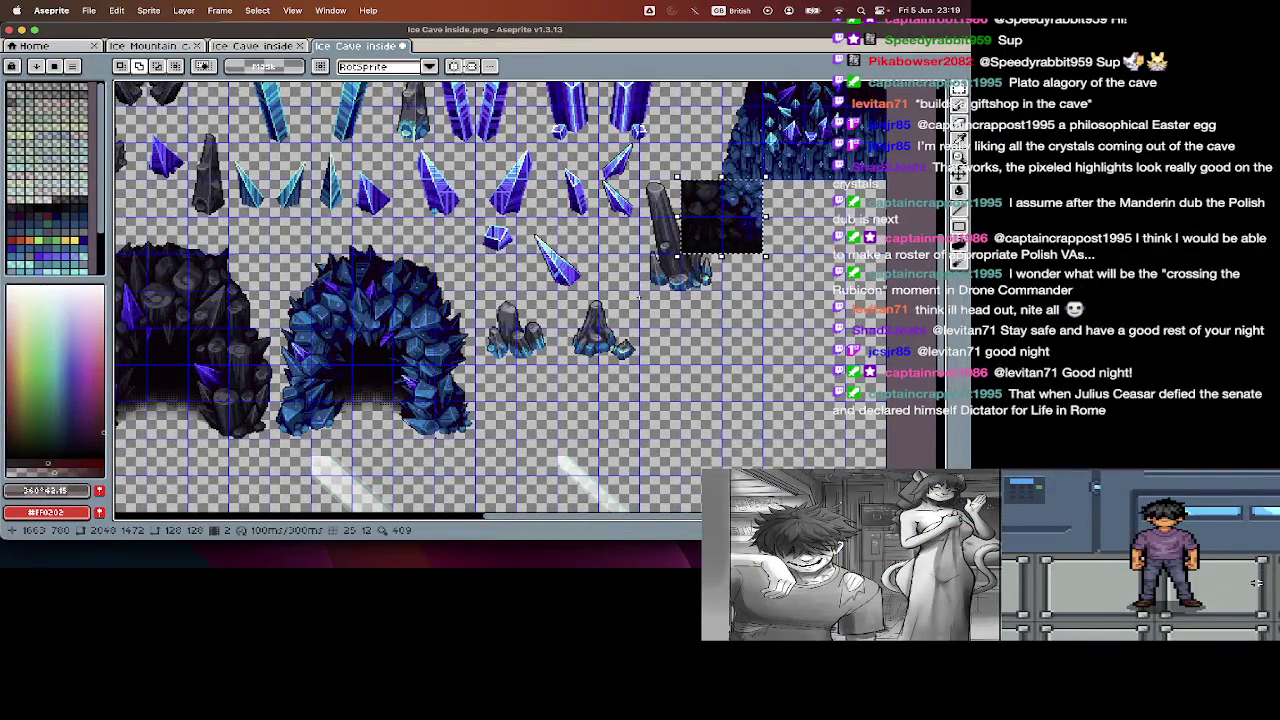
{"action": "key", "text": "ctrl+z"}
{"action": "key", "text": "Tab"}
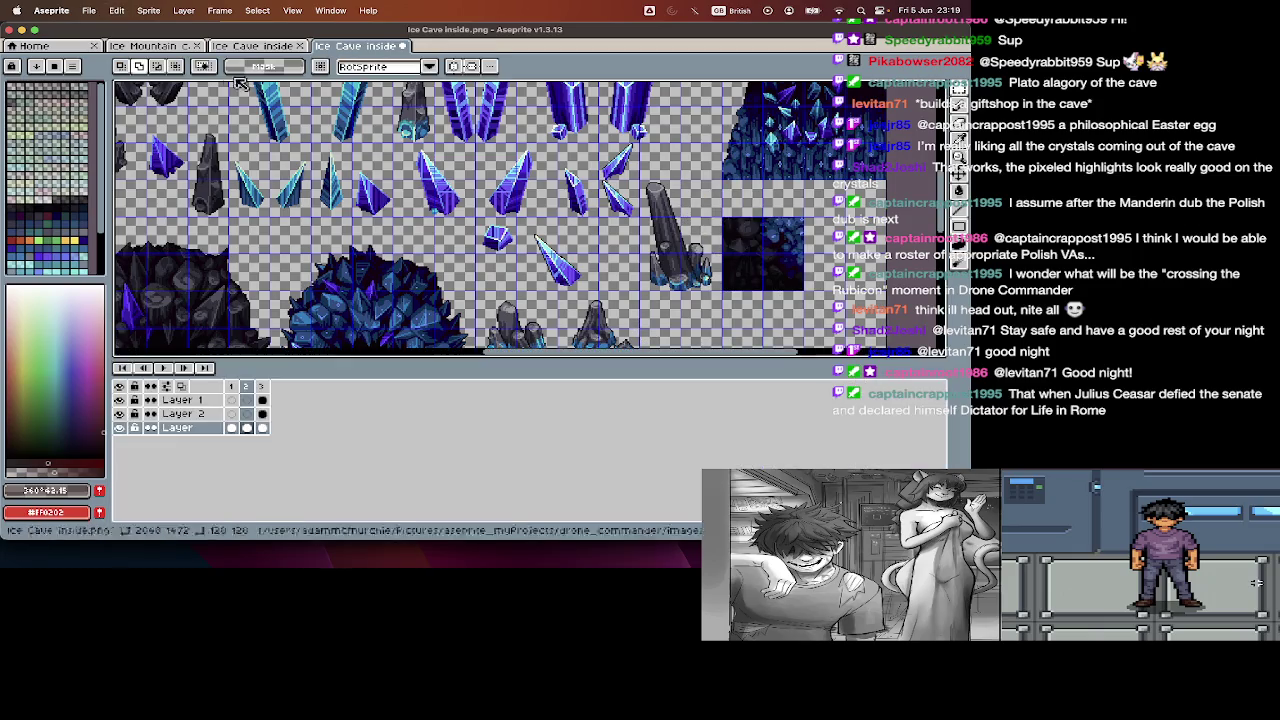
{"action": "left_click", "coordinate": [150, 46]}
- Pan around the Ice Cave inside2 map with the timeline hidden to inspect it
{"action": "left_click", "coordinate": [233, 46]}
{"action": "key", "text": "Tab"}
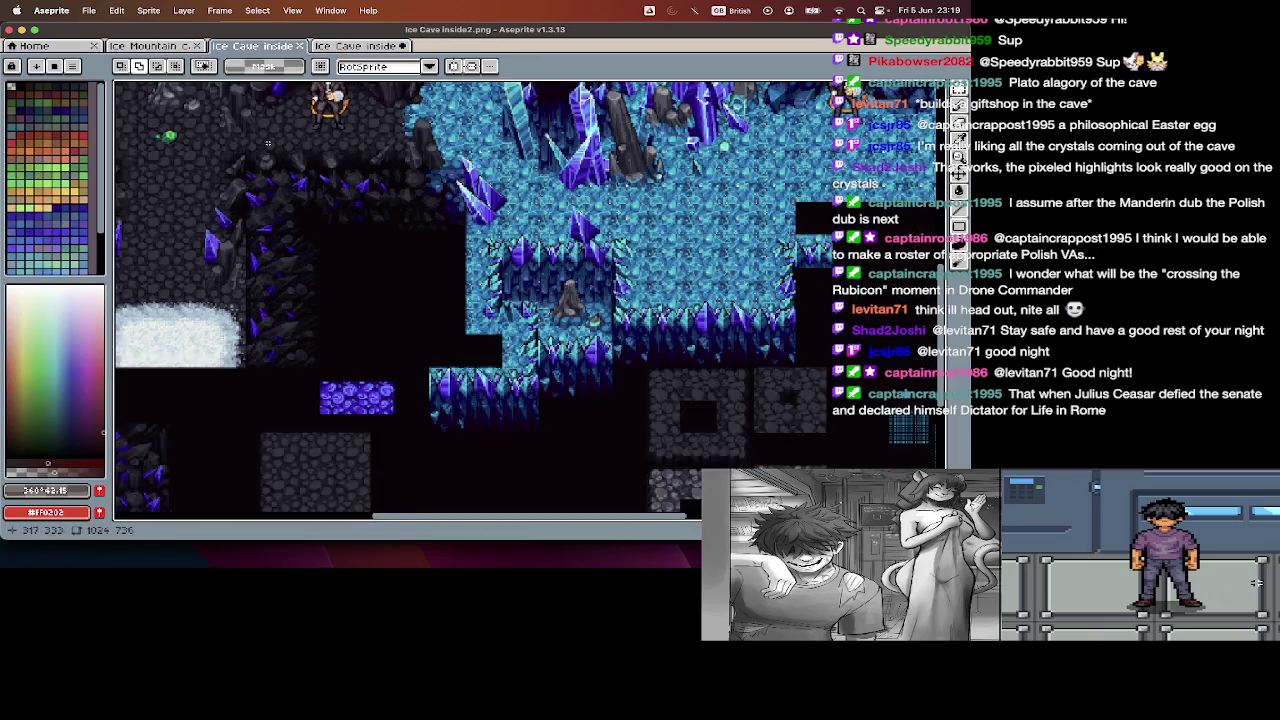
{"action": "scroll", "coordinate": [267, 143], "scroll_direction": "up", "scroll_amount": 10}
{"action": "scroll", "coordinate": [267, 143], "scroll_direction": "up", "scroll_amount": 5}
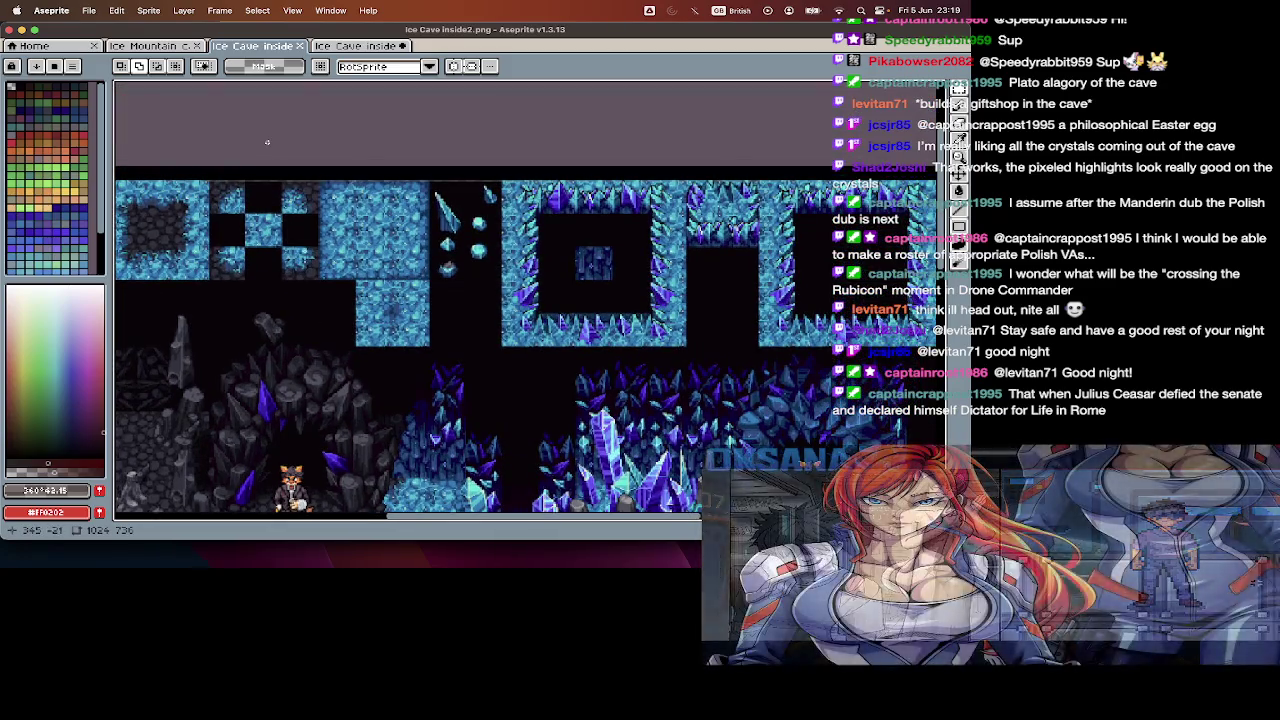
{"action": "scroll", "coordinate": [267, 143], "scroll_direction": "left", "scroll_amount": 5}
{"action": "scroll", "coordinate": [267, 143], "scroll_direction": "left", "scroll_amount": 5}
{"action": "scroll", "coordinate": [267, 143], "scroll_direction": "left", "scroll_amount": 5}
{"action": "scroll", "coordinate": [267, 143], "scroll_direction": "down", "scroll_amount": 10}
{"action": "scroll", "coordinate": [267, 143], "scroll_direction": "left", "scroll_amount": 3}
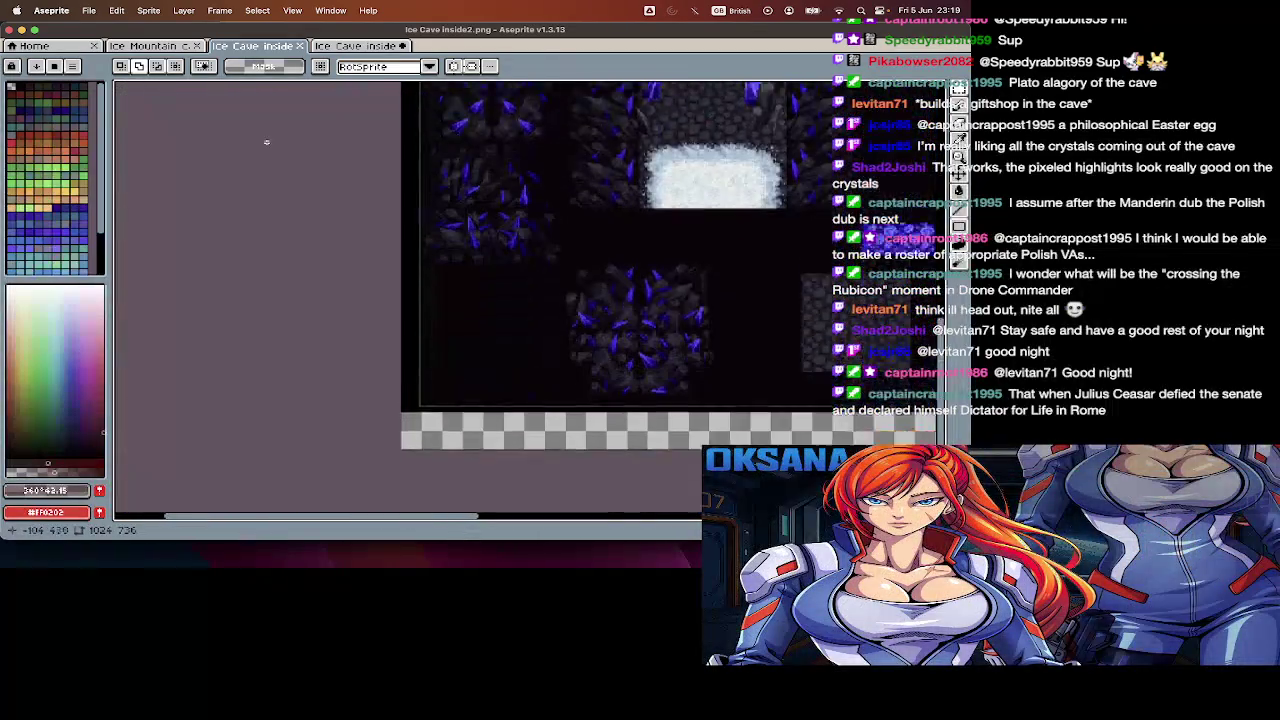
{"action": "scroll", "coordinate": [267, 143], "scroll_direction": "up", "scroll_amount": 3}
{"action": "scroll", "coordinate": [267, 143], "scroll_direction": "right", "scroll_amount": 3}
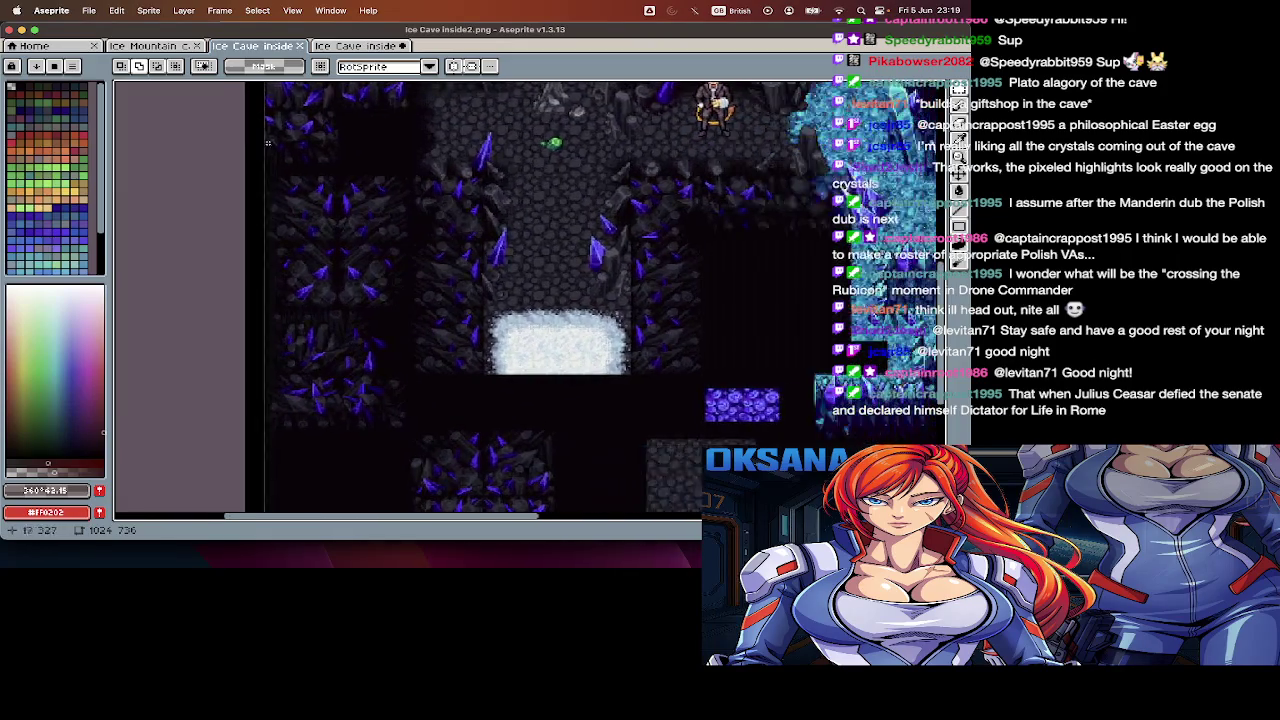
{"action": "scroll", "coordinate": [267, 143], "scroll_direction": "right", "scroll_amount": 4}
{"action": "scroll", "coordinate": [267, 143], "scroll_direction": "right", "scroll_amount": 3}
{"action": "scroll", "coordinate": [267, 143], "scroll_direction": "right", "scroll_amount": 3}
{"action": "scroll", "coordinate": [267, 143], "scroll_direction": "right", "scroll_amount": 3}
{"action": "scroll", "coordinate": [280, 135], "scroll_direction": "up", "scroll_amount": 3}
{"action": "scroll", "coordinate": [295, 125], "scroll_direction": "up", "scroll_amount": 3}
{"action": "scroll", "coordinate": [311, 117], "scroll_direction": "up", "scroll_amount": 3}
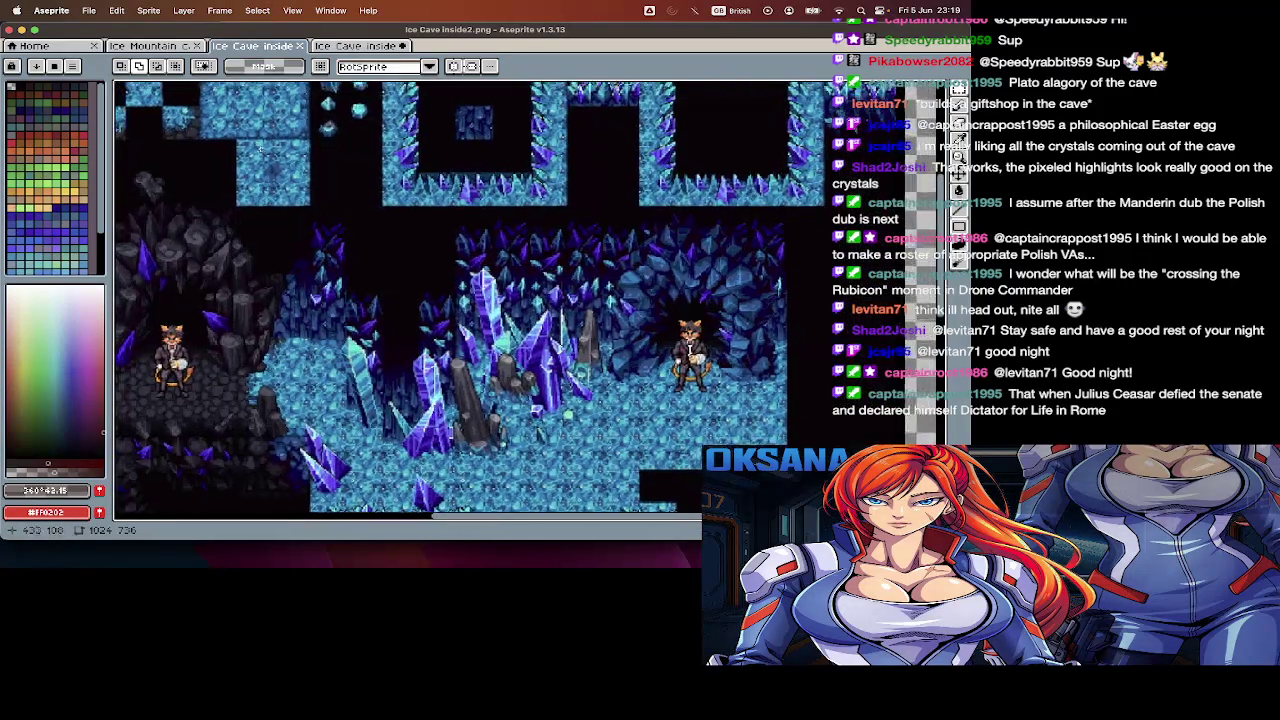
{"action": "scroll", "coordinate": [330, 90], "scroll_direction": "up", "scroll_amount": 3}
- Cut the crystal-wall block from the Ice Cave inside tileset and paste it onto the inside2 map
{"action": "left_click", "coordinate": [352, 48]}
{"action": "scroll", "coordinate": [400, 300], "scroll_direction": "up", "scroll_amount": 2}
{"action": "scroll", "coordinate": [400, 300], "scroll_direction": "right", "scroll_amount": 3}
{"action": "scroll", "coordinate": [440, 300], "scroll_direction": "right", "scroll_amount": 2}
{"action": "scroll", "coordinate": [440, 300], "scroll_direction": "right", "scroll_amount": 3}
{"action": "key", "text": "Tab"}
{"action": "key", "text": "Tab"}
{"action": "scroll", "coordinate": [485, 180], "scroll_direction": "up", "scroll_amount": 3}
{"action": "scroll", "coordinate": [482, 200], "scroll_direction": "down", "scroll_amount": 2}
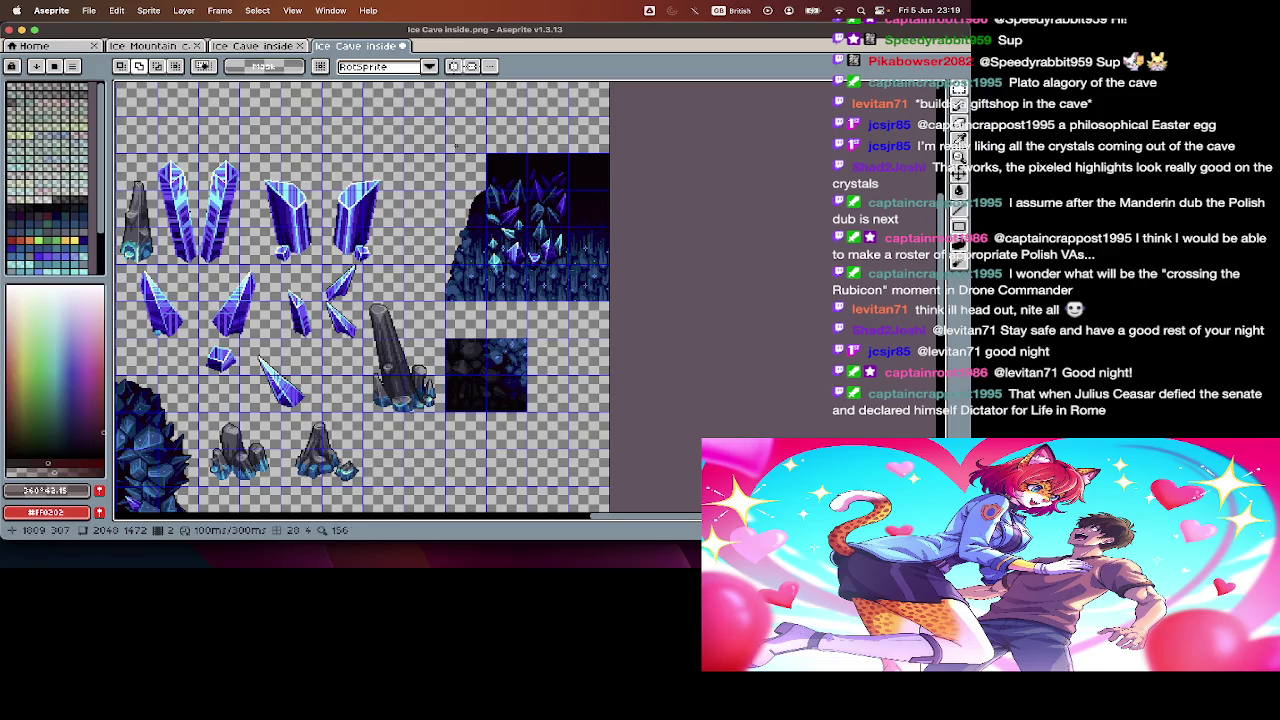
{"action": "key", "text": "ctrl+z"}
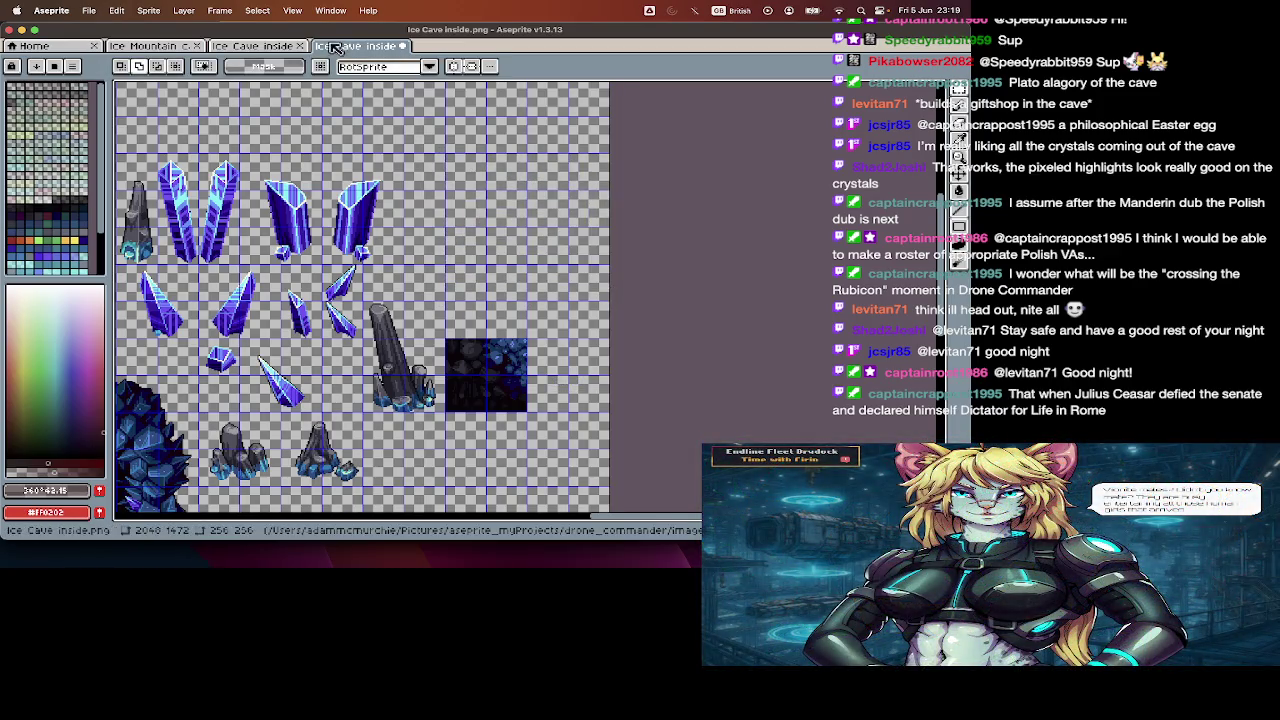
{"action": "left_click", "coordinate": [272, 48]}
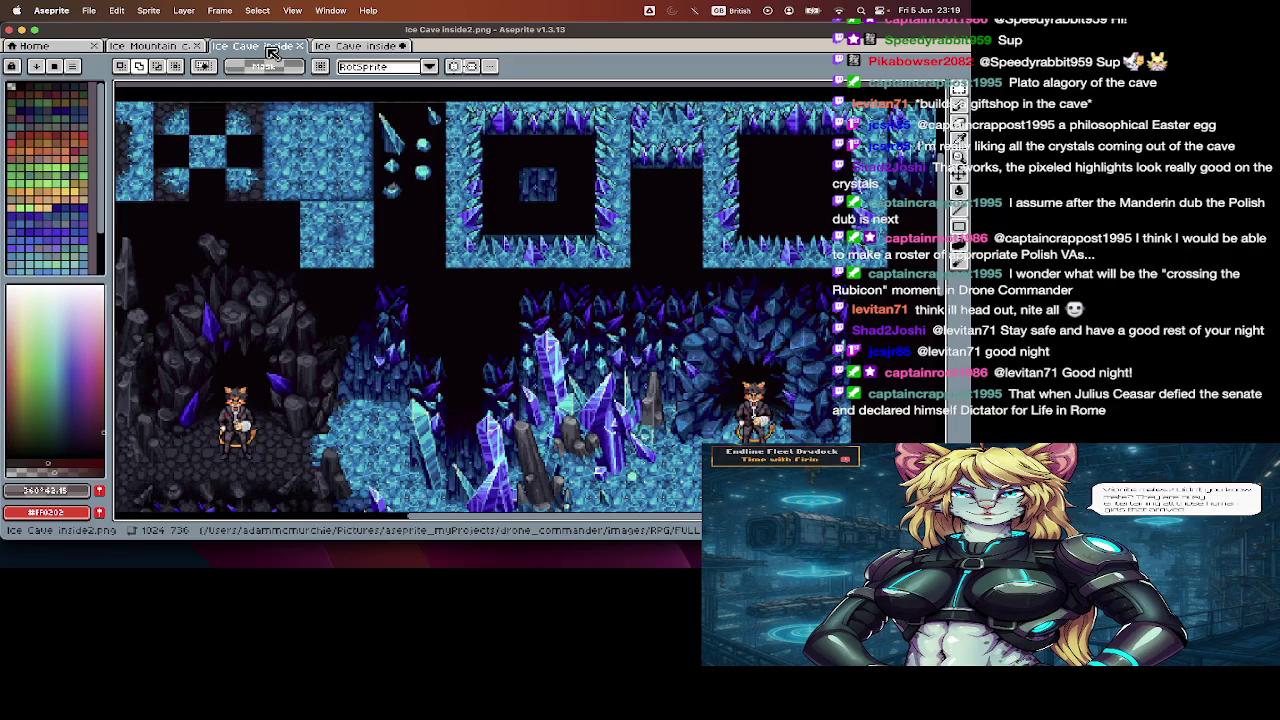
{"action": "key", "text": "cmd+v"}
- Place the crystal wall at the map's upper right, and paste the crystal block beside the tileset's crystal shards
{"action": "mouse_move", "coordinate": [525, 225]}
{"action": "left_mouse_down"}
{"action": "mouse_move", "coordinate": [620, 170]}
{"action": "mouse_move", "coordinate": [697, 237]}
{"action": "mouse_move", "coordinate": [757, 180]}
{"action": "left_mouse_up"}
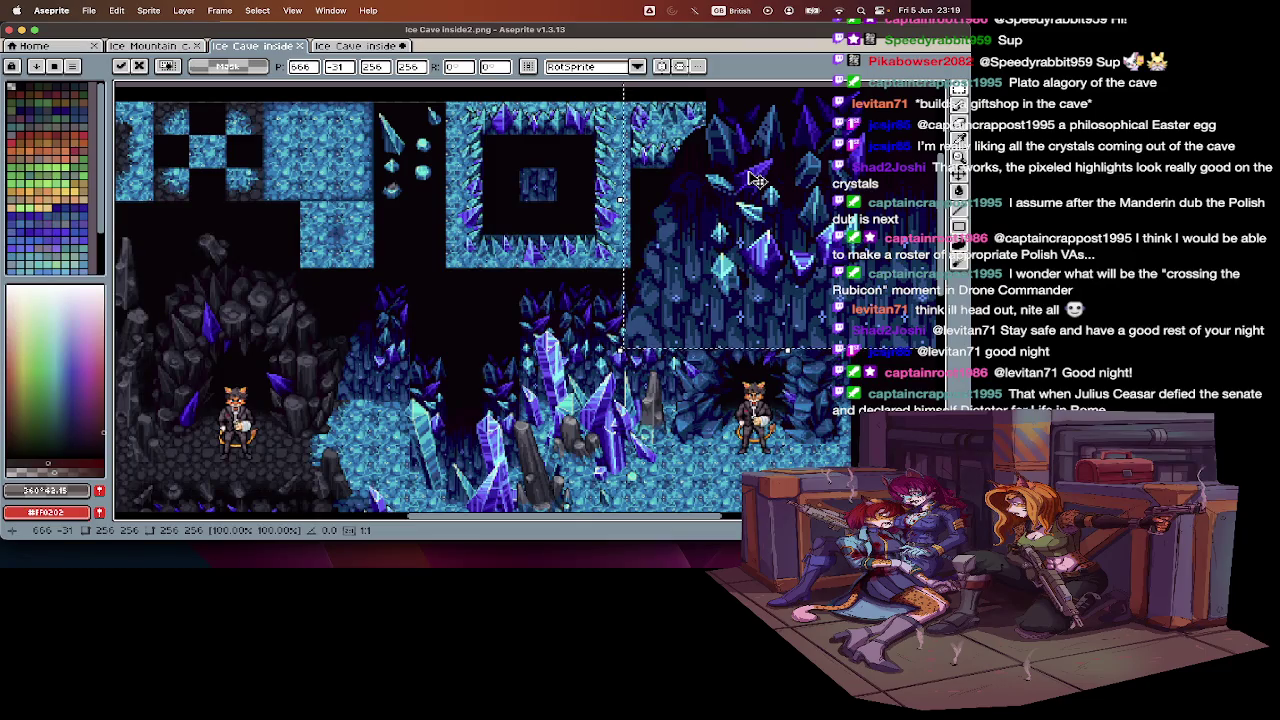
{"action": "left_click", "coordinate": [377, 47]}
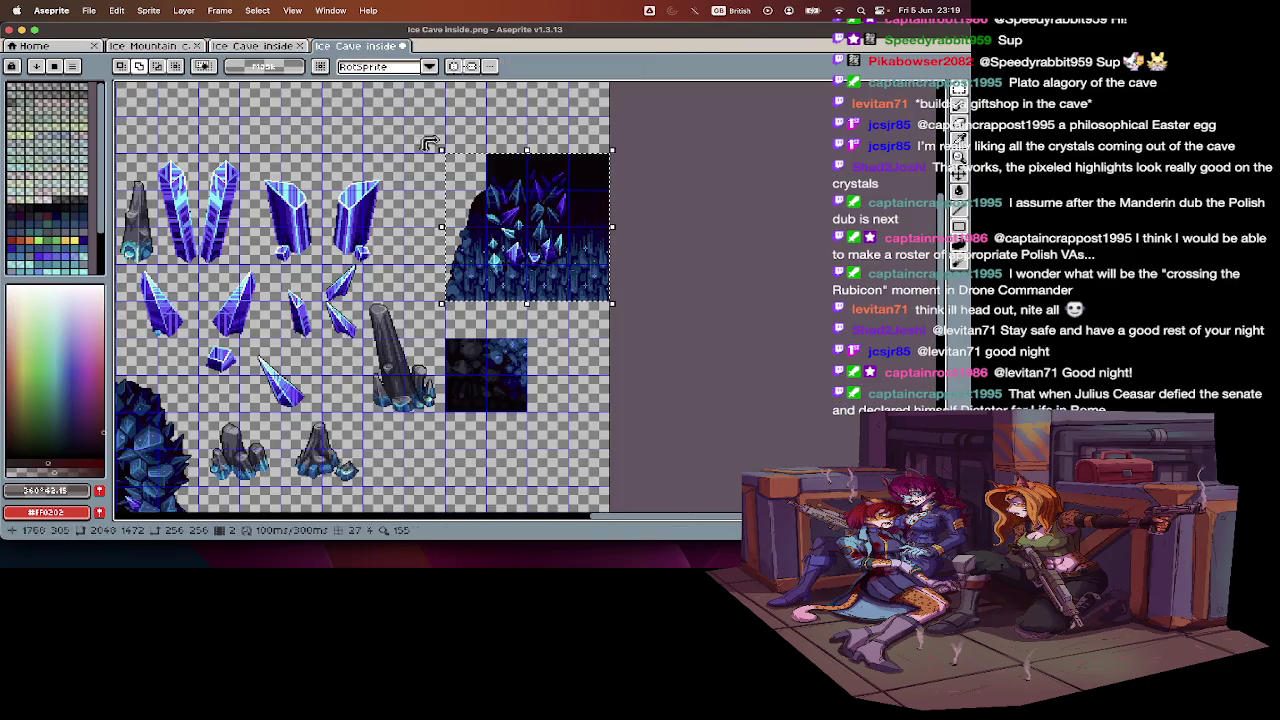
{"action": "scroll", "coordinate": [571, 177], "scroll_direction": "up", "scroll_amount": 1}
{"action": "scroll", "coordinate": [725, 324], "scroll_direction": "down", "scroll_amount": 2}
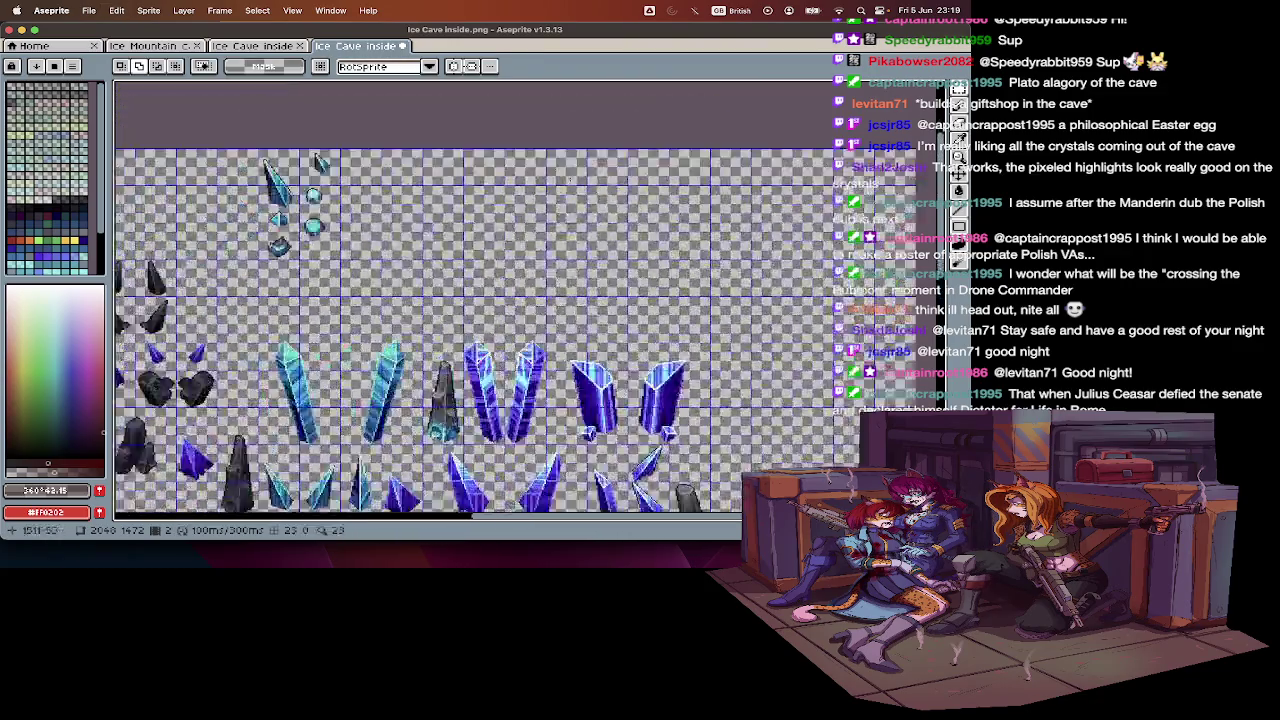
{"action": "scroll", "coordinate": [725, 324], "scroll_direction": "up", "scroll_amount": 2}
{"action": "key", "text": "ctrl+v"}
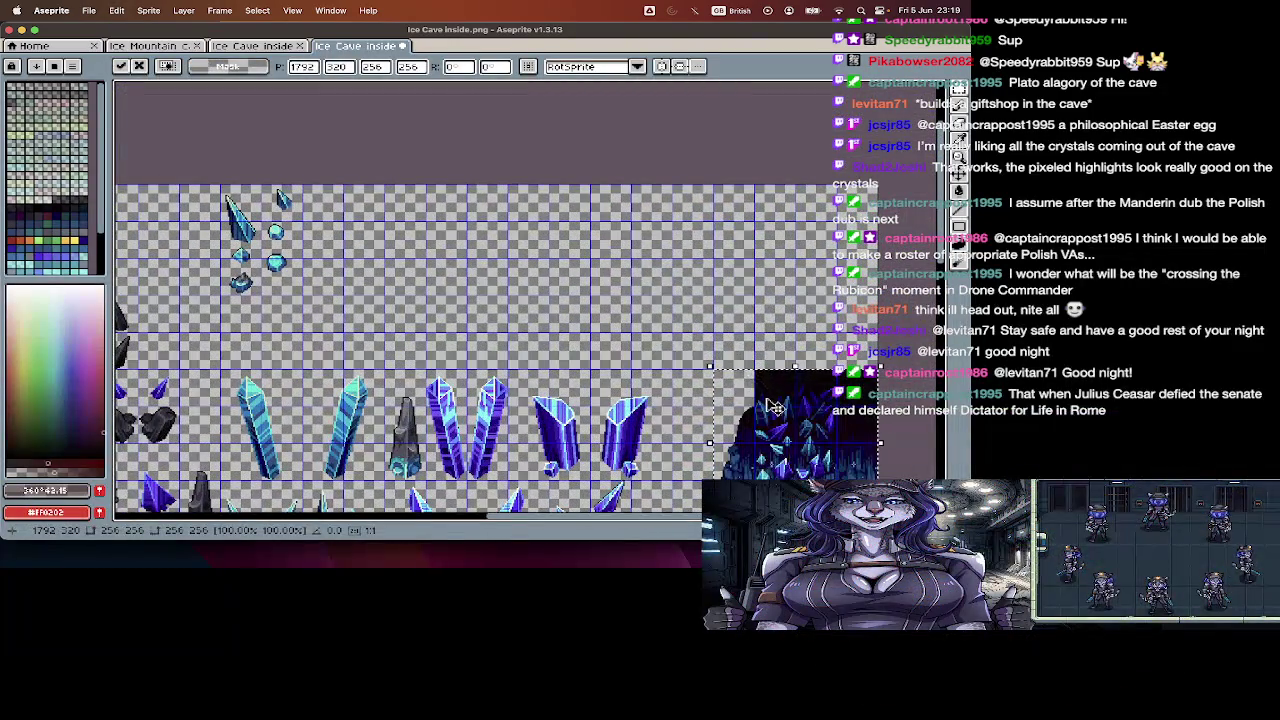
{"action": "left_click_drag", "start_coordinate": [770, 405], "coordinate": [527, 260]}
{"action": "key", "text": "Return"}
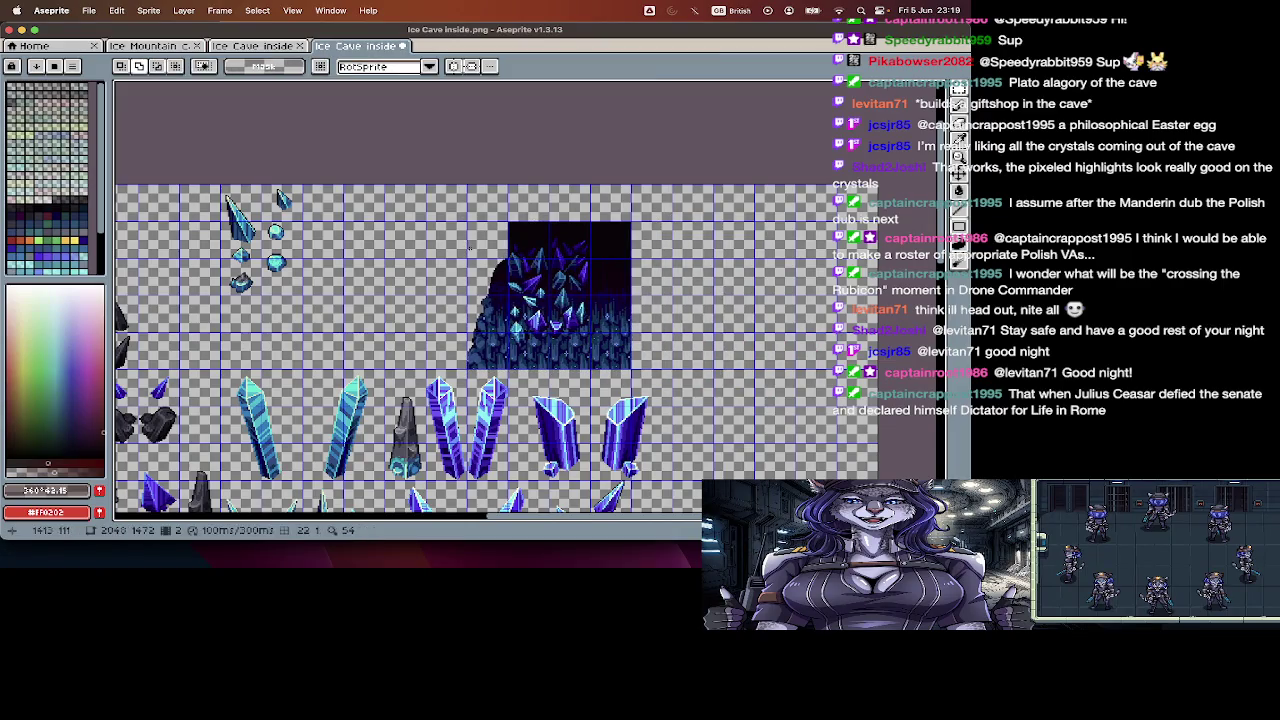
- Mirror the mound's left slope onto its right side, then select the mound's leftmost 64-pixel strip
{"action": "left_click_drag", "start_coordinate": [508, 258], "coordinate": [467, 370]}
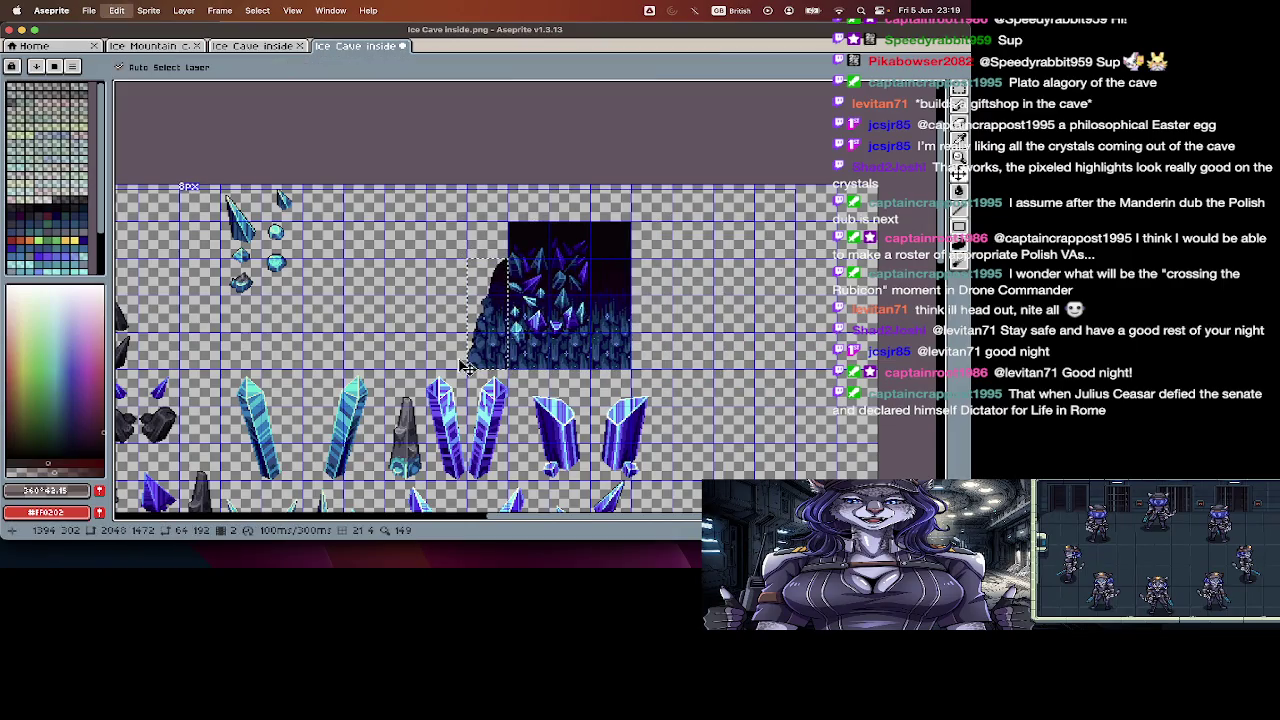
{"action": "key", "text": "ctrl+c"}
{"action": "key", "text": "ctrl+v"}
{"action": "key", "text": "shift+h"}
{"action": "left_click_drag", "start_coordinate": [491, 338], "coordinate": [648, 340]}
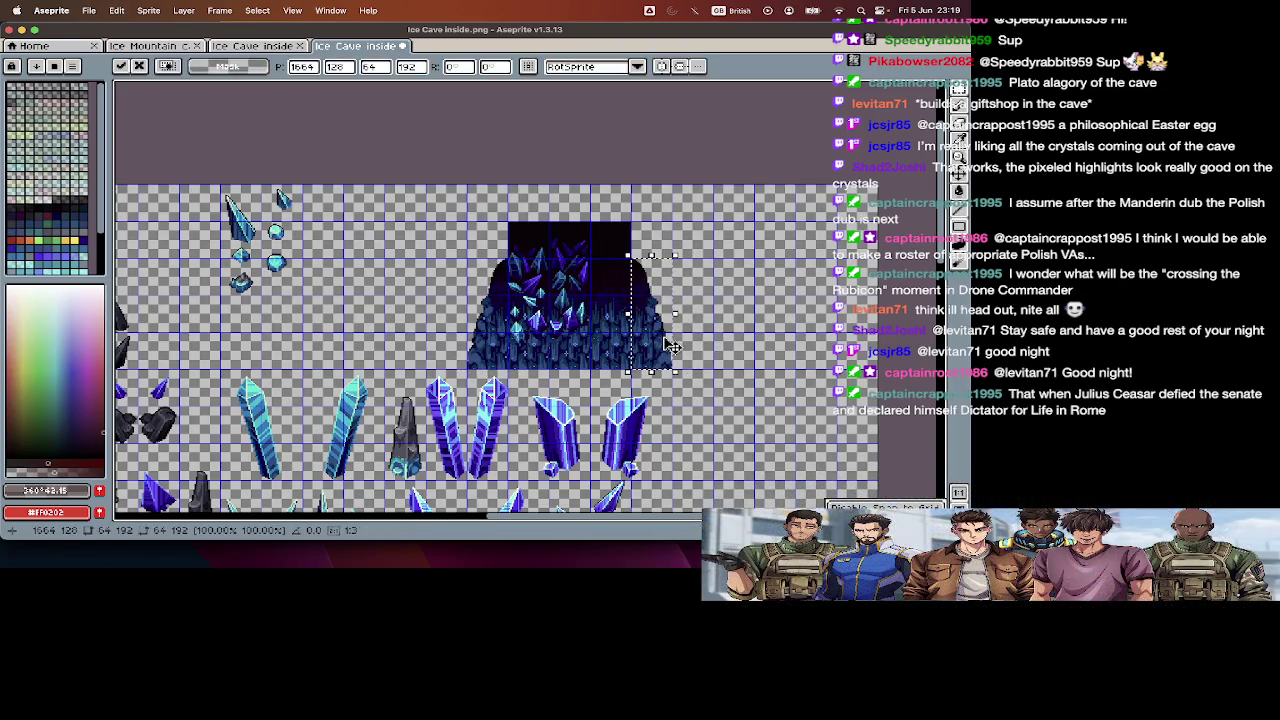
{"action": "left_click", "coordinate": [665, 383]}
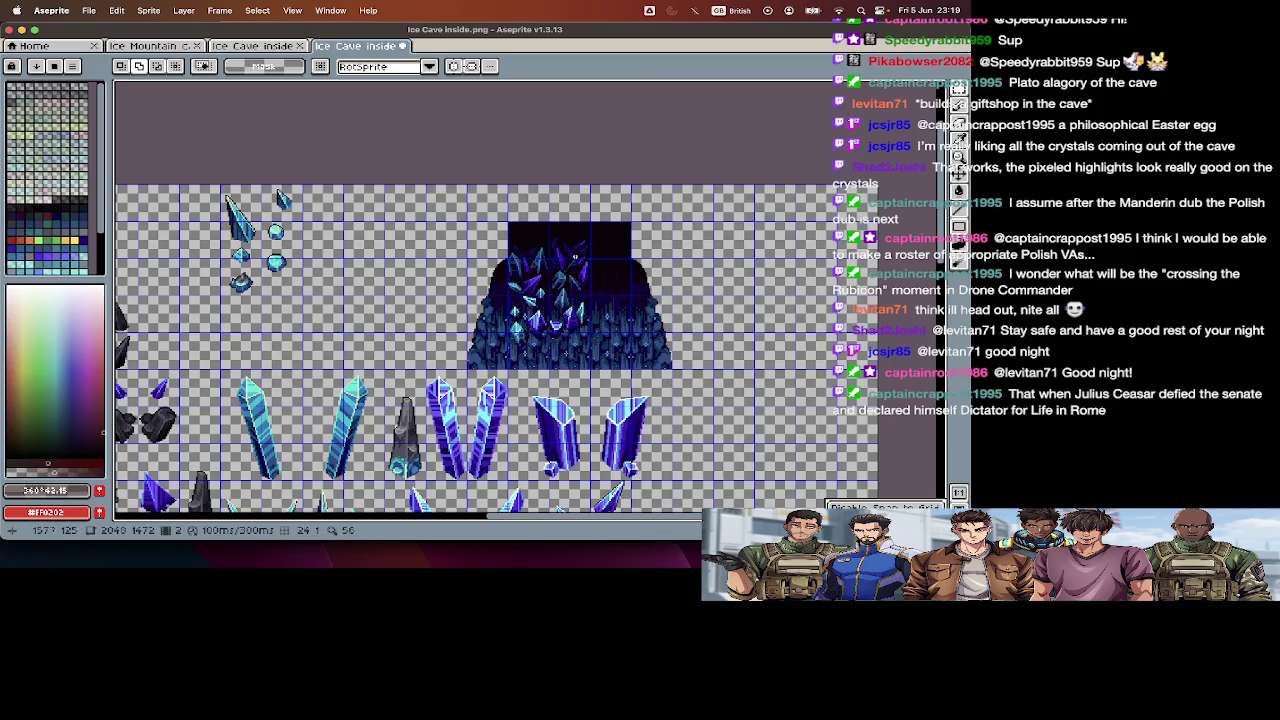
{"action": "mouse_move", "coordinate": [470, 224]}
{"action": "left_mouse_down"}
{"action": "mouse_move", "coordinate": [630, 351]}
{"action": "mouse_move", "coordinate": [665, 363]}
{"action": "left_mouse_up"}
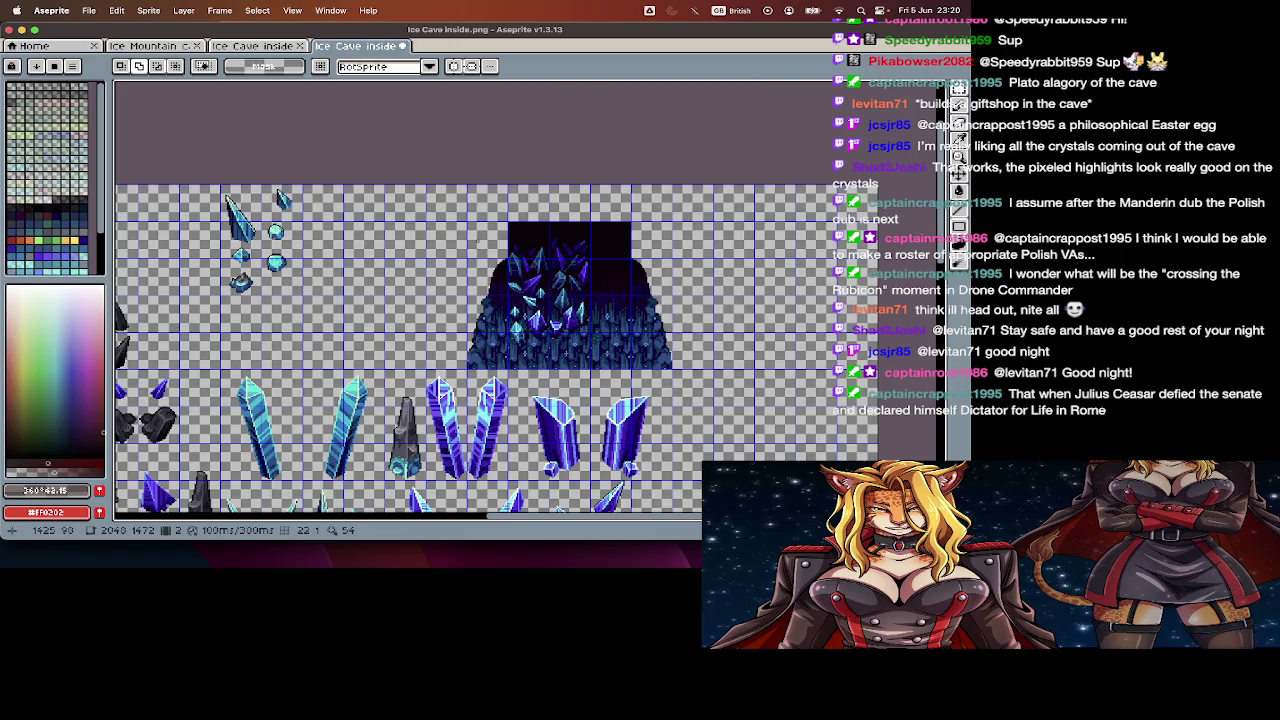
{"action": "left_click_drag", "start_coordinate": [468, 222], "coordinate": [510, 368]}
- Create a new 64x256 Sprite-0009 holding the first mound strip
{"action": "key", "text": "v"}
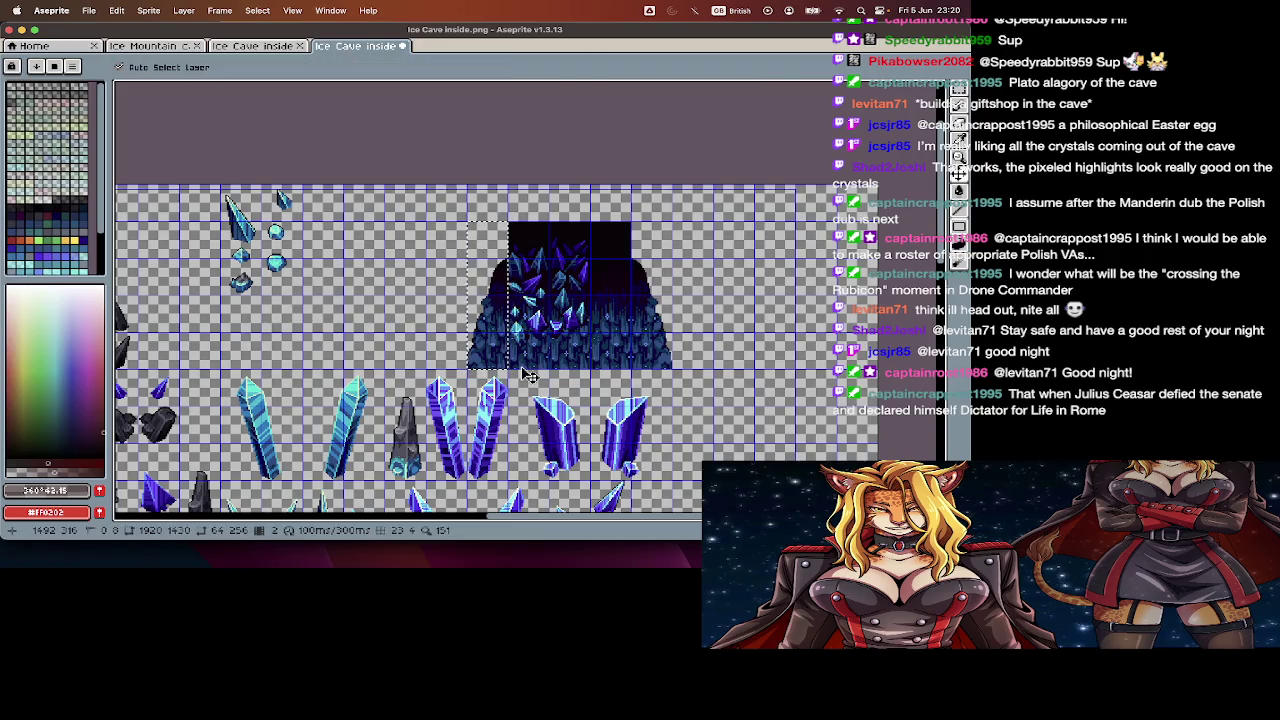
{"action": "key", "text": "super+c"}
{"action": "key", "text": "super+n"}
{"action": "key", "text": "Return"}
{"action": "key", "text": "super+v"}
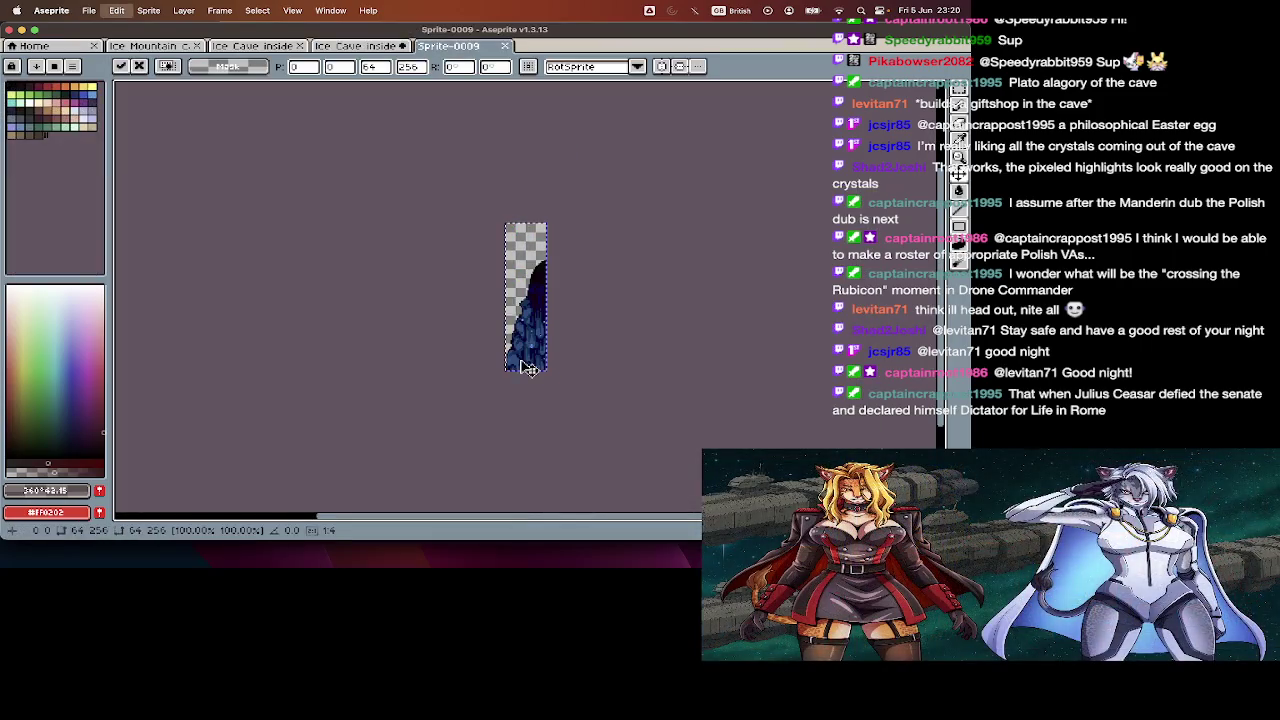
- Cut the second mound strip and paste it into a new frame 2 of Sprite-0009
{"action": "key", "text": "ctrl+shift+Tab"}
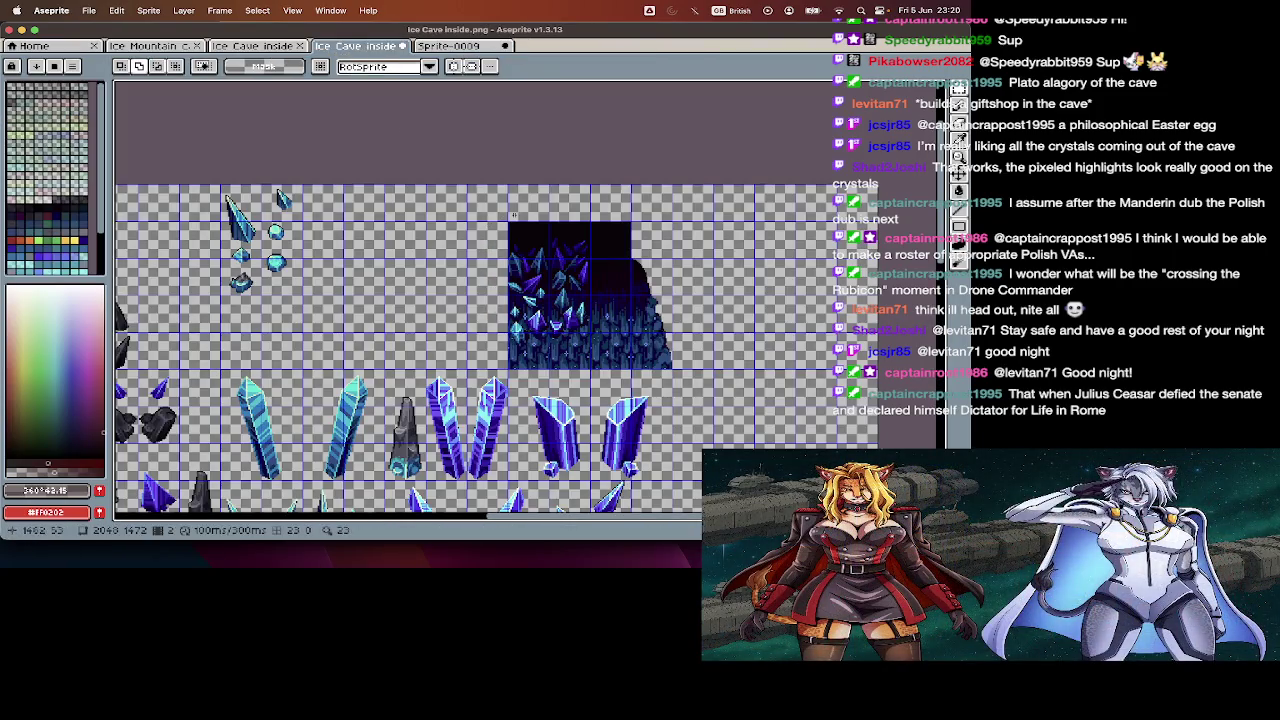
{"action": "key", "text": "Delete"}
{"action": "left_click", "coordinate": [449, 48]}
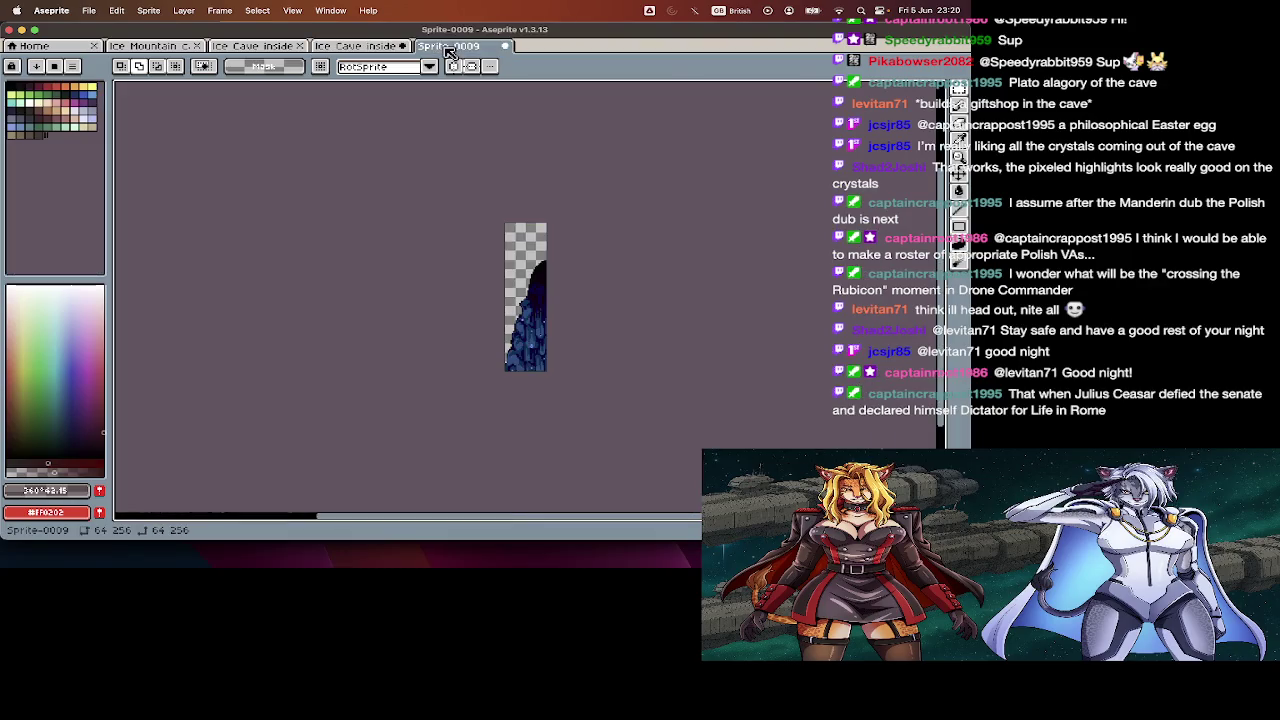
{"action": "key", "text": "alt+n"}
{"action": "key", "text": "super+v"}
{"action": "key", "text": "Return"}
- Move the third and fourth mound strips into new frames 3 and 4
{"action": "key", "text": "ctrl+shift+Tab"}
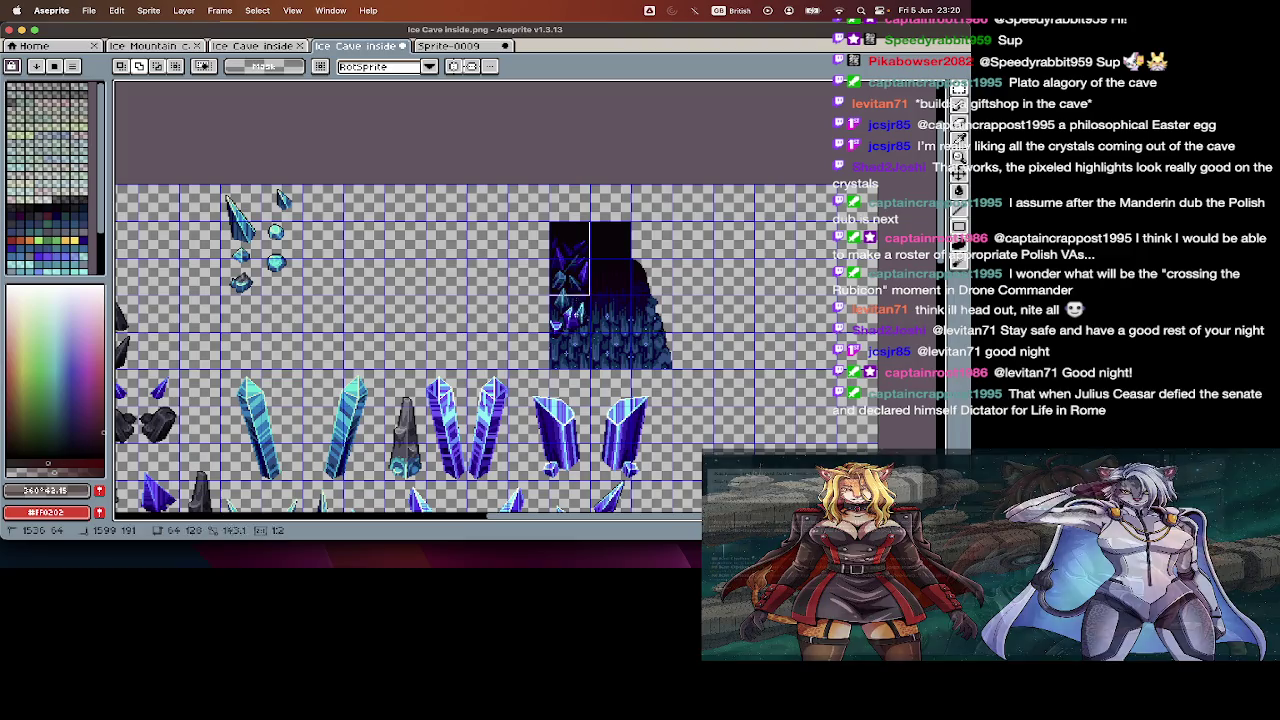
{"action": "key", "text": "Delete"}
{"action": "left_click", "coordinate": [441, 48]}
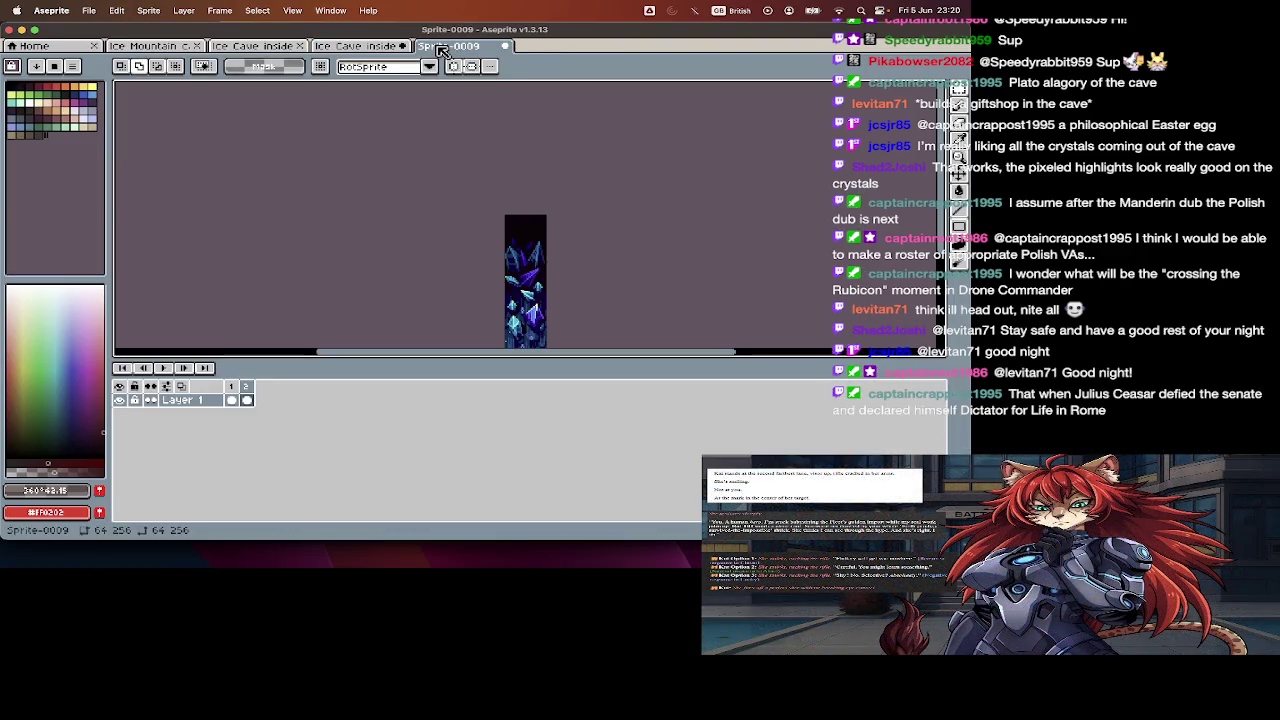
{"action": "key", "text": "Left"}
{"action": "key", "text": "Tab"}
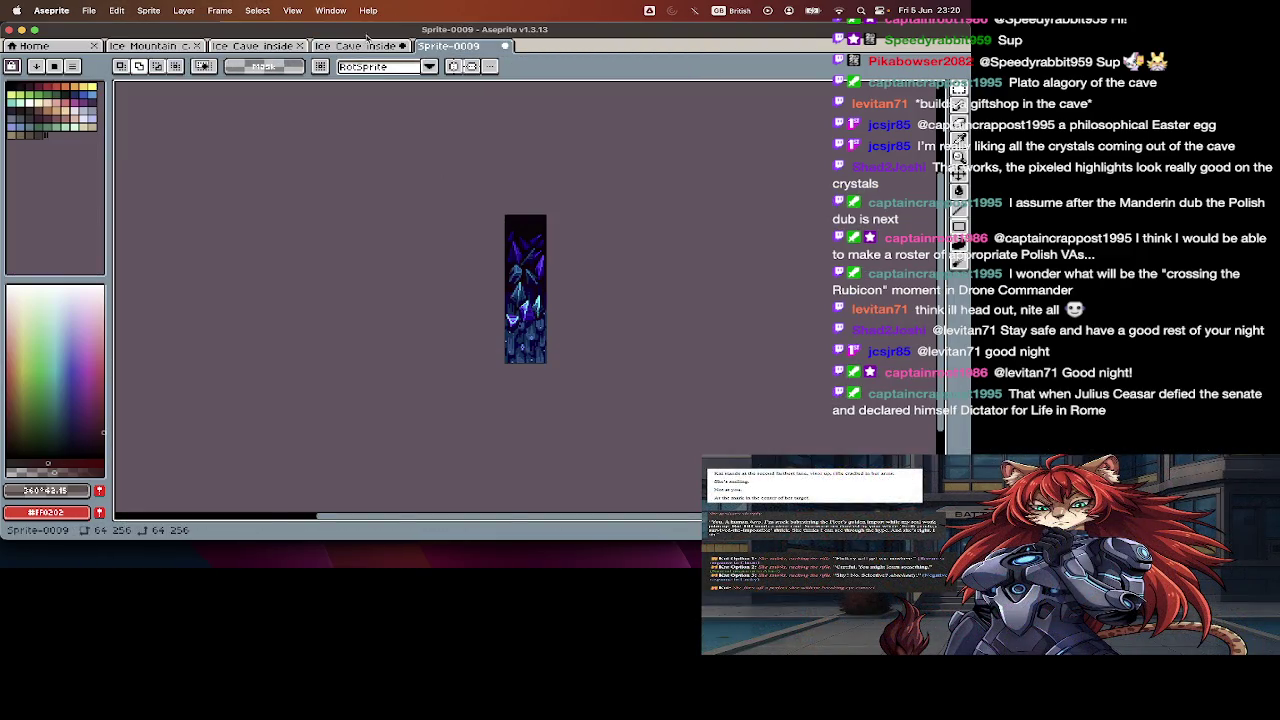
{"action": "left_click", "coordinate": [366, 45]}
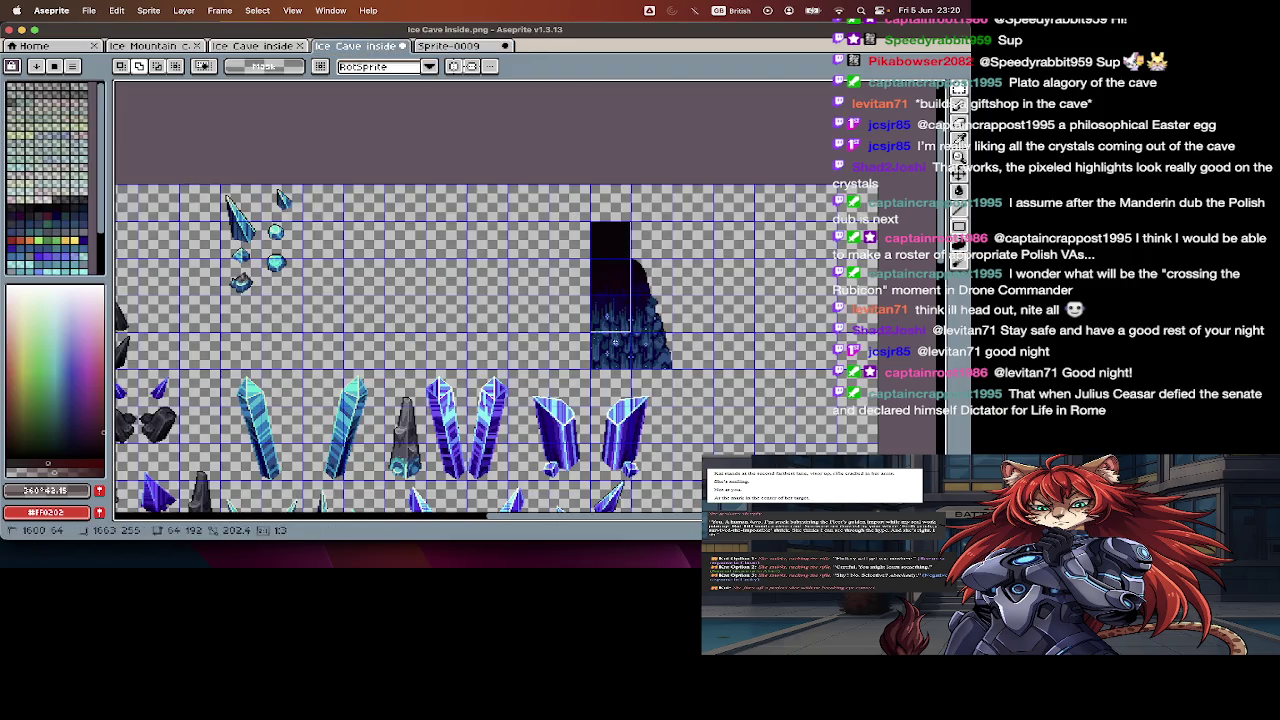
{"action": "left_click", "coordinate": [453, 47]}
{"action": "key", "text": "Tab"}
{"action": "key", "text": "alt+n"}
{"action": "key", "text": "Tab"}
{"action": "key", "text": "Delete"}
- Move the last mound strip into frame 5, flipped horizontally
{"action": "key", "text": "ctrl+z"}
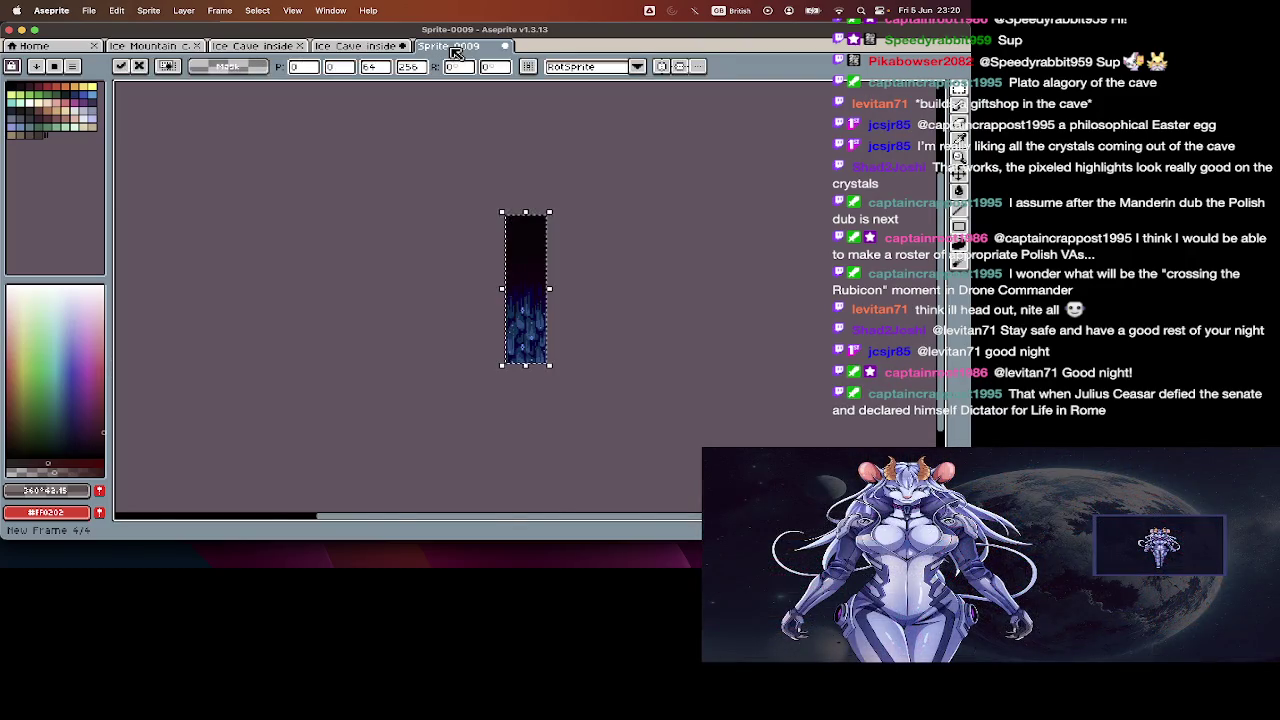
{"action": "left_click", "coordinate": [395, 47]}
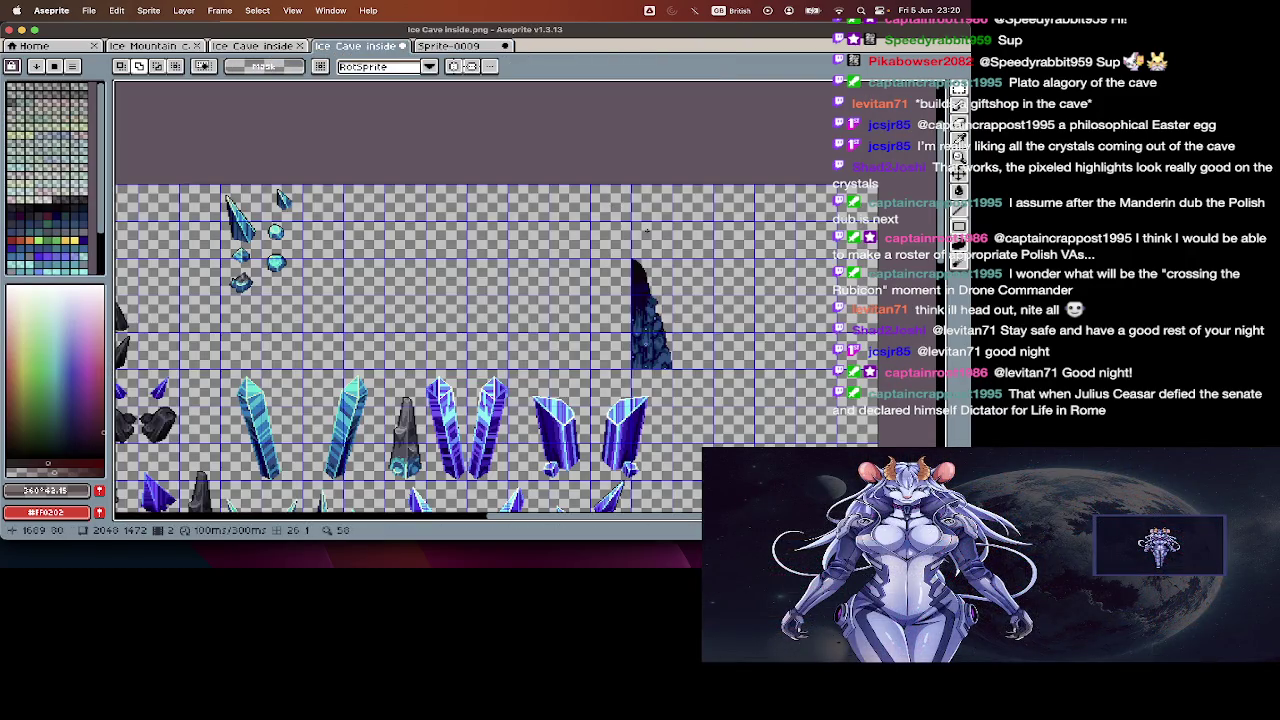
{"action": "key", "text": "Escape"}
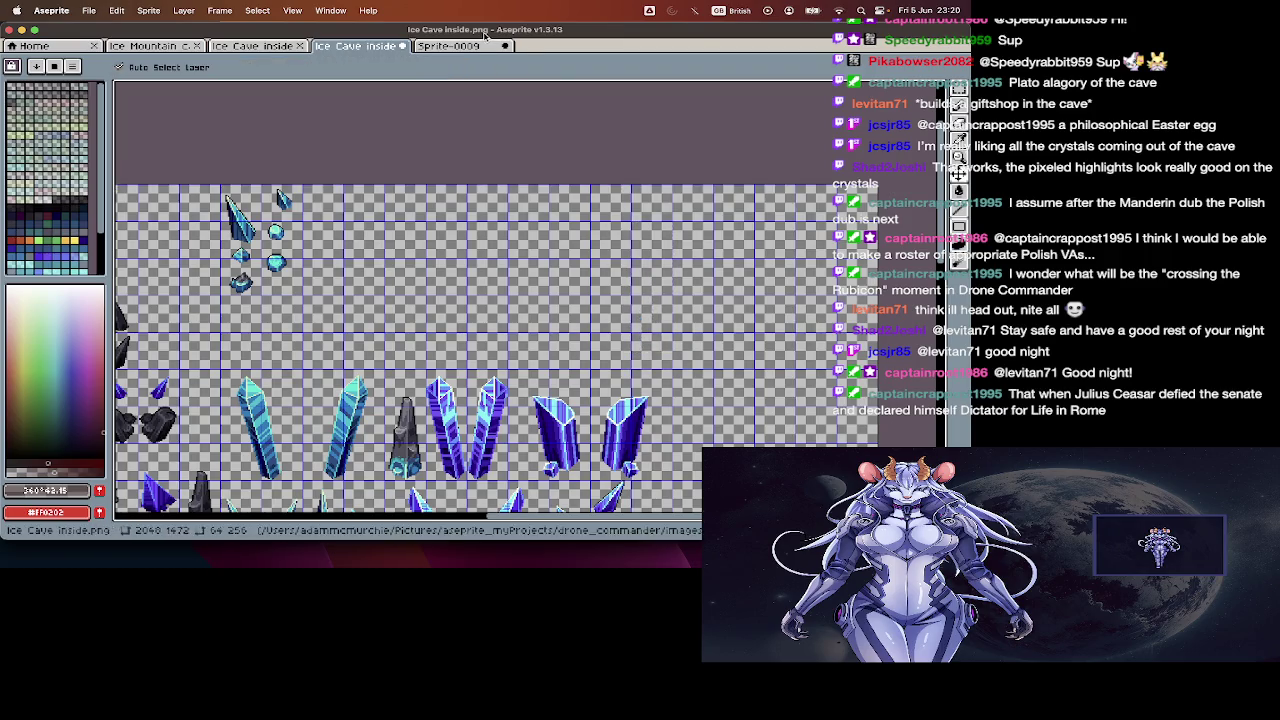
{"action": "left_click", "coordinate": [470, 46]}
{"action": "key", "text": "ctrl+v"}
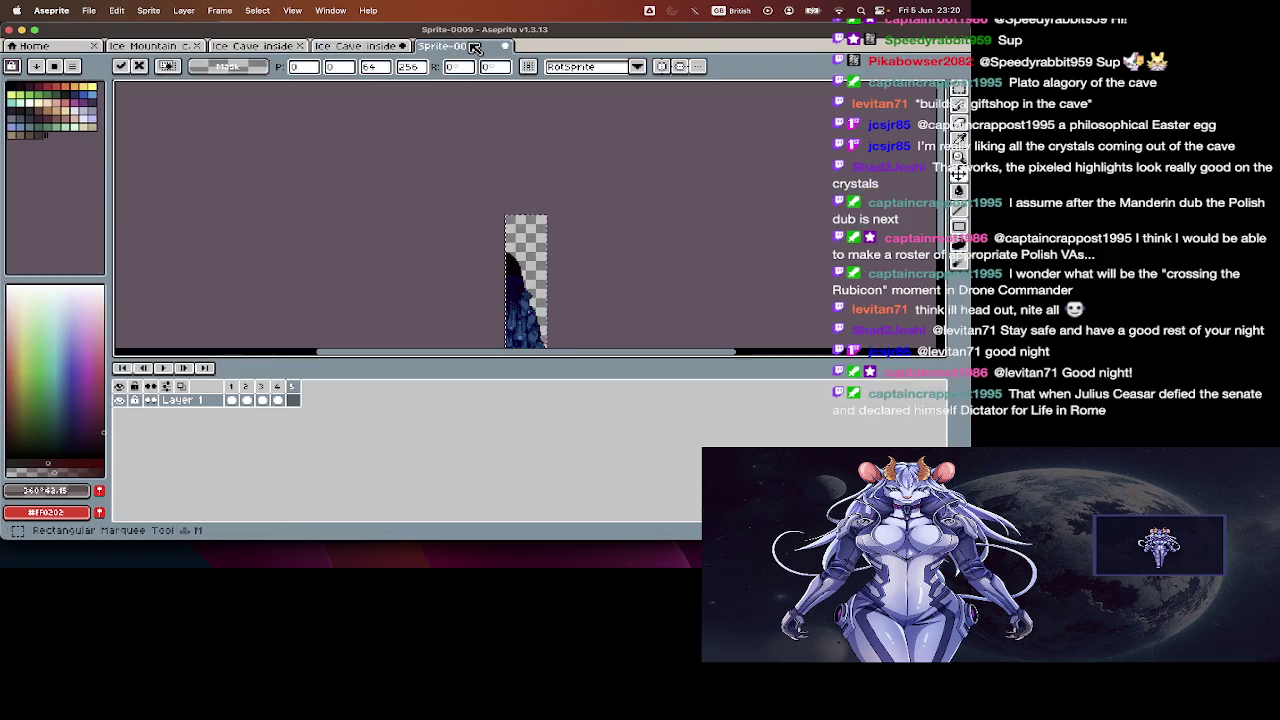
{"action": "key", "text": "shift+h"}
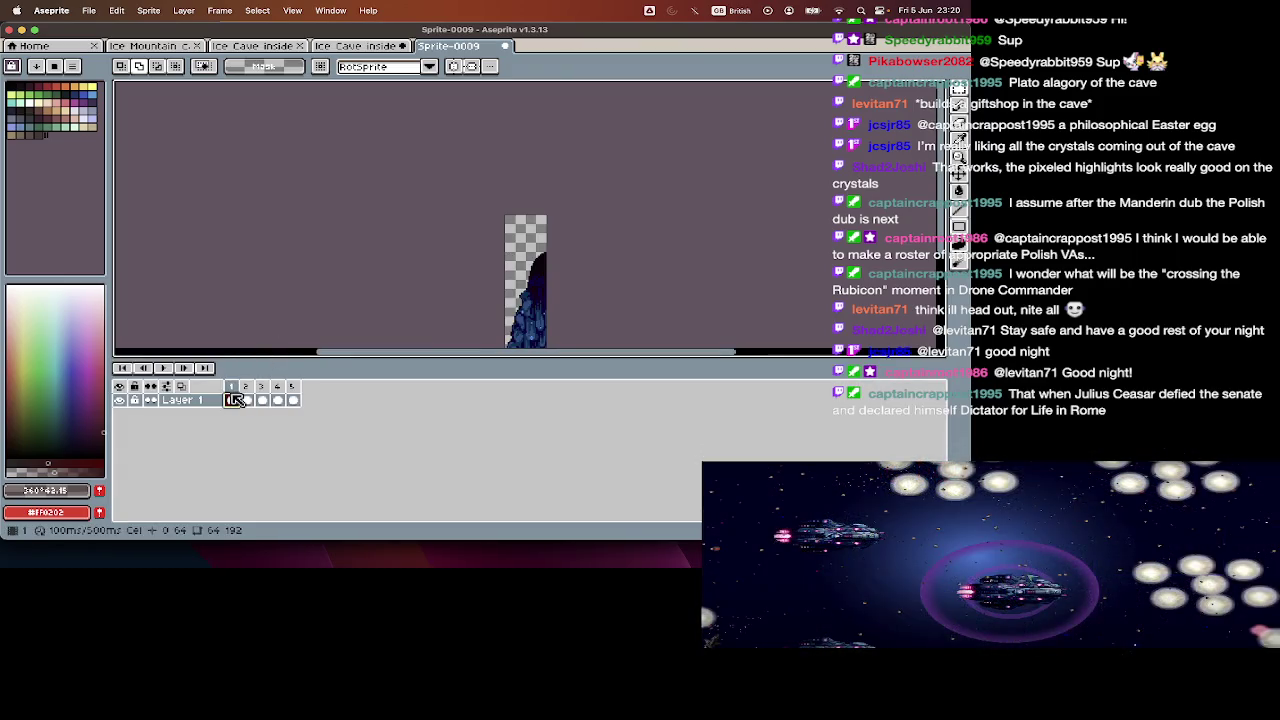
- Review frames 2 through 5 of Sprite-0009 and bring up its save dialog
{"action": "left_click", "coordinate": [247, 400]}
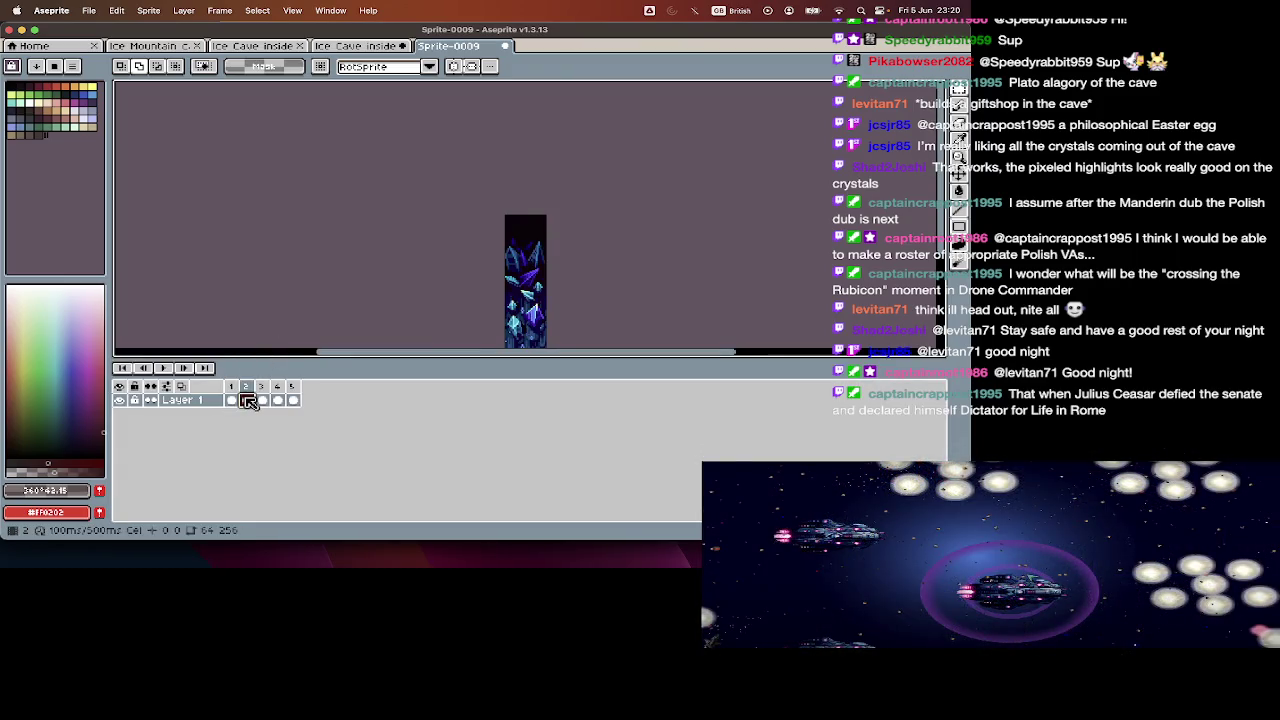
{"action": "left_click", "coordinate": [262, 400]}
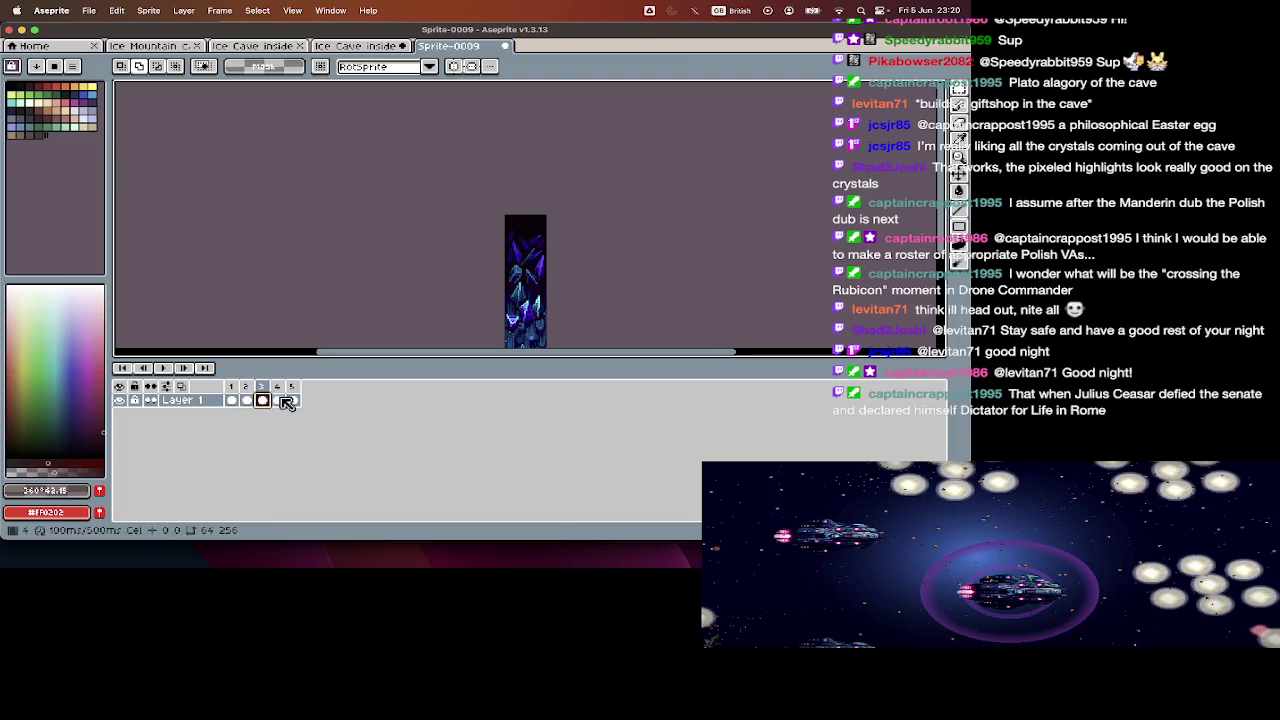
{"action": "left_click", "coordinate": [278, 400]}
{"action": "left_click", "coordinate": [300, 400]}
{"action": "key", "text": "Tab"}
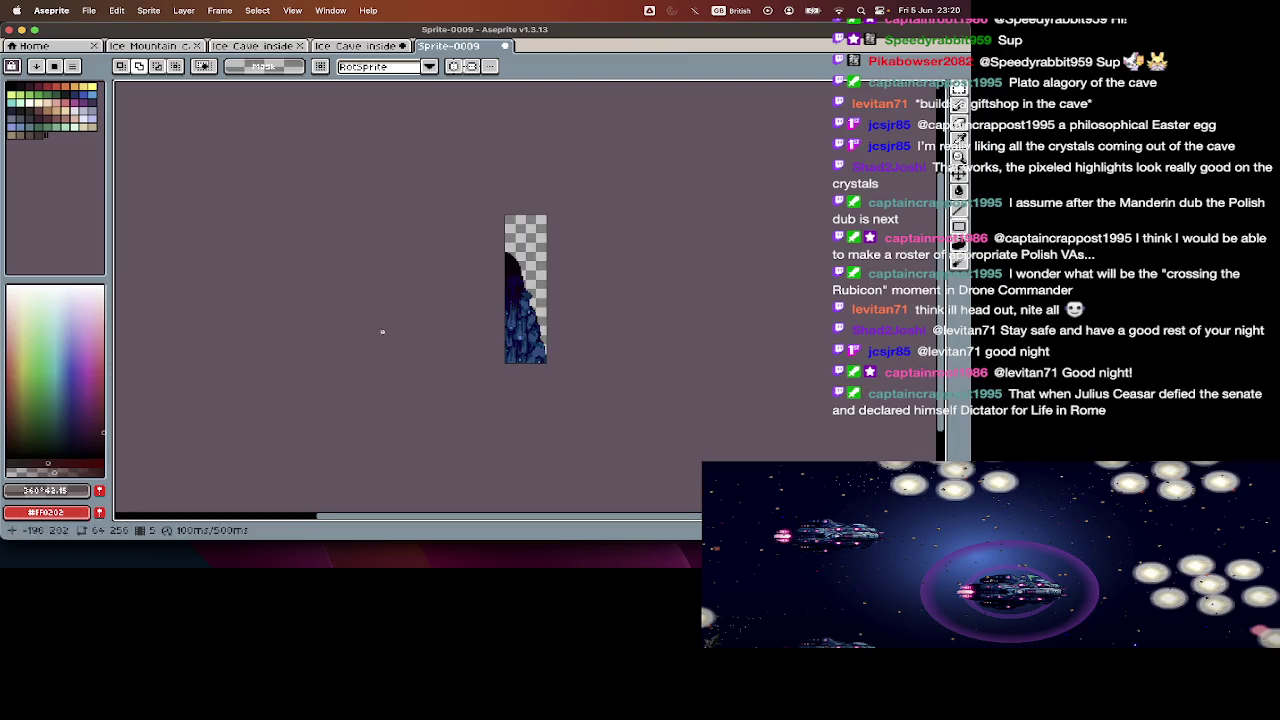
{"action": "scroll", "coordinate": [403, 307], "scroll_direction": "up", "scroll_amount": 1}
{"action": "key", "text": "Tab"}
{"action": "scroll", "coordinate": [403, 310], "scroll_direction": "right", "scroll_amount": 5}
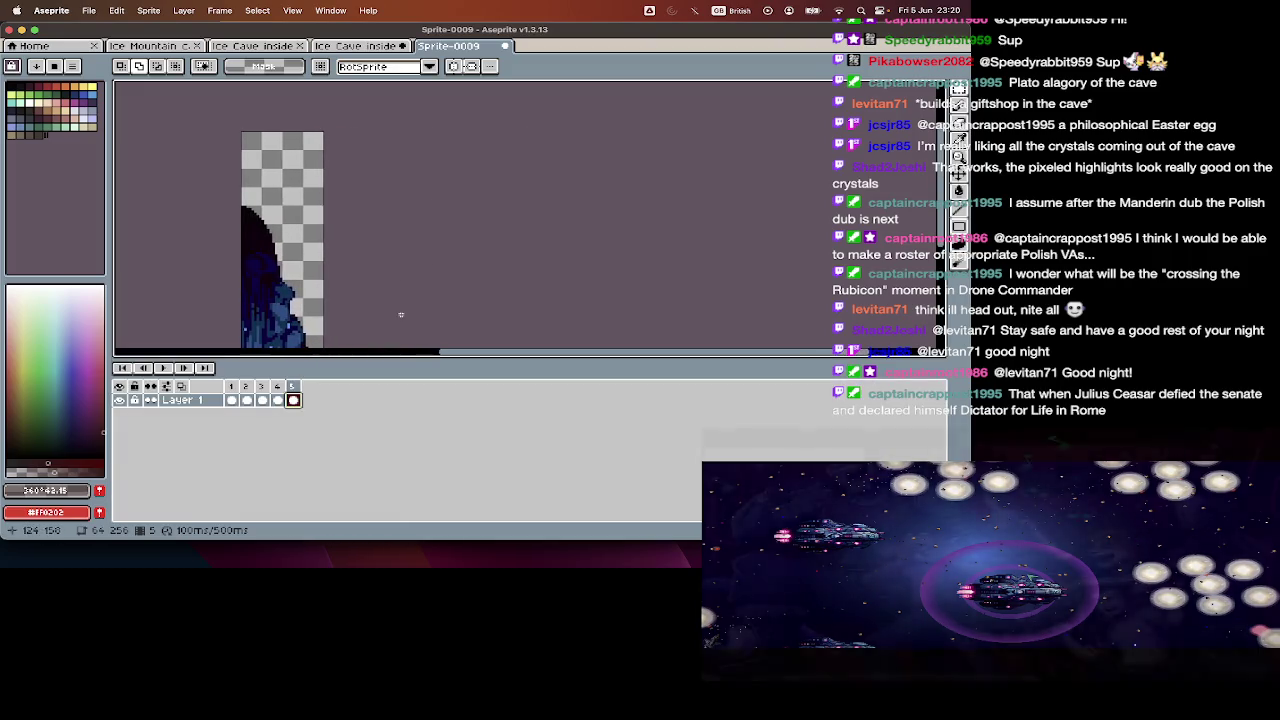
{"action": "key", "text": "super+shift+s"}
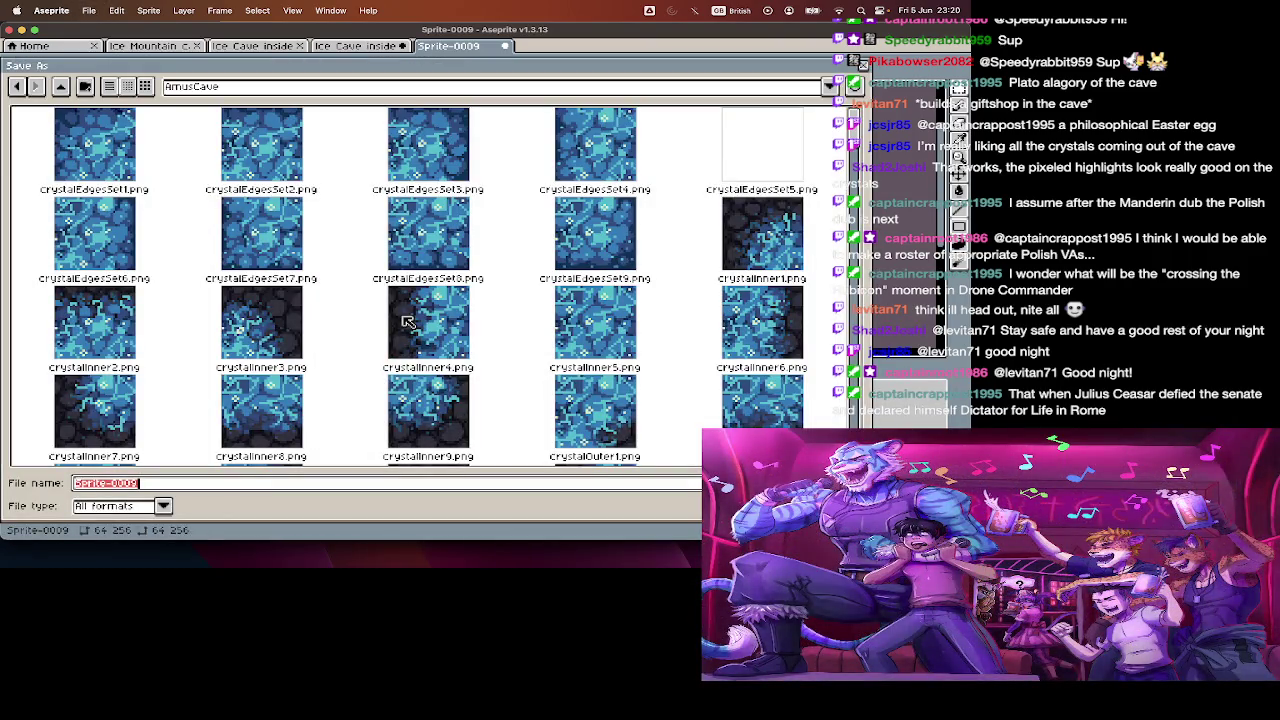
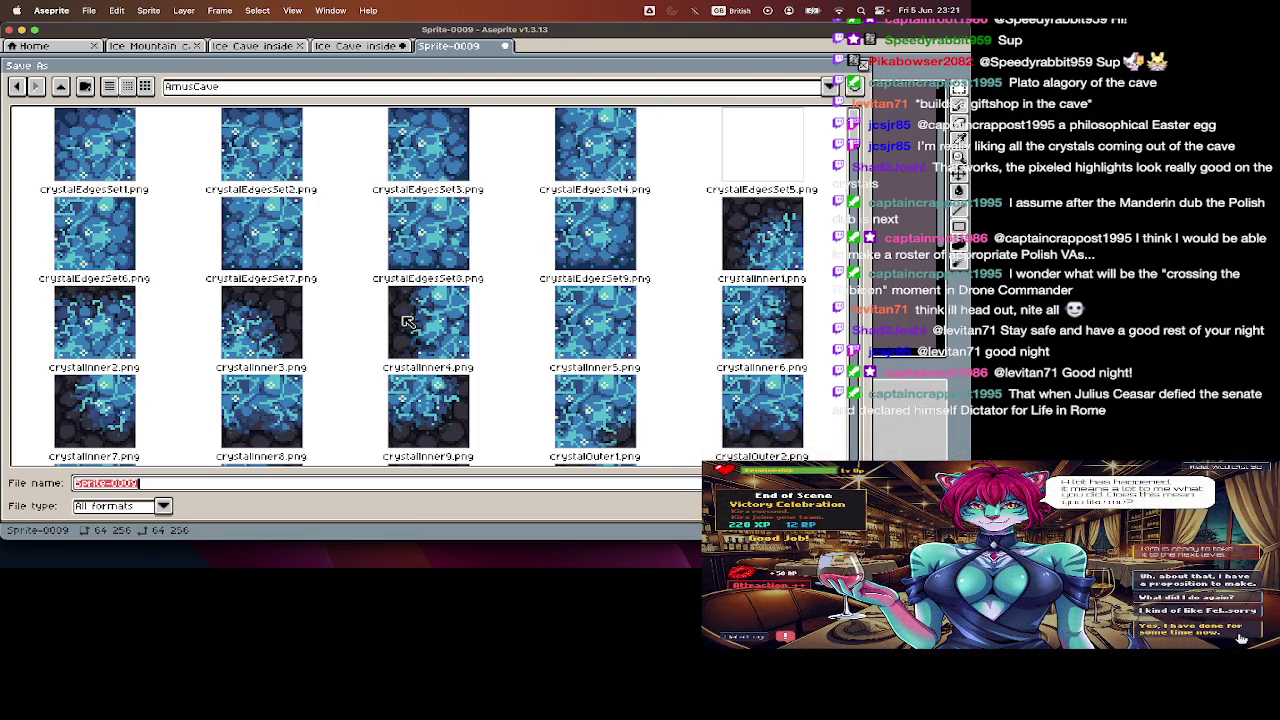
- Save the wall-top slice as WallTopSlice1.png and close it to reveal the Ice Cave inside sheet
{"action": "type", "text": "W"}
{"action": "key", "text": "Return"}
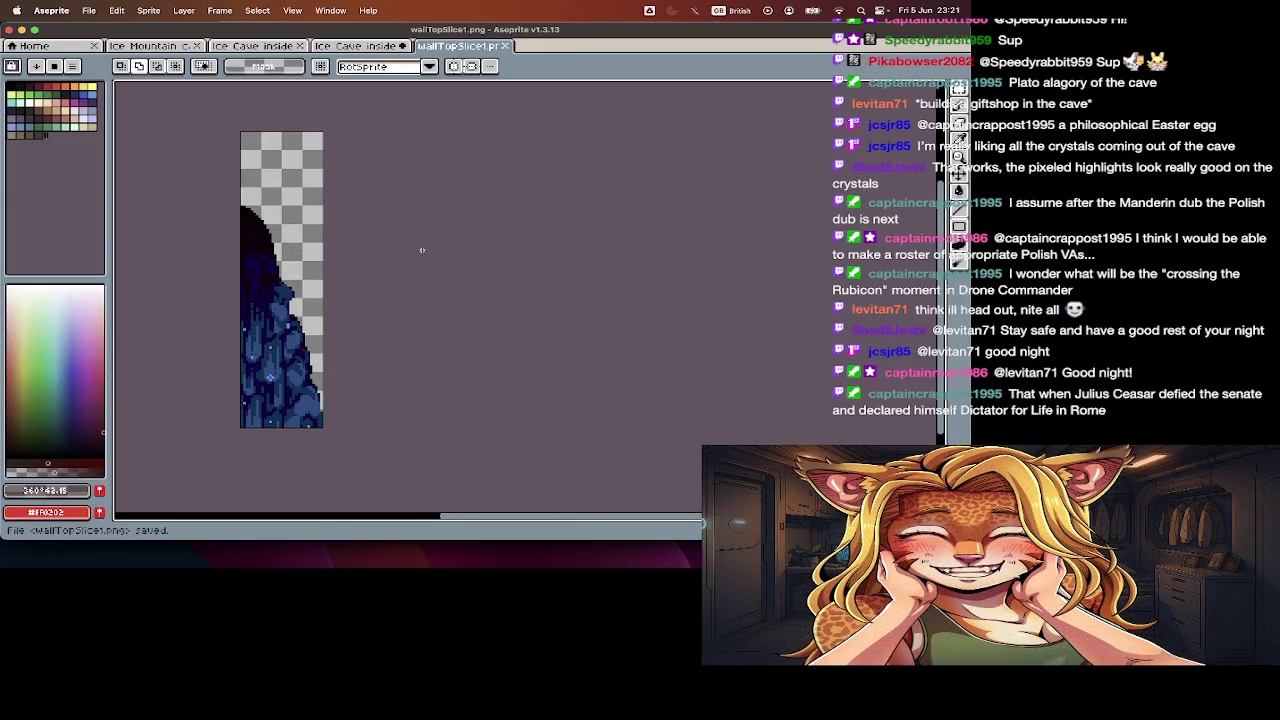
{"action": "key", "text": "super+w"}
{"action": "scroll", "coordinate": [422, 252], "scroll_direction": "down", "scroll_amount": 2}
{"action": "scroll", "coordinate": [422, 252], "scroll_direction": "down", "scroll_amount": 2}
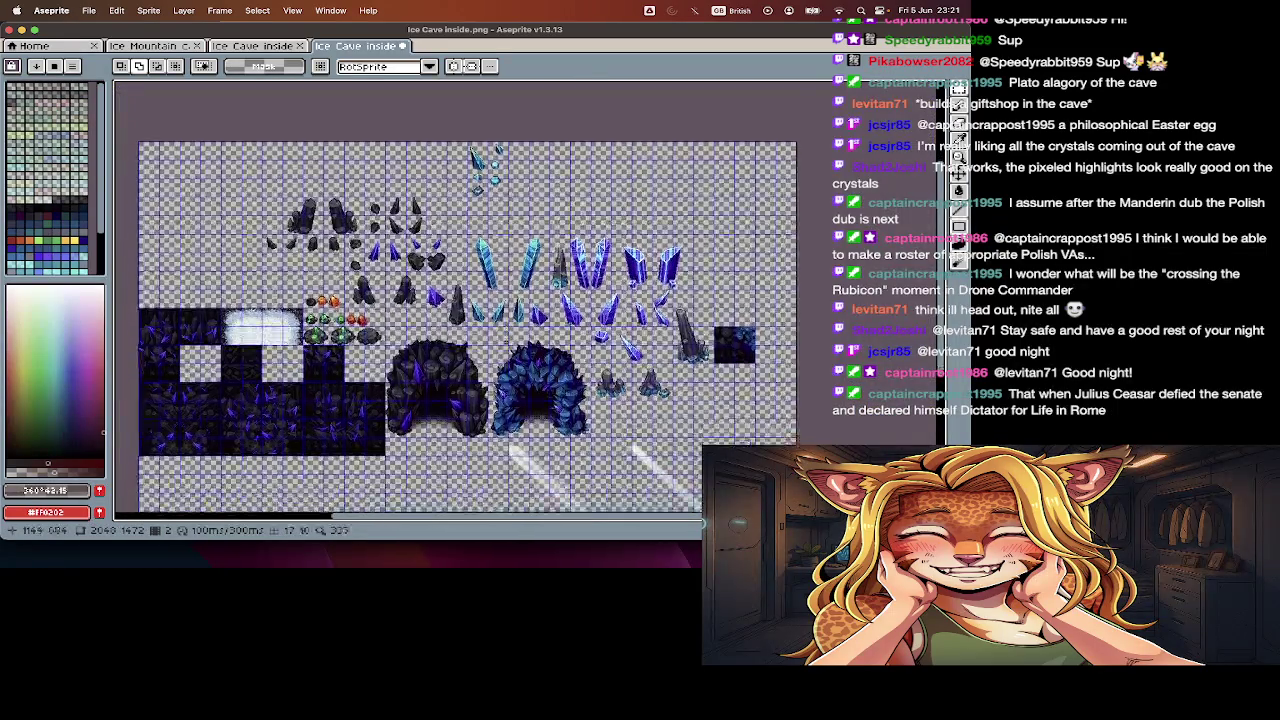
{"action": "scroll", "coordinate": [675, 280], "scroll_direction": "up", "scroll_amount": 2}
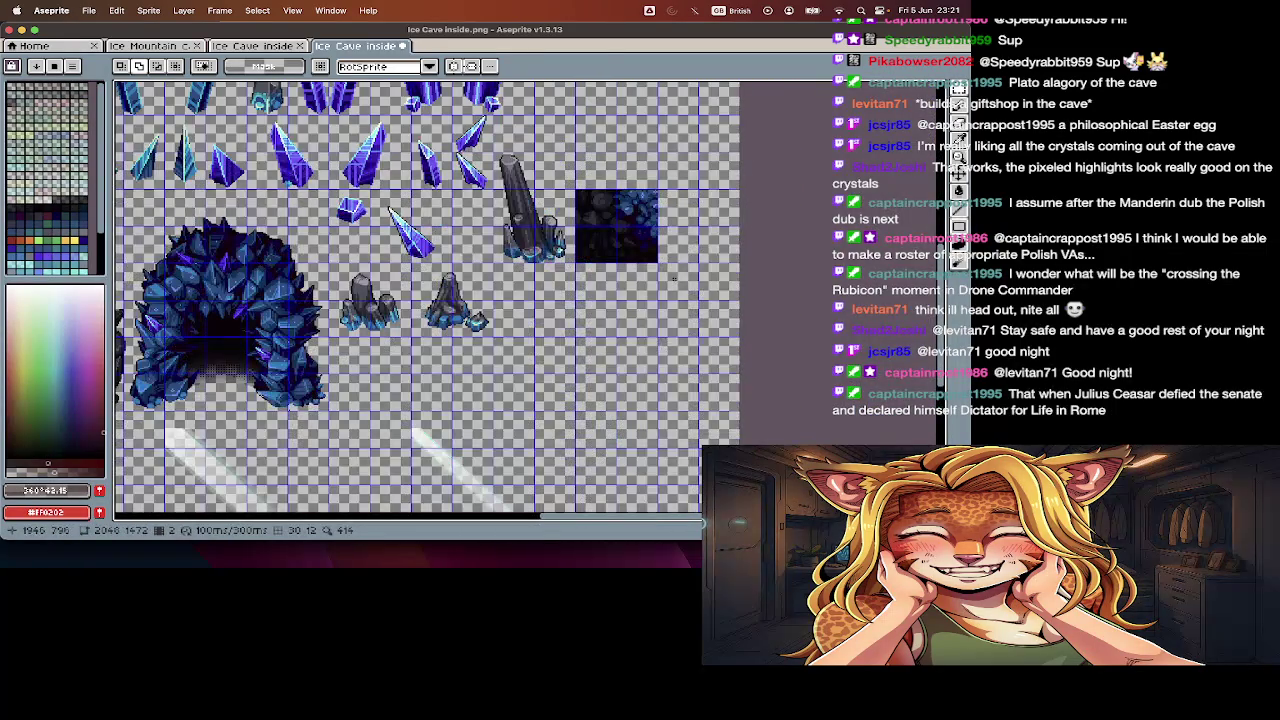
{"action": "scroll", "coordinate": [622, 316], "scroll_direction": "left", "scroll_amount": 10}
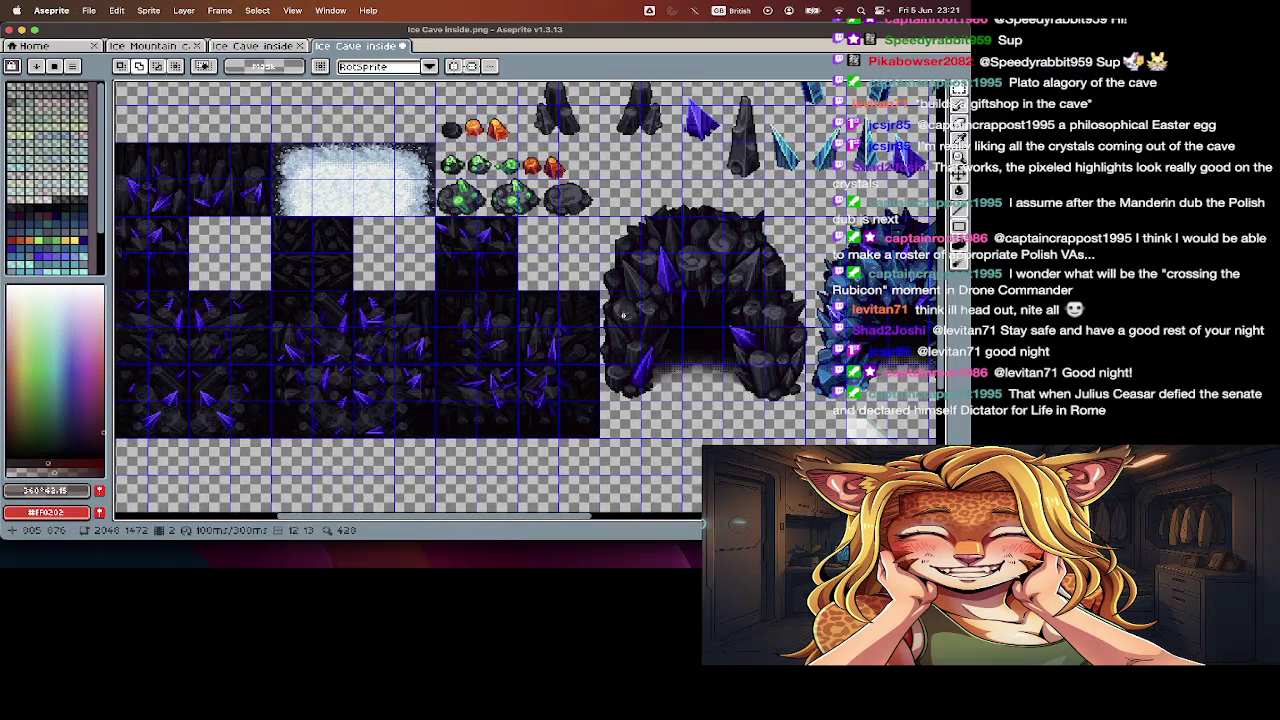
{"action": "scroll", "coordinate": [622, 316], "scroll_direction": "left", "scroll_amount": 5}
{"action": "scroll", "coordinate": [500, 350], "scroll_direction": "left", "scroll_amount": 5}
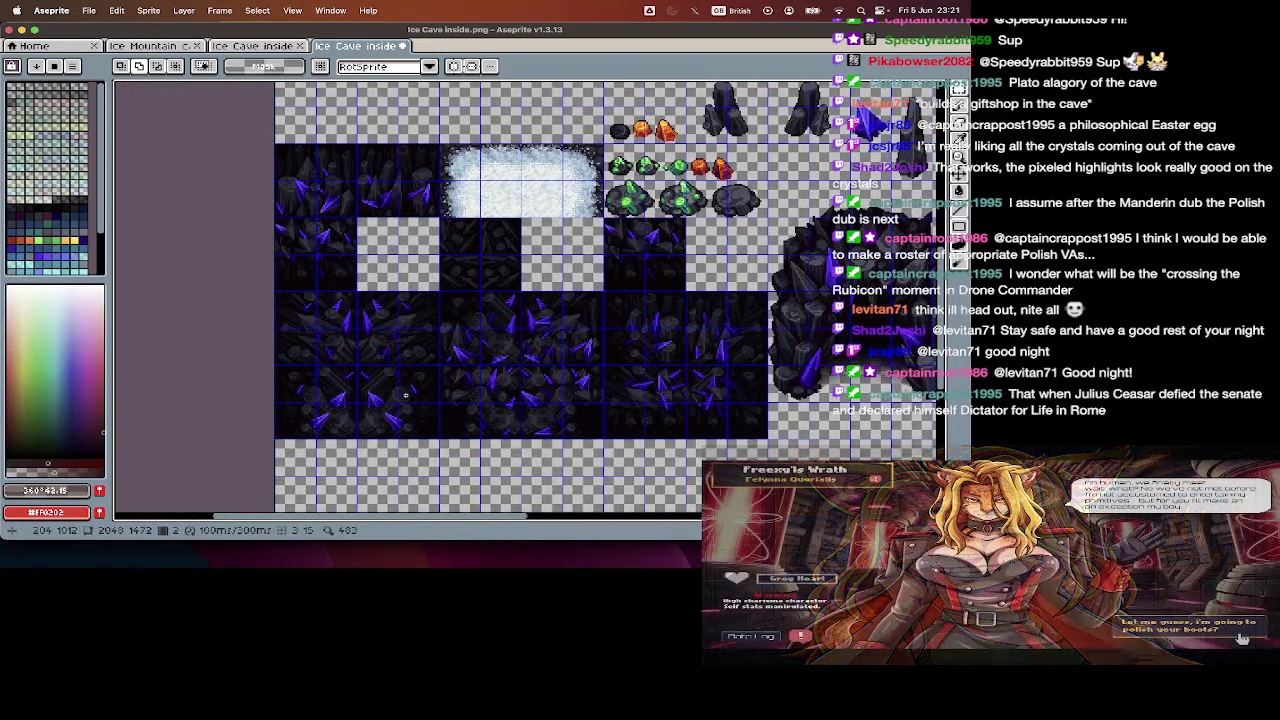
{"action": "scroll", "coordinate": [371, 397], "scroll_direction": "up", "scroll_amount": 2}
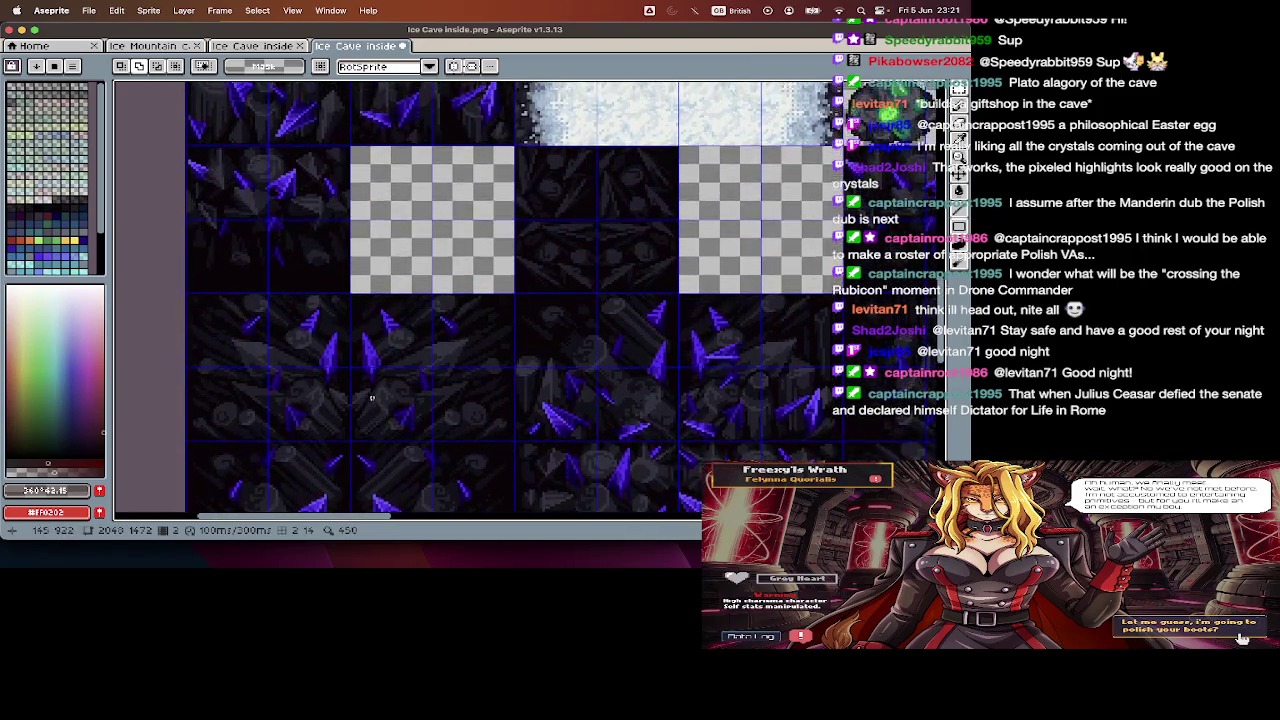
{"action": "scroll", "coordinate": [371, 398], "scroll_direction": "up", "scroll_amount": 3}
{"action": "scroll", "coordinate": [371, 398], "scroll_direction": "up", "scroll_amount": 1}
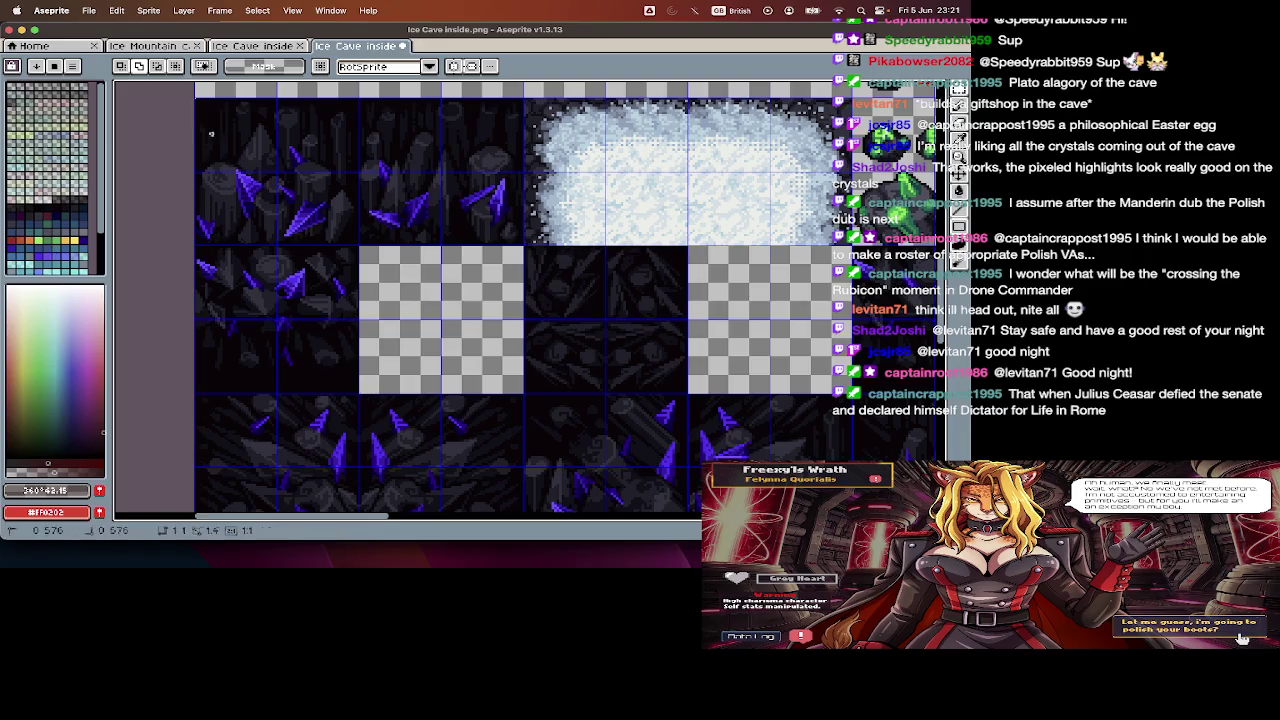
{"action": "left_click_drag", "start_coordinate": [195, 97], "coordinate": [360, 246]}
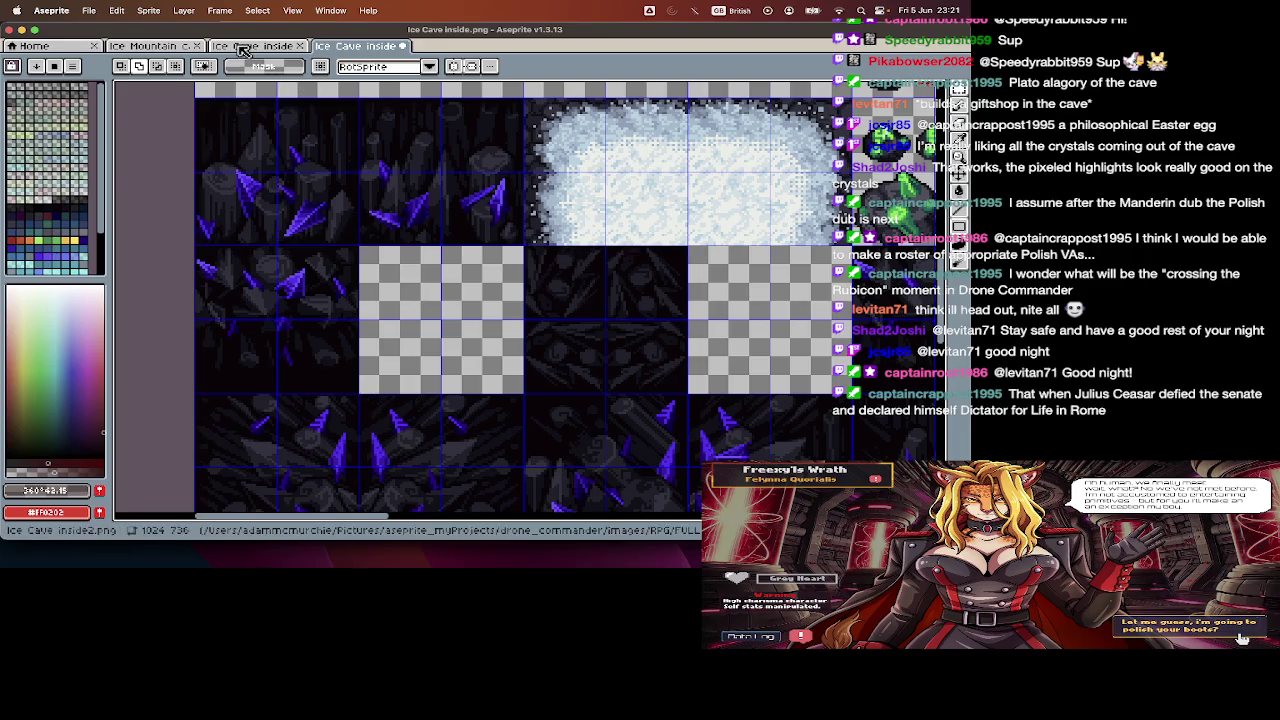
{"action": "key", "text": "ctrl+shift+Tab"}
{"action": "scroll", "coordinate": [332, 370], "scroll_direction": "left", "scroll_amount": 5}
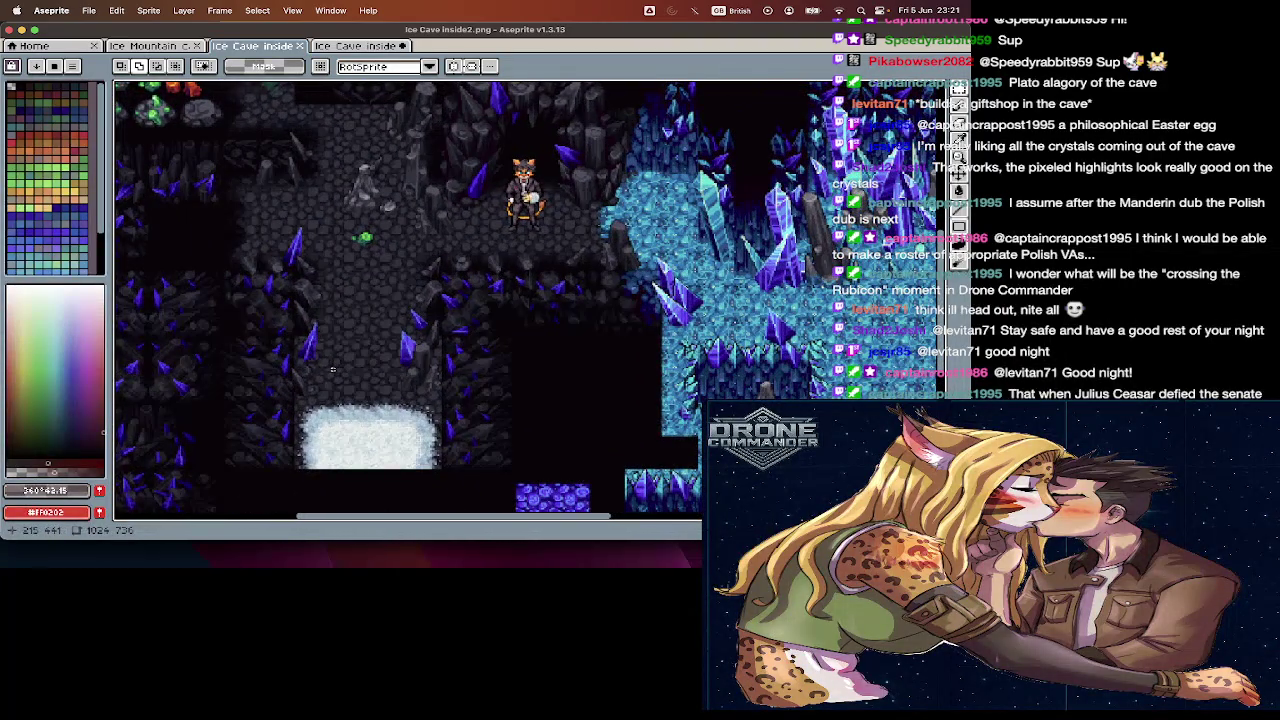
{"action": "scroll", "coordinate": [462, 374], "scroll_direction": "up", "scroll_amount": 2}
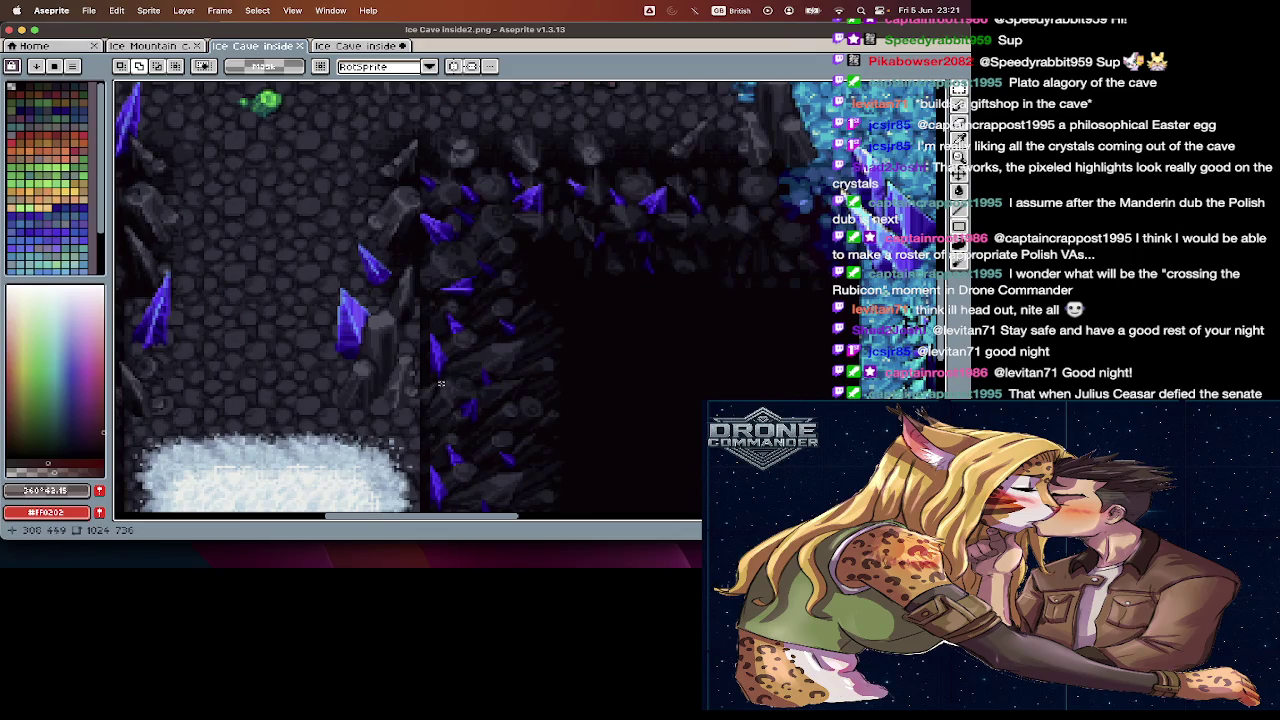
{"action": "scroll", "coordinate": [428, 267], "scroll_direction": "left", "scroll_amount": 5}
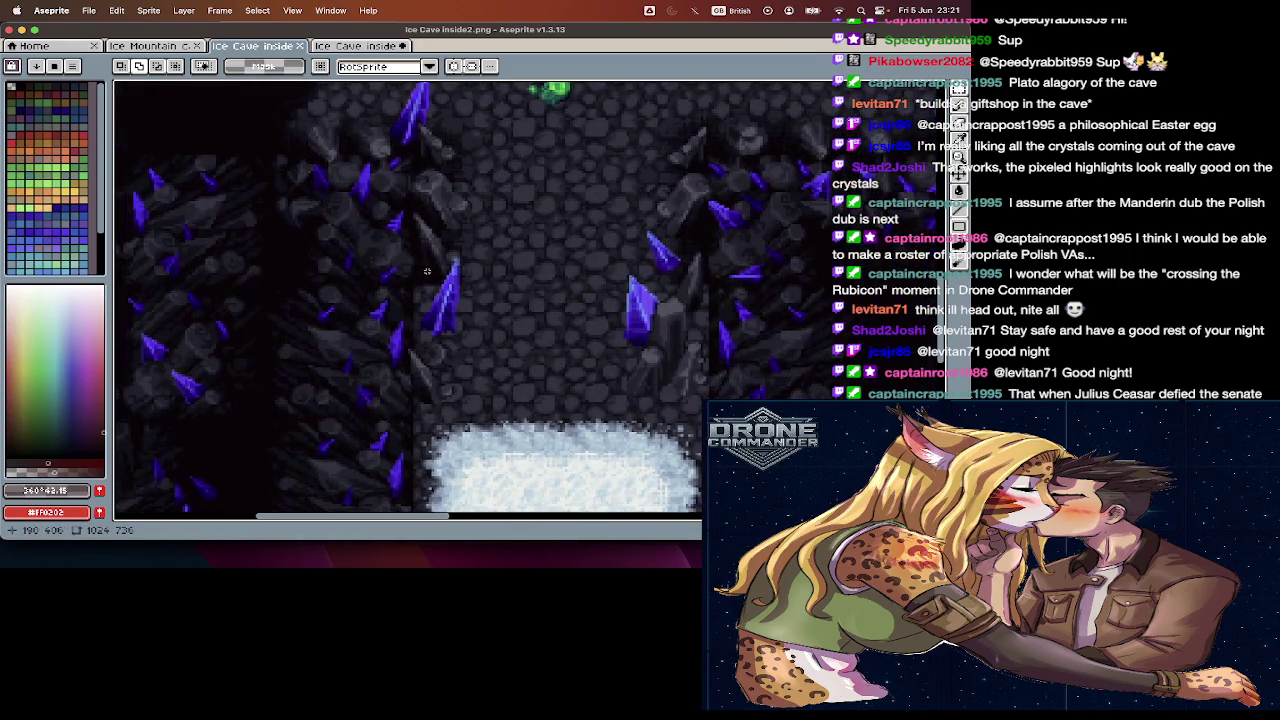
{"action": "scroll", "coordinate": [432, 352], "scroll_direction": "down", "scroll_amount": 3}
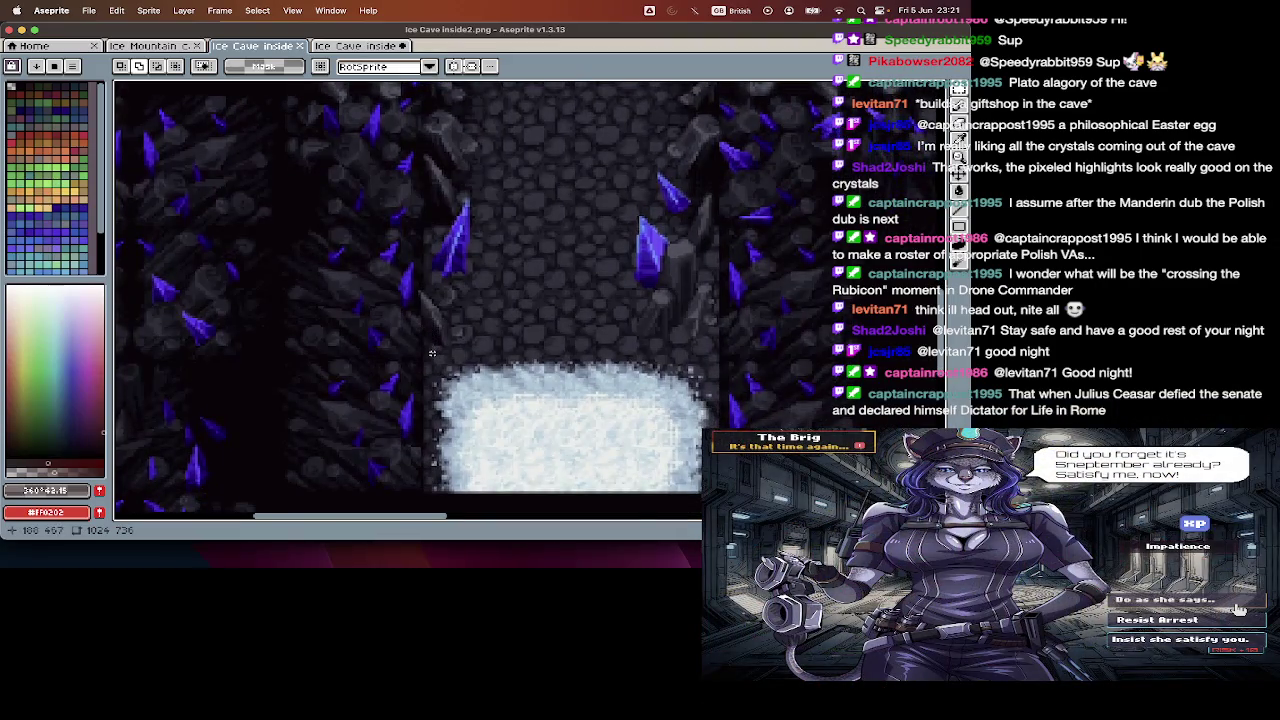
{"action": "scroll", "coordinate": [432, 370], "scroll_direction": "down", "scroll_amount": 1}
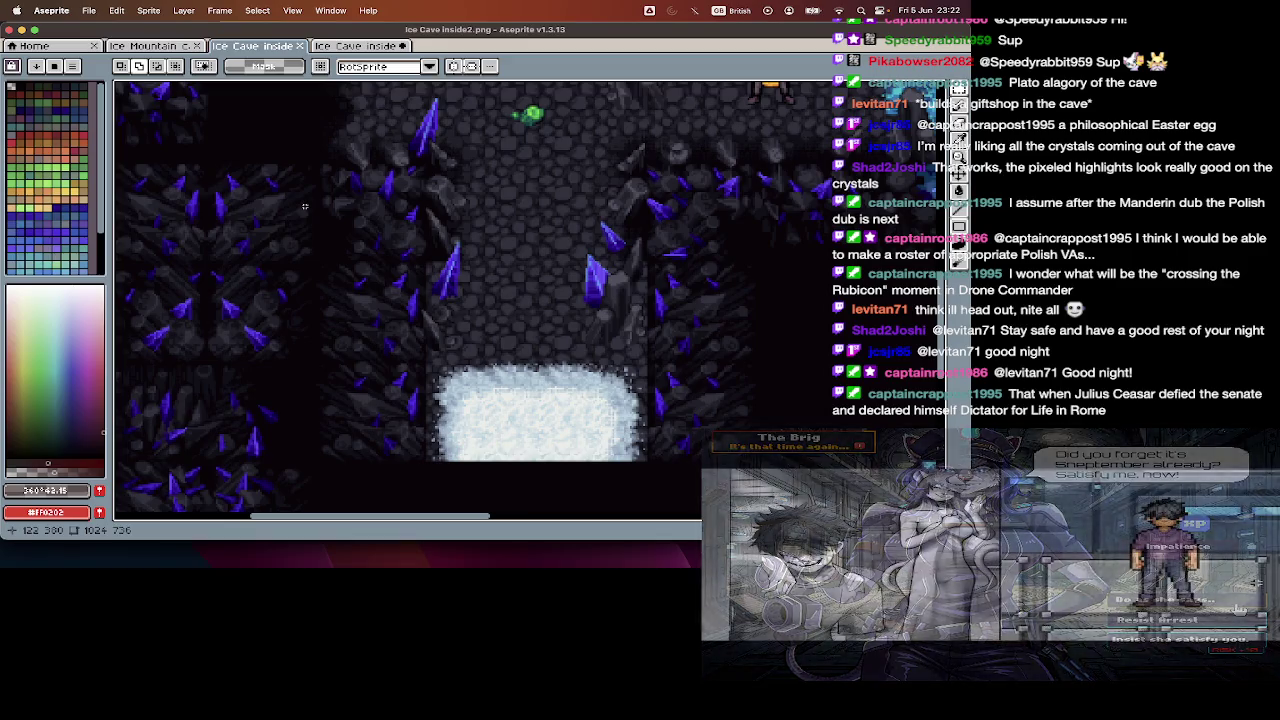
{"action": "scroll", "coordinate": [302, 207], "scroll_direction": "down", "scroll_amount": 2}
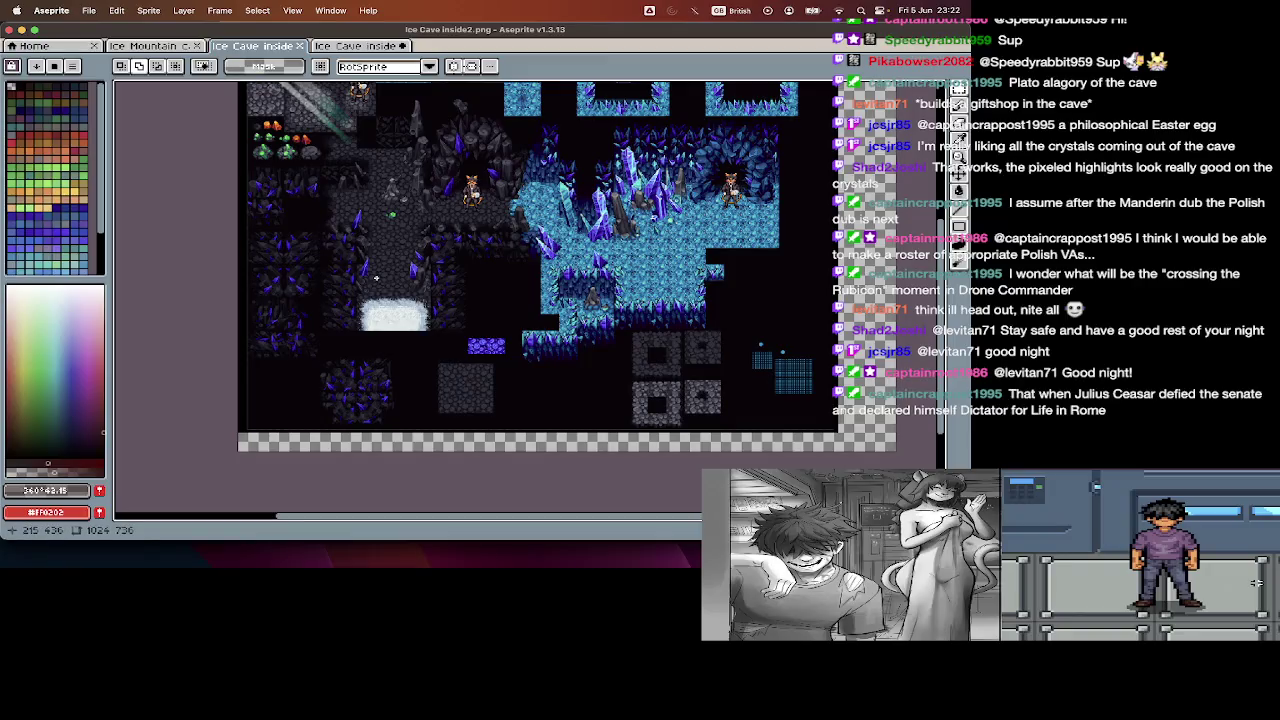
{"action": "scroll", "coordinate": [370, 279], "scroll_direction": "up", "scroll_amount": 1}
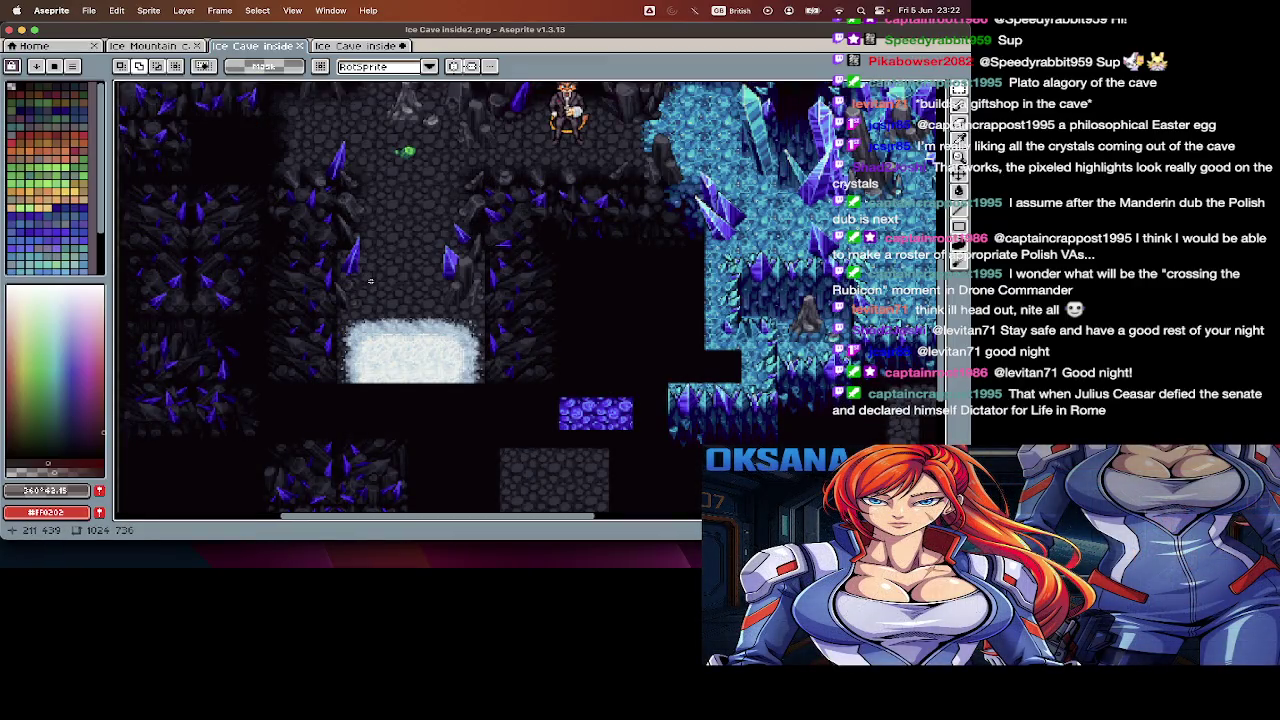
{"action": "left_click", "coordinate": [150, 50]}
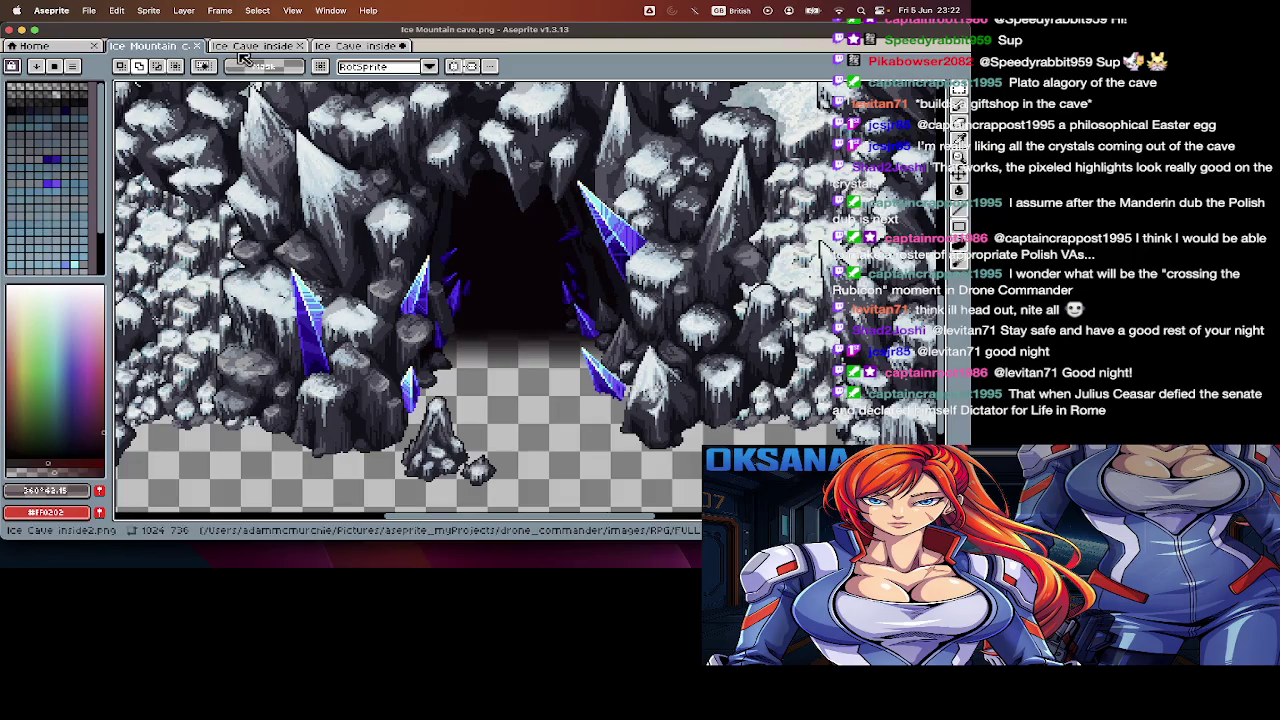
{"action": "left_click", "coordinate": [243, 52]}
{"action": "left_click", "coordinate": [358, 46]}
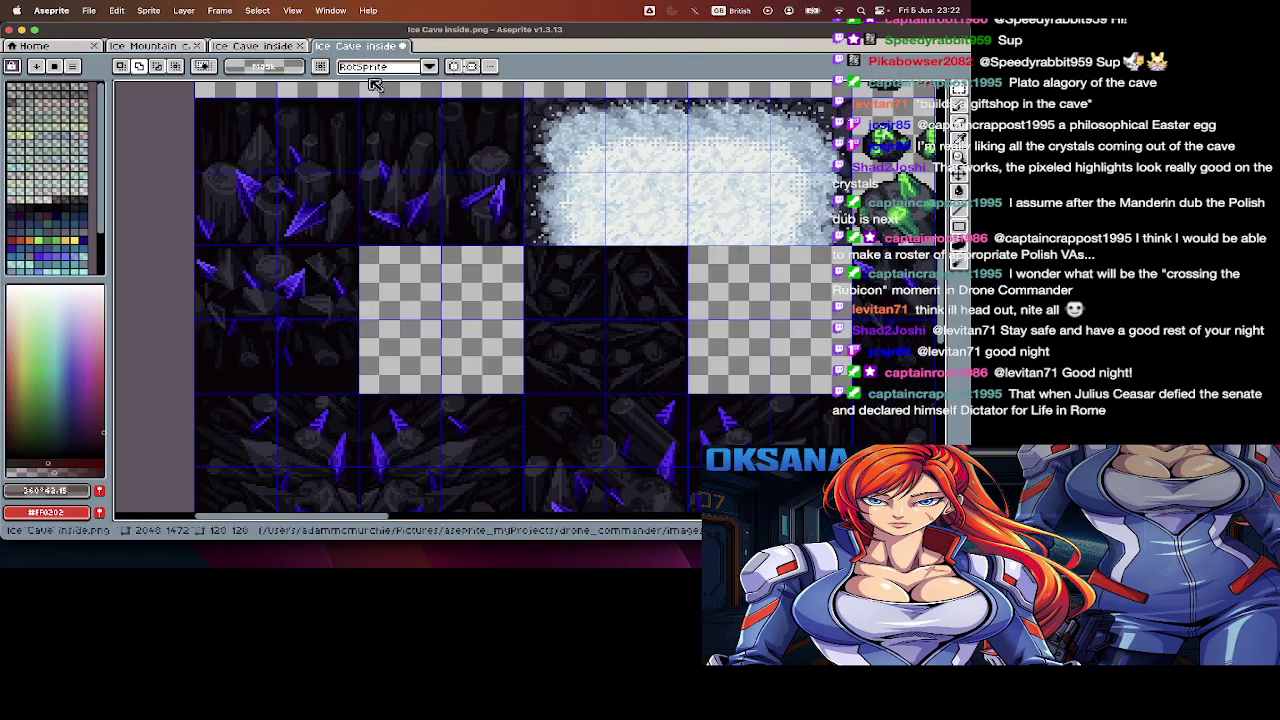
{"action": "scroll", "coordinate": [311, 291], "scroll_direction": "up", "scroll_amount": 3}
{"action": "scroll", "coordinate": [311, 300], "scroll_direction": "up", "scroll_amount": 2}
{"action": "scroll", "coordinate": [312, 330], "scroll_direction": "up", "scroll_amount": 2}
{"action": "scroll", "coordinate": [312, 336], "scroll_direction": "up", "scroll_amount": 2}
{"action": "scroll", "coordinate": [312, 336], "scroll_direction": "up", "scroll_amount": 3}
{"action": "scroll", "coordinate": [312, 336], "scroll_direction": "up", "scroll_amount": 3}
{"action": "scroll", "coordinate": [312, 336], "scroll_direction": "up", "scroll_amount": 2}
{"action": "scroll", "coordinate": [367, 285], "scroll_direction": "down", "scroll_amount": 5}
{"action": "scroll", "coordinate": [367, 285], "scroll_direction": "down", "scroll_amount": 3}
{"action": "scroll", "coordinate": [367, 285], "scroll_direction": "up", "scroll_amount": 2}
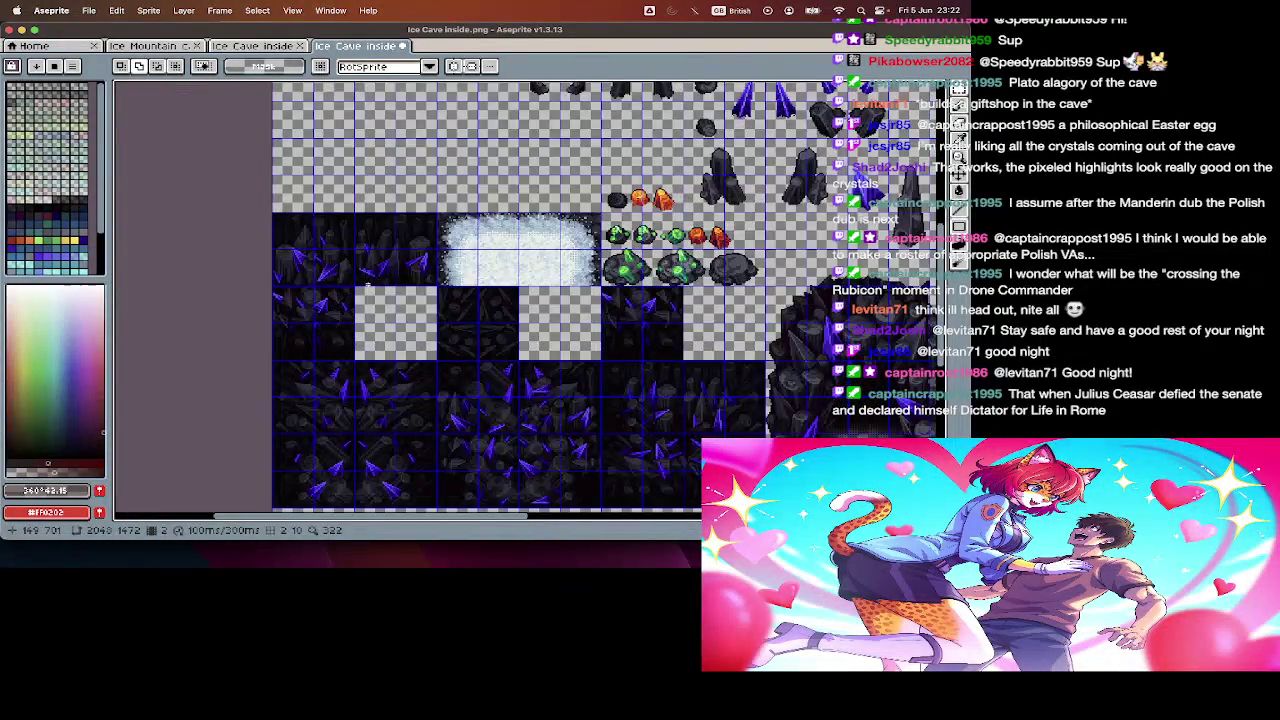
{"action": "scroll", "coordinate": [367, 285], "scroll_direction": "up", "scroll_amount": 2}
{"action": "scroll", "coordinate": [367, 285], "scroll_direction": "up", "scroll_amount": 1}
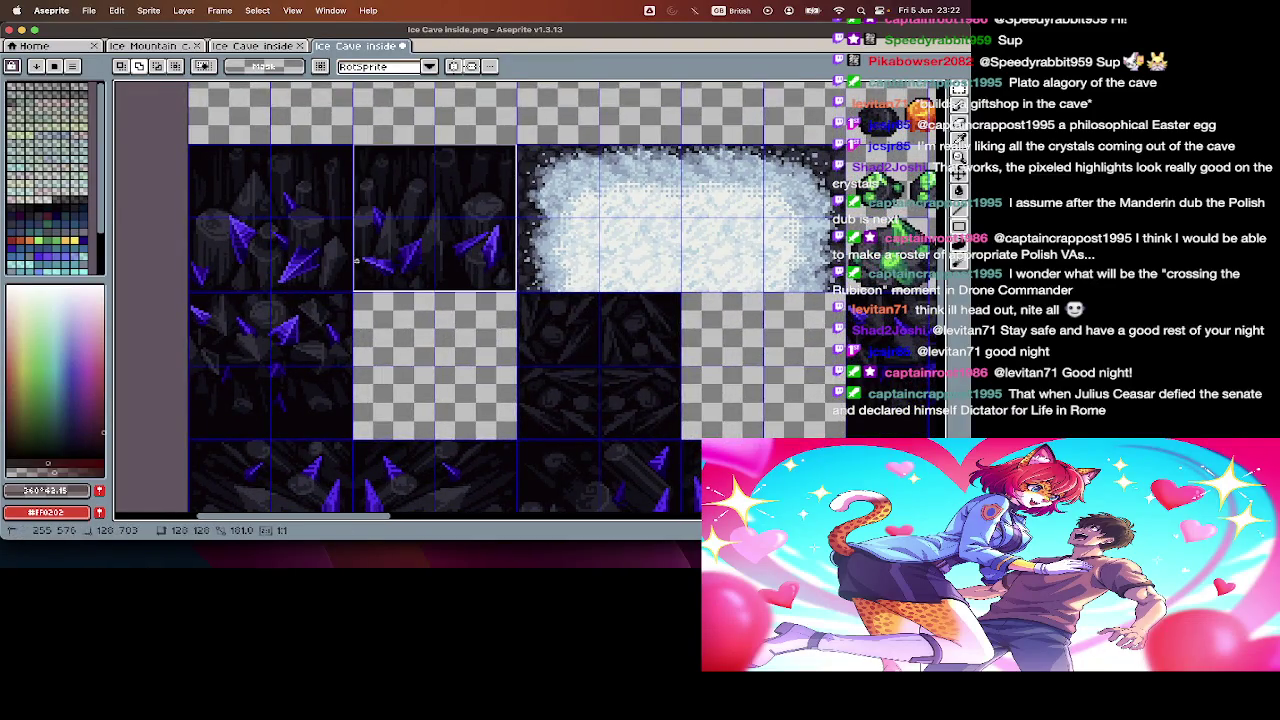
{"action": "scroll", "coordinate": [340, 187], "scroll_direction": "down", "scroll_amount": 1}
- Try moving the top half of the top-left tile into a new sprite, then discard it and restore the sheet
{"action": "left_click_drag", "start_coordinate": [196, 144], "coordinate": [354, 214]}
{"action": "key", "text": "super+x"}
{"action": "key", "text": "super+n"}
{"action": "key", "text": "Return"}
{"action": "key", "text": "super+v"}
{"action": "key", "text": "super+z"}
{"action": "key", "text": "super+w"}
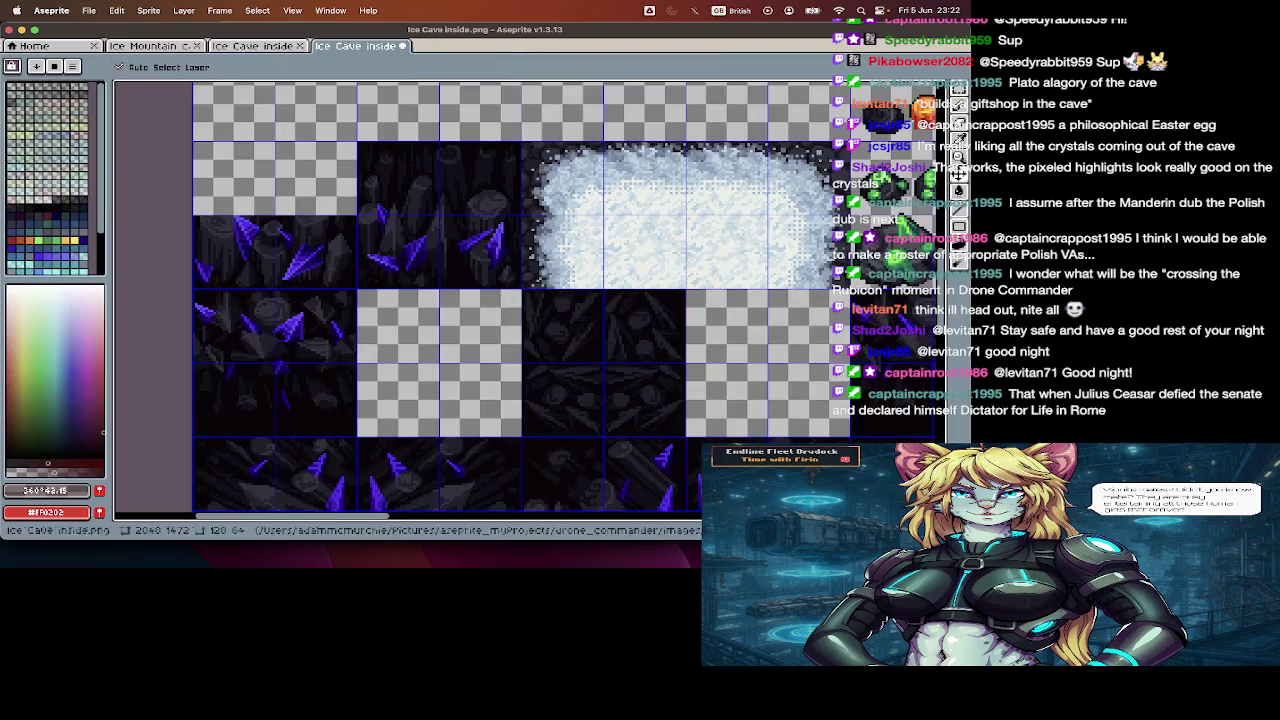
{"action": "key", "text": "super+z"}
- Cut the whole top-left crystal tile into a new clipboard-sized 120×120 sprite
{"action": "left_click_drag", "start_coordinate": [356, 142], "coordinate": [196, 288]}
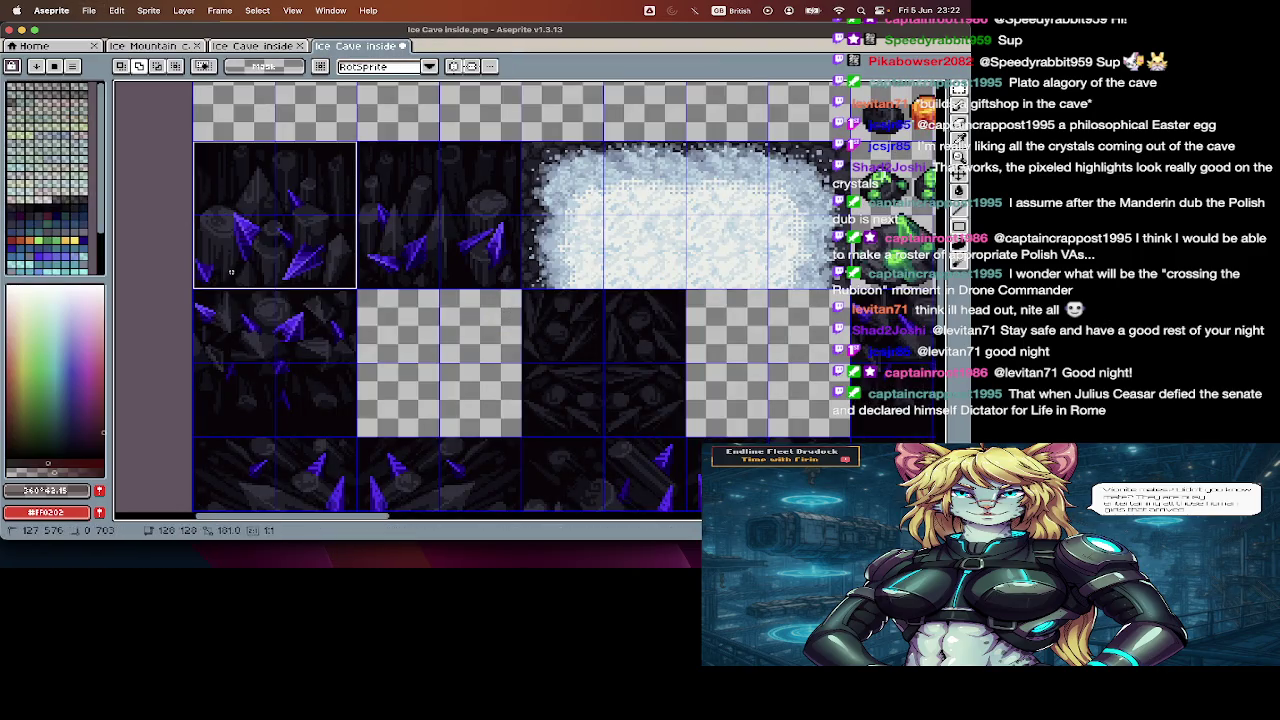
{"action": "key", "text": "super+x"}
{"action": "key", "text": "super+n"}
{"action": "key", "text": "Return"}
{"action": "key", "text": "super+v"}
{"action": "key", "text": "Return"}
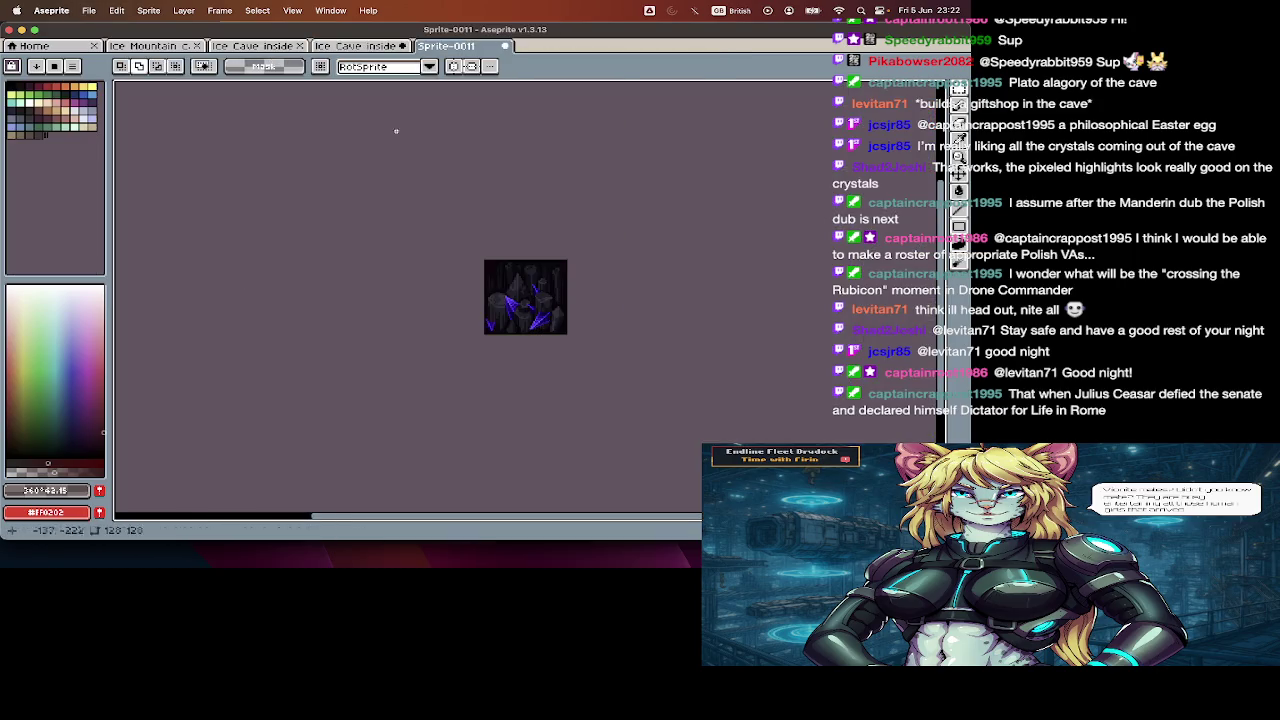
{"action": "key", "text": "ctrl+shift+Tab"}
- Cut the next crystal tile from the sheet and paste it into a second frame
{"action": "left_click", "coordinate": [391, 271]}
{"action": "key", "text": "Delete"}
{"action": "left_click", "coordinate": [453, 50]}
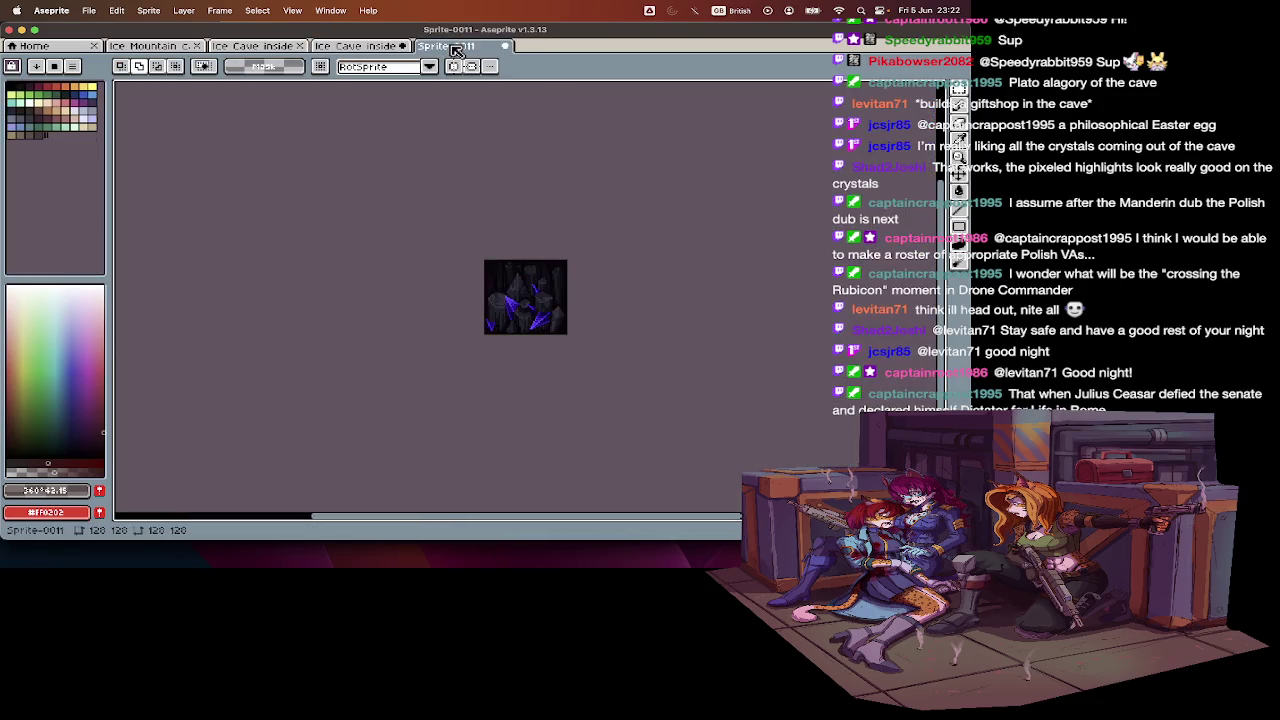
{"action": "key", "text": "alt+n"}
{"action": "key", "text": "super+v"}
{"action": "key", "text": "Return"}
{"action": "key", "text": "Tab"}
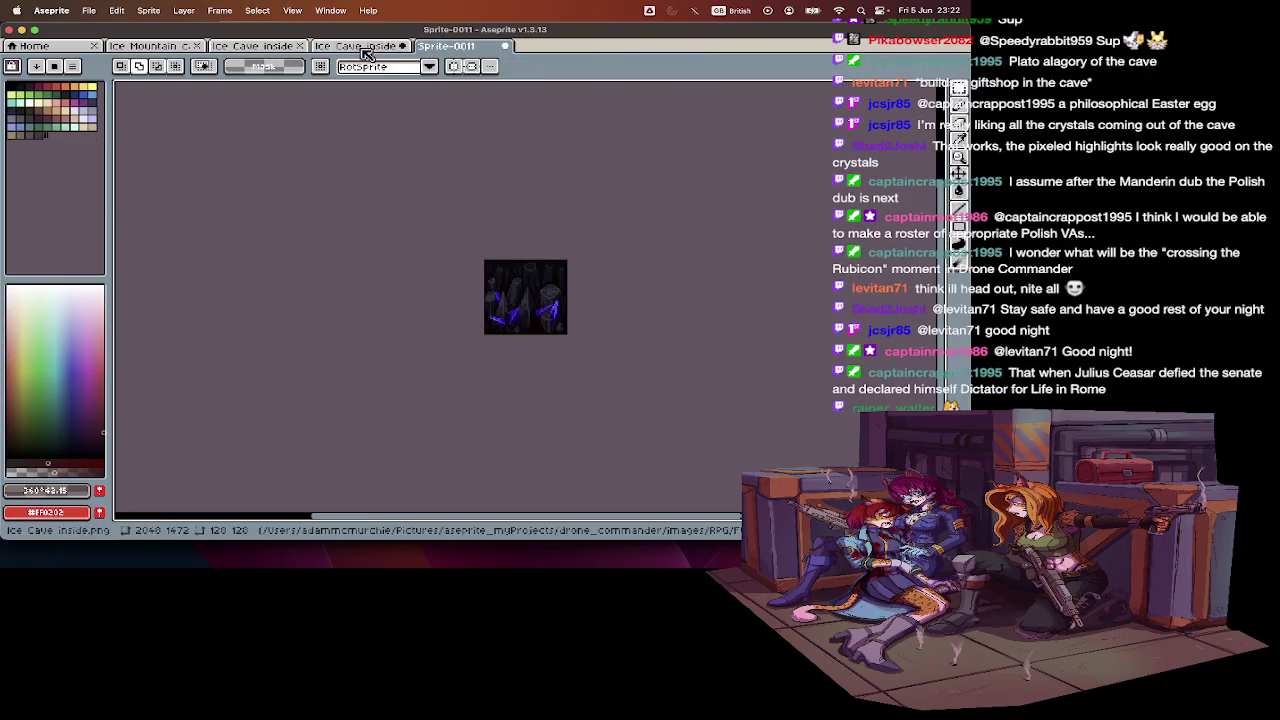
{"action": "left_click", "coordinate": [338, 50]}
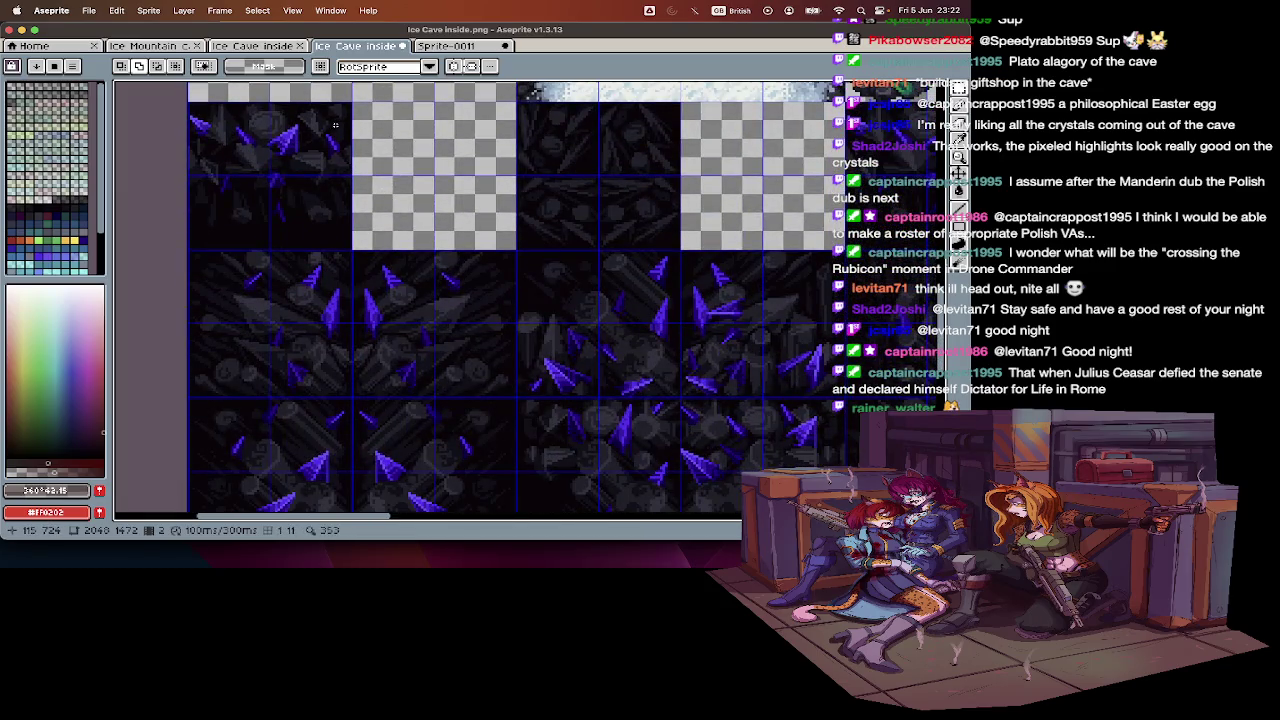
- Select another crystal tile and paste it into a third frame of the tile sprite
{"action": "left_click_drag", "start_coordinate": [351, 101], "coordinate": [188, 250]}
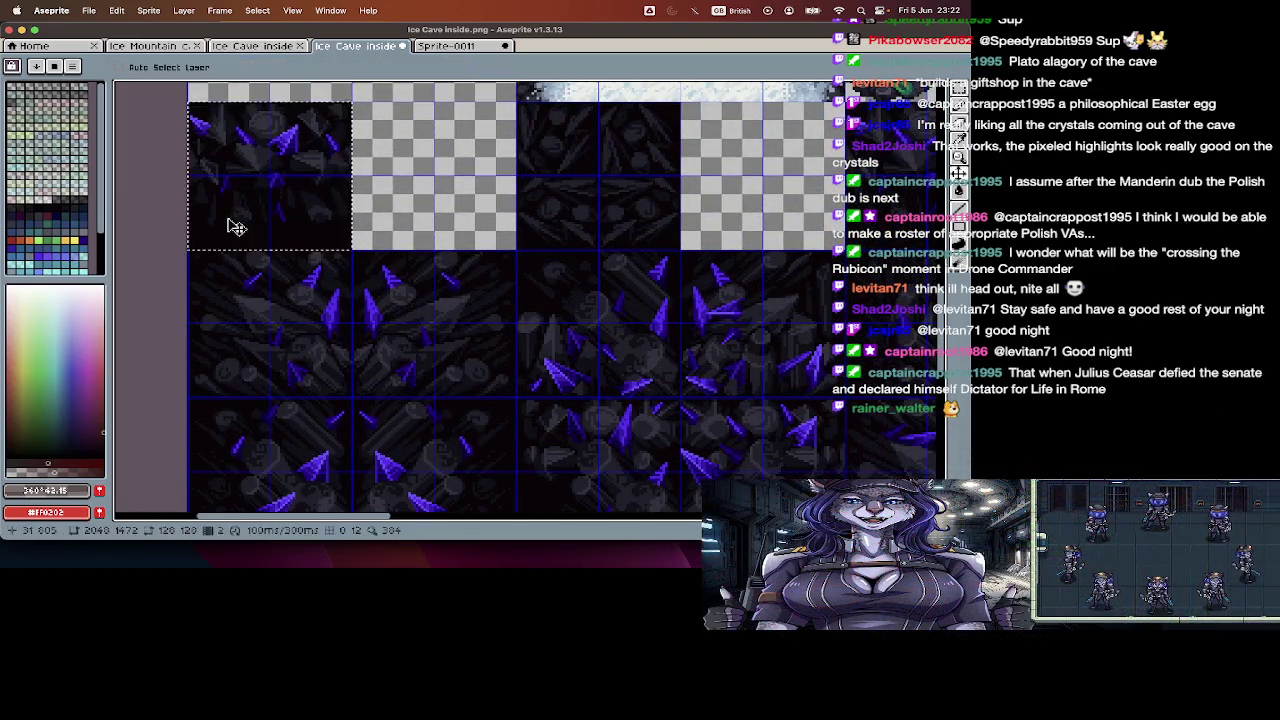
{"action": "left_click", "coordinate": [445, 46]}
{"action": "key", "text": "Tab"}
{"action": "key", "text": "alt+n"}
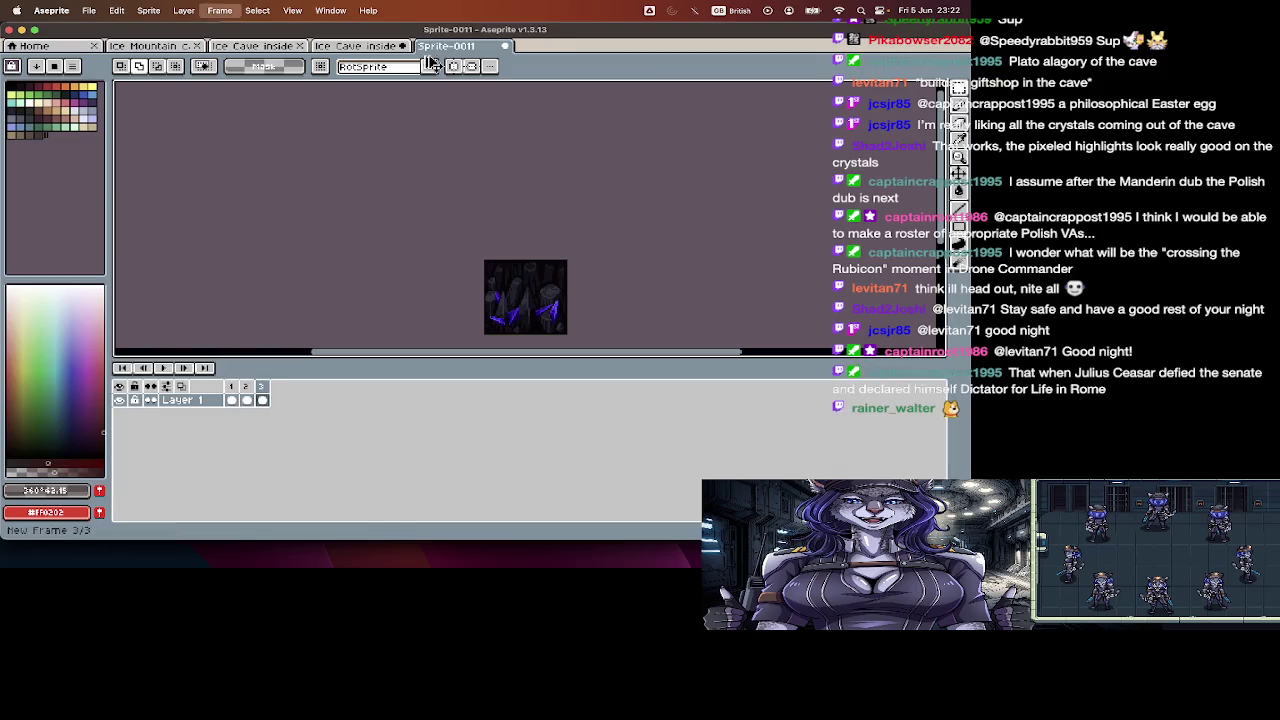
{"action": "key", "text": "Tab"}
{"action": "key", "text": "ctrl+v"}
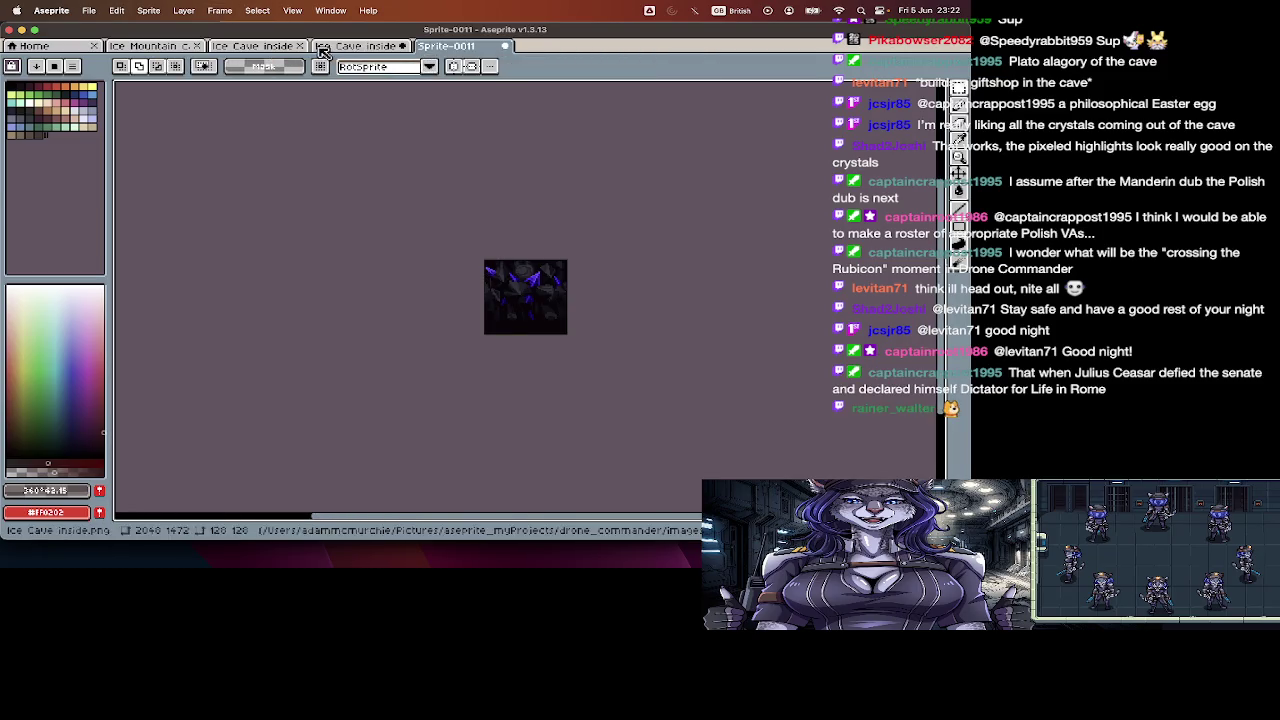
{"action": "left_click", "coordinate": [340, 46]}
- Undo and redo back to the crystal-tile cut, then paste the tile back in place
{"action": "scroll", "coordinate": [400, 300], "scroll_direction": "down", "scroll_amount": 5}
{"action": "scroll", "coordinate": [342, 187], "scroll_direction": "up", "scroll_amount": 1}
{"action": "scroll", "coordinate": [340, 200], "scroll_direction": "up", "scroll_amount": 1}
{"action": "scroll", "coordinate": [336, 225], "scroll_direction": "up", "scroll_amount": 1}
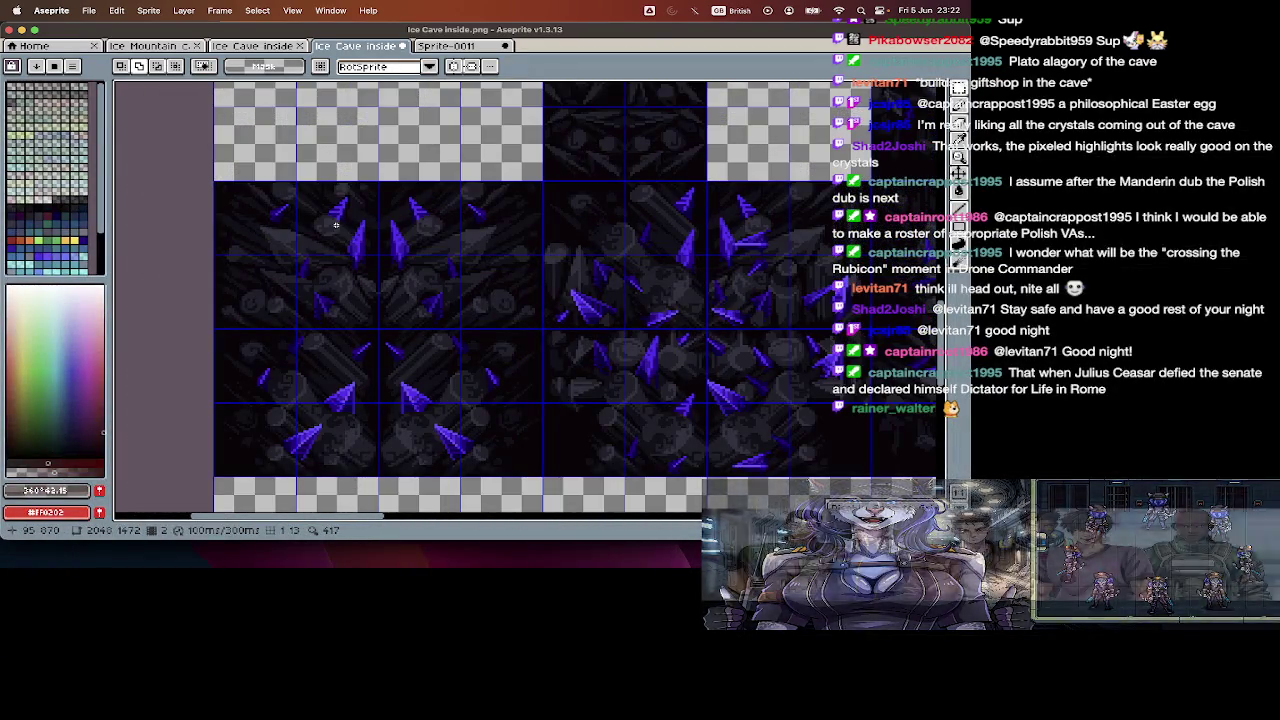
{"action": "key", "text": "super+z"}
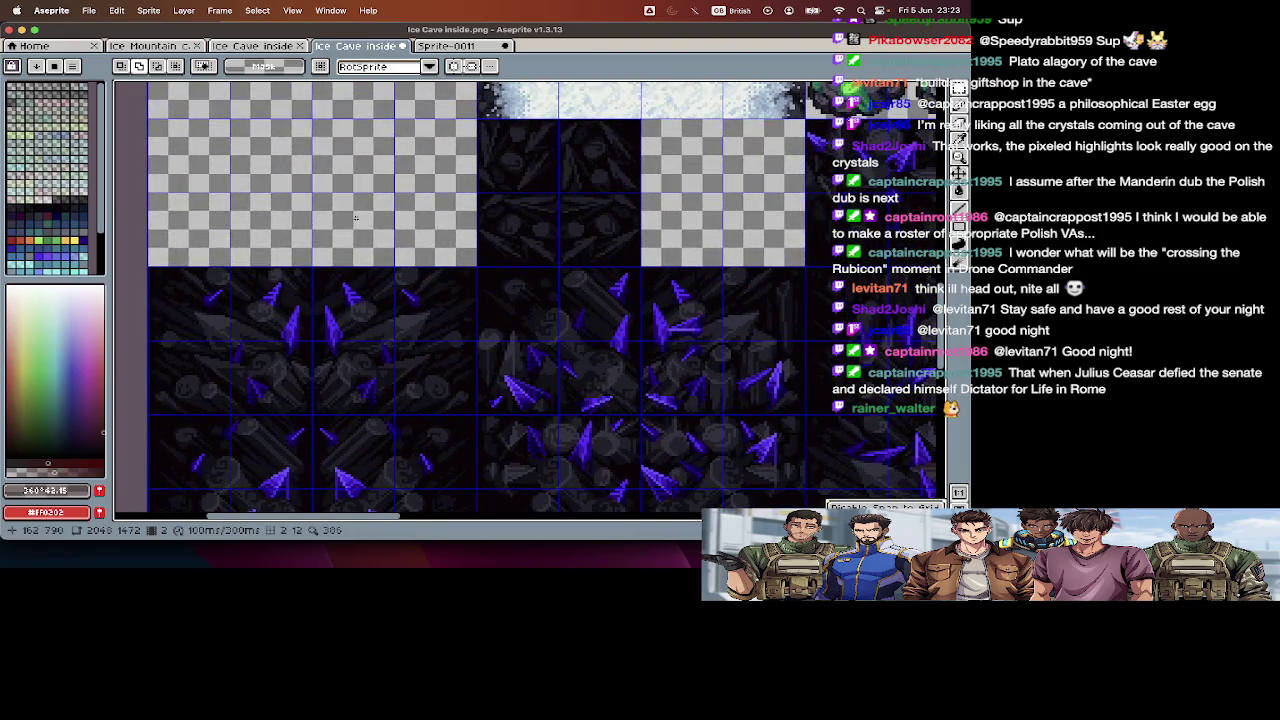
{"action": "key", "text": "super+z"}
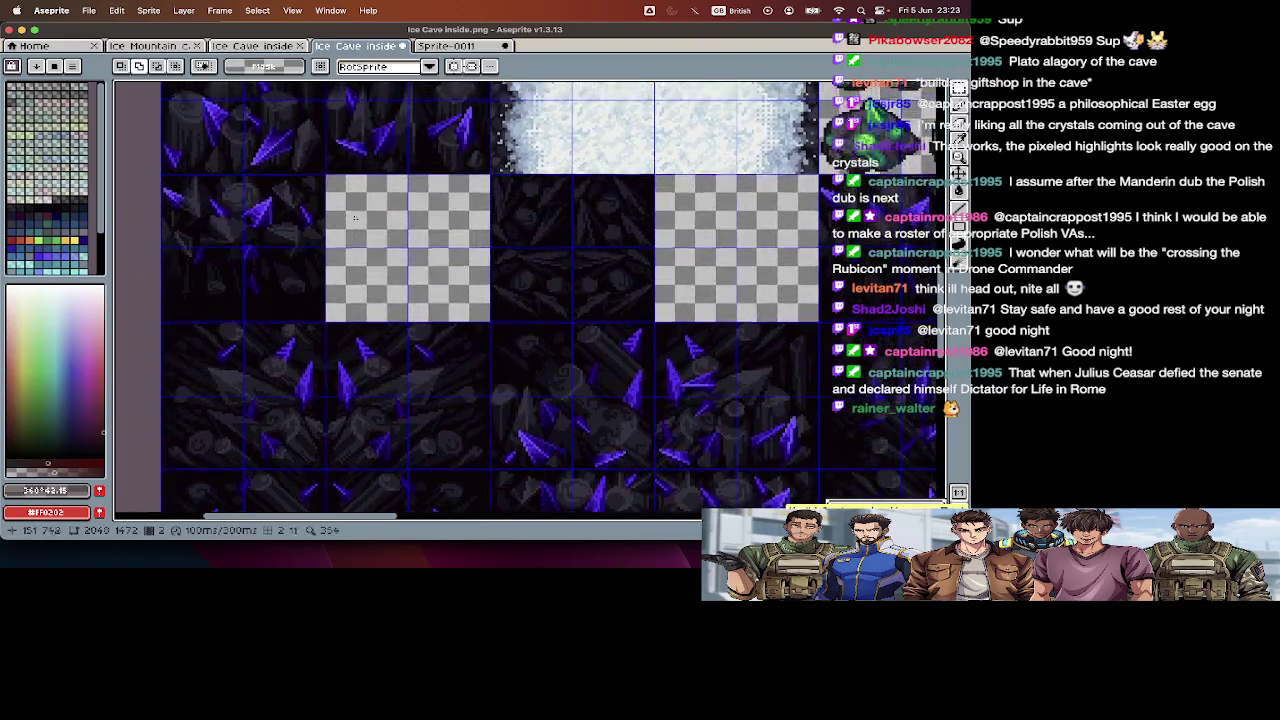
{"action": "key", "text": "super+z"}
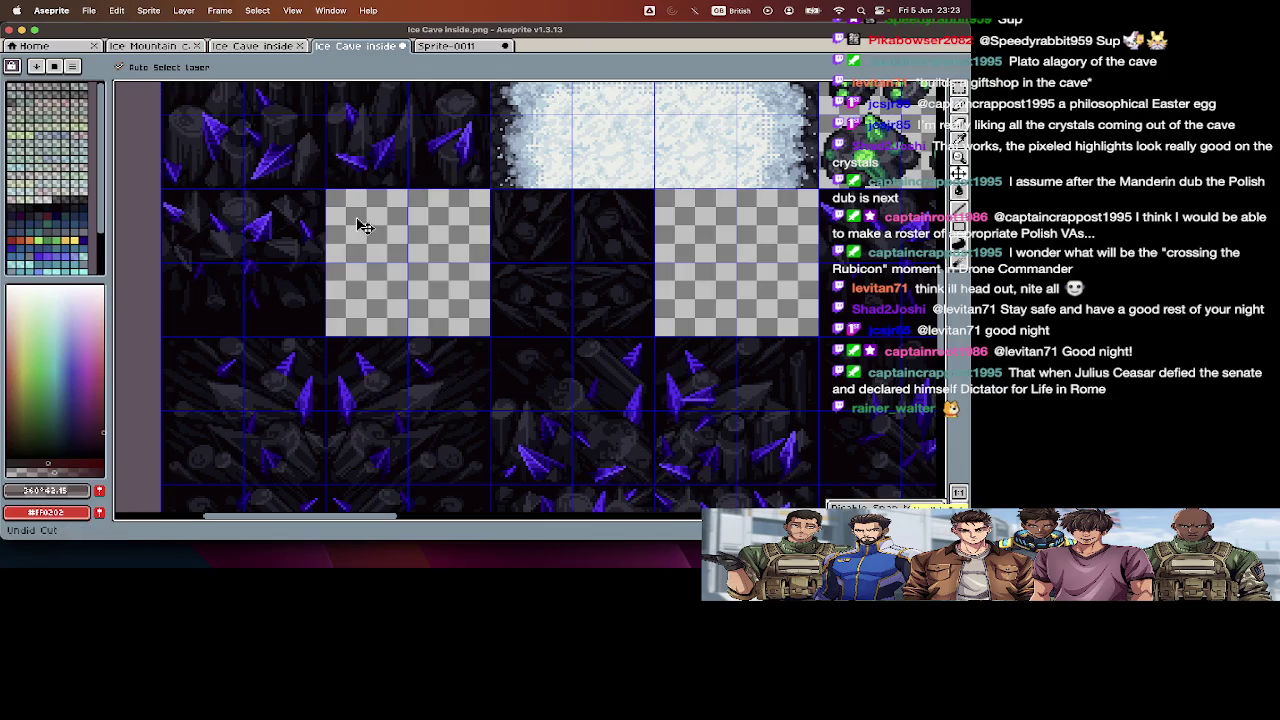
{"action": "key", "text": "super+z"}
{"action": "key", "text": "super+shift+z"}
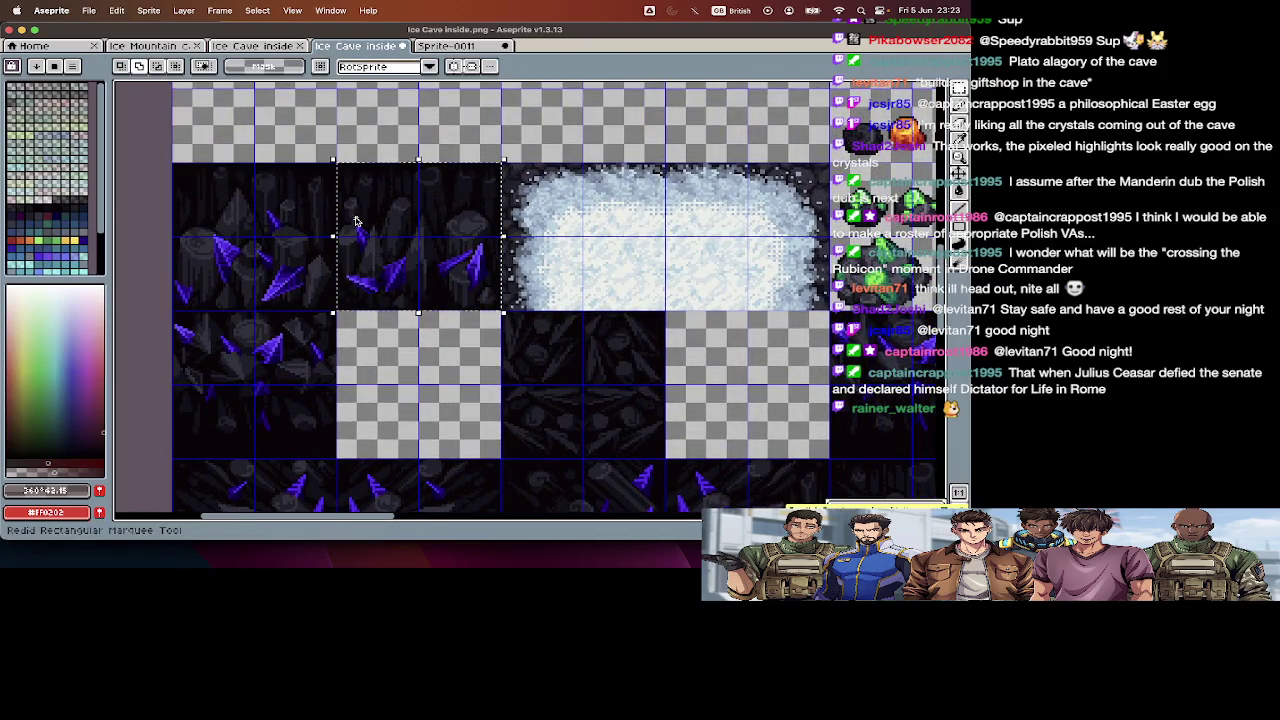
{"action": "key", "text": "super+shift+z"}
{"action": "key", "text": "super+shift+z"}
{"action": "key", "text": "super+shift+z"}
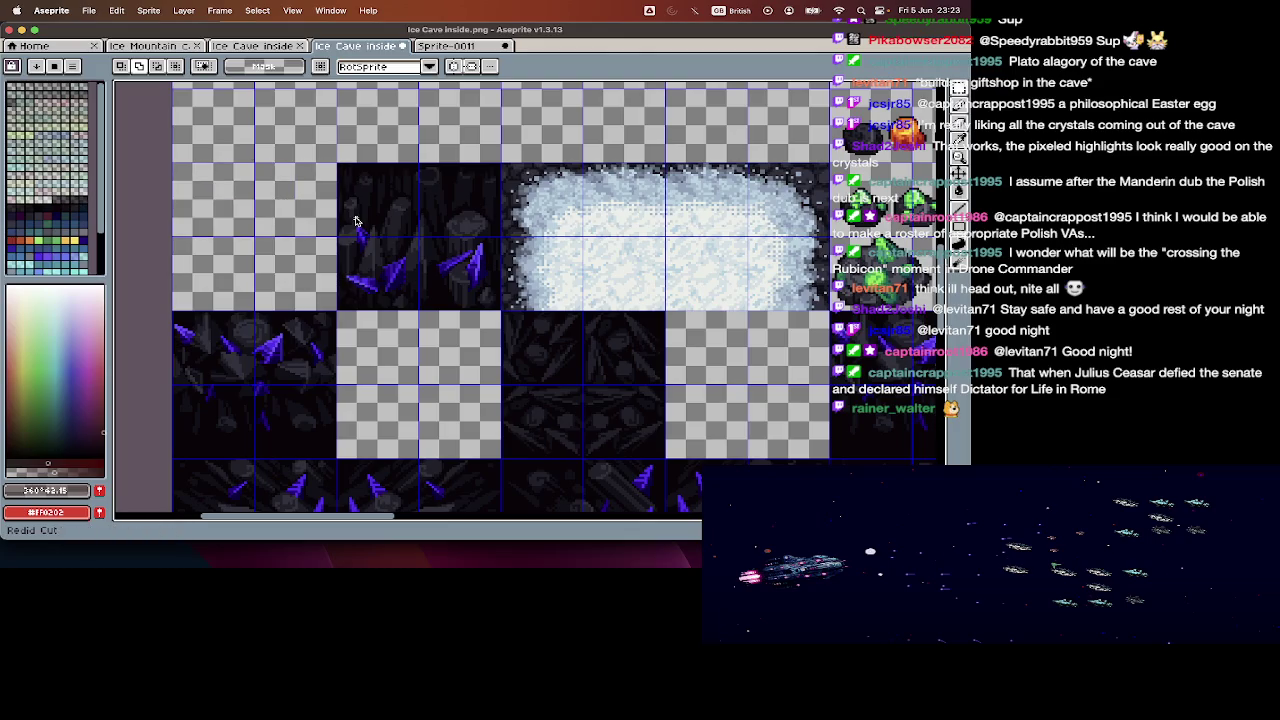
{"action": "key", "text": "super+v"}
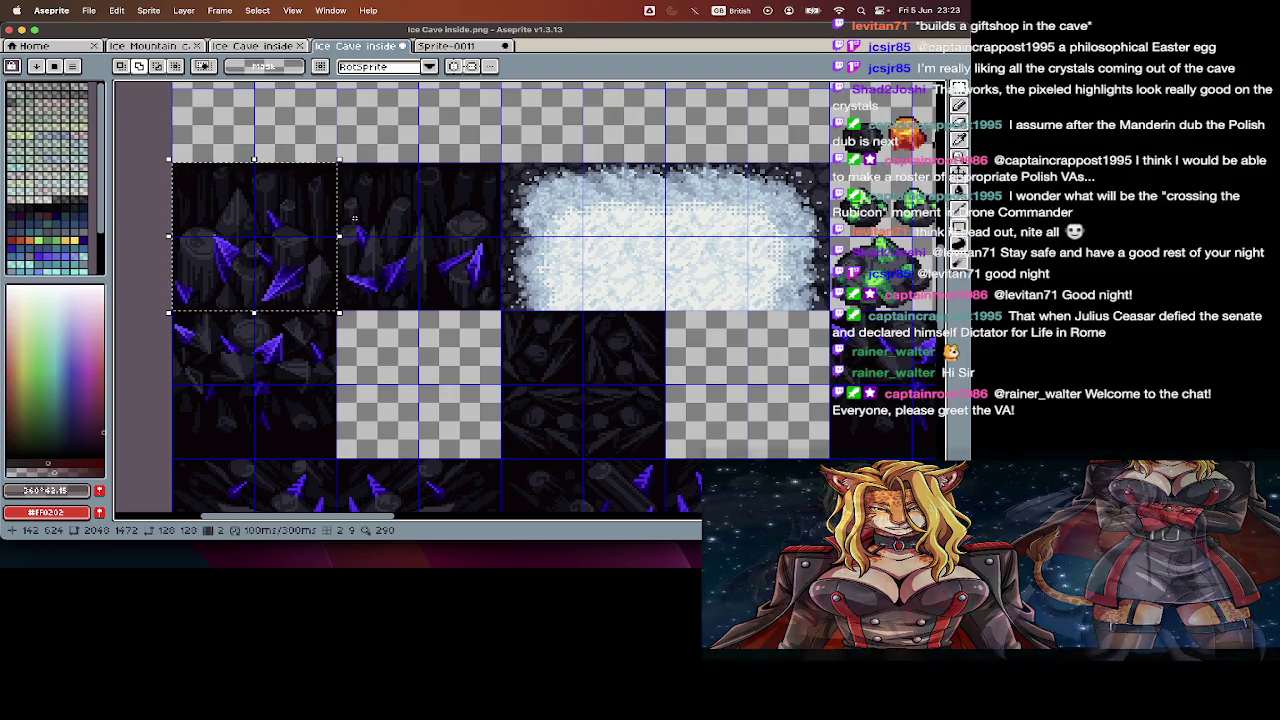
- Pan around the sheet to inspect the crystal area and drop the current marquee
{"action": "scroll", "coordinate": [355, 219], "scroll_direction": "up", "scroll_amount": 1}
{"action": "scroll", "coordinate": [357, 222], "scroll_direction": "down", "scroll_amount": 2}
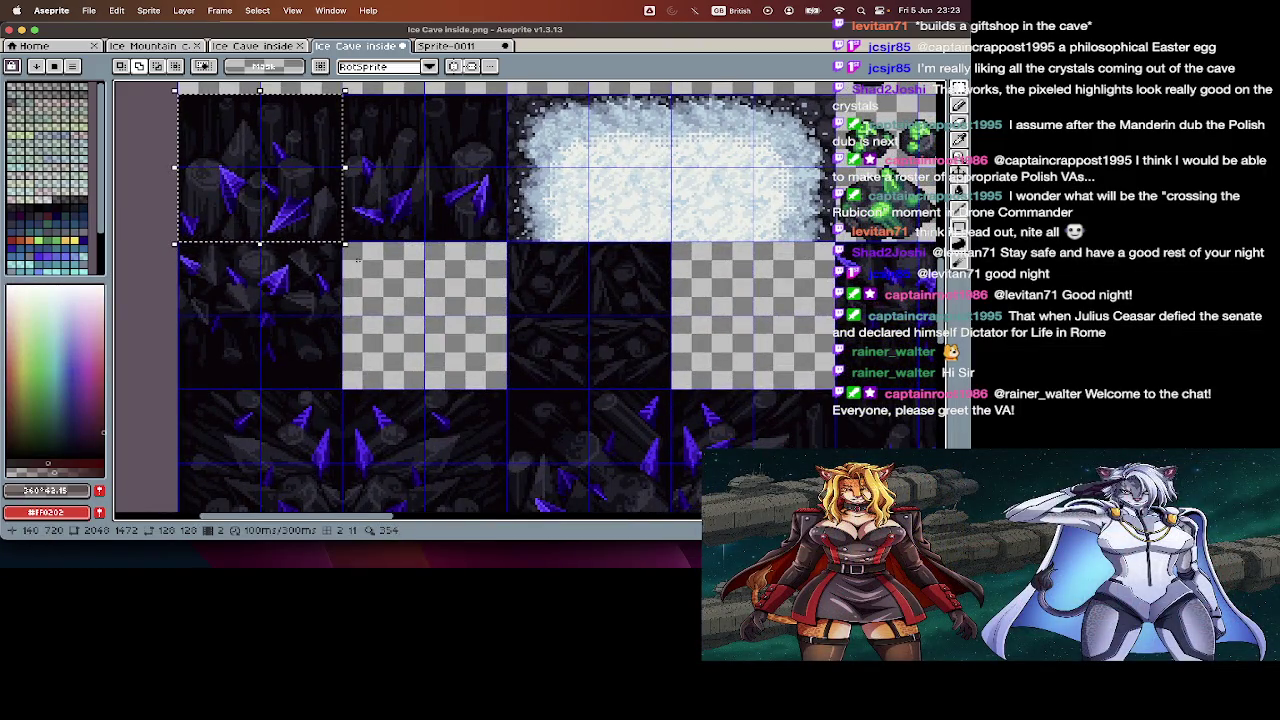
{"action": "scroll", "coordinate": [357, 248], "scroll_direction": "down", "scroll_amount": 5}
{"action": "scroll", "coordinate": [357, 248], "scroll_direction": "up", "scroll_amount": 5}
{"action": "scroll", "coordinate": [357, 250], "scroll_direction": "up", "scroll_amount": 1}
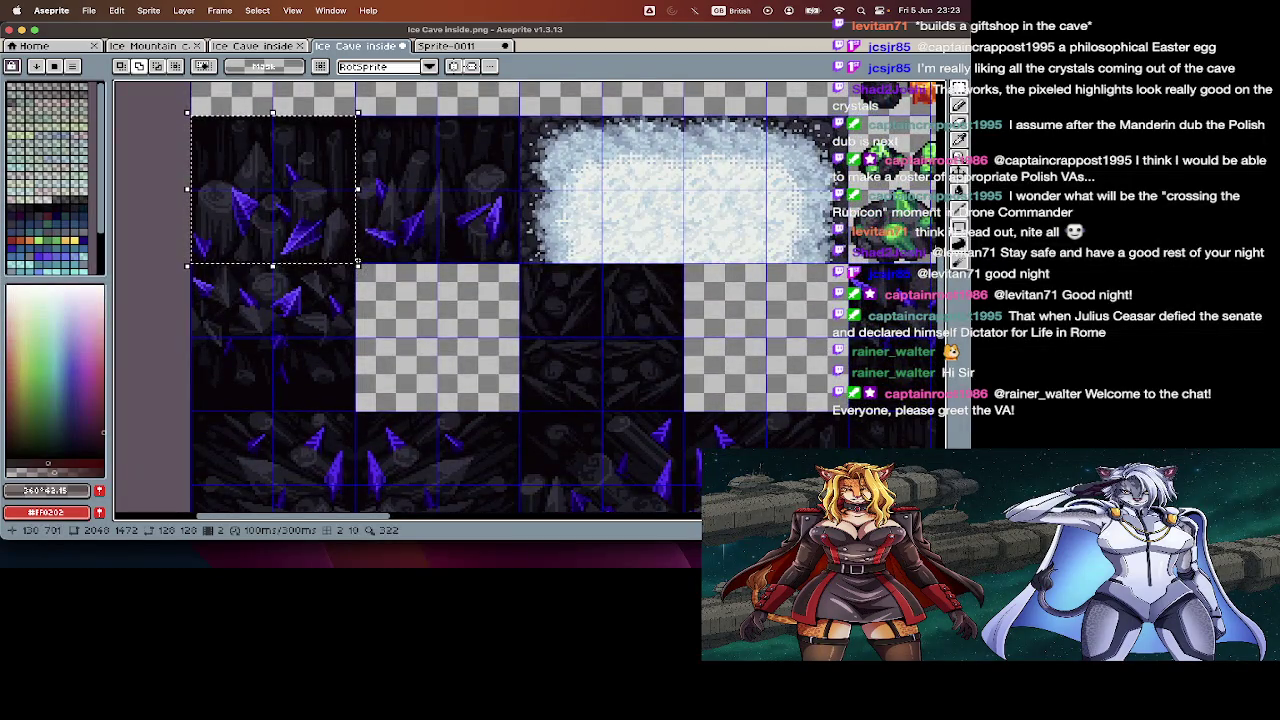
{"action": "scroll", "coordinate": [357, 255], "scroll_direction": "up", "scroll_amount": 1}
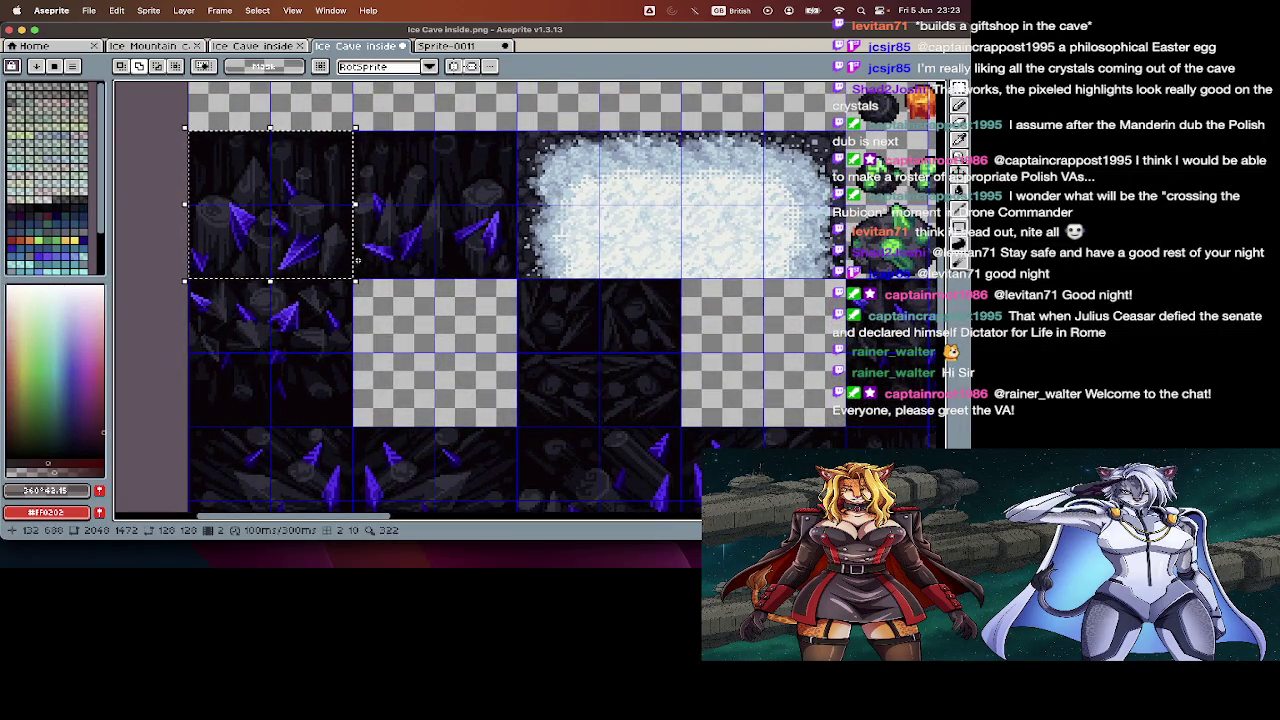
{"action": "scroll", "coordinate": [357, 260], "scroll_direction": "down", "scroll_amount": 5}
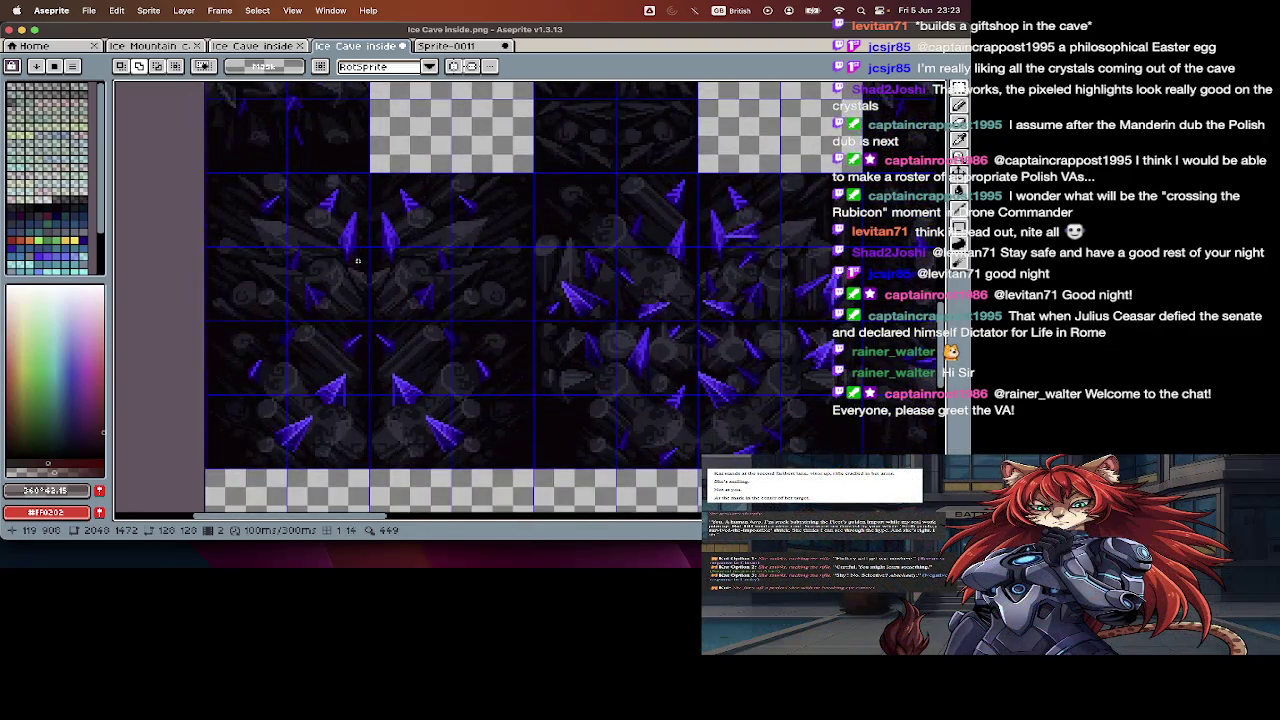
{"action": "scroll", "coordinate": [415, 318], "scroll_direction": "right", "scroll_amount": 5}
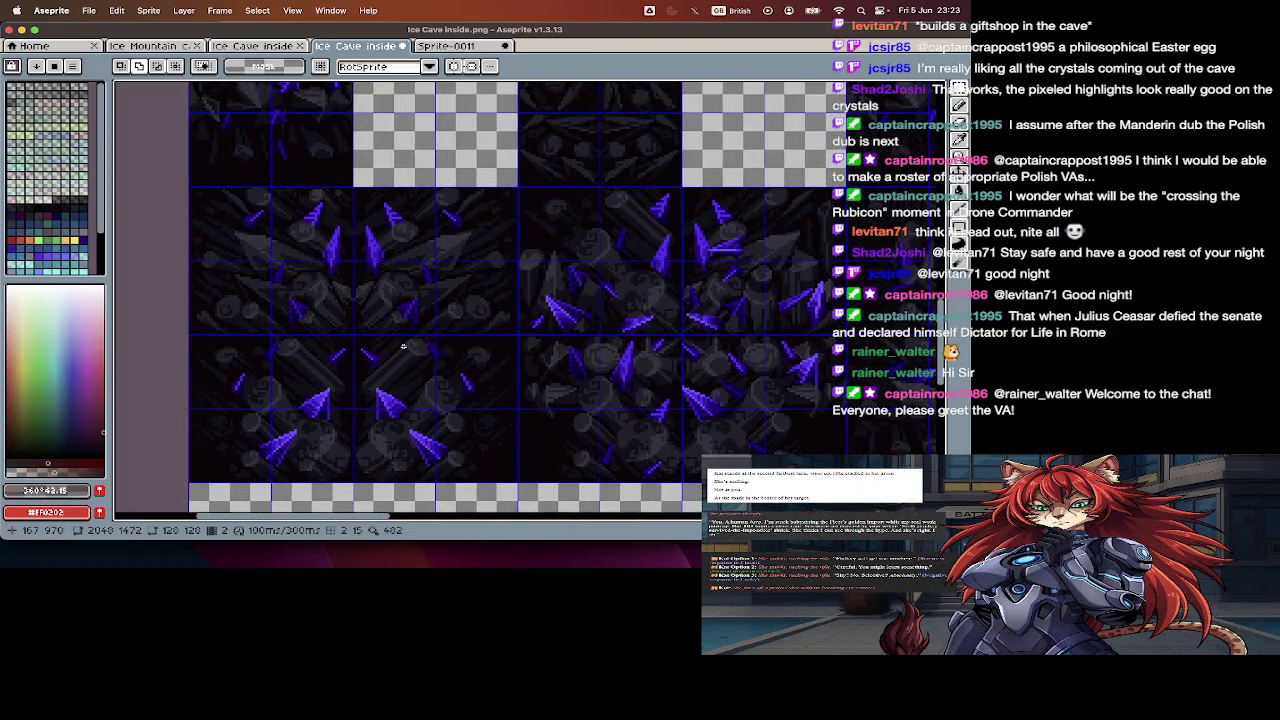
{"action": "scroll", "coordinate": [403, 347], "scroll_direction": "left", "scroll_amount": 3}
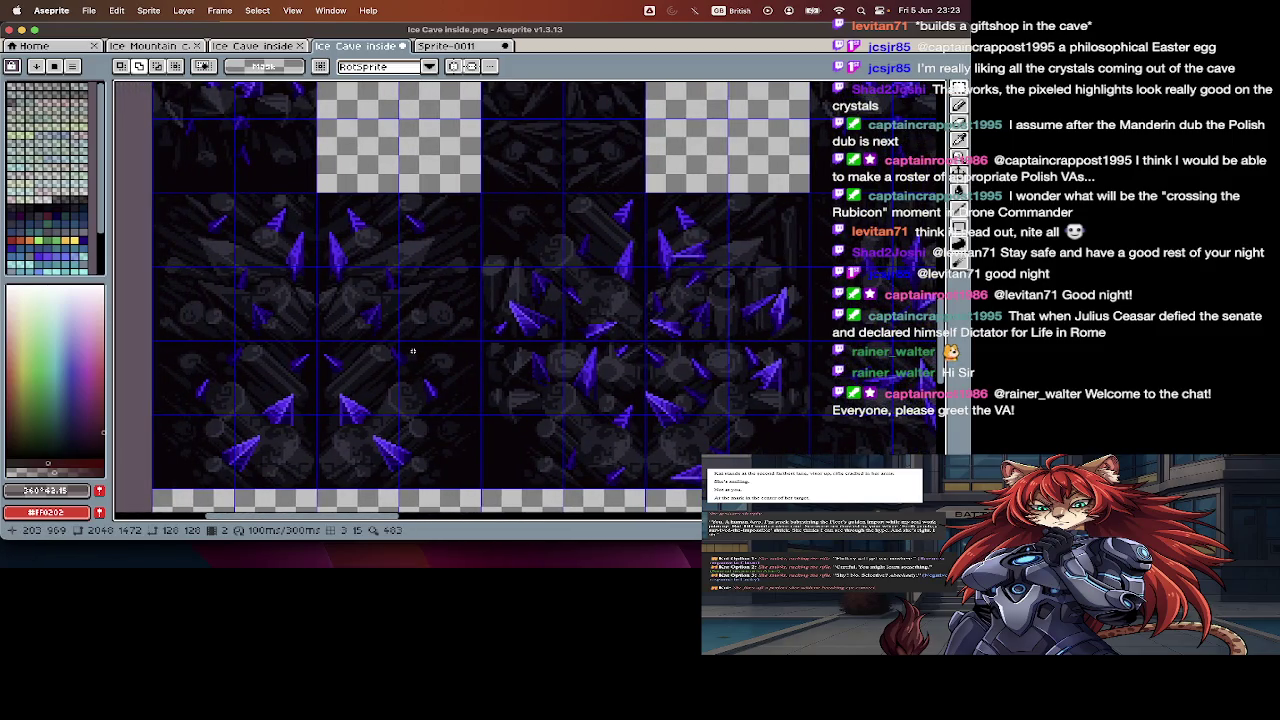
{"action": "scroll", "coordinate": [410, 352], "scroll_direction": "right", "scroll_amount": 2}
{"action": "scroll", "coordinate": [395, 356], "scroll_direction": "right", "scroll_amount": 3}
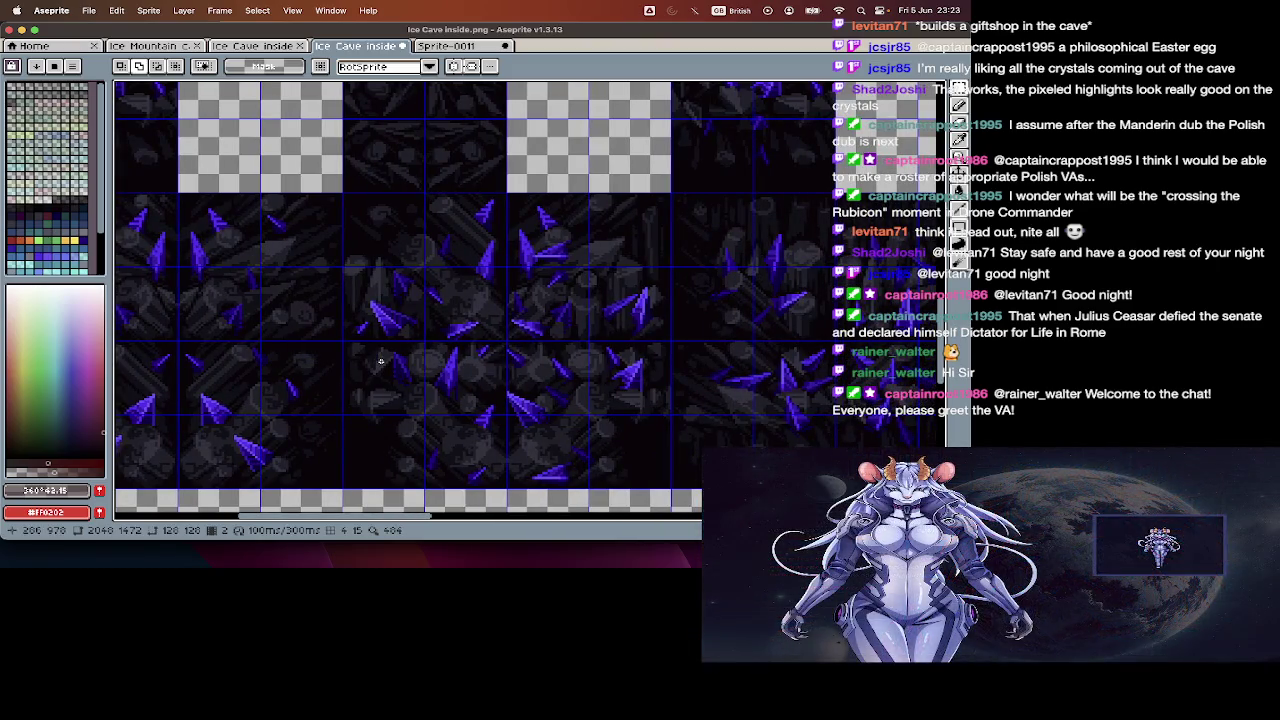
{"action": "scroll", "coordinate": [380, 361], "scroll_direction": "up", "scroll_amount": 10}
{"action": "scroll", "coordinate": [380, 361], "scroll_direction": "left", "scroll_amount": 10}
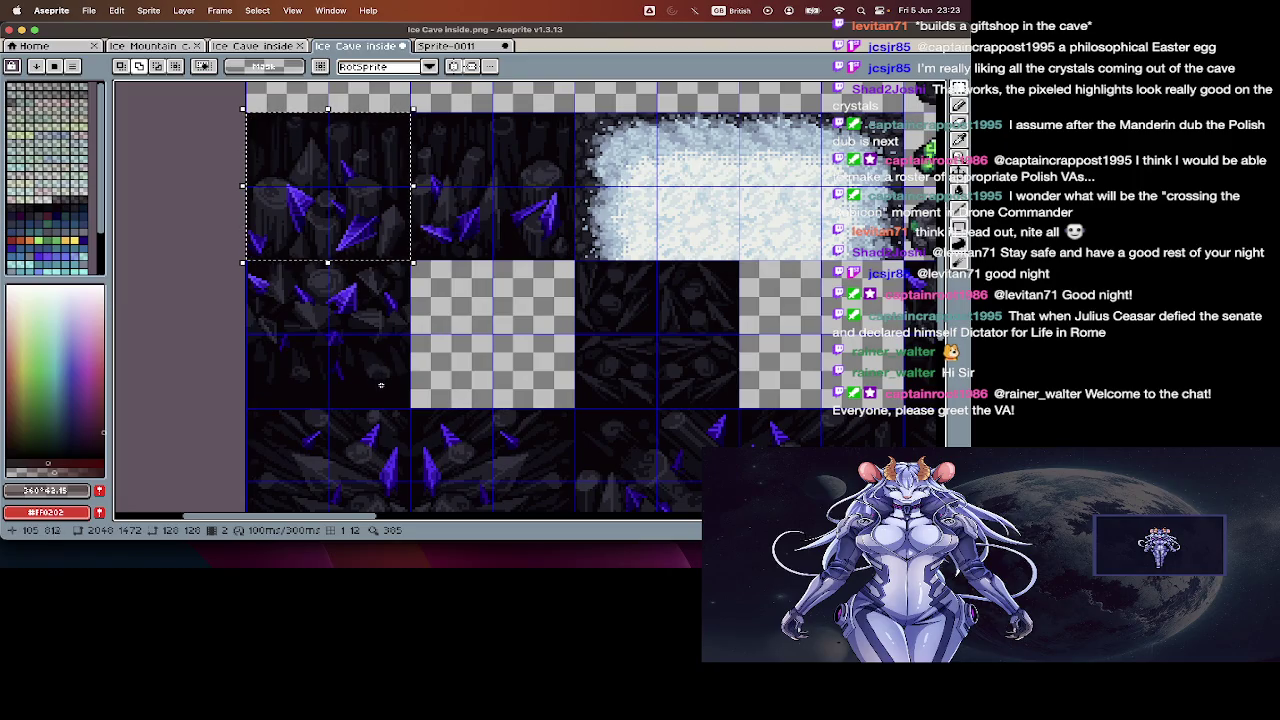
{"action": "left_click", "coordinate": [382, 386]}
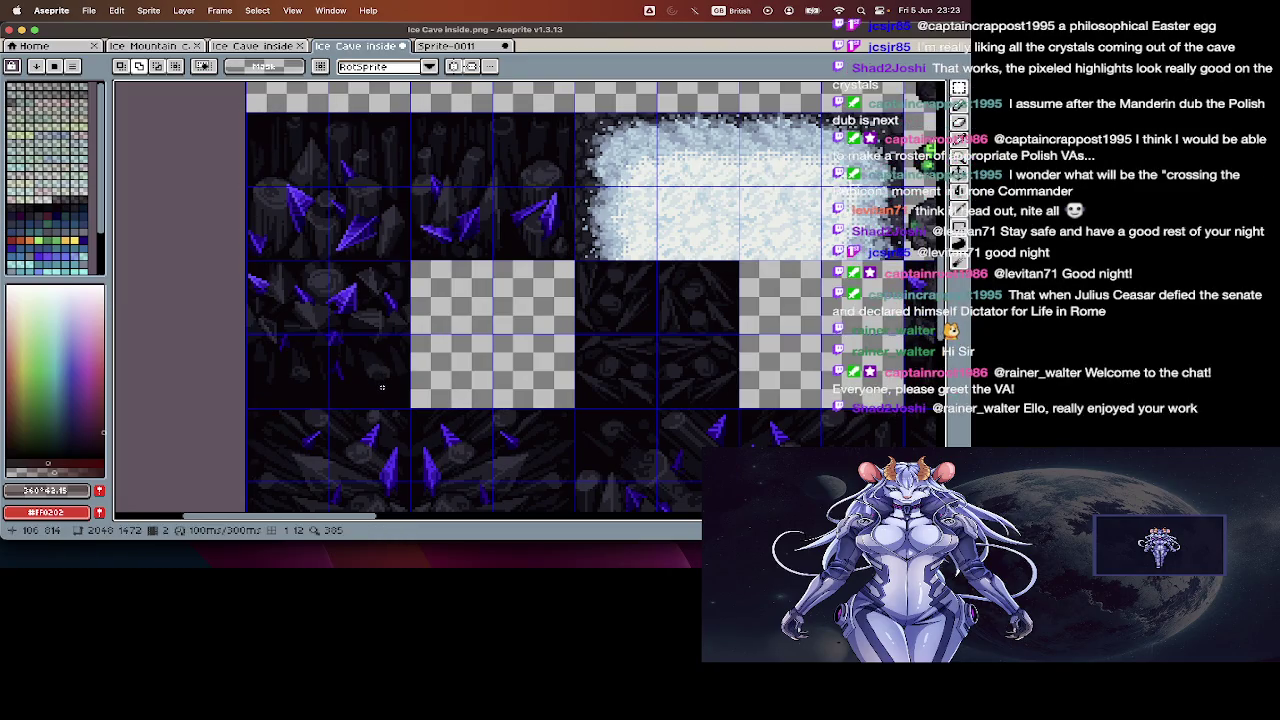
- Erase the left two crystal tile columns and the next crystal tile to transparency
{"action": "scroll", "coordinate": [382, 386], "scroll_direction": "right", "scroll_amount": 3}
{"action": "scroll", "coordinate": [382, 386], "scroll_direction": "right", "scroll_amount": 2}
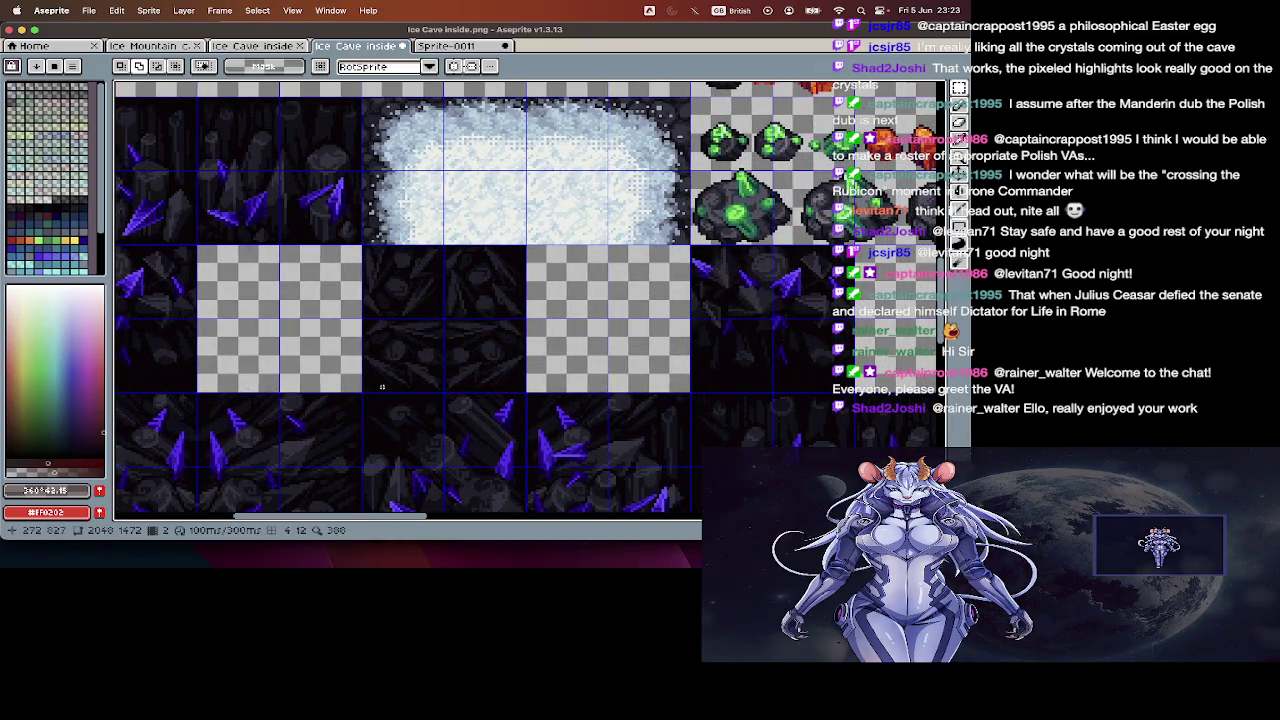
{"action": "scroll", "coordinate": [382, 386], "scroll_direction": "down", "scroll_amount": 2}
{"action": "scroll", "coordinate": [384, 387], "scroll_direction": "down", "scroll_amount": 2}
{"action": "scroll", "coordinate": [386, 388], "scroll_direction": "right", "scroll_amount": 1}
{"action": "scroll", "coordinate": [387, 388], "scroll_direction": "down", "scroll_amount": 1}
{"action": "scroll", "coordinate": [387, 388], "scroll_direction": "right", "scroll_amount": 1}
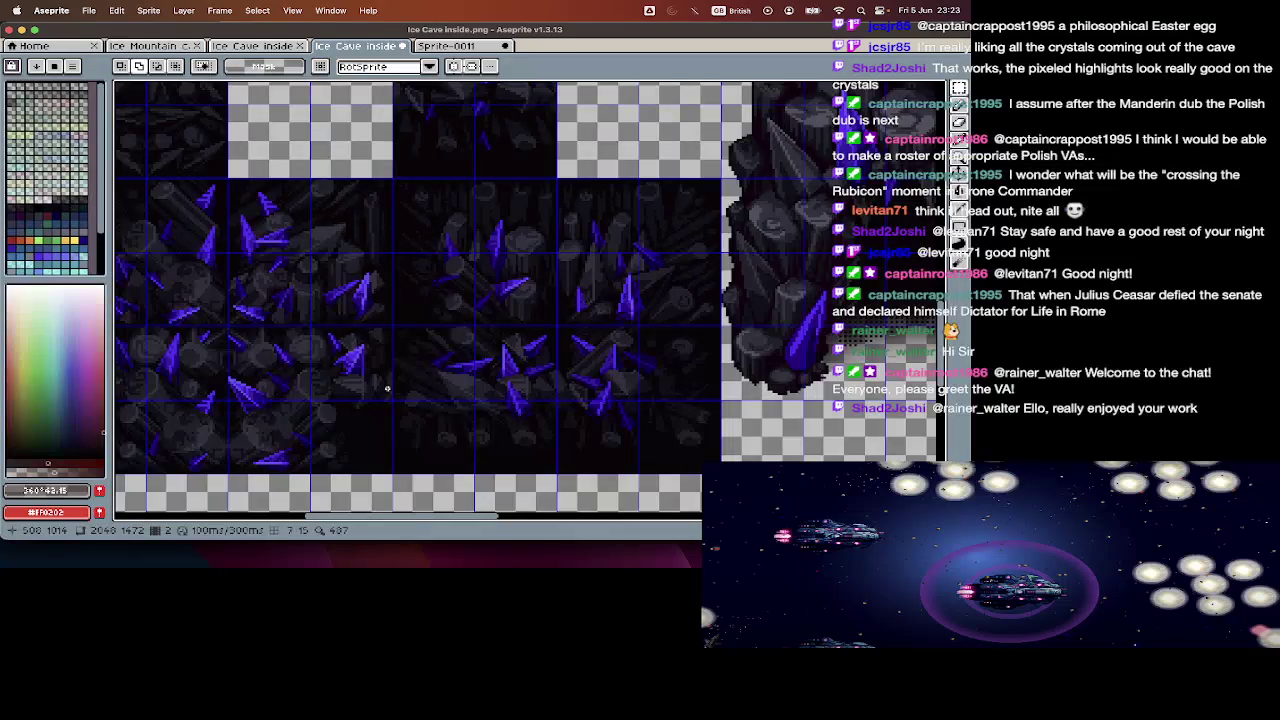
{"action": "scroll", "coordinate": [387, 388], "scroll_direction": "up", "scroll_amount": 1}
{"action": "scroll", "coordinate": [387, 388], "scroll_direction": "right", "scroll_amount": 1}
{"action": "scroll", "coordinate": [387, 388], "scroll_direction": "right", "scroll_amount": 3}
{"action": "scroll", "coordinate": [387, 388], "scroll_direction": "right", "scroll_amount": 1}
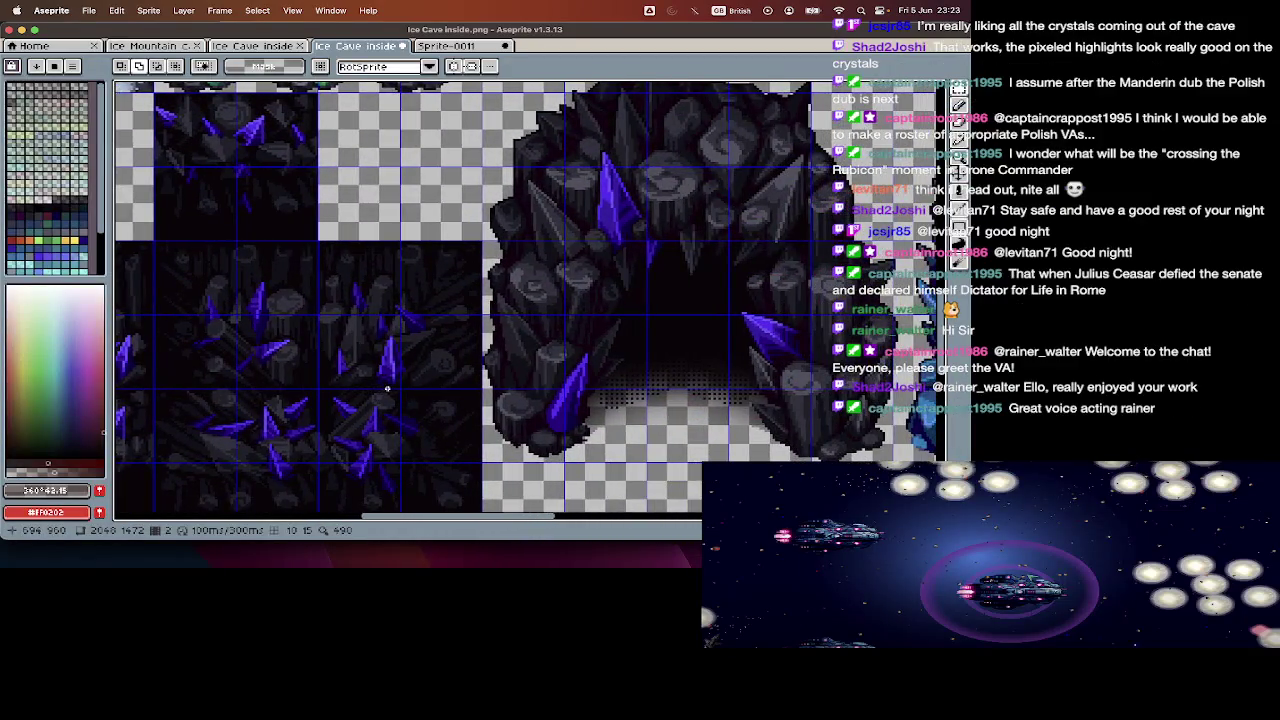
{"action": "scroll", "coordinate": [387, 388], "scroll_direction": "left", "scroll_amount": 3}
{"action": "scroll", "coordinate": [387, 388], "scroll_direction": "left", "scroll_amount": 3}
{"action": "scroll", "coordinate": [387, 388], "scroll_direction": "left", "scroll_amount": 2}
{"action": "scroll", "coordinate": [387, 388], "scroll_direction": "left", "scroll_amount": 3}
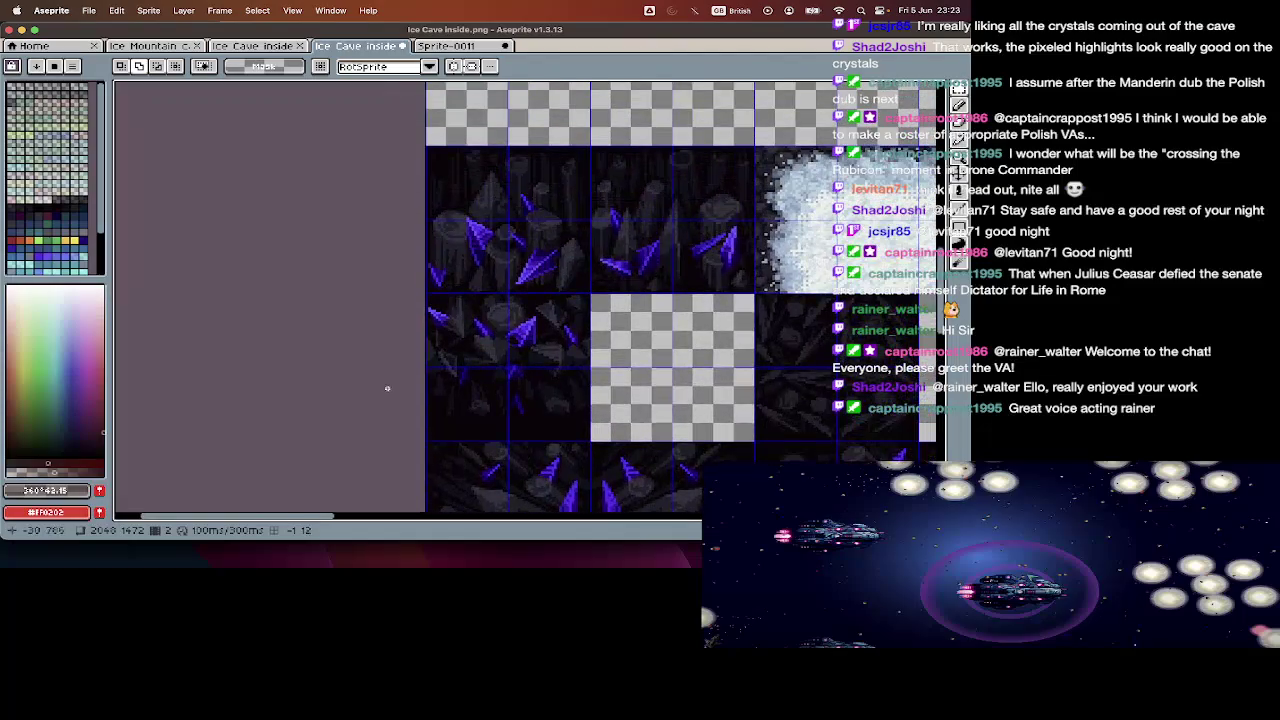
{"action": "left_click_drag", "start_coordinate": [673, 146], "coordinate": [430, 413]}
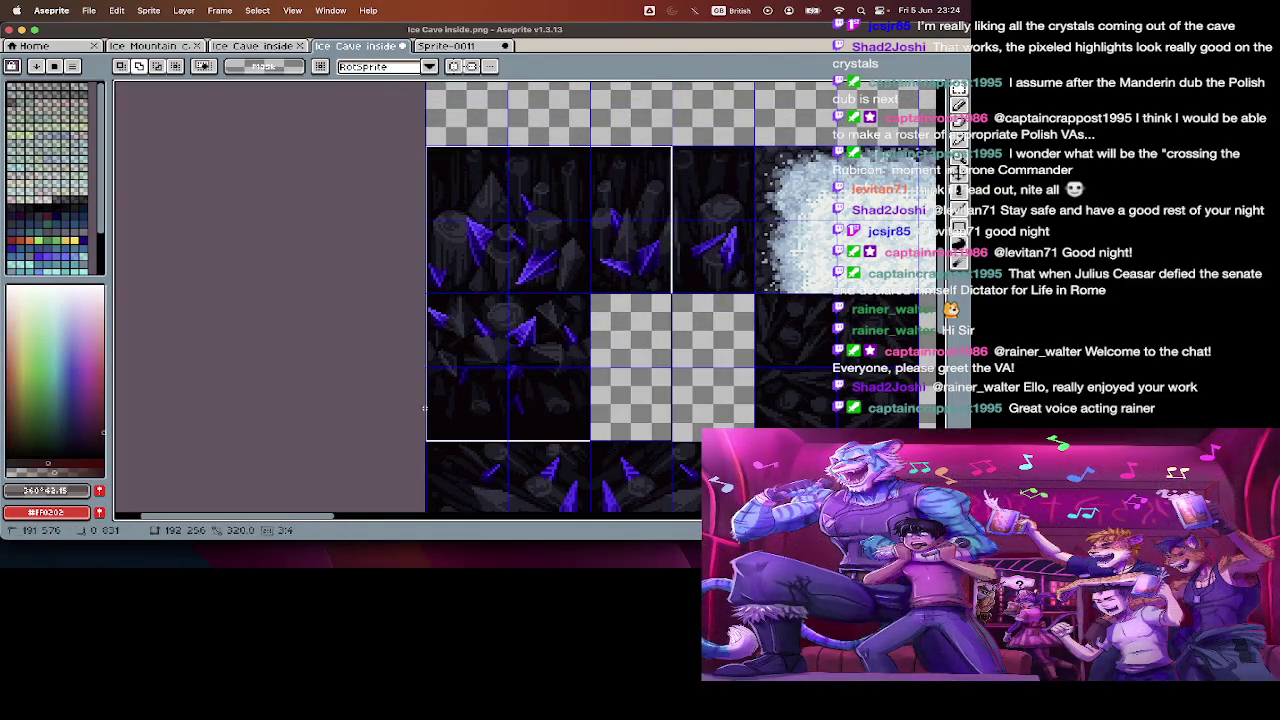
{"action": "key", "text": "Delete"}
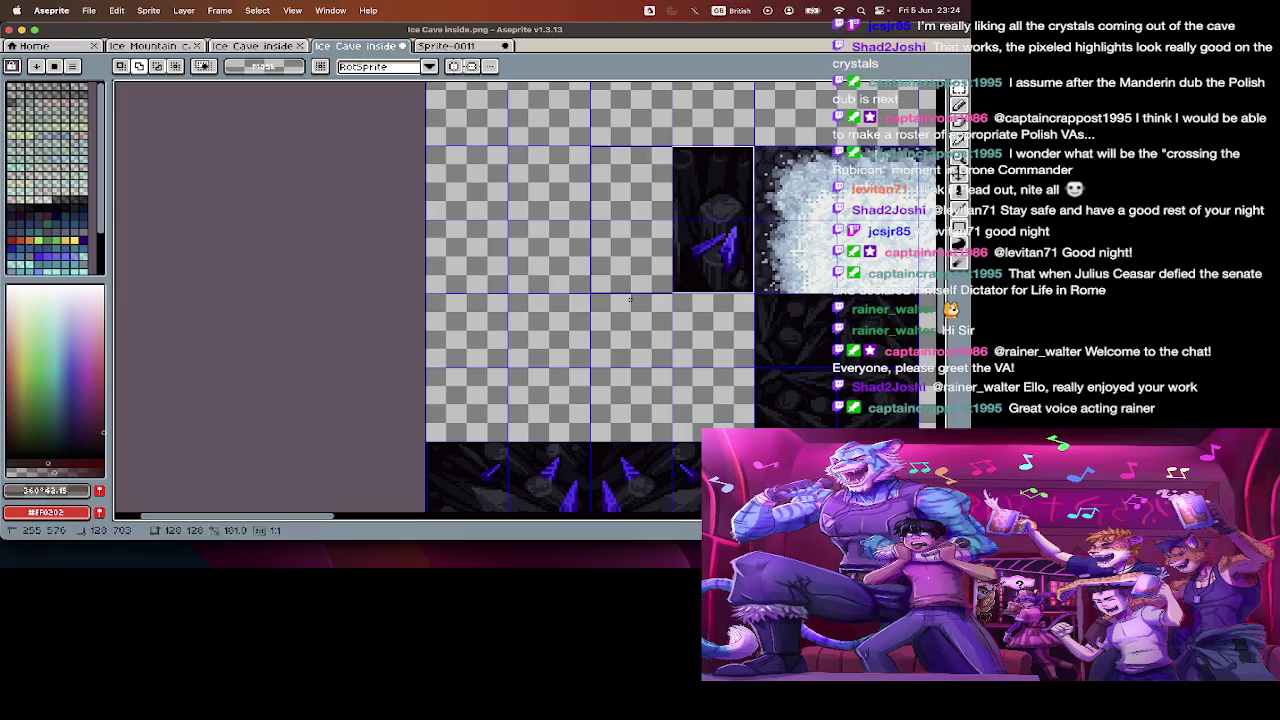
{"action": "left_click_drag", "start_coordinate": [697, 181], "coordinate": [745, 285]}
{"action": "key", "text": "Delete"}
{"action": "scroll", "coordinate": [600, 300], "scroll_direction": "down", "scroll_amount": 2}
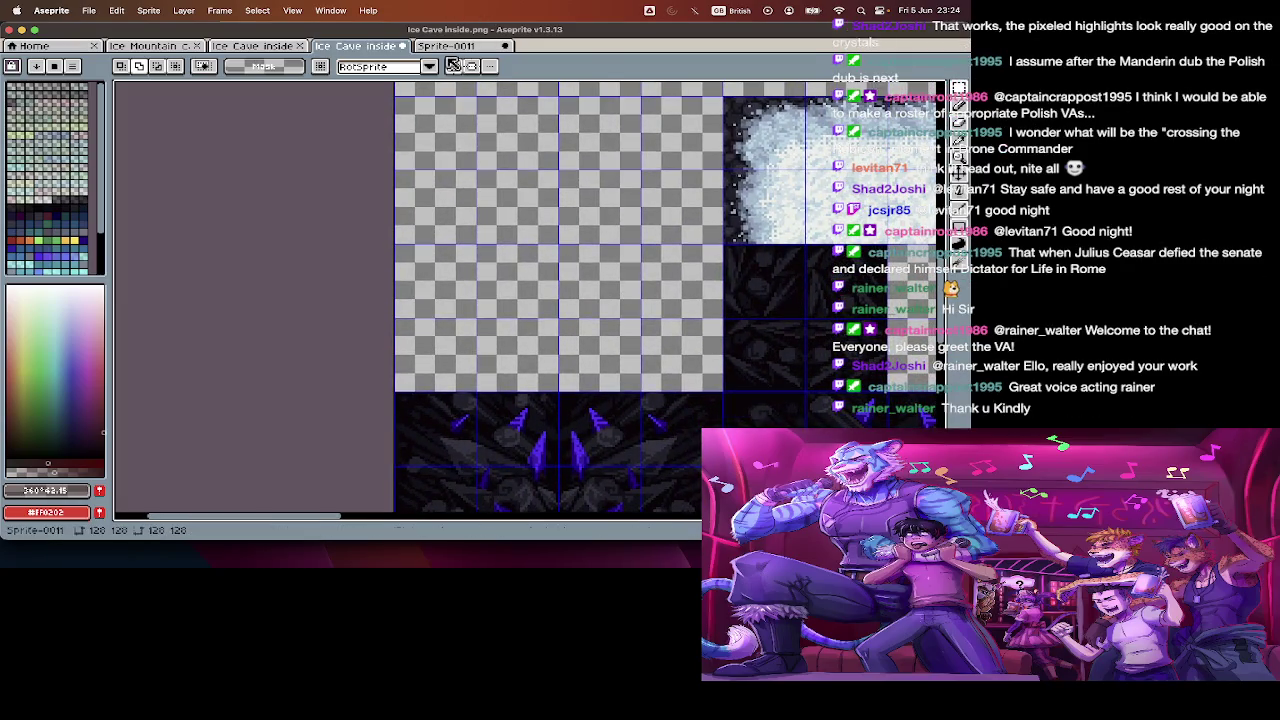
- Start saving Sprite-0011, cancel, and go back to the Ice Cave inside sheet
{"action": "left_click", "coordinate": [446, 46]}
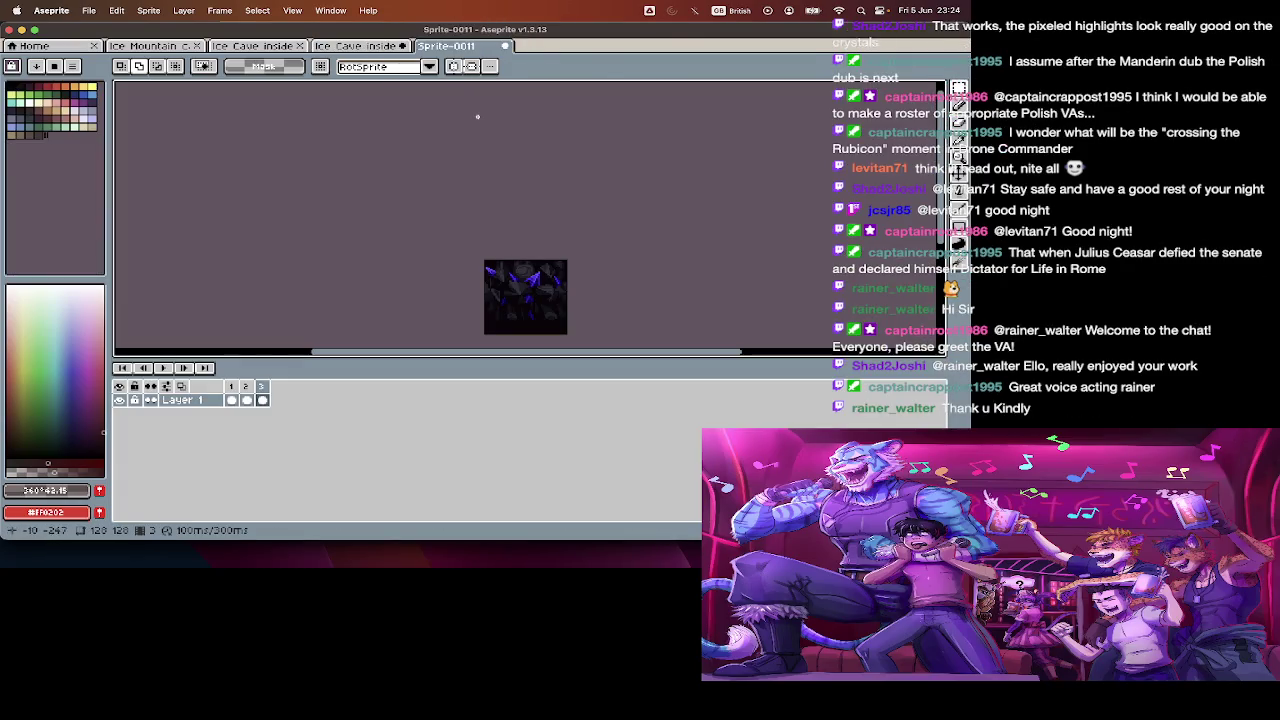
{"action": "key", "text": "super+shift+s"}
{"action": "key", "text": "Escape"}
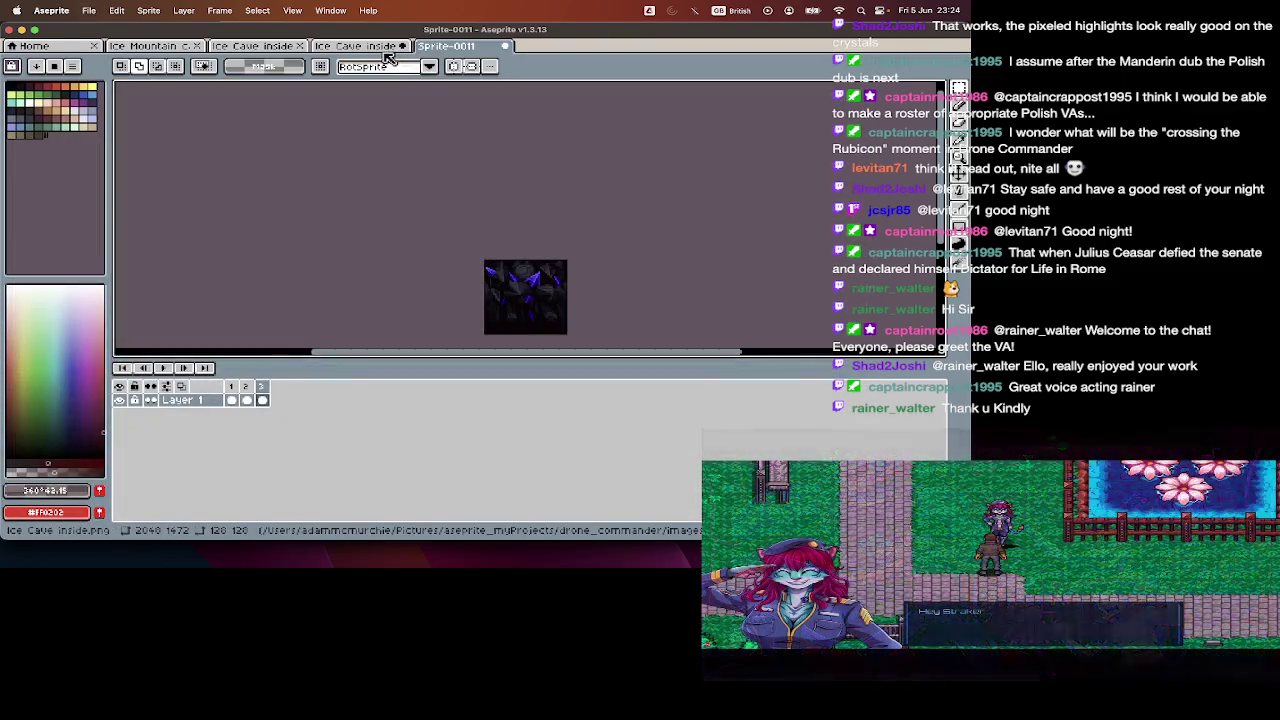
{"action": "left_click", "coordinate": [386, 48]}
{"action": "scroll", "coordinate": [481, 204], "scroll_direction": "down", "scroll_amount": 3}
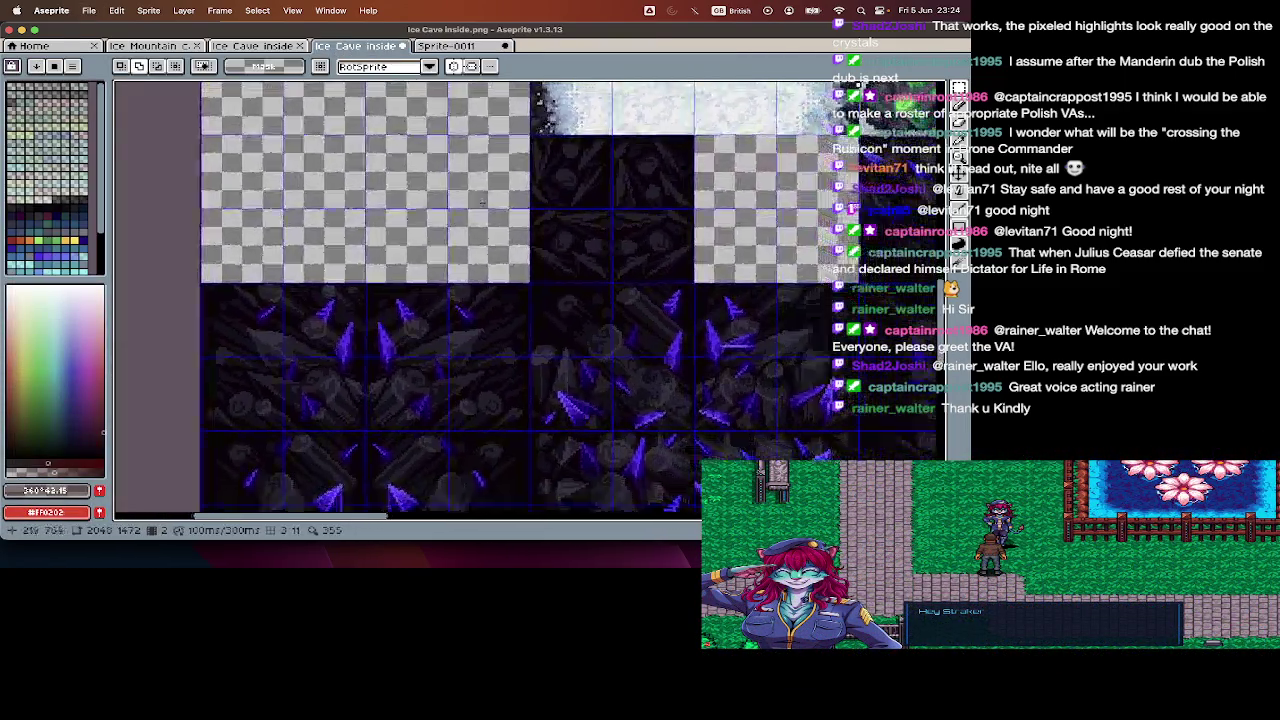
{"action": "scroll", "coordinate": [481, 204], "scroll_direction": "down", "scroll_amount": 3}
{"action": "scroll", "coordinate": [481, 204], "scroll_direction": "down", "scroll_amount": 3}
{"action": "scroll", "coordinate": [481, 204], "scroll_direction": "down", "scroll_amount": 1}
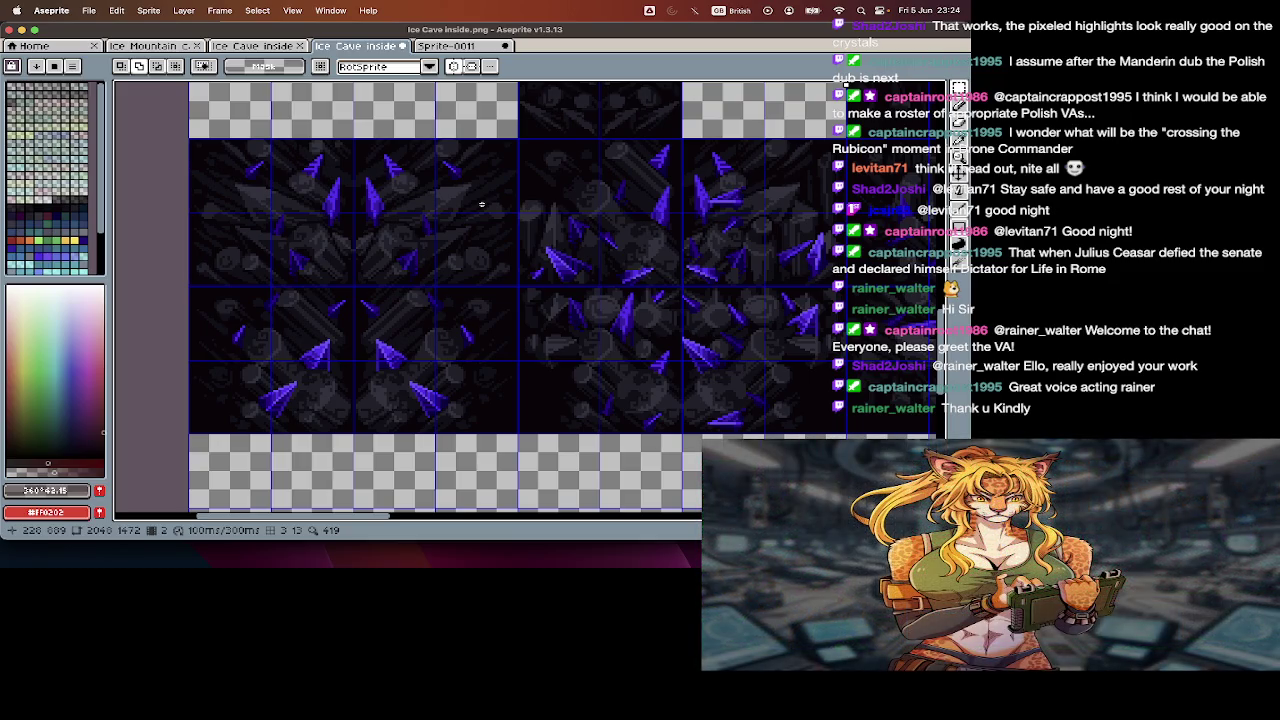
{"action": "scroll", "coordinate": [481, 204], "scroll_direction": "down", "scroll_amount": 3}
{"action": "scroll", "coordinate": [481, 204], "scroll_direction": "down", "scroll_amount": 3}
{"action": "scroll", "coordinate": [481, 204], "scroll_direction": "down", "scroll_amount": 3}
{"action": "scroll", "coordinate": [481, 204], "scroll_direction": "down", "scroll_amount": 3}
{"action": "scroll", "coordinate": [481, 204], "scroll_direction": "right", "scroll_amount": 2}
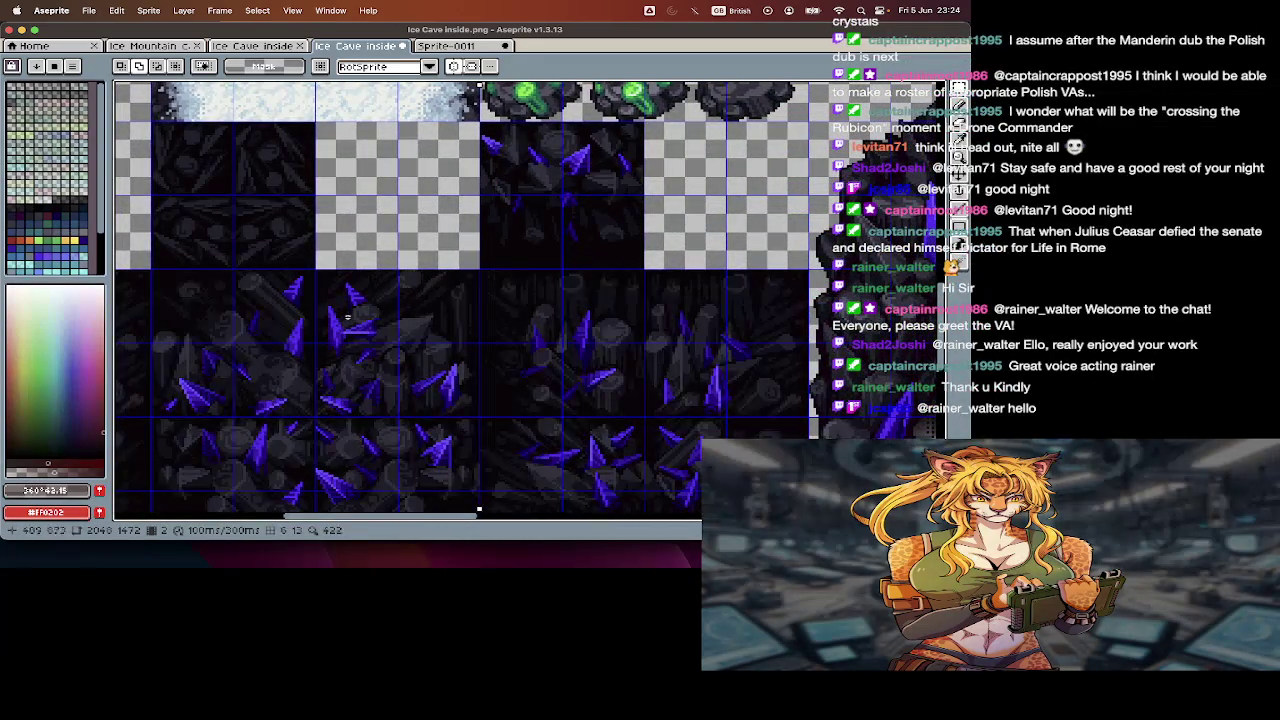
{"action": "scroll", "coordinate": [384, 307], "scroll_direction": "down", "scroll_amount": 2}
{"action": "scroll", "coordinate": [384, 307], "scroll_direction": "down", "scroll_amount": 2}
{"action": "scroll", "coordinate": [350, 340], "scroll_direction": "down", "scroll_amount": 2}
{"action": "scroll", "coordinate": [322, 381], "scroll_direction": "down", "scroll_amount": 2}
{"action": "scroll", "coordinate": [322, 381], "scroll_direction": "up", "scroll_amount": 2}
{"action": "scroll", "coordinate": [322, 381], "scroll_direction": "up", "scroll_amount": 2}
{"action": "scroll", "coordinate": [322, 381], "scroll_direction": "up", "scroll_amount": 2}
{"action": "scroll", "coordinate": [322, 381], "scroll_direction": "up", "scroll_amount": 2}
{"action": "scroll", "coordinate": [321, 382], "scroll_direction": "down", "scroll_amount": 2}
{"action": "scroll", "coordinate": [321, 382], "scroll_direction": "left", "scroll_amount": 3}
{"action": "scroll", "coordinate": [321, 382], "scroll_direction": "down", "scroll_amount": 3}
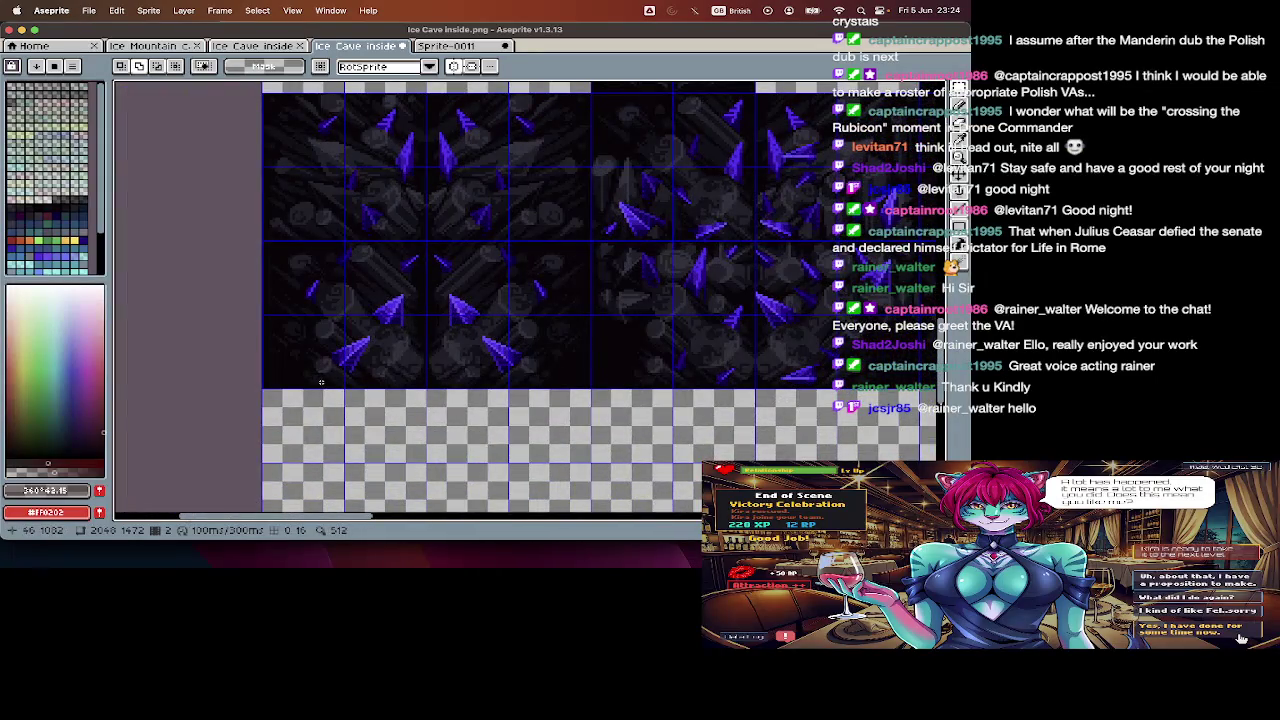
{"action": "scroll", "coordinate": [321, 382], "scroll_direction": "up", "scroll_amount": 1}
{"action": "scroll", "coordinate": [321, 384], "scroll_direction": "right", "scroll_amount": 1}
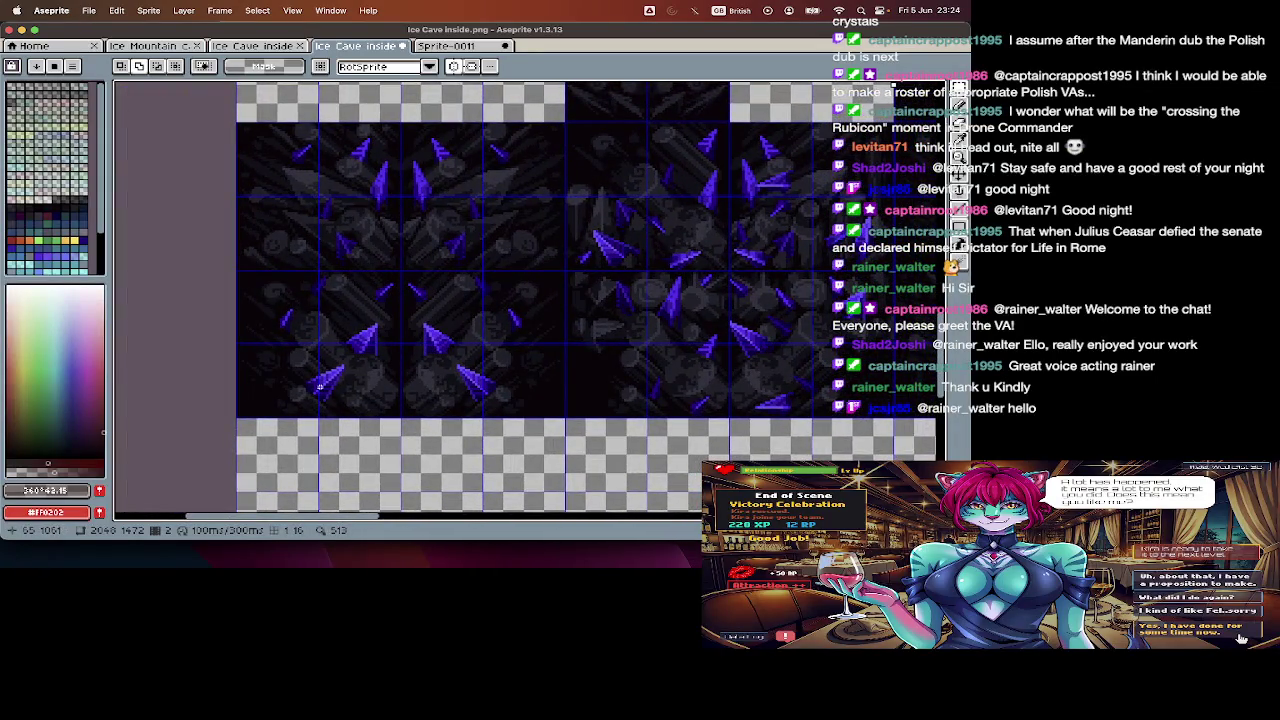
{"action": "scroll", "coordinate": [320, 386], "scroll_direction": "down", "scroll_amount": 1}
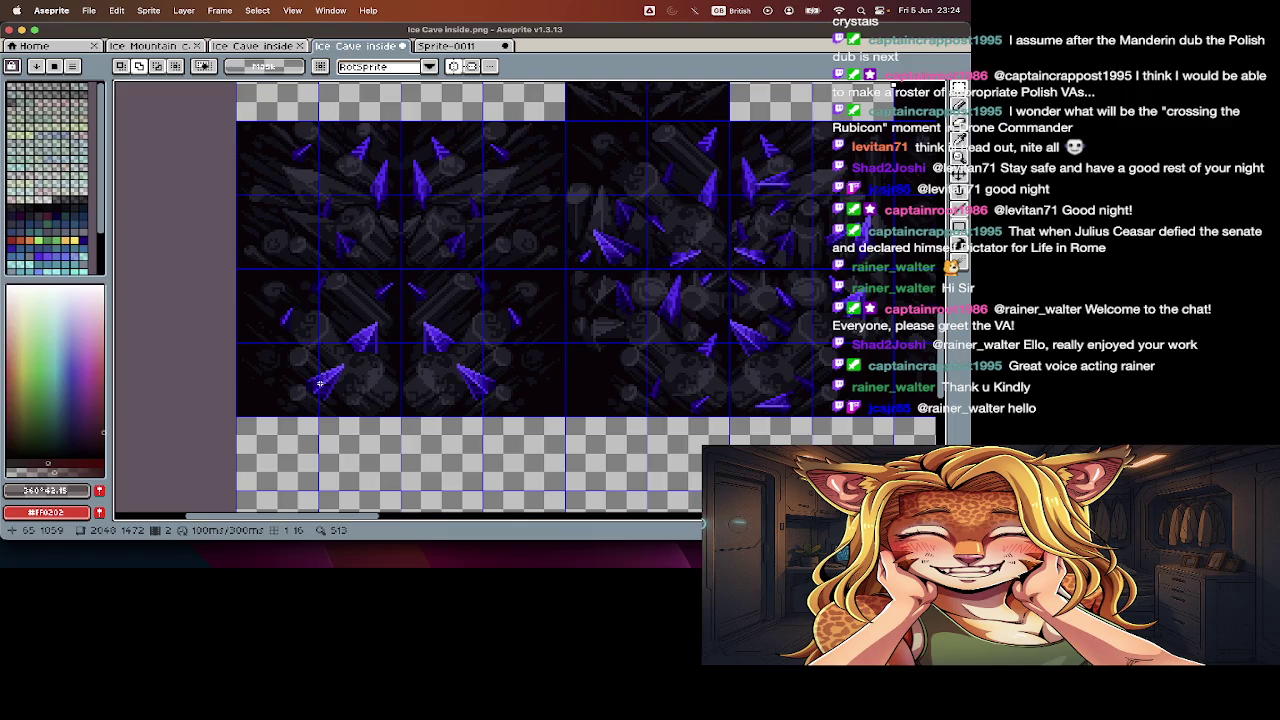
{"action": "scroll", "coordinate": [320, 383], "scroll_direction": "up", "scroll_amount": 5}
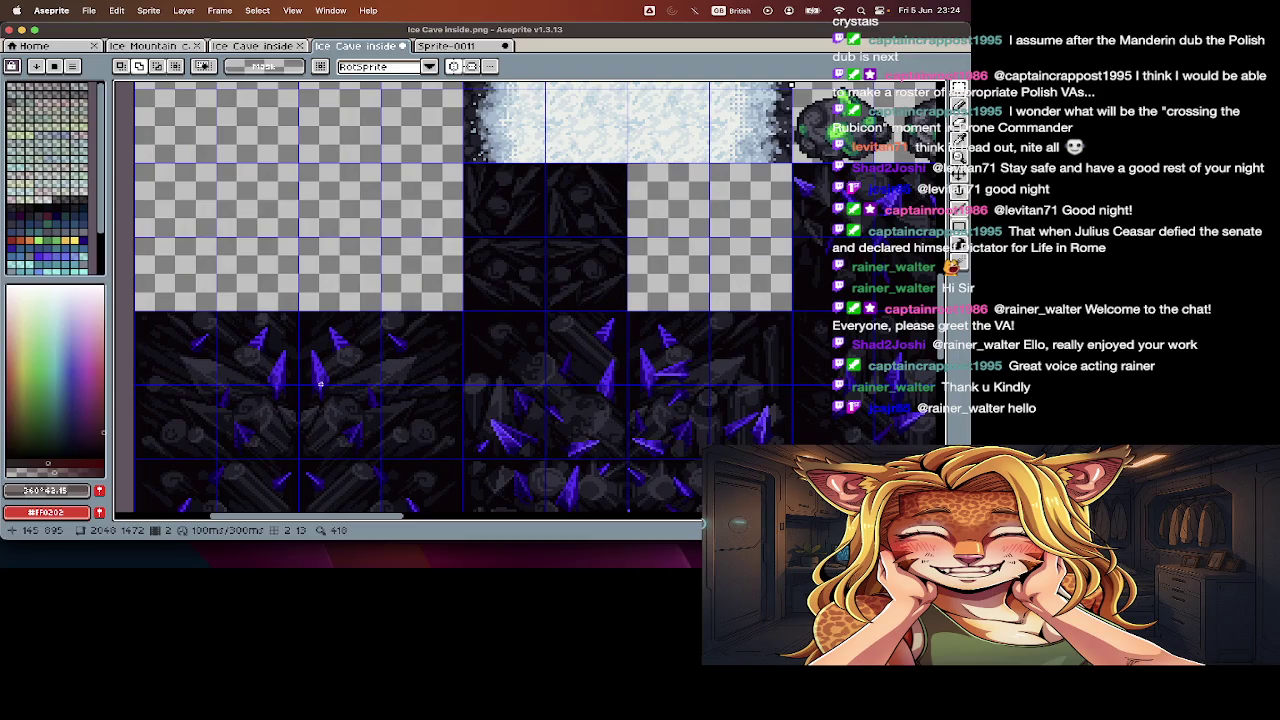
{"action": "scroll", "coordinate": [320, 383], "scroll_direction": "down", "scroll_amount": 5}
{"action": "scroll", "coordinate": [320, 383], "scroll_direction": "left", "scroll_amount": 3}
{"action": "scroll", "coordinate": [320, 383], "scroll_direction": "down", "scroll_amount": 1}
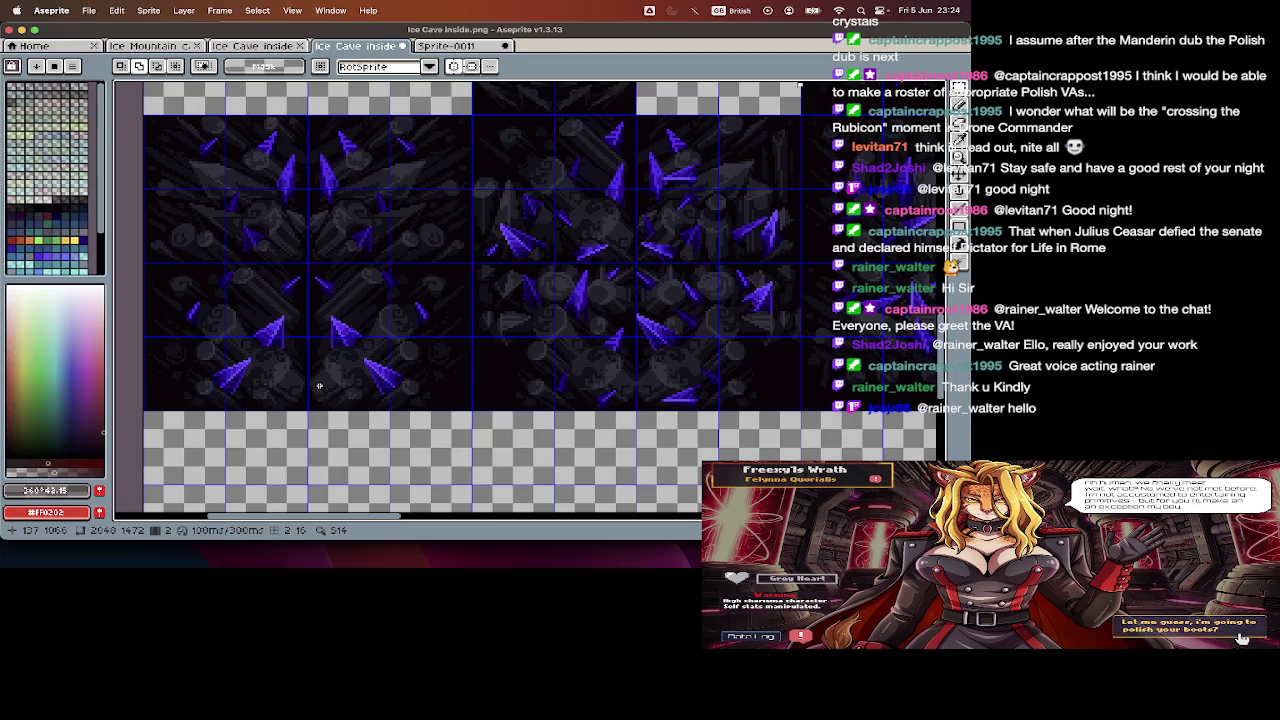
{"action": "scroll", "coordinate": [319, 385], "scroll_direction": "up", "scroll_amount": 2}
{"action": "scroll", "coordinate": [319, 385], "scroll_direction": "up", "scroll_amount": 2}
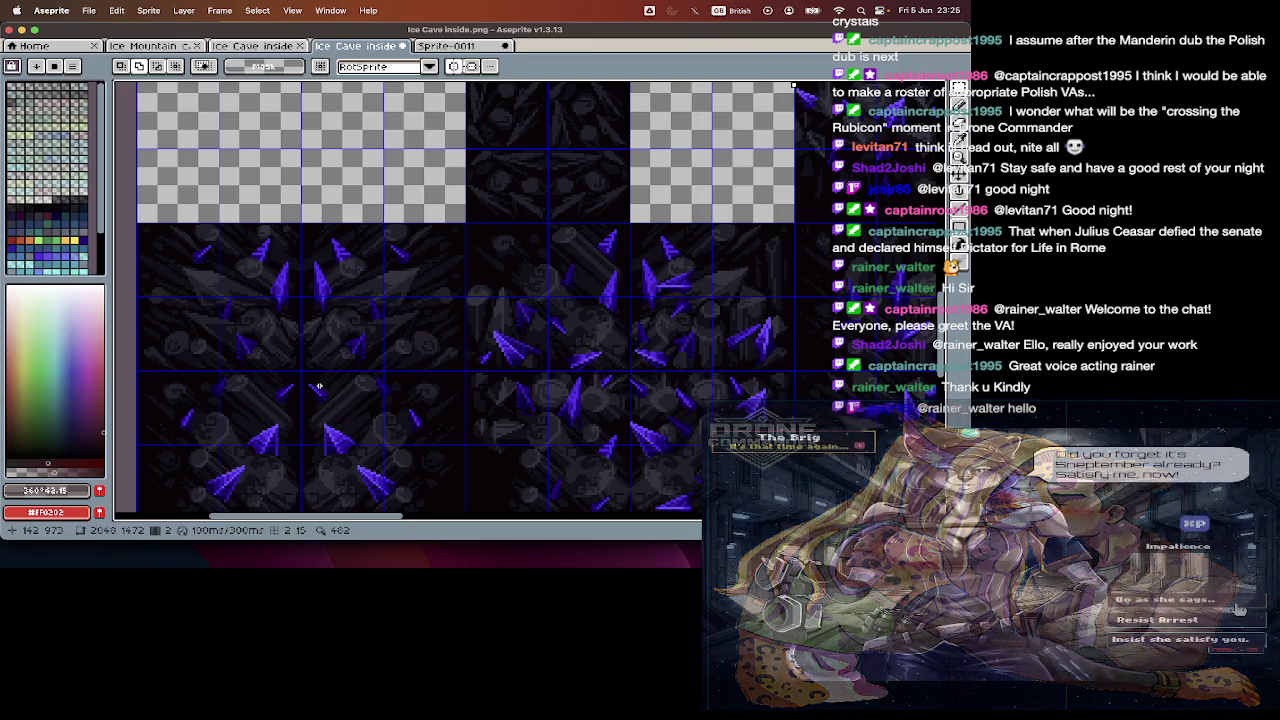
{"action": "scroll", "coordinate": [319, 385], "scroll_direction": "right", "scroll_amount": 3}
{"action": "scroll", "coordinate": [319, 385], "scroll_direction": "right", "scroll_amount": 3}
{"action": "scroll", "coordinate": [319, 385], "scroll_direction": "right", "scroll_amount": 2}
{"action": "scroll", "coordinate": [319, 385], "scroll_direction": "up", "scroll_amount": 5}
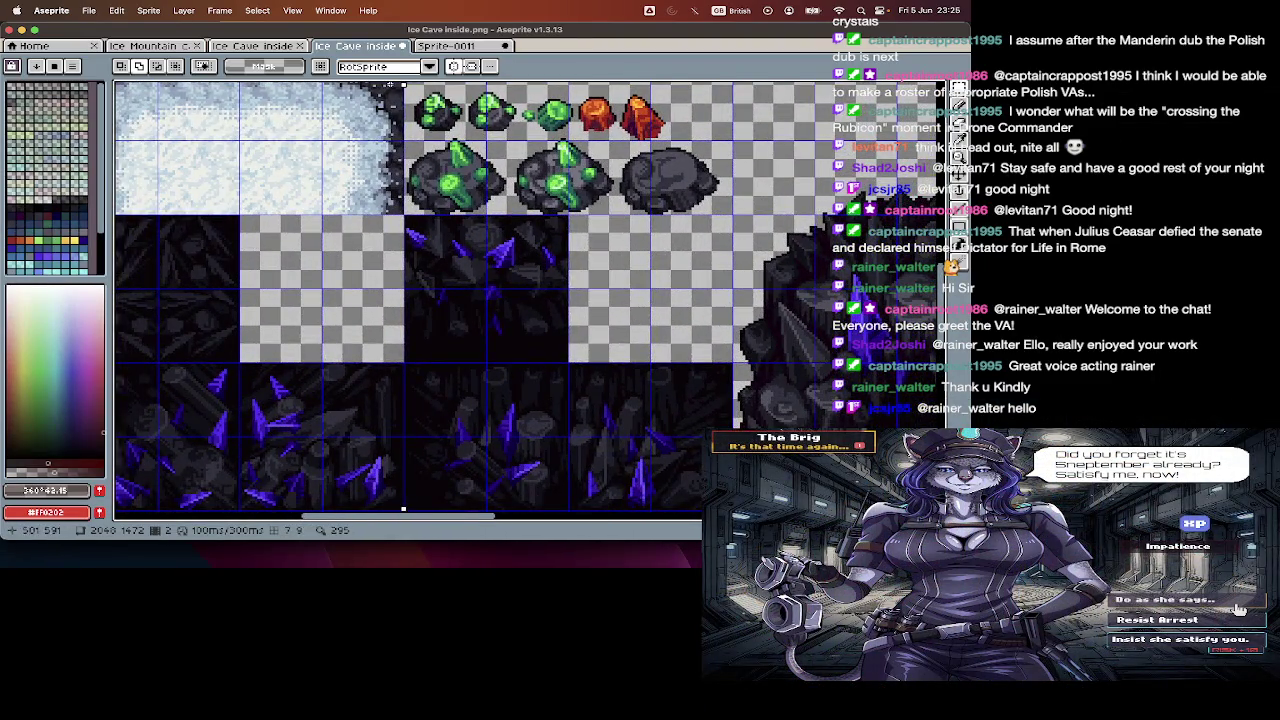
{"action": "key", "text": "ctrl+shift+Tab"}
- Switch to Ice Cave inside, step through its frames, and settle on frame 1 with the timeline hidden
{"action": "scroll", "coordinate": [266, 188], "scroll_direction": "left", "scroll_amount": 2}
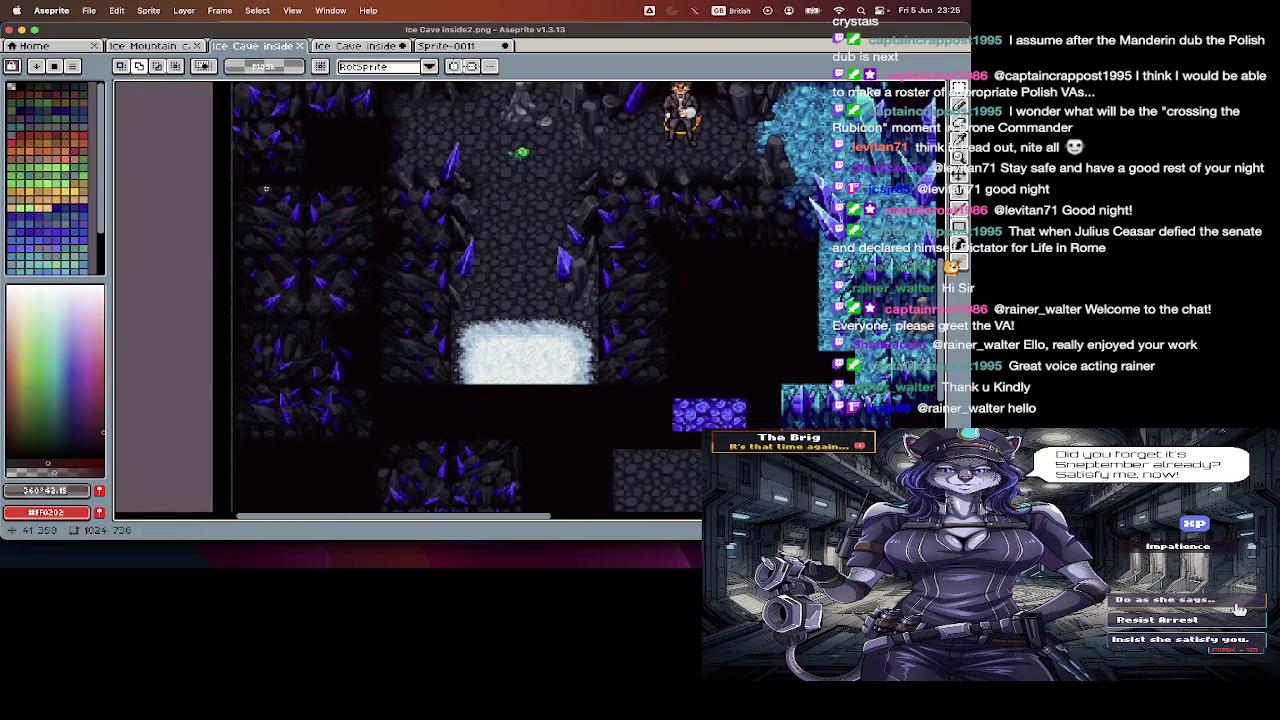
{"action": "scroll", "coordinate": [266, 188], "scroll_direction": "up", "scroll_amount": 3}
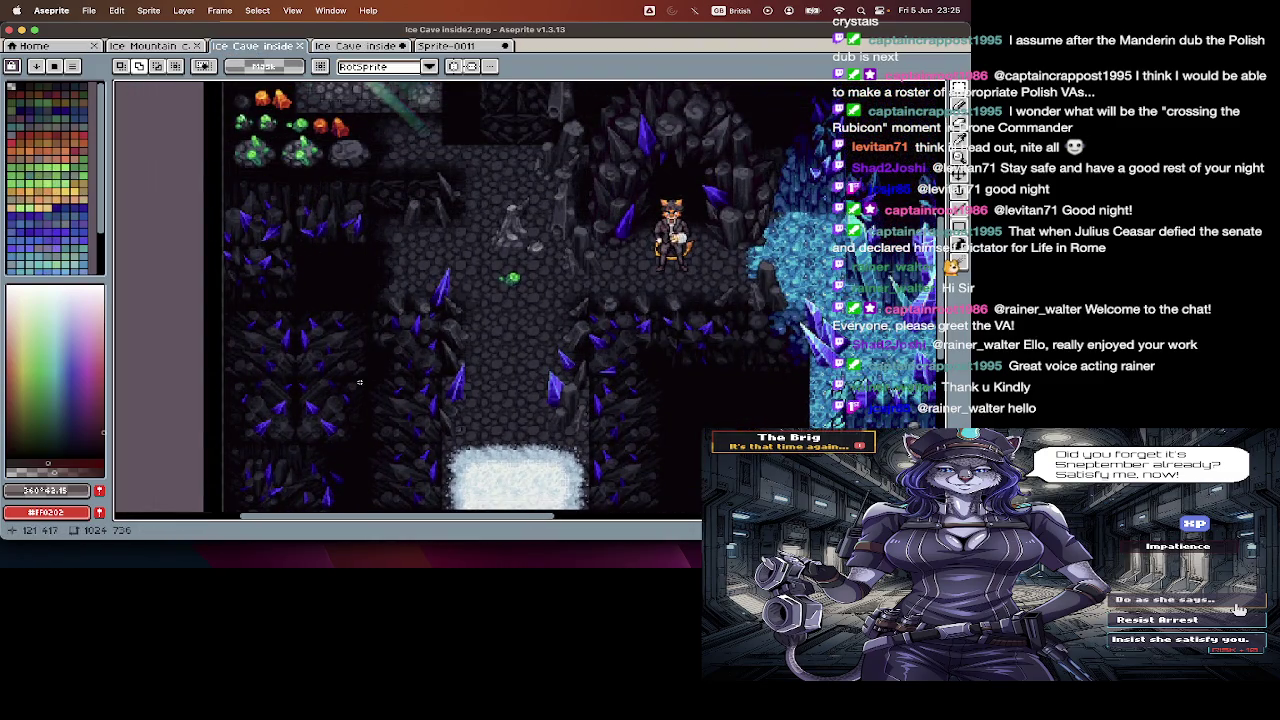
{"action": "scroll", "coordinate": [439, 300], "scroll_direction": "up", "scroll_amount": 1}
{"action": "scroll", "coordinate": [439, 300], "scroll_direction": "up", "scroll_amount": 1}
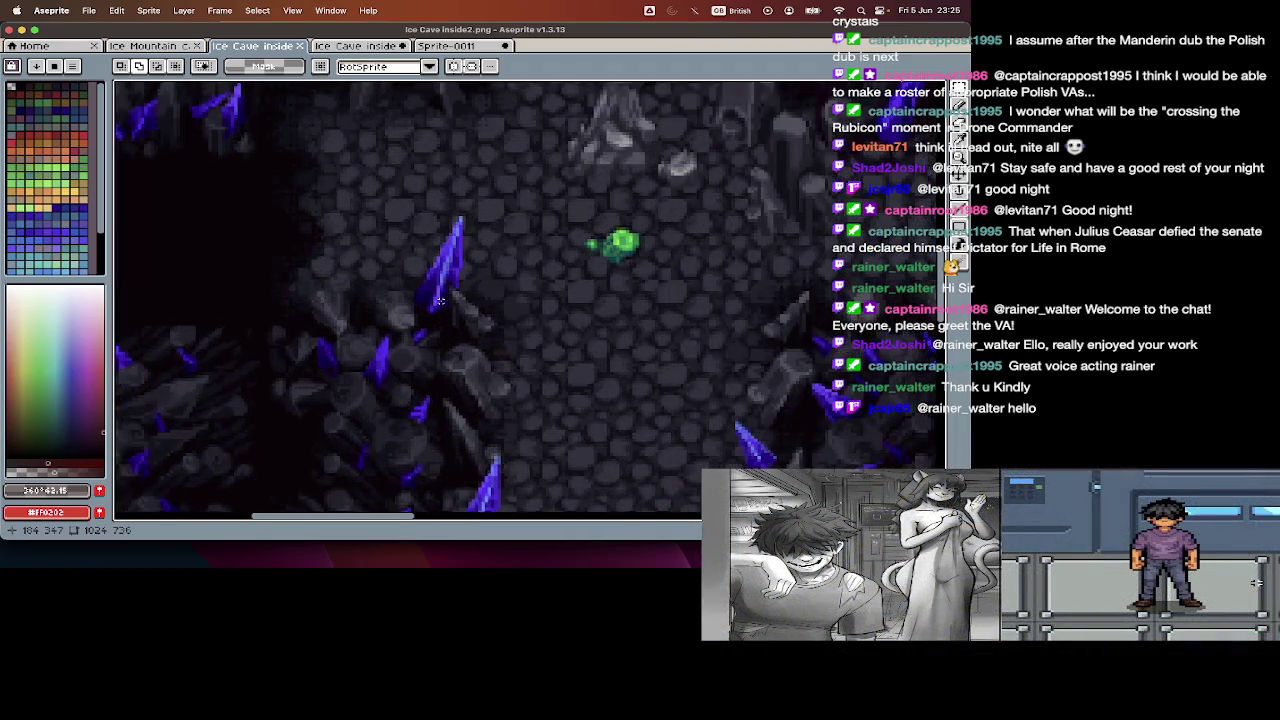
{"action": "scroll", "coordinate": [439, 300], "scroll_direction": "down", "scroll_amount": 1}
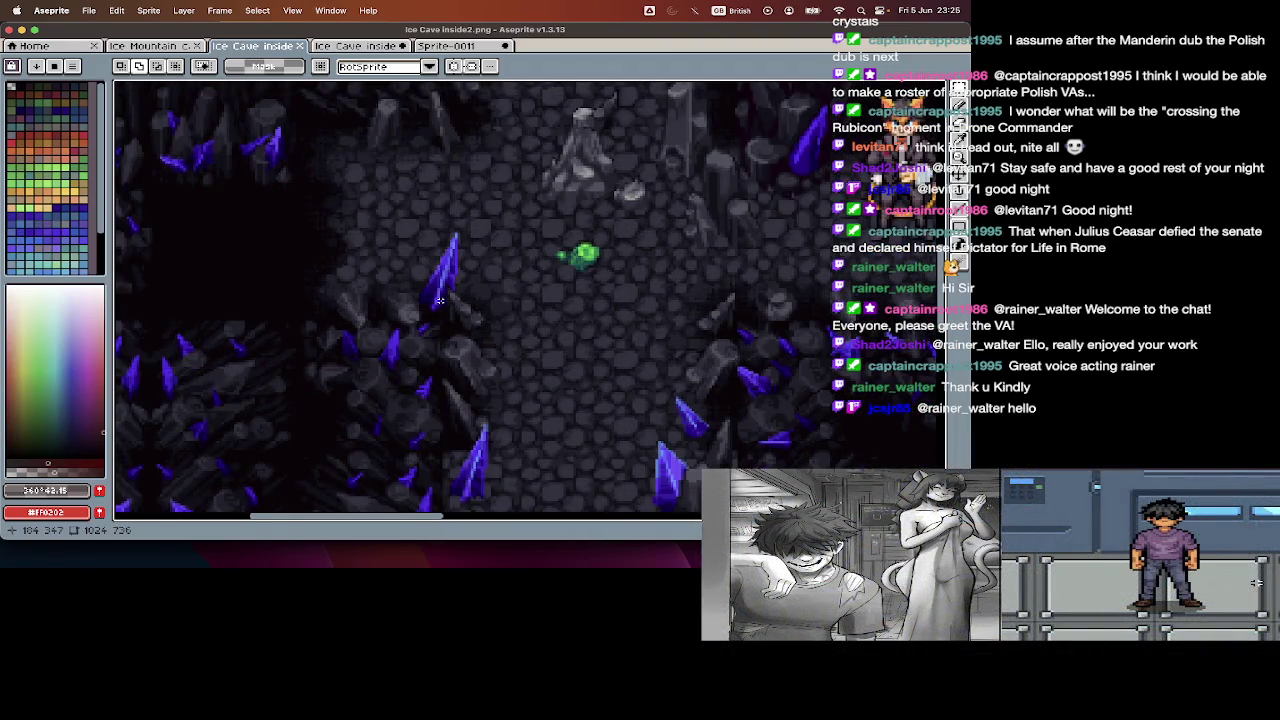
{"action": "scroll", "coordinate": [439, 300], "scroll_direction": "down", "scroll_amount": 1}
{"action": "scroll", "coordinate": [439, 300], "scroll_direction": "down", "scroll_amount": 1}
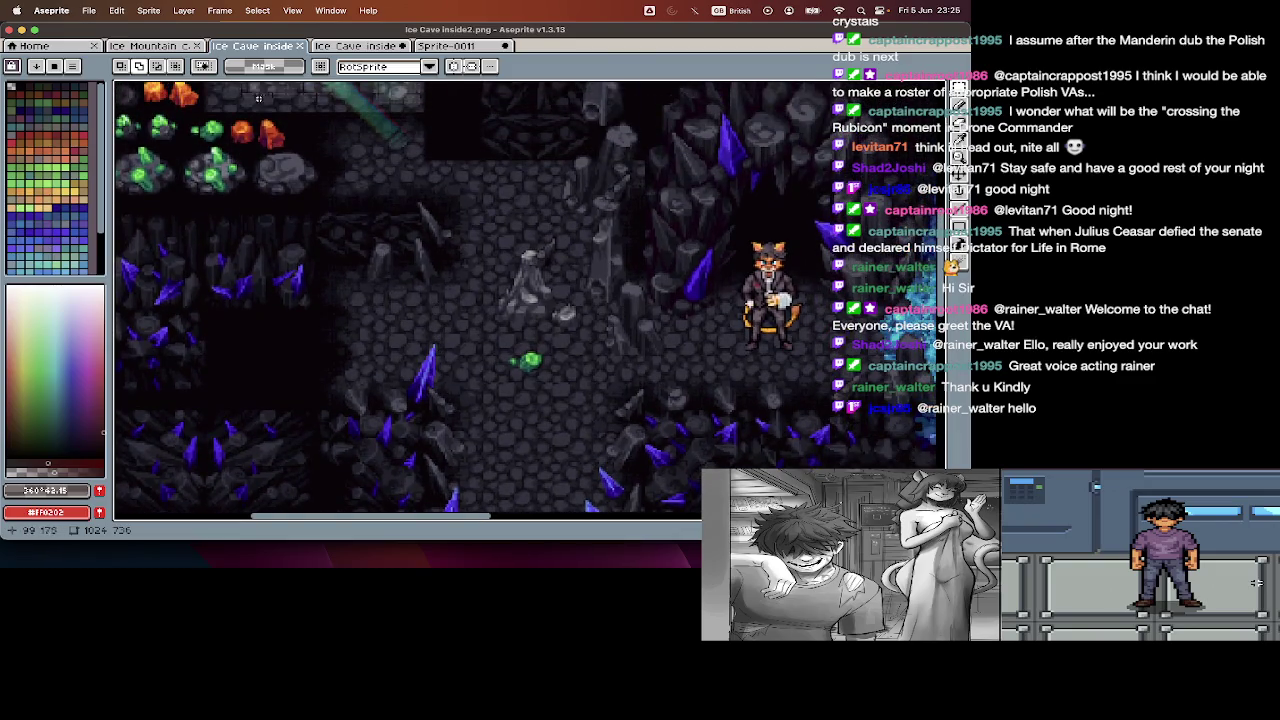
{"action": "left_click", "coordinate": [355, 46]}
{"action": "scroll", "coordinate": [519, 212], "scroll_direction": "down", "scroll_amount": 3}
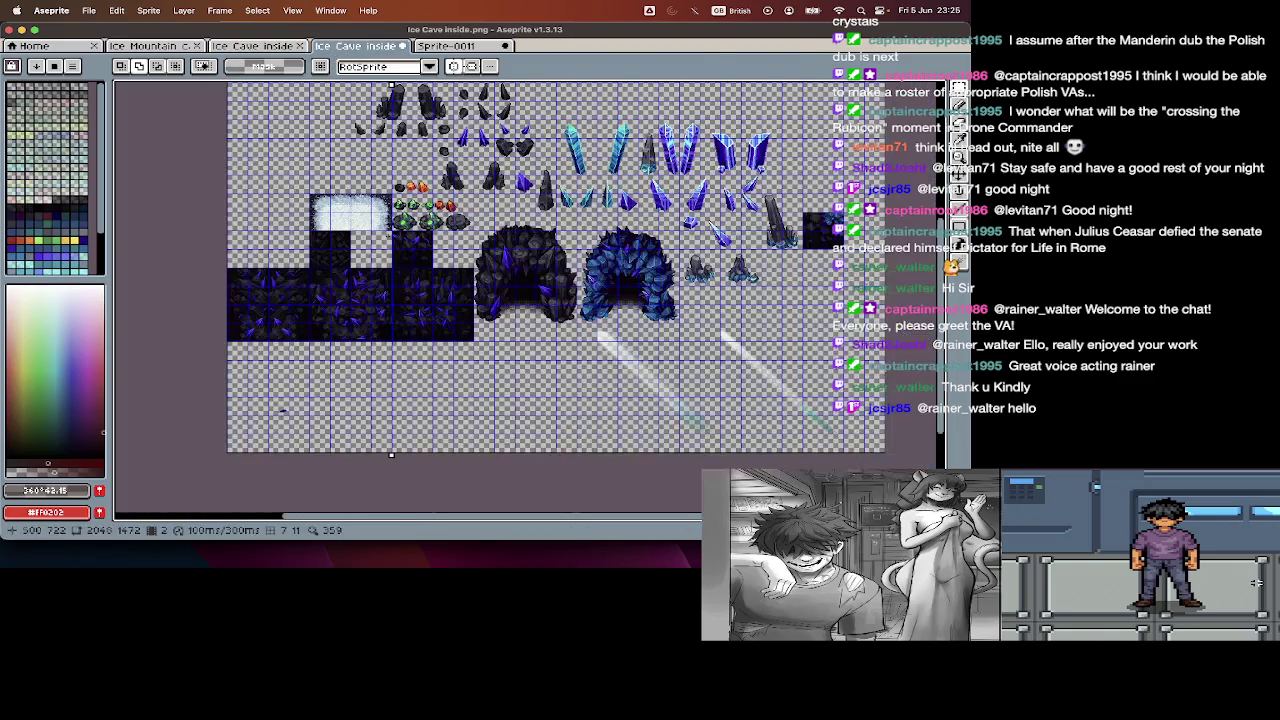
{"action": "key", "text": "Tab"}
{"action": "key", "text": "period"}
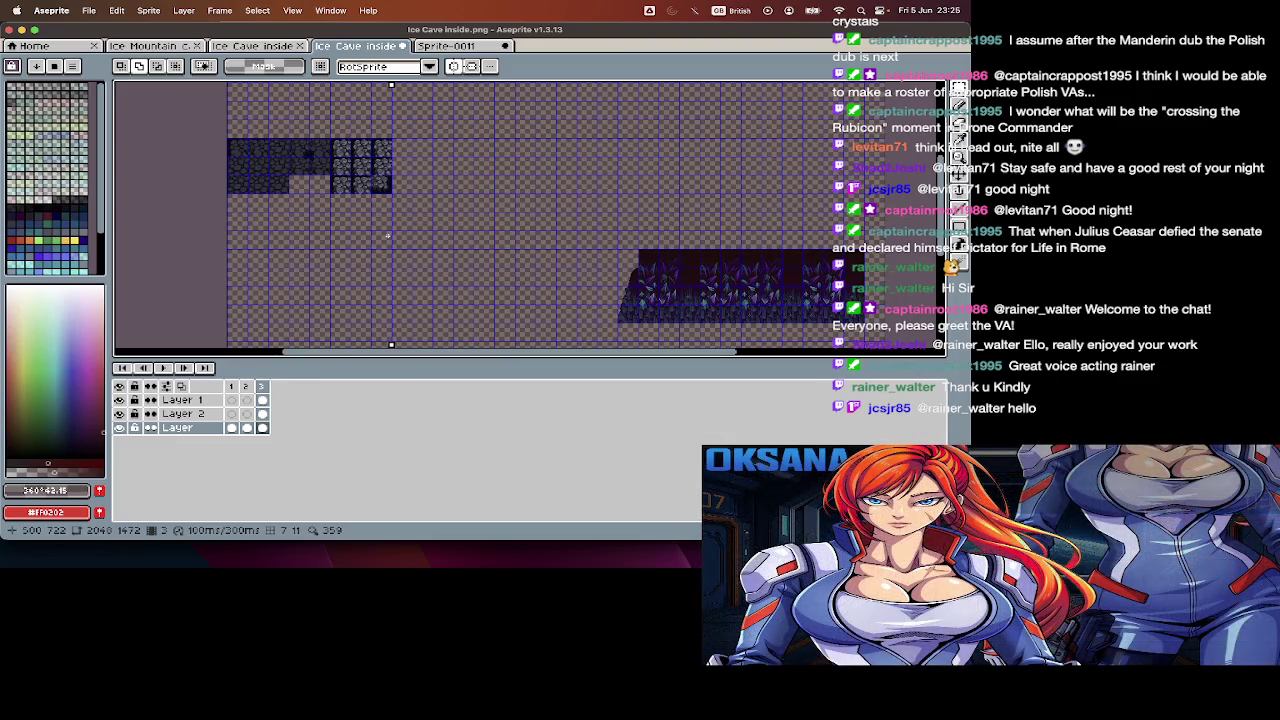
{"action": "key", "text": "period"}
{"action": "key", "text": "Tab"}
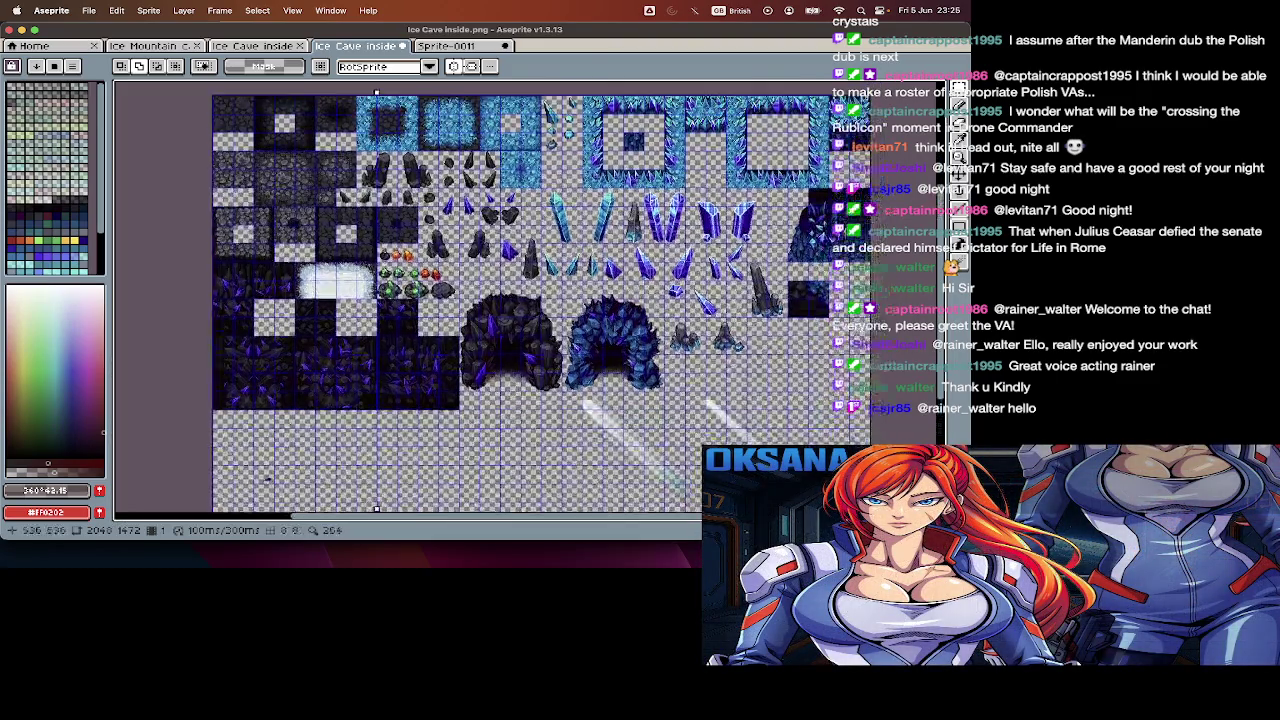
{"action": "scroll", "coordinate": [372, 236], "scroll_direction": "up", "scroll_amount": 3}
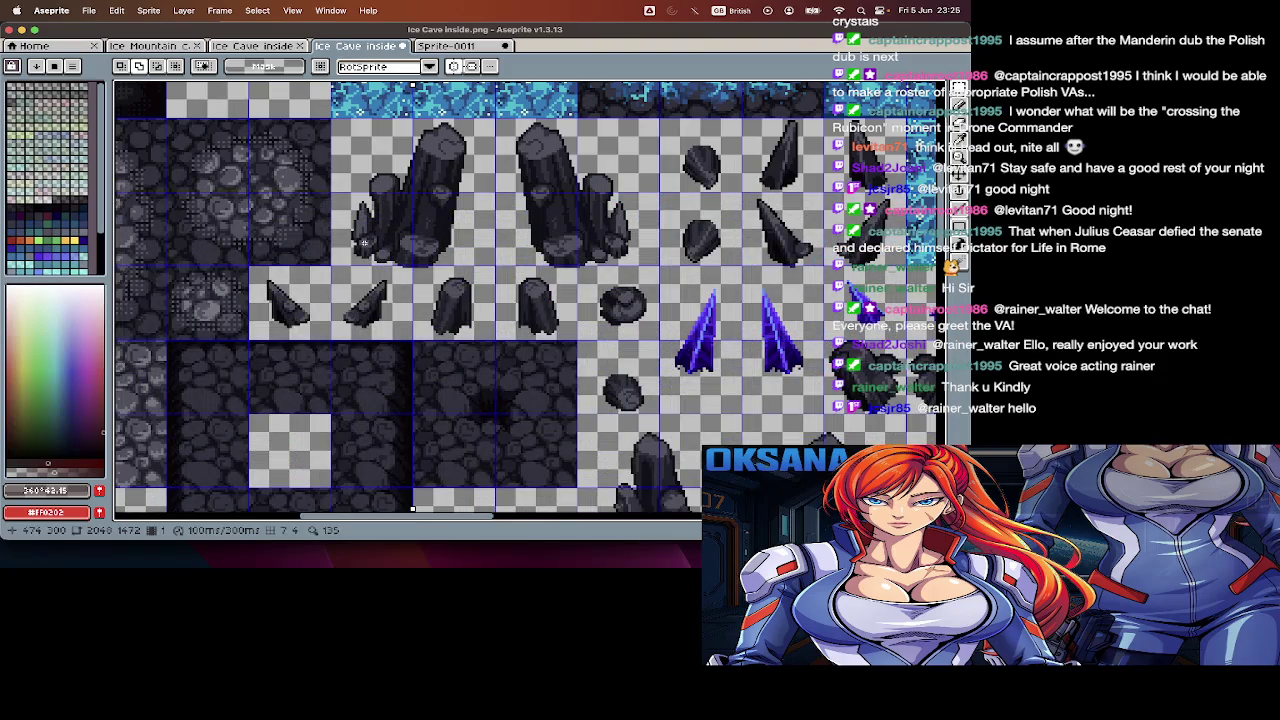
- Flip between the ice cave map, tileset sheet and crystal sprite to compare them
{"action": "scroll", "coordinate": [364, 242], "scroll_direction": "left", "scroll_amount": 3}
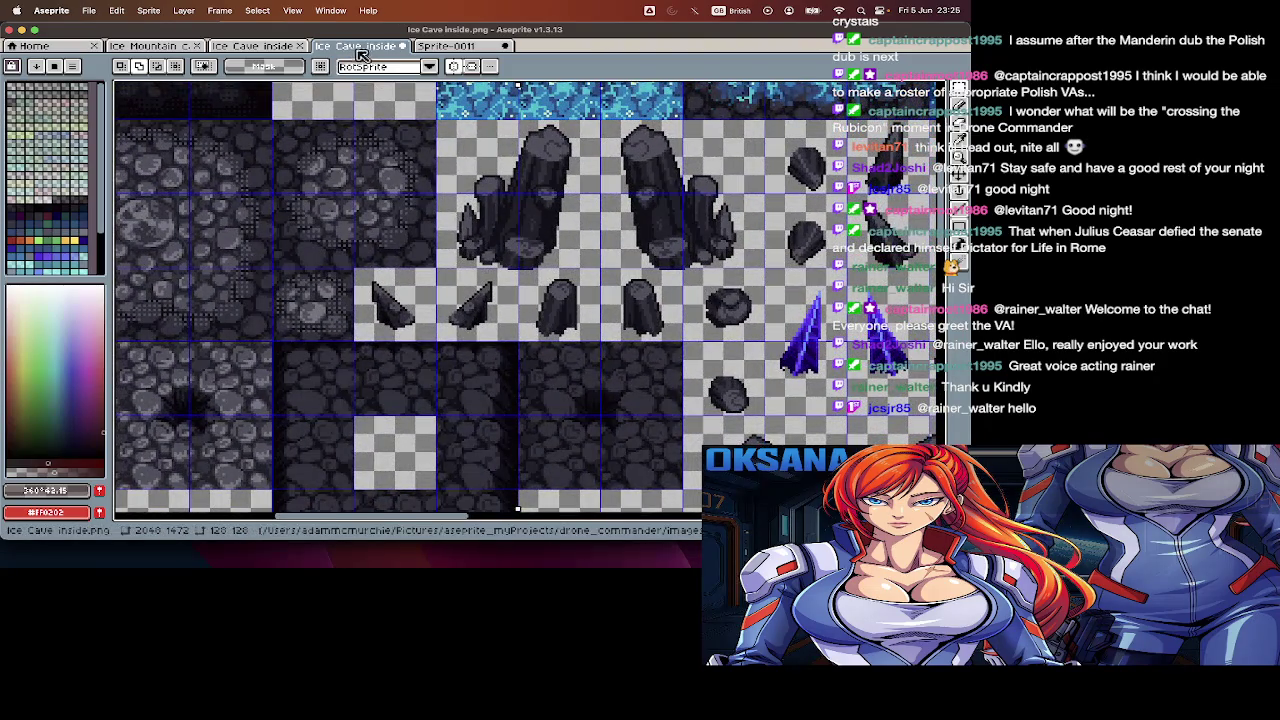
{"action": "left_click", "coordinate": [287, 47]}
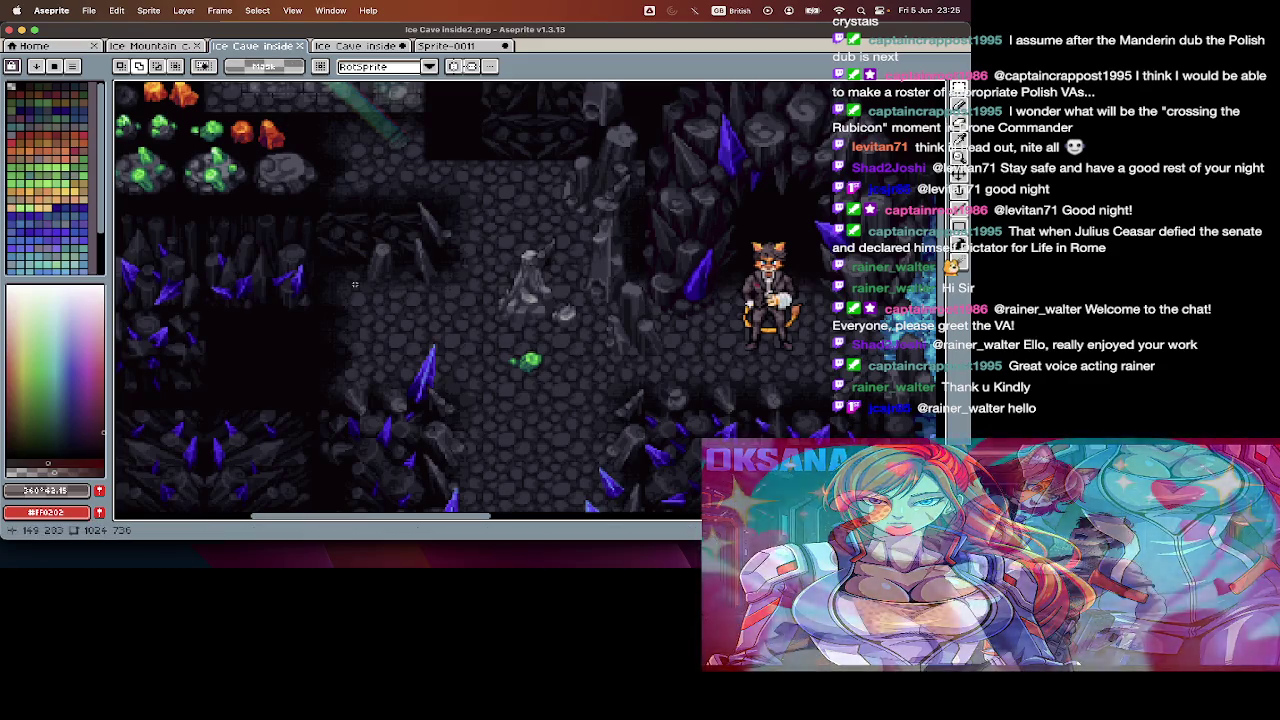
{"action": "scroll", "coordinate": [354, 285], "scroll_direction": "up", "scroll_amount": 2}
{"action": "scroll", "coordinate": [354, 285], "scroll_direction": "down", "scroll_amount": 2}
{"action": "scroll", "coordinate": [354, 285], "scroll_direction": "down", "scroll_amount": 2}
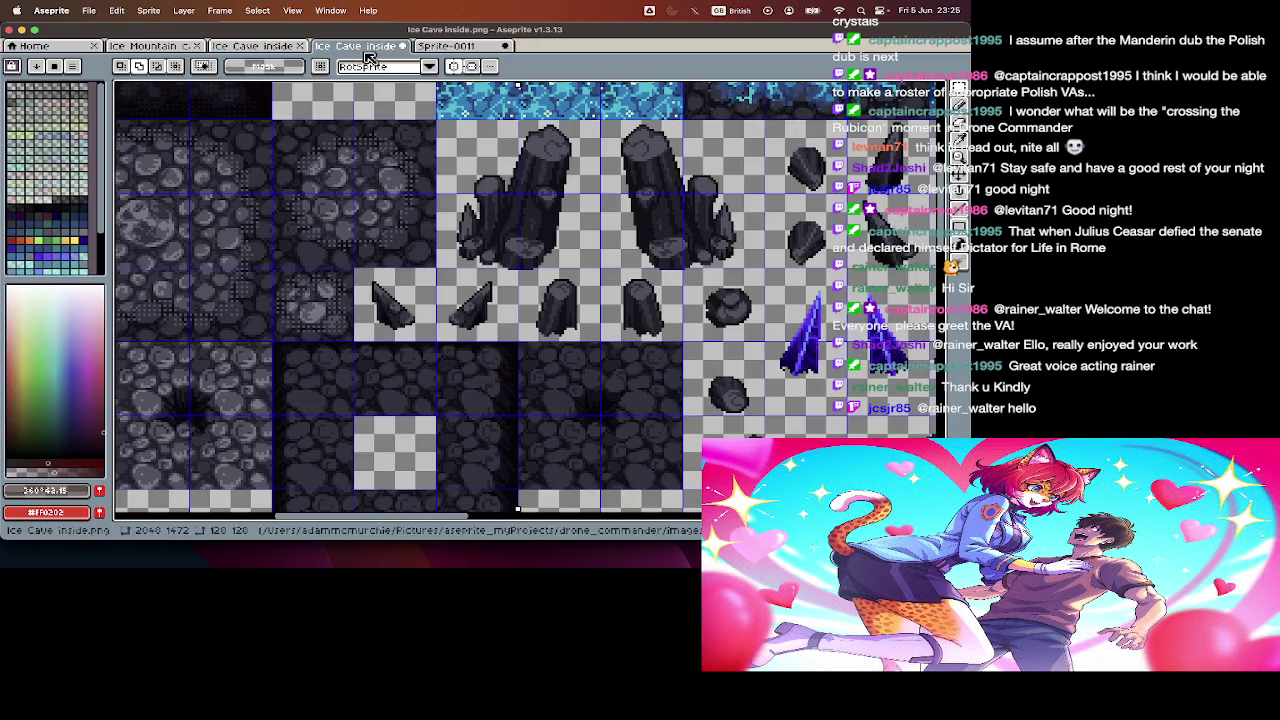
{"action": "left_click", "coordinate": [355, 46]}
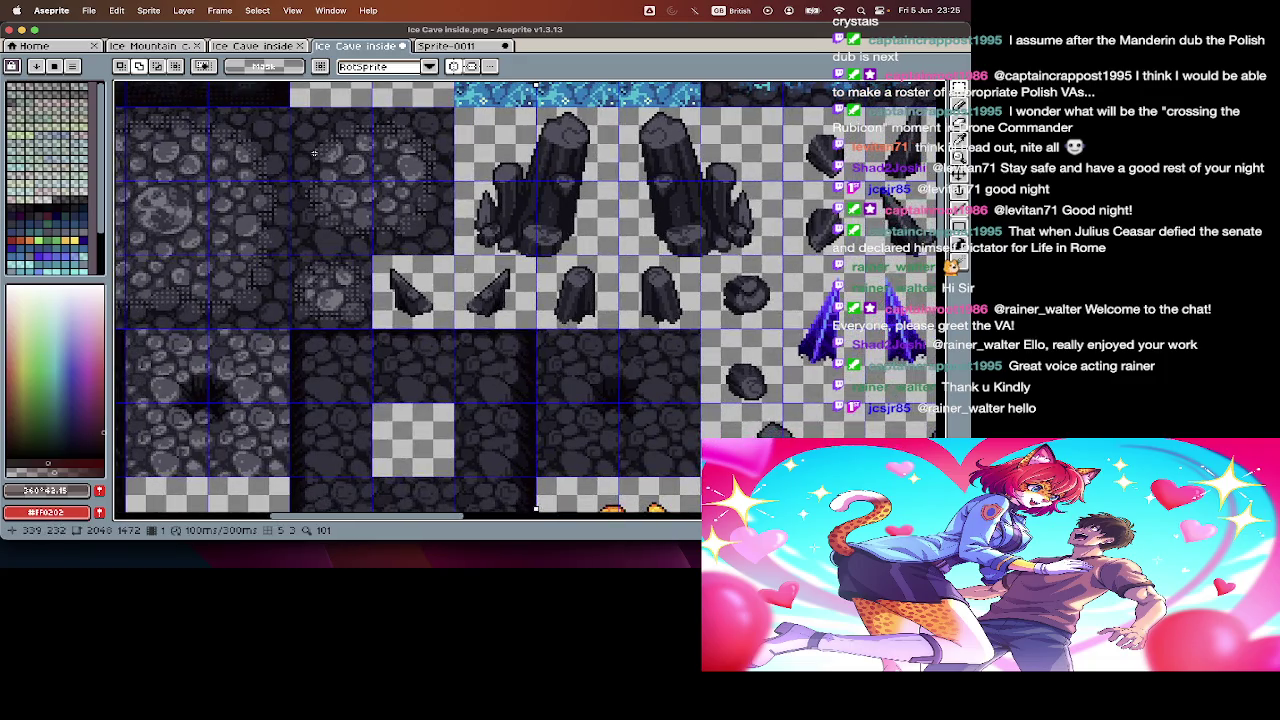
{"action": "scroll", "coordinate": [313, 153], "scroll_direction": "left", "scroll_amount": 5}
{"action": "scroll", "coordinate": [313, 153], "scroll_direction": "up", "scroll_amount": 2}
{"action": "scroll", "coordinate": [313, 153], "scroll_direction": "left", "scroll_amount": 2}
{"action": "scroll", "coordinate": [313, 153], "scroll_direction": "up", "scroll_amount": 3}
{"action": "scroll", "coordinate": [462, 207], "scroll_direction": "up", "scroll_amount": 2}
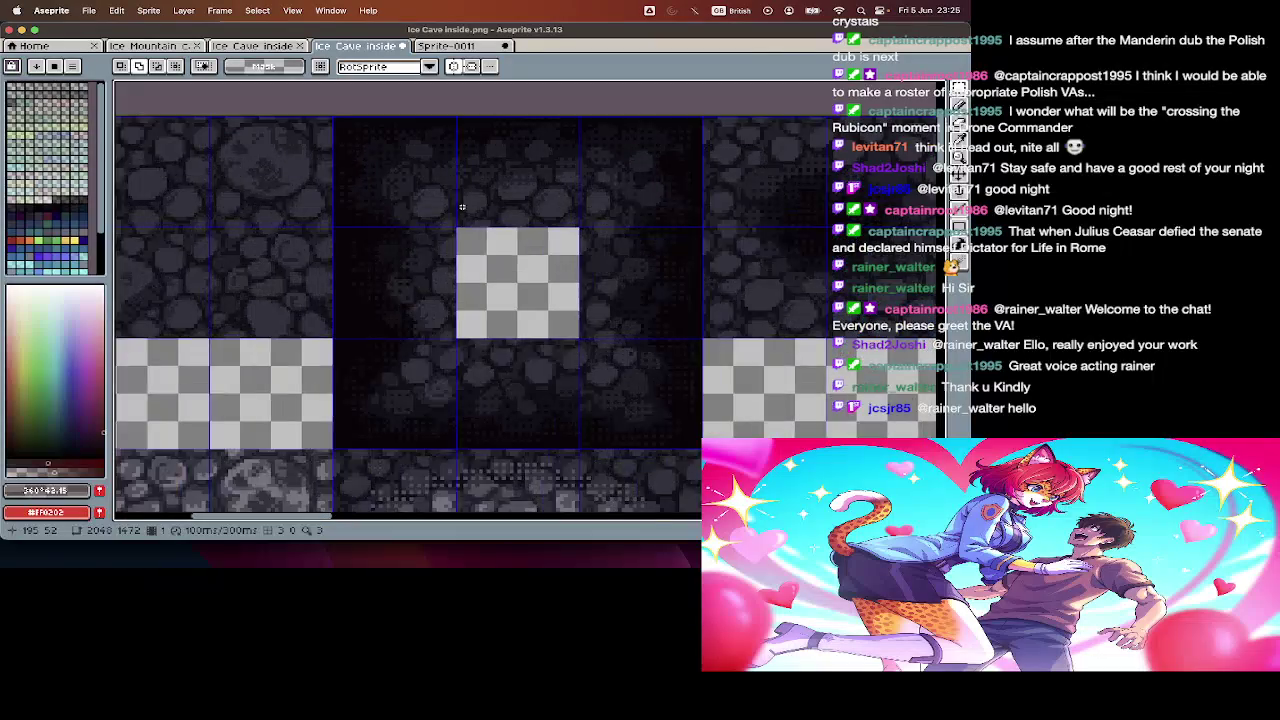
{"action": "left_click", "coordinate": [446, 46]}
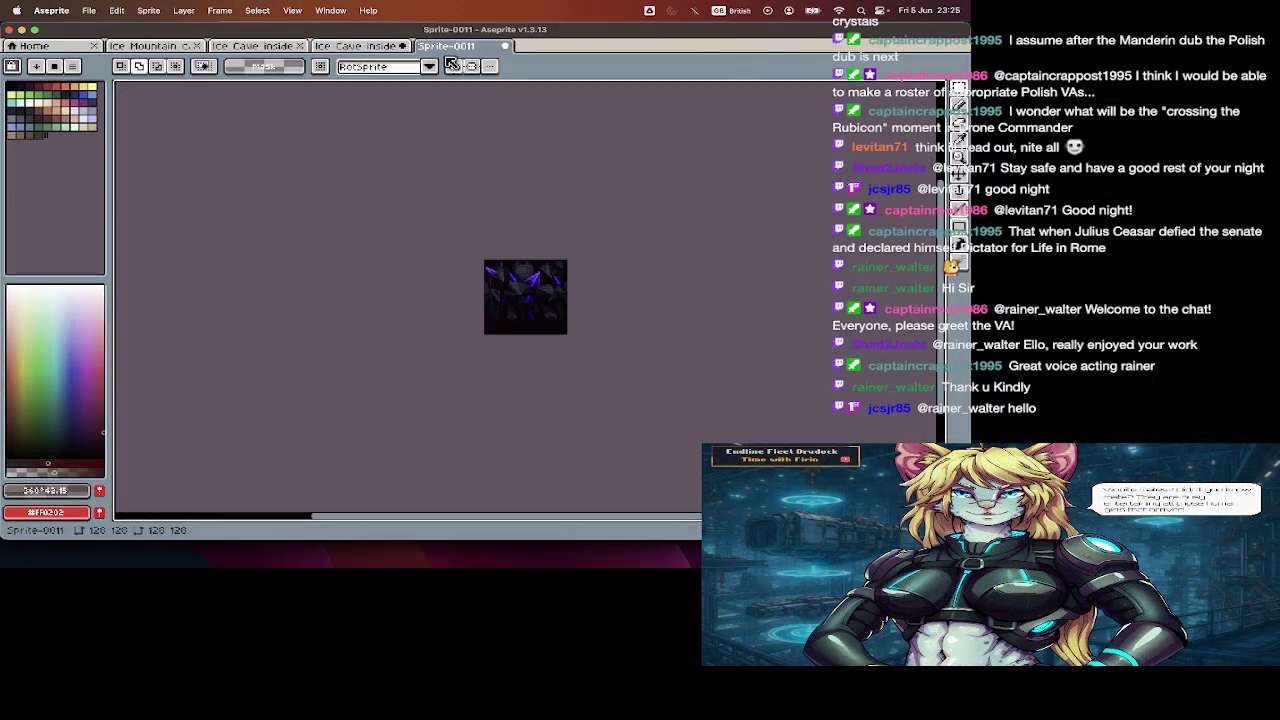
{"action": "left_click", "coordinate": [272, 48]}
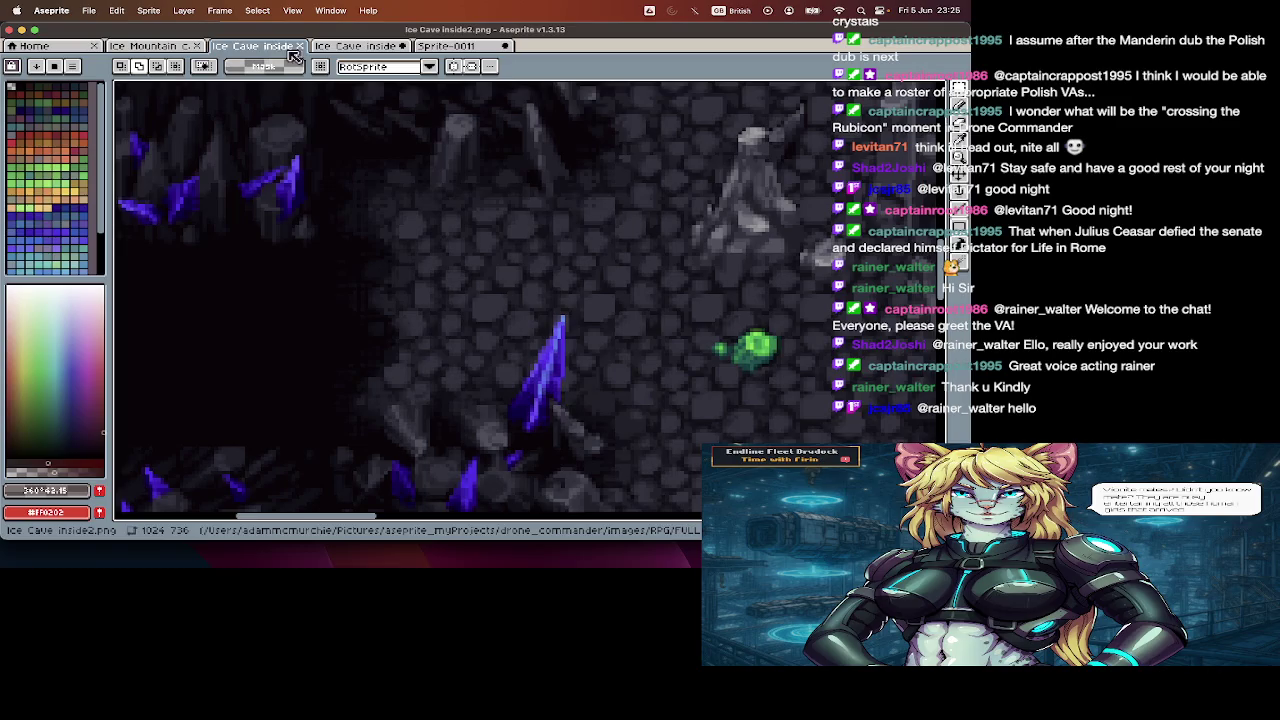
{"action": "left_click", "coordinate": [355, 46]}
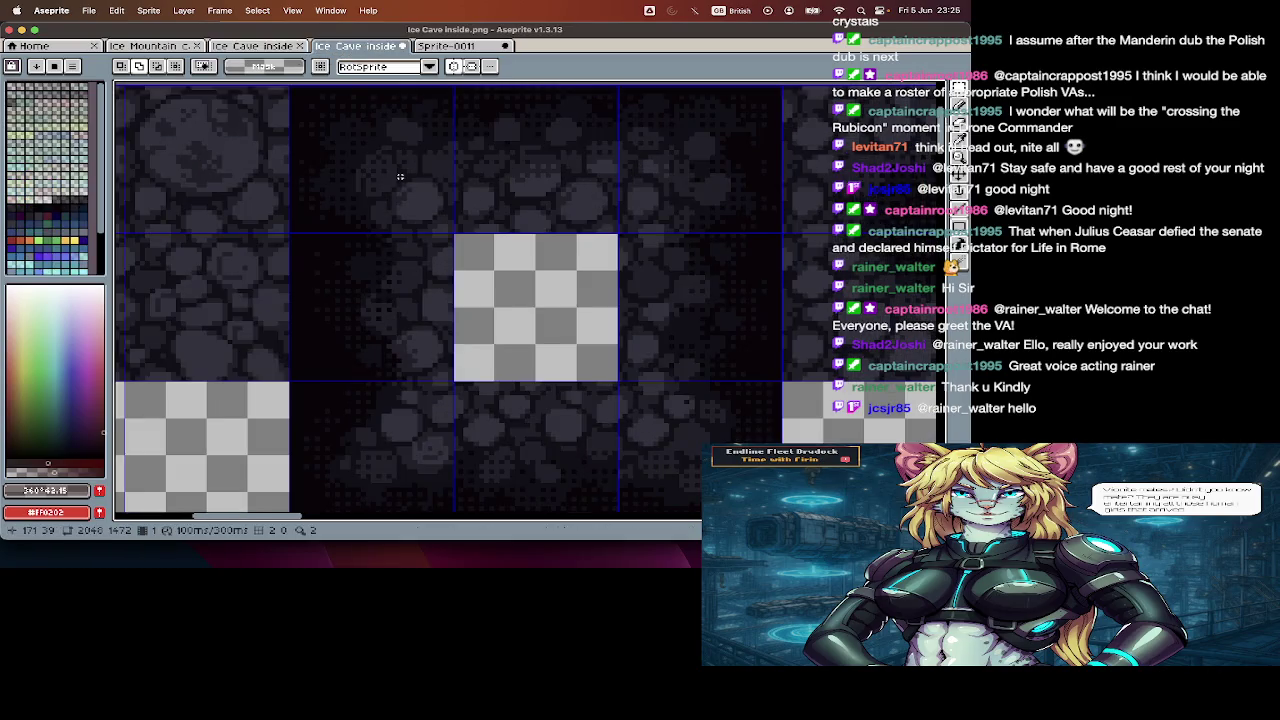
- Select a tall column of dark tiles and trial-paste it into the Ice Cave inside2 map, then undo
{"action": "left_click_drag", "start_coordinate": [400, 177], "coordinate": [400, 460]}
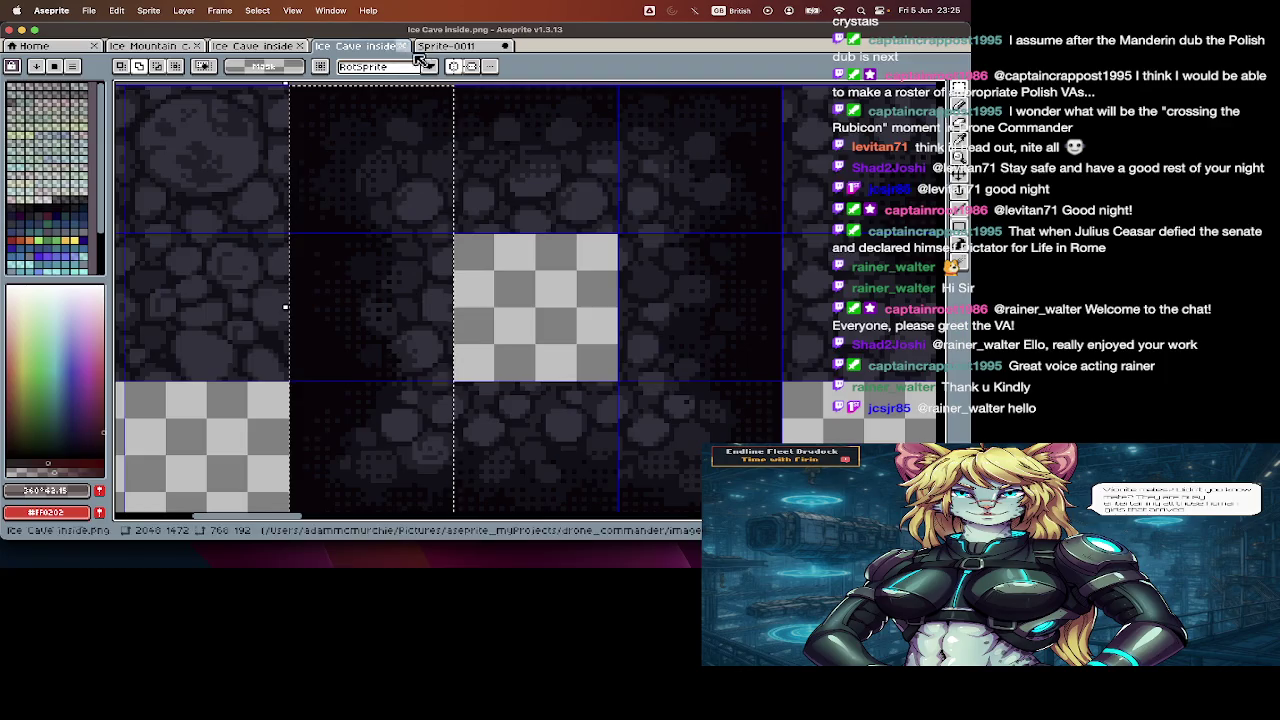
{"action": "left_click", "coordinate": [432, 46]}
{"action": "left_click", "coordinate": [255, 46]}
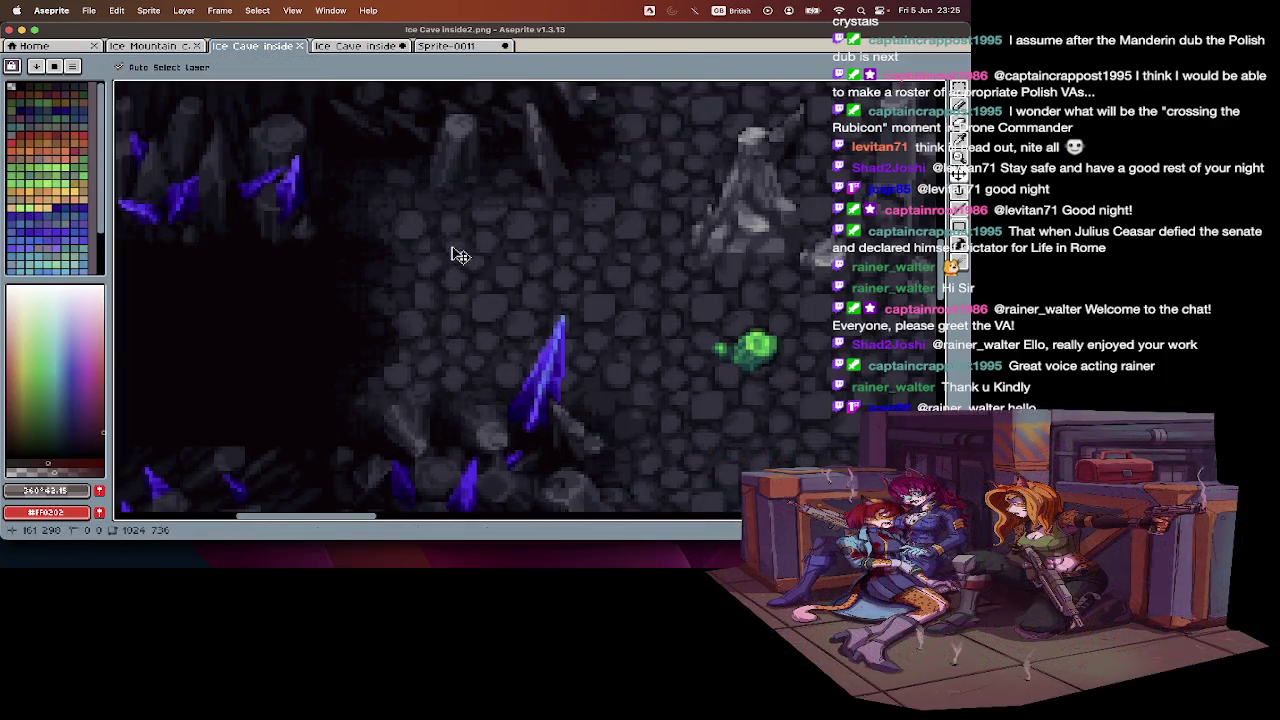
{"action": "key", "text": "ctrl+v"}
{"action": "scroll", "coordinate": [459, 255], "scroll_direction": "down", "scroll_amount": 2}
{"action": "scroll", "coordinate": [459, 255], "scroll_direction": "down", "scroll_amount": 1}
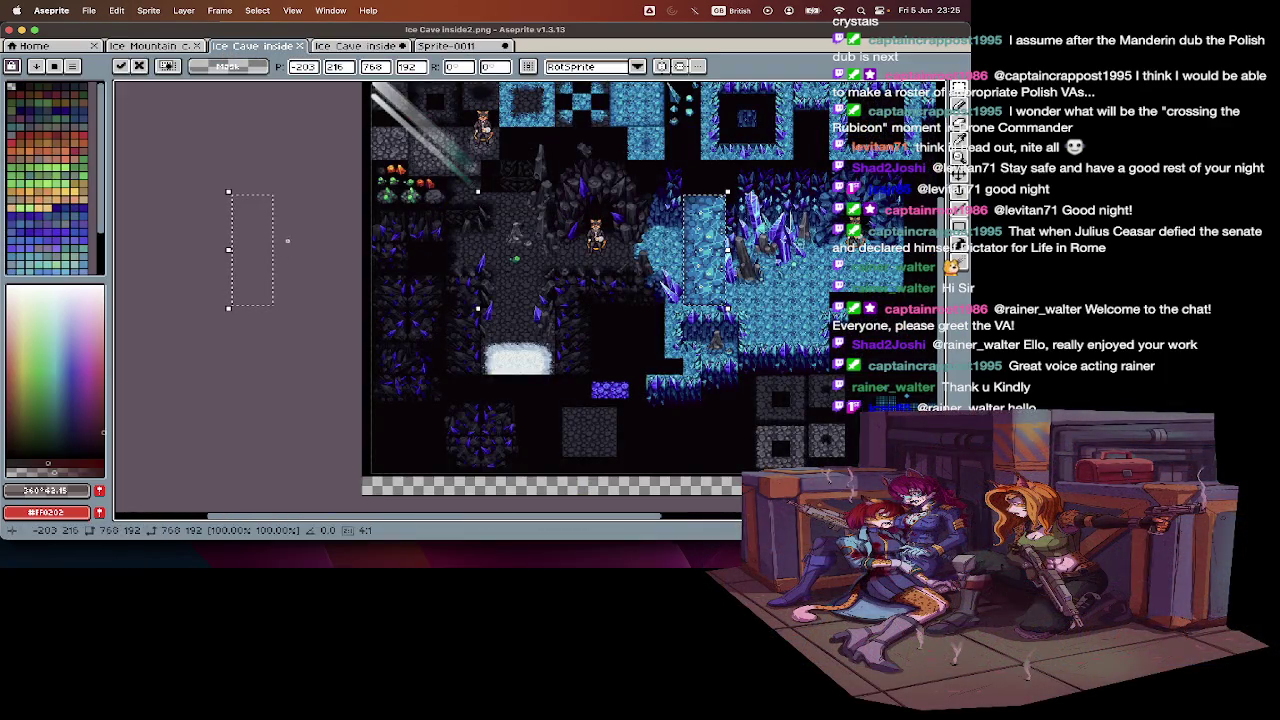
{"action": "left_click_drag", "start_coordinate": [305, 242], "coordinate": [501, 236]}
{"action": "key", "text": "ctrl+z"}
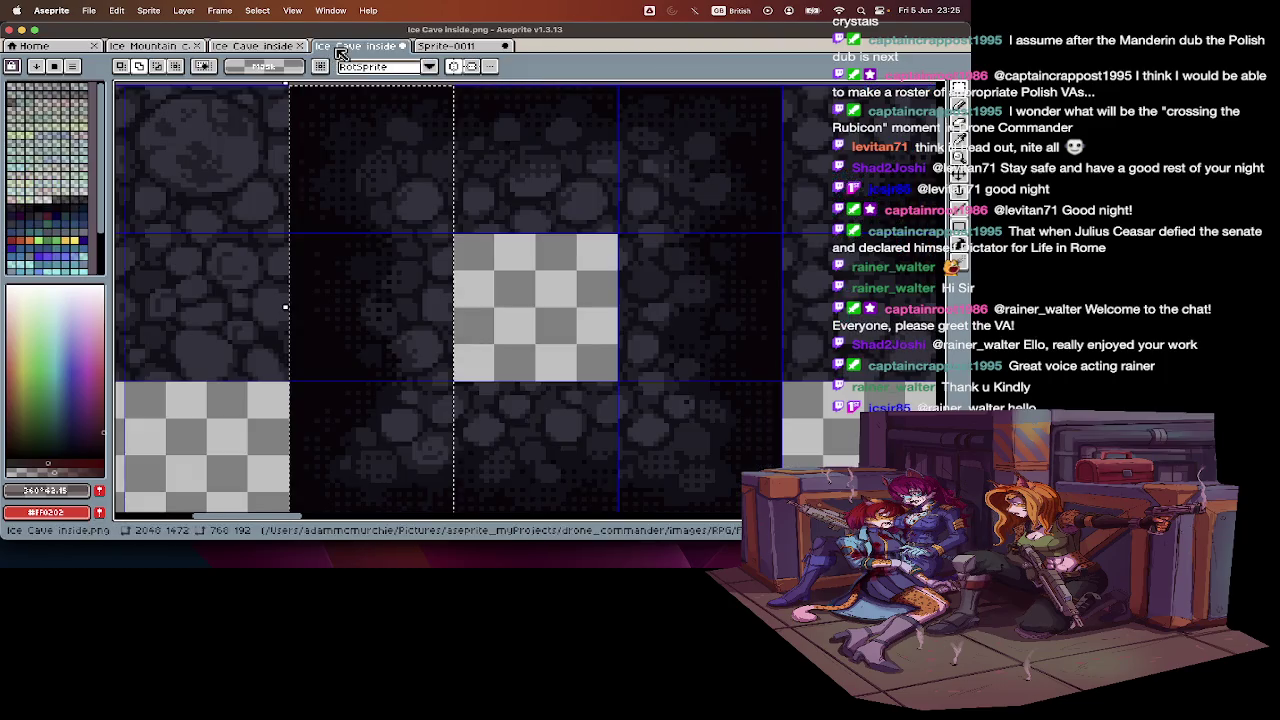
- Undo the tileset selection, switch to rectangular marquee, and return to the Ice Cave inside2 map
{"action": "left_click", "coordinate": [355, 46]}
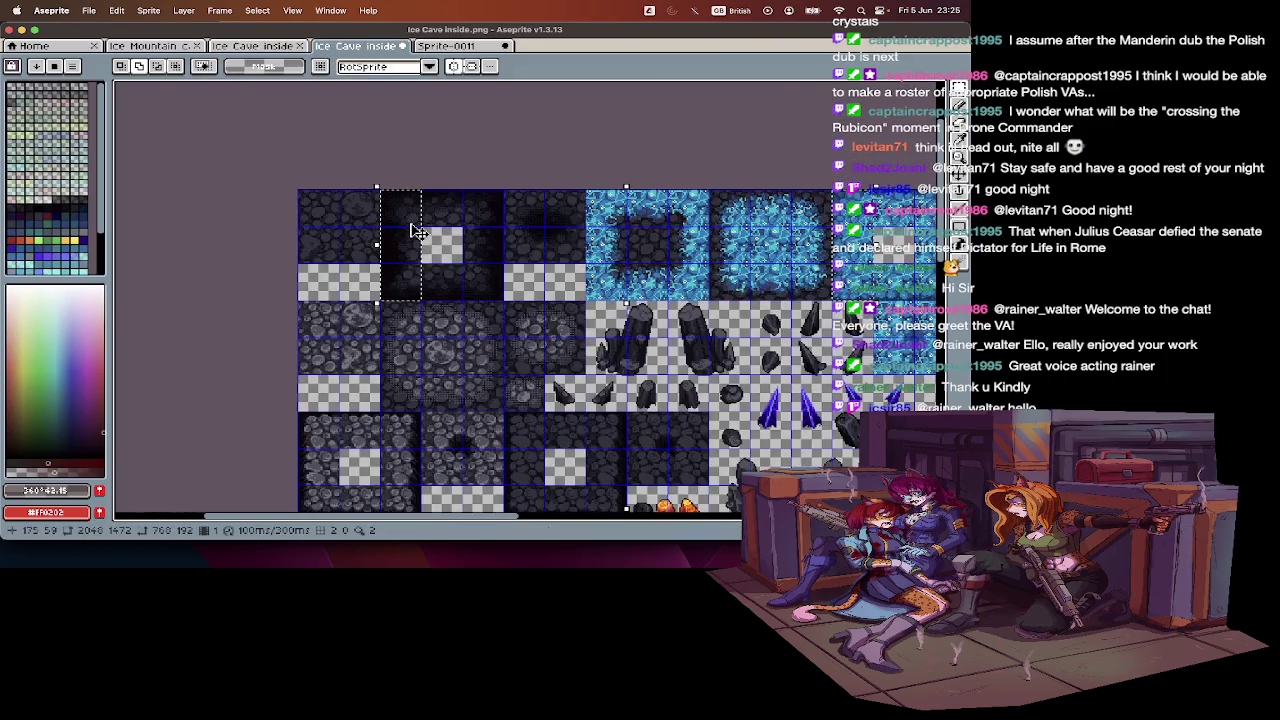
{"action": "key", "text": "Tab"}
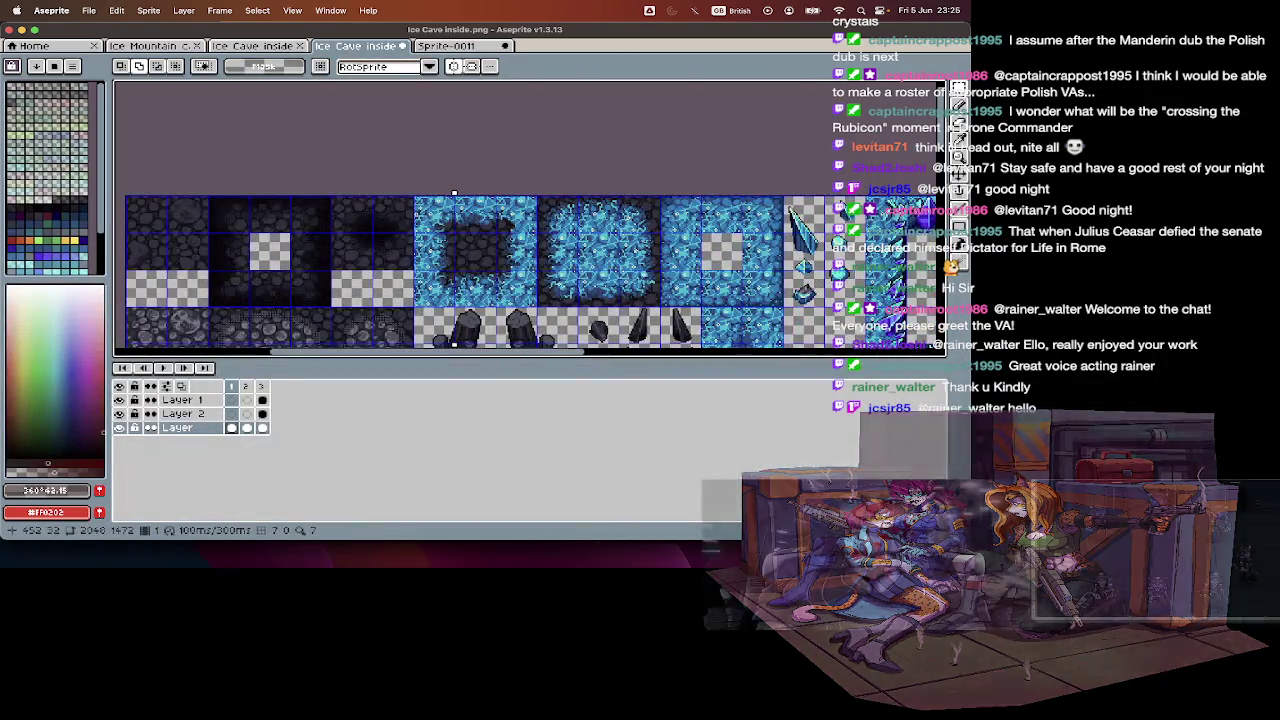
{"action": "key", "text": "Tab"}
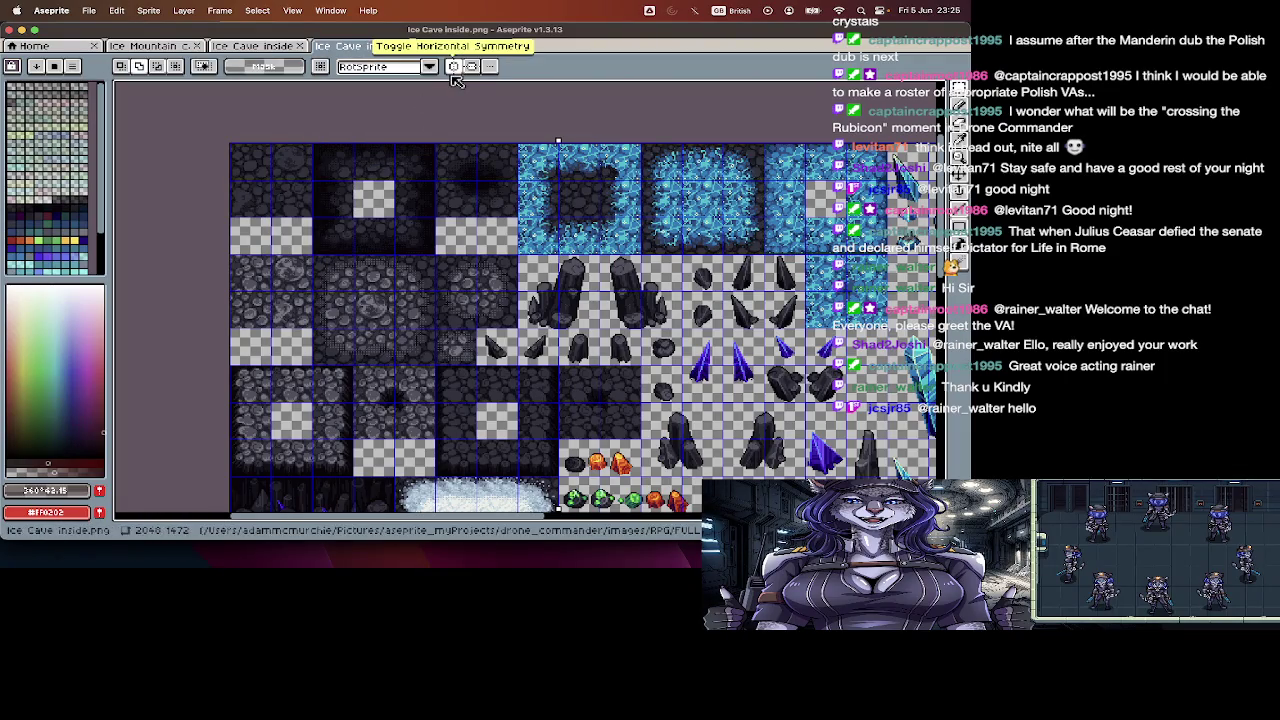
{"action": "key", "text": "super+z"}
{"action": "scroll", "coordinate": [530, 235], "scroll_direction": "down", "scroll_amount": 2}
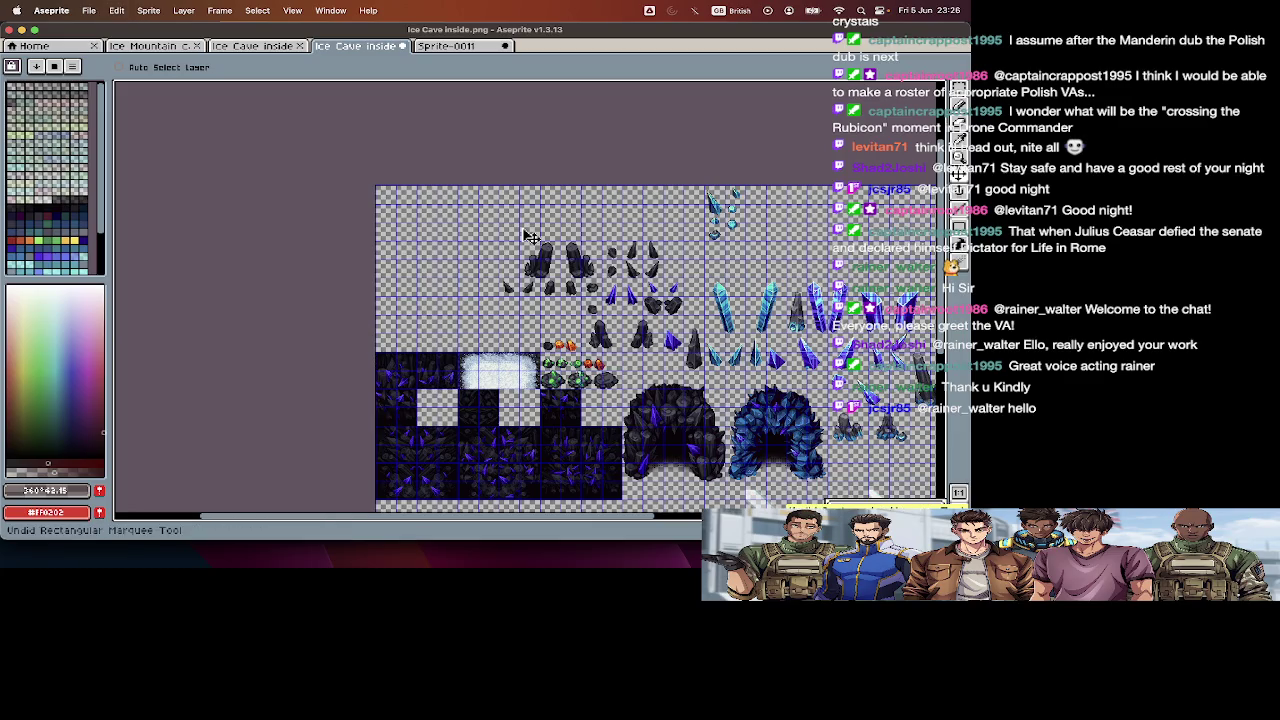
{"action": "key", "text": "m"}
{"action": "key", "text": "Tab"}
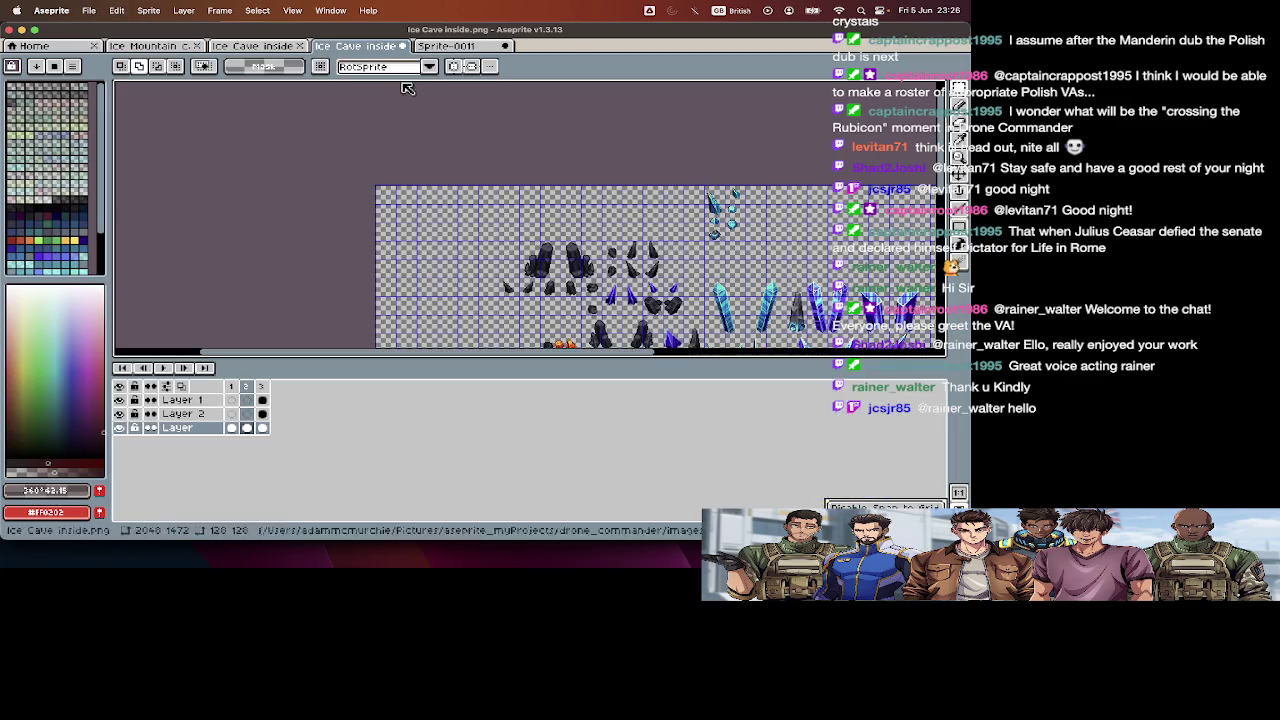
{"action": "left_click", "coordinate": [470, 45]}
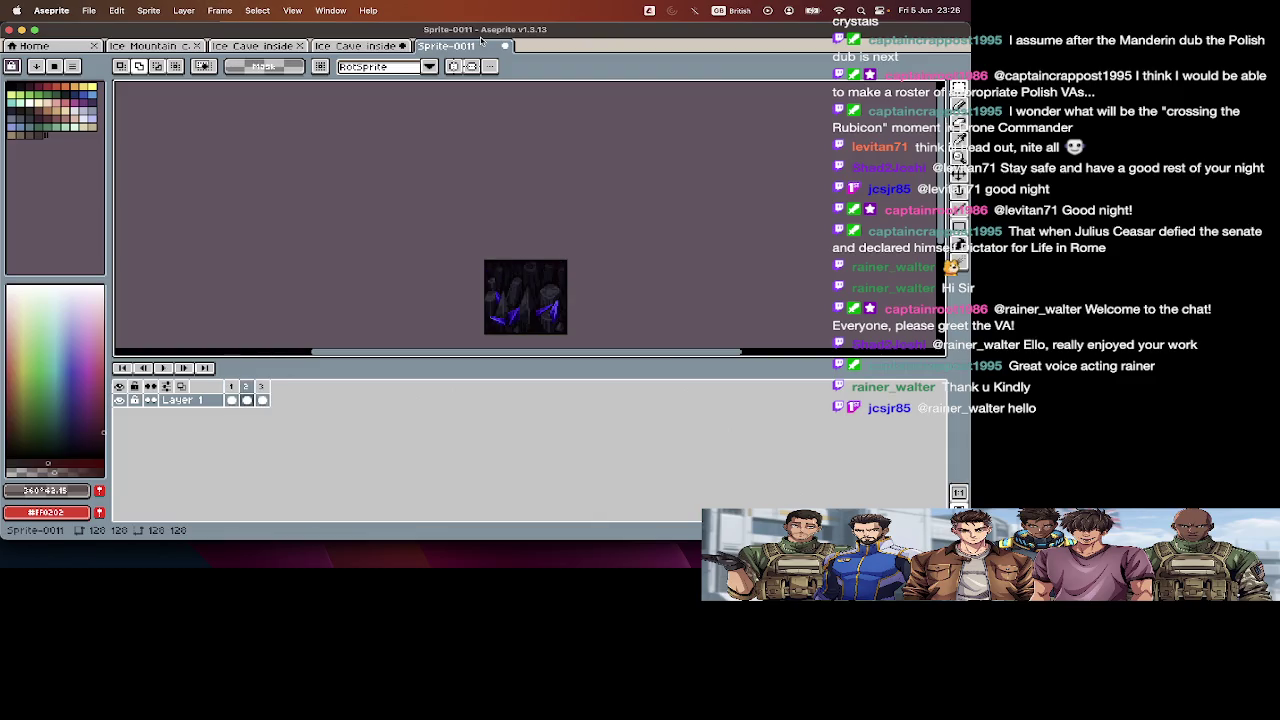
{"action": "key", "text": "Tab"}
{"action": "left_click", "coordinate": [262, 46]}
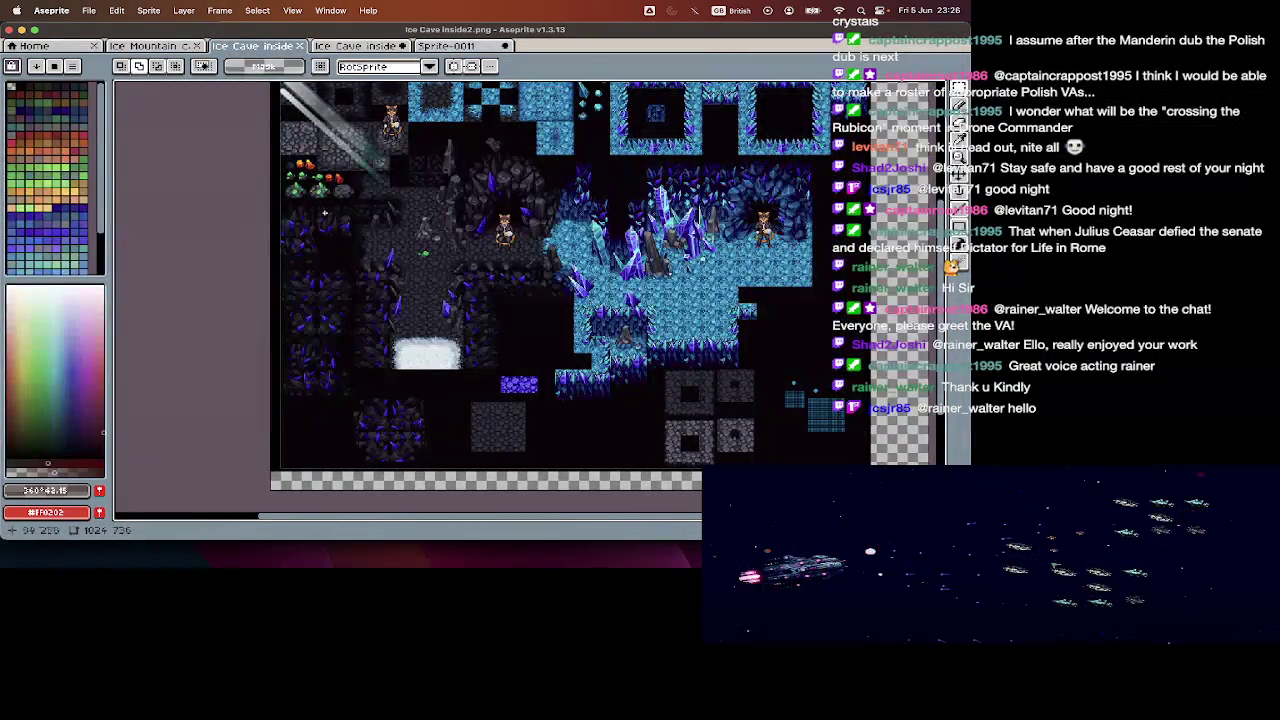
- Paste the dark tile strip into the cave map and shrink it onto the path
{"action": "scroll", "coordinate": [332, 239], "scroll_direction": "up", "scroll_amount": 3}
{"action": "key", "text": "Tab"}
{"action": "key", "text": "Tab"}
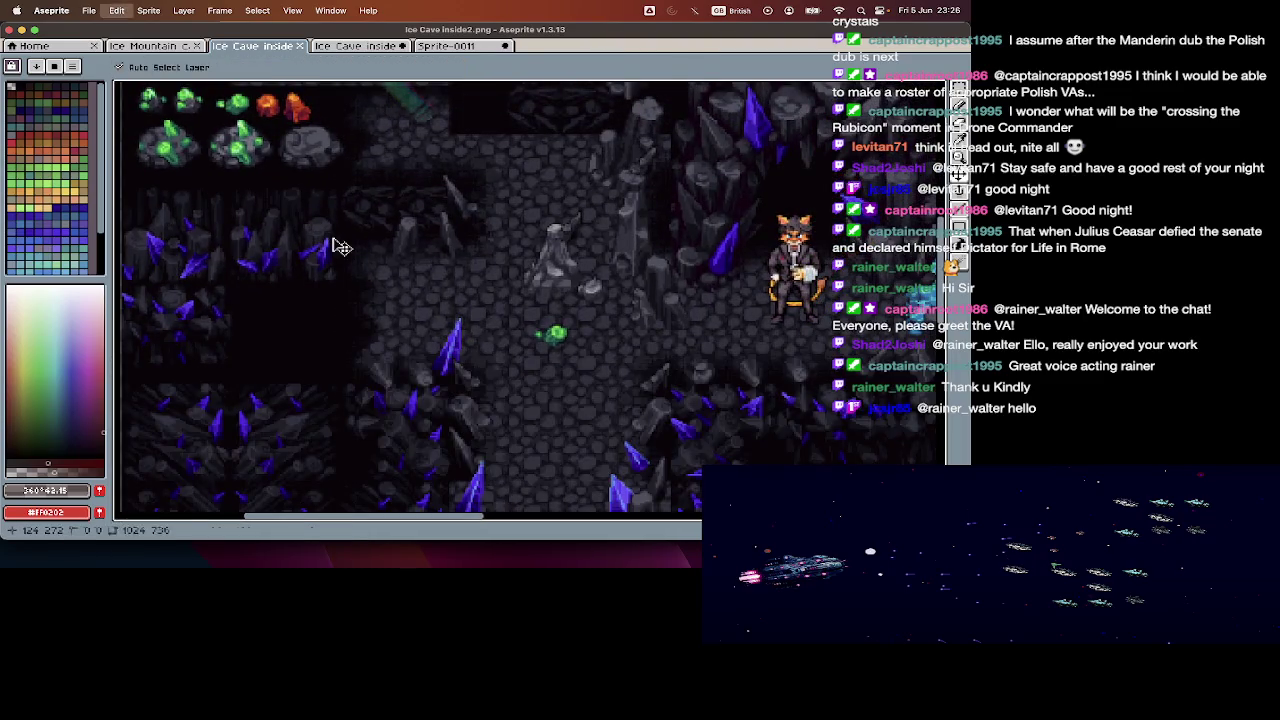
{"action": "key", "text": "ctrl+v"}
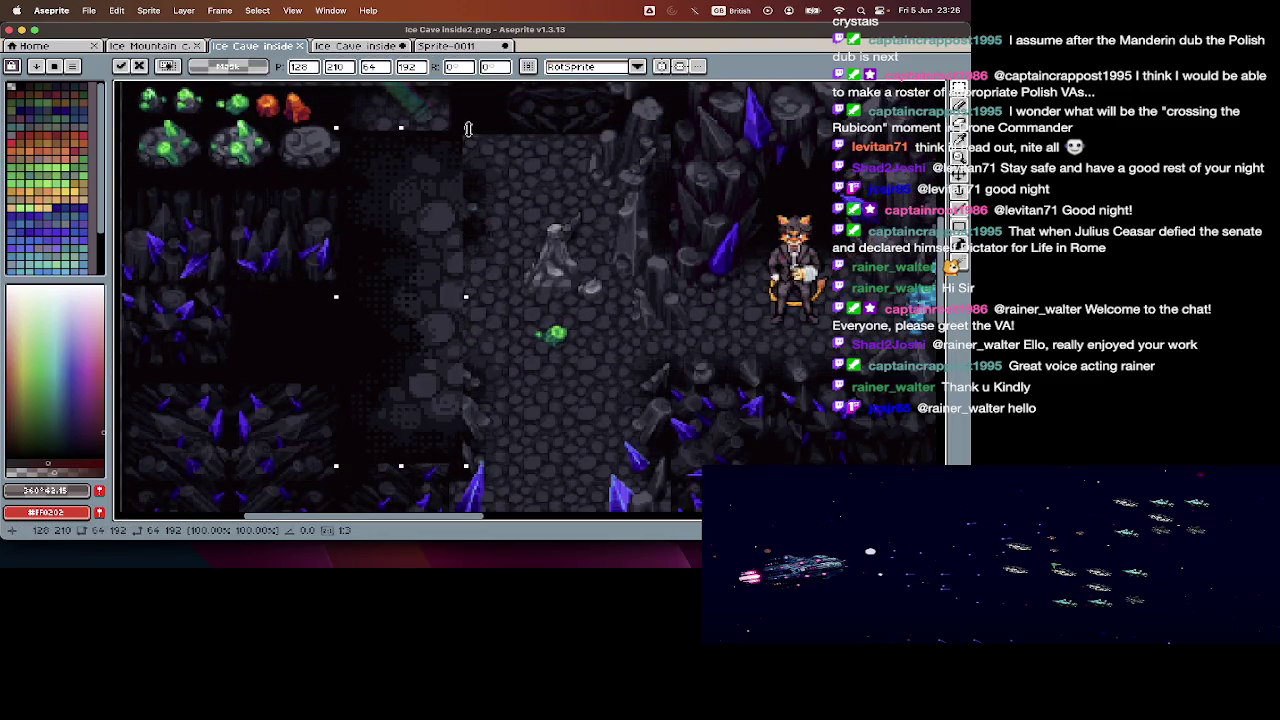
{"action": "left_click_drag", "start_coordinate": [467, 130], "coordinate": [369, 323]}
{"action": "mouse_move", "coordinate": [383, 384]}
{"action": "left_mouse_down"}
{"action": "mouse_move", "coordinate": [428, 382]}
{"action": "mouse_move", "coordinate": [448, 320]}
{"action": "left_mouse_up"}
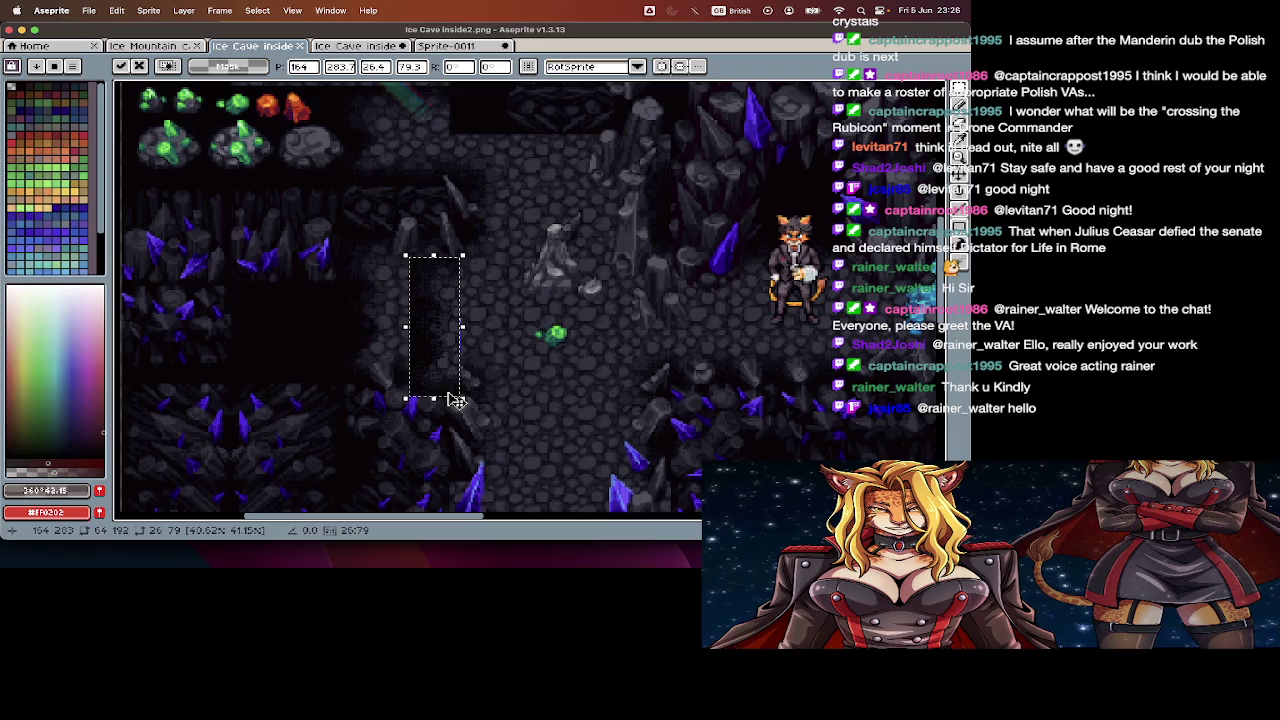
- Clear the map selection and compare the map with the Ice Cave inside tileset
{"action": "scroll", "coordinate": [443, 343], "scroll_direction": "up", "scroll_amount": 1}
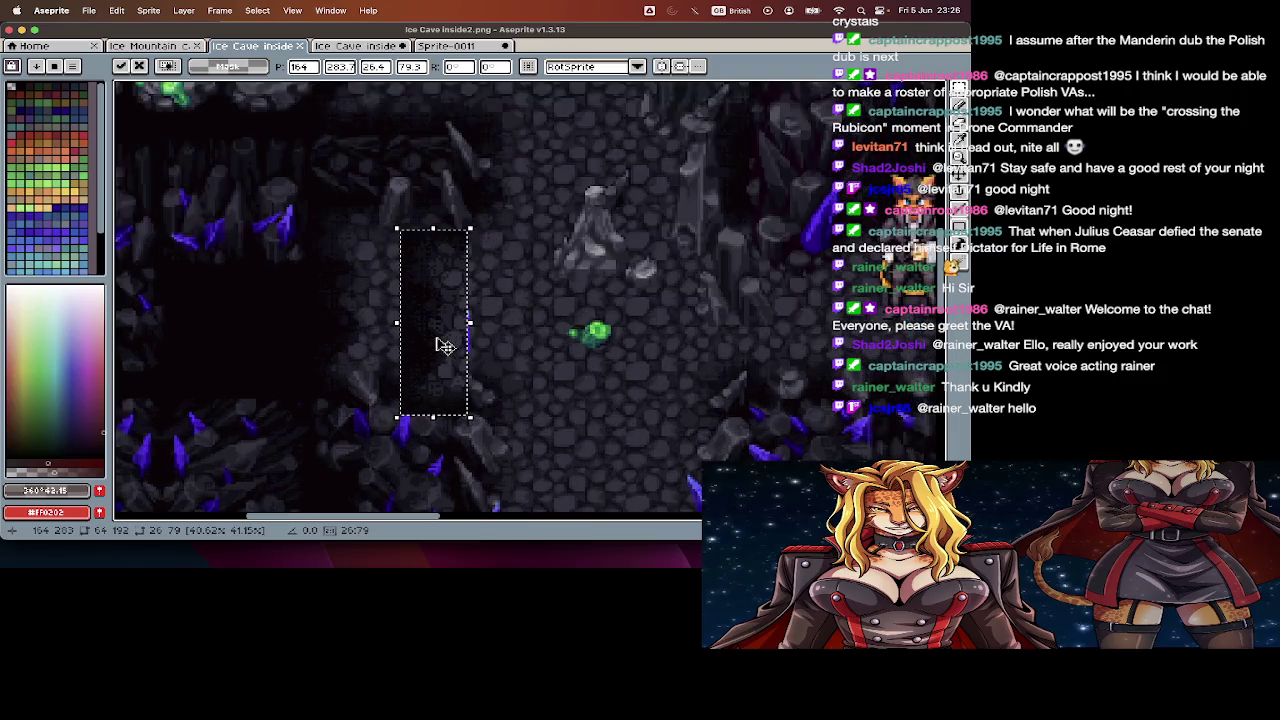
{"action": "scroll", "coordinate": [443, 343], "scroll_direction": "up", "scroll_amount": 1}
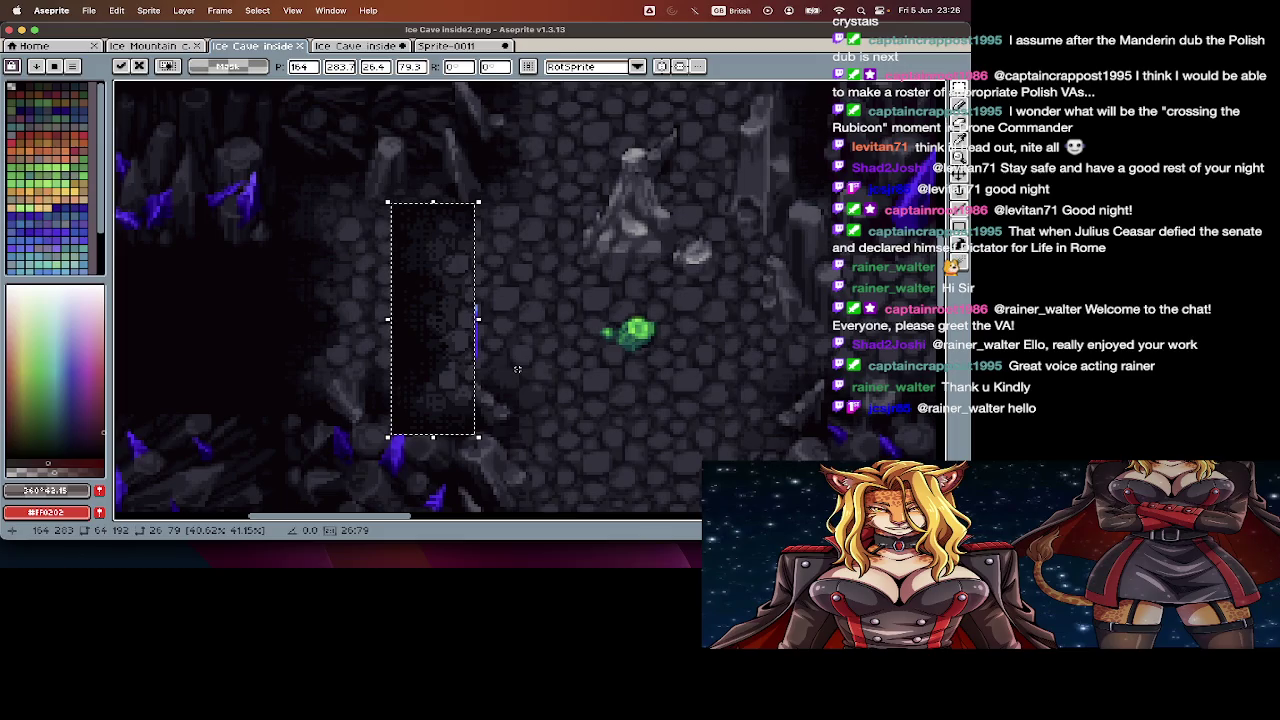
{"action": "left_click", "coordinate": [517, 369]}
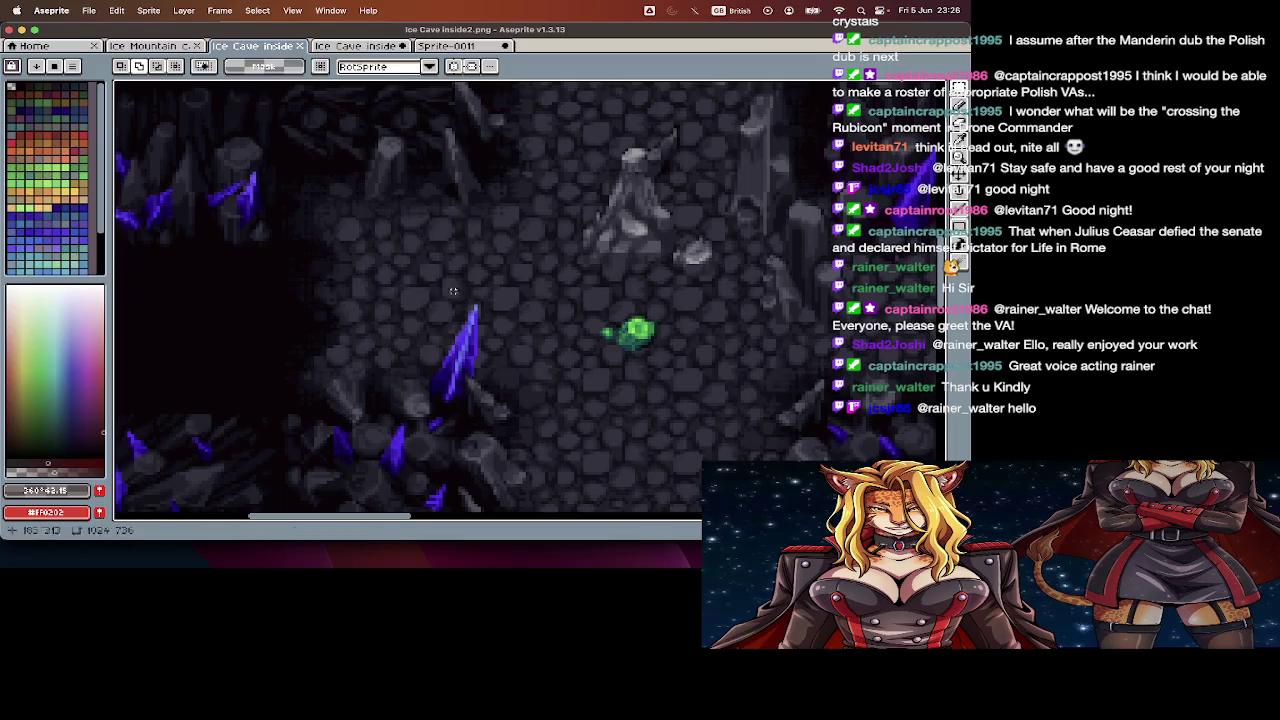
{"action": "left_click", "coordinate": [352, 46]}
{"action": "left_click", "coordinate": [250, 46]}
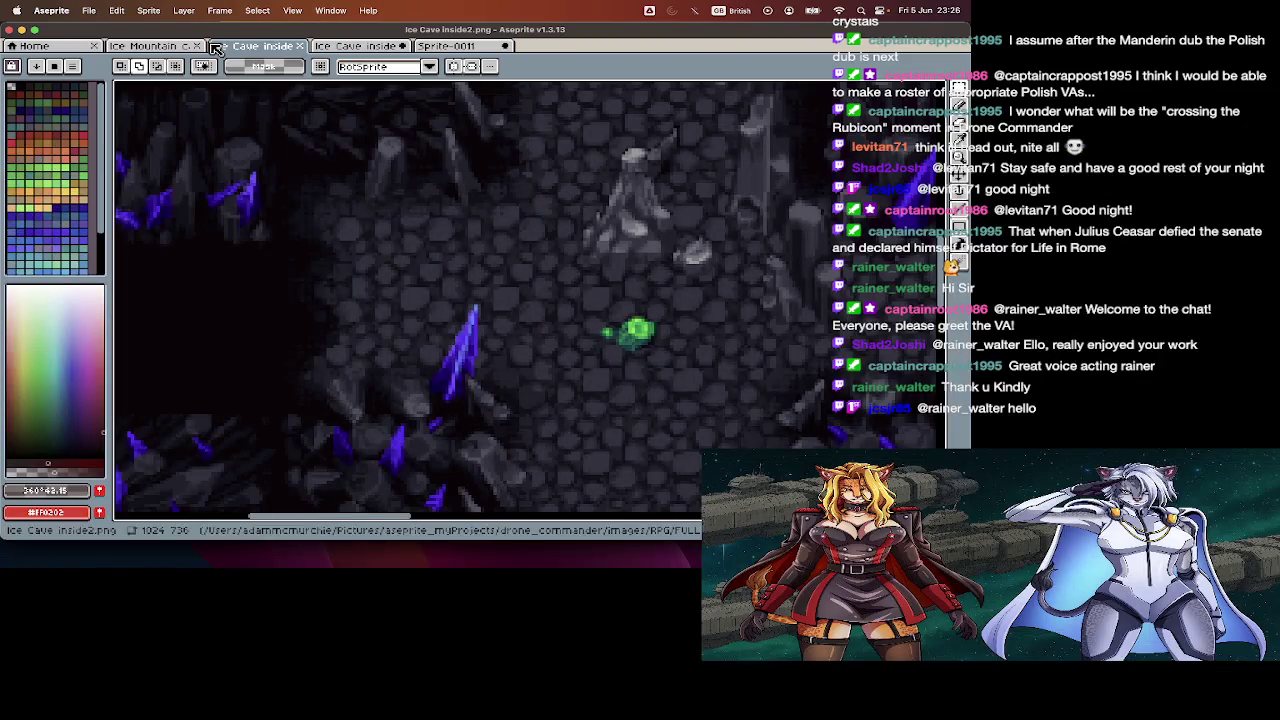
{"action": "scroll", "coordinate": [443, 128], "scroll_direction": "down", "scroll_amount": 2}
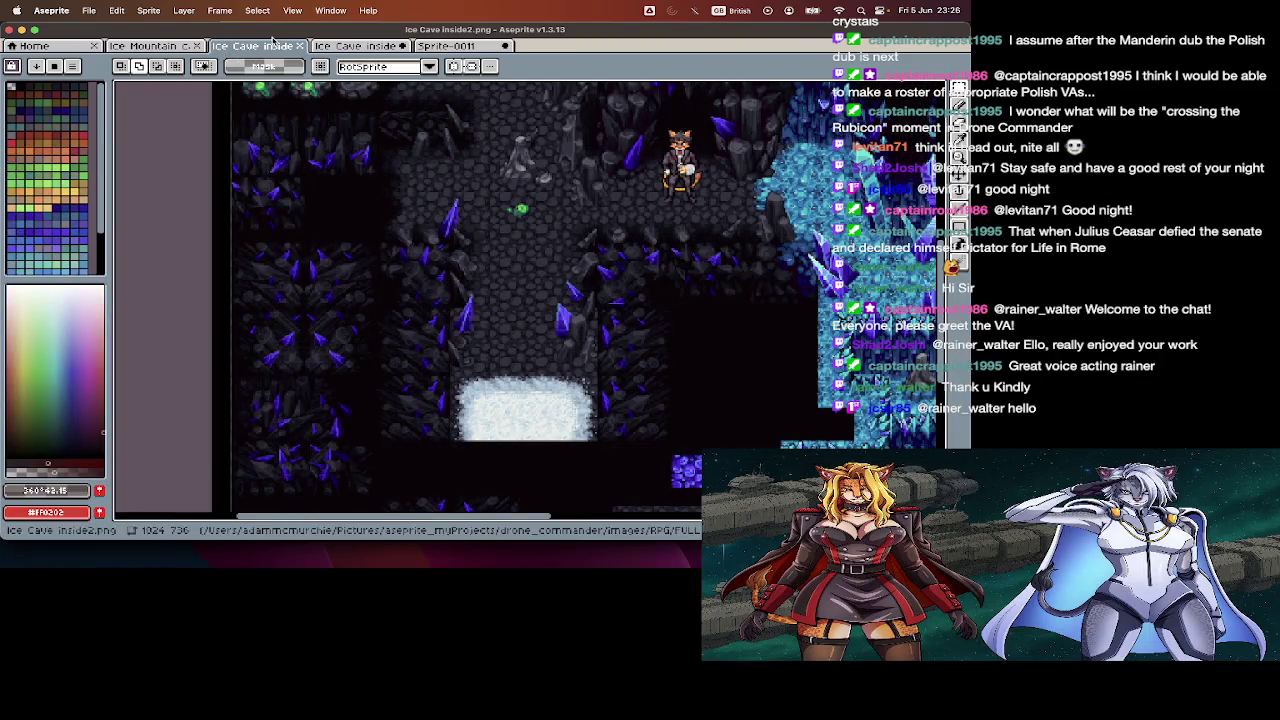
{"action": "left_click", "coordinate": [352, 46]}
- Step through the Ice Cave inside sheet's frames and zoom in on its dark stone tiles
{"action": "scroll", "coordinate": [453, 254], "scroll_direction": "up", "scroll_amount": 1}
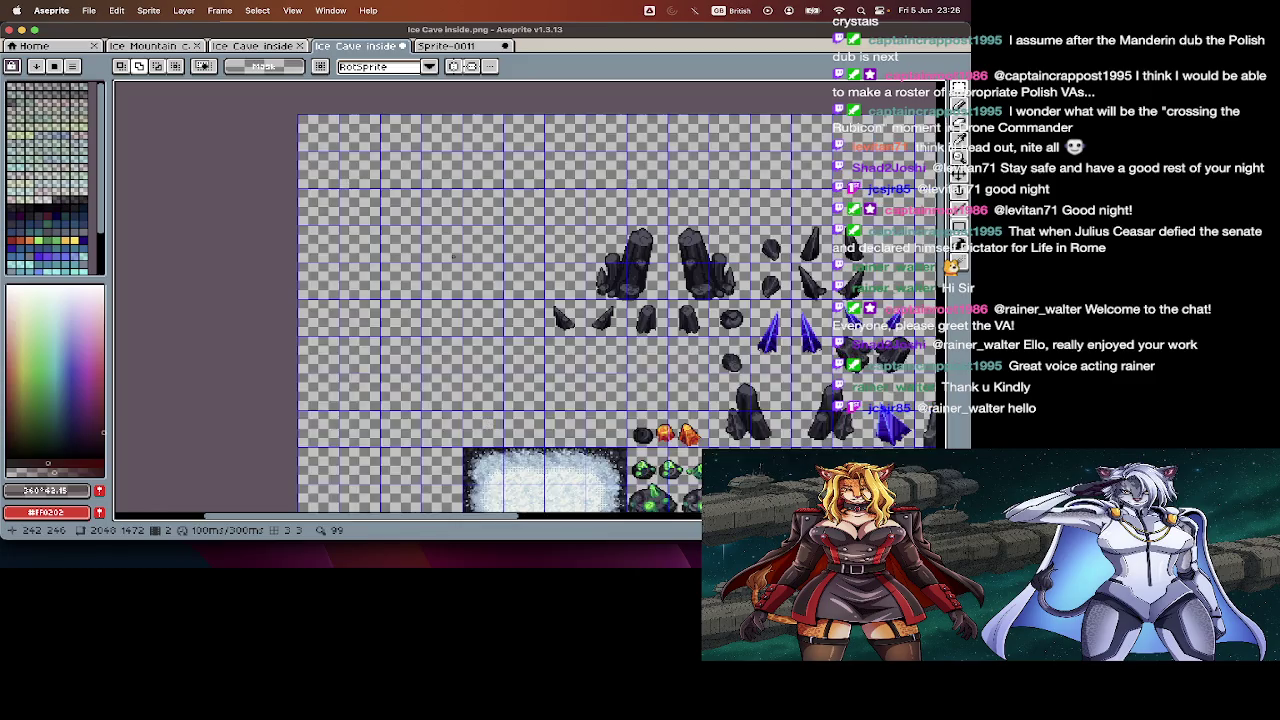
{"action": "key", "text": "Tab"}
{"action": "key", "text": "period"}
{"action": "key", "text": "Tab"}
{"action": "scroll", "coordinate": [453, 256], "scroll_direction": "up", "scroll_amount": 1}
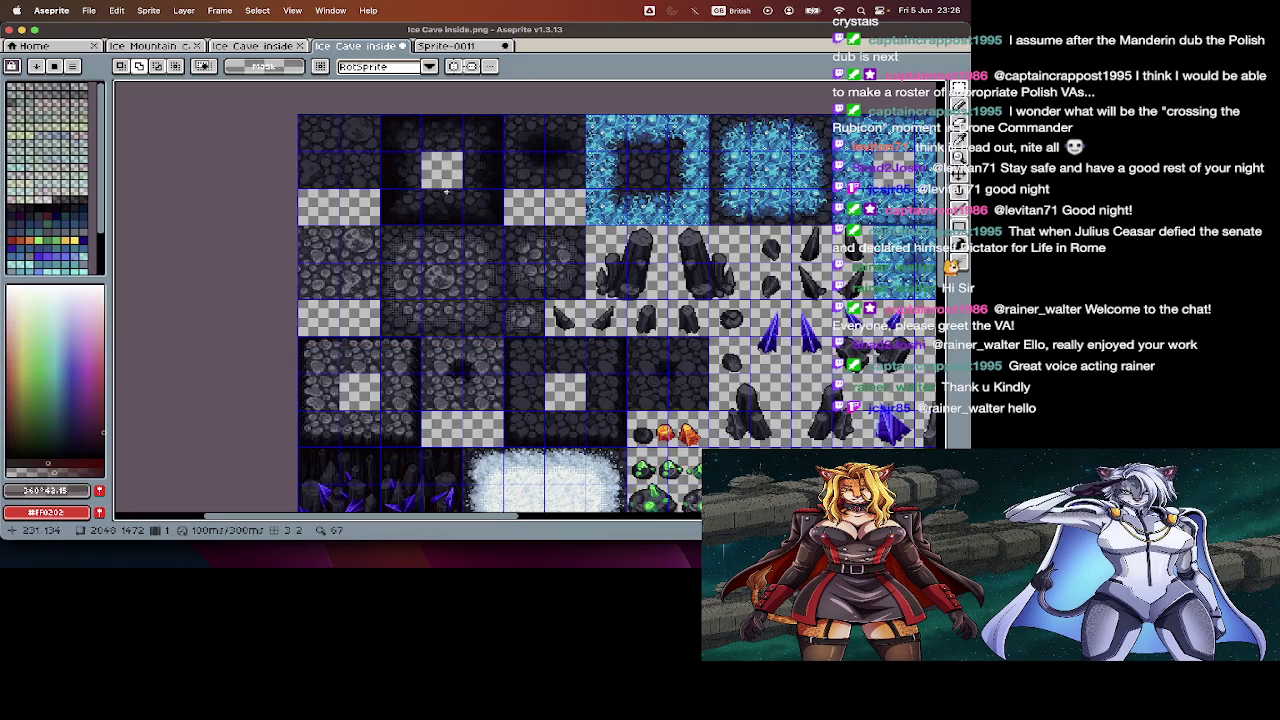
{"action": "scroll", "coordinate": [453, 256], "scroll_direction": "up", "scroll_amount": 1}
{"action": "scroll", "coordinate": [451, 219], "scroll_direction": "up", "scroll_amount": 1}
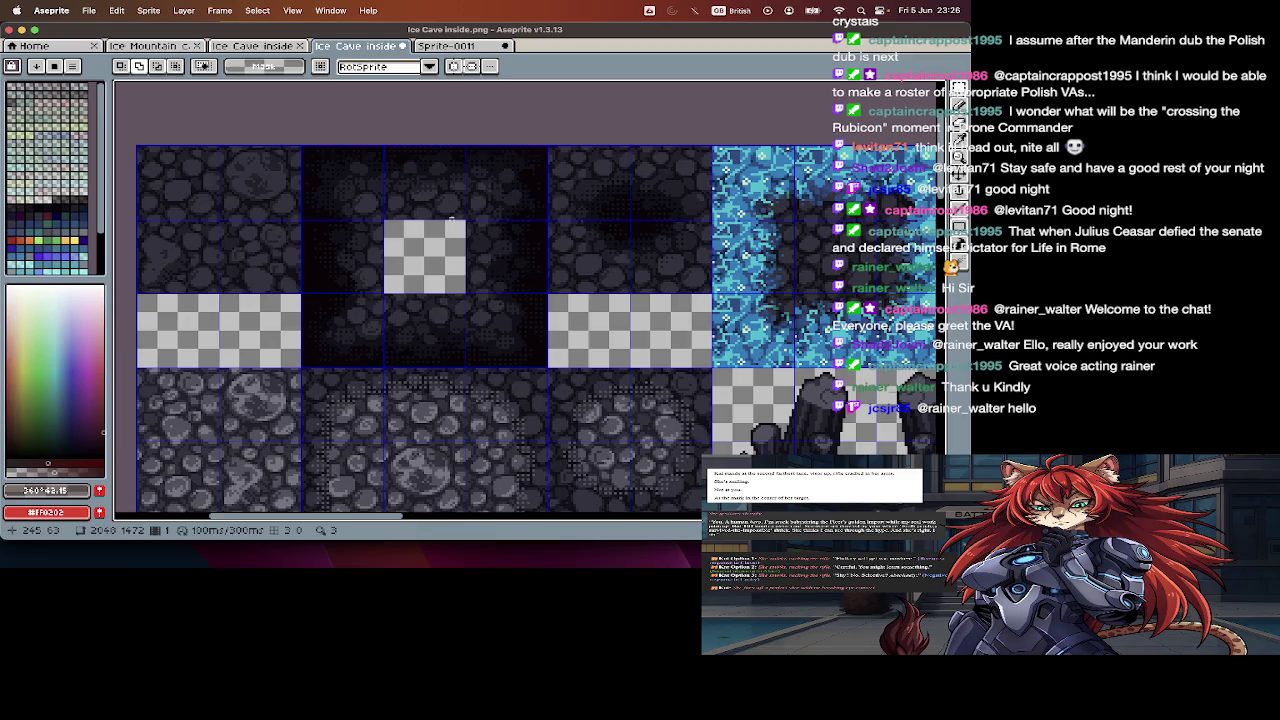
{"action": "scroll", "coordinate": [451, 230], "scroll_direction": "down", "scroll_amount": 3}
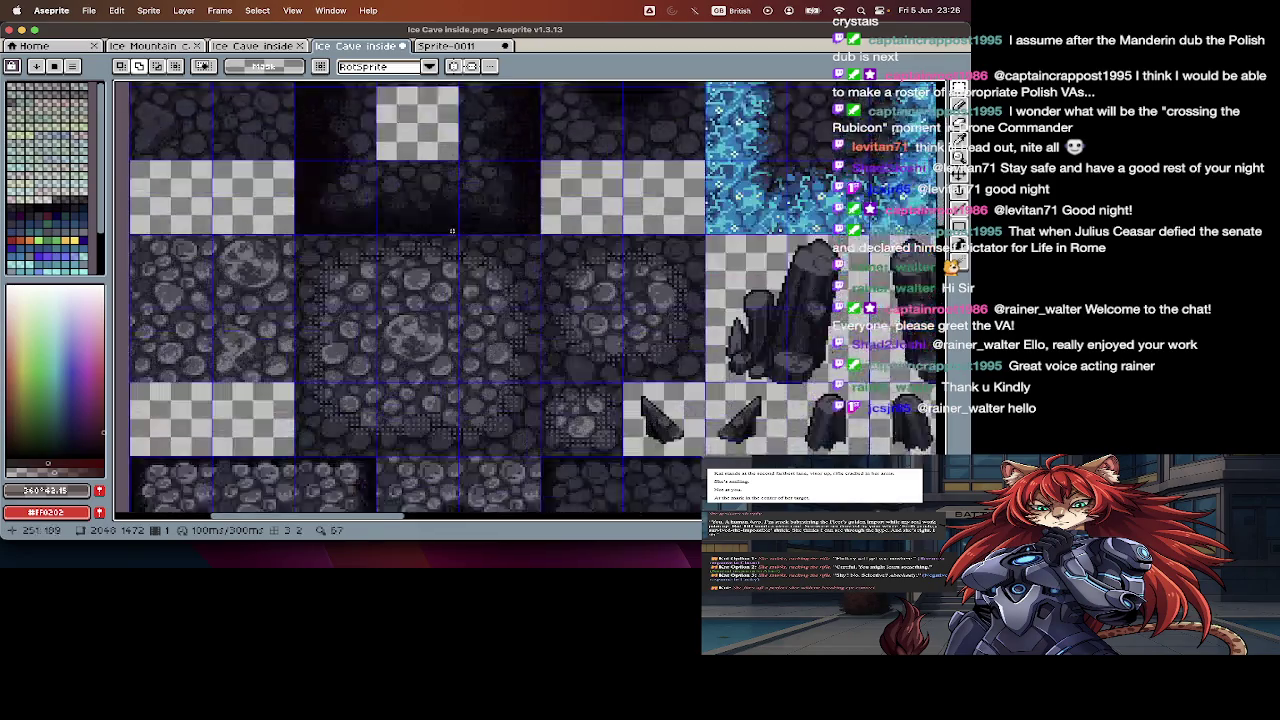
{"action": "scroll", "coordinate": [451, 230], "scroll_direction": "up", "scroll_amount": 3}
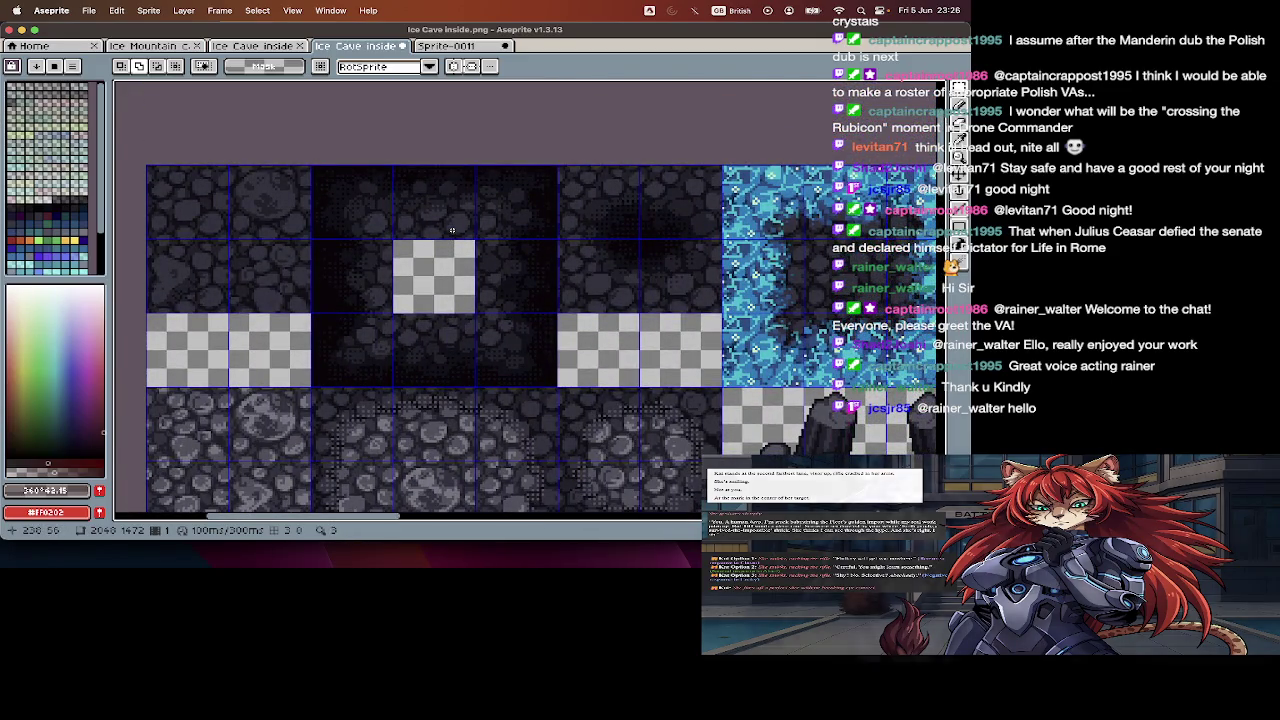
- Open and dismiss the file browser twice, switching to the Move tool in between
{"action": "key", "text": "super+o"}
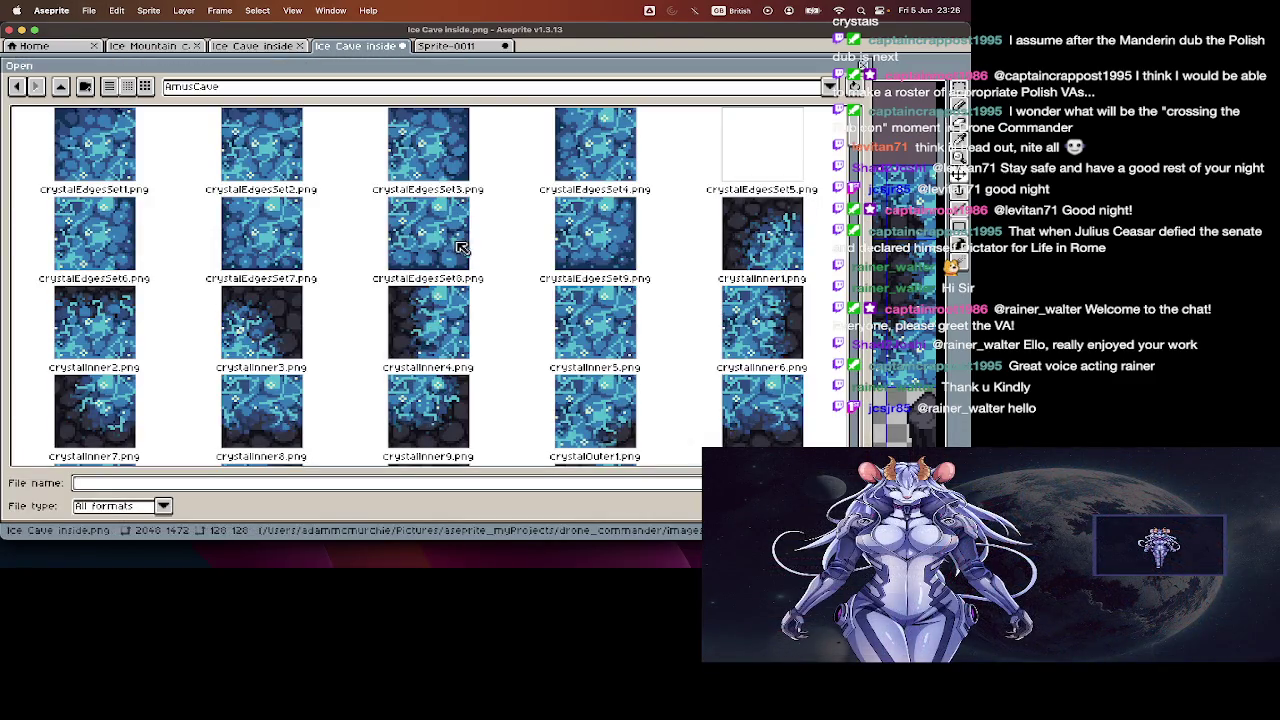
{"action": "key", "text": "Escape"}
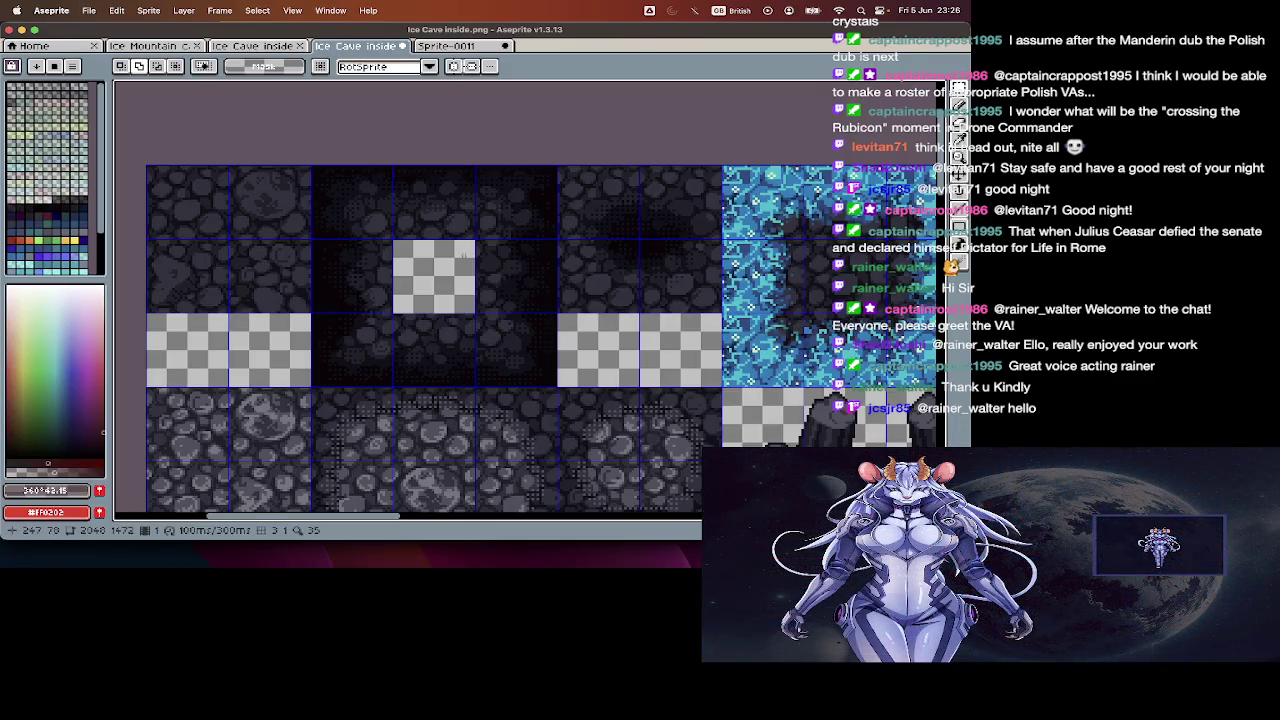
{"action": "key", "text": "v"}
{"action": "key", "text": "super+o"}
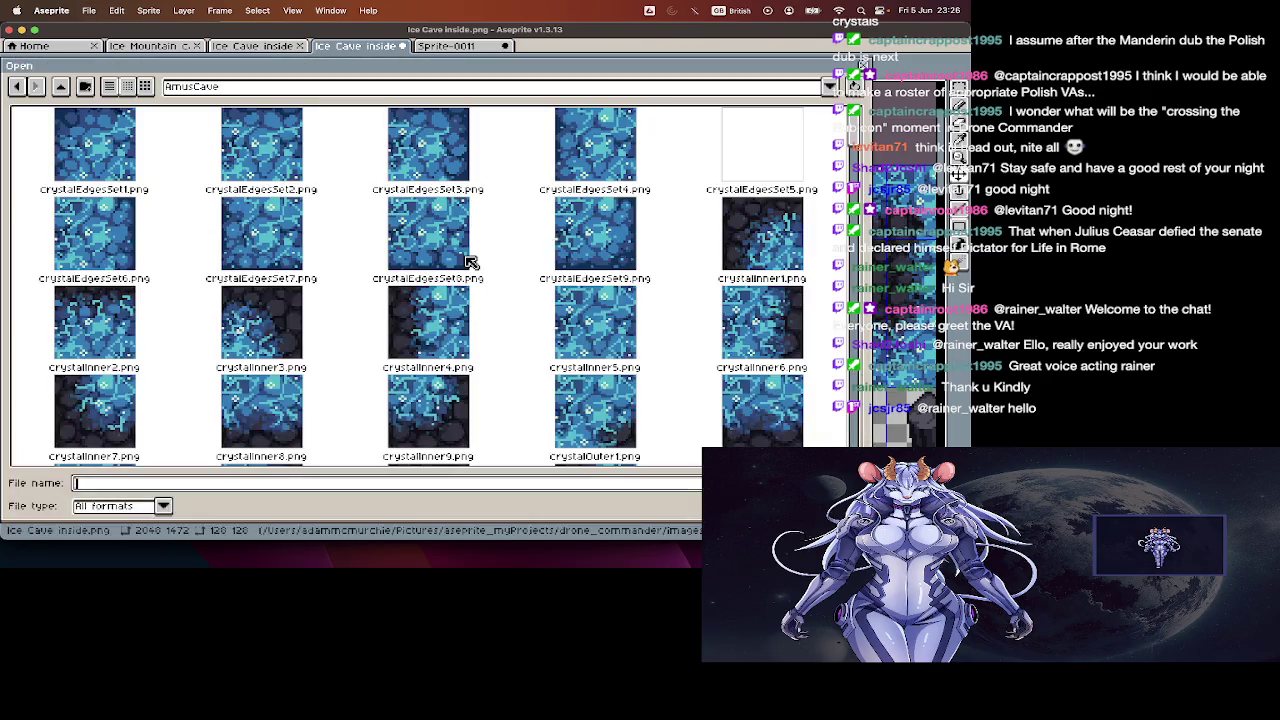
{"action": "scroll", "coordinate": [467, 440], "scroll_direction": "down", "scroll_amount": 3}
{"action": "scroll", "coordinate": [467, 426], "scroll_direction": "down", "scroll_amount": 3}
{"action": "scroll", "coordinate": [467, 426], "scroll_direction": "up", "scroll_amount": 2}
{"action": "scroll", "coordinate": [467, 426], "scroll_direction": "up", "scroll_amount": 2}
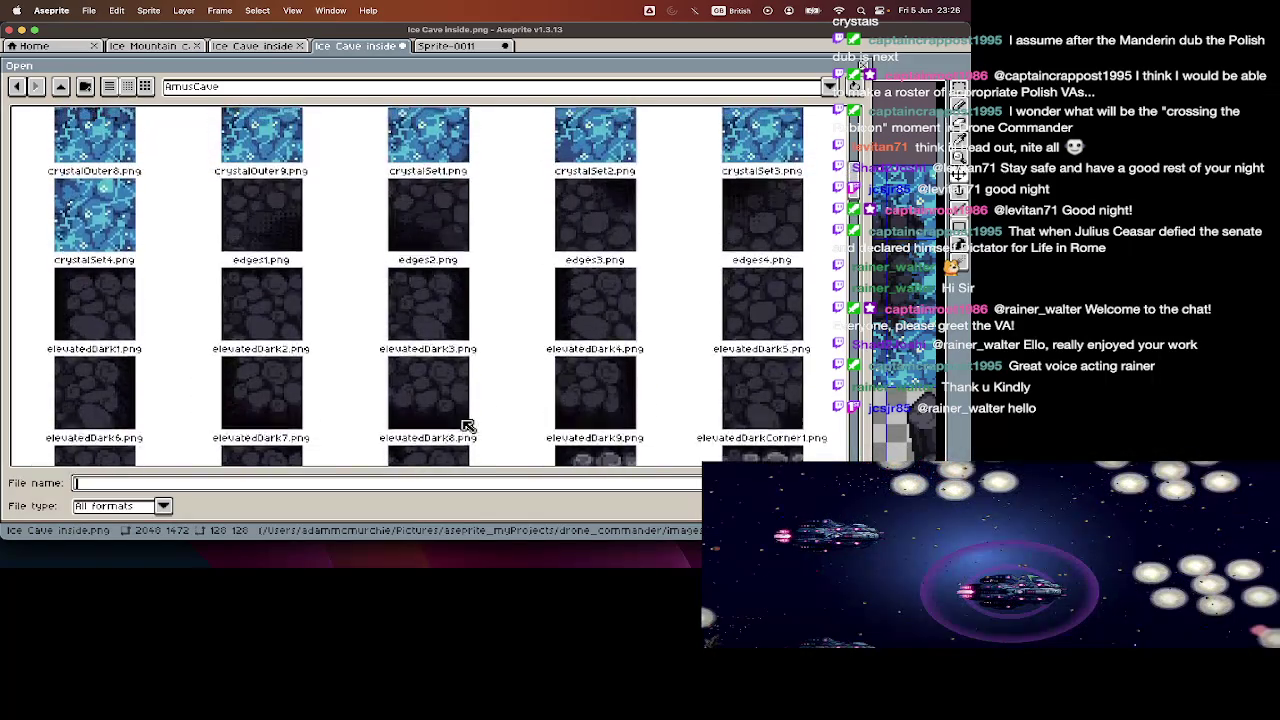
{"action": "key", "text": "Escape"}
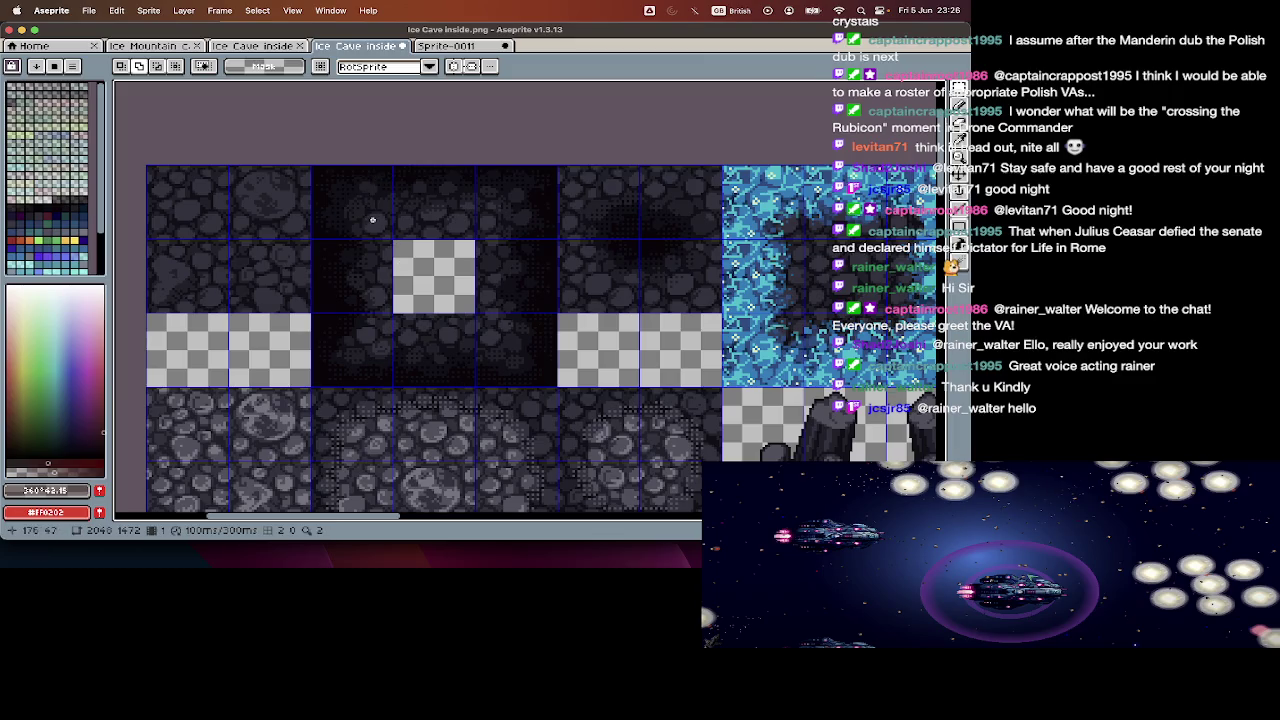
- Scroll the AmusCave browser down to the outerWall files and open outerWall1.png
{"action": "key", "text": "ctrl+o"}
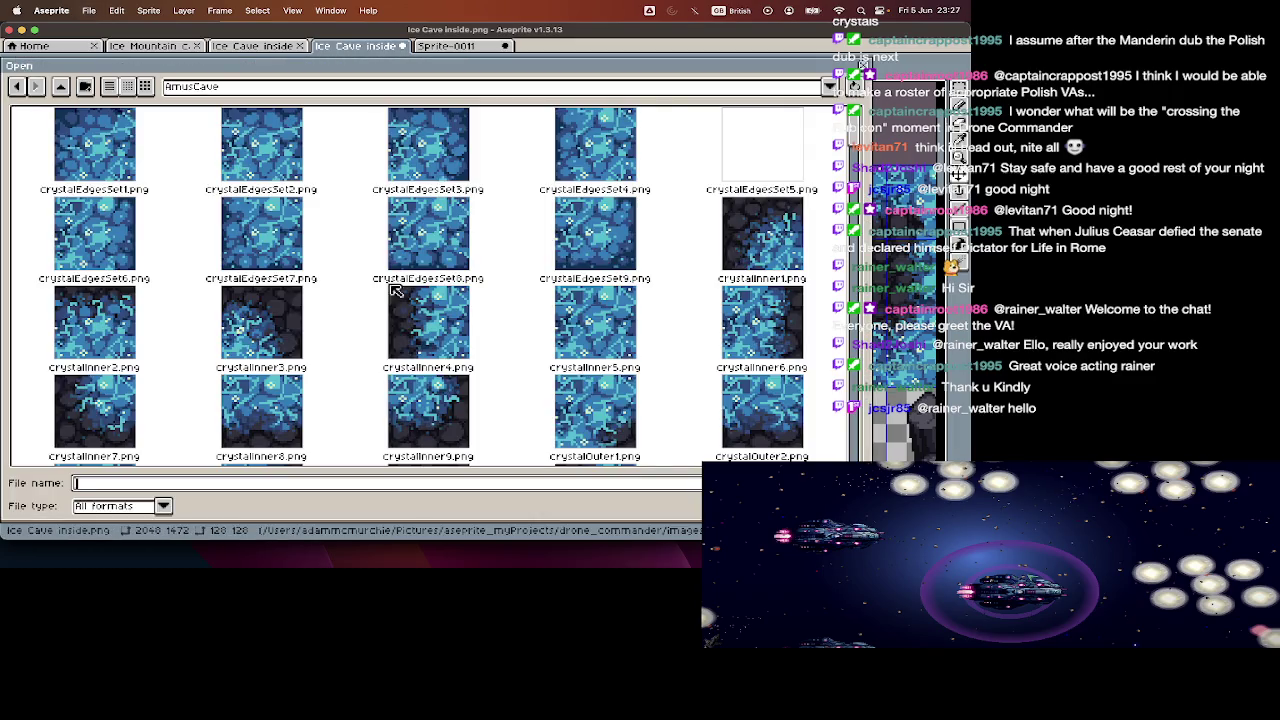
{"action": "scroll", "coordinate": [400, 300], "scroll_direction": "down", "scroll_amount": 2}
{"action": "scroll", "coordinate": [400, 305], "scroll_direction": "down", "scroll_amount": 1}
{"action": "scroll", "coordinate": [401, 308], "scroll_direction": "down", "scroll_amount": 1}
{"action": "scroll", "coordinate": [401, 308], "scroll_direction": "down", "scroll_amount": 1}
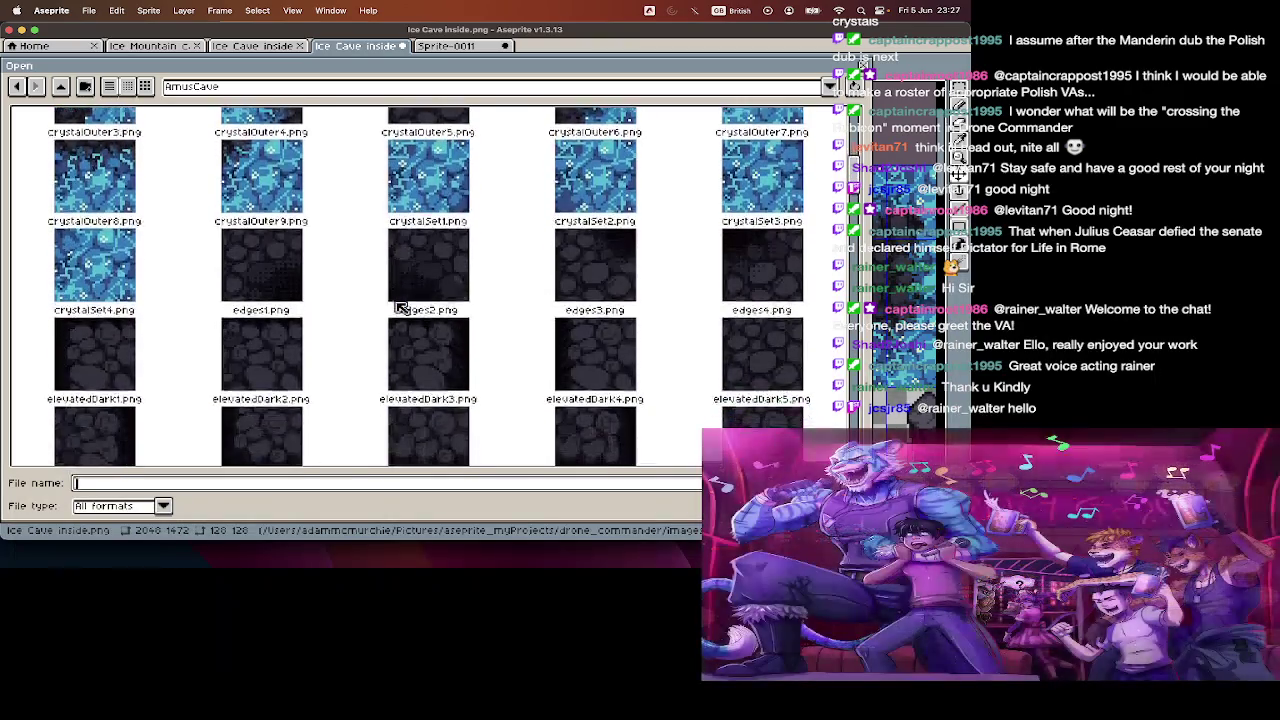
{"action": "scroll", "coordinate": [401, 308], "scroll_direction": "down", "scroll_amount": 1}
{"action": "scroll", "coordinate": [401, 308], "scroll_direction": "down", "scroll_amount": 1}
{"action": "scroll", "coordinate": [401, 308], "scroll_direction": "down", "scroll_amount": 2}
{"action": "scroll", "coordinate": [401, 308], "scroll_direction": "down", "scroll_amount": 2}
{"action": "scroll", "coordinate": [401, 308], "scroll_direction": "down", "scroll_amount": 2}
{"action": "scroll", "coordinate": [401, 308], "scroll_direction": "down", "scroll_amount": 2}
{"action": "scroll", "coordinate": [401, 308], "scroll_direction": "down", "scroll_amount": 3}
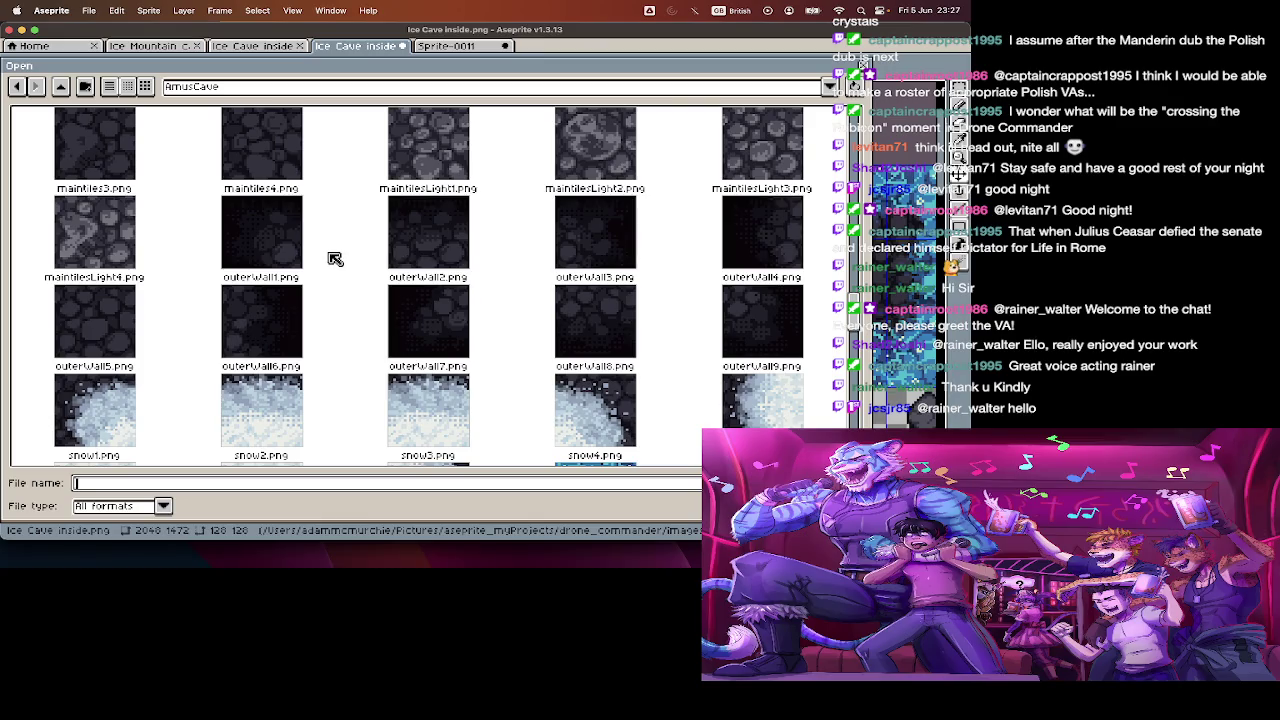
{"action": "double_click", "coordinate": [297, 250]}
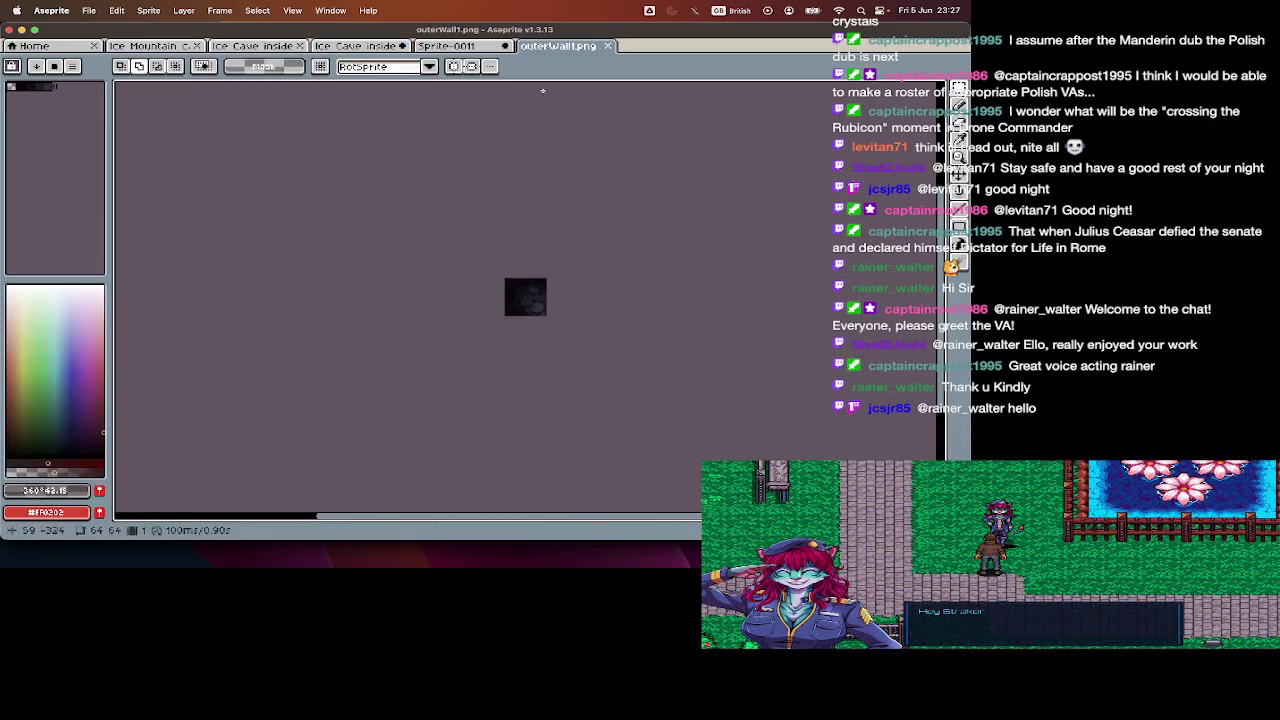
- Copy the third dark tile from the sheet's top row into outerWall1
{"action": "left_click", "coordinate": [389, 48]}
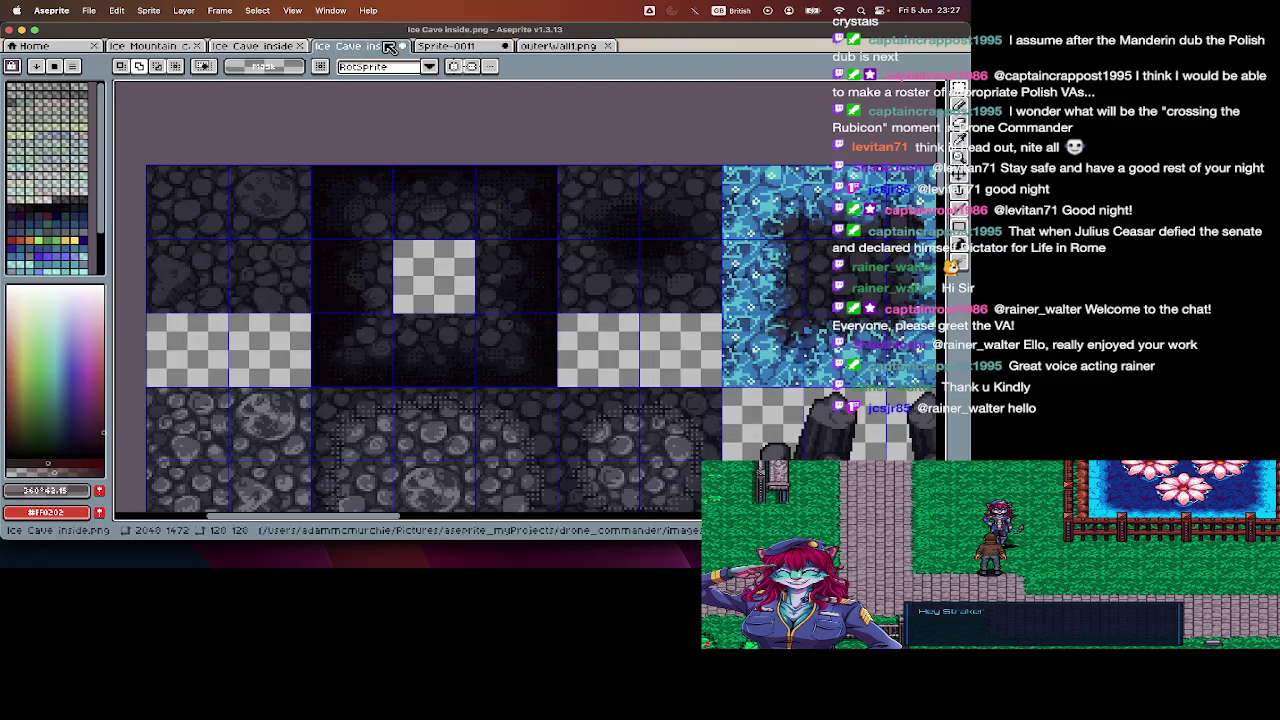
{"action": "left_click_drag", "start_coordinate": [311, 166], "coordinate": [394, 241]}
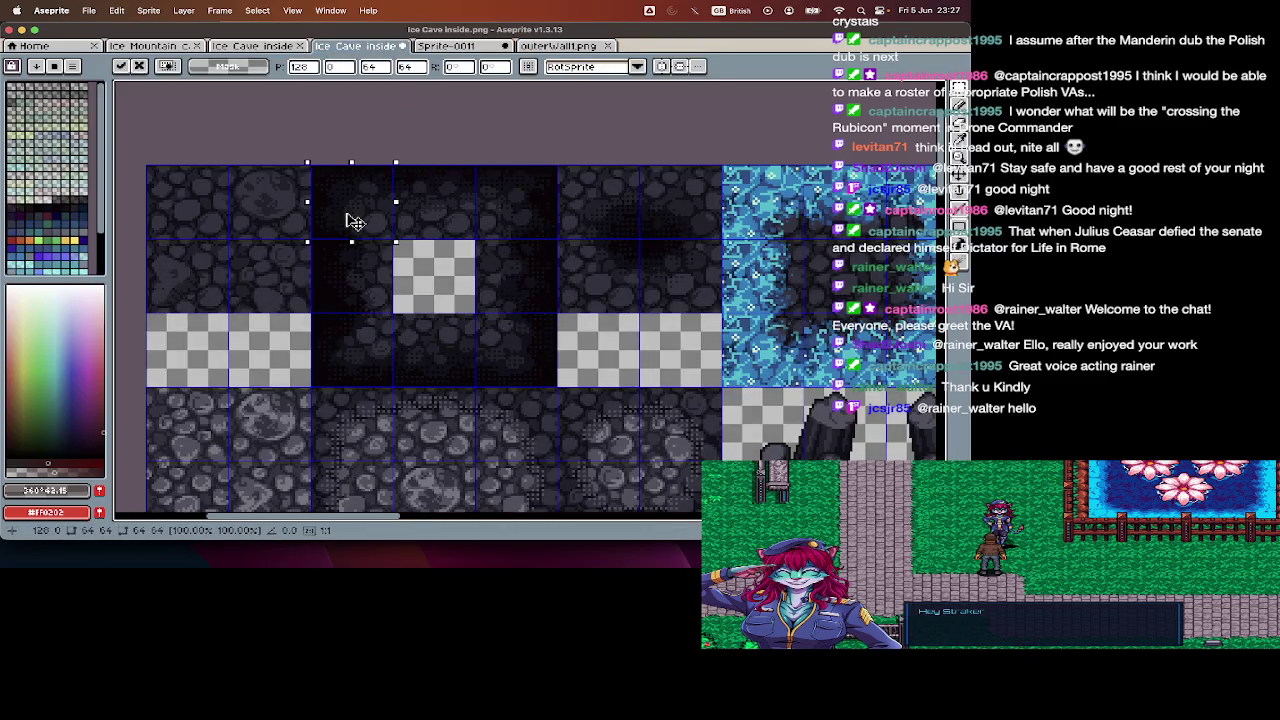
{"action": "key", "text": "ctrl+c"}
{"action": "left_click", "coordinate": [550, 47]}
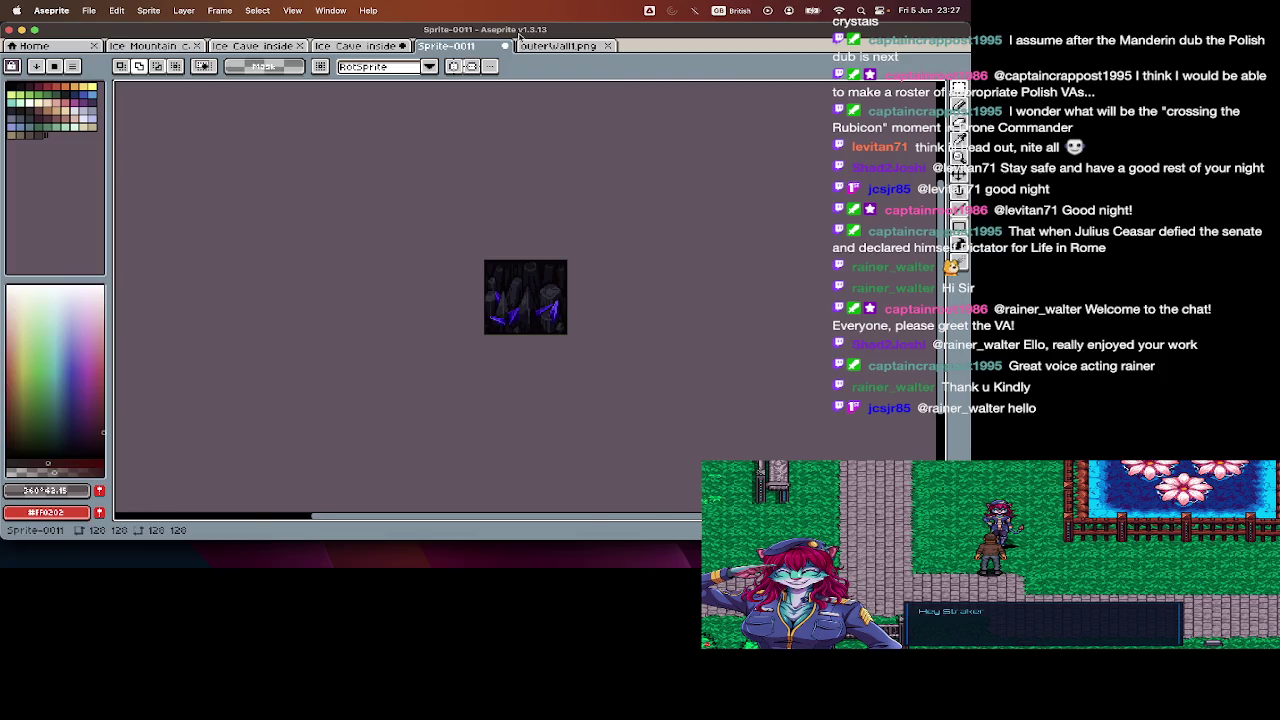
{"action": "key", "text": "ctrl+v"}
{"action": "left_click_drag", "start_coordinate": [548, 49], "coordinate": [458, 49]}
{"action": "key", "text": "Tab"}
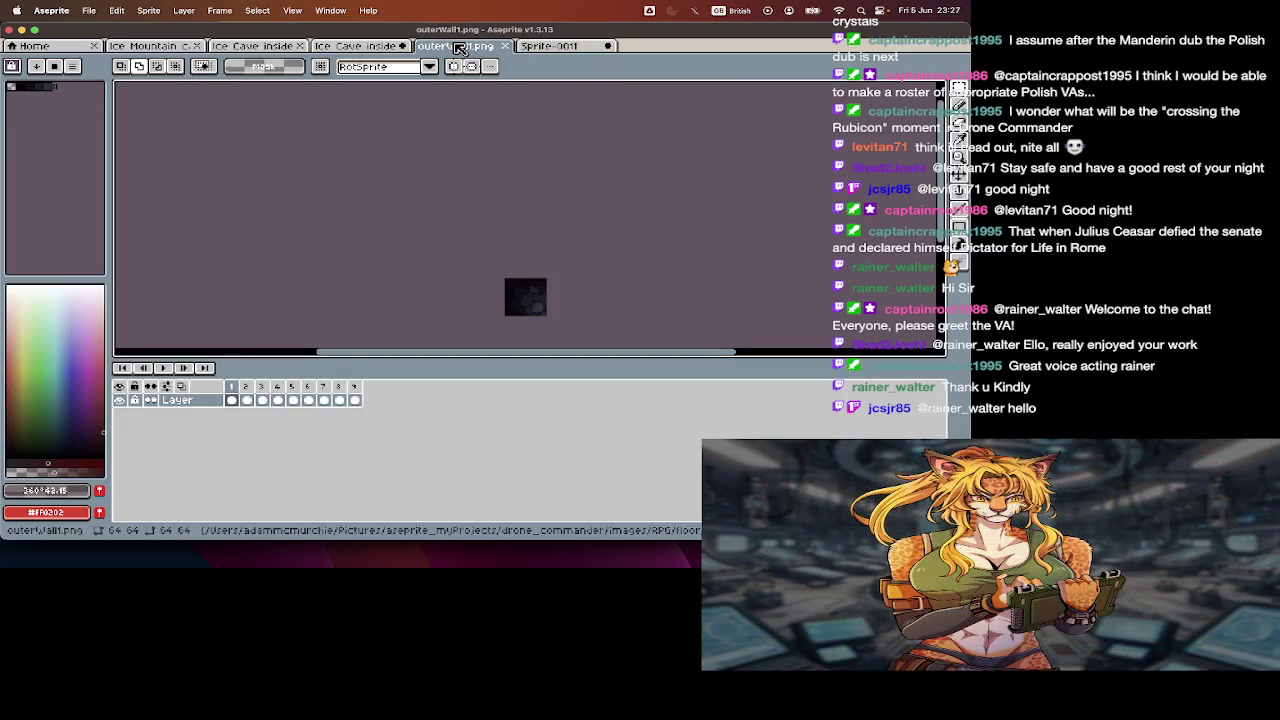
- Copy the whole outerWall1 tile back into the Ice Cave inside sheet's top row
{"action": "key", "text": "ctrl+a"}
{"action": "key", "text": "ctrl+c"}
{"action": "left_click", "coordinate": [383, 50]}
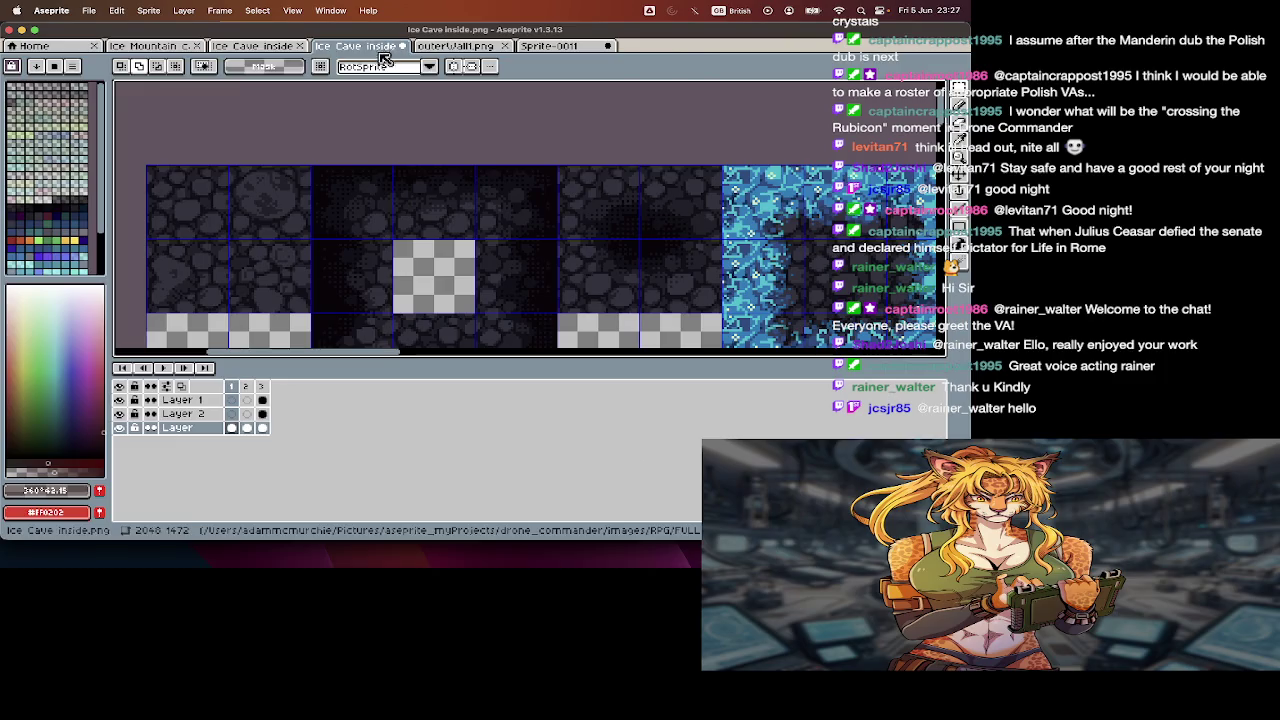
{"action": "key", "text": "ctrl+v"}
{"action": "left_click_drag", "start_coordinate": [206, 209], "coordinate": [458, 213]}
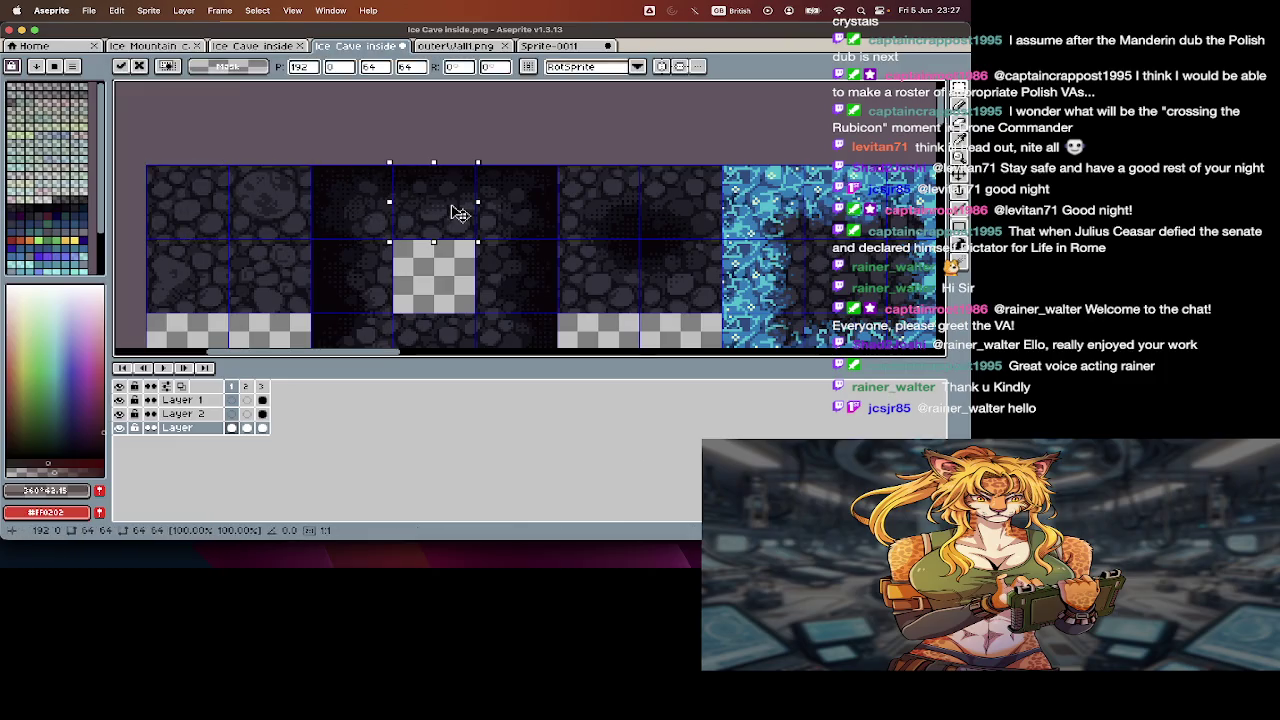
{"action": "key", "text": "Return"}
{"action": "key", "text": "Tab"}
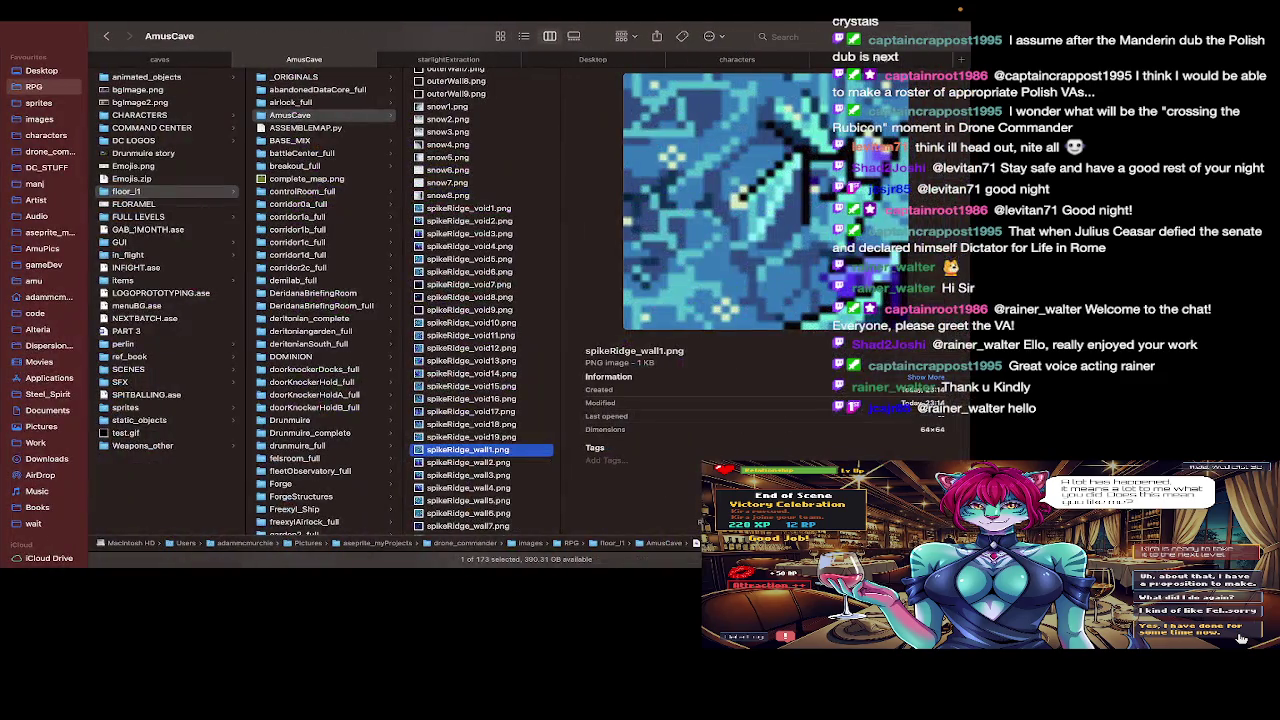
- Scroll the AmusCave Finder column to the outerWall tile files
{"action": "scroll", "coordinate": [430, 380], "scroll_direction": "down", "scroll_amount": 5}
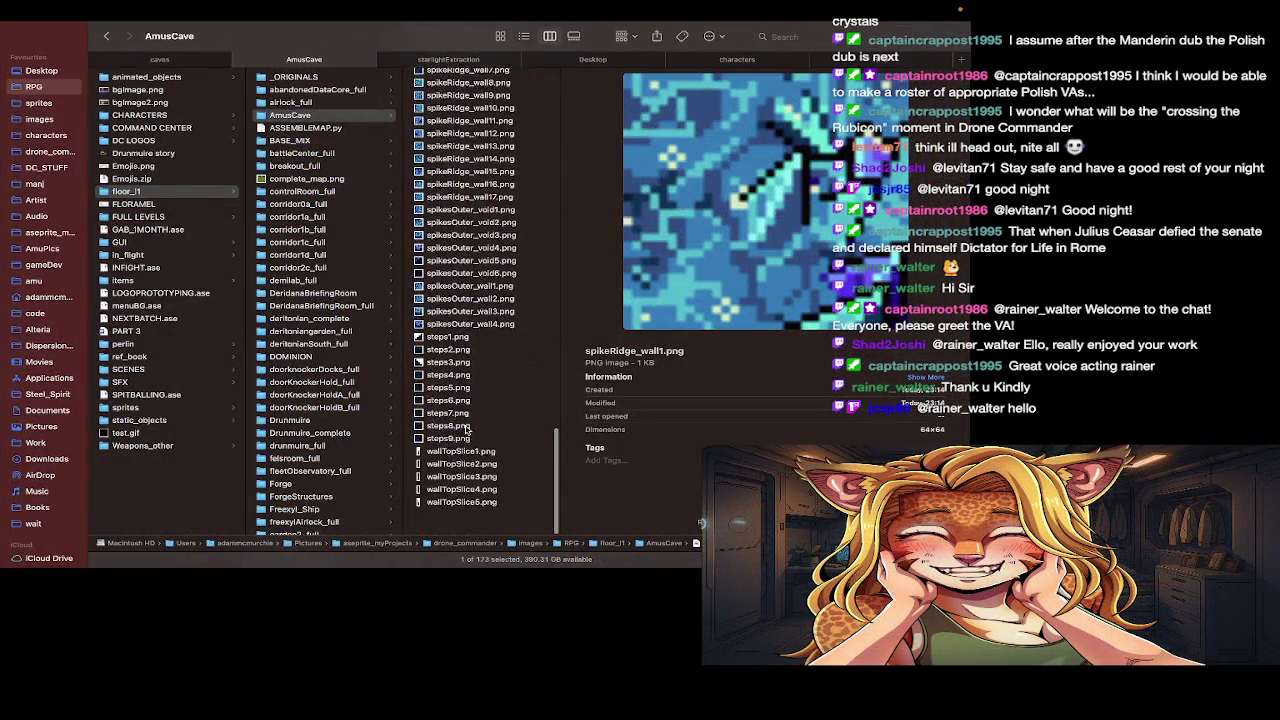
{"action": "scroll", "coordinate": [466, 430], "scroll_direction": "down", "scroll_amount": 3}
{"action": "scroll", "coordinate": [466, 430], "scroll_direction": "up", "scroll_amount": 5}
{"action": "scroll", "coordinate": [466, 420], "scroll_direction": "up", "scroll_amount": 5}
{"action": "scroll", "coordinate": [467, 412], "scroll_direction": "up", "scroll_amount": 3}
{"action": "scroll", "coordinate": [468, 405], "scroll_direction": "up", "scroll_amount": 5}
{"action": "scroll", "coordinate": [468, 404], "scroll_direction": "up", "scroll_amount": 5}
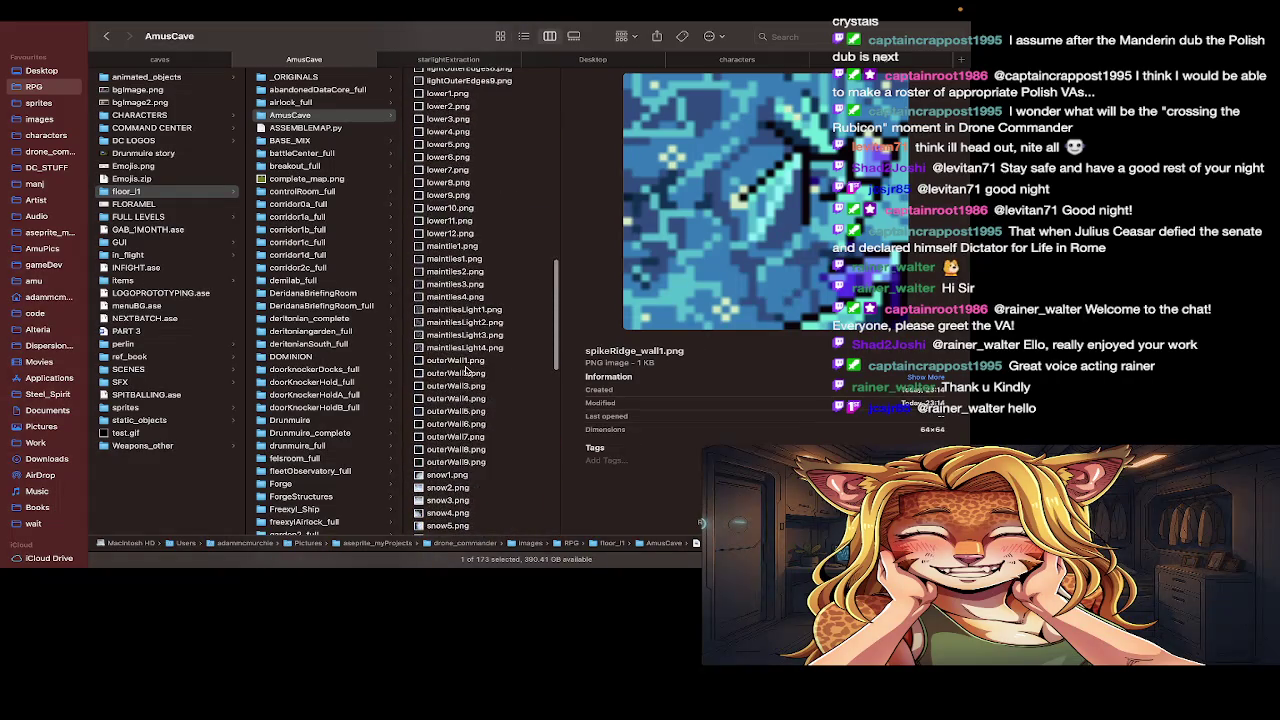
- Preview outerWall1 through outerWall7, then return to outerWall1 in Aseprite
{"action": "left_click", "coordinate": [466, 372]}
{"action": "key", "text": "Up"}
{"action": "key", "text": "Down"}
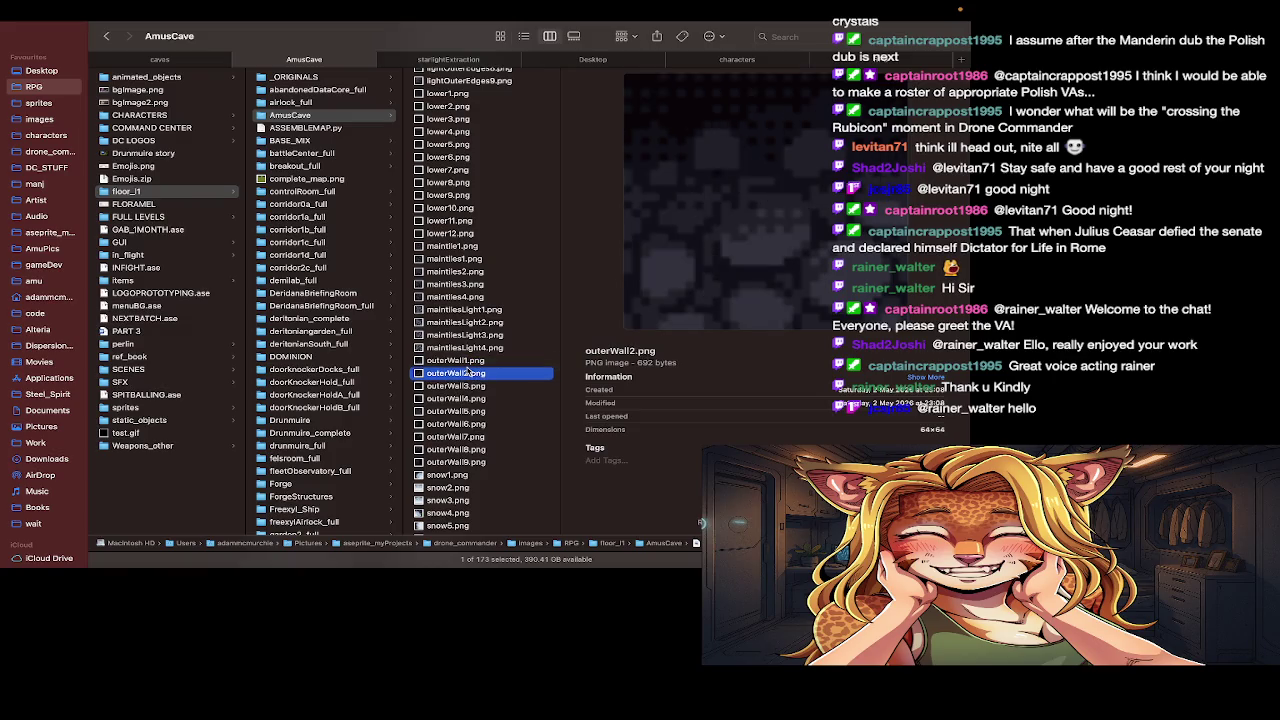
{"action": "key", "text": "Down"}
{"action": "key", "text": "Down"}
{"action": "key", "text": "Down"}
{"action": "key", "text": "Down"}
{"action": "key", "text": "Down"}
{"action": "key", "text": "Down"}
{"action": "key", "text": "Up"}
{"action": "left_click", "coordinate": [467, 364]}
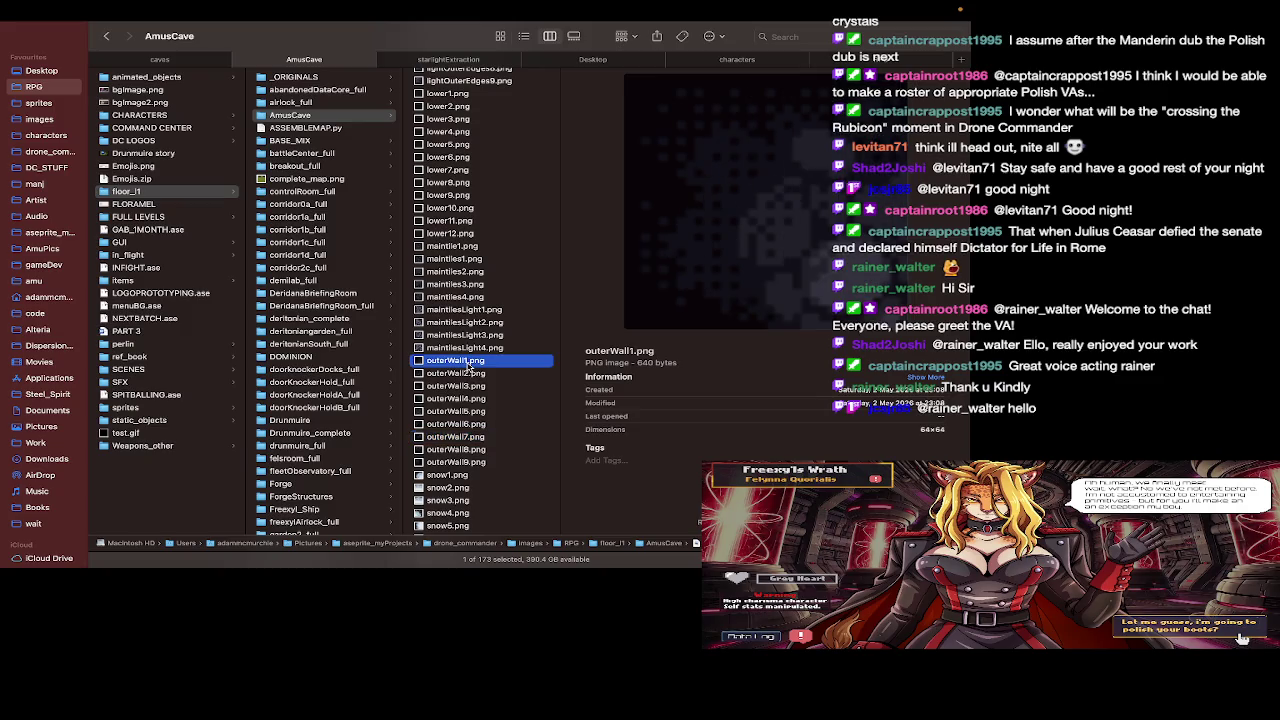
{"action": "key", "text": "super+Tab"}
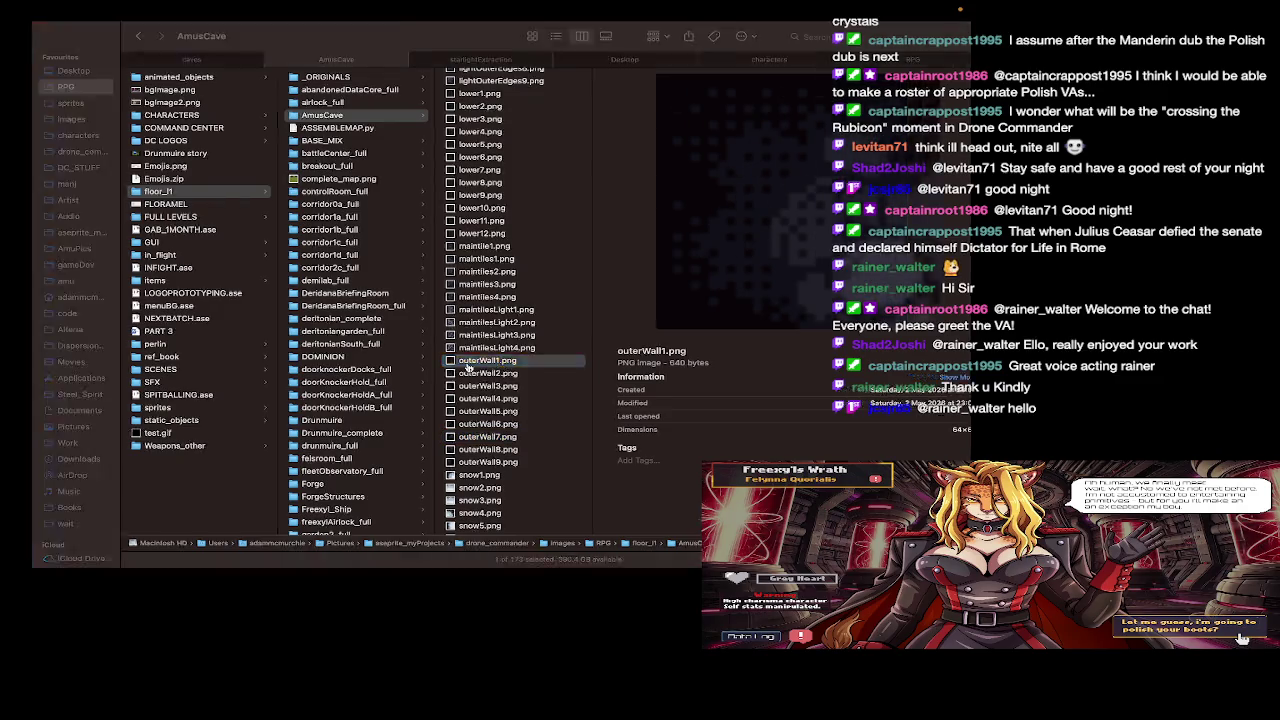
{"action": "left_click", "coordinate": [470, 46]}
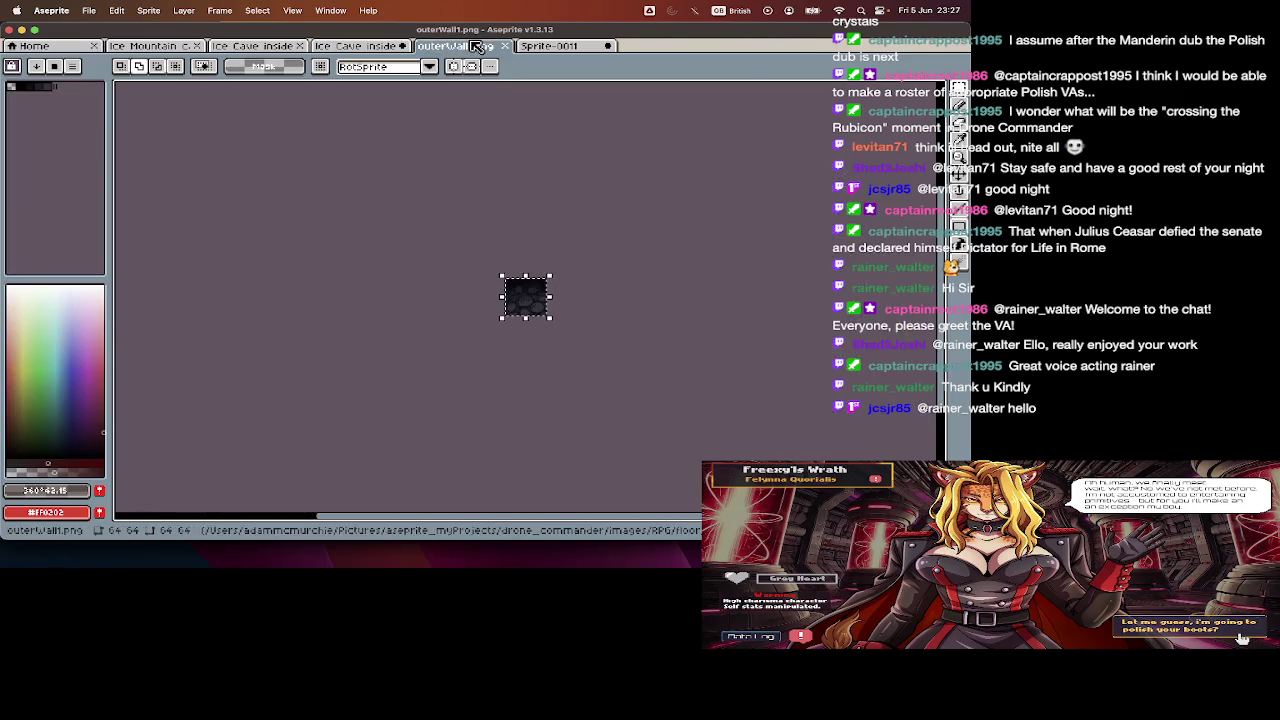
- Save the wall tile as terminatingFloor1.png and close its tab
{"action": "key", "text": "super+shift+s"}
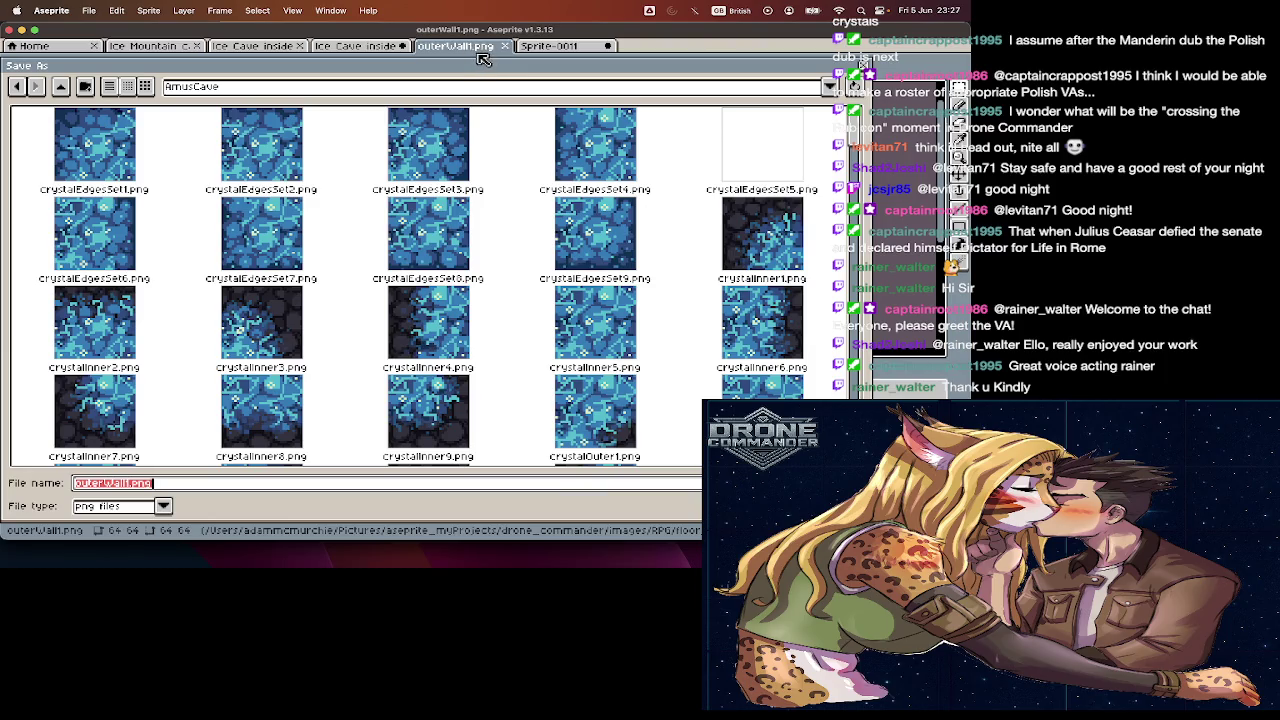
{"action": "type", "text": "terminat"}
{"action": "type", "text": "ting"}
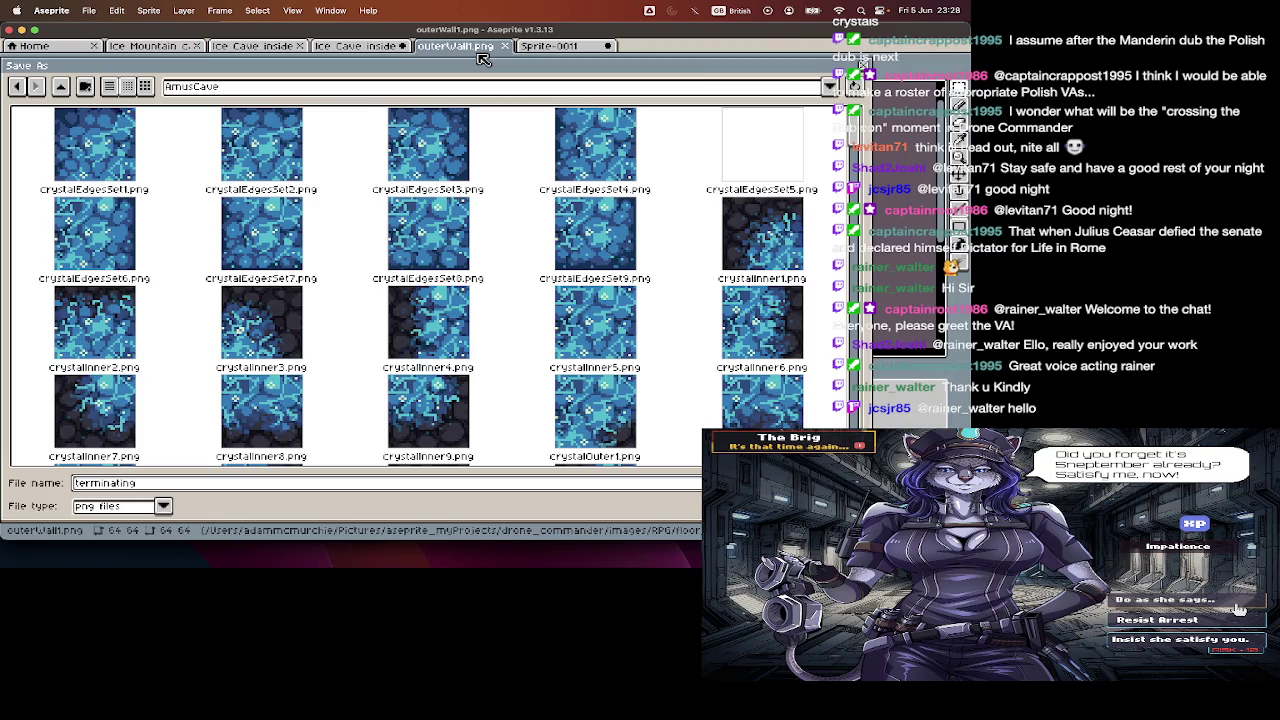
{"action": "type", "text": "loor1.png"}
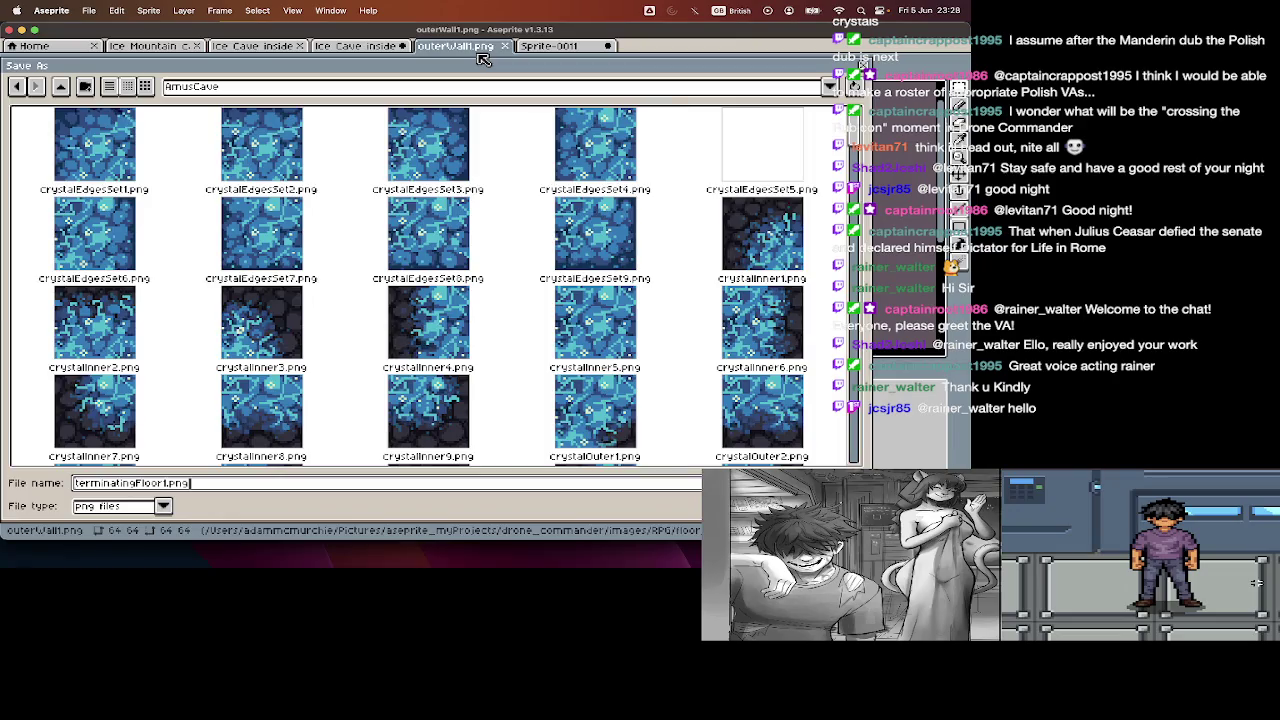
{"action": "key", "text": "Return"}
{"action": "key", "text": "Tab"}
{"action": "left_click", "coordinate": [505, 46]}
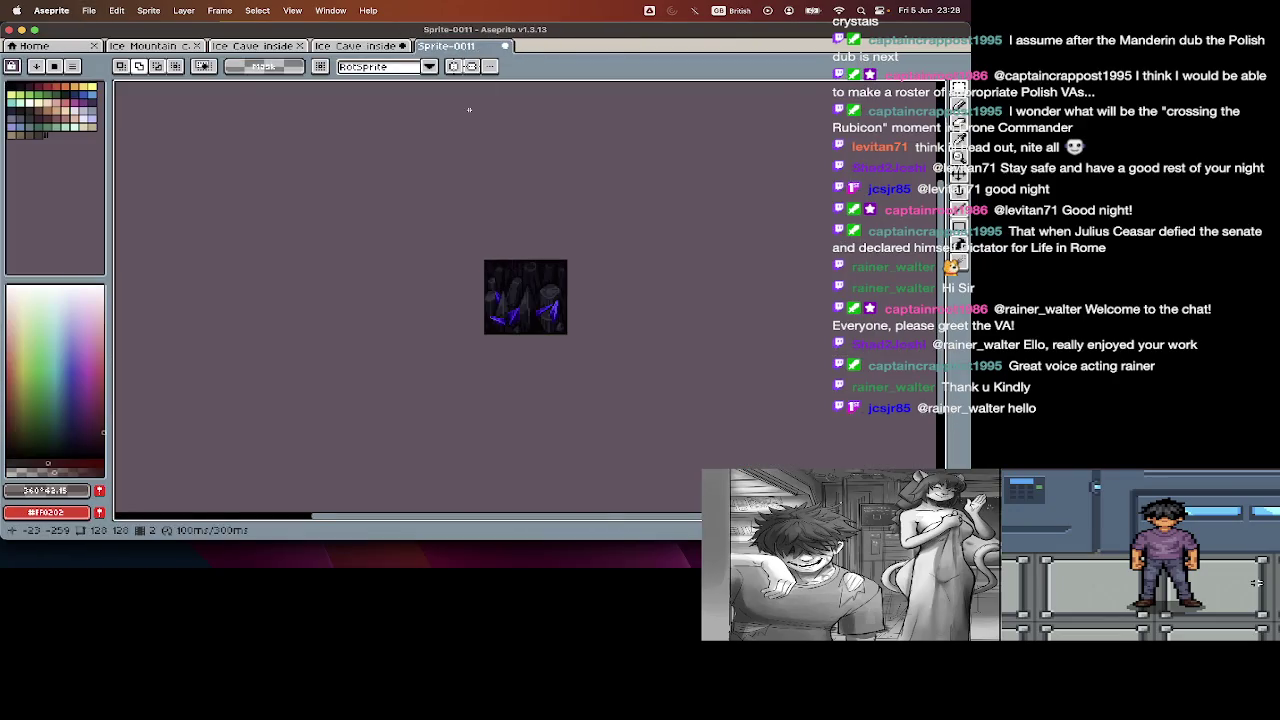
- Look over the Ice Cave inside tileset, toggling the timeline and zooming
{"action": "key", "text": "Tab"}
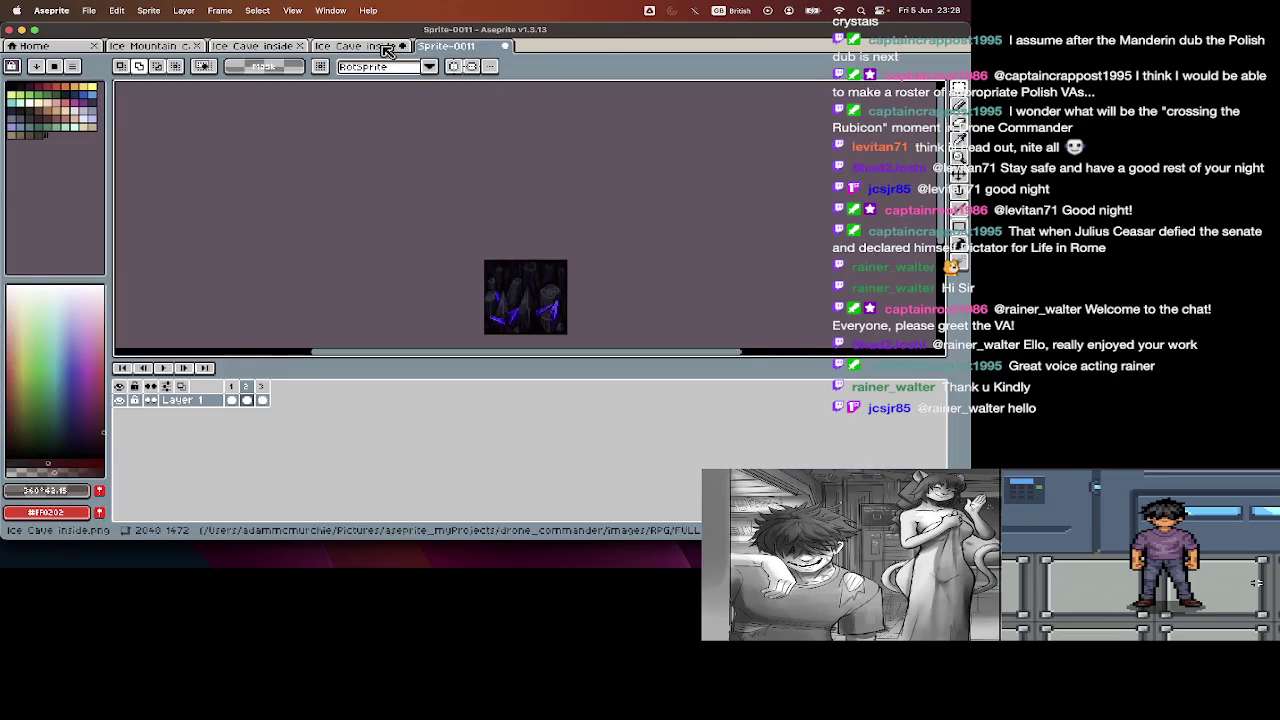
{"action": "left_click", "coordinate": [388, 46]}
{"action": "key", "text": "Tab"}
{"action": "scroll", "coordinate": [530, 300], "scroll_direction": "down", "scroll_amount": 3}
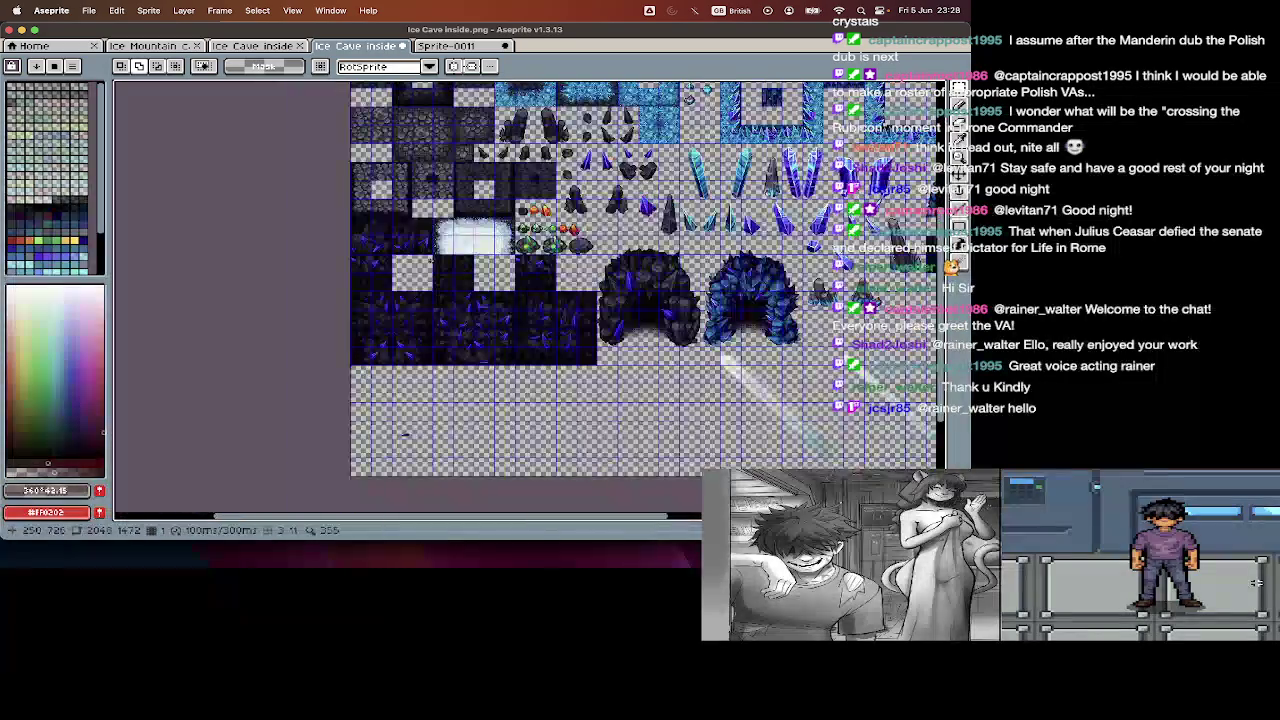
{"action": "key", "text": "Tab"}
{"action": "scroll", "coordinate": [545, 305], "scroll_direction": "up", "scroll_amount": 2}
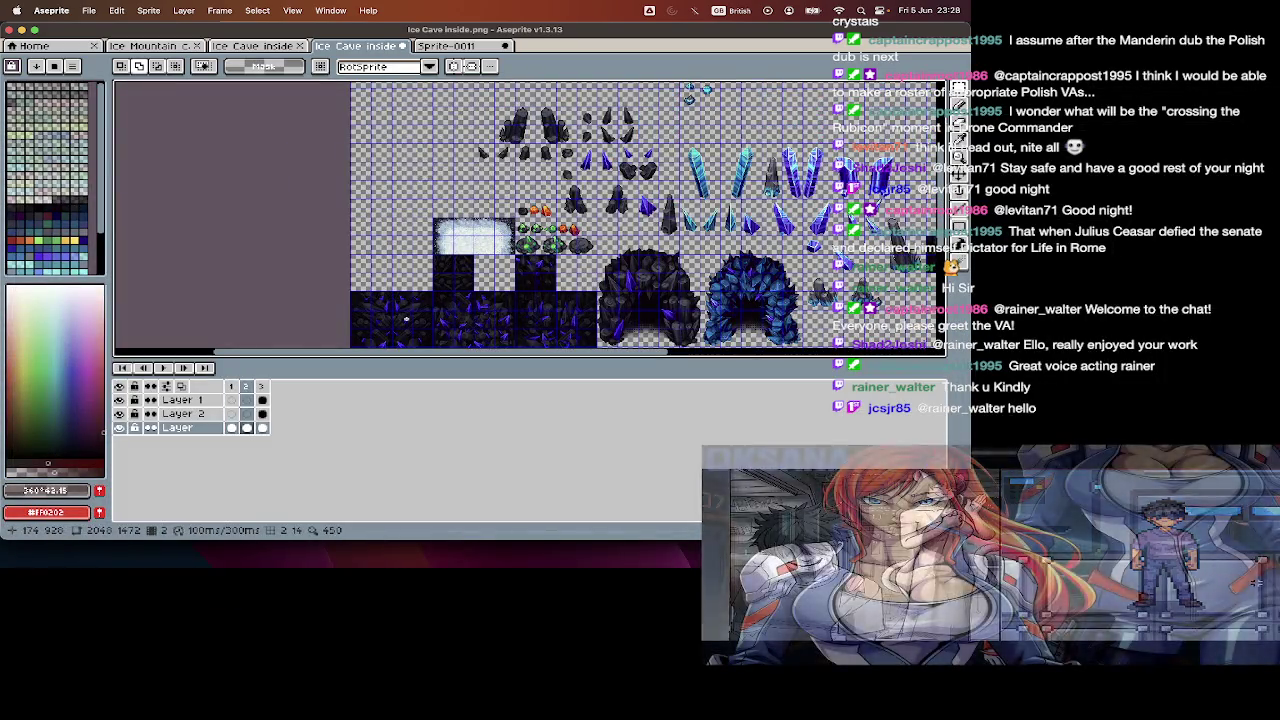
{"action": "key", "text": "Tab"}
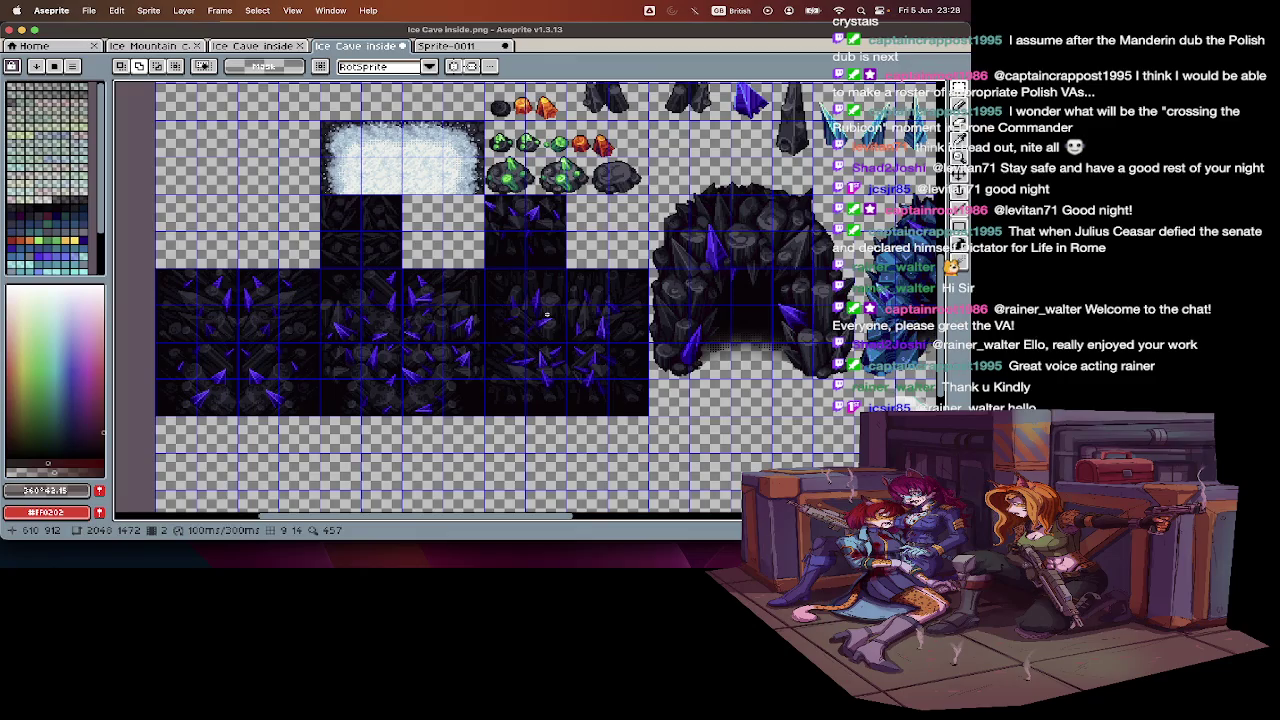
- Play the Sprite-0011 crystal animation, save it as clustersVertical1.png and close it
{"action": "left_click", "coordinate": [470, 47]}
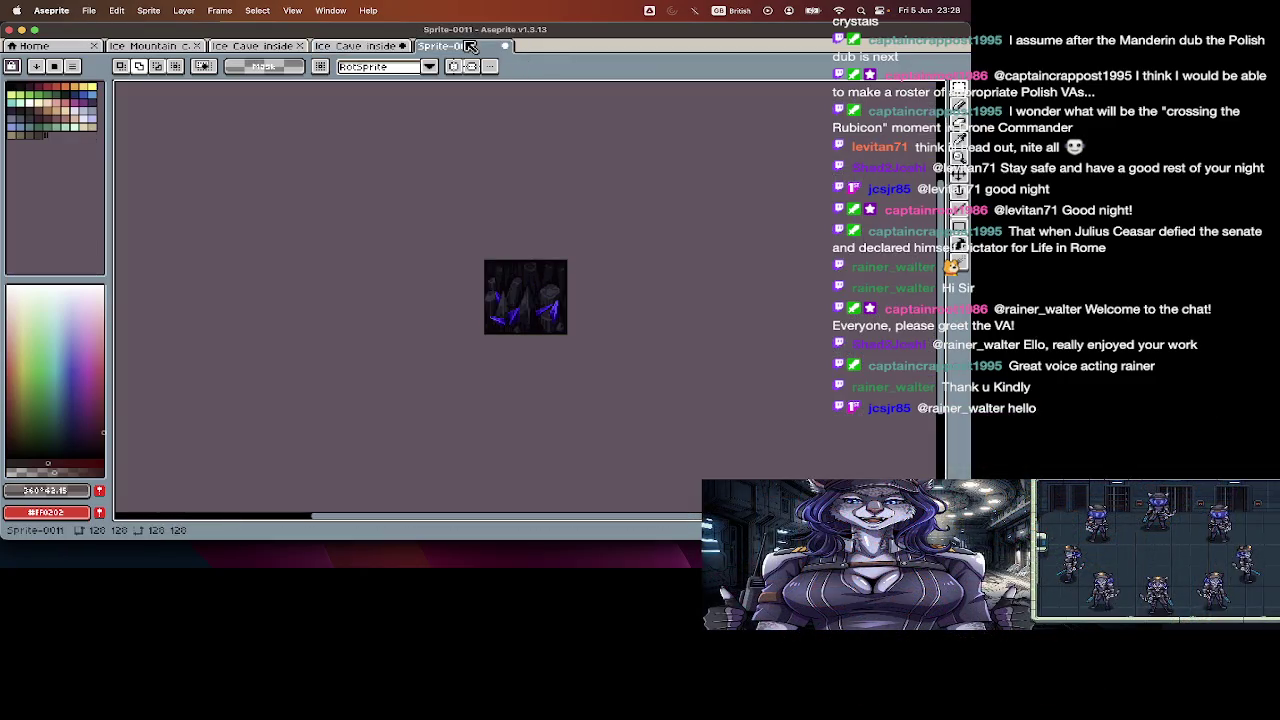
{"action": "key", "text": "Tab"}
{"action": "key", "text": "Return"}
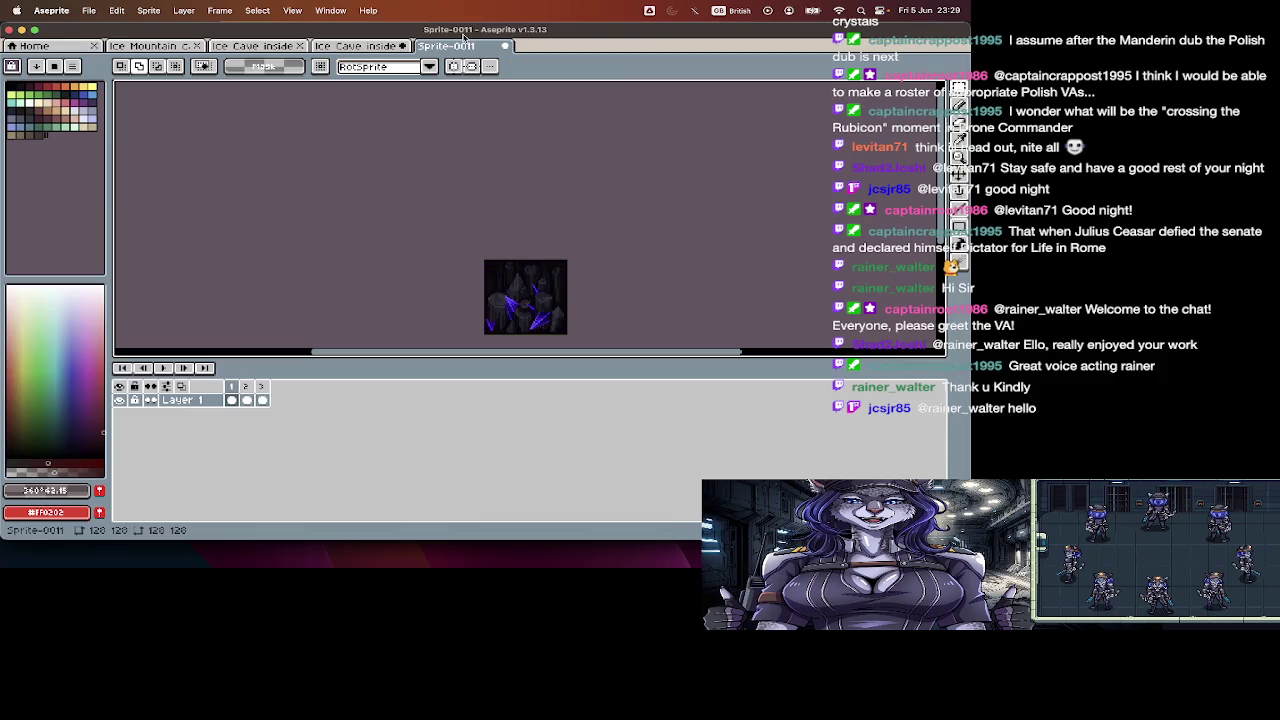
{"action": "key", "text": "super+shift+s"}
{"action": "type", "text": "obsid"}
{"action": "key", "text": "BackSpace"}
{"action": "key", "text": "BackSpace"}
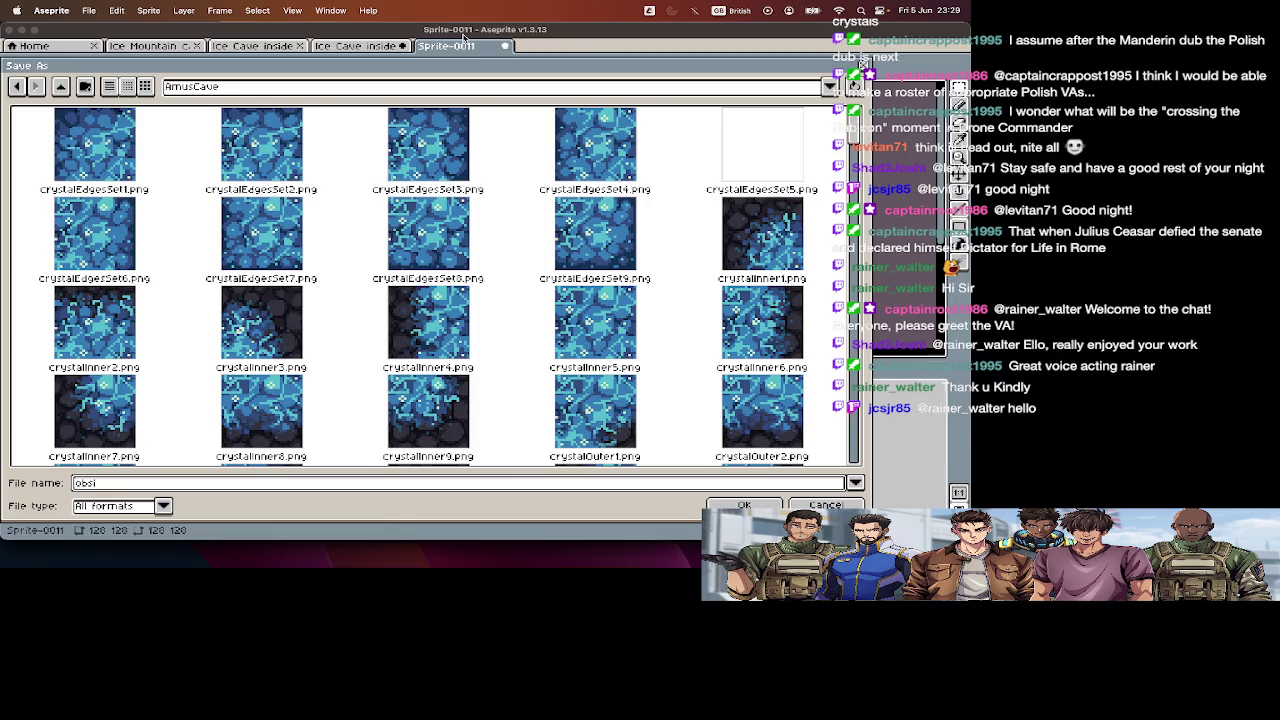
{"action": "type", "text": "clus"}
{"action": "type", "text": "cal"}
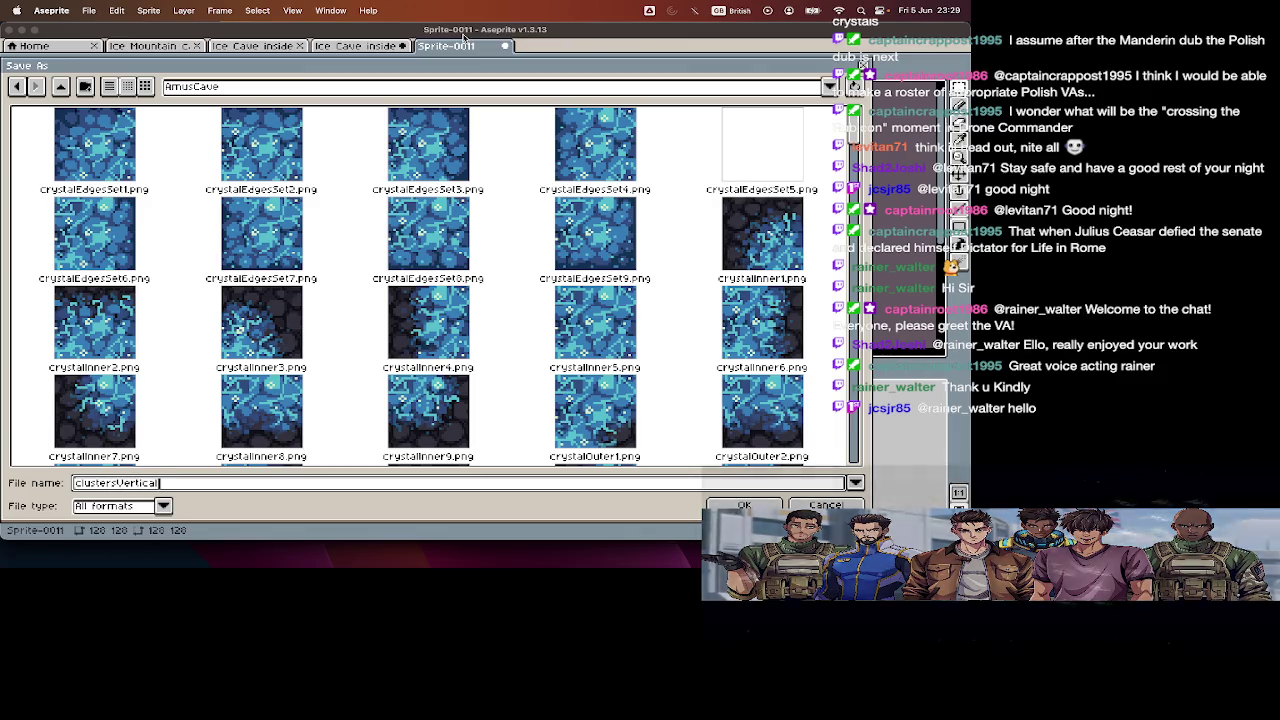
{"action": "type", "text": "1.png"}
{"action": "key", "text": "Return"}
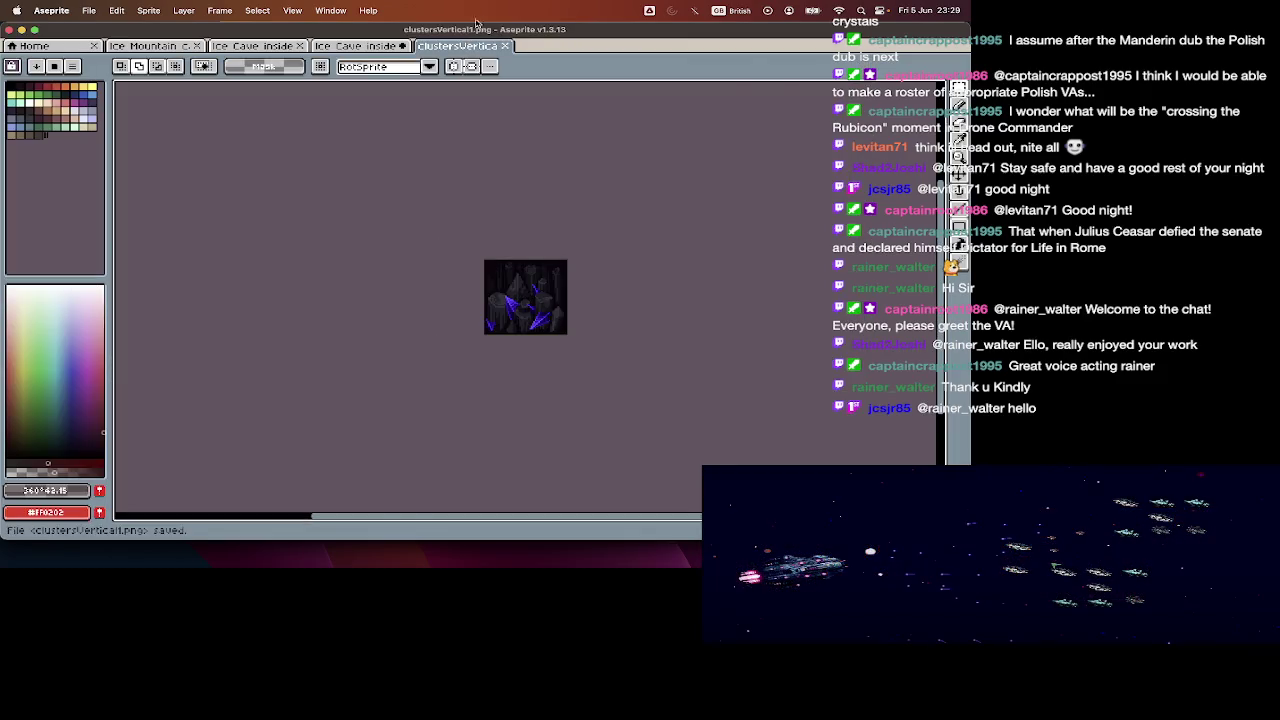
{"action": "key", "text": "super+w"}
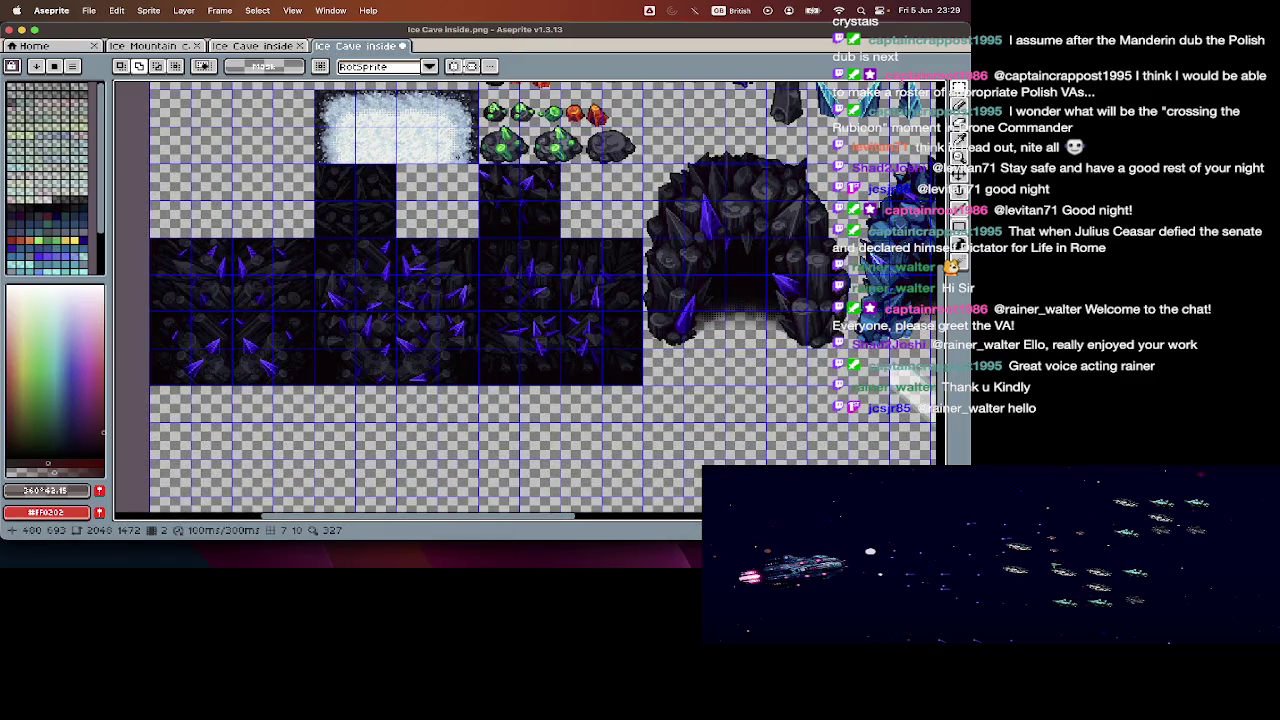
- Zoom in and marquee-select the top-left tiles of the crystal block
{"action": "scroll", "coordinate": [344, 307], "scroll_direction": "up", "scroll_amount": 2}
{"action": "scroll", "coordinate": [344, 307], "scroll_direction": "up", "scroll_amount": 2}
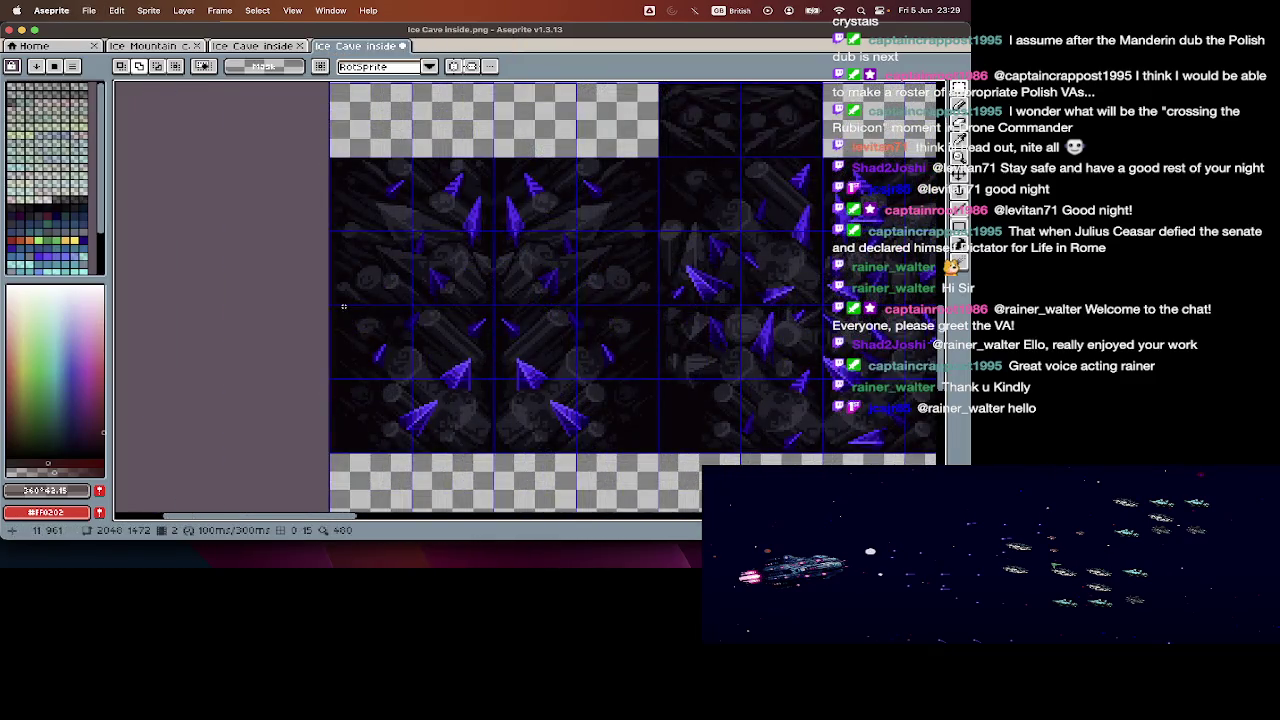
{"action": "scroll", "coordinate": [344, 307], "scroll_direction": "up", "scroll_amount": 1}
{"action": "scroll", "coordinate": [344, 307], "scroll_direction": "down", "scroll_amount": 1}
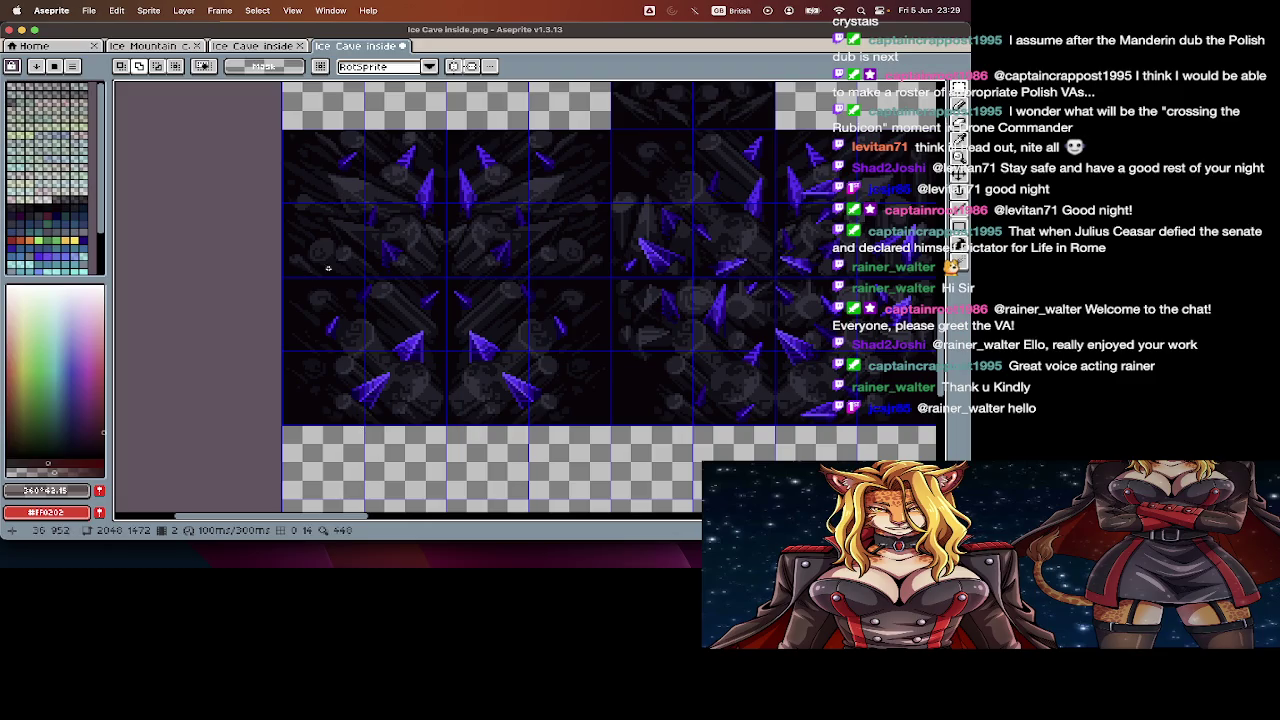
{"action": "left_click_drag", "start_coordinate": [318, 198], "coordinate": [406, 251]}
{"action": "left_click", "coordinate": [324, 149]}
{"action": "left_click_drag", "start_coordinate": [324, 149], "coordinate": [409, 257]}
{"action": "scroll", "coordinate": [410, 280], "scroll_direction": "right", "scroll_amount": 3}
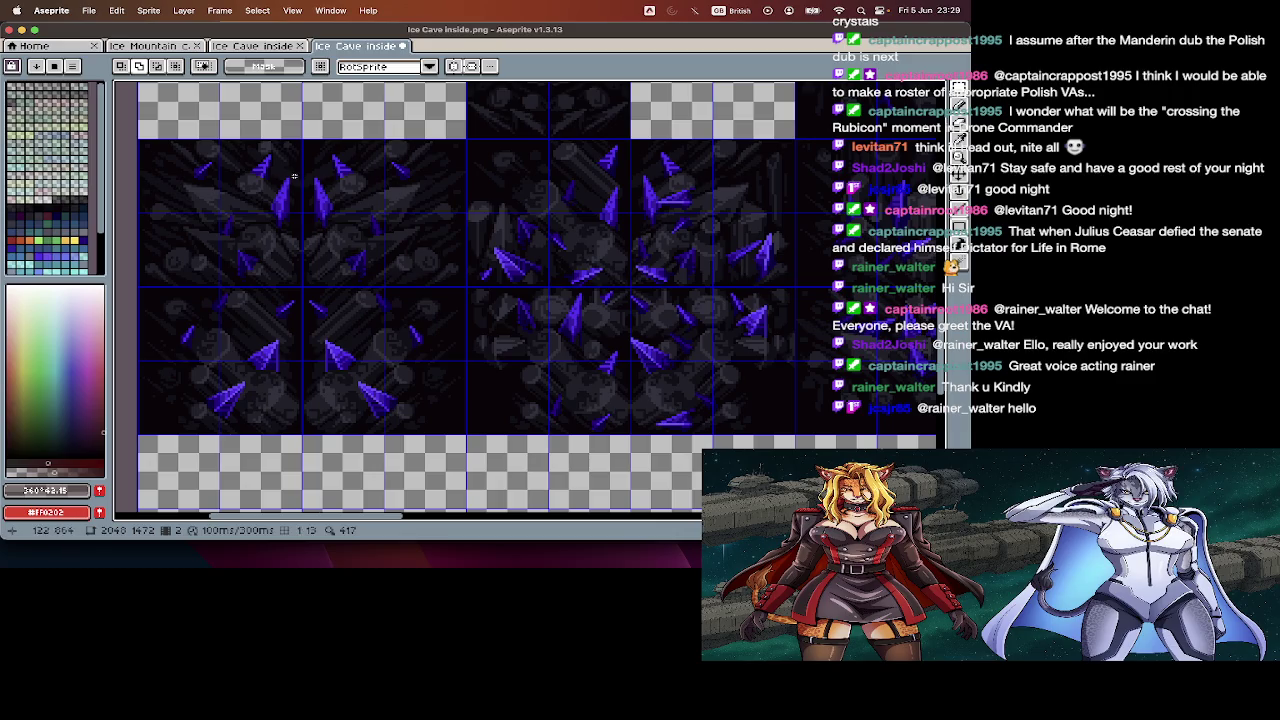
- Try cutting and moving a crystal tile, then undo it and drop the selection
{"action": "left_click_drag", "start_coordinate": [294, 176], "coordinate": [160, 230]}
{"action": "key", "text": "super+x"}
{"action": "scroll", "coordinate": [166, 308], "scroll_direction": "right", "scroll_amount": 1}
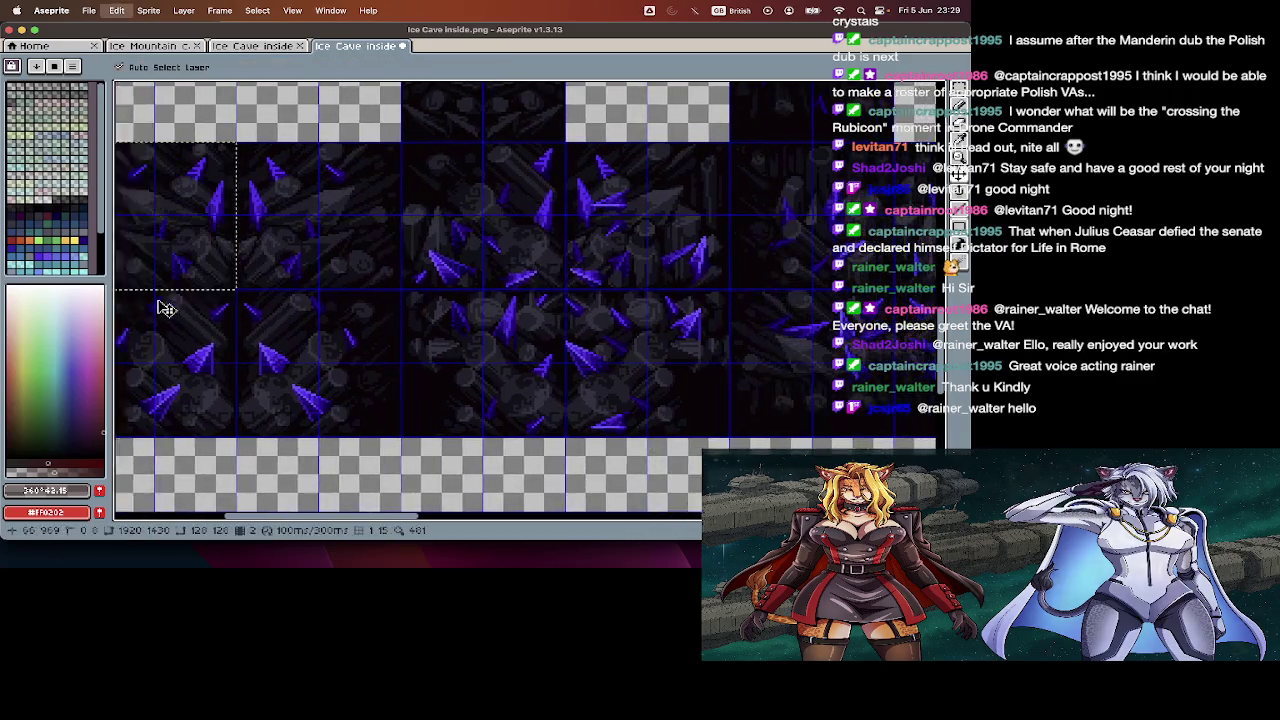
{"action": "key", "text": "super+v"}
{"action": "mouse_move", "coordinate": [188, 277]}
{"action": "left_mouse_down"}
{"action": "mouse_move", "coordinate": [497, 270]}
{"action": "mouse_move", "coordinate": [525, 425]}
{"action": "mouse_move", "coordinate": [617, 263]}
{"action": "left_mouse_up"}
{"action": "key", "text": "super+z"}
{"action": "key", "text": "super+z"}
{"action": "scroll", "coordinate": [551, 352], "scroll_direction": "left", "scroll_amount": 2}
{"action": "scroll", "coordinate": [551, 352], "scroll_direction": "left", "scroll_amount": 3}
{"action": "key", "text": "super+d"}
{"action": "scroll", "coordinate": [551, 352], "scroll_direction": "right", "scroll_amount": 1}
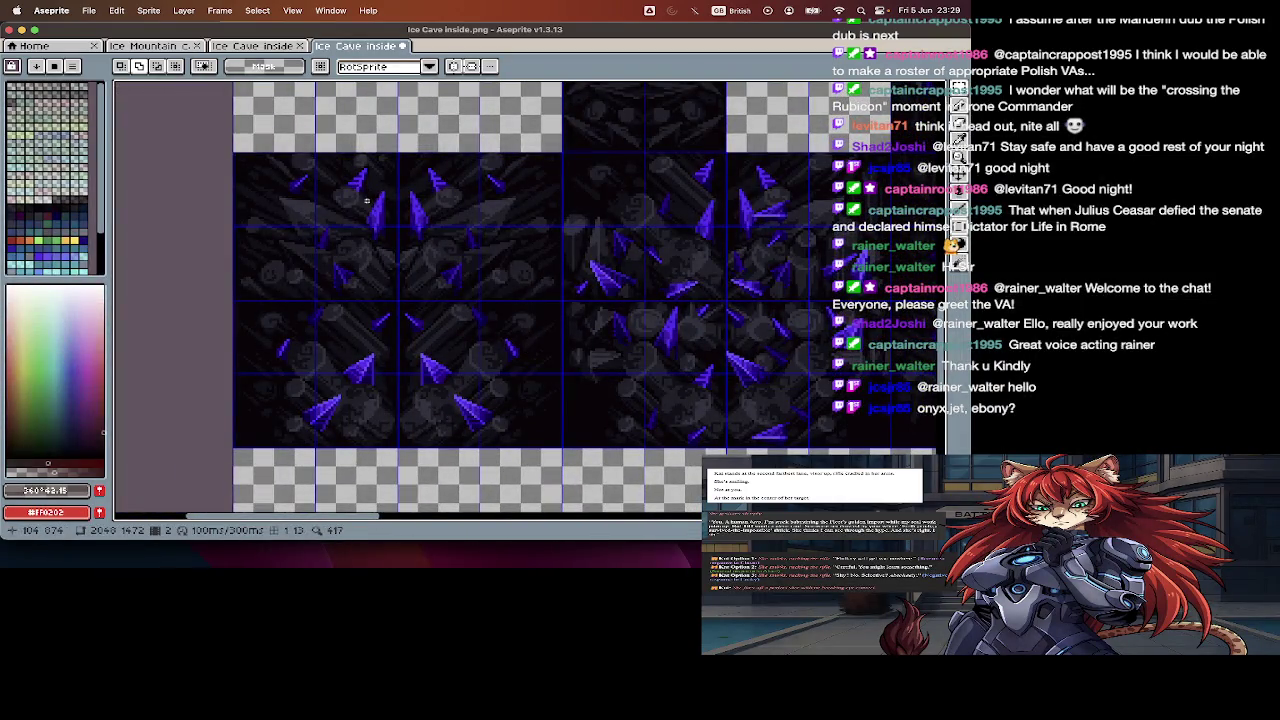
- Copy the lower block's top-left 128x128 crystal tile into a new sprite, Sprite-0012
{"action": "left_click_drag", "start_coordinate": [368, 163], "coordinate": [272, 286]}
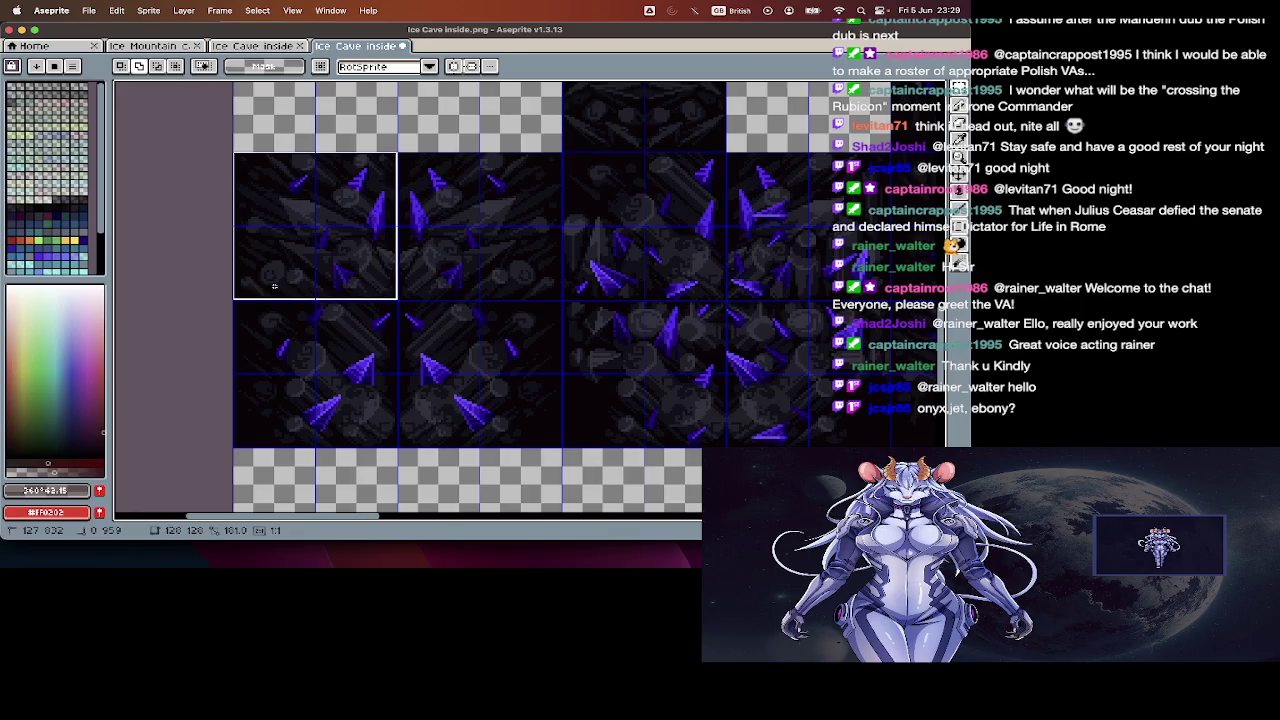
{"action": "key", "text": "v"}
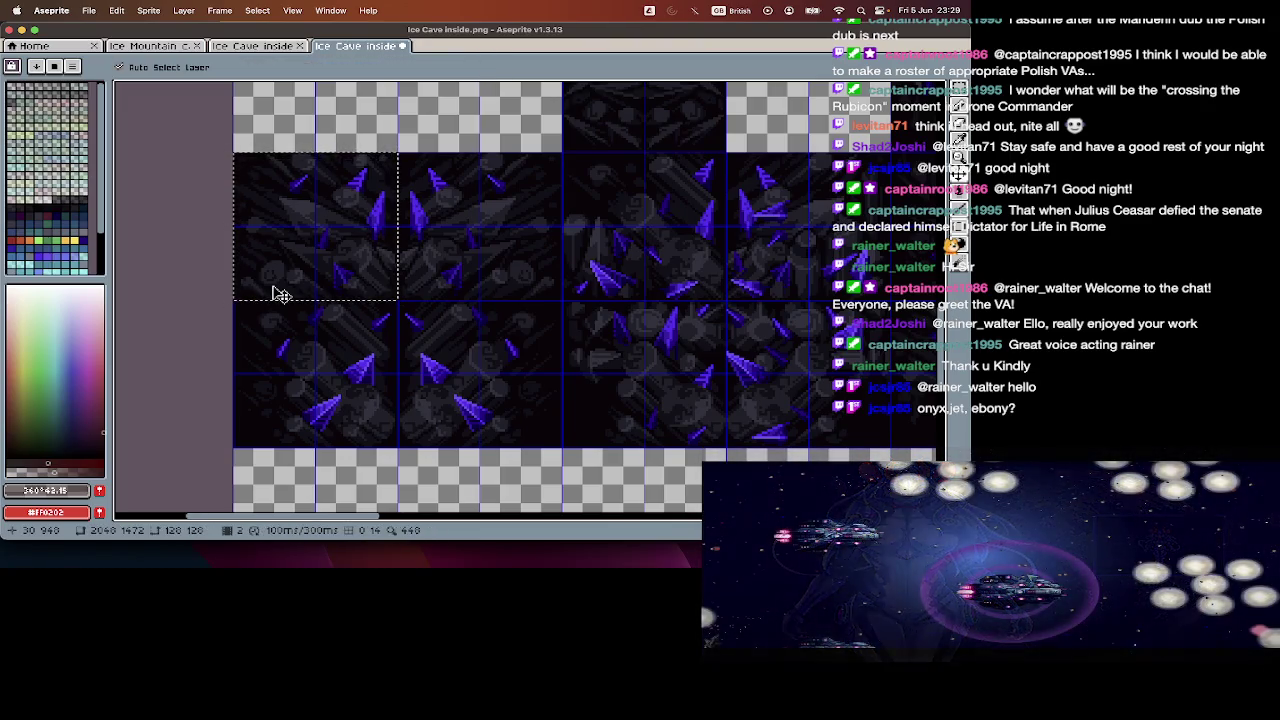
{"action": "left_click", "coordinate": [281, 295]}
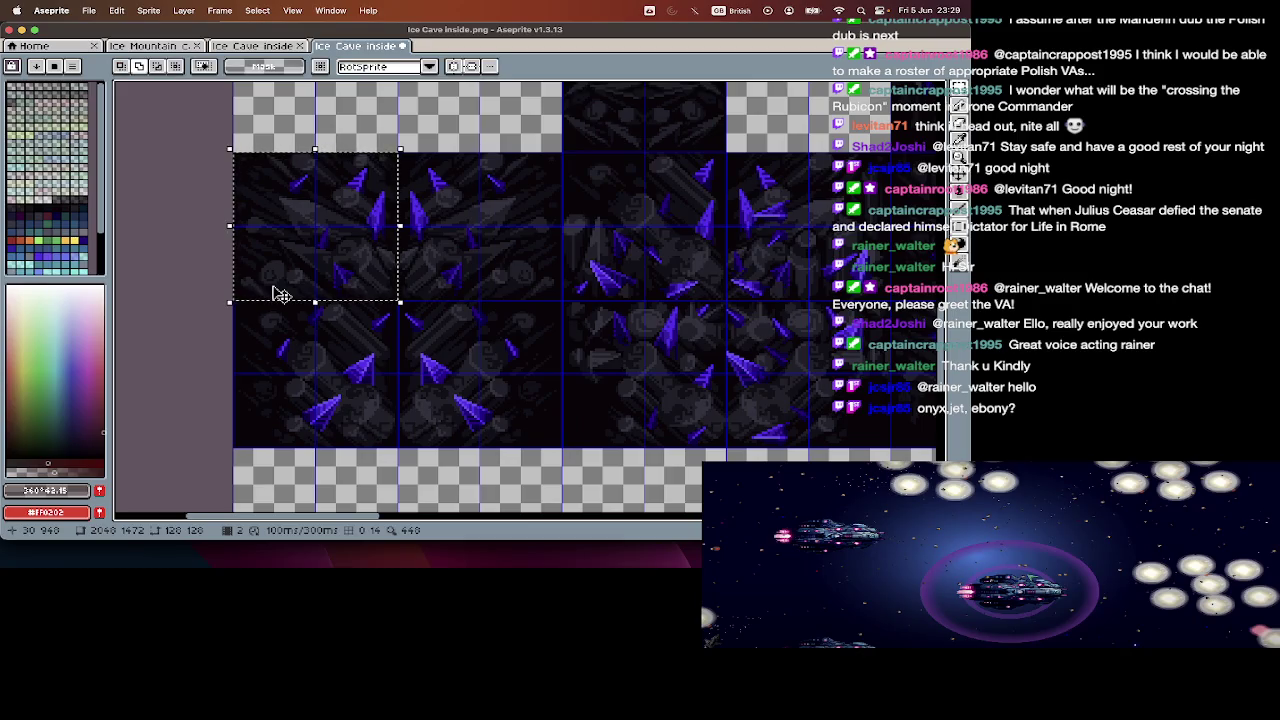
{"action": "key", "text": "Return"}
{"action": "key", "text": "ctrl+c"}
{"action": "key", "text": "ctrl+n"}
{"action": "key", "text": "Return"}
{"action": "key", "text": "ctrl+v"}
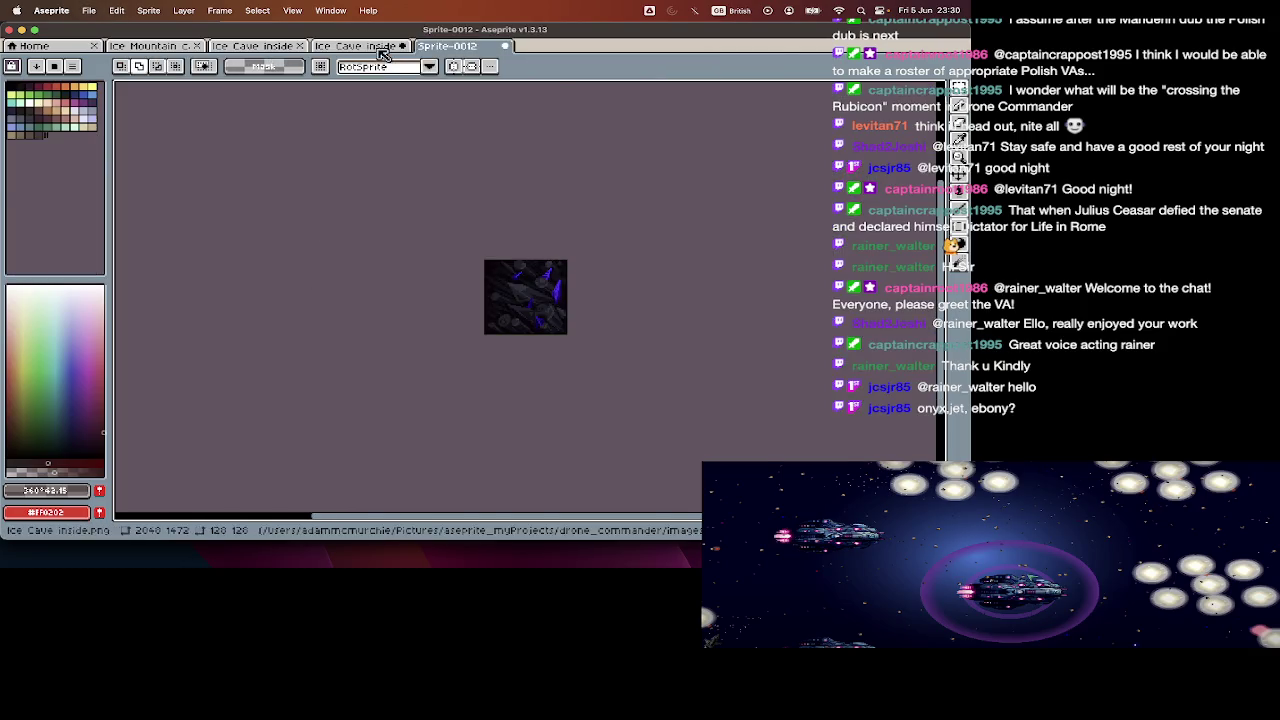
- Select a 2x2 block of crystal tiles on the Ice Cave inside sheet and add a second frame to Sprite-0012
{"action": "left_click", "coordinate": [355, 46]}
{"action": "scroll", "coordinate": [354, 211], "scroll_direction": "down", "scroll_amount": 3}
{"action": "scroll", "coordinate": [354, 211], "scroll_direction": "down", "scroll_amount": 2}
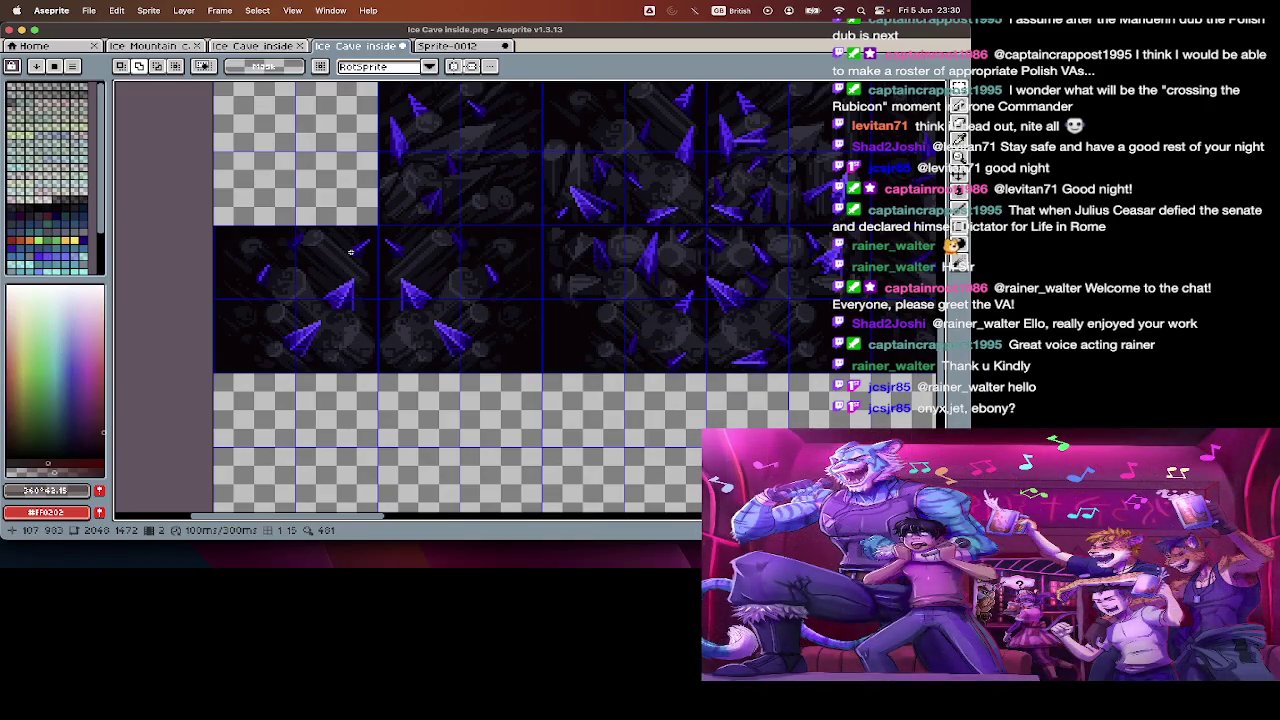
{"action": "left_click_drag", "start_coordinate": [357, 245], "coordinate": [255, 335]}
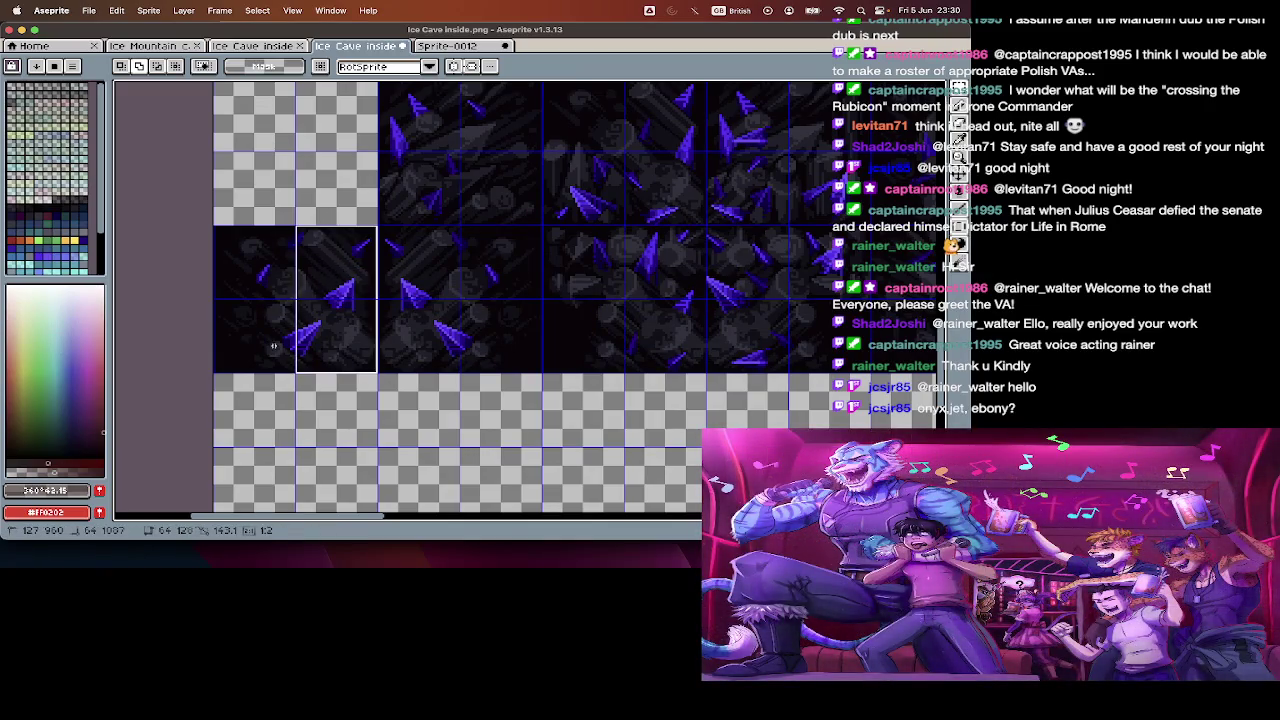
{"action": "key", "text": "ctrl+Tab"}
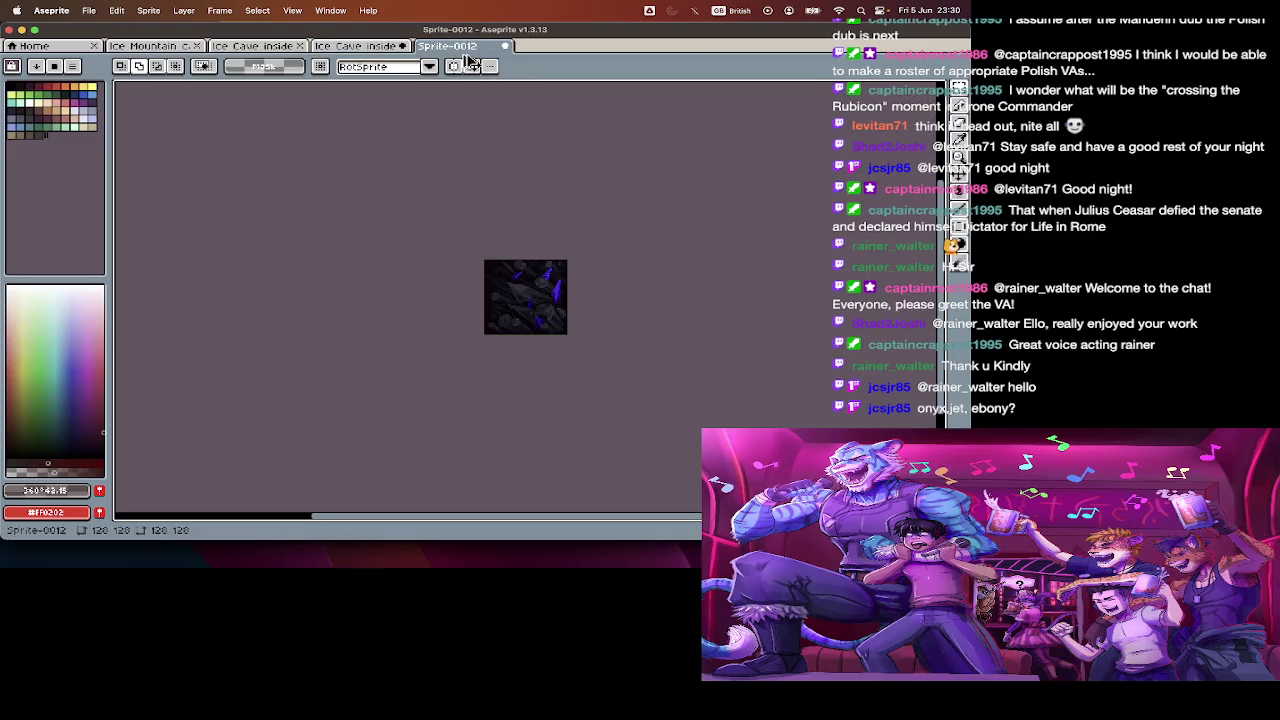
{"action": "key", "text": "alt+n"}
{"action": "key", "text": "ctrl+shift+Tab"}
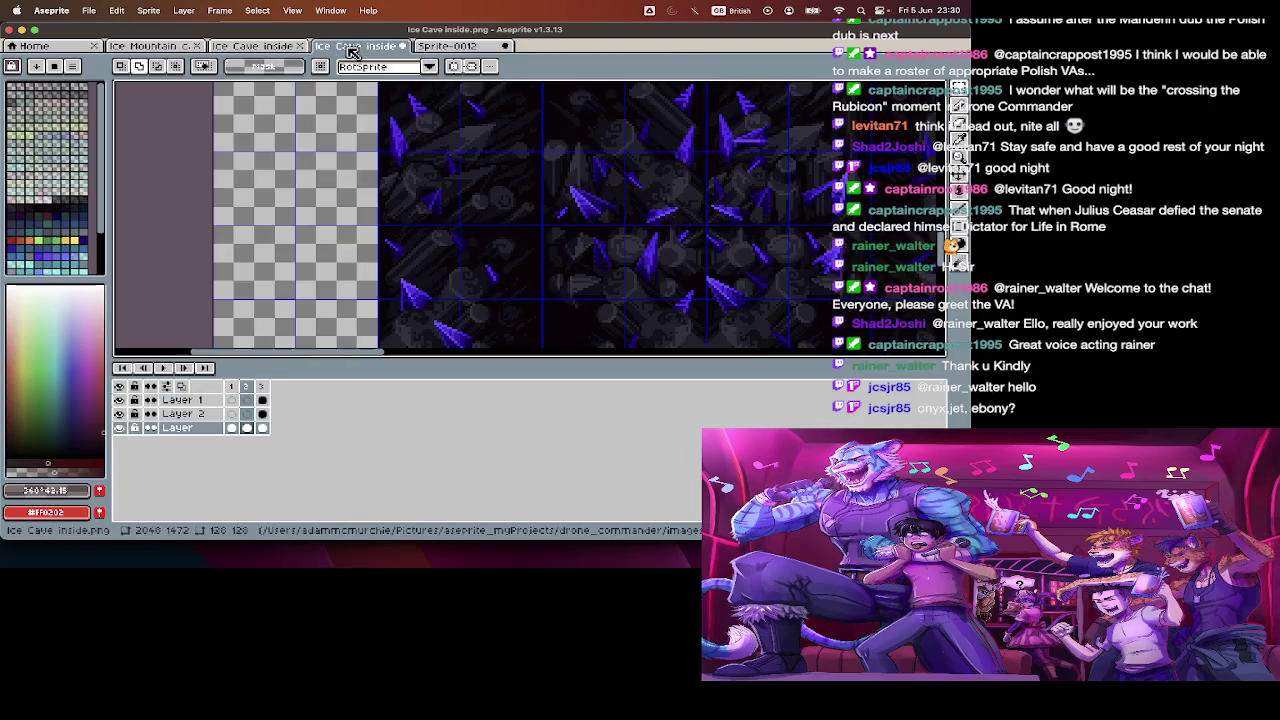
{"action": "scroll", "coordinate": [388, 122], "scroll_direction": "right", "scroll_amount": 3}
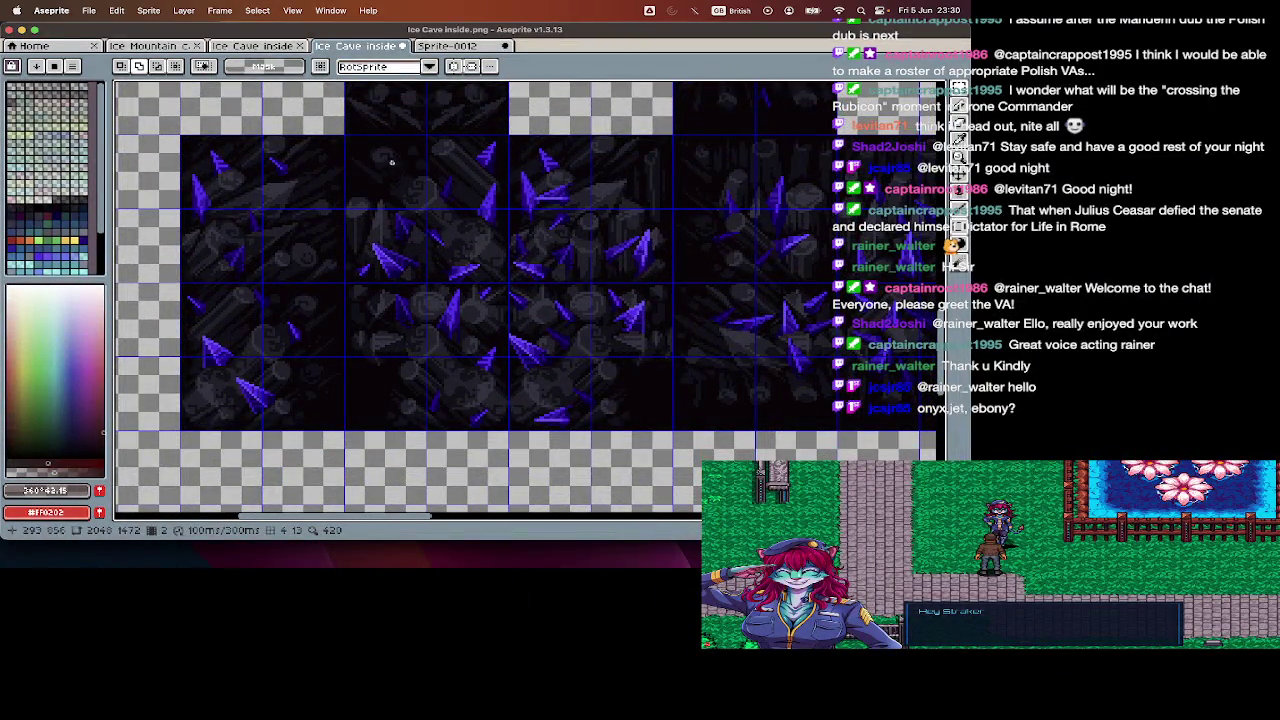
- Compare Sprite-0012 with the Ice Cave inside sheet and pan around the crystal tiles
{"action": "left_click", "coordinate": [466, 47]}
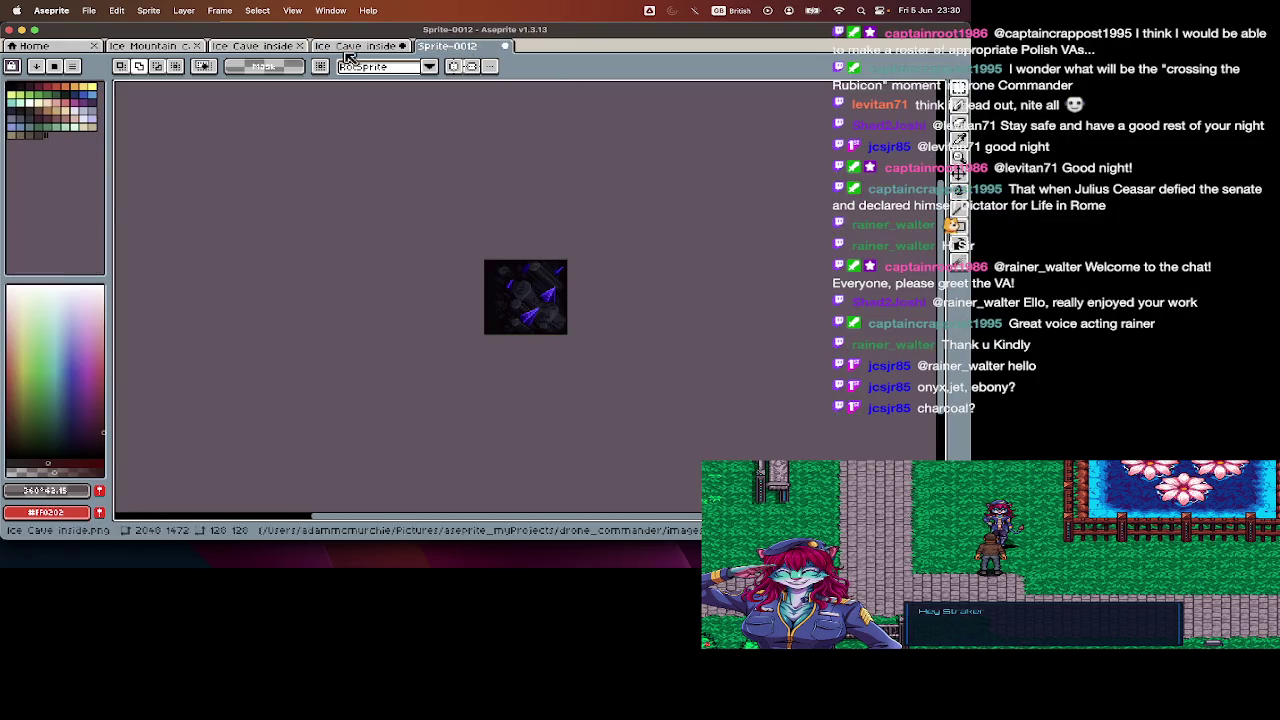
{"action": "left_click", "coordinate": [373, 50]}
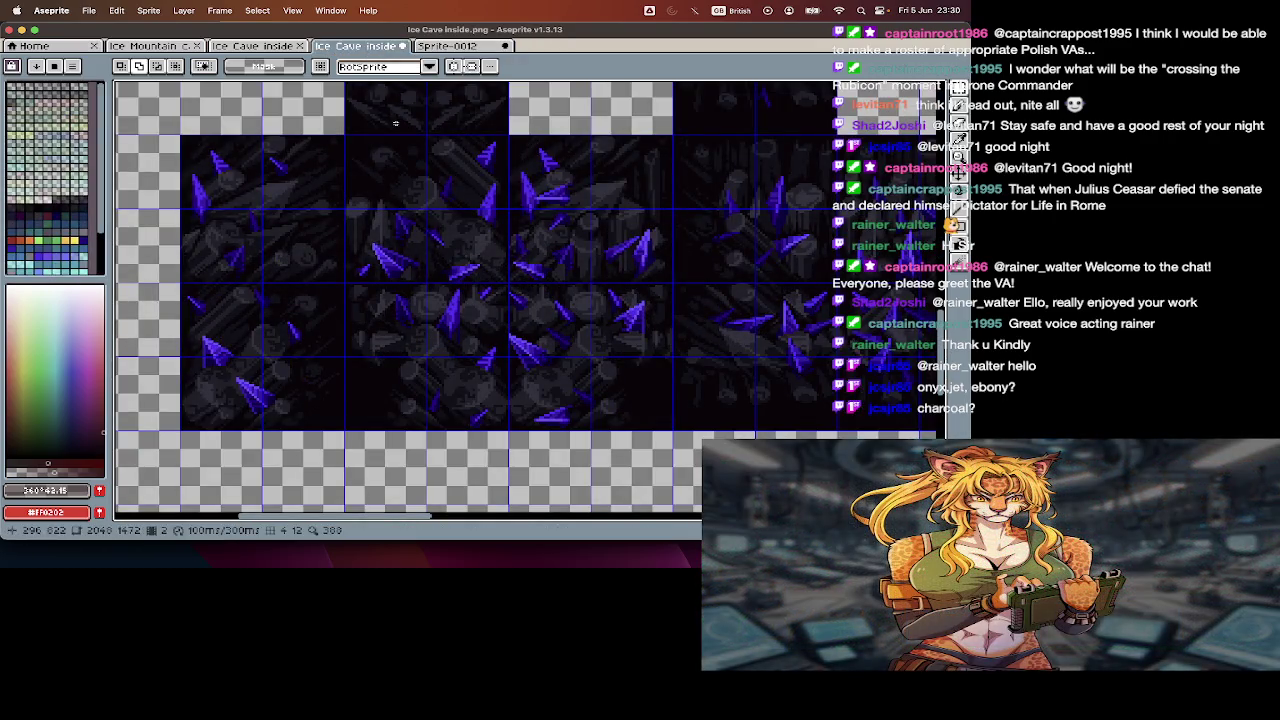
{"action": "scroll", "coordinate": [532, 260], "scroll_direction": "right", "scroll_amount": 2}
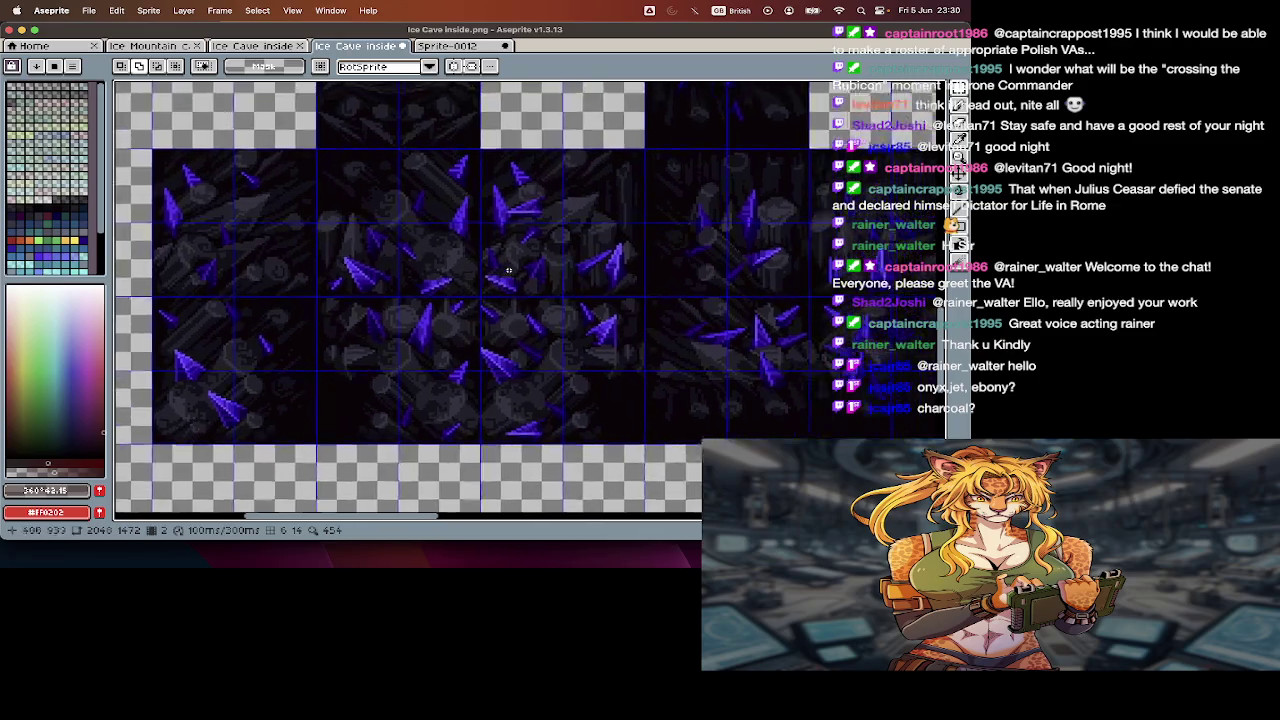
{"action": "scroll", "coordinate": [515, 266], "scroll_direction": "right", "scroll_amount": 2}
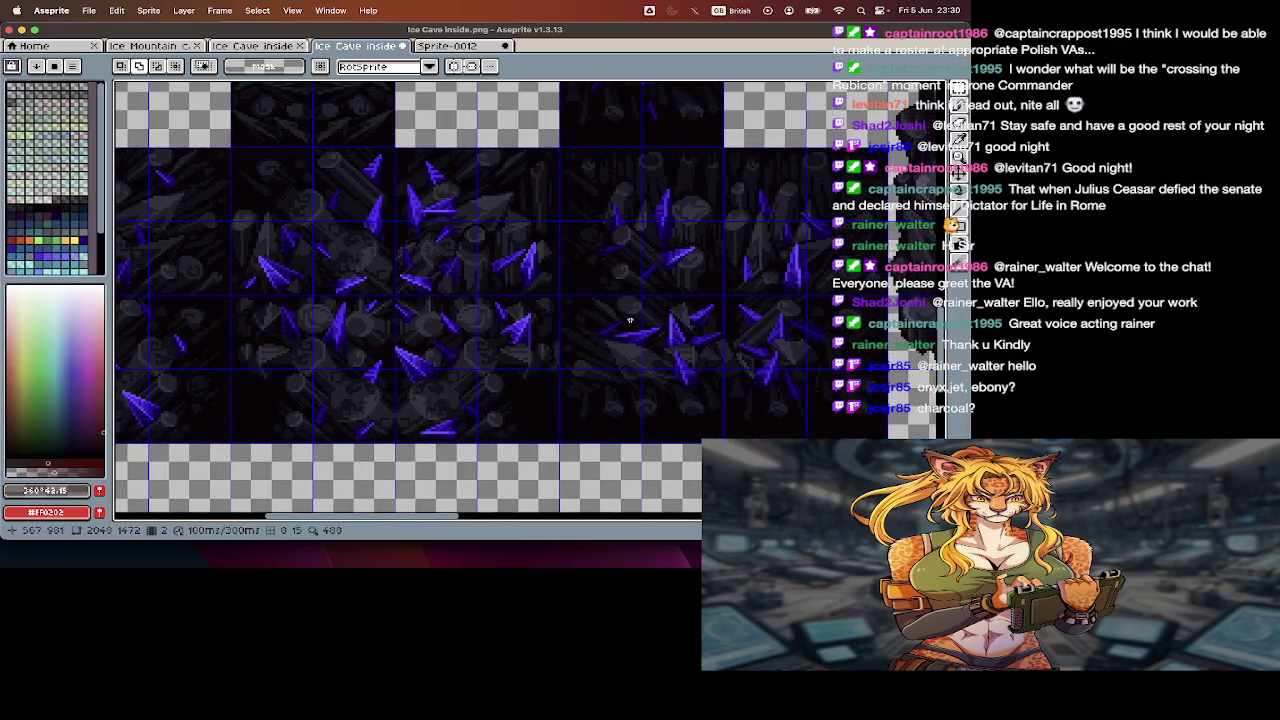
{"action": "scroll", "coordinate": [630, 320], "scroll_direction": "left", "scroll_amount": 5}
{"action": "scroll", "coordinate": [630, 320], "scroll_direction": "down", "scroll_amount": 3}
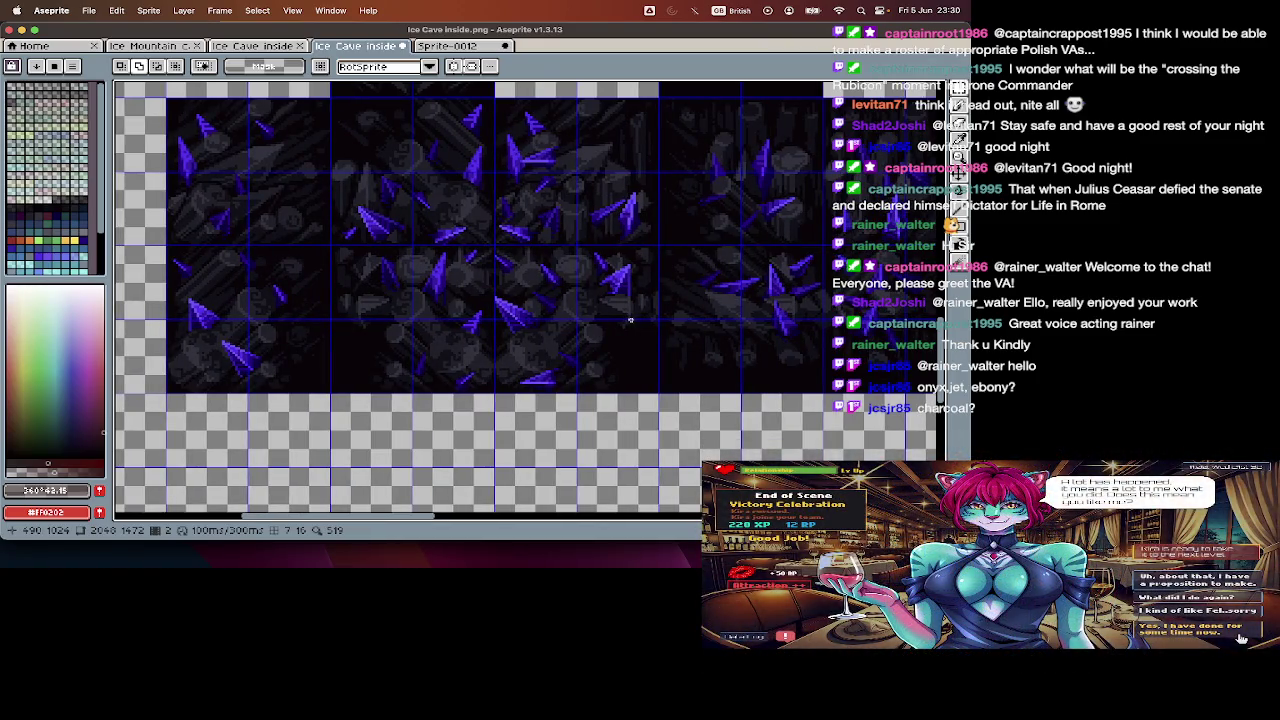
{"action": "scroll", "coordinate": [630, 320], "scroll_direction": "up", "scroll_amount": 3}
- Paste the previously cut crystal tiles back onto the sheet, then undo it
{"action": "scroll", "coordinate": [630, 320], "scroll_direction": "left", "scroll_amount": 2}
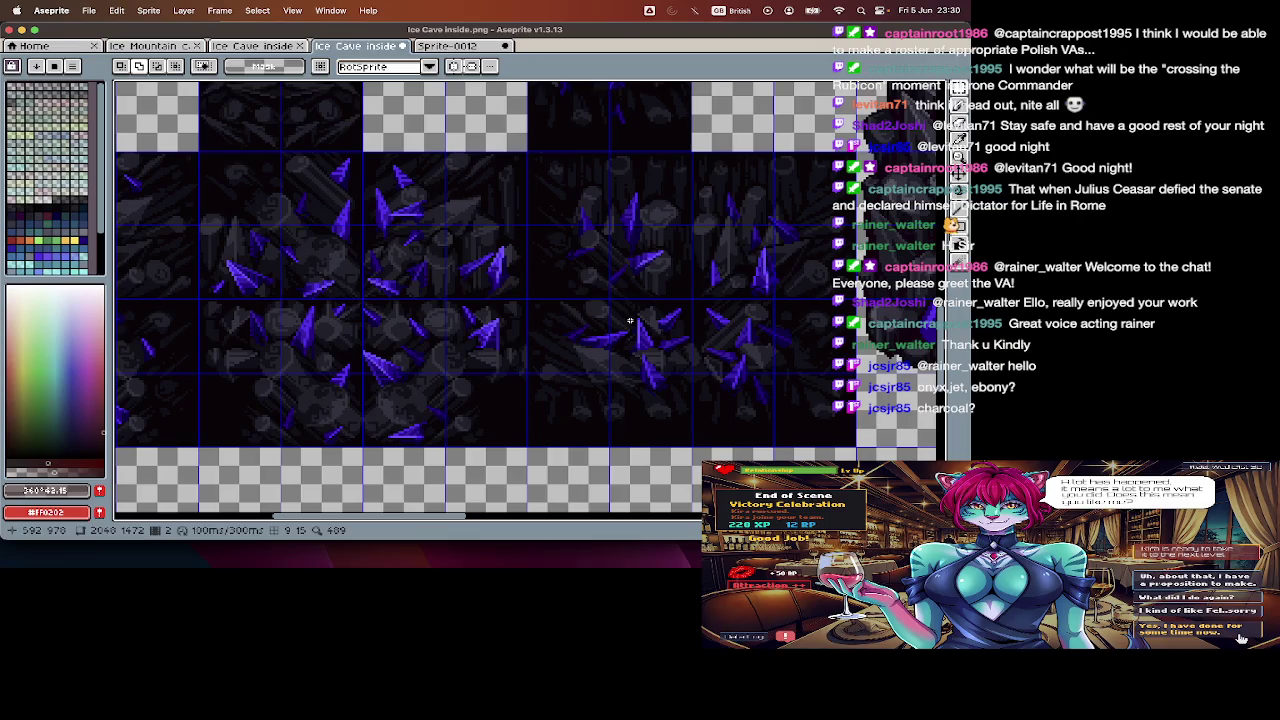
{"action": "scroll", "coordinate": [630, 321], "scroll_direction": "up", "scroll_amount": 3}
{"action": "scroll", "coordinate": [630, 321], "scroll_direction": "left", "scroll_amount": 5}
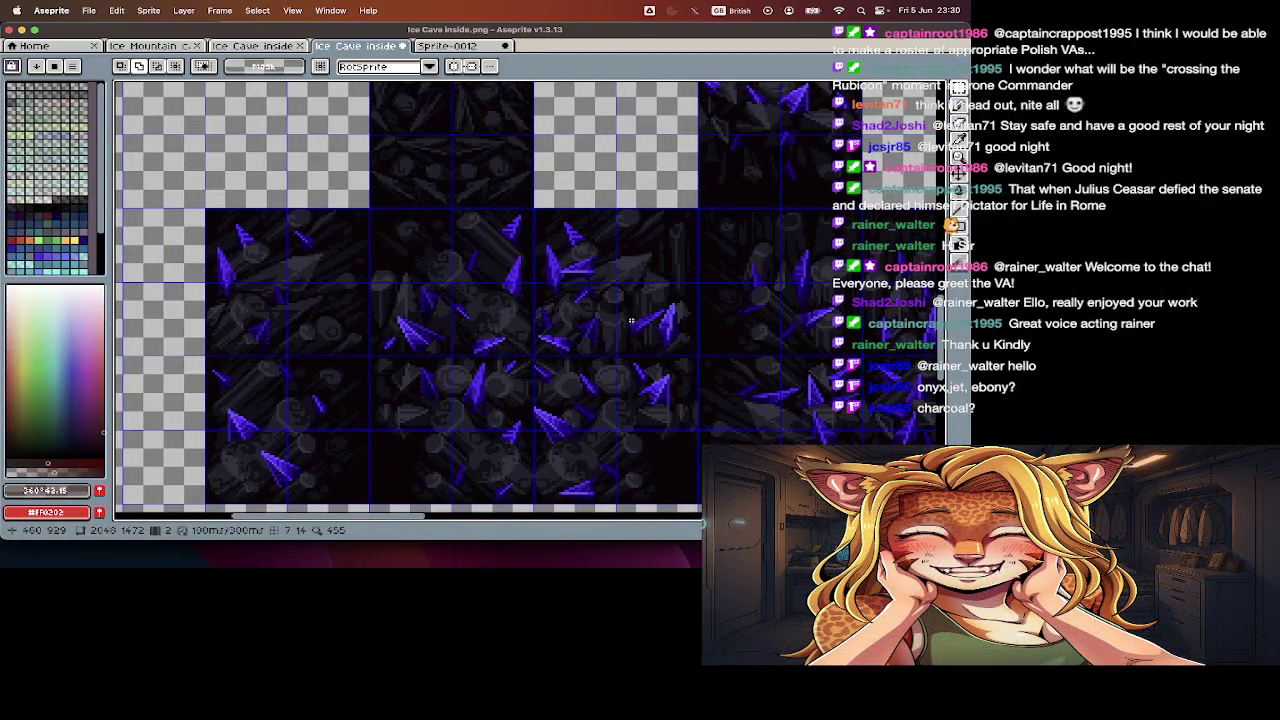
{"action": "scroll", "coordinate": [631, 320], "scroll_direction": "up", "scroll_amount": 1}
{"action": "scroll", "coordinate": [631, 320], "scroll_direction": "left", "scroll_amount": 1}
{"action": "key", "text": "ctrl+v"}
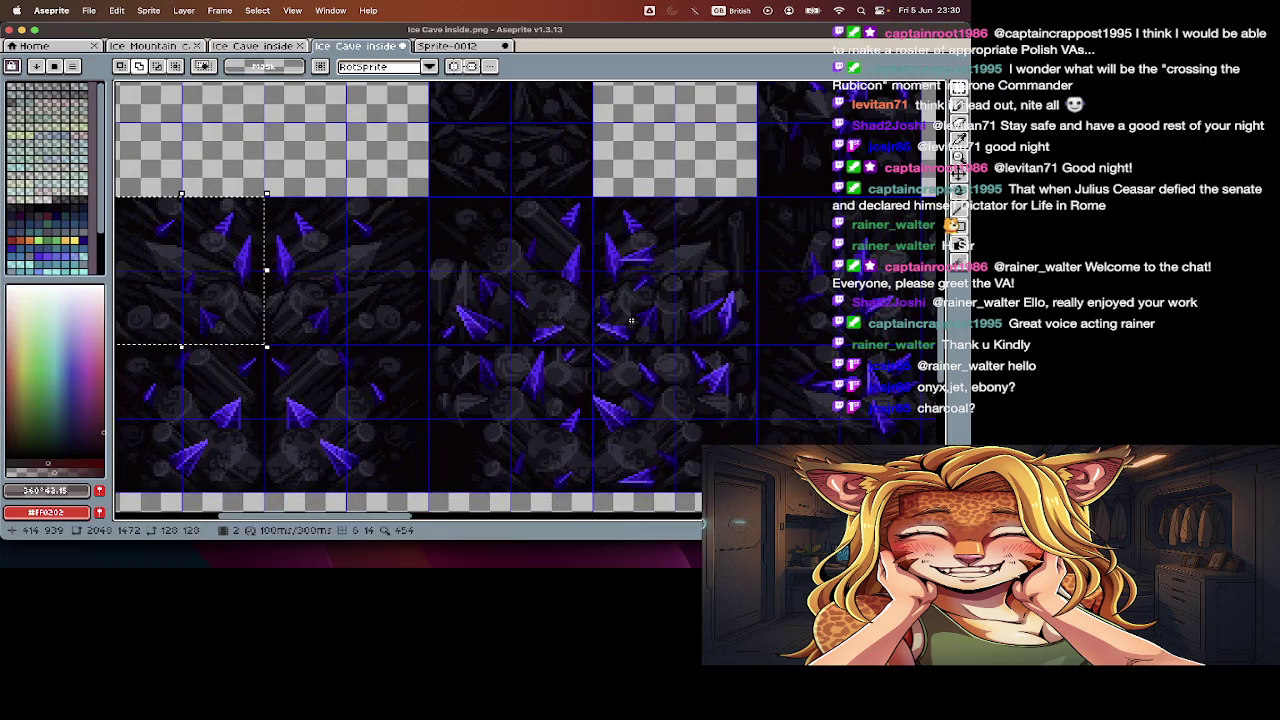
{"action": "scroll", "coordinate": [631, 320], "scroll_direction": "left", "scroll_amount": 2}
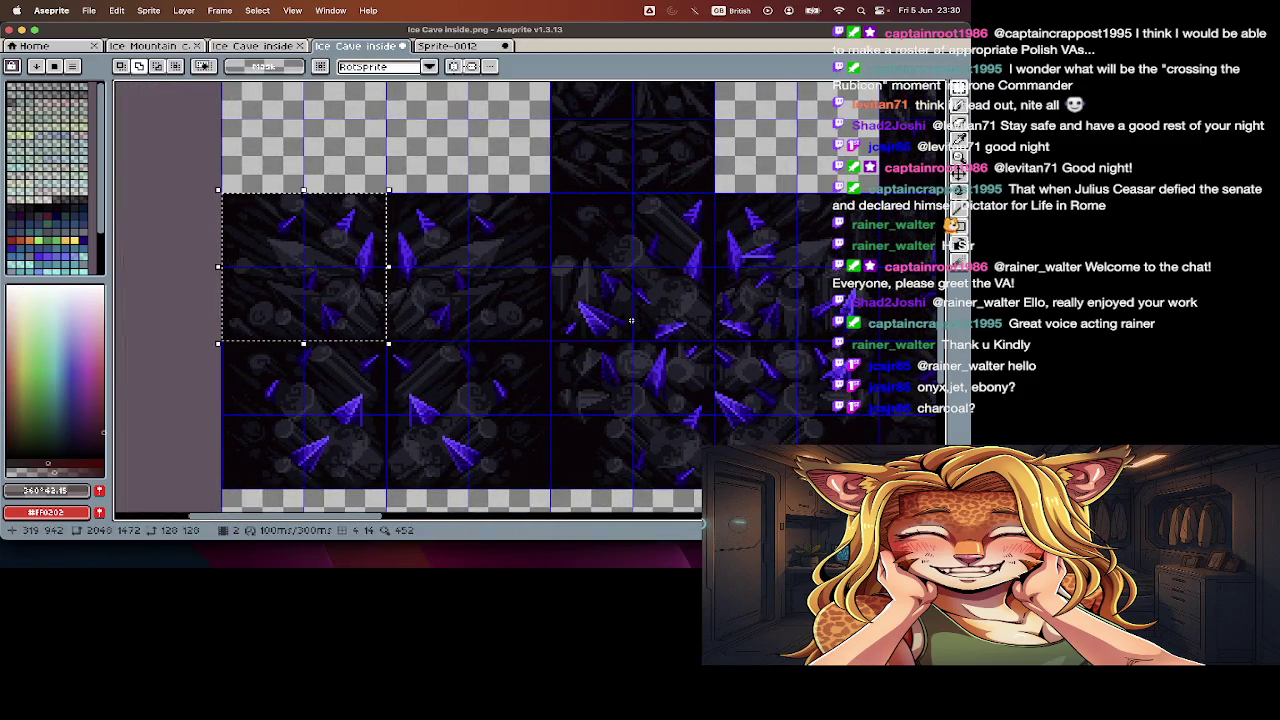
{"action": "key", "text": "ctrl+z"}
{"action": "key", "text": "ctrl+z"}
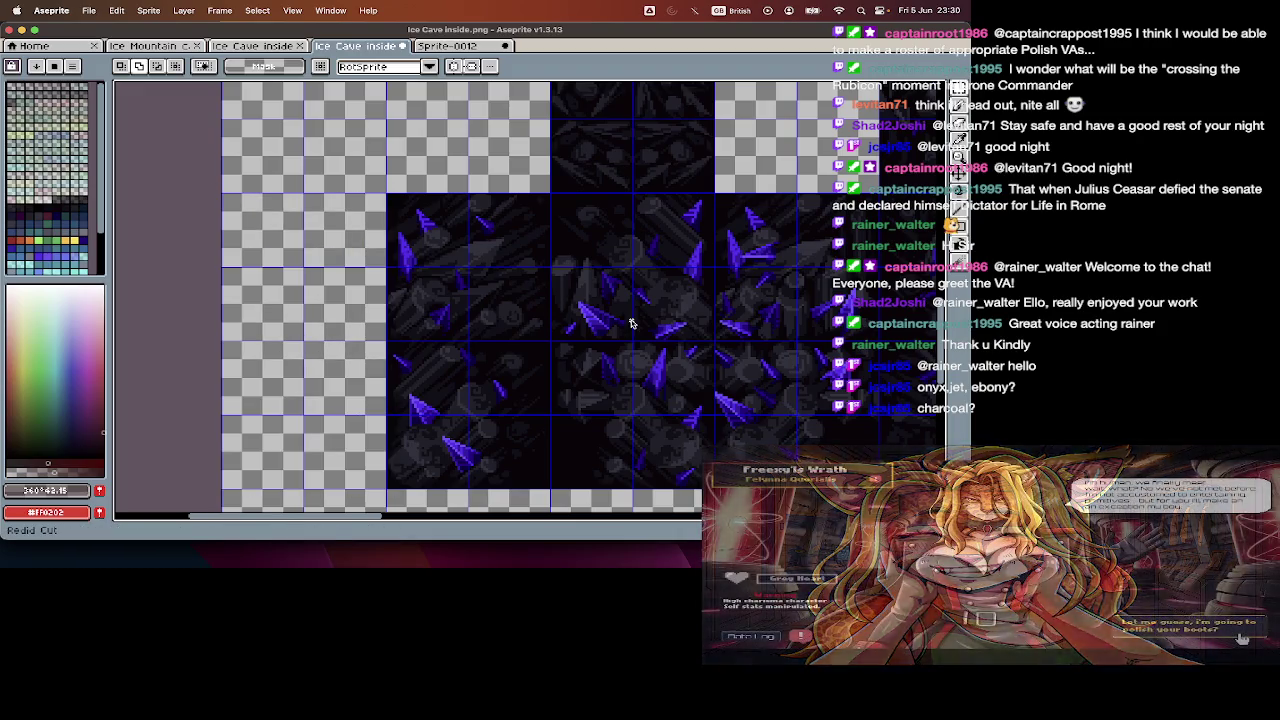
- Check the small Sprite-0012 canvas and its timeline before returning to the cave sheet
{"action": "left_click", "coordinate": [470, 45]}
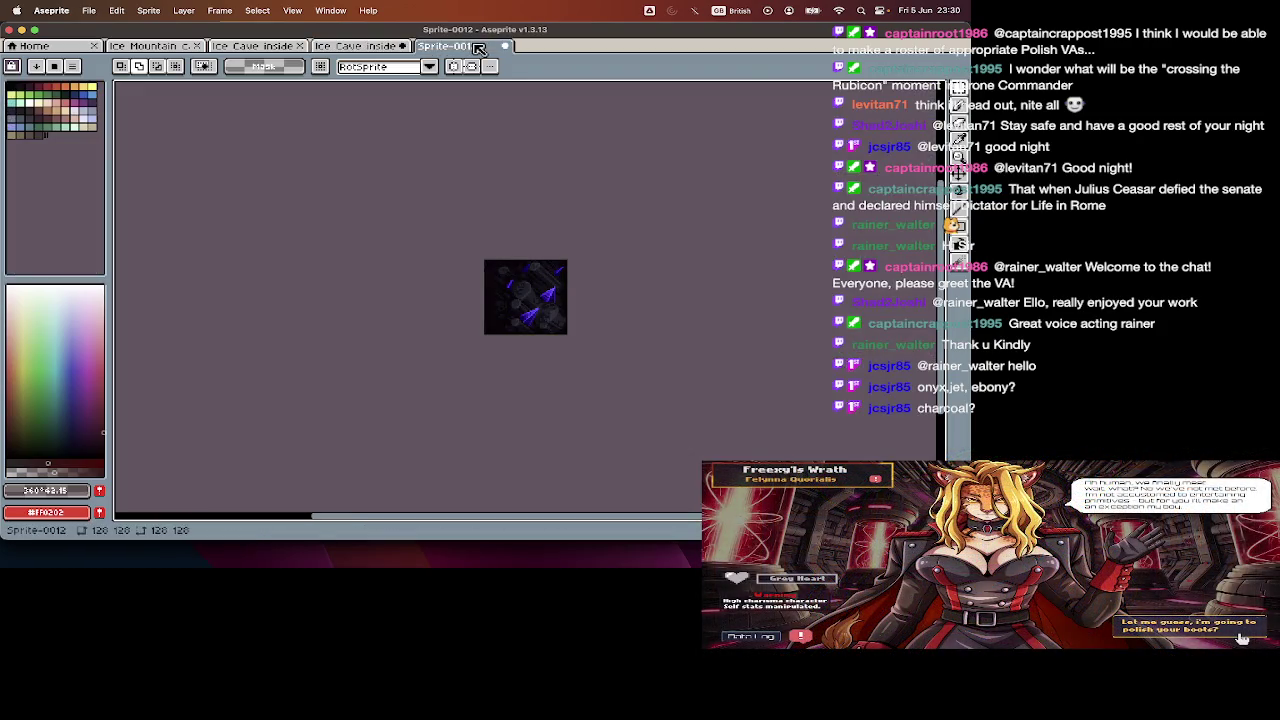
{"action": "key", "text": "Tab"}
{"action": "left_click", "coordinate": [385, 46]}
{"action": "scroll", "coordinate": [408, 214], "scroll_direction": "down", "scroll_amount": 2}
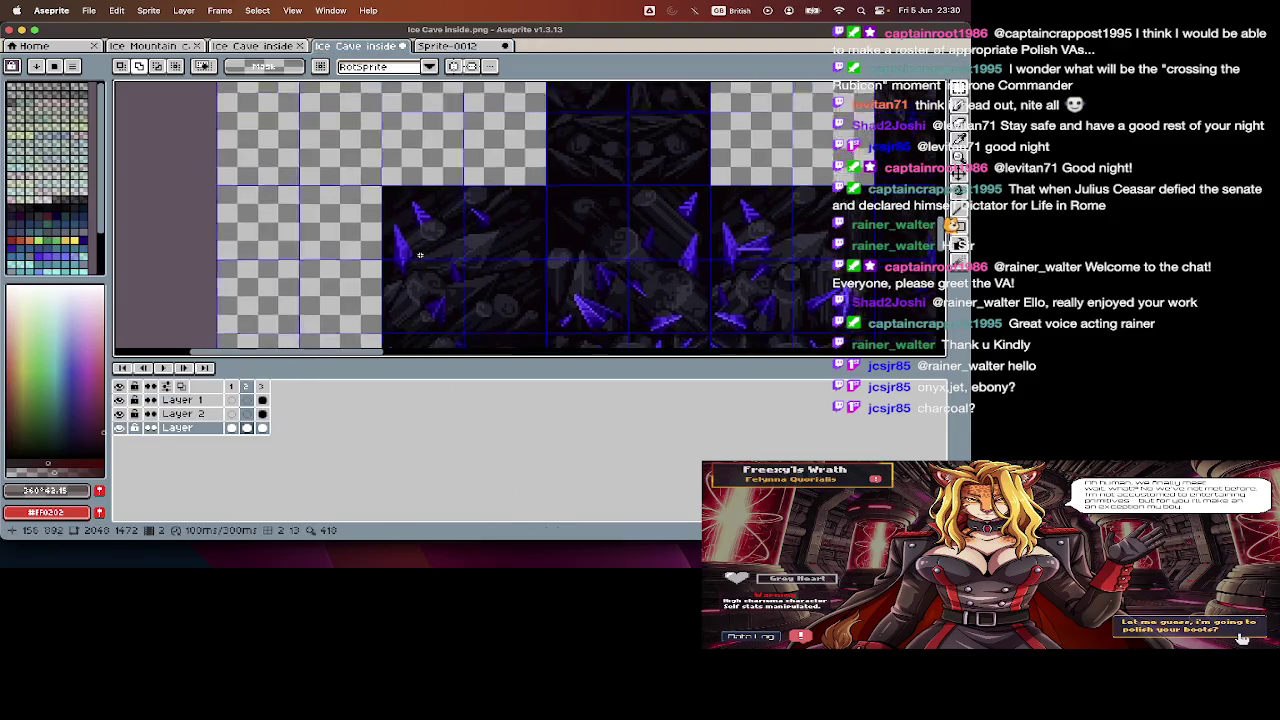
{"action": "key", "text": "Tab"}
- Cut the top-left crystal tile and paste it into a cleared Sprite-0012 canvas
{"action": "left_click_drag", "start_coordinate": [401, 139], "coordinate": [535, 270]}
{"action": "key", "text": "ctrl+x"}
{"action": "left_click", "coordinate": [466, 46]}
{"action": "key", "text": "Tab"}
{"action": "key", "text": "ctrl+a"}
{"action": "key", "text": "Delete"}
{"action": "key", "text": "ctrl+v"}
{"action": "left_click", "coordinate": [365, 49]}
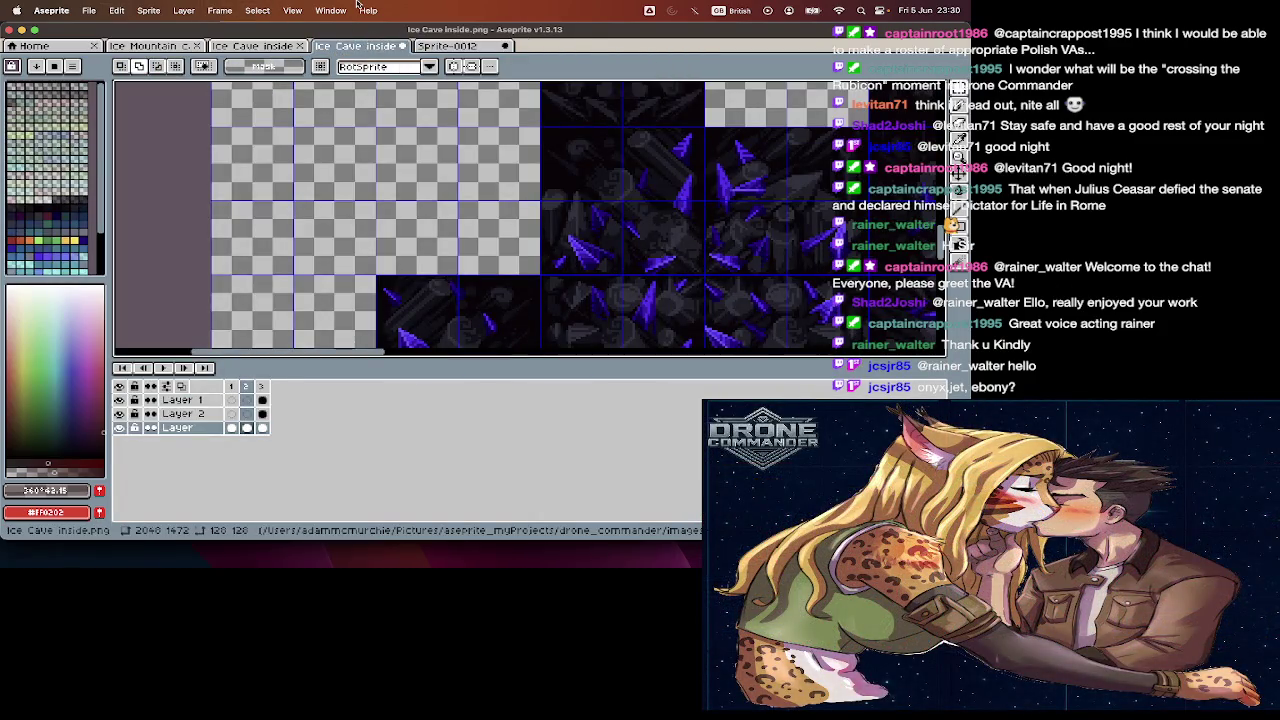
- Cut the 2x2 block of crystal tiles and paste it into Sprite-0012
{"action": "key", "text": "Tab"}
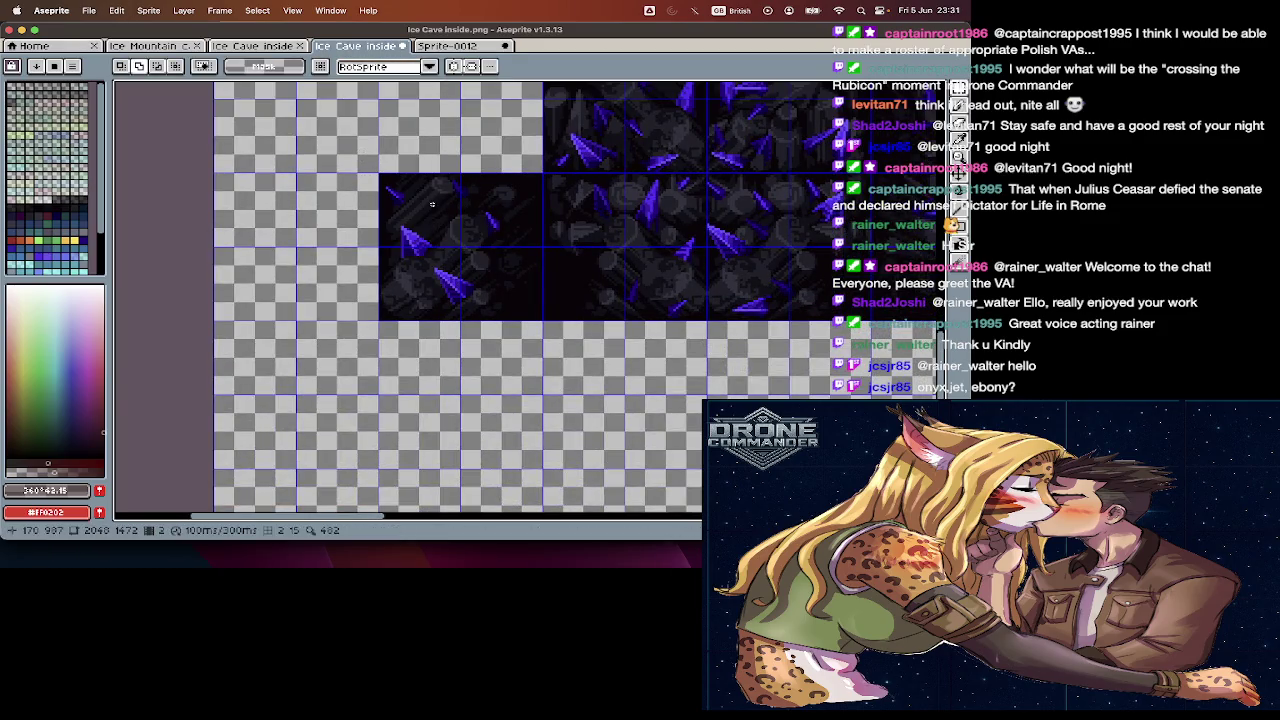
{"action": "left_click_drag", "start_coordinate": [432, 204], "coordinate": [510, 294]}
{"action": "key", "text": "ctrl+x"}
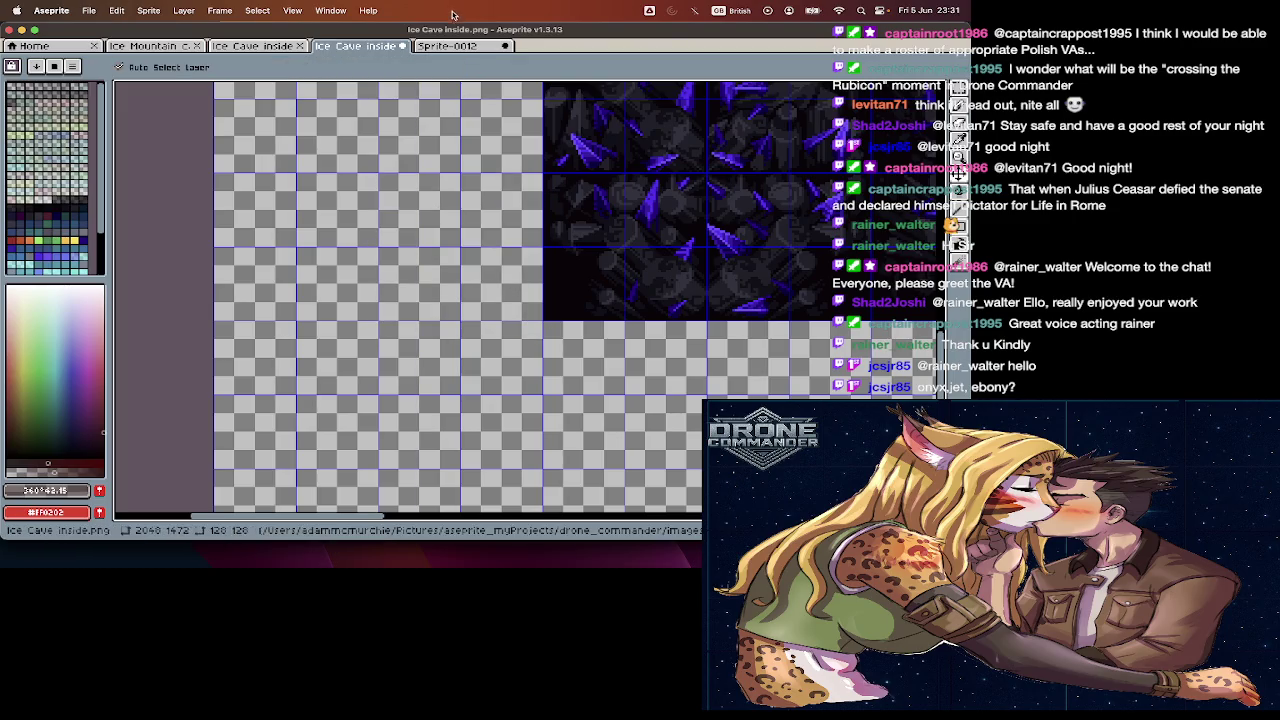
{"action": "left_click", "coordinate": [450, 46]}
{"action": "key", "text": "ctrl+v"}
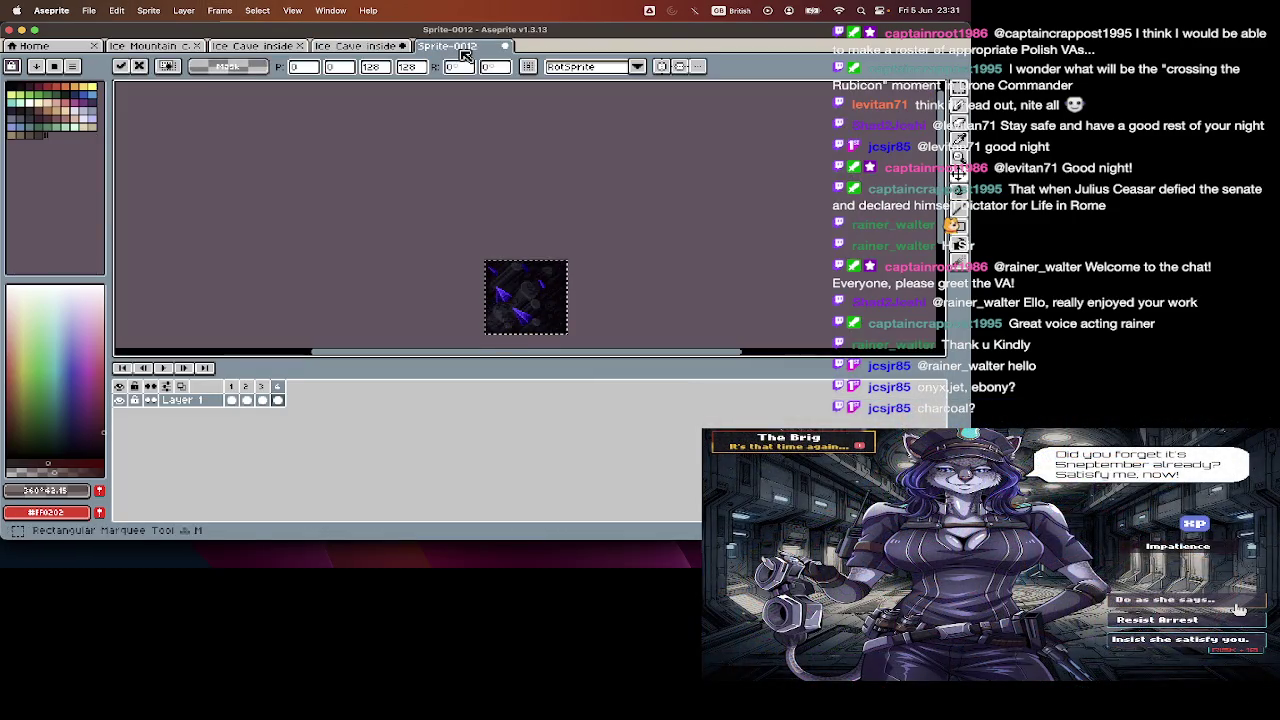
{"action": "key", "text": "Tab"}
{"action": "left_click", "coordinate": [357, 46]}
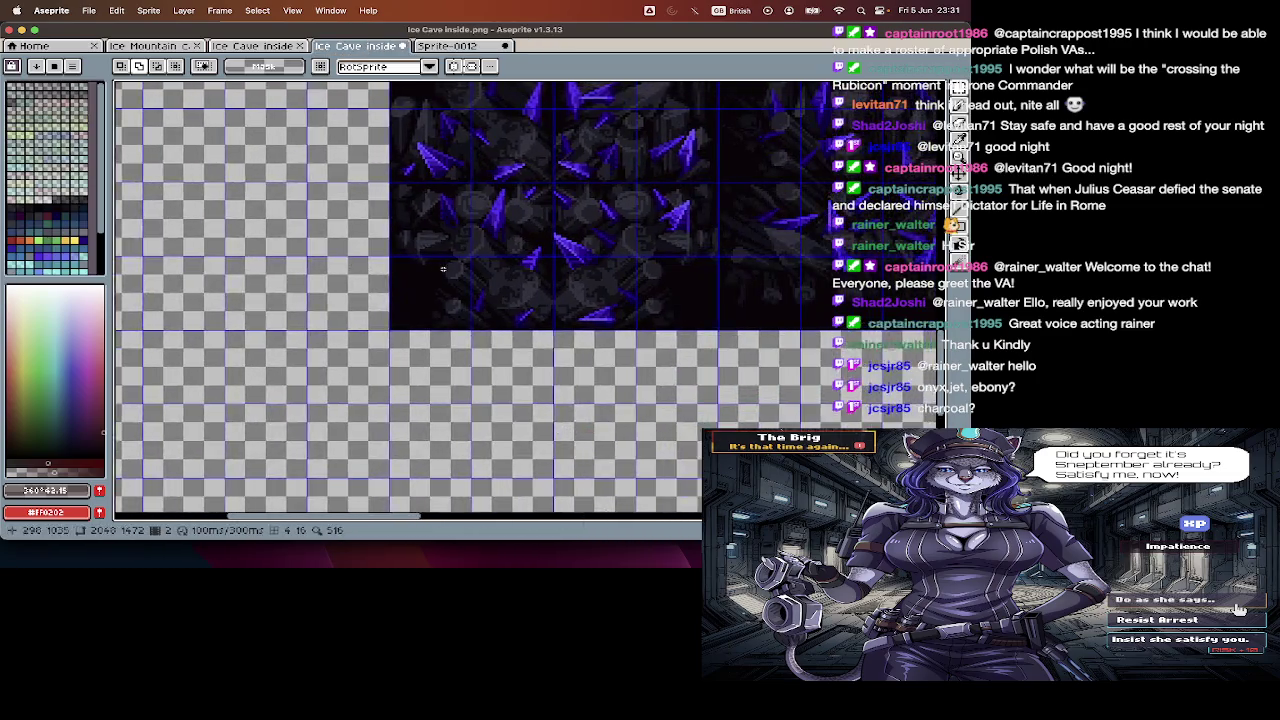
{"action": "scroll", "coordinate": [441, 268], "scroll_direction": "right", "scroll_amount": 5}
{"action": "scroll", "coordinate": [441, 268], "scroll_direction": "up", "scroll_amount": 1}
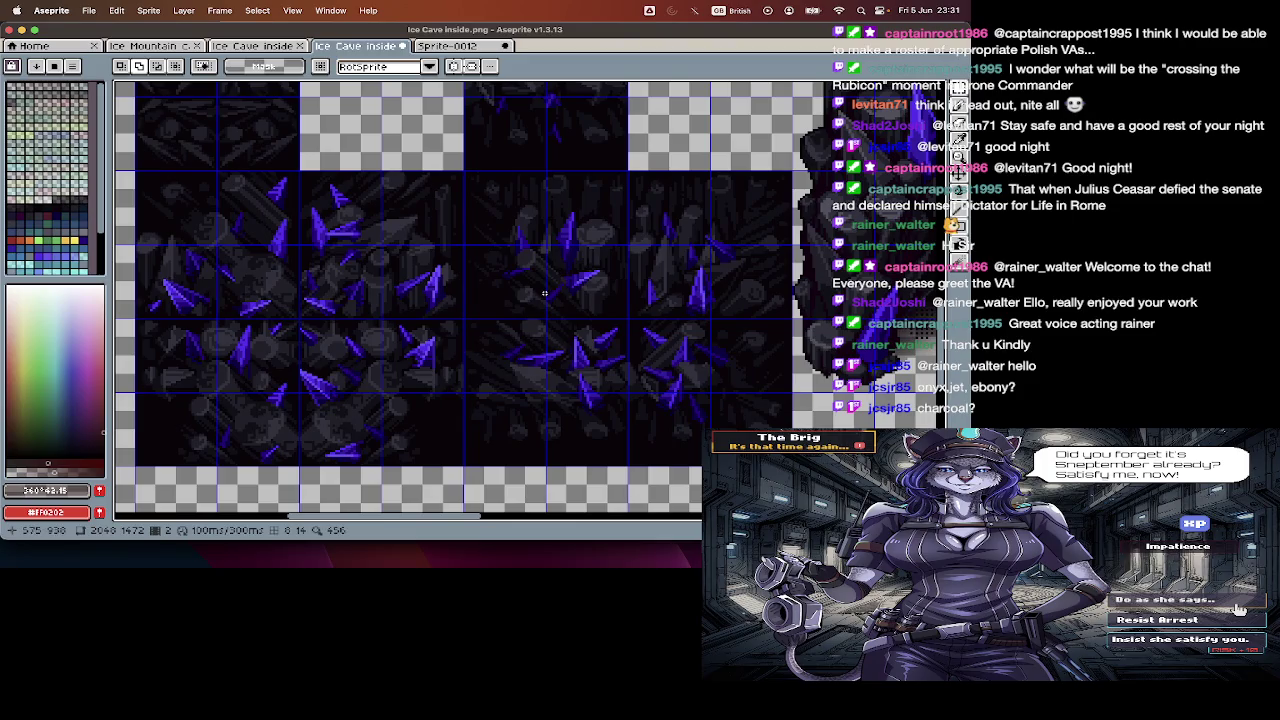
- Save Sprite-0012 with Save As as clustersTight1.png, then close it
{"action": "scroll", "coordinate": [544, 293], "scroll_direction": "up", "scroll_amount": 3}
{"action": "scroll", "coordinate": [440, 210], "scroll_direction": "left", "scroll_amount": 3}
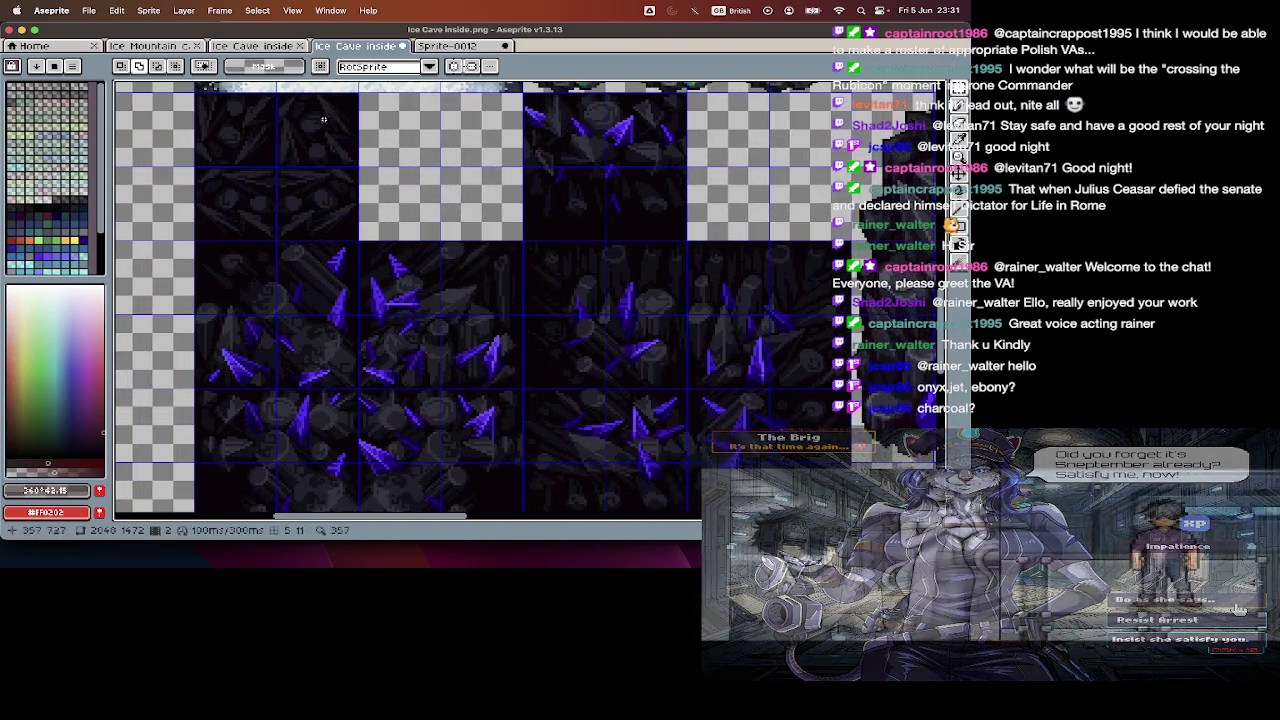
{"action": "left_click", "coordinate": [444, 48]}
{"action": "key", "text": "super+shift+s"}
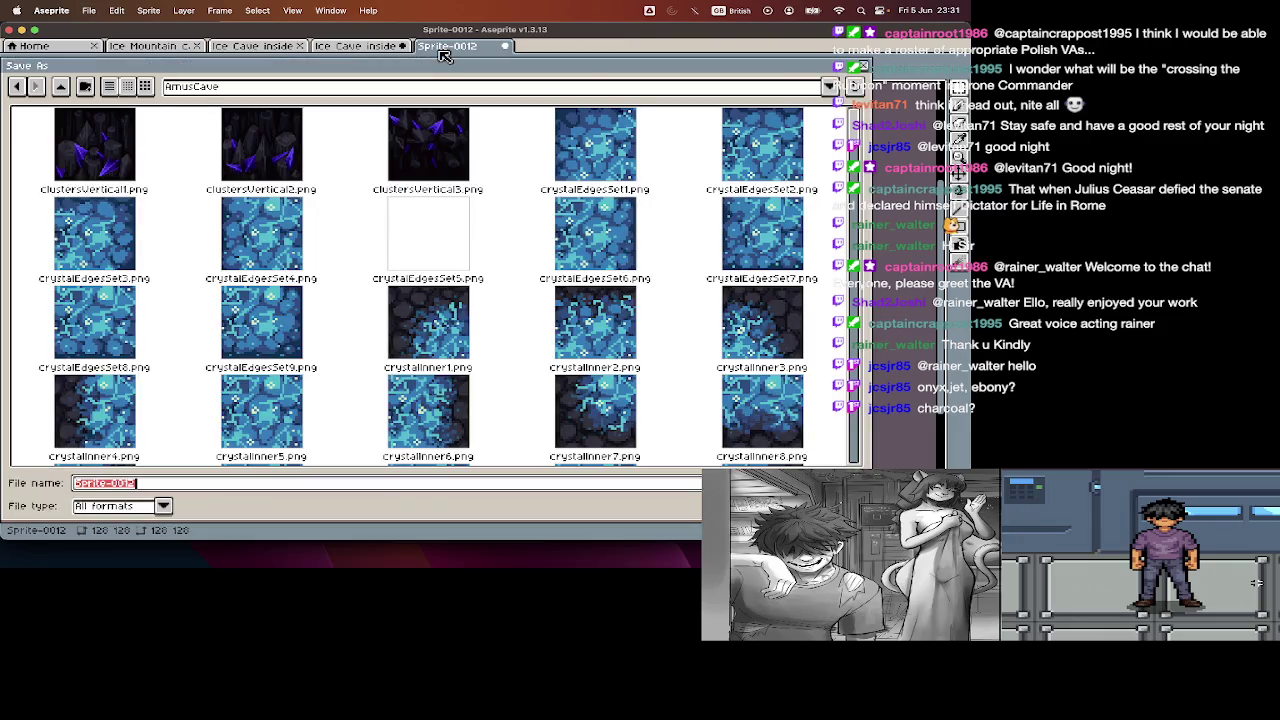
{"action": "type", "text": "clusters"}
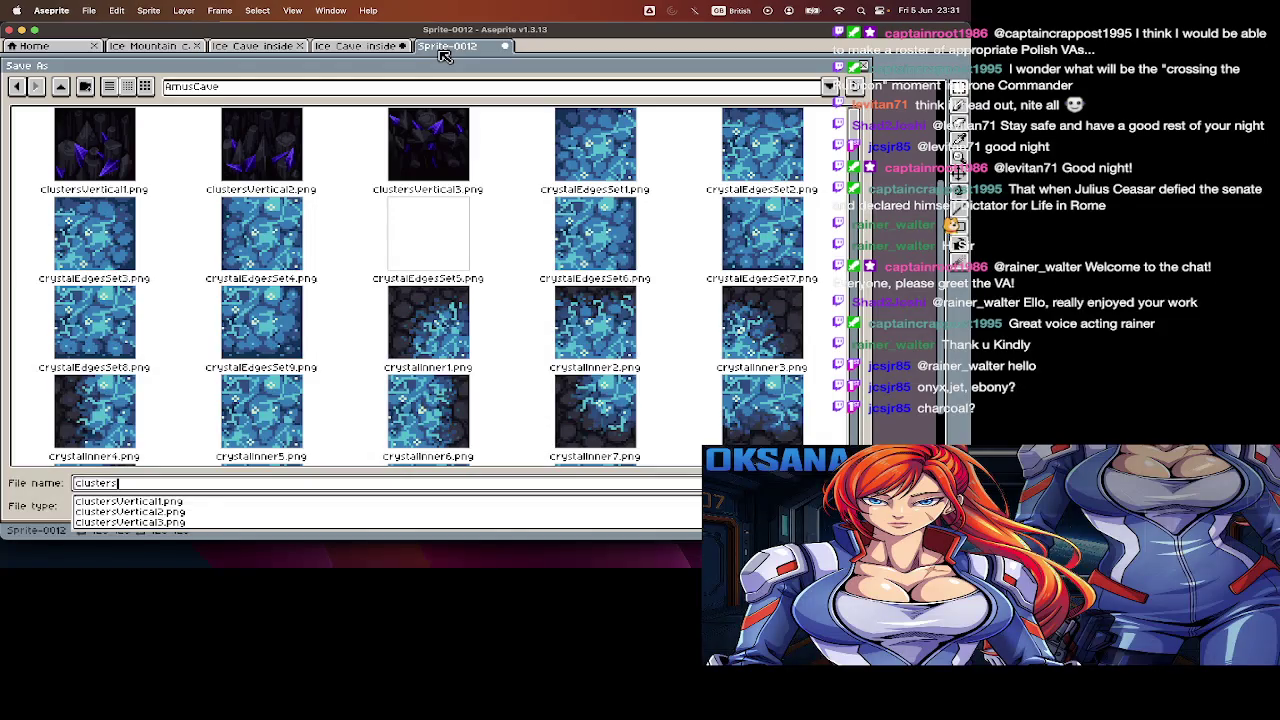
{"action": "type", "text": "Tight1.png"}
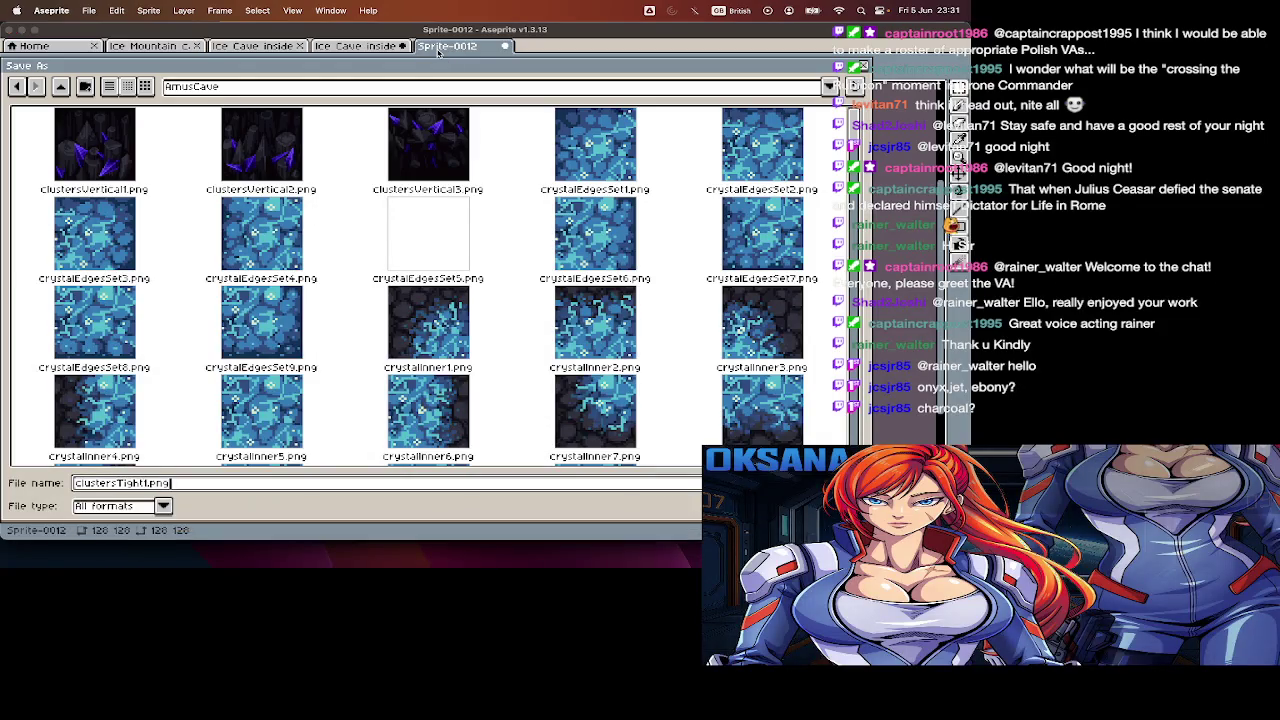
{"action": "key", "text": "Return"}
{"action": "key", "text": "Return"}
{"action": "key", "text": "super+w"}
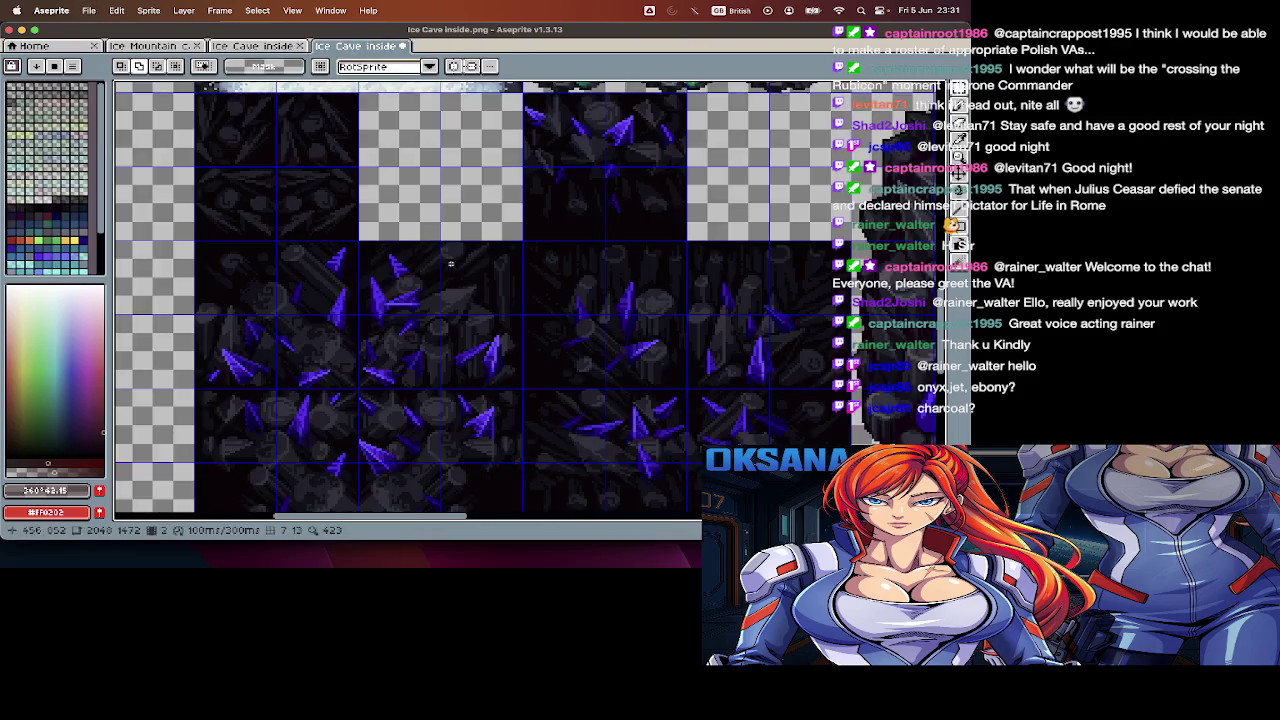
- Copy a crystal tile from the sheet into a new 128x128 sprite
{"action": "scroll", "coordinate": [456, 273], "scroll_direction": "left", "scroll_amount": 2}
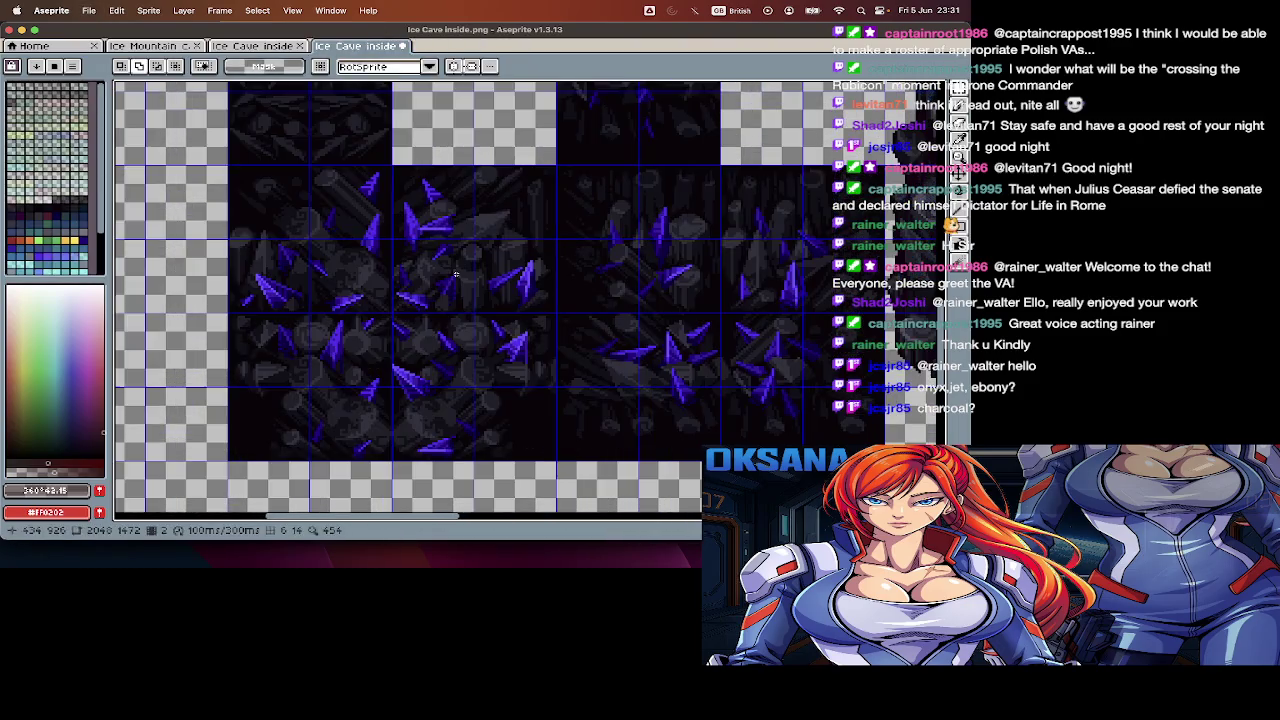
{"action": "left_click_drag", "start_coordinate": [304, 206], "coordinate": [354, 286]}
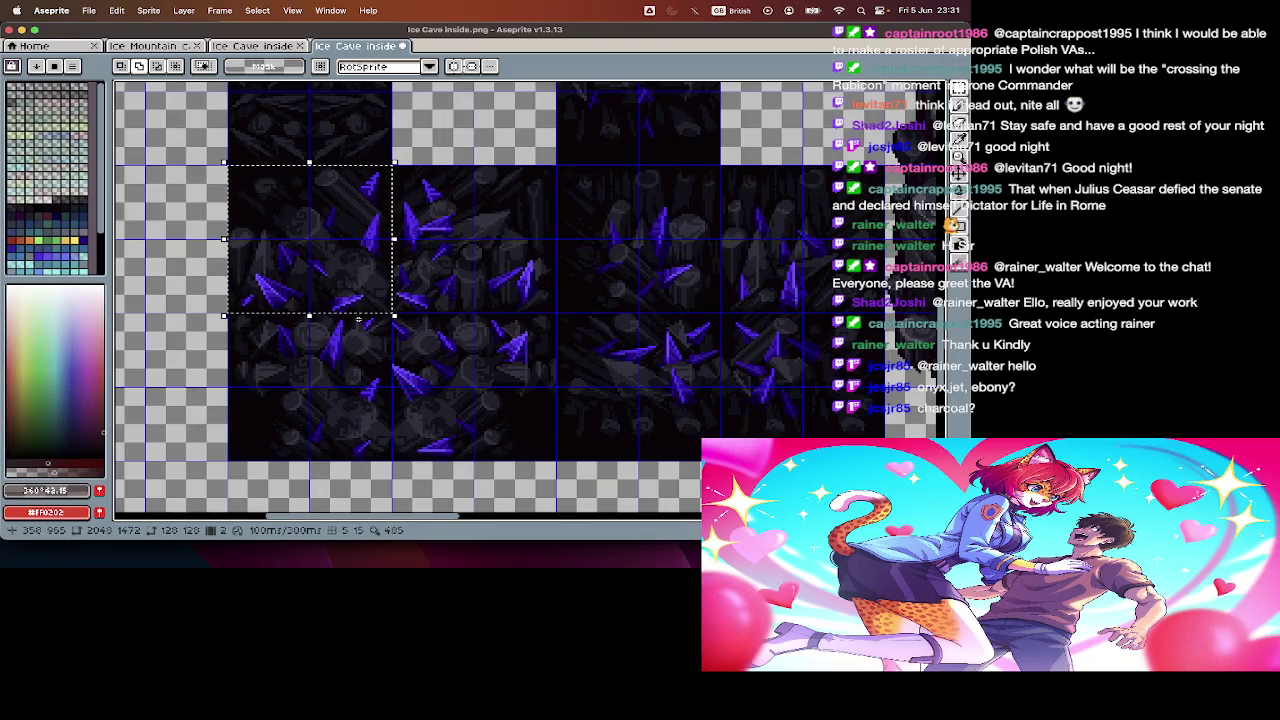
{"action": "scroll", "coordinate": [358, 318], "scroll_direction": "down", "scroll_amount": 2}
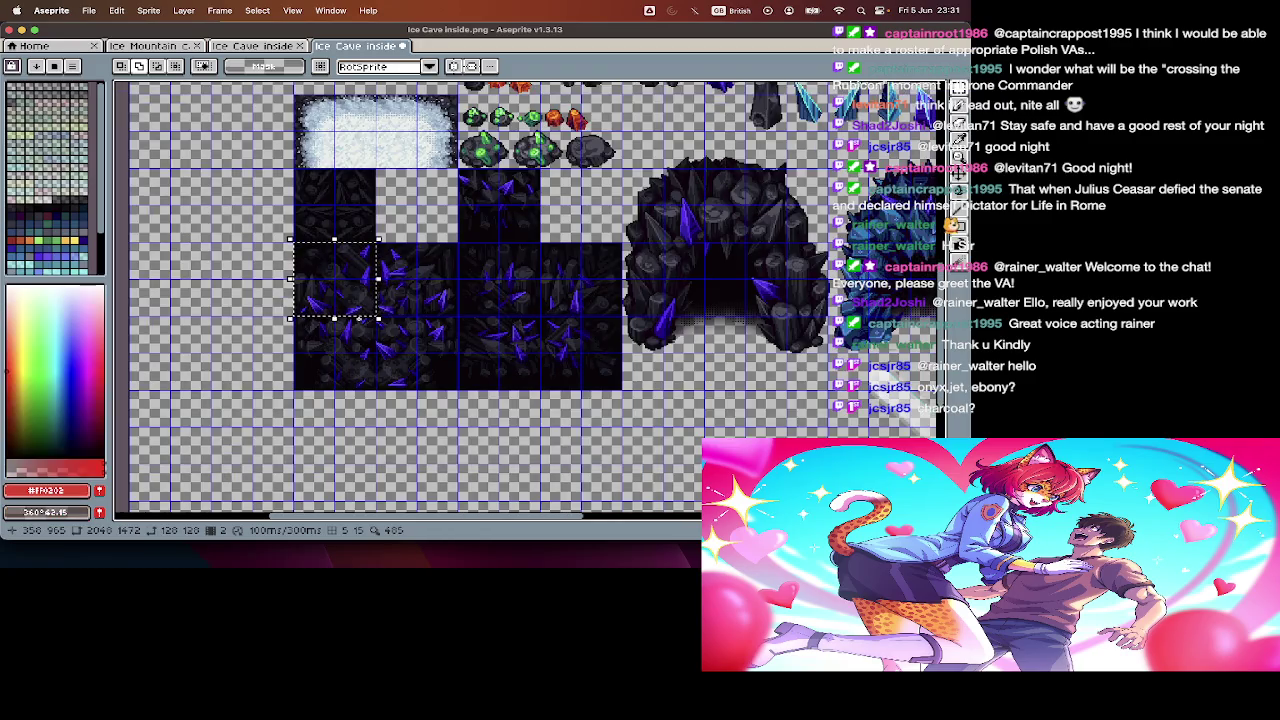
{"action": "key", "text": "super+c"}
{"action": "key", "text": "super+n"}
{"action": "key", "text": "Return"}
{"action": "key", "text": "super+v"}
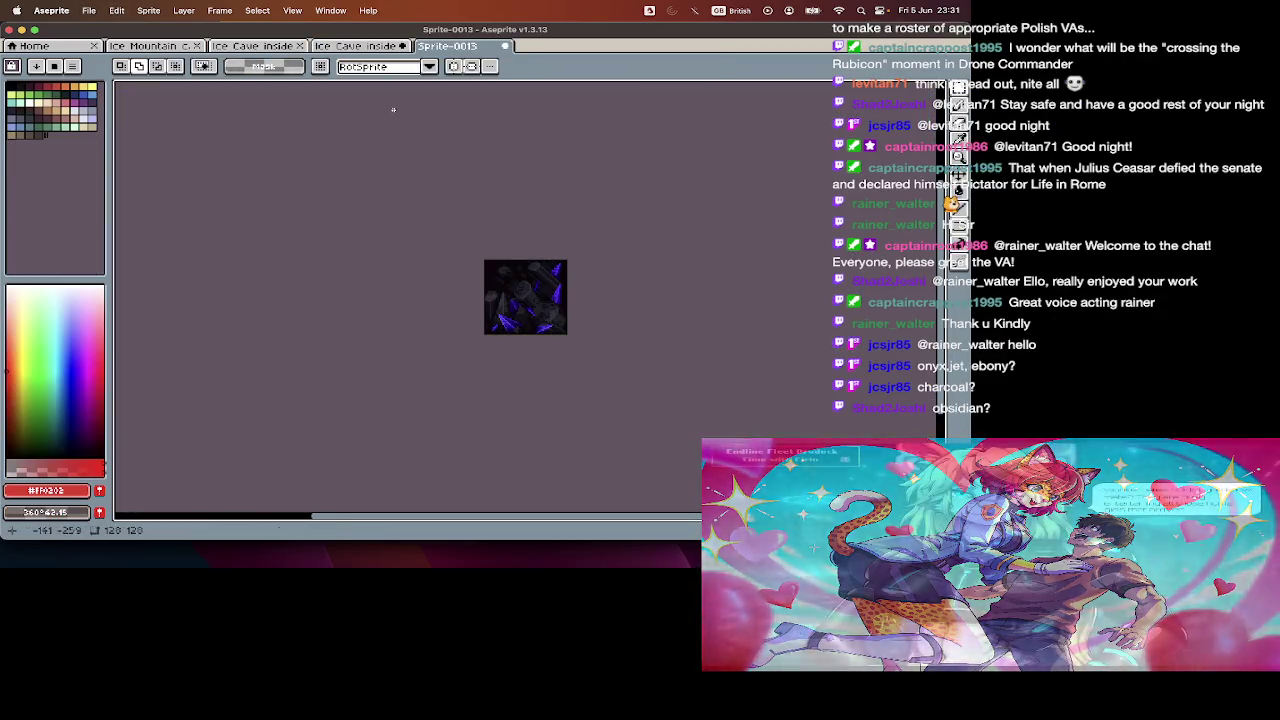
{"action": "key", "text": "ctrl+shift+Tab"}
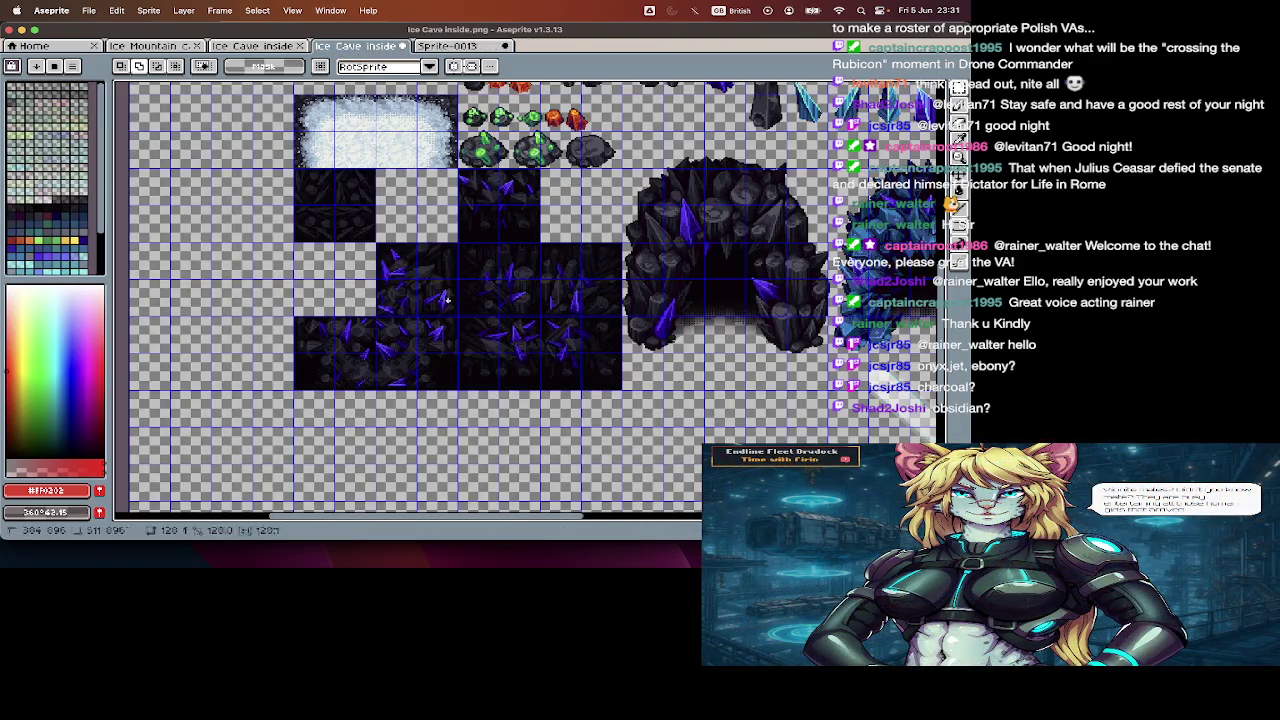
- Select the lower-left and next crystal tiles, undoing unwanted changes to the sheet
{"action": "left_click", "coordinate": [398, 253]}
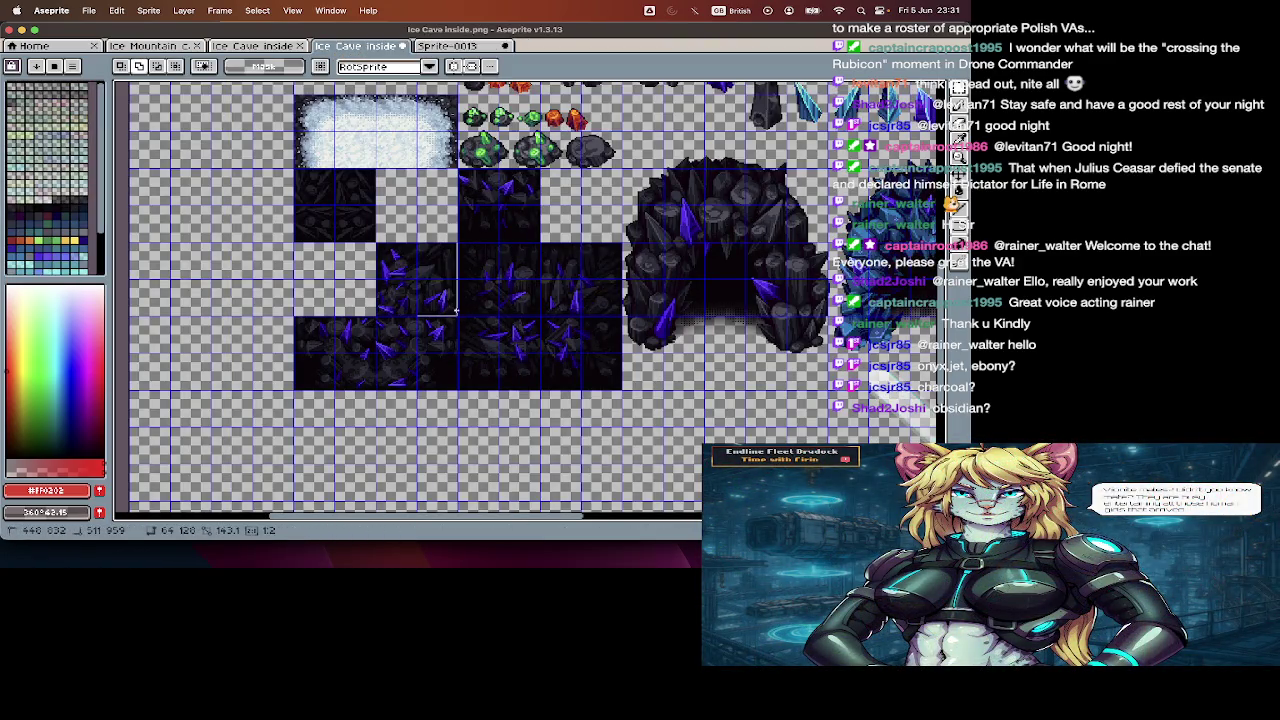
{"action": "scroll", "coordinate": [456, 312], "scroll_direction": "up", "scroll_amount": 2}
{"action": "scroll", "coordinate": [457, 325], "scroll_direction": "up", "scroll_amount": 2}
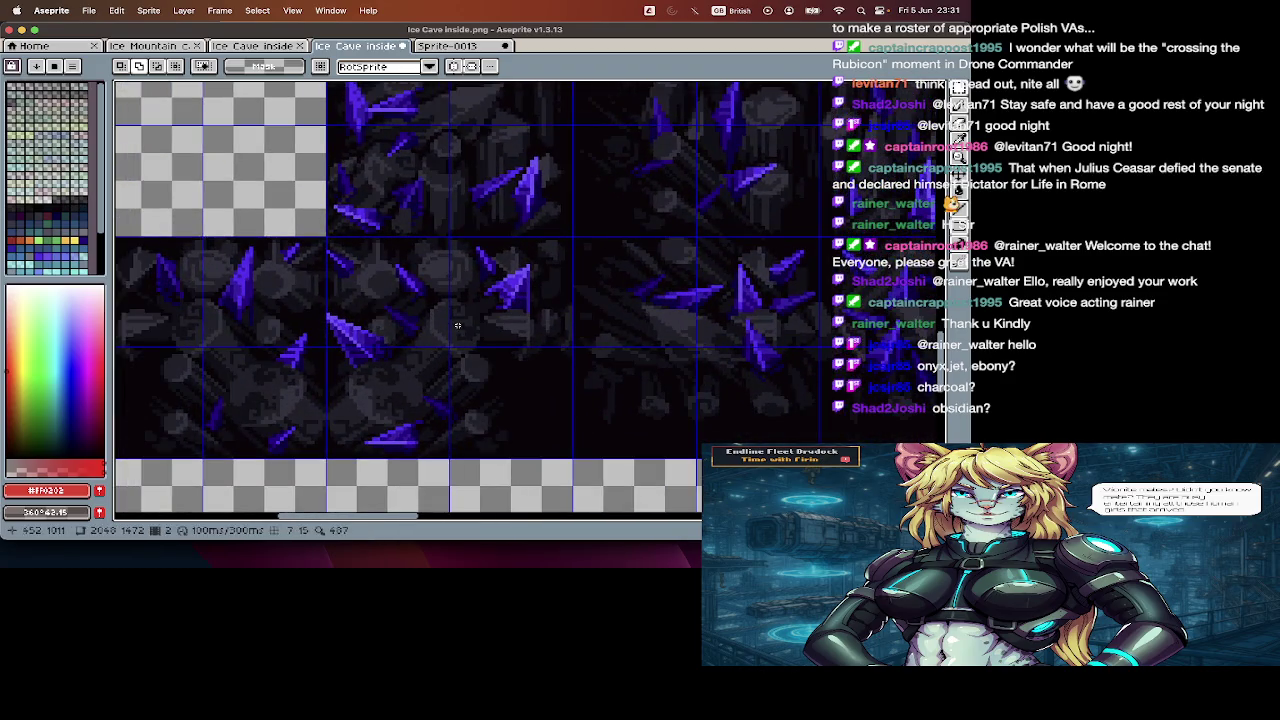
{"action": "scroll", "coordinate": [457, 325], "scroll_direction": "down", "scroll_amount": 2}
{"action": "mouse_move", "coordinate": [333, 334]}
{"action": "left_mouse_down"}
{"action": "mouse_move", "coordinate": [376, 376]}
{"action": "mouse_move", "coordinate": [345, 420]}
{"action": "left_mouse_up"}
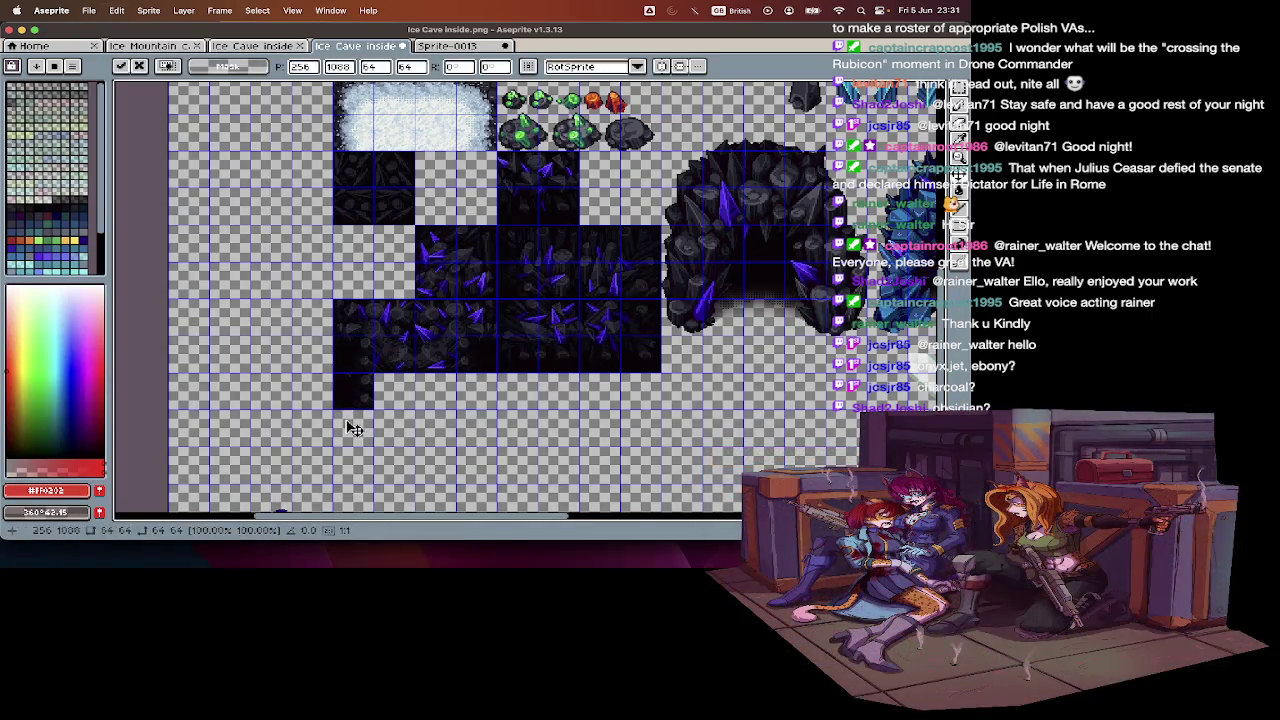
{"action": "scroll", "coordinate": [345, 420], "scroll_direction": "up", "scroll_amount": 3}
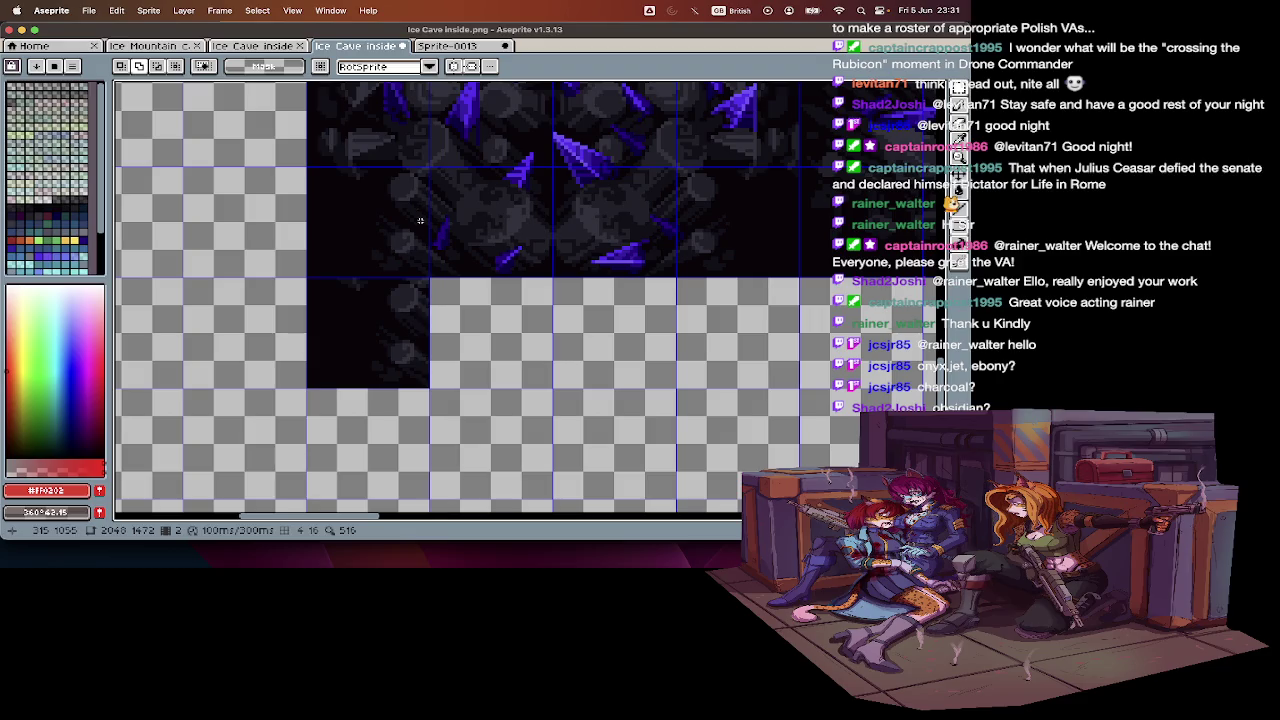
{"action": "scroll", "coordinate": [420, 220], "scroll_direction": "down", "scroll_amount": 2}
{"action": "key", "text": "super+z"}
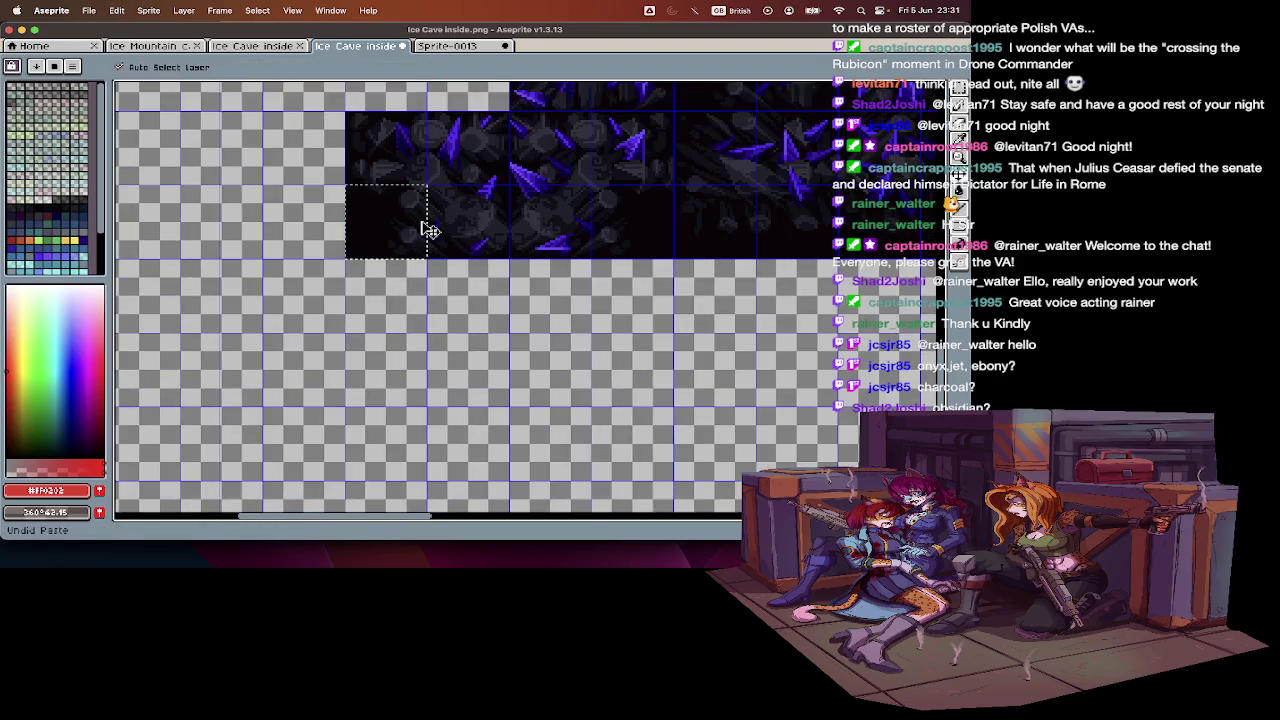
{"action": "scroll", "coordinate": [420, 229], "scroll_direction": "up", "scroll_amount": 3}
{"action": "scroll", "coordinate": [417, 237], "scroll_direction": "up", "scroll_amount": 1}
{"action": "left_click_drag", "start_coordinate": [418, 237], "coordinate": [308, 360]}
{"action": "key", "text": "super+z"}
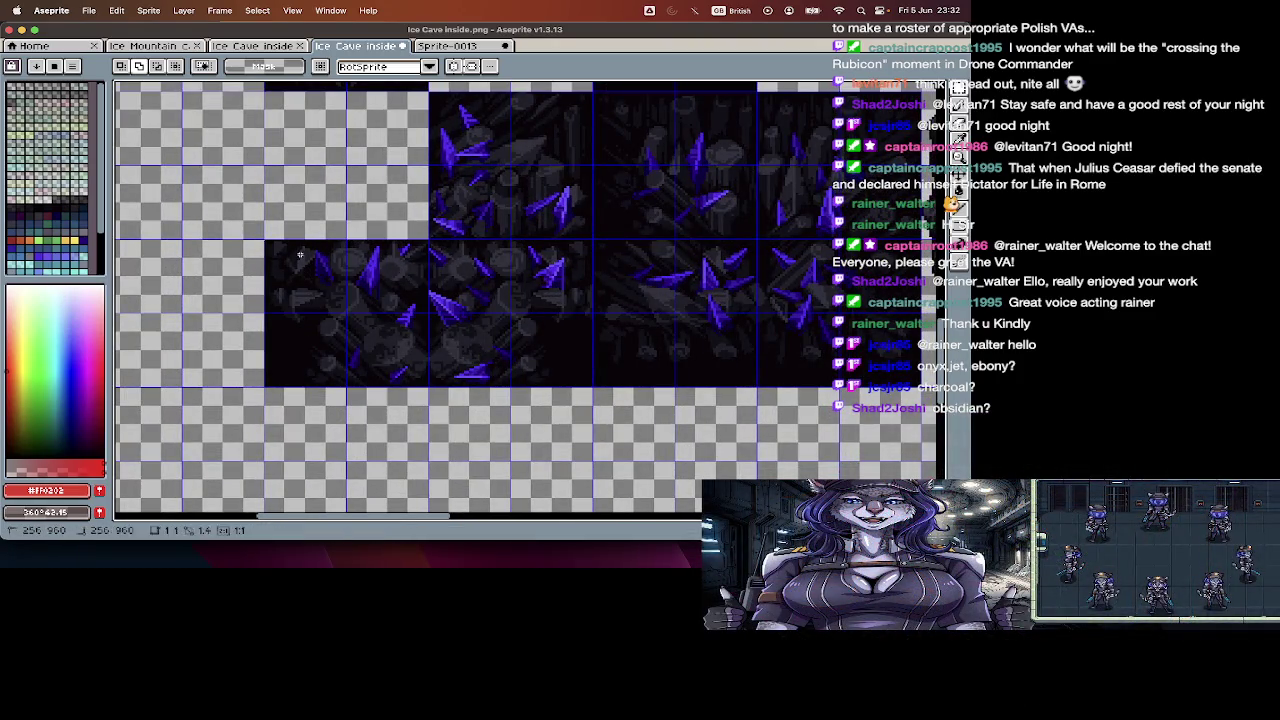
{"action": "key", "text": "super+z"}
{"action": "key", "text": "super+z"}
{"action": "key", "text": "super+z"}
{"action": "key", "text": "super+z"}
{"action": "key", "text": "super+z"}
{"action": "key", "text": "super+z"}
- Paste the tile into Sprite-0013 and select another tile region on the sheet
{"action": "left_click", "coordinate": [481, 50]}
{"action": "key", "text": "Return"}
{"action": "key", "text": "Tab"}
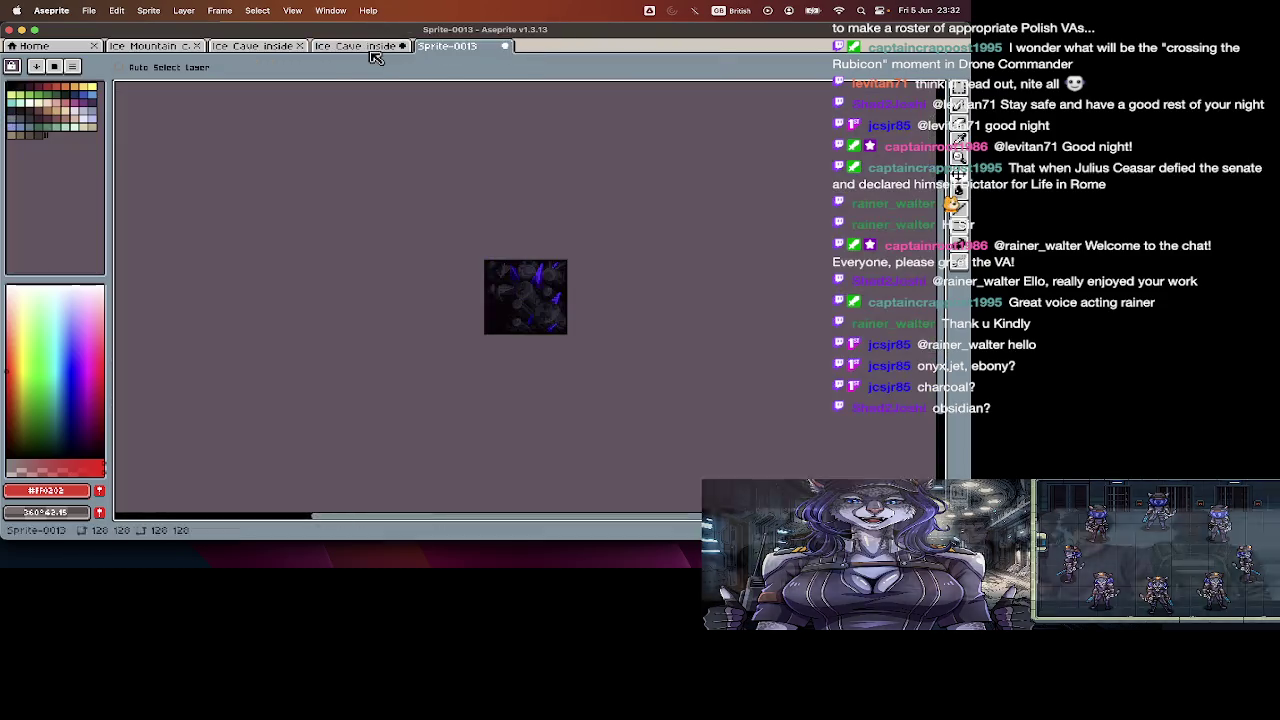
{"action": "left_click", "coordinate": [370, 47]}
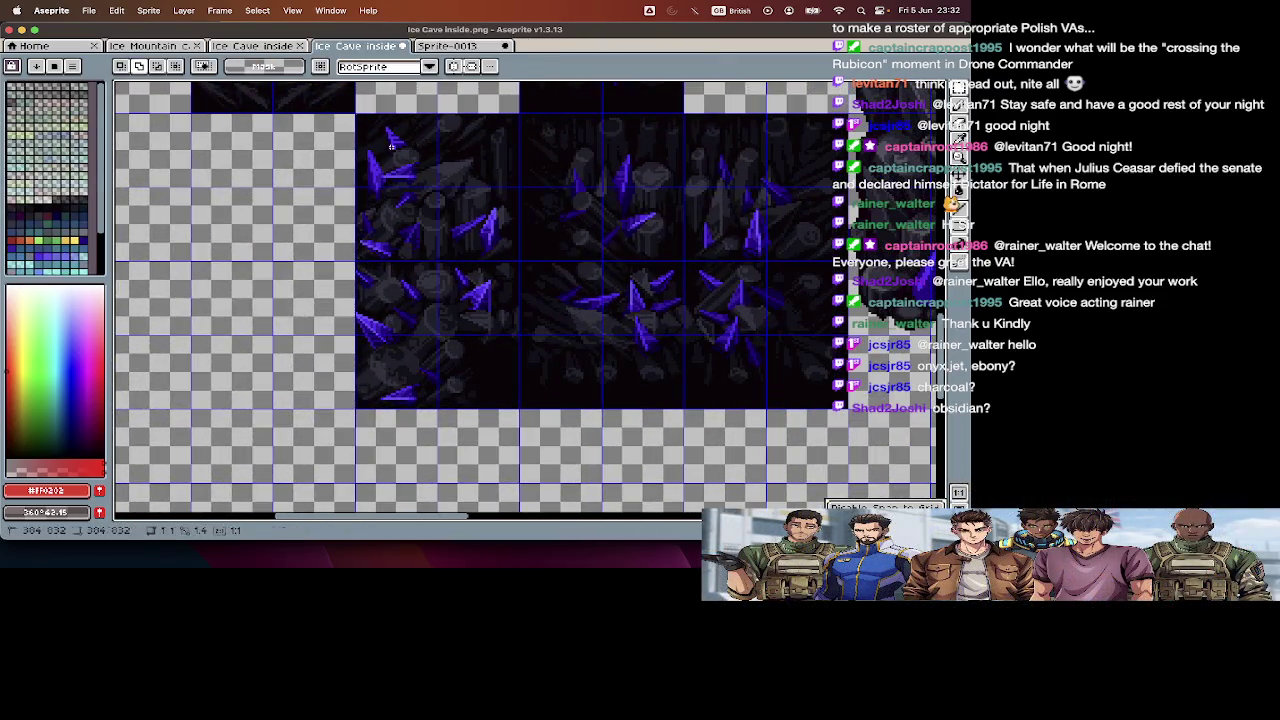
{"action": "left_click_drag", "start_coordinate": [391, 147], "coordinate": [503, 257]}
{"action": "left_click", "coordinate": [470, 47]}
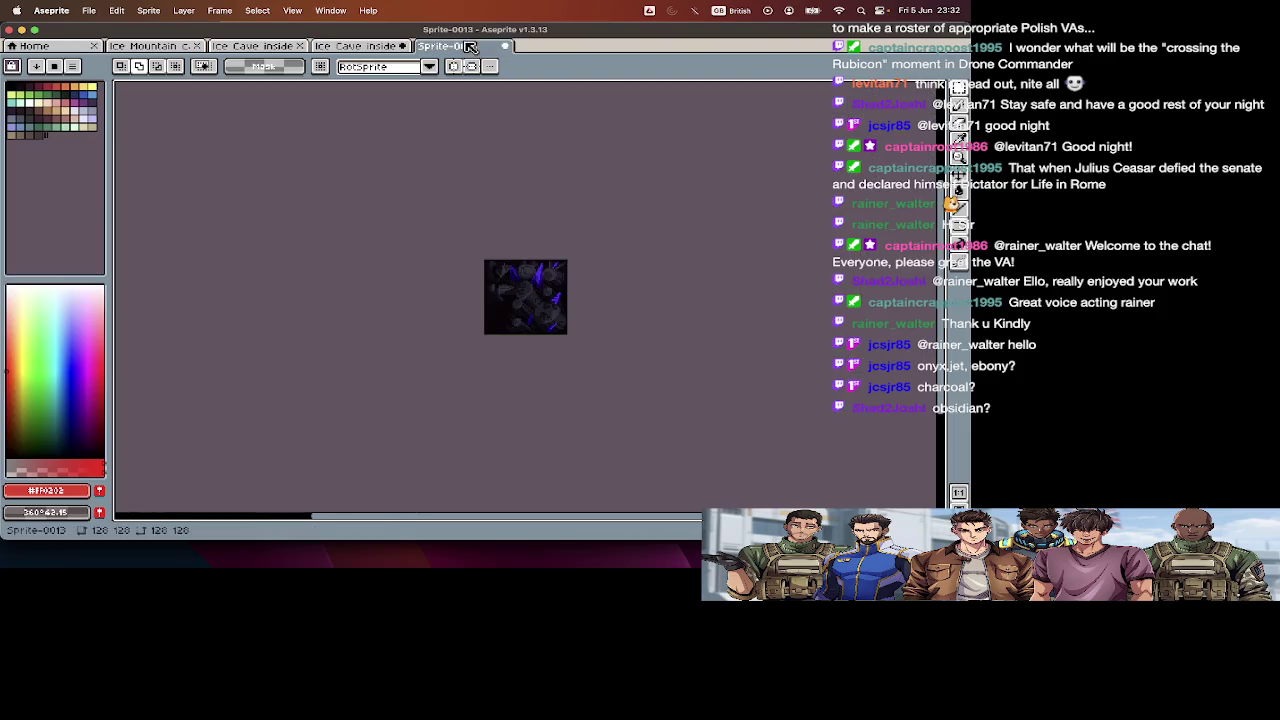
{"action": "key", "text": "Tab"}
- Delete the selected piece of the cluster tile from the sheet and compare with the new sprite
{"action": "key", "text": "ctrl+a"}
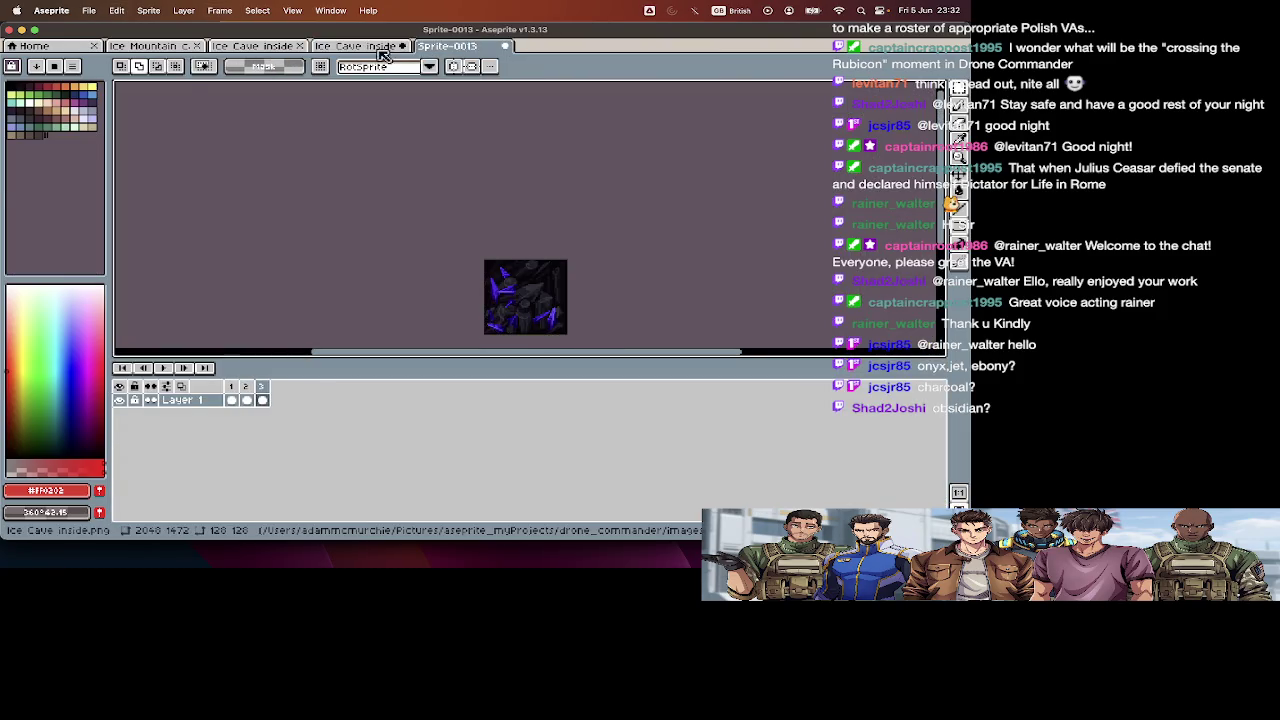
{"action": "left_click", "coordinate": [360, 47]}
{"action": "key", "text": "Tab"}
{"action": "scroll", "coordinate": [435, 180], "scroll_direction": "down", "scroll_amount": 3}
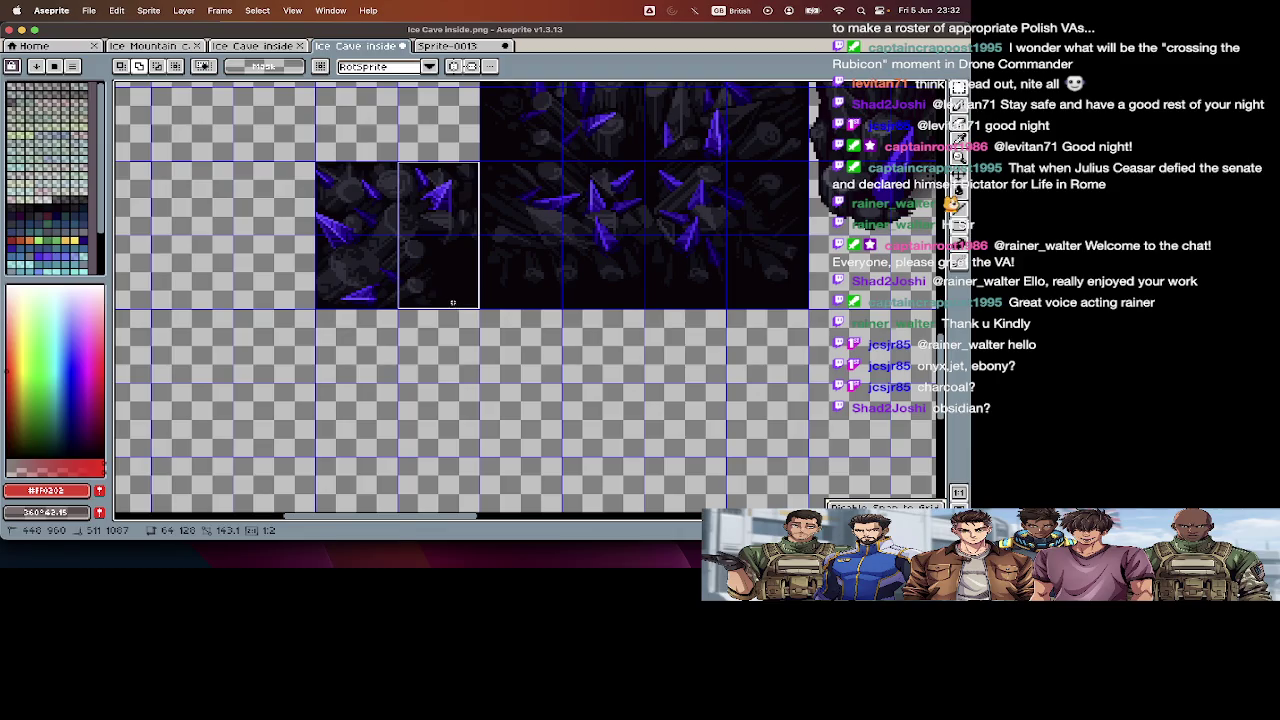
{"action": "key", "text": "Delete"}
{"action": "left_click", "coordinate": [455, 47]}
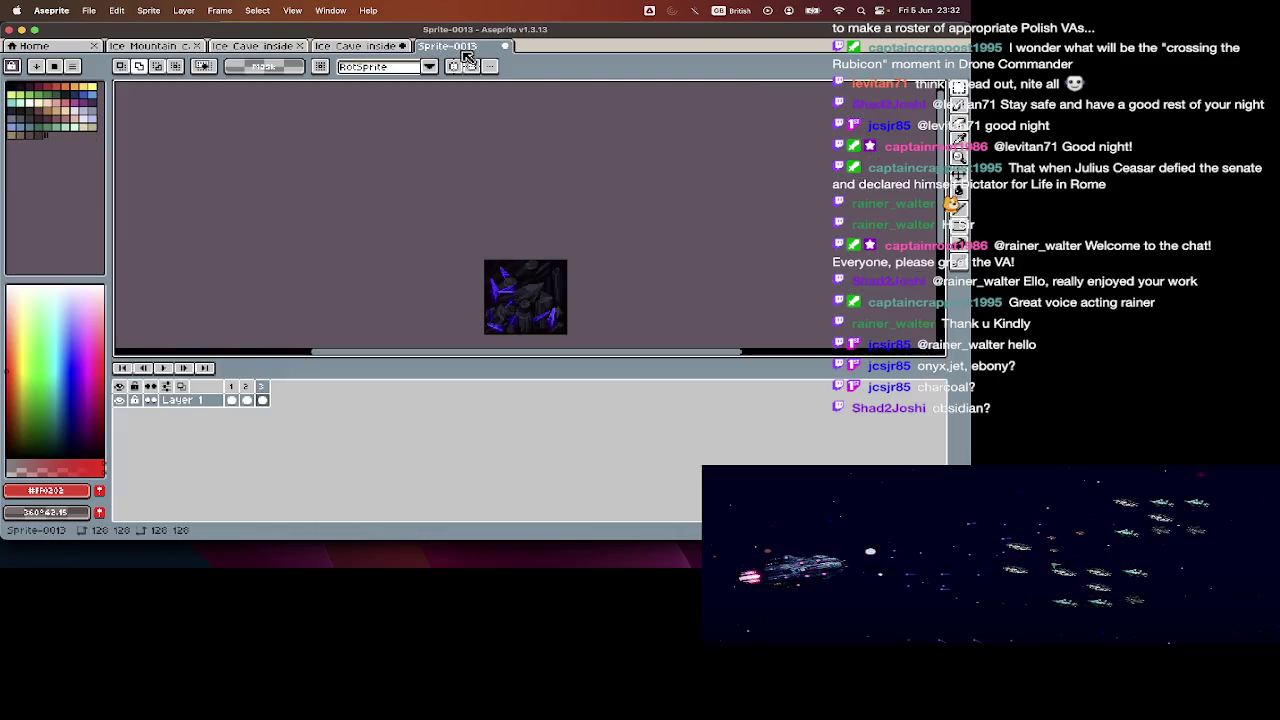
{"action": "left_click", "coordinate": [370, 47]}
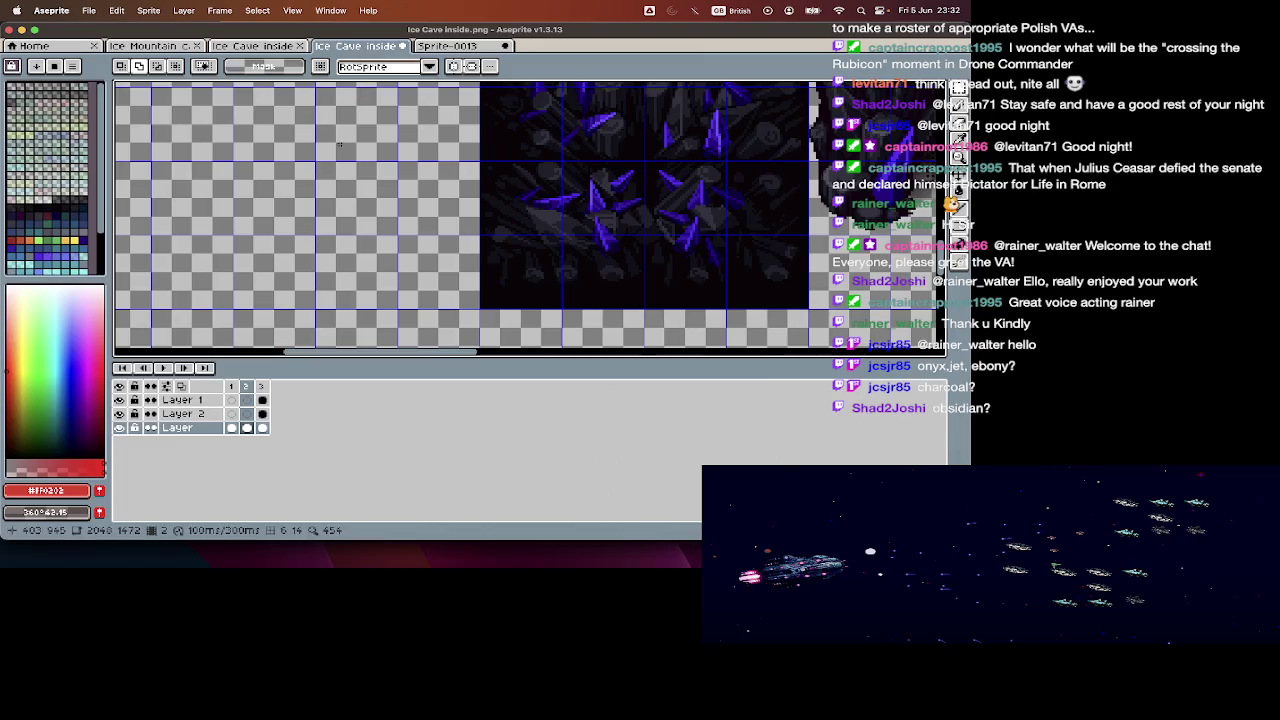
{"action": "scroll", "coordinate": [345, 175], "scroll_direction": "up", "scroll_amount": 2}
{"action": "scroll", "coordinate": [345, 175], "scroll_direction": "up", "scroll_amount": 2}
{"action": "scroll", "coordinate": [345, 175], "scroll_direction": "up", "scroll_amount": 2}
{"action": "scroll", "coordinate": [345, 175], "scroll_direction": "up", "scroll_amount": 3}
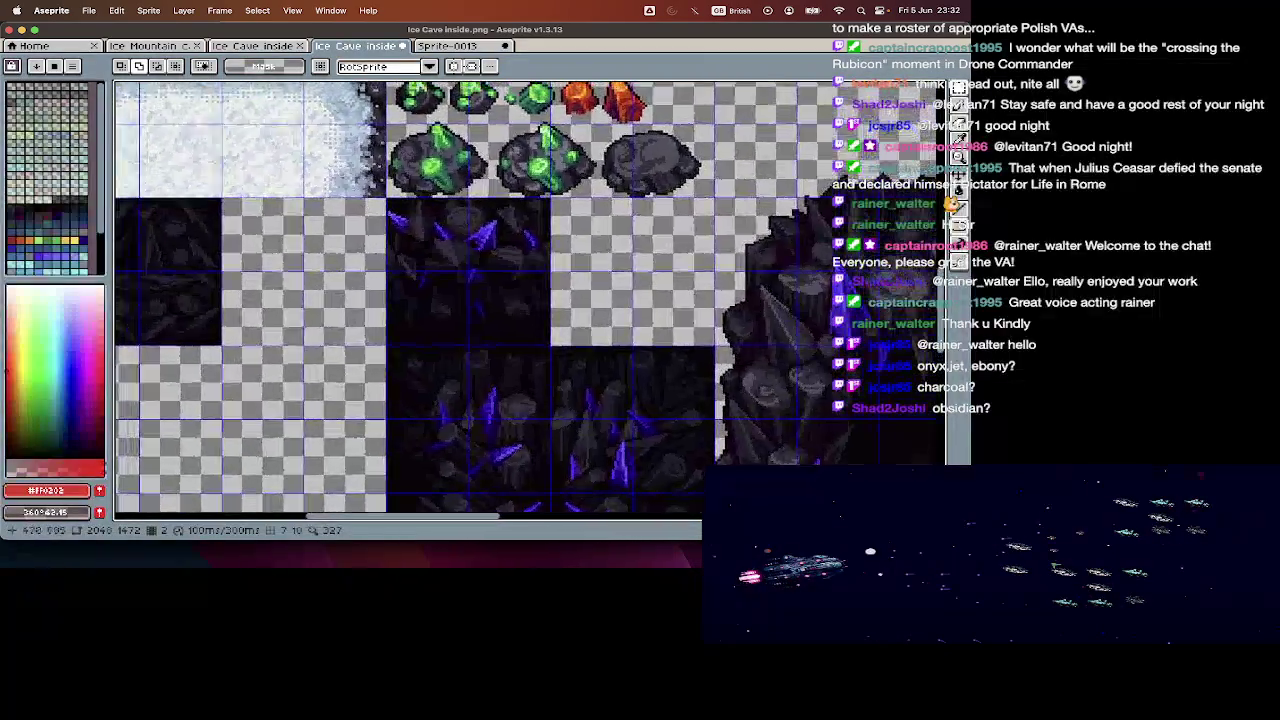
{"action": "scroll", "coordinate": [345, 175], "scroll_direction": "left", "scroll_amount": 4}
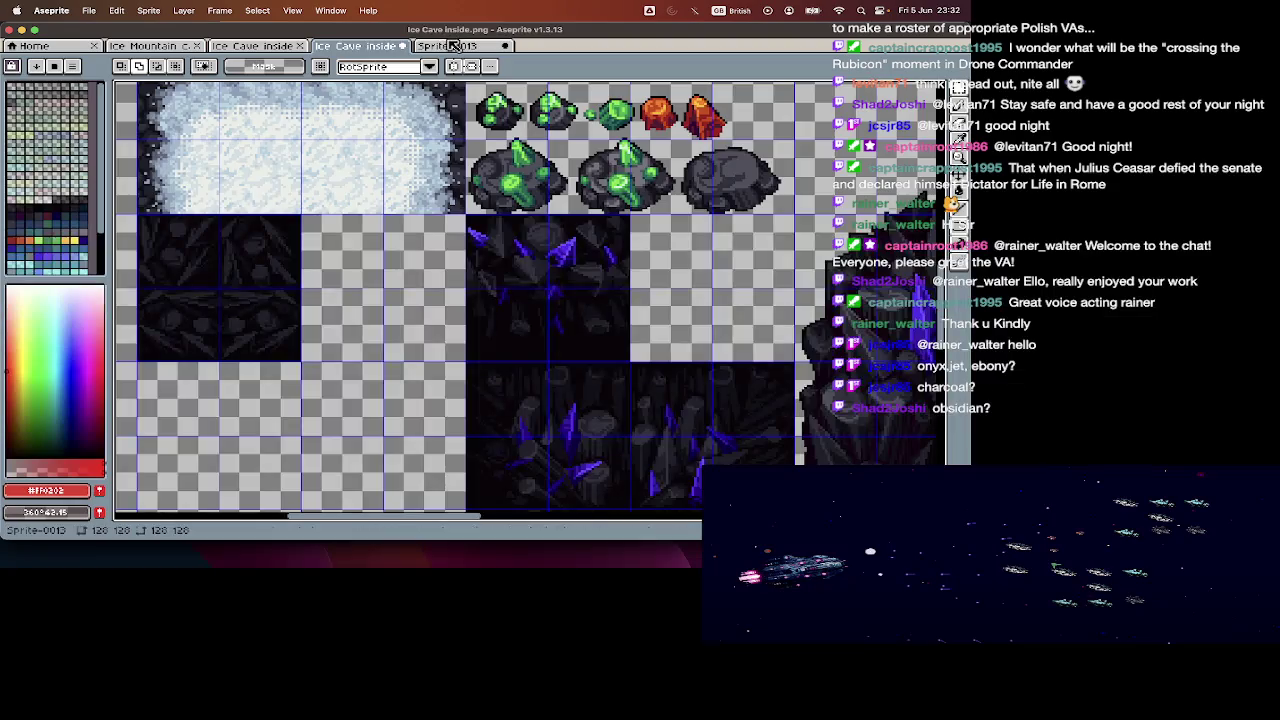
- Save the assembled tile as clustersShaped1.png and close it
{"action": "left_click", "coordinate": [450, 47]}
{"action": "key", "text": "ctrl+s"}
{"action": "type", "text": "clust"}
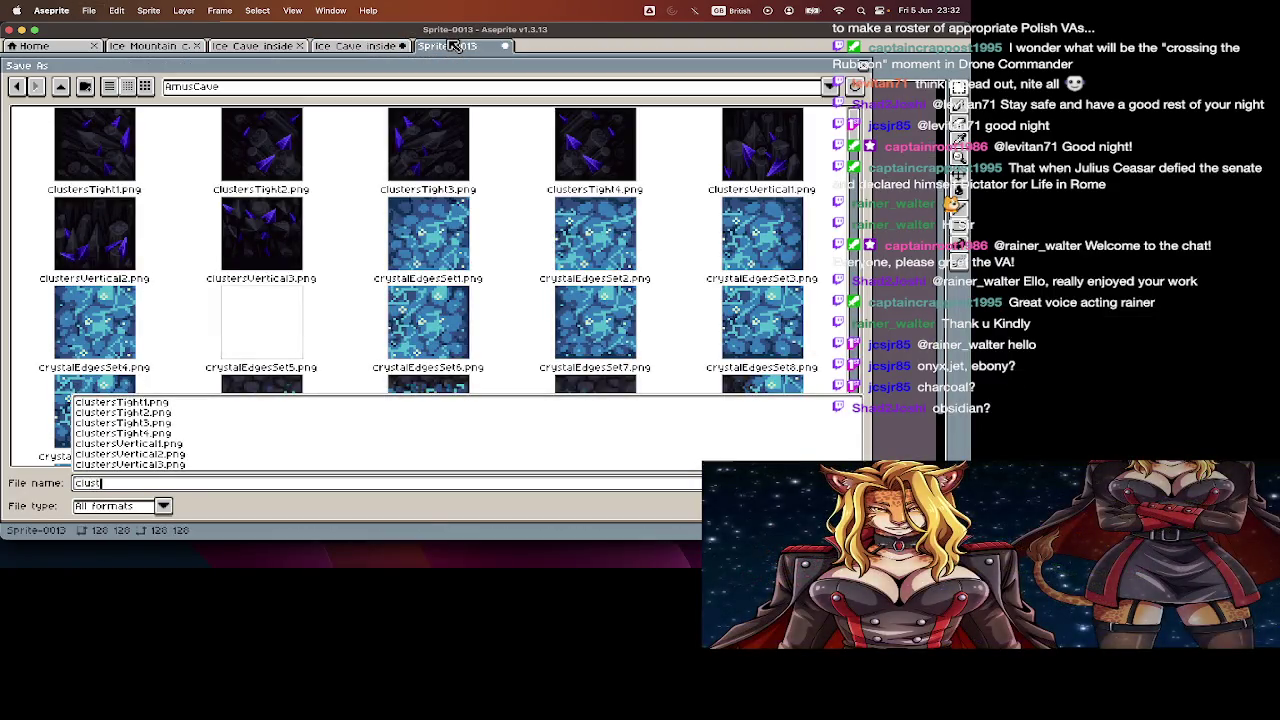
{"action": "type", "text": "ersShaped1.png"}
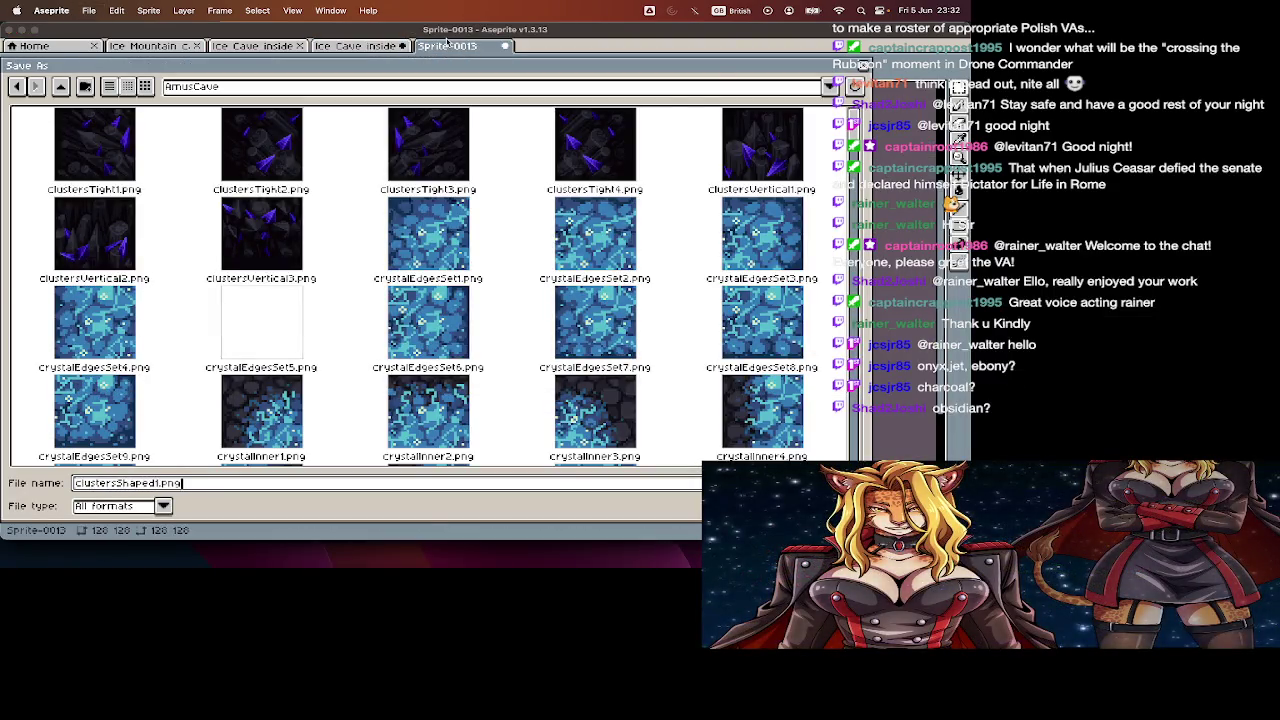
{"action": "key", "text": "Return"}
{"action": "key", "text": "ctrl+w"}
{"action": "scroll", "coordinate": [547, 222], "scroll_direction": "up", "scroll_amount": 2}
{"action": "scroll", "coordinate": [547, 222], "scroll_direction": "up", "scroll_amount": 1}
- Copy the top crystal-cluster tile into a new sprite
{"action": "key", "text": "Tab"}
{"action": "left_click_drag", "start_coordinate": [336, 99], "coordinate": [499, 248]}
{"action": "key", "text": "v"}
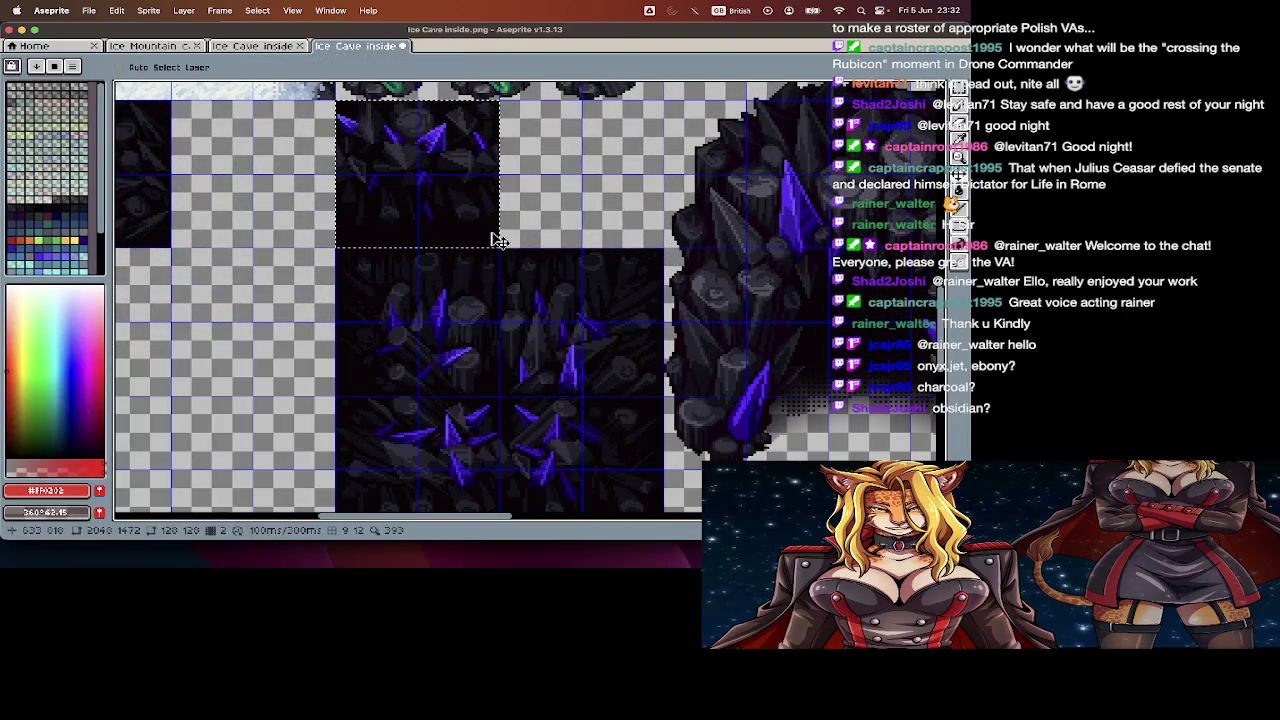
{"action": "key", "text": "ctrl+c"}
{"action": "key", "text": "ctrl+n"}
{"action": "key", "text": "Return"}
{"action": "key", "text": "ctrl+v"}
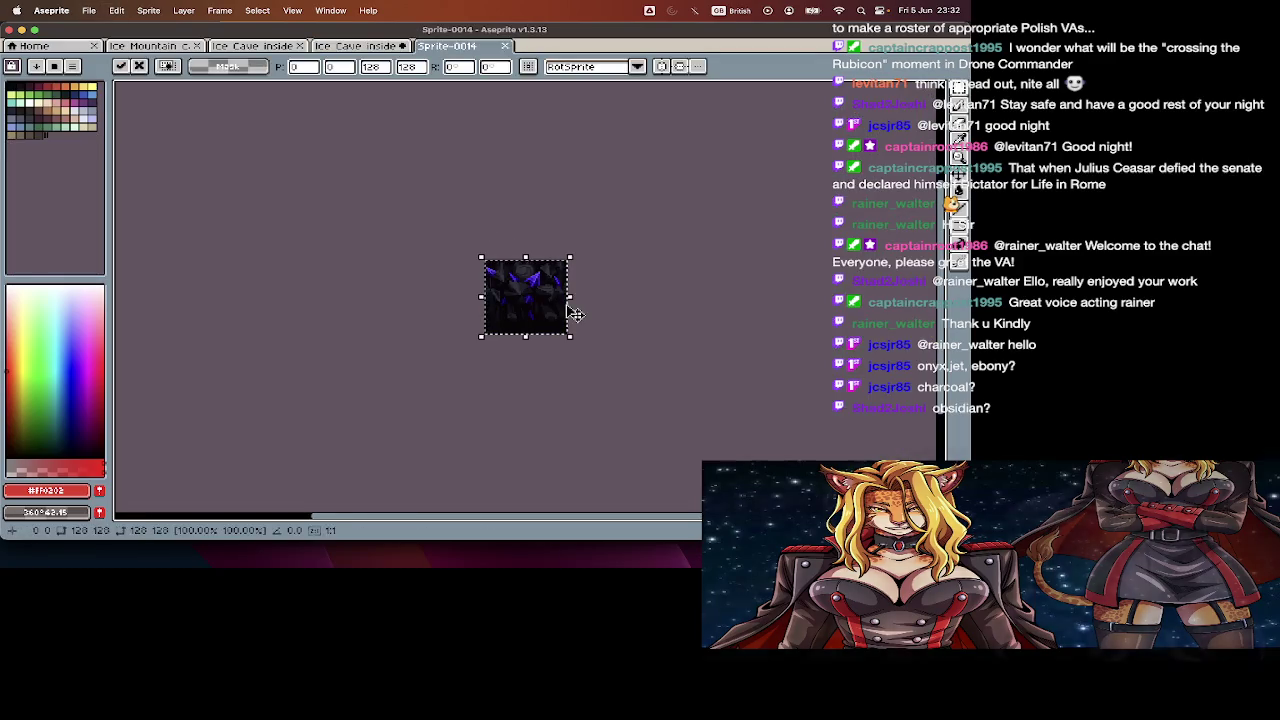
{"action": "key", "text": "Return"}
{"action": "scroll", "coordinate": [575, 314], "scroll_direction": "up", "scroll_amount": 2}
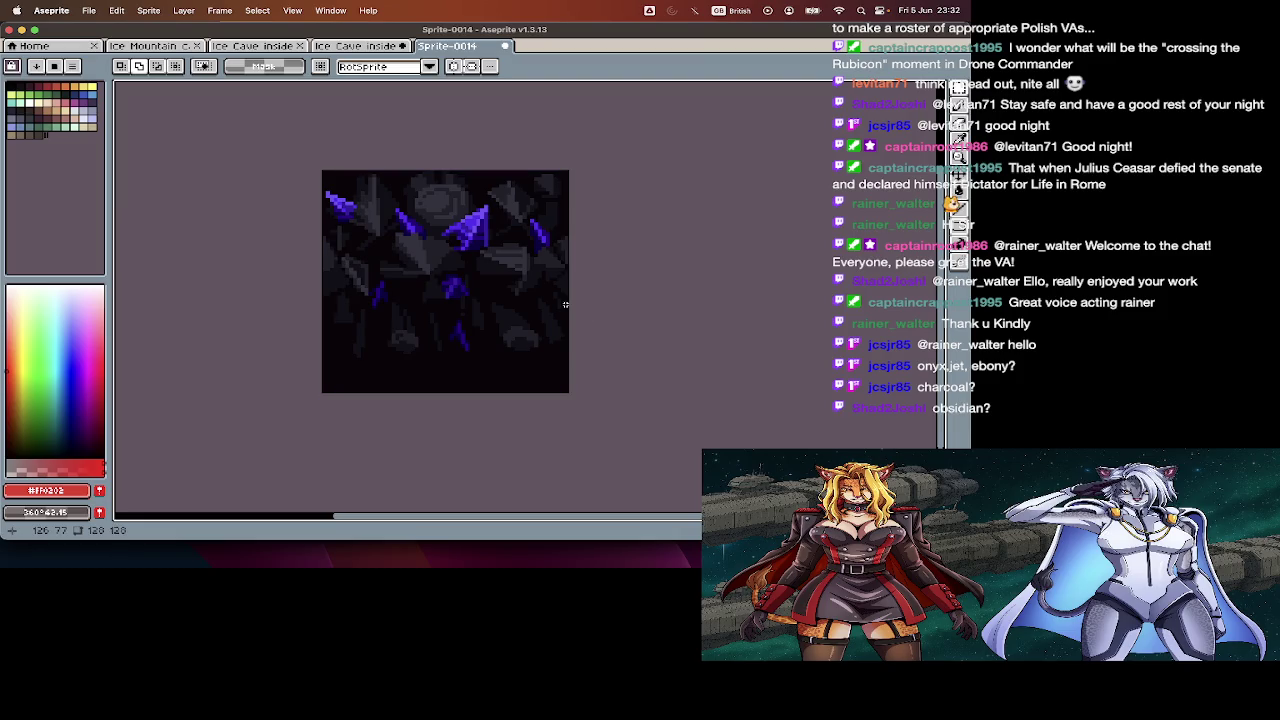
- Save the new tile as clustersTop1.png and close it
{"action": "key", "text": "ctrl+s"}
{"action": "type", "text": "cluster"}
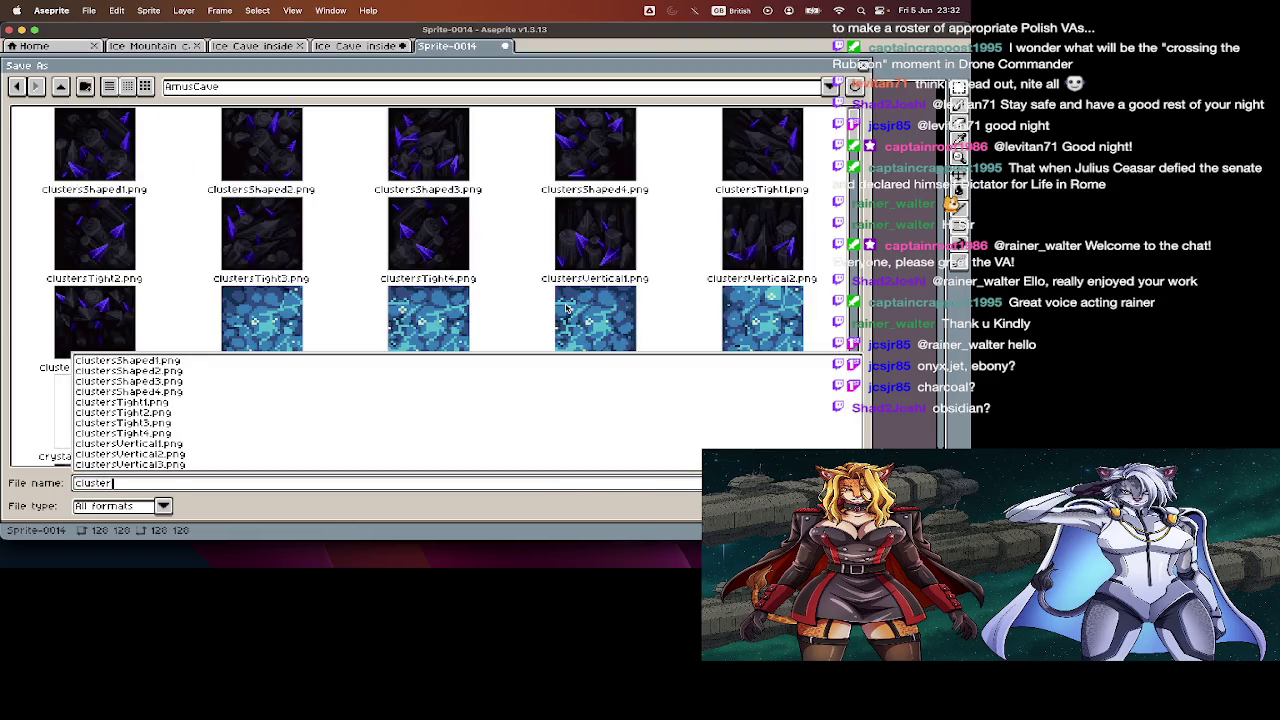
{"action": "type", "text": "sTop1."}
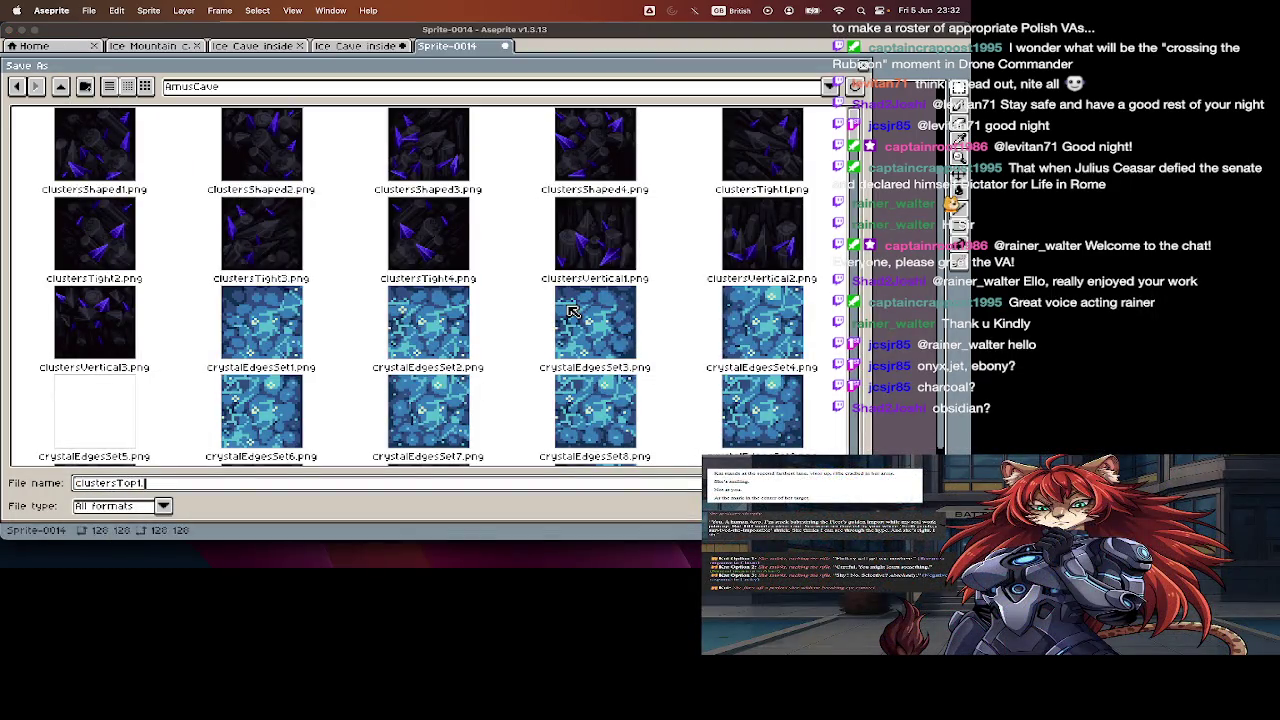
{"action": "type", "text": "g"}
{"action": "key", "text": "Return"}
{"action": "key", "text": "ctrl+w"}
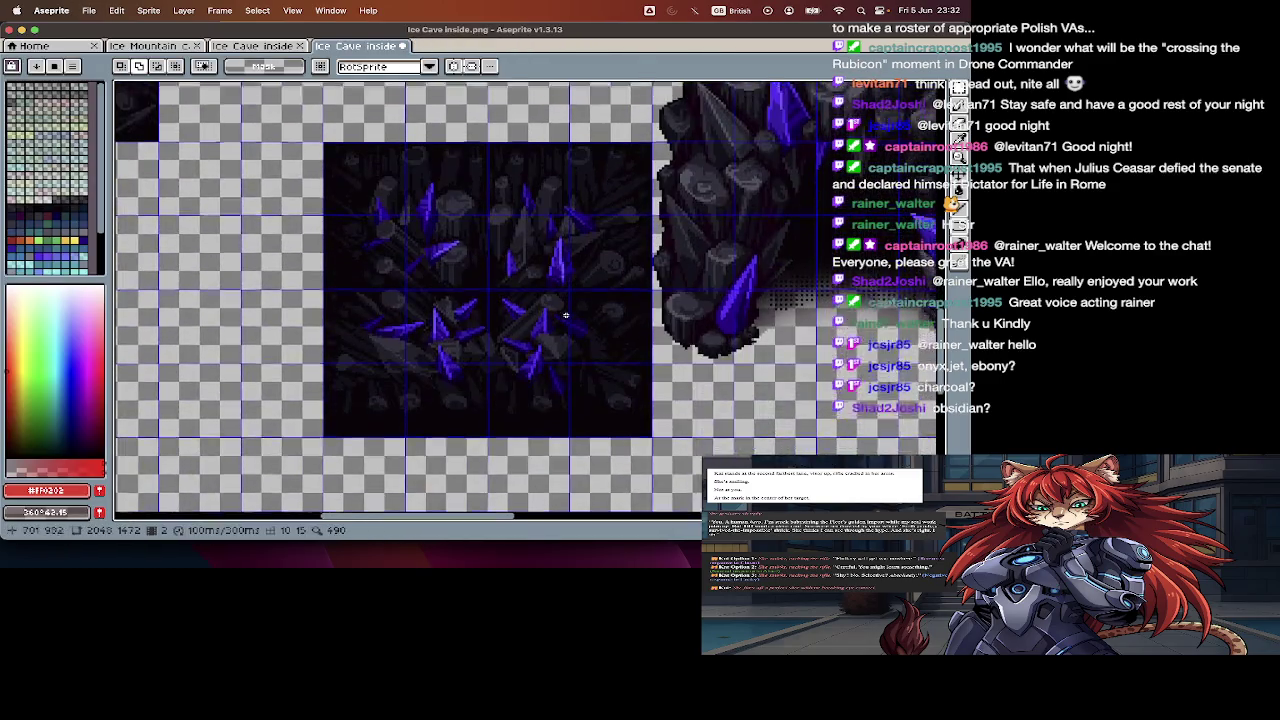
- Cut the top-left cluster tile and paste it into a new 128×128 sprite
{"action": "key", "text": "Tab"}
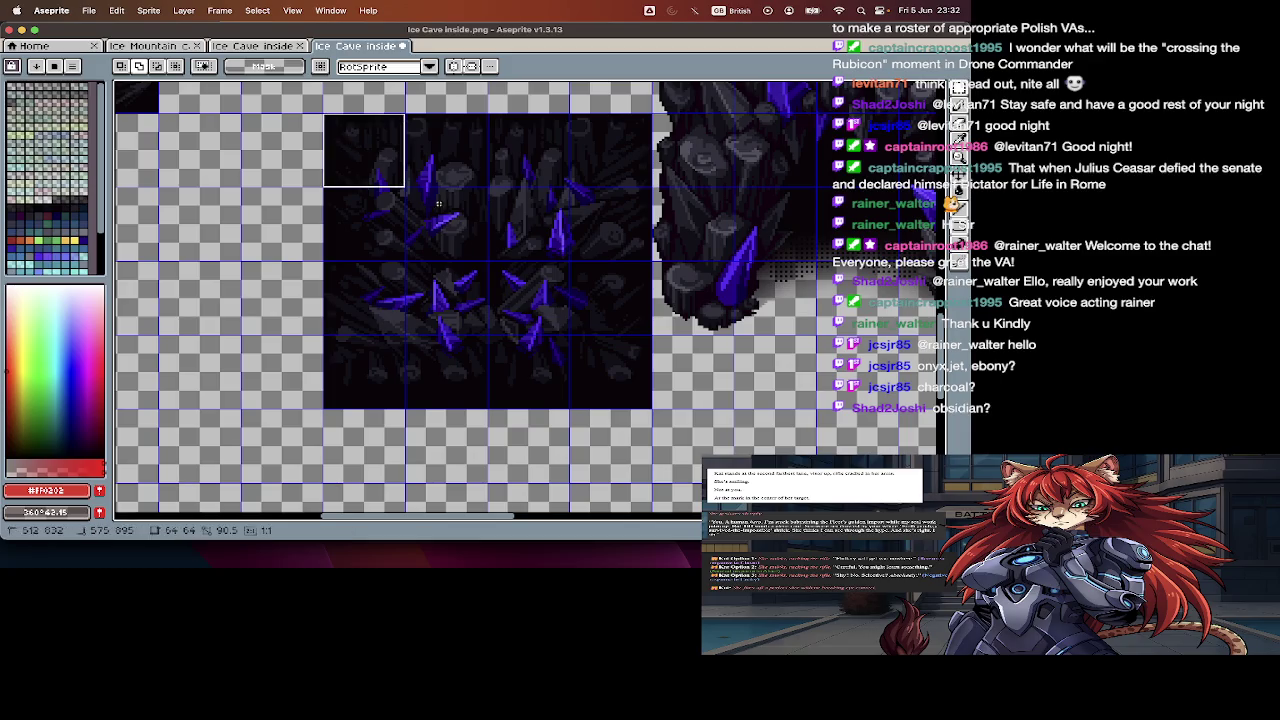
{"action": "left_click_drag", "start_coordinate": [405, 186], "coordinate": [471, 260]}
{"action": "key", "text": "Return"}
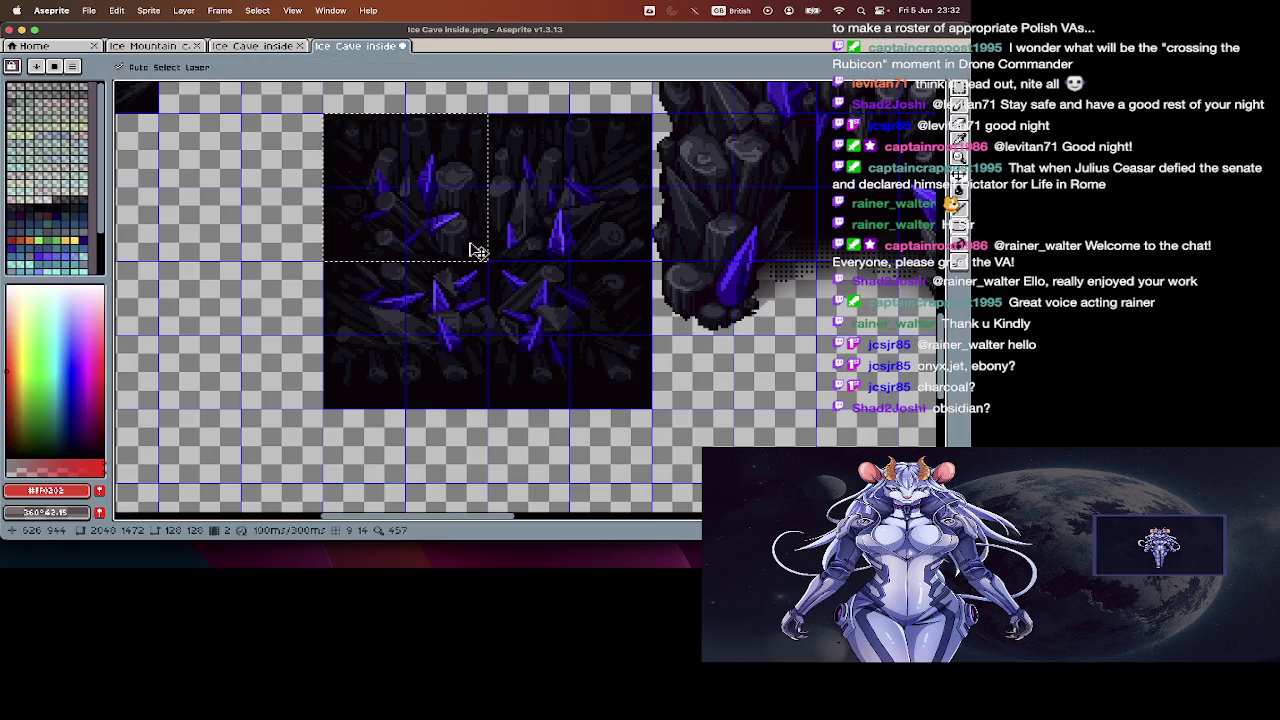
{"action": "key", "text": "m"}
{"action": "key", "text": "ctrl+x"}
{"action": "key", "text": "ctrl+n"}
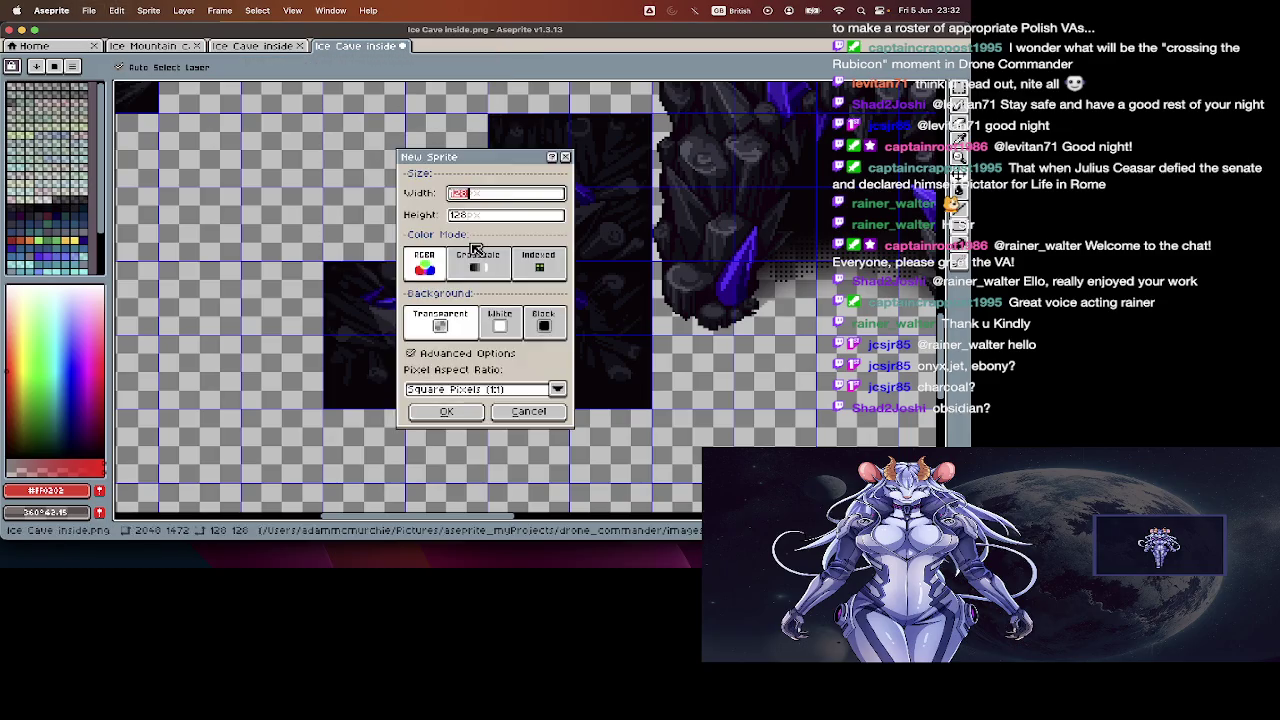
{"action": "key", "text": "Return"}
{"action": "key", "text": "ctrl+v"}
- Cut the lower-left cluster tile from the cave sheet and paste it into the new sprite
{"action": "left_click", "coordinate": [372, 45]}
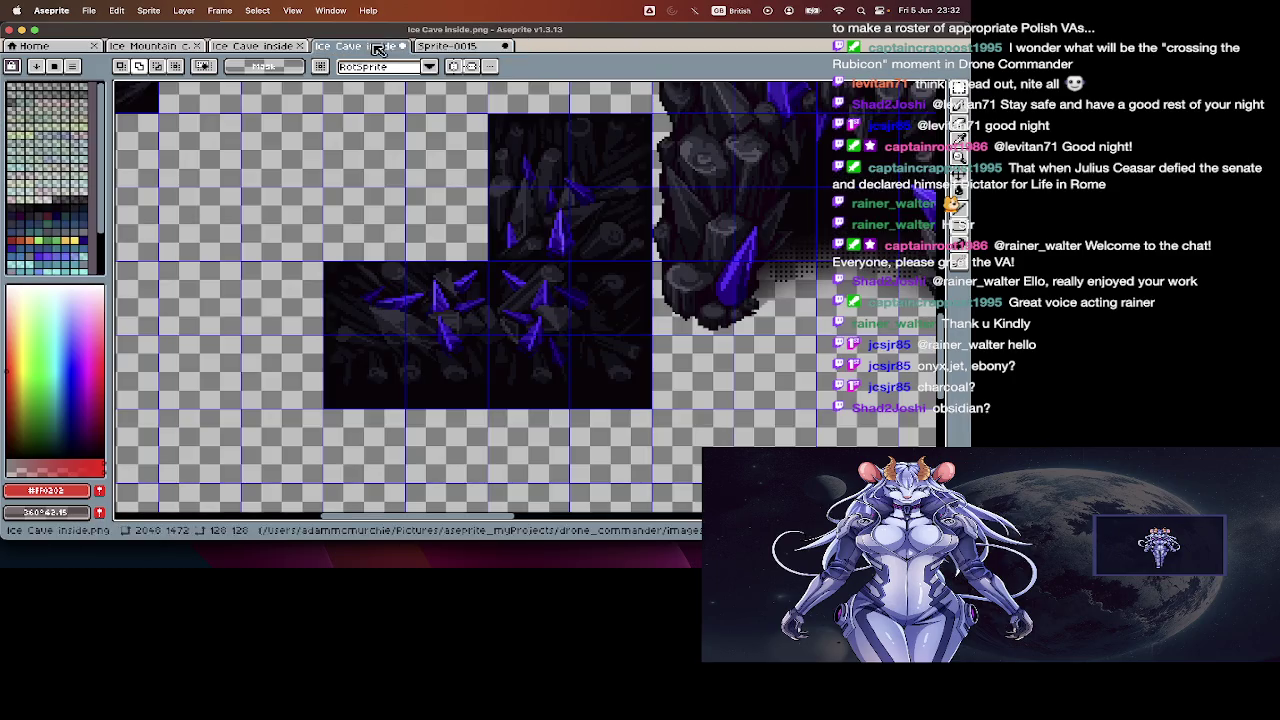
{"action": "left_click_drag", "start_coordinate": [325, 263], "coordinate": [489, 378]}
{"action": "key", "text": "ctrl+x"}
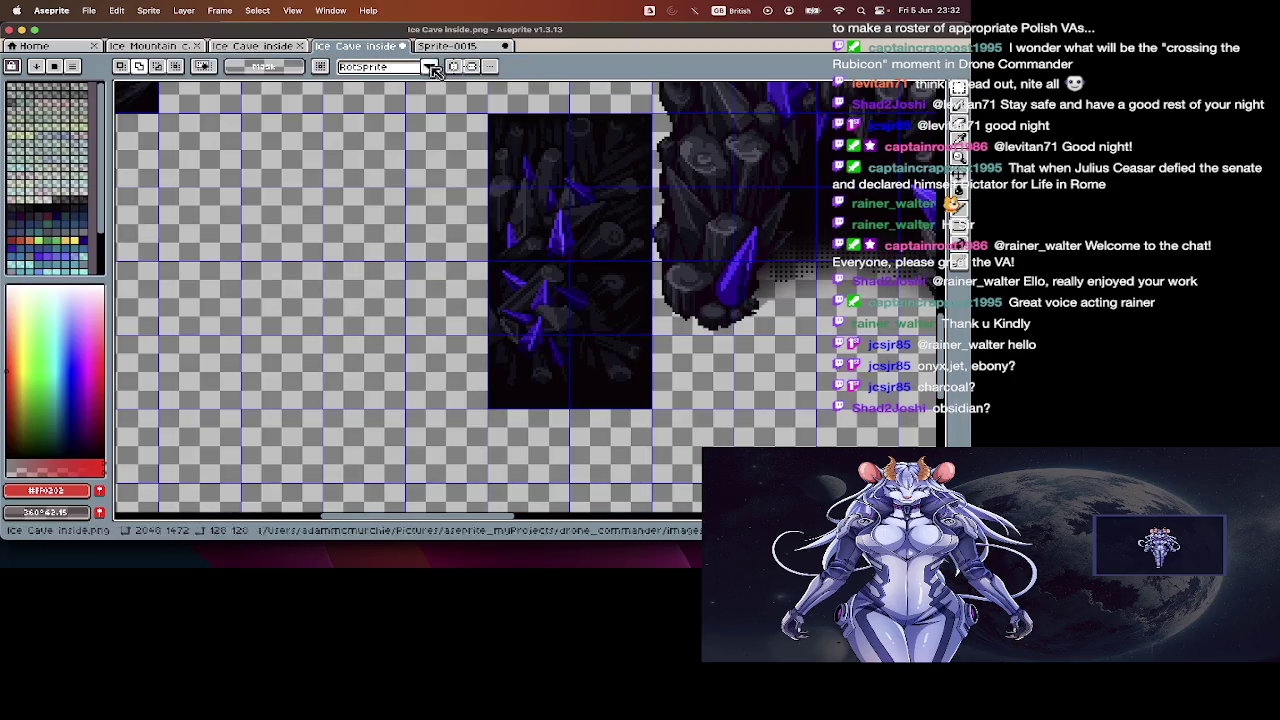
{"action": "left_click", "coordinate": [447, 45]}
{"action": "key", "text": "ctrl+v"}
- Cut the top half of the remaining tile and paste it into a new frame
{"action": "left_click", "coordinate": [355, 45]}
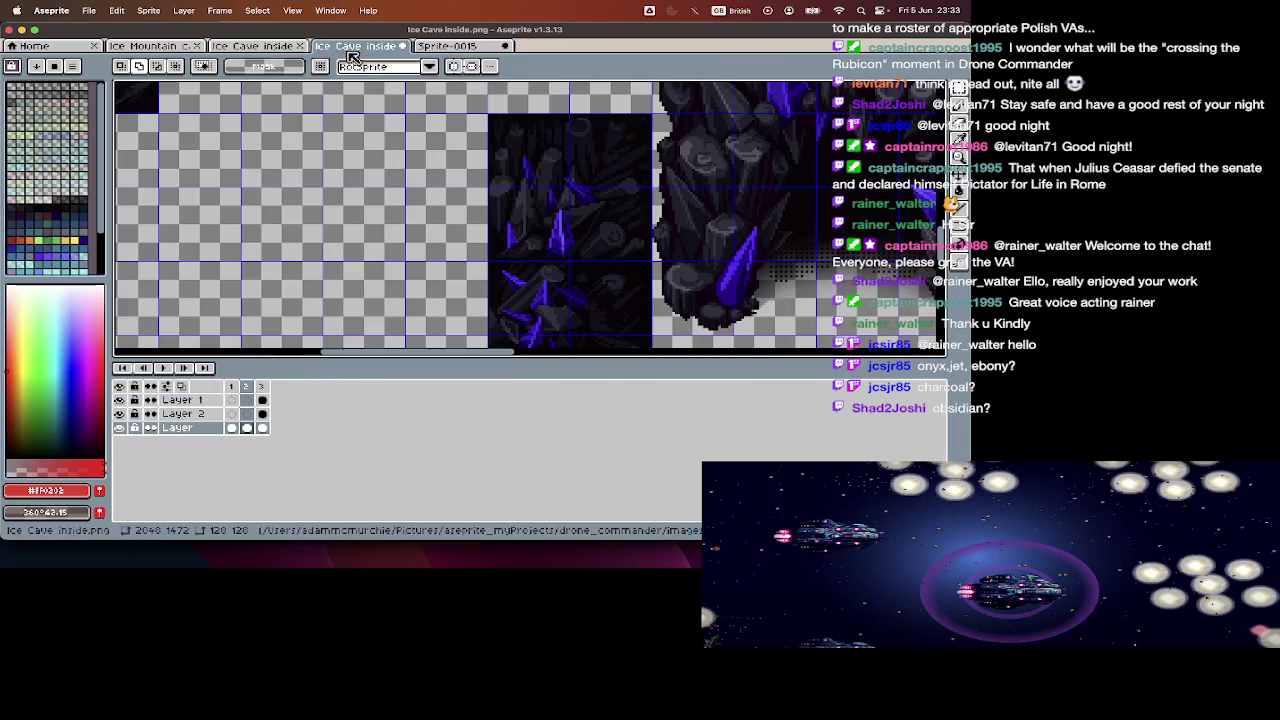
{"action": "left_click_drag", "start_coordinate": [488, 114], "coordinate": [620, 262]}
{"action": "key", "text": "ctrl+x"}
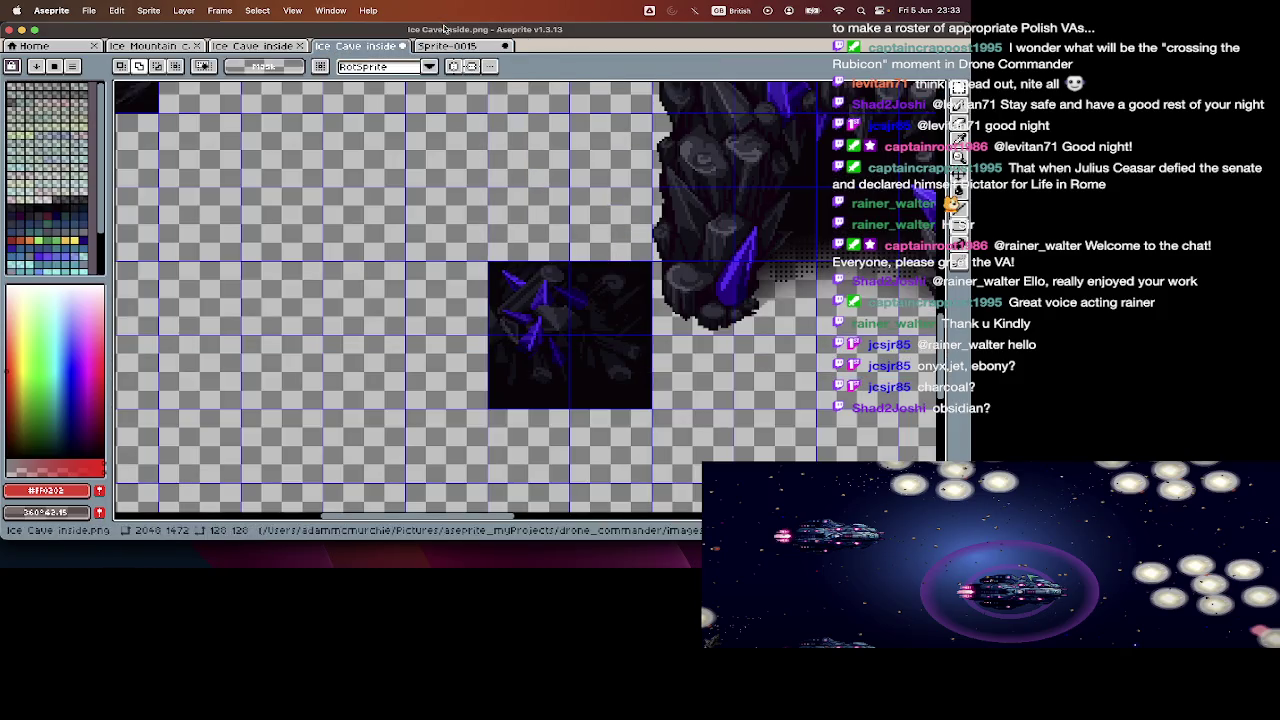
{"action": "left_click", "coordinate": [447, 45]}
{"action": "key", "text": "alt+n"}
{"action": "key", "text": "ctrl+v"}
{"action": "key", "text": "Return"}
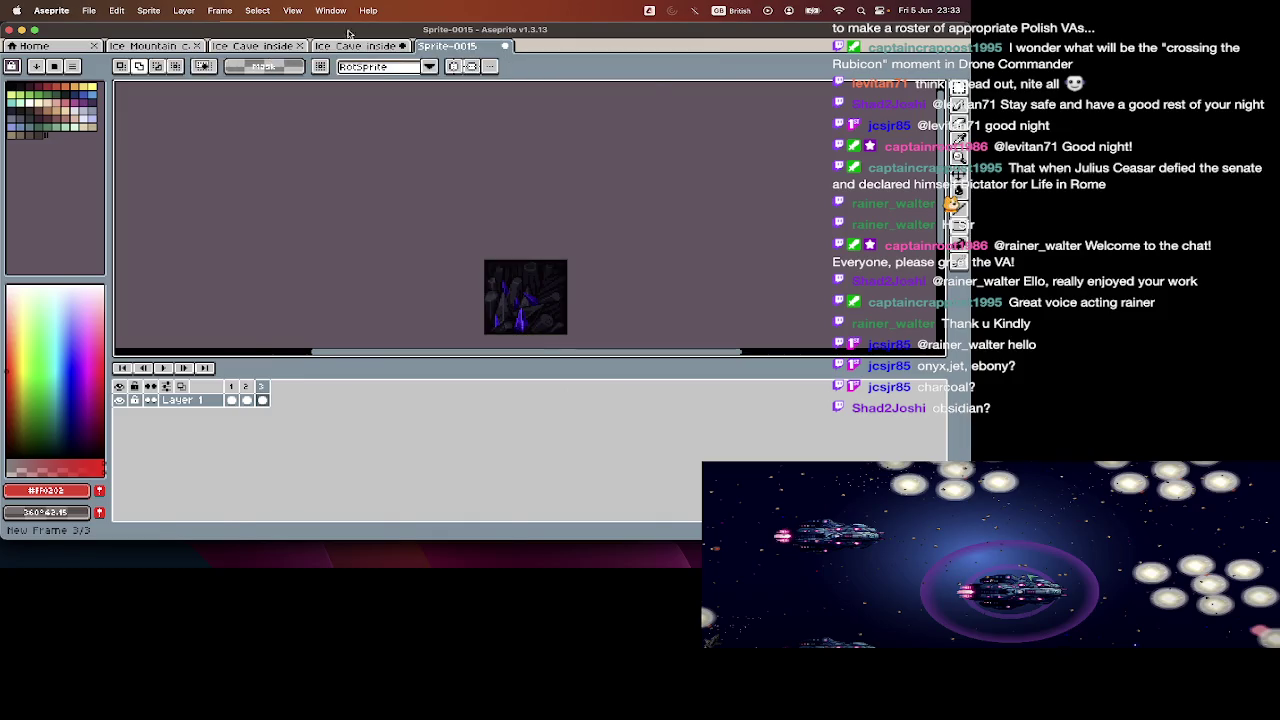
- Cut the last tile's top-left quarter and paste it into the new sprite
{"action": "left_click", "coordinate": [355, 45]}
{"action": "key", "text": "Tab"}
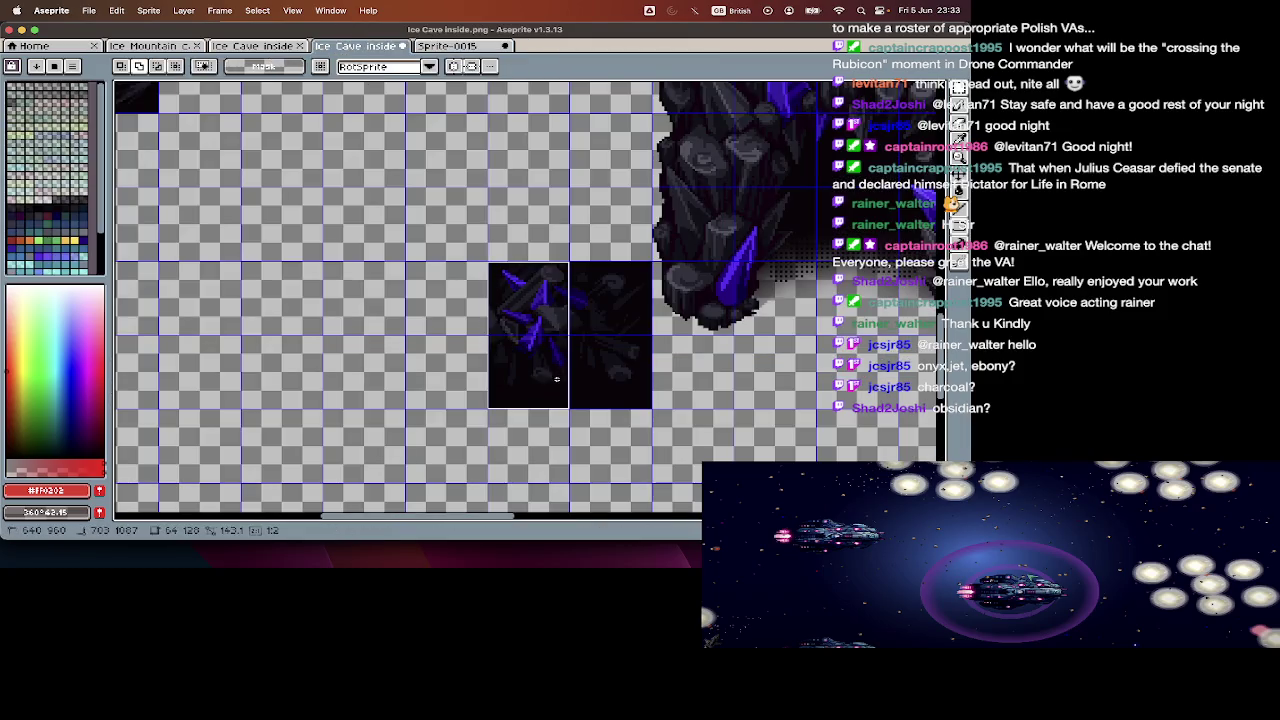
{"action": "left_click_drag", "start_coordinate": [491, 278], "coordinate": [569, 335]}
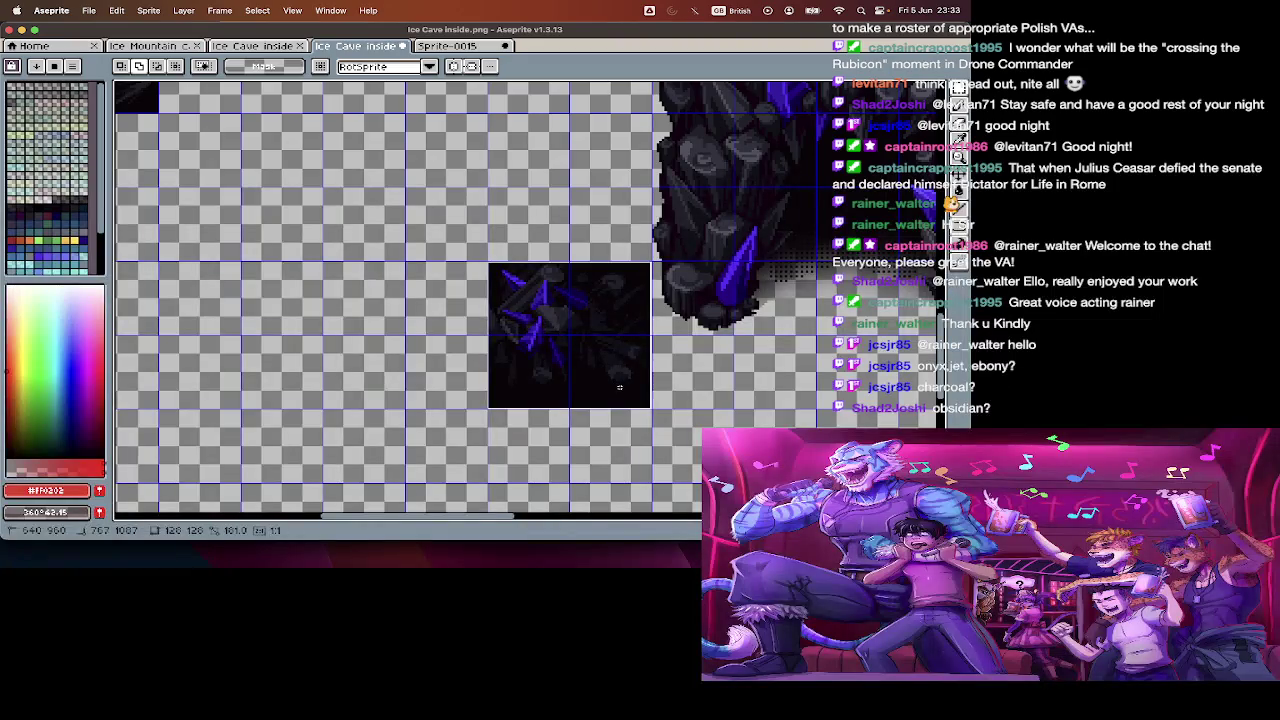
{"action": "key", "text": "ctrl+x"}
{"action": "key", "text": "Tab"}
{"action": "left_click", "coordinate": [435, 47]}
{"action": "key", "text": "ctrl+v"}
{"action": "key", "text": "Return"}
- Save the new sprite as clustersBounded1.png and close it
{"action": "key", "text": "ctrl+shift+s"}
{"action": "type", "text": "clusters"}
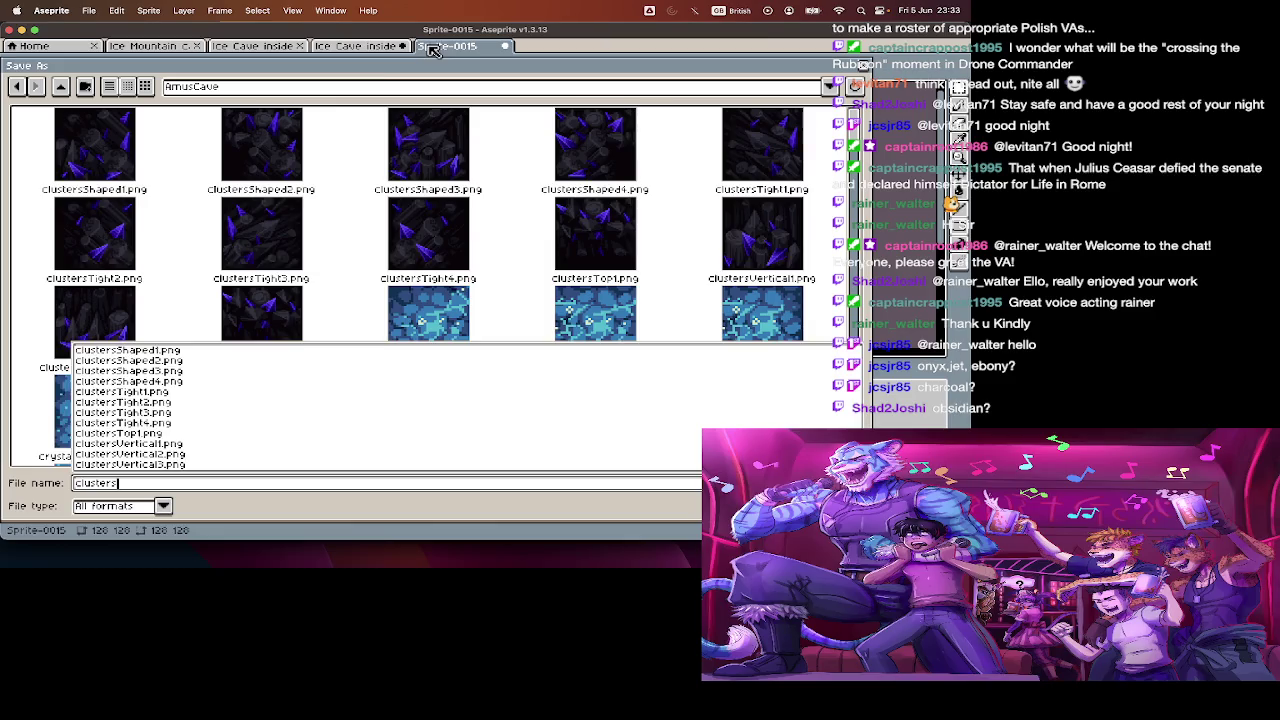
{"action": "type", "text": "Bounded1.png"}
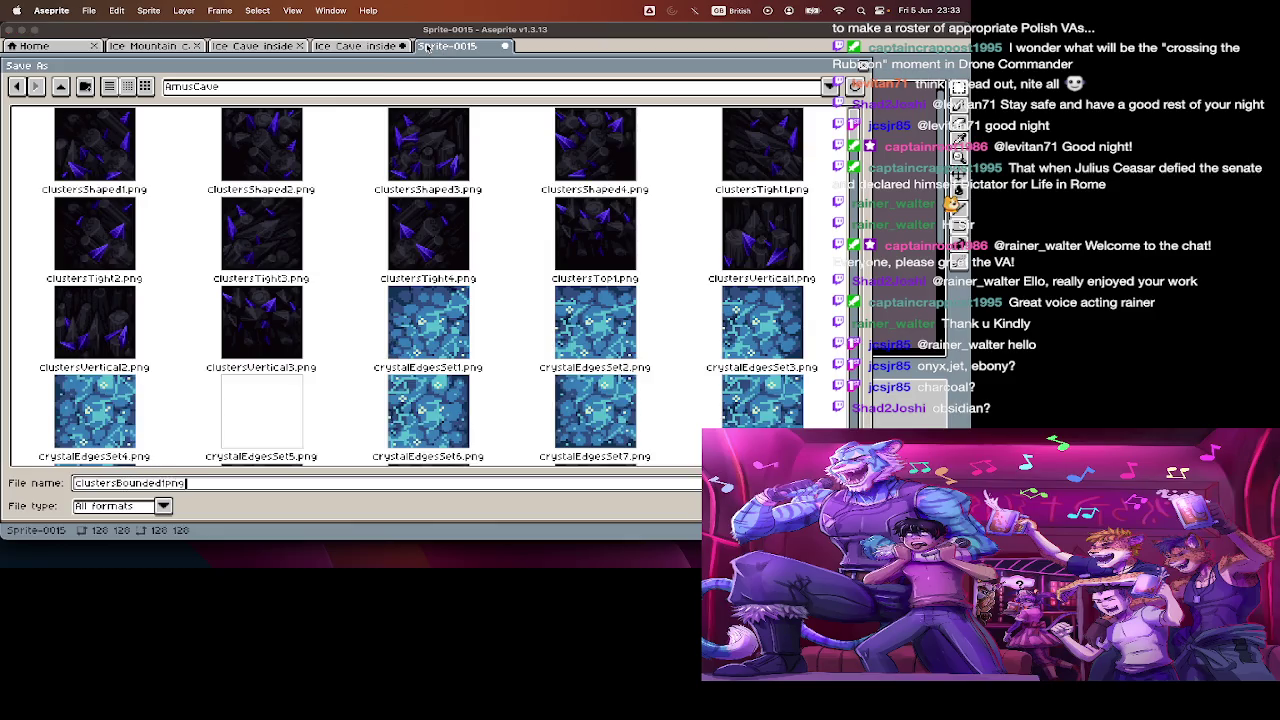
{"action": "key", "text": "Return"}
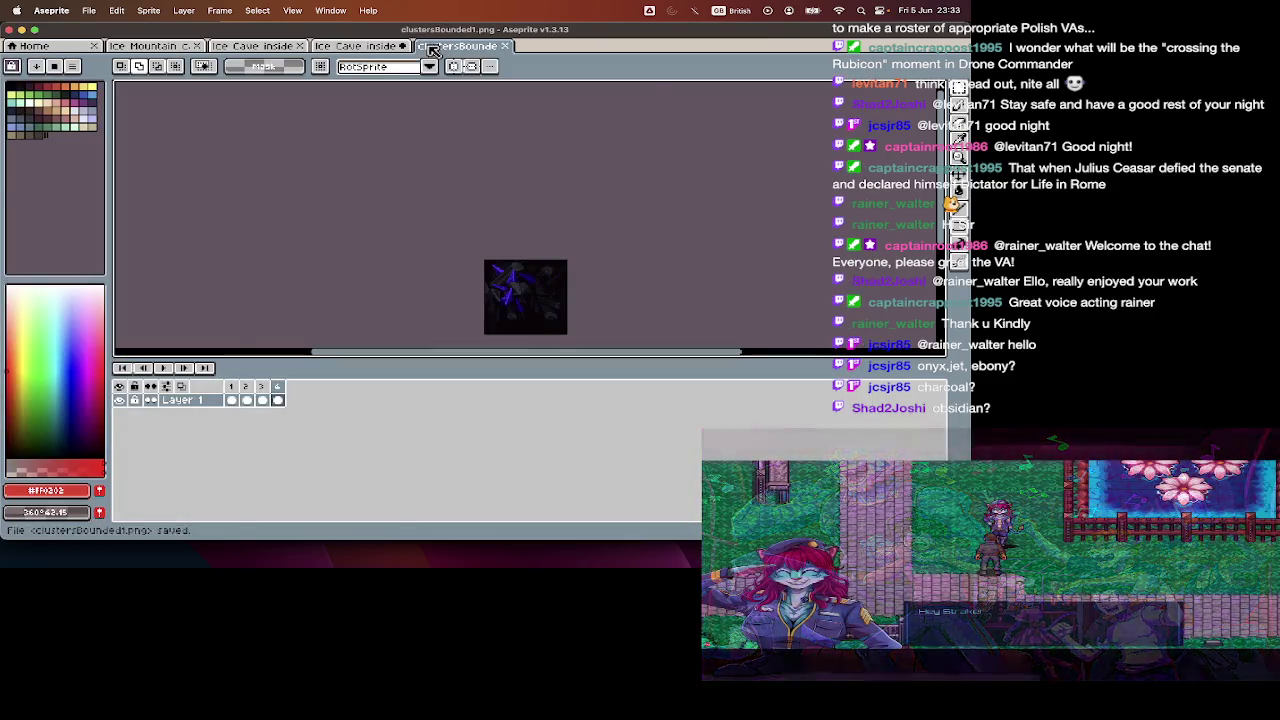
{"action": "key", "text": "ctrl+w"}
- Move the dark cave tile higher on the cave sheet
{"action": "scroll", "coordinate": [430, 186], "scroll_direction": "down", "scroll_amount": 2}
{"action": "scroll", "coordinate": [430, 186], "scroll_direction": "down", "scroll_amount": 1}
{"action": "scroll", "coordinate": [430, 186], "scroll_direction": "up", "scroll_amount": 1}
{"action": "scroll", "coordinate": [430, 186], "scroll_direction": "up", "scroll_amount": 1}
{"action": "scroll", "coordinate": [550, 248], "scroll_direction": "up", "scroll_amount": 2}
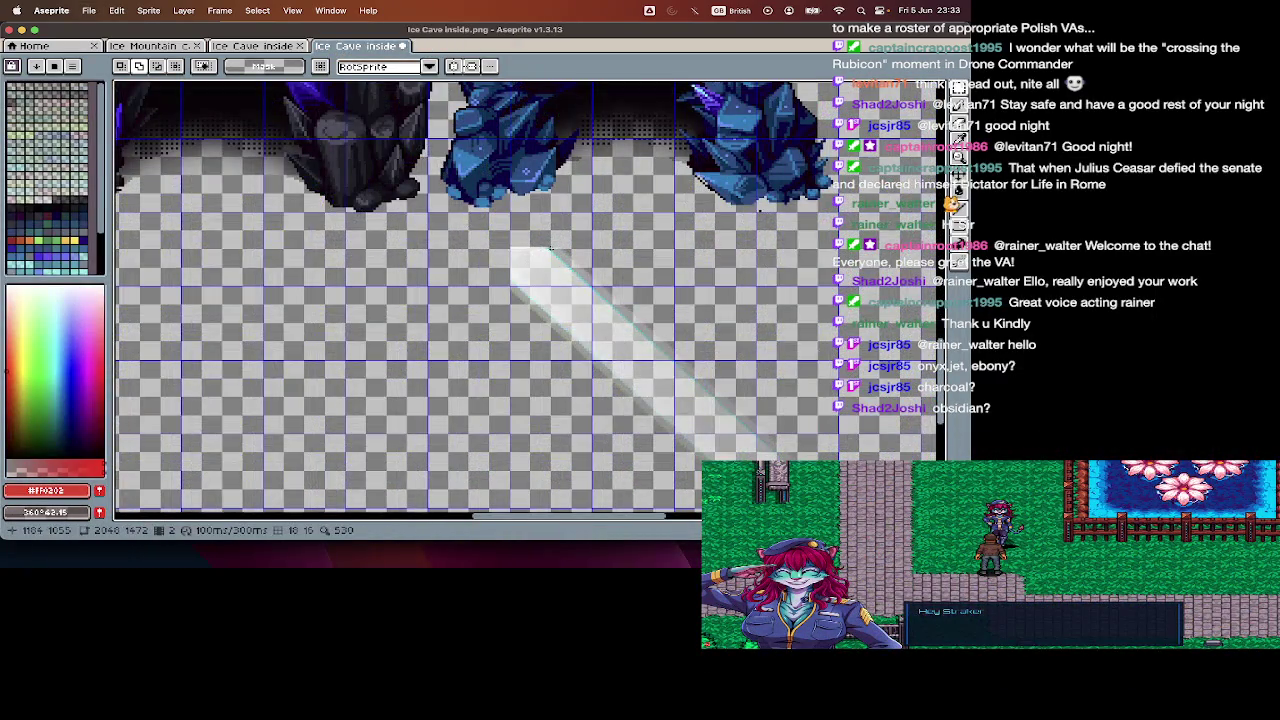
{"action": "scroll", "coordinate": [549, 248], "scroll_direction": "right", "scroll_amount": 2}
{"action": "scroll", "coordinate": [560, 258], "scroll_direction": "up", "scroll_amount": 3}
{"action": "scroll", "coordinate": [575, 270], "scroll_direction": "up", "scroll_amount": 4}
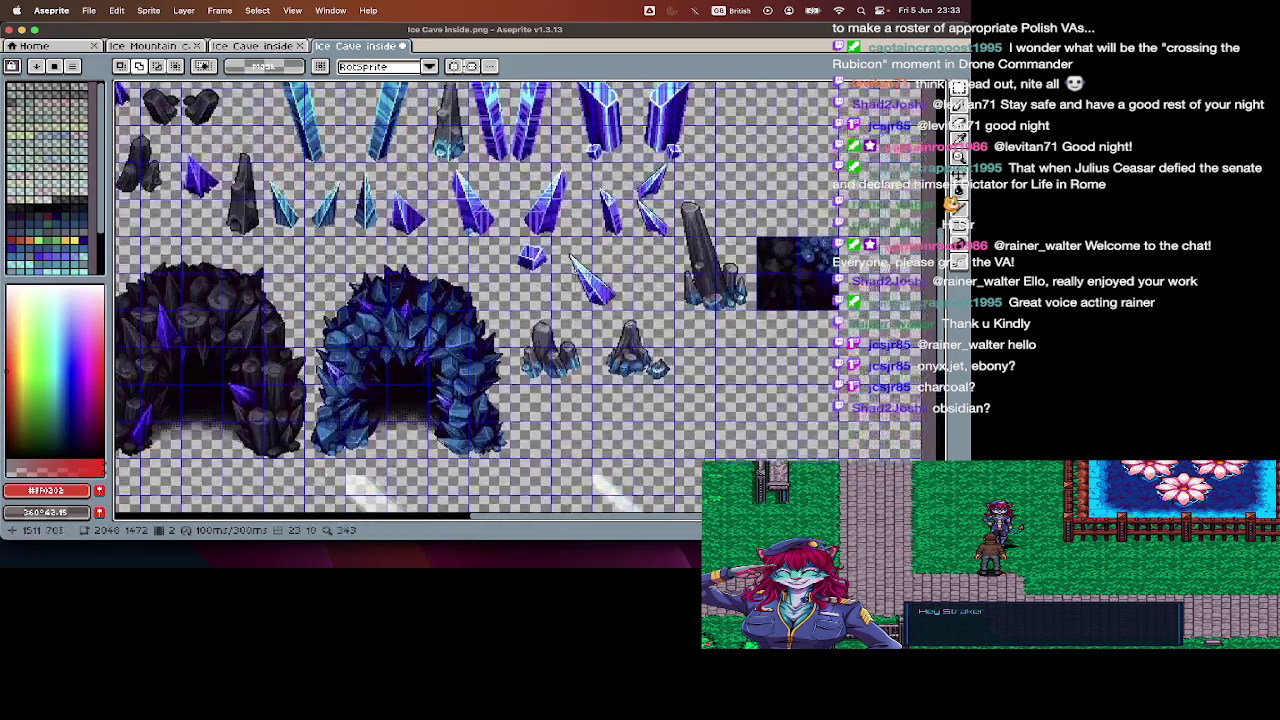
{"action": "scroll", "coordinate": [575, 270], "scroll_direction": "right", "scroll_amount": 1}
{"action": "scroll", "coordinate": [575, 270], "scroll_direction": "right", "scroll_amount": 1}
{"action": "scroll", "coordinate": [700, 280], "scroll_direction": "right", "scroll_amount": 1}
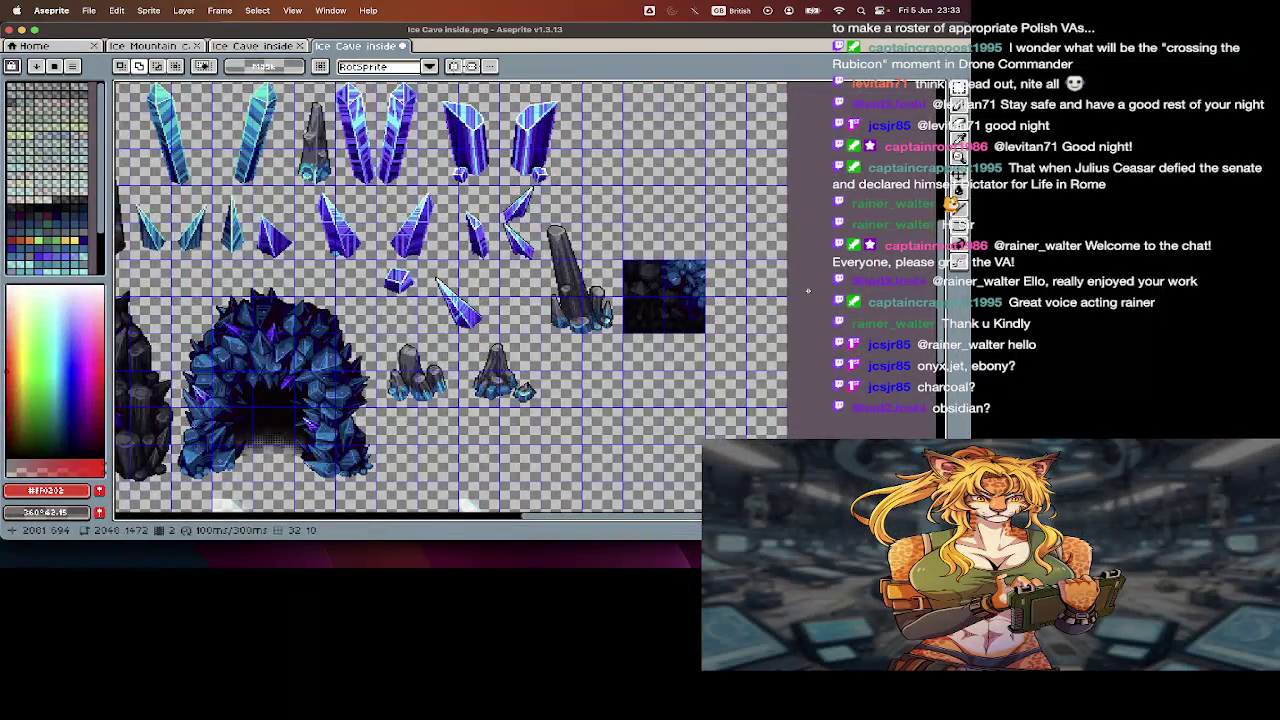
{"action": "scroll", "coordinate": [807, 290], "scroll_direction": "up", "scroll_amount": 3}
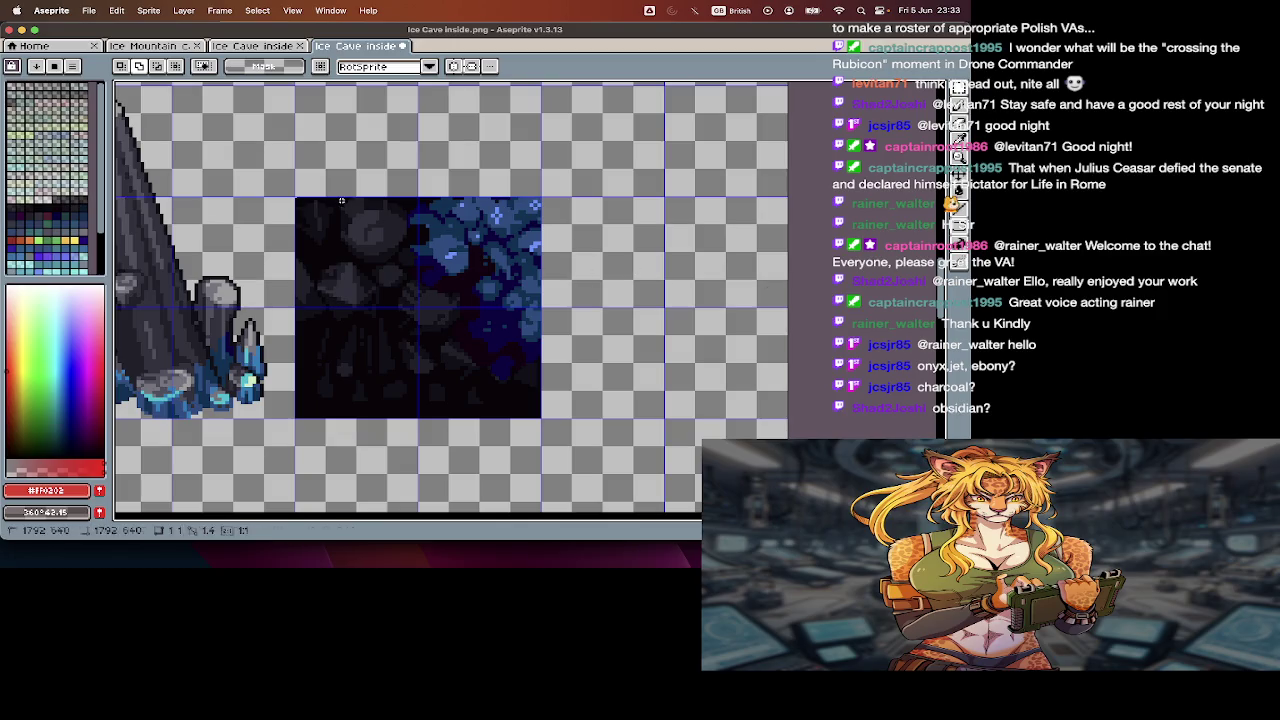
{"action": "scroll", "coordinate": [517, 402], "scroll_direction": "down", "scroll_amount": 1}
{"action": "scroll", "coordinate": [519, 430], "scroll_direction": "down", "scroll_amount": 2}
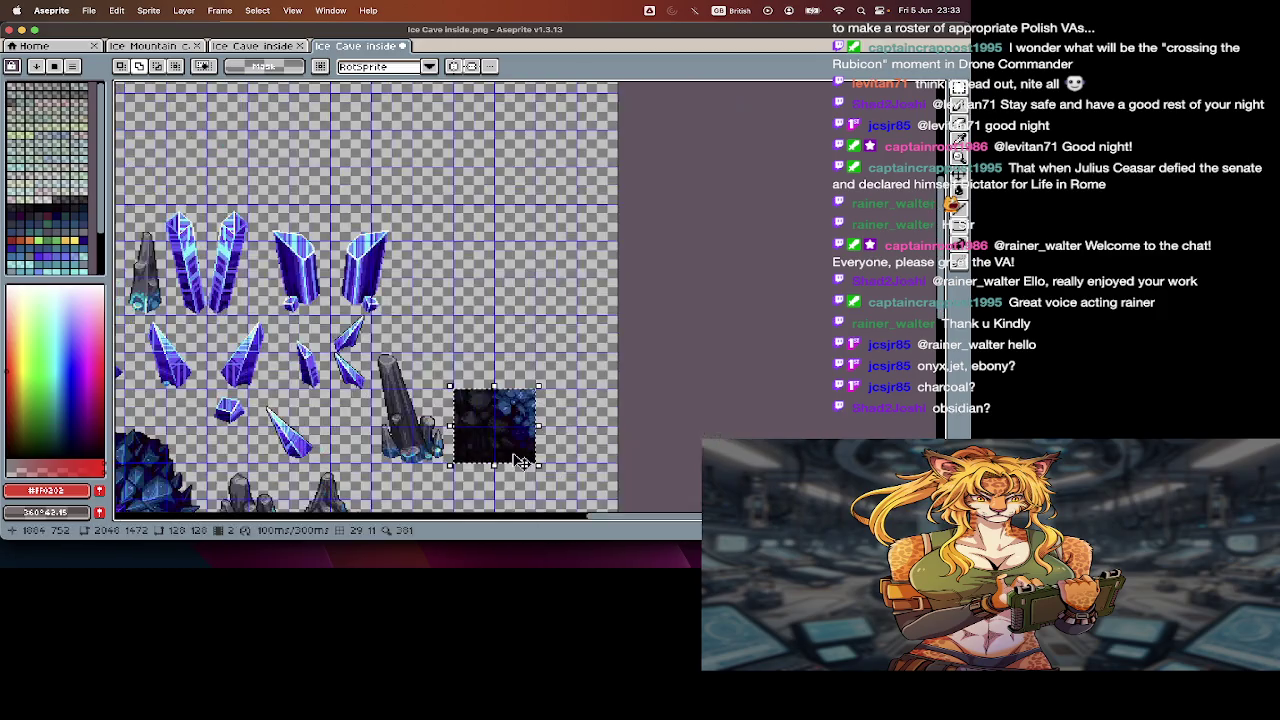
{"action": "mouse_move", "coordinate": [522, 462]}
{"action": "left_mouse_down"}
{"action": "mouse_move", "coordinate": [492, 289]}
{"action": "mouse_move", "coordinate": [441, 263]}
{"action": "left_mouse_up"}
{"action": "key", "text": "ctrl+d"}
- Select the whole dark-and-blue 2x2 tile, try a horizontal flip, then cancel it
{"action": "scroll", "coordinate": [441, 263], "scroll_direction": "up", "scroll_amount": 2}
{"action": "left_click_drag", "start_coordinate": [459, 214], "coordinate": [508, 257]}
{"action": "key", "text": "v"}
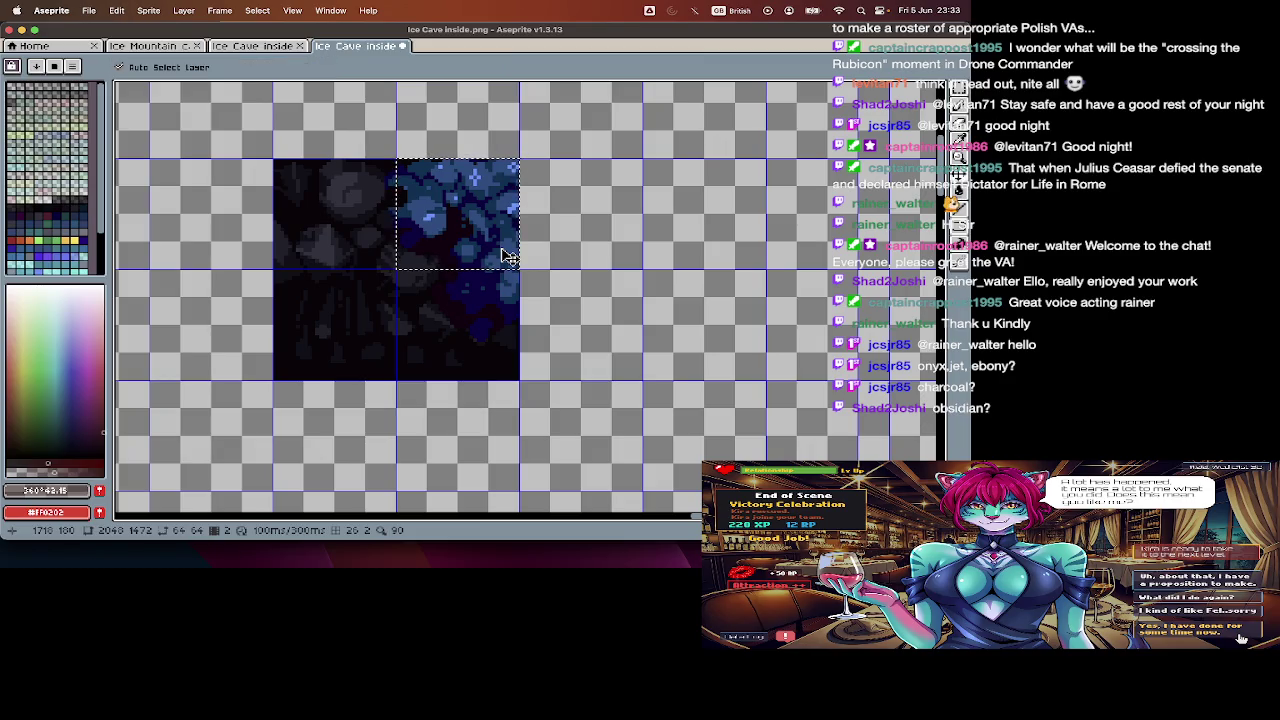
{"action": "key", "text": "m"}
{"action": "mouse_move", "coordinate": [508, 257]}
{"action": "left_mouse_down"}
{"action": "mouse_move", "coordinate": [320, 380]}
{"action": "mouse_move", "coordinate": [583, 343]}
{"action": "mouse_move", "coordinate": [666, 346]}
{"action": "mouse_move", "coordinate": [603, 340]}
{"action": "left_mouse_up"}
{"action": "key", "text": "shift+h"}
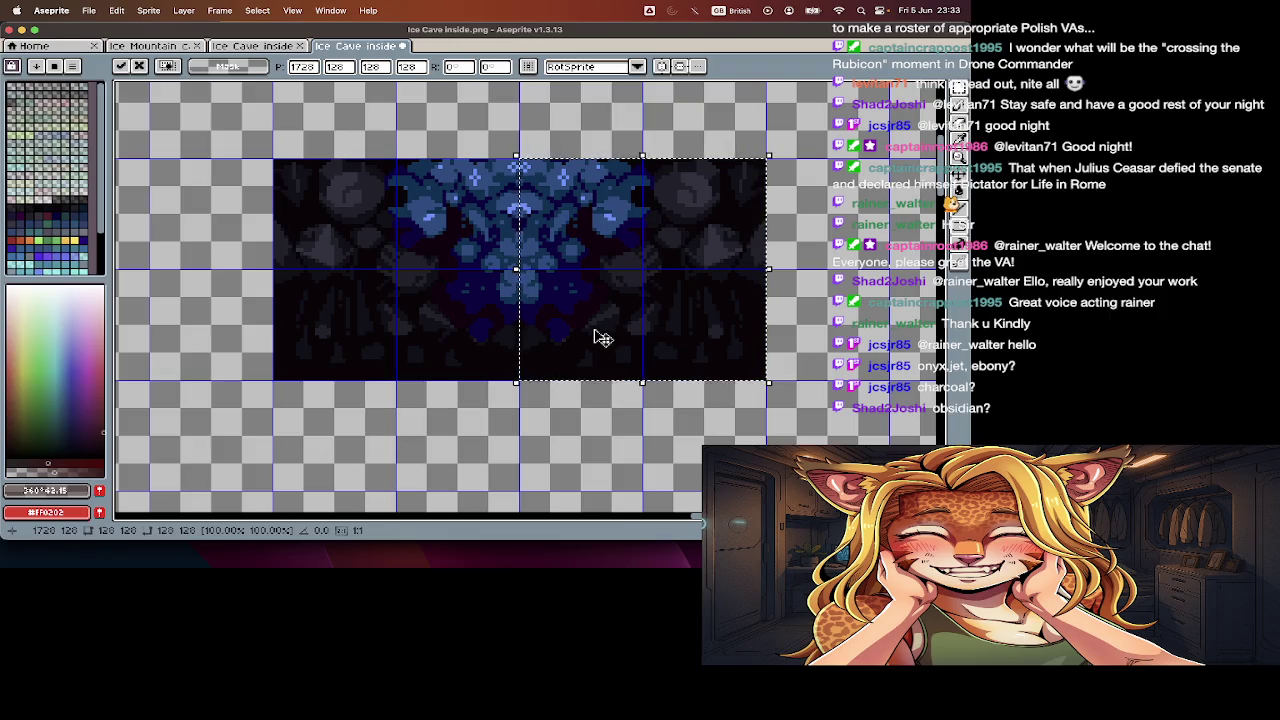
{"action": "key", "text": "Escape"}
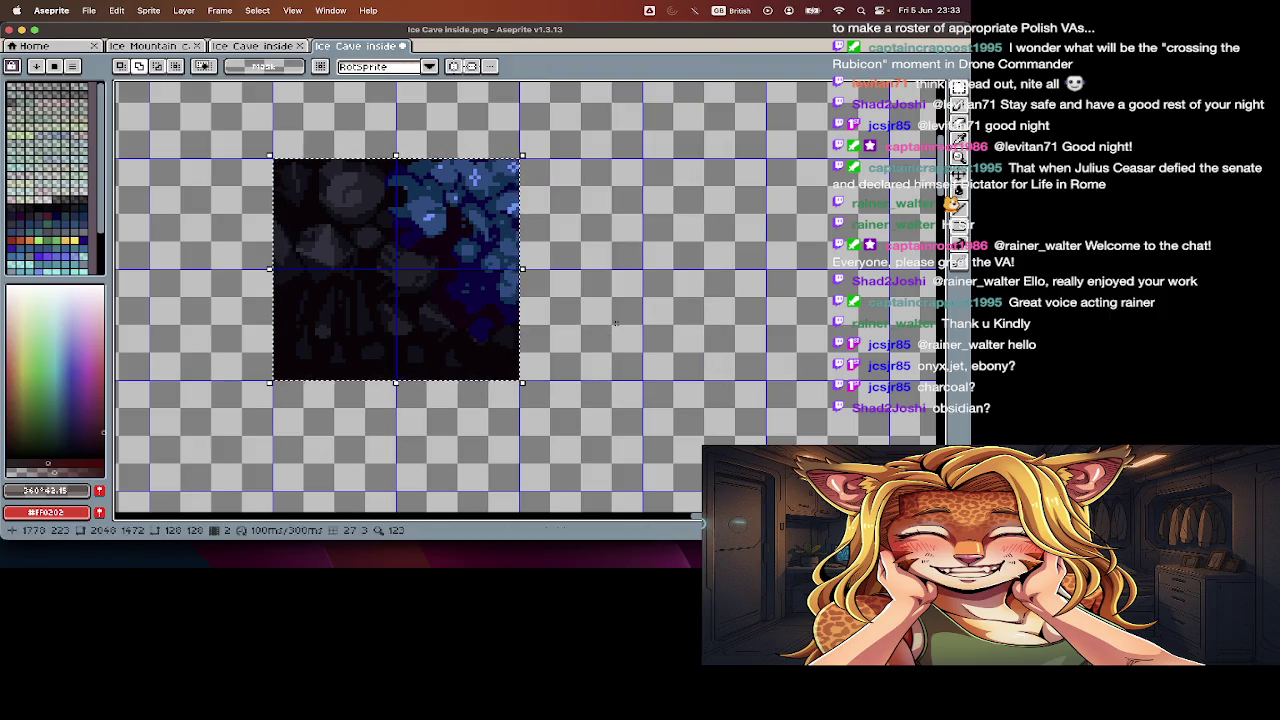
- Box-select the dark 2x2 onyx tile block
{"action": "scroll", "coordinate": [655, 500], "scroll_direction": "down", "scroll_amount": 3}
{"action": "scroll", "coordinate": [655, 500], "scroll_direction": "left", "scroll_amount": 5}
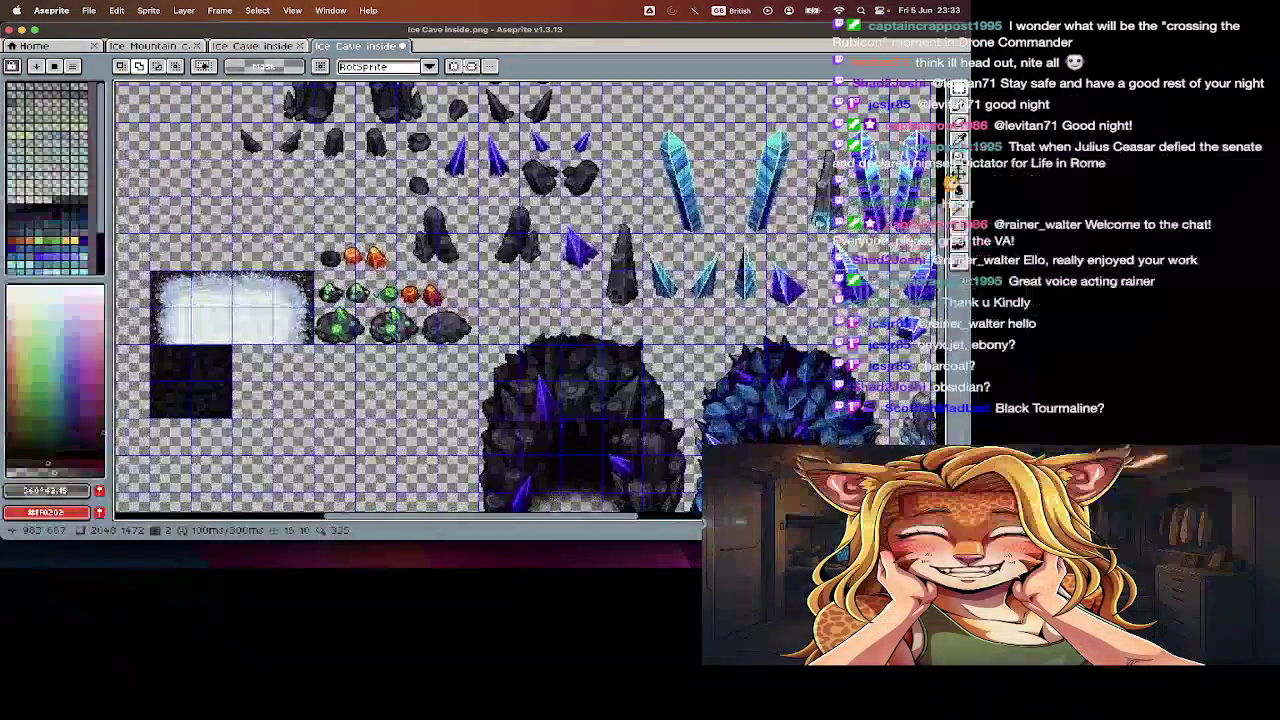
{"action": "scroll", "coordinate": [680, 508], "scroll_direction": "down", "scroll_amount": 2}
{"action": "scroll", "coordinate": [680, 508], "scroll_direction": "left", "scroll_amount": 3}
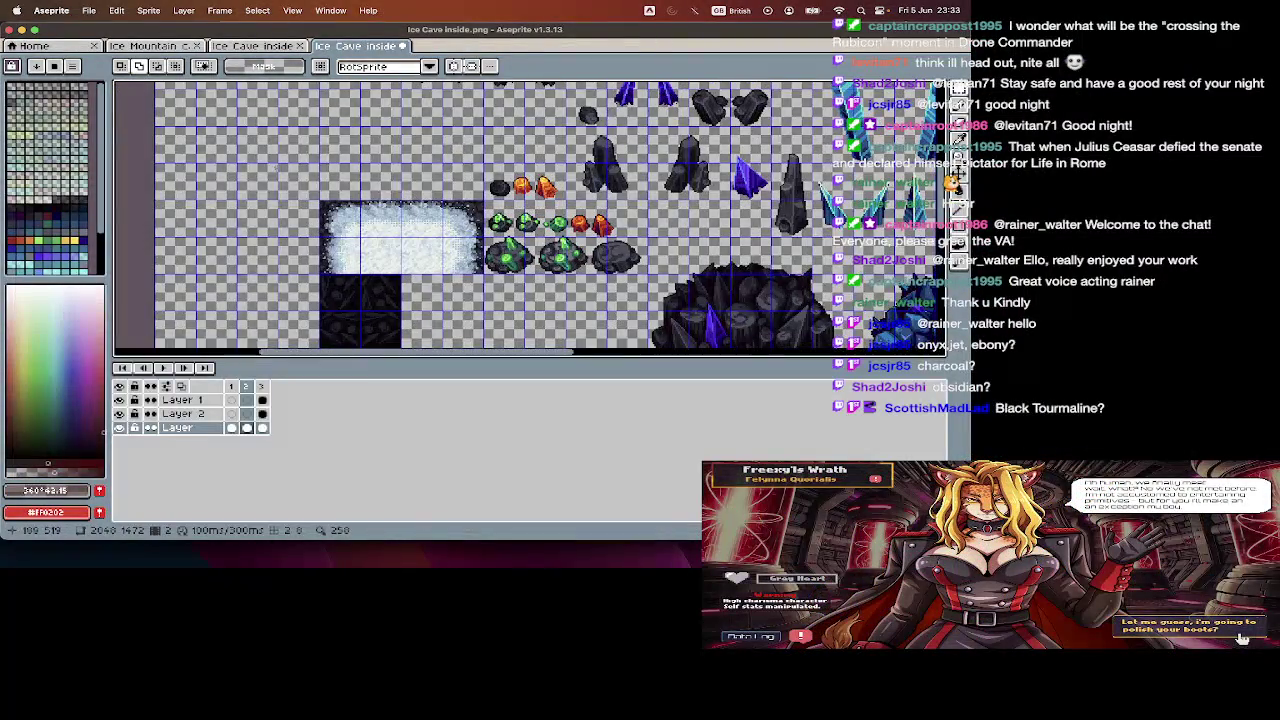
{"action": "scroll", "coordinate": [330, 305], "scroll_direction": "up", "scroll_amount": 3}
{"action": "left_click_drag", "start_coordinate": [440, 288], "coordinate": [327, 386]}
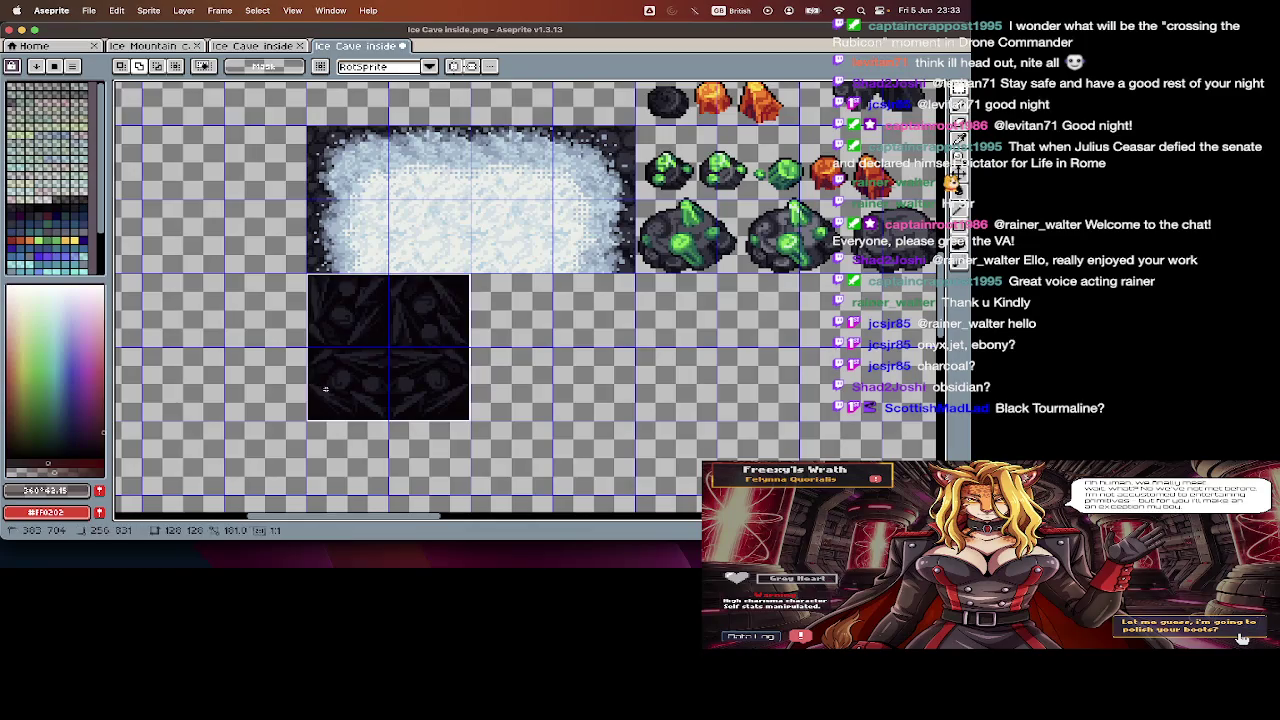
- Switch to the Ice Cave inside2 cave map for reference
{"action": "scroll", "coordinate": [363, 370], "scroll_direction": "up", "scroll_amount": 3}
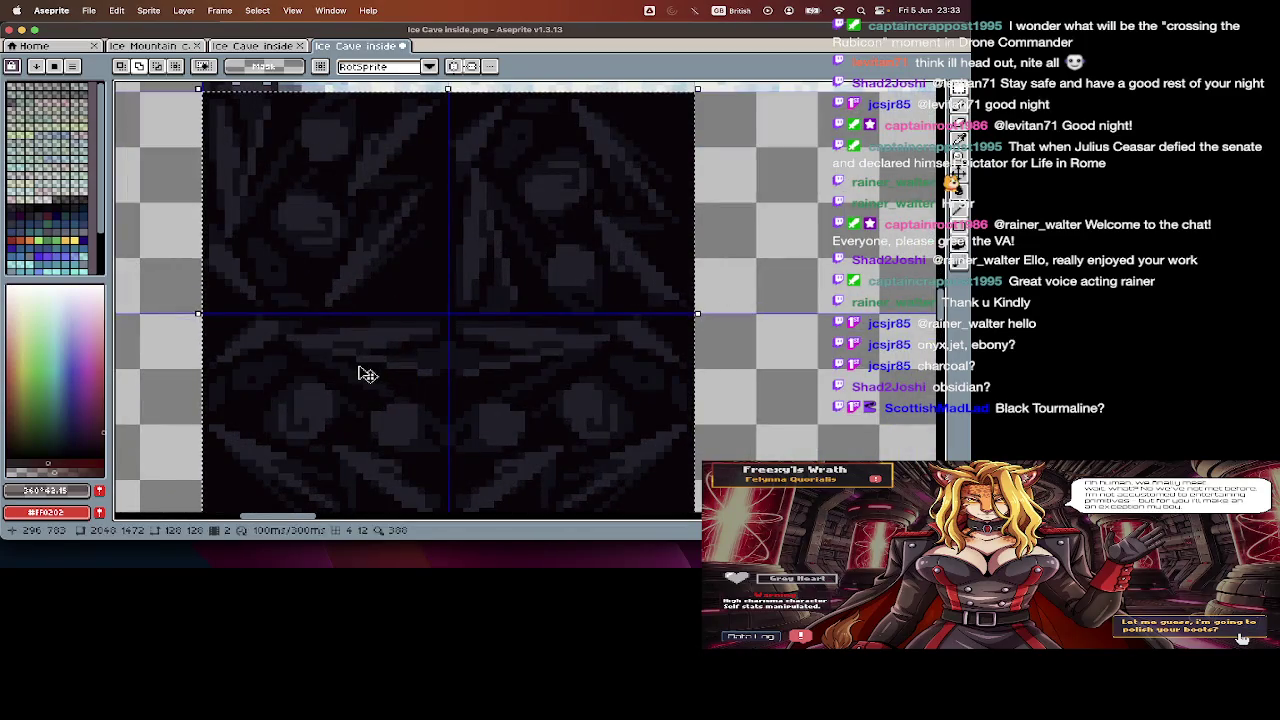
{"action": "scroll", "coordinate": [366, 375], "scroll_direction": "down", "scroll_amount": 3}
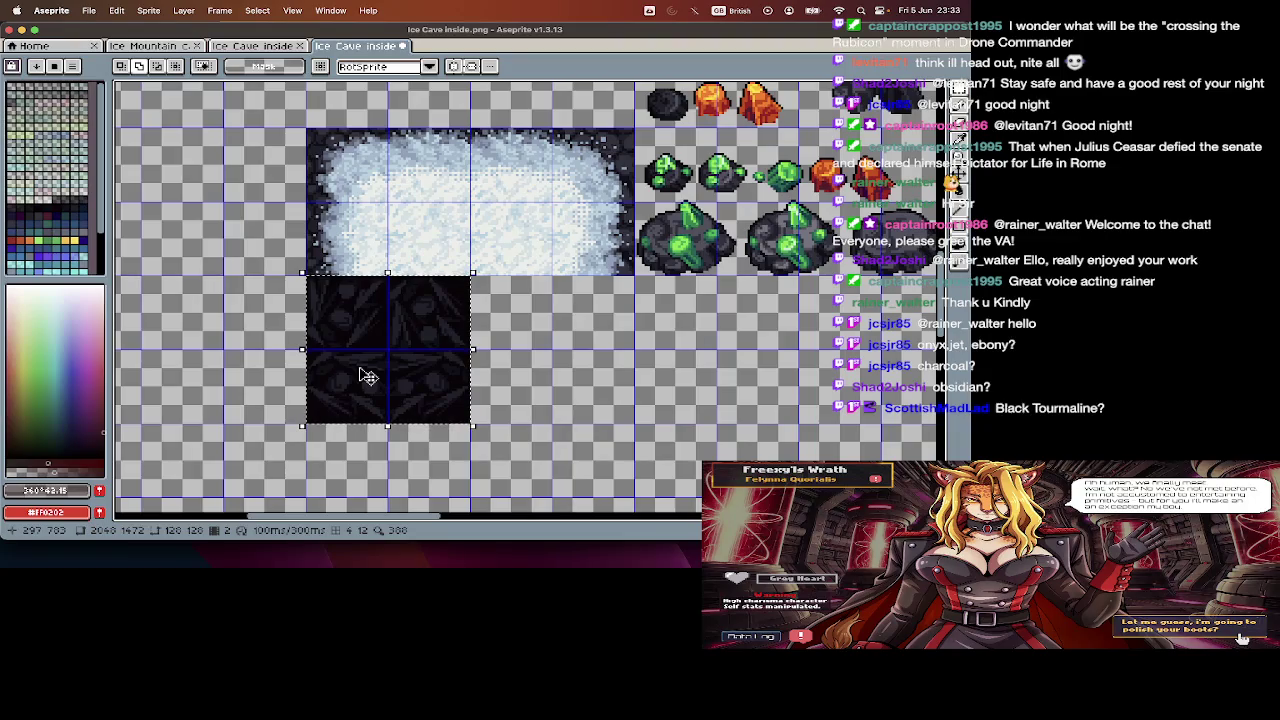
{"action": "key", "text": "ctrl+shift+Tab"}
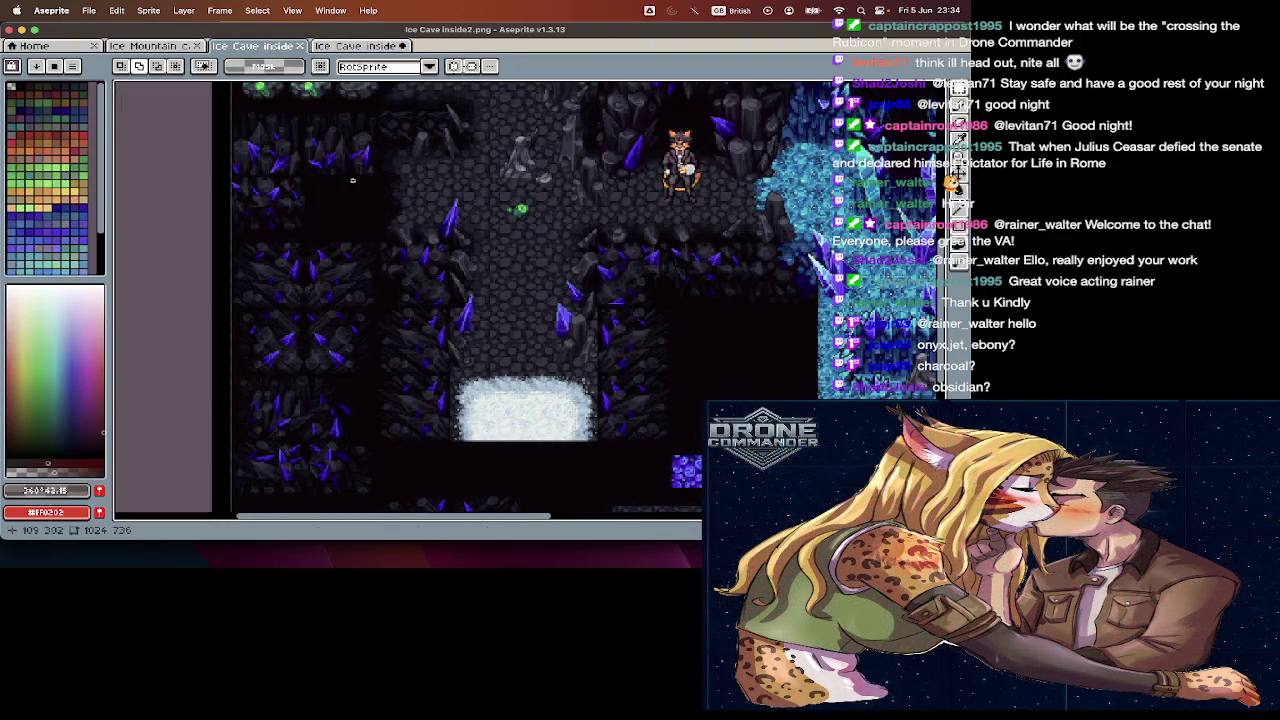
- Pan around the Ice Cave inside2 cave map
{"action": "scroll", "coordinate": [352, 180], "scroll_direction": "up", "scroll_amount": 2}
{"action": "scroll", "coordinate": [352, 180], "scroll_direction": "up", "scroll_amount": 2}
{"action": "scroll", "coordinate": [352, 180], "scroll_direction": "right", "scroll_amount": 2}
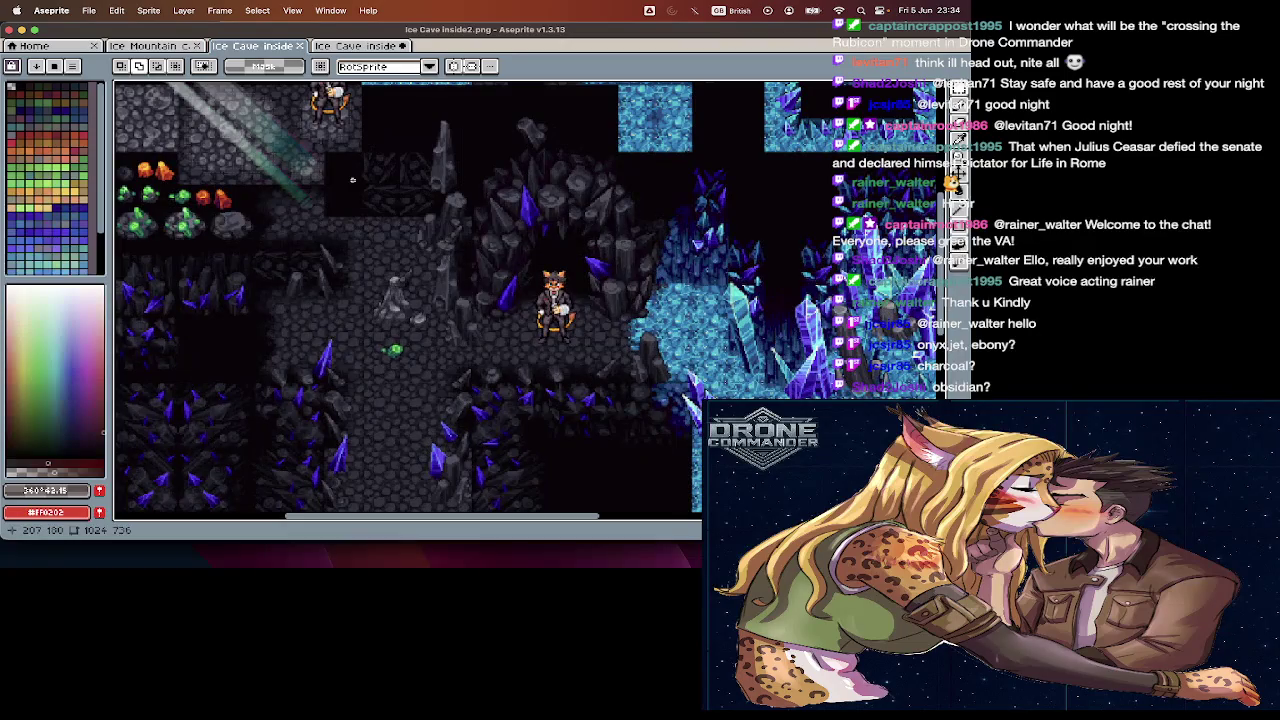
{"action": "scroll", "coordinate": [352, 180], "scroll_direction": "up", "scroll_amount": 2}
{"action": "scroll", "coordinate": [352, 180], "scroll_direction": "up", "scroll_amount": 1}
{"action": "scroll", "coordinate": [352, 180], "scroll_direction": "up", "scroll_amount": 2}
{"action": "scroll", "coordinate": [352, 180], "scroll_direction": "right", "scroll_amount": 2}
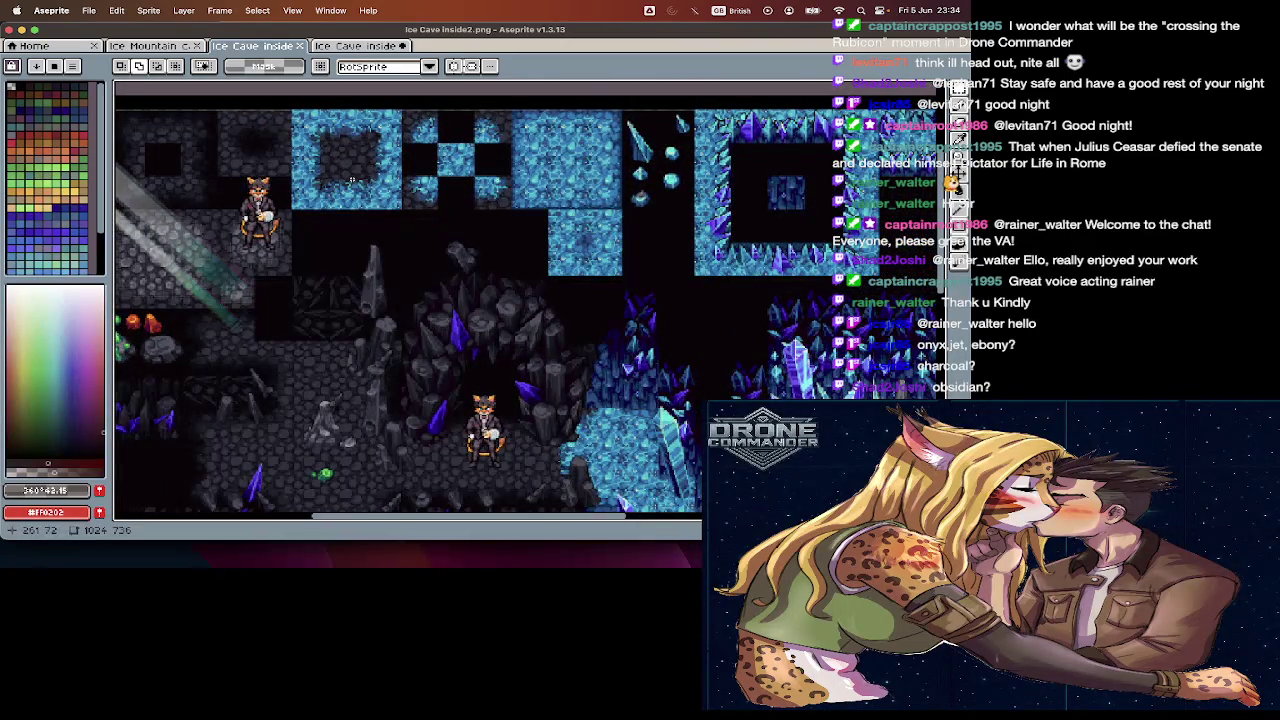
{"action": "scroll", "coordinate": [352, 180], "scroll_direction": "left", "scroll_amount": 2}
{"action": "scroll", "coordinate": [352, 180], "scroll_direction": "down", "scroll_amount": 1}
{"action": "scroll", "coordinate": [352, 180], "scroll_direction": "left", "scroll_amount": 2}
{"action": "scroll", "coordinate": [352, 180], "scroll_direction": "down", "scroll_amount": 2}
{"action": "scroll", "coordinate": [352, 180], "scroll_direction": "down", "scroll_amount": 3}
{"action": "scroll", "coordinate": [352, 180], "scroll_direction": "left", "scroll_amount": 2}
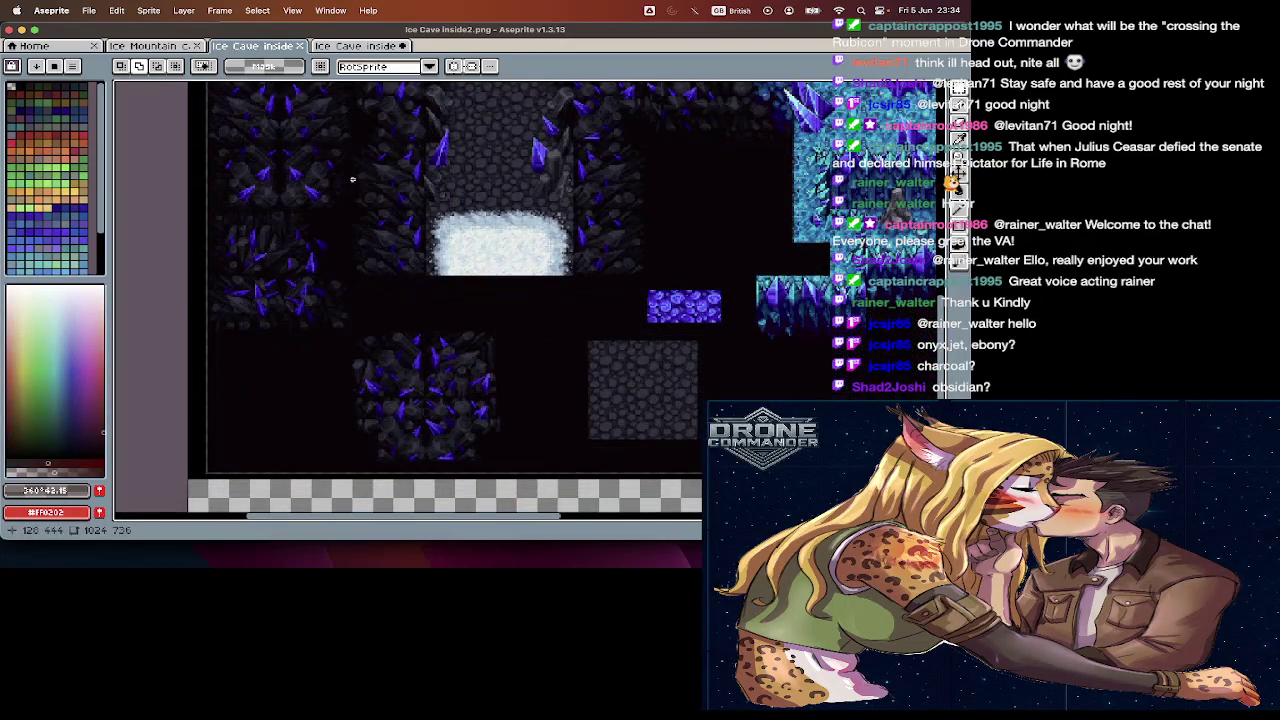
- Back on the Ice Cave inside sheet, copy the onyx tile into a new clipboard-sized sprite
{"action": "left_click", "coordinate": [357, 45]}
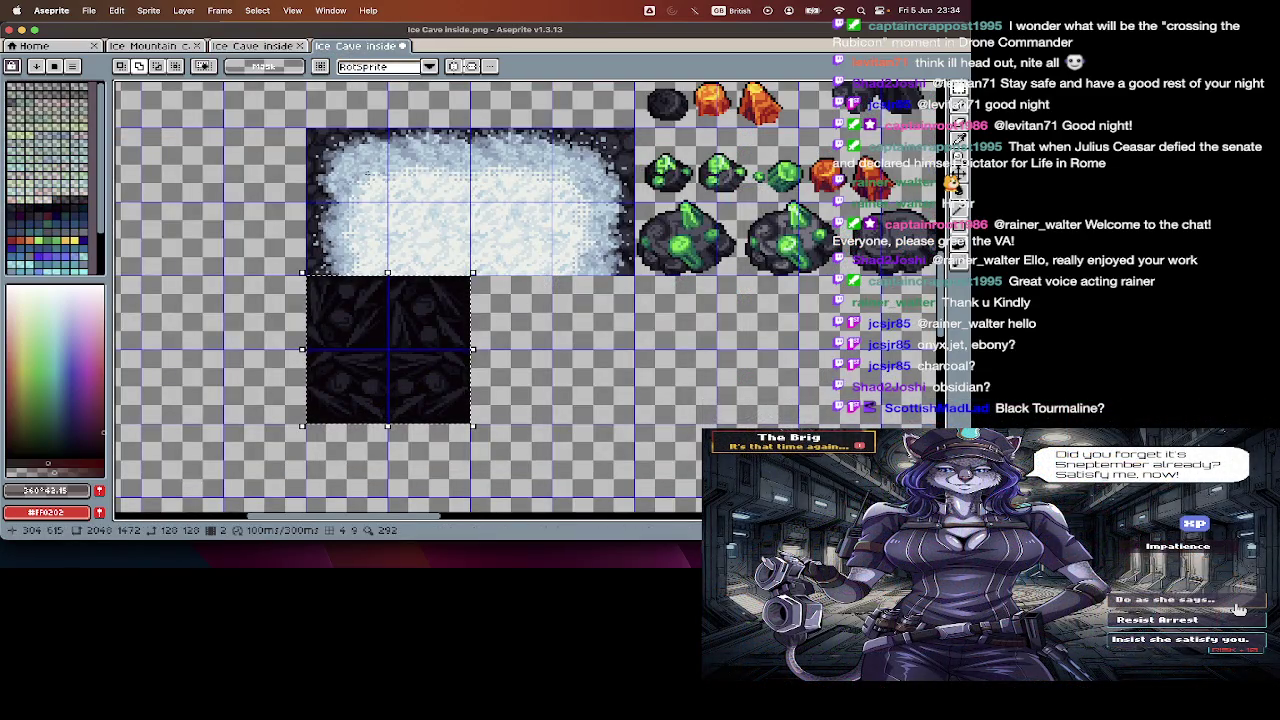
{"action": "scroll", "coordinate": [368, 234], "scroll_direction": "down", "scroll_amount": 2}
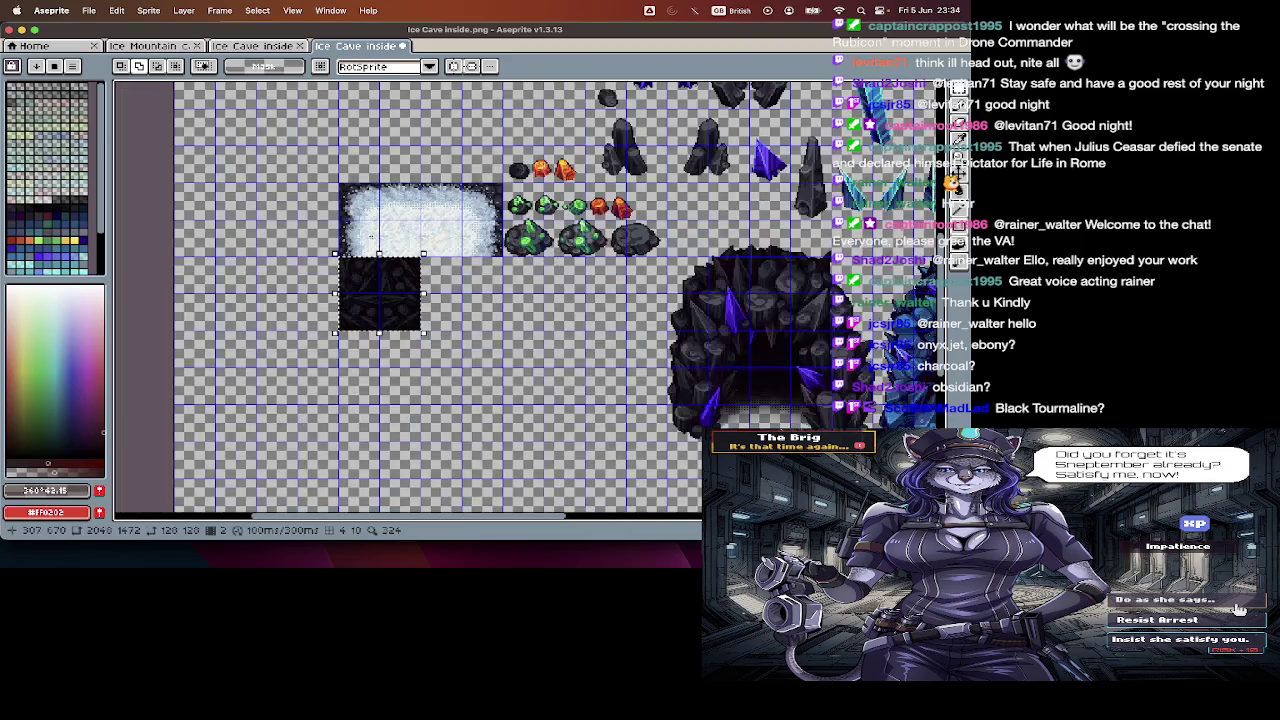
{"action": "scroll", "coordinate": [368, 234], "scroll_direction": "right", "scroll_amount": 3}
{"action": "scroll", "coordinate": [368, 234], "scroll_direction": "right", "scroll_amount": 1}
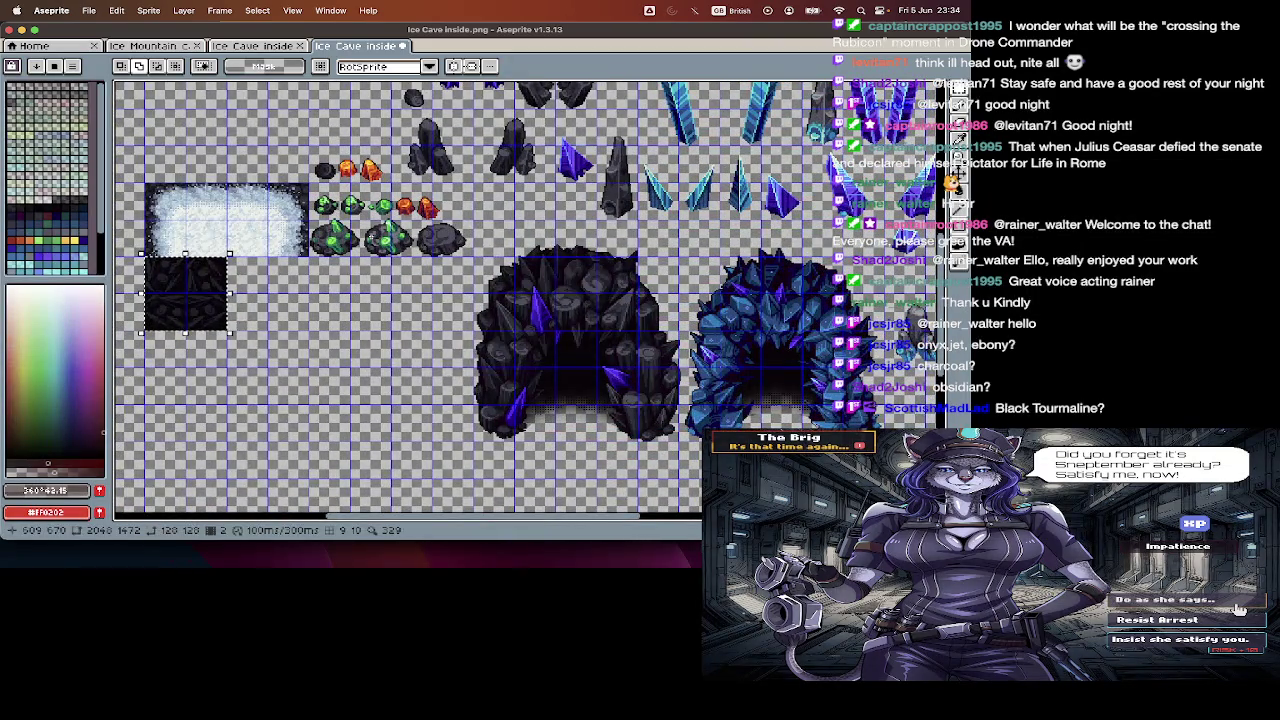
{"action": "key", "text": "ctrl+c"}
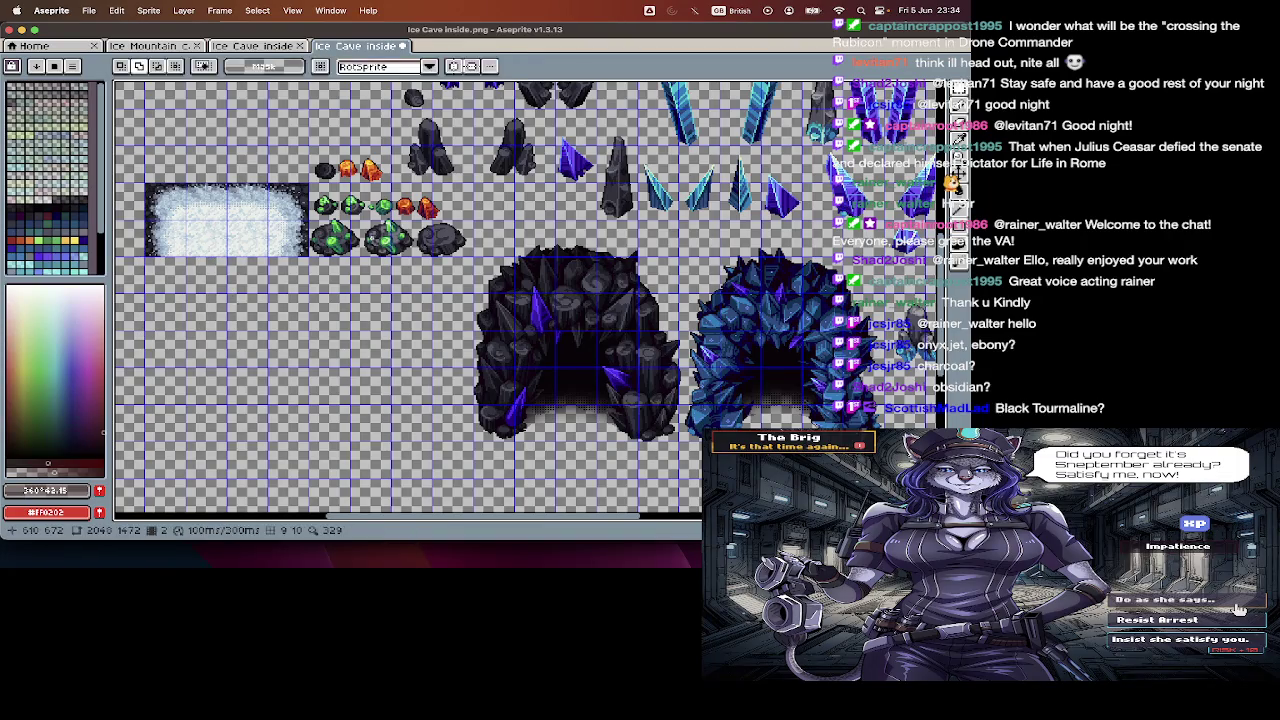
{"action": "key", "text": "ctrl+n"}
{"action": "key", "text": "Return"}
{"action": "key", "text": "ctrl+v"}
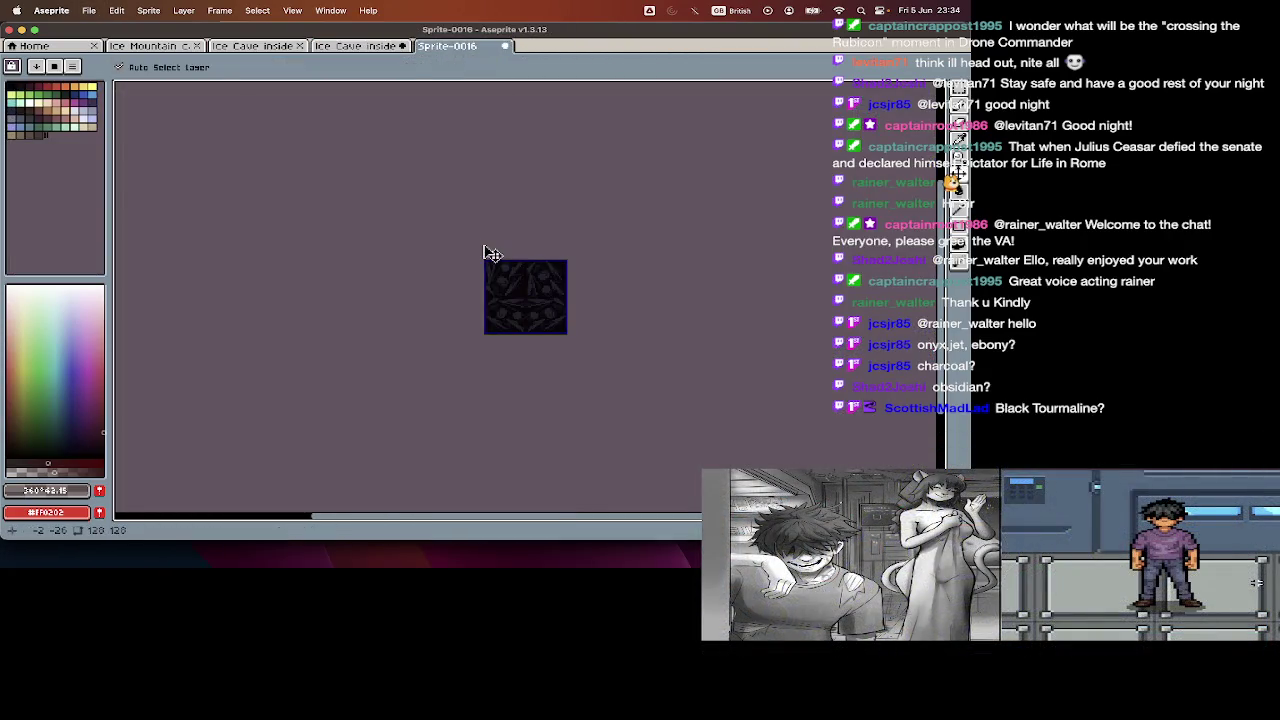
- Save the onyx sprite as onyx1.png and close it
{"action": "key", "text": "ctrl+shift+s"}
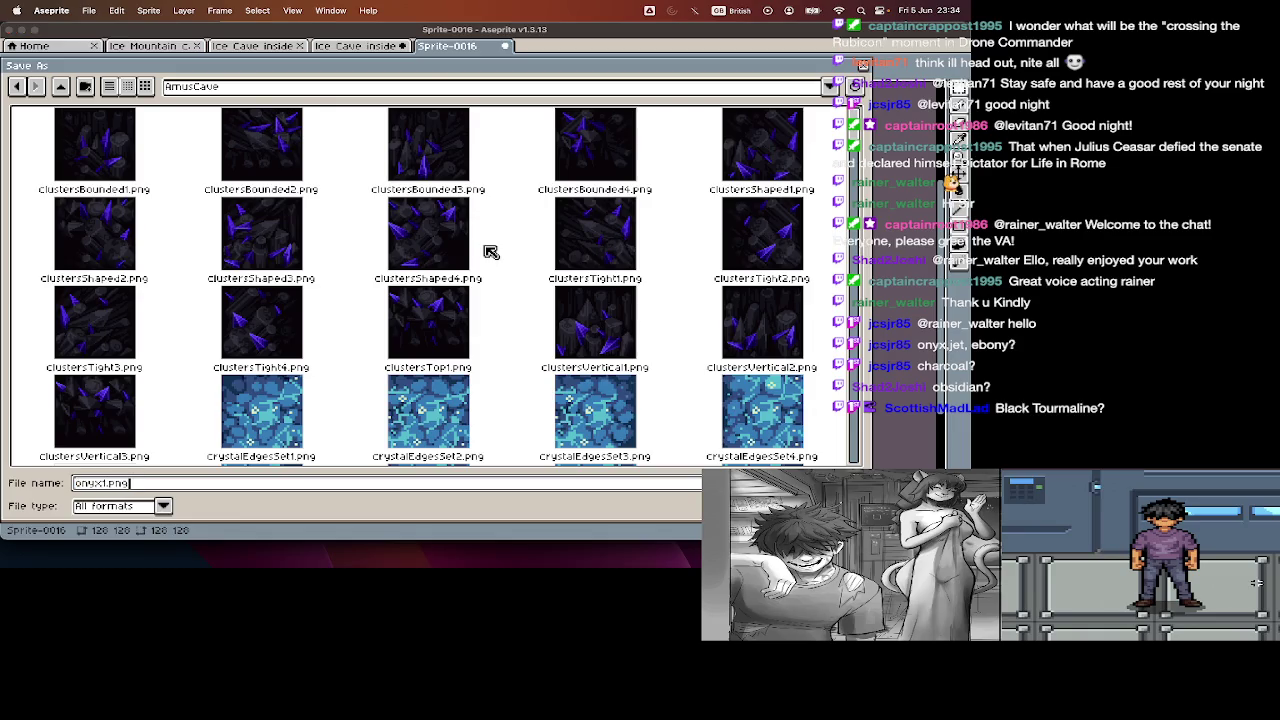
{"action": "key", "text": "Return"}
{"action": "key", "text": "ctrl+w"}
{"action": "scroll", "coordinate": [528, 330], "scroll_direction": "down", "scroll_amount": 3}
{"action": "scroll", "coordinate": [528, 330], "scroll_direction": "down", "scroll_amount": 2}
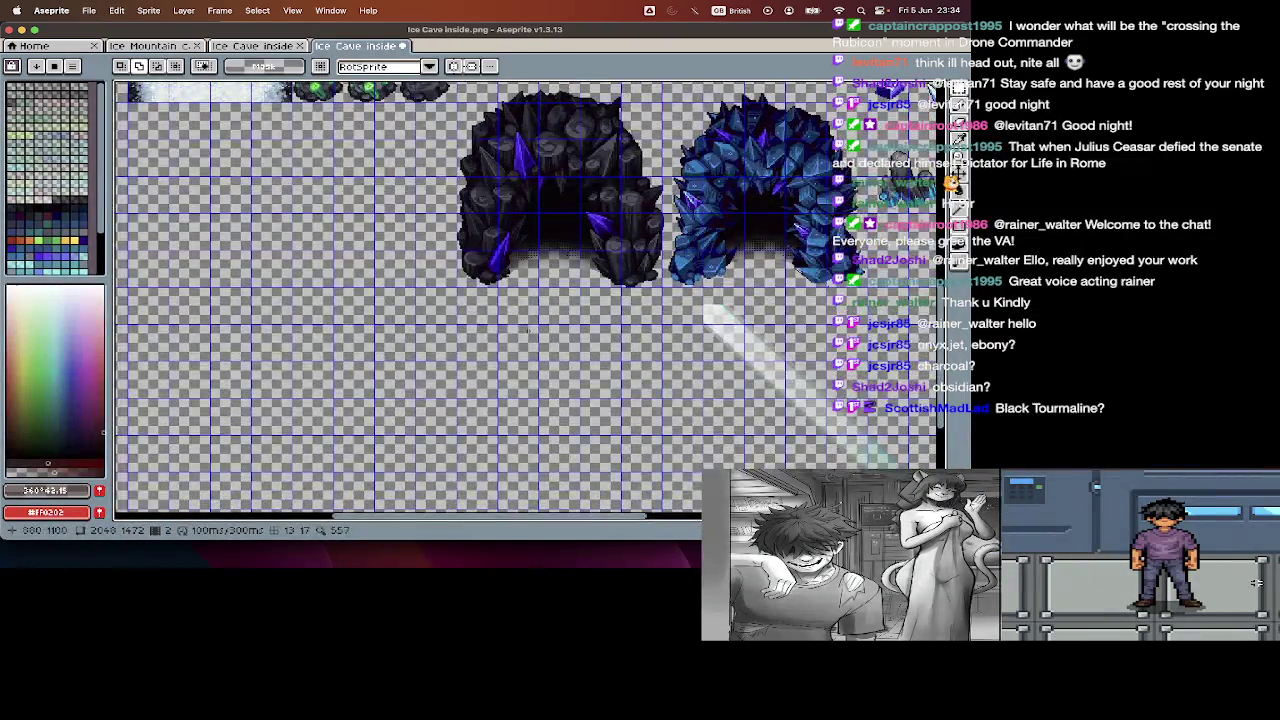
- Select the frosty snow tile block on the cave sheet
{"action": "scroll", "coordinate": [528, 330], "scroll_direction": "up", "scroll_amount": 5}
{"action": "scroll", "coordinate": [528, 330], "scroll_direction": "left", "scroll_amount": 5}
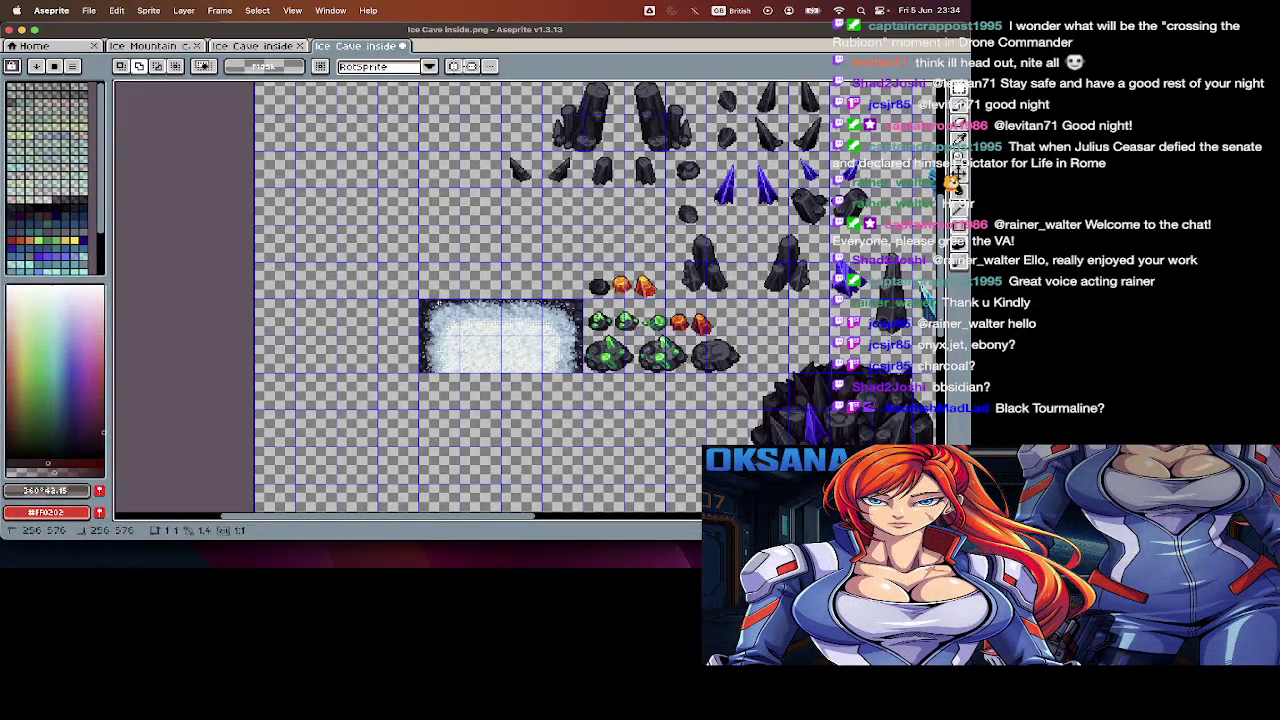
{"action": "left_click", "coordinate": [580, 377]}
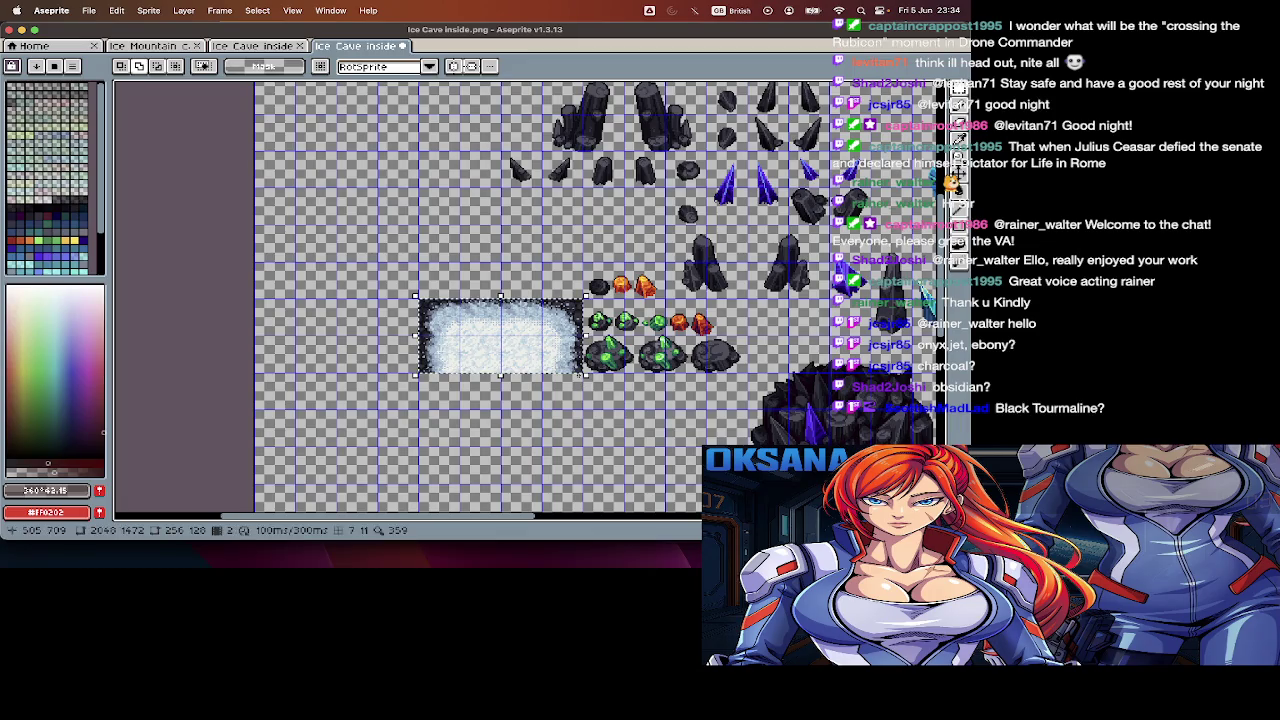
{"action": "scroll", "coordinate": [580, 377], "scroll_direction": "down", "scroll_amount": 3}
{"action": "scroll", "coordinate": [580, 377], "scroll_direction": "right", "scroll_amount": 3}
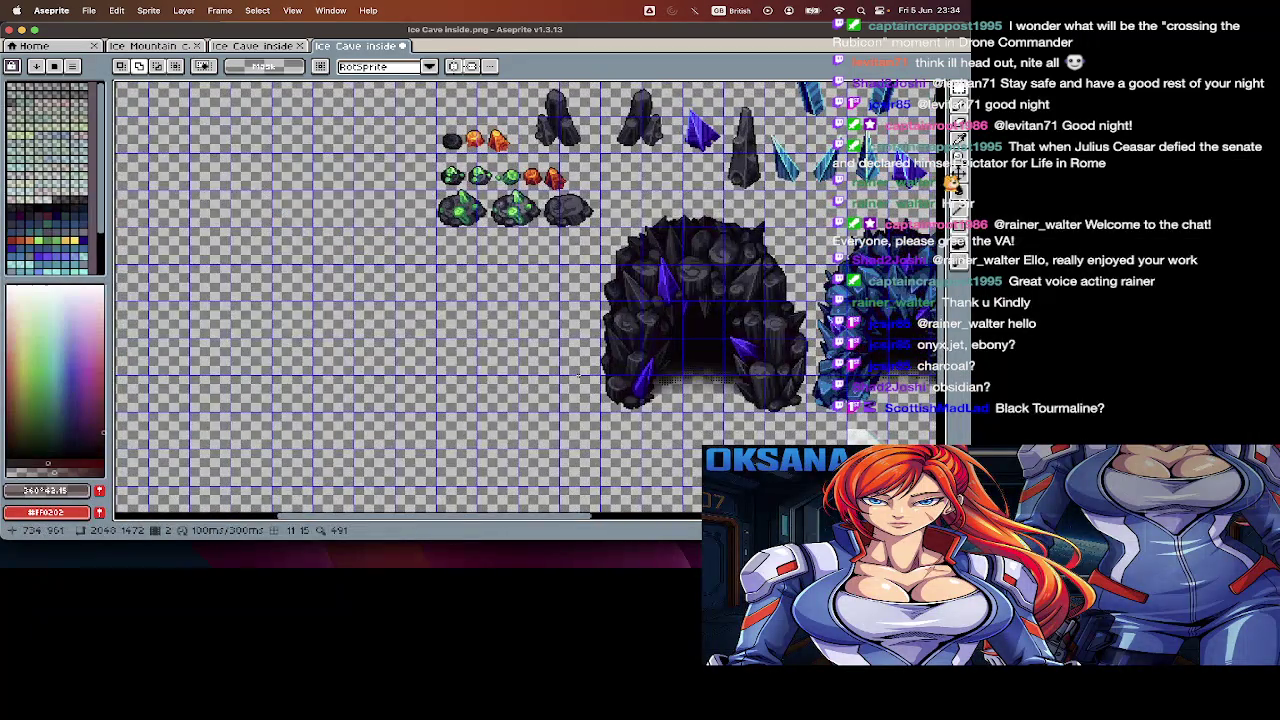
{"action": "scroll", "coordinate": [578, 376], "scroll_direction": "down", "scroll_amount": 2}
{"action": "scroll", "coordinate": [578, 376], "scroll_direction": "down", "scroll_amount": 1}
{"action": "scroll", "coordinate": [578, 376], "scroll_direction": "down", "scroll_amount": 1}
{"action": "scroll", "coordinate": [578, 376], "scroll_direction": "down", "scroll_amount": 1}
{"action": "scroll", "coordinate": [578, 376], "scroll_direction": "down", "scroll_amount": 5}
{"action": "scroll", "coordinate": [578, 376], "scroll_direction": "up", "scroll_amount": 2}
{"action": "scroll", "coordinate": [578, 376], "scroll_direction": "up", "scroll_amount": 1}
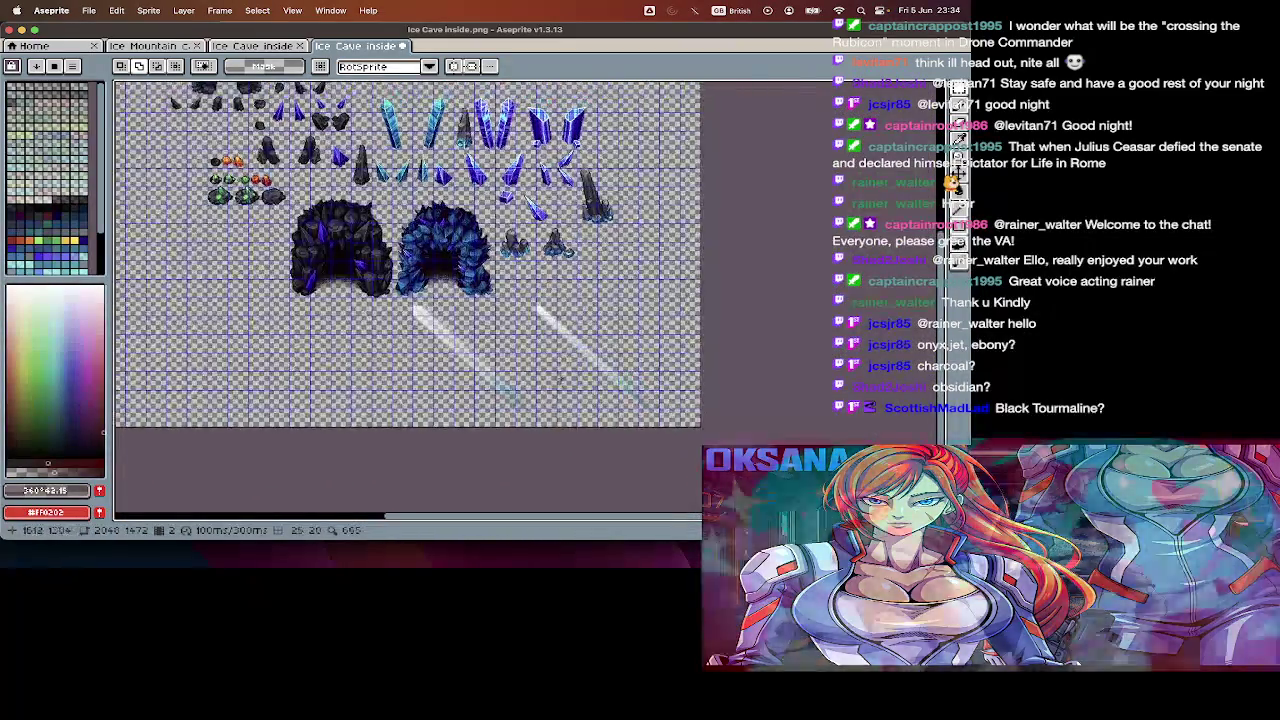
{"action": "scroll", "coordinate": [578, 376], "scroll_direction": "up", "scroll_amount": 1}
{"action": "scroll", "coordinate": [560, 377], "scroll_direction": "up", "scroll_amount": 1}
{"action": "scroll", "coordinate": [545, 330], "scroll_direction": "up", "scroll_amount": 1}
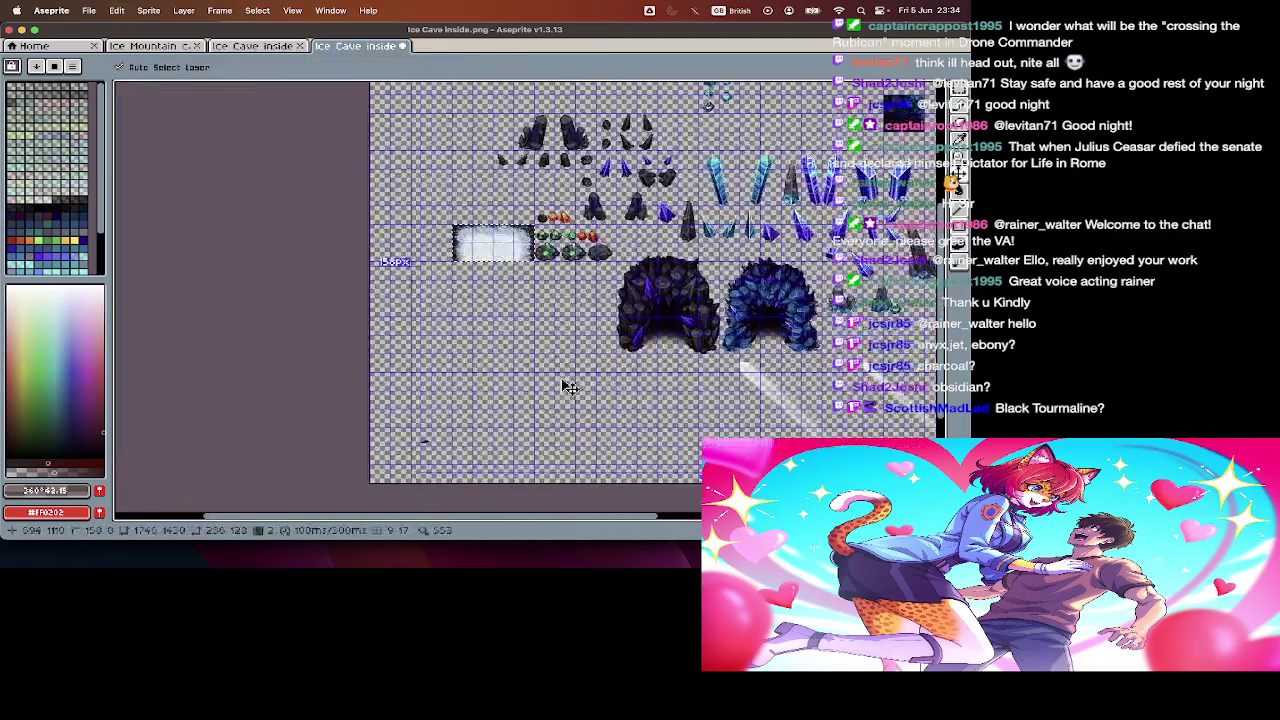
{"action": "scroll", "coordinate": [522, 268], "scroll_direction": "up", "scroll_amount": 2}
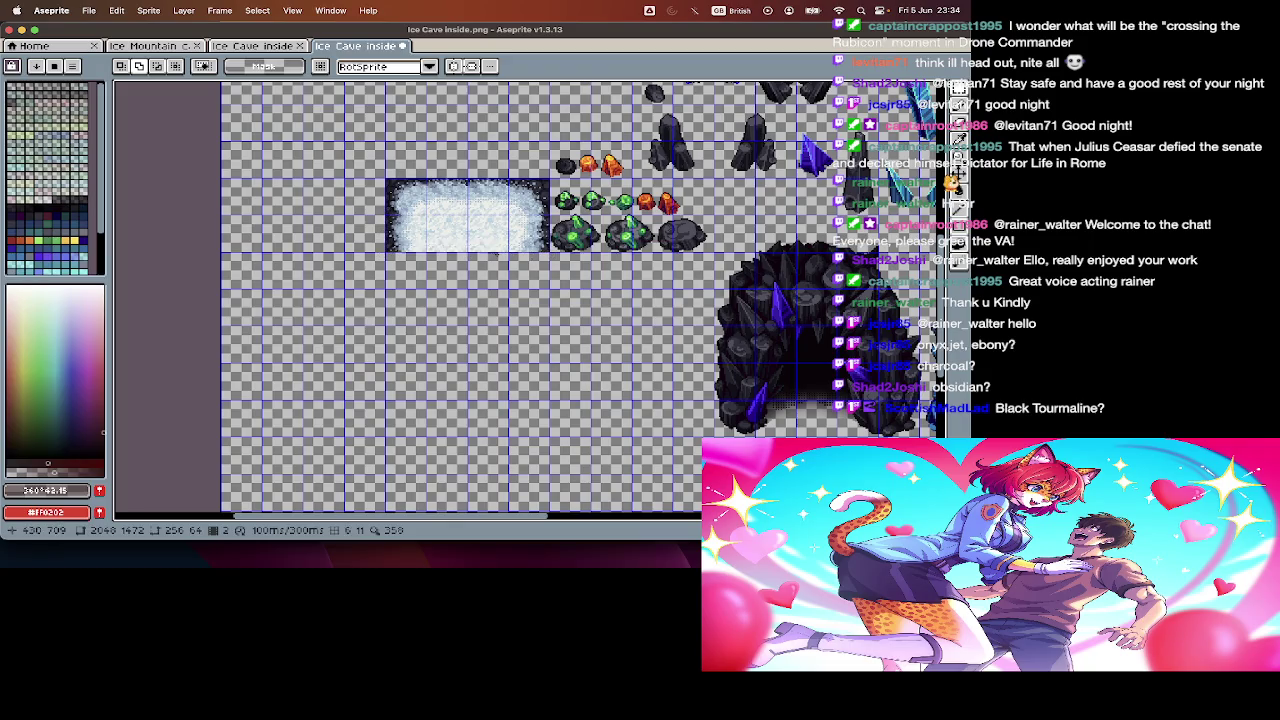
- Paste the snow tile into a new 256×120 sprite
{"action": "key", "text": "ctrl+n"}
{"action": "key", "text": "Return"}
{"action": "key", "text": "ctrl+v"}
- Save the snow sprite as snowEntrance1.png and close it
{"action": "key", "text": "ctrl+s"}
{"action": "type", "text": "snowEn"}
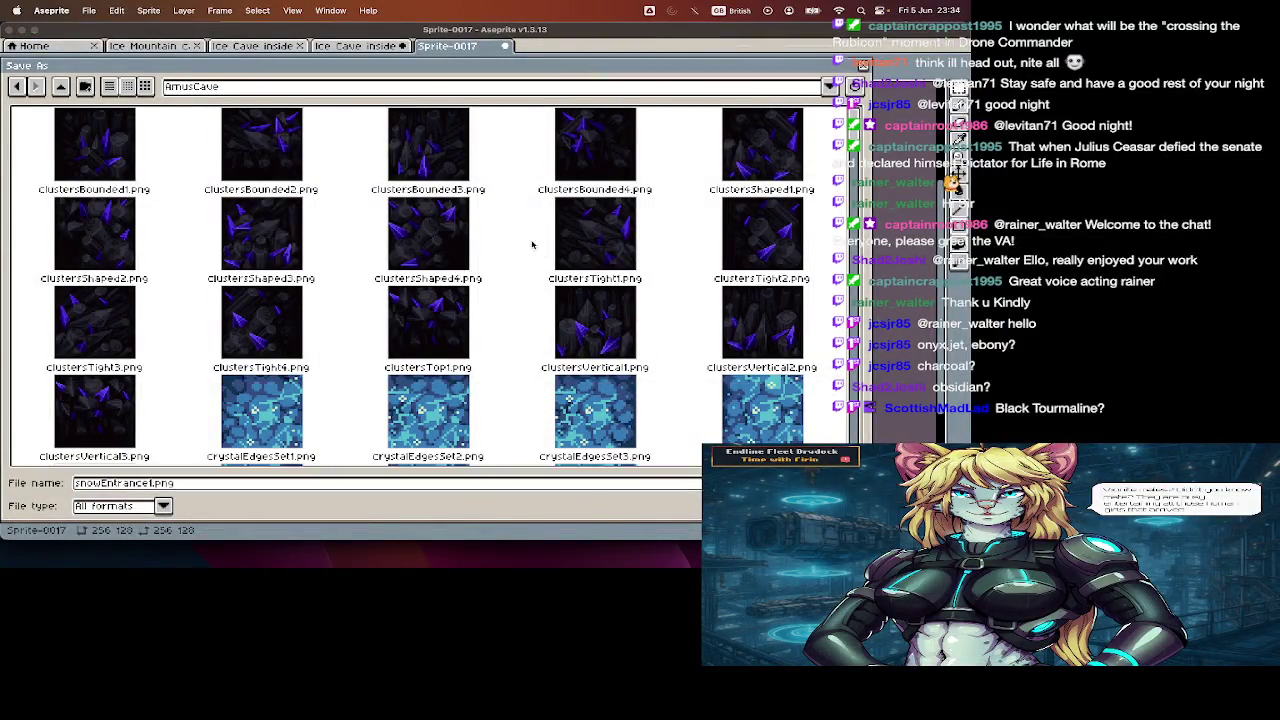
{"action": "key", "text": "Return"}
{"action": "key", "text": "ctrl+w"}
{"action": "scroll", "coordinate": [535, 248], "scroll_direction": "up", "scroll_amount": 3}
{"action": "scroll", "coordinate": [517, 347], "scroll_direction": "up", "scroll_amount": 3}
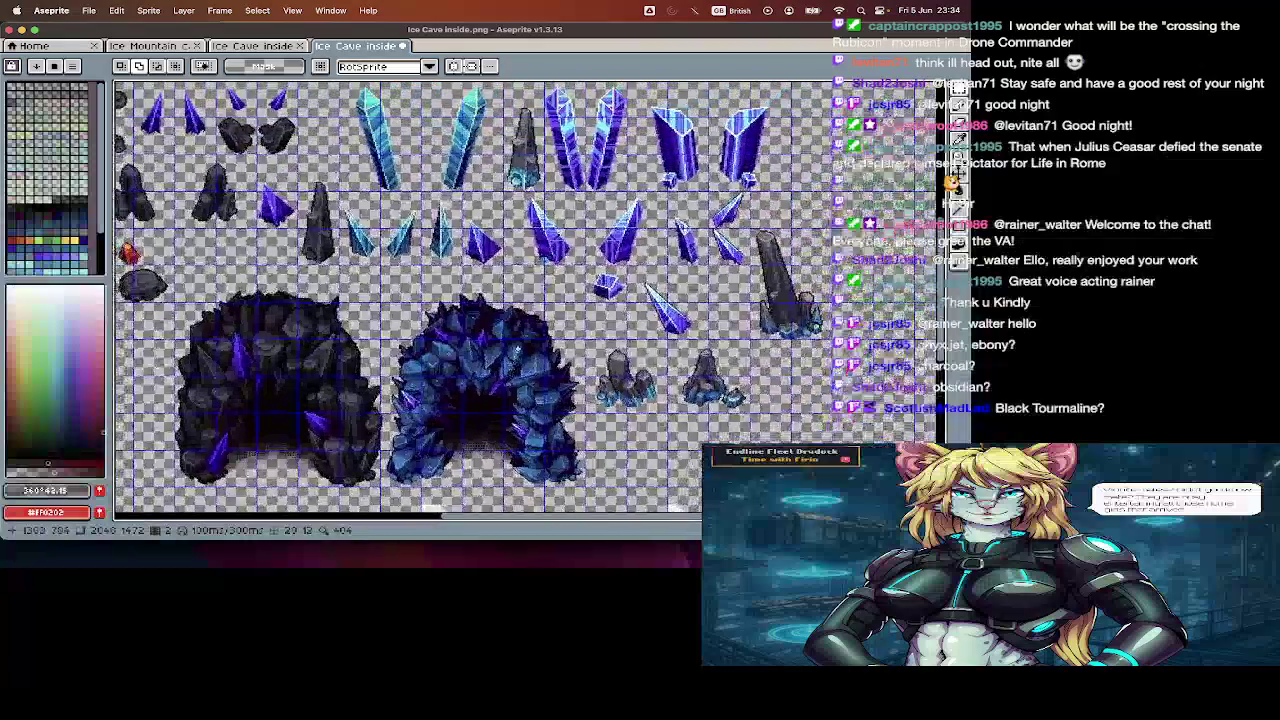
- Marquee the 256×320 dark rock cave arch, testing Delete and undoing so the arch stays
{"action": "scroll", "coordinate": [517, 347], "scroll_direction": "down", "scroll_amount": 5}
{"action": "scroll", "coordinate": [517, 300], "scroll_direction": "up", "scroll_amount": 2}
{"action": "scroll", "coordinate": [517, 300], "scroll_direction": "up", "scroll_amount": 2}
{"action": "scroll", "coordinate": [517, 300], "scroll_direction": "up", "scroll_amount": 2}
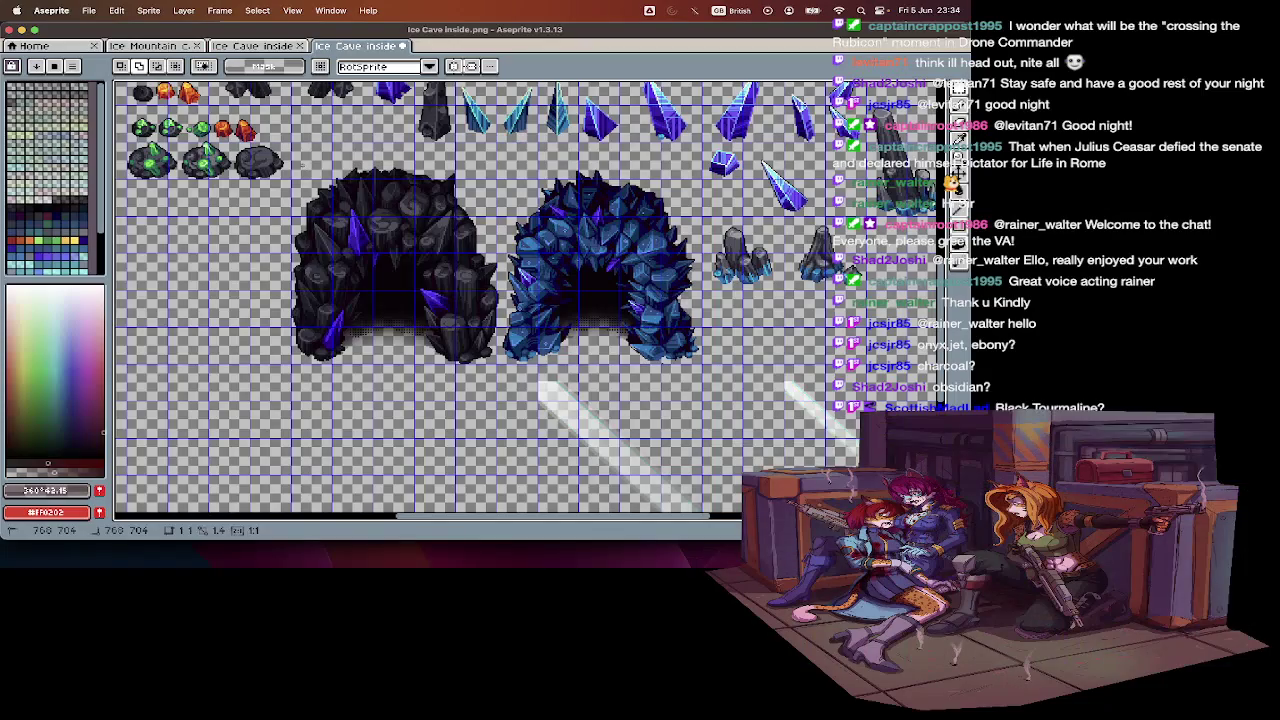
{"action": "key", "text": "Delete"}
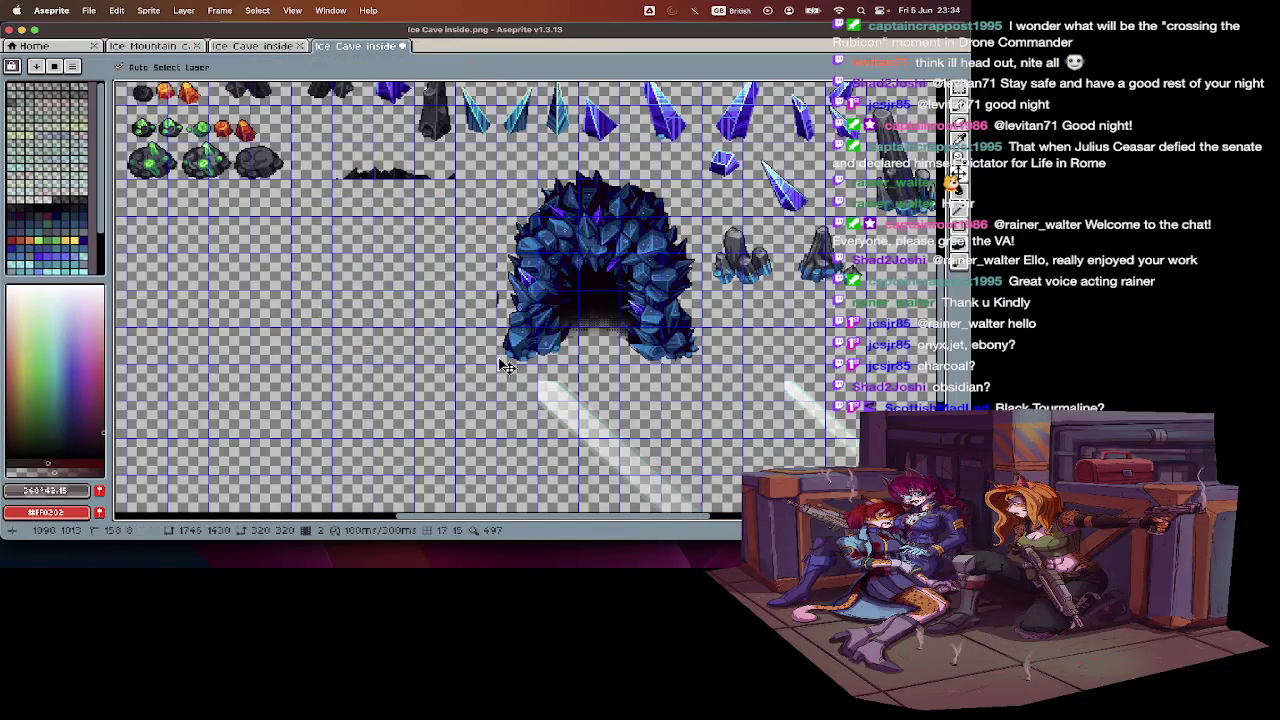
{"action": "key", "text": "ctrl+z"}
{"action": "left_click_drag", "start_coordinate": [334, 205], "coordinate": [463, 320]}
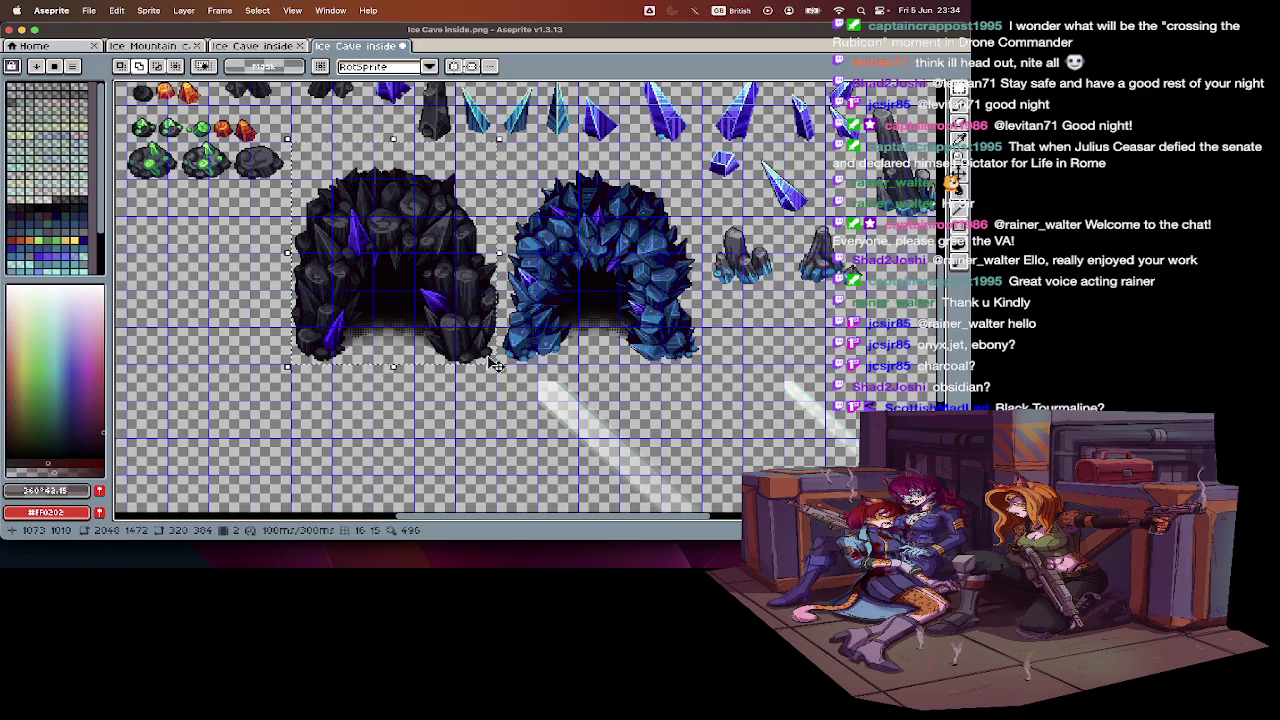
{"action": "key", "text": "Delete"}
{"action": "key", "text": "ctrl+z"}
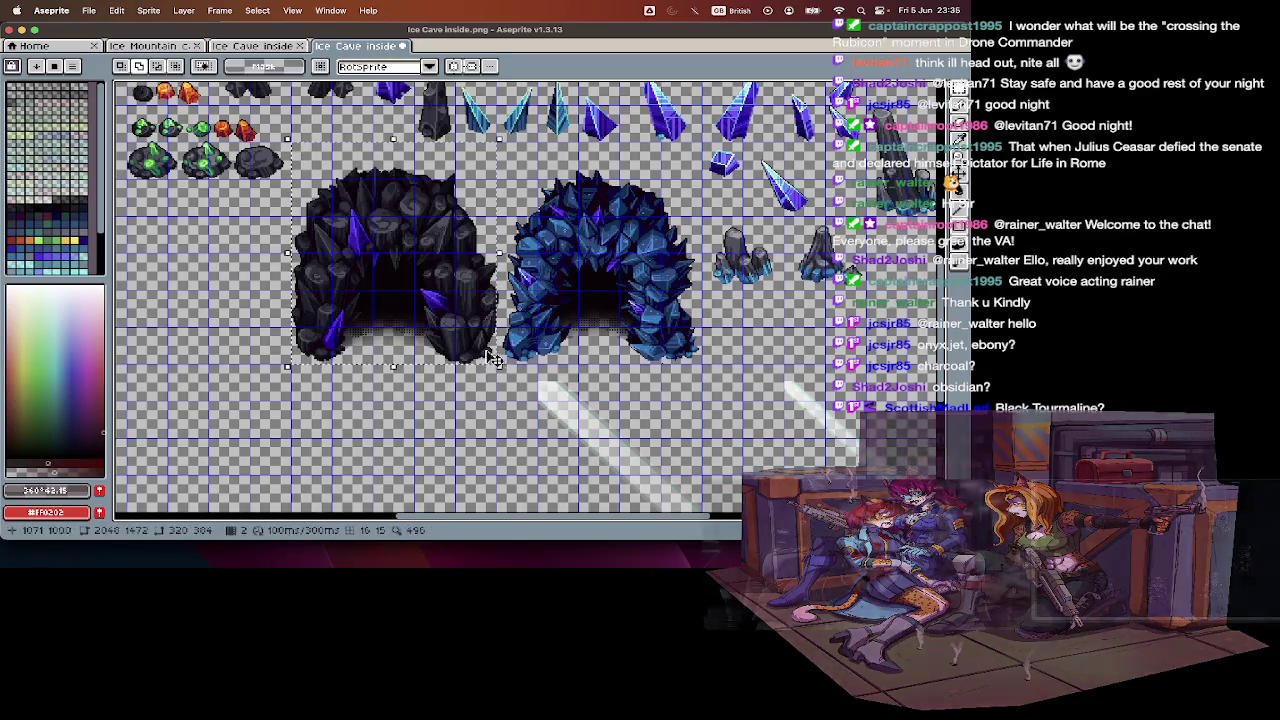